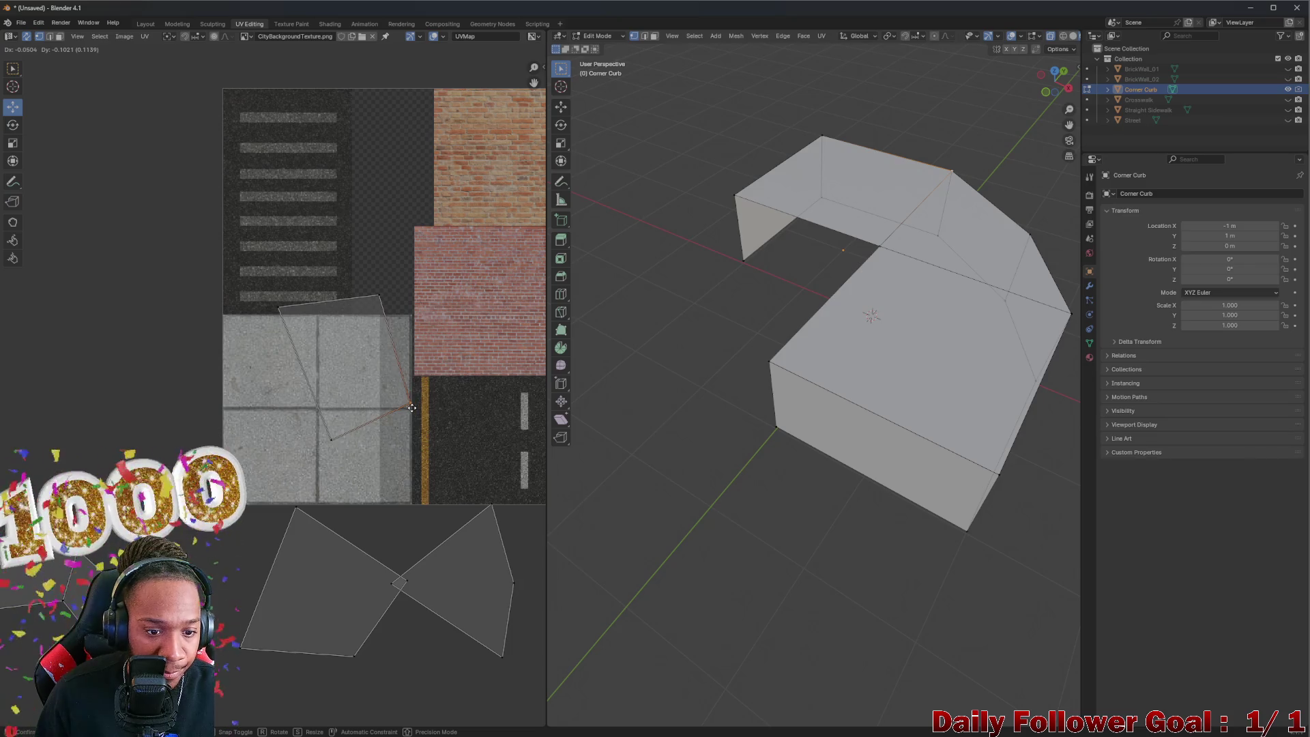
# Step: Snap the curb's UV vertex onto the sidewalk tile corner and show the curb's material settings
pyautogui.click(412, 411)
pyautogui.scroll(4, 409, 393)
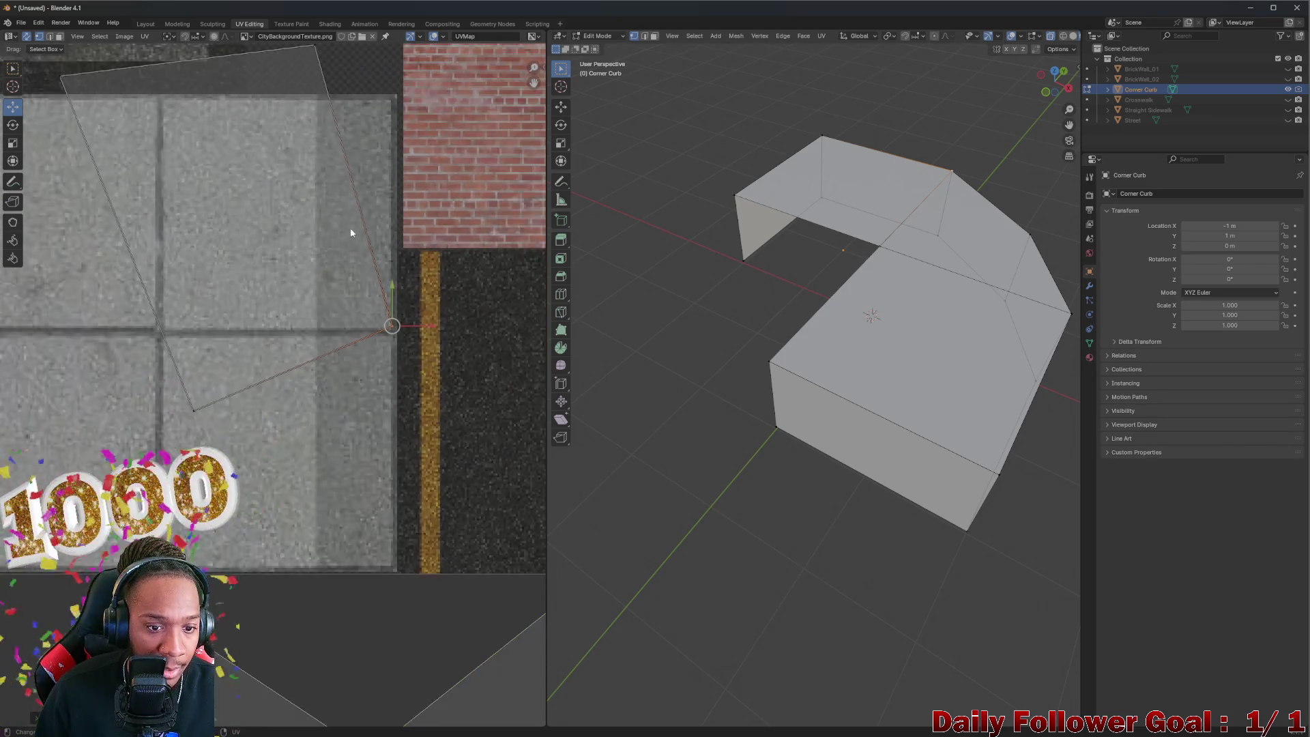
pyautogui.moveTo(316, 108)
pyautogui.mouseDown()
pyautogui.moveTo(387, 182)
pyautogui.moveTo(393, 161)
pyautogui.mouseUp()
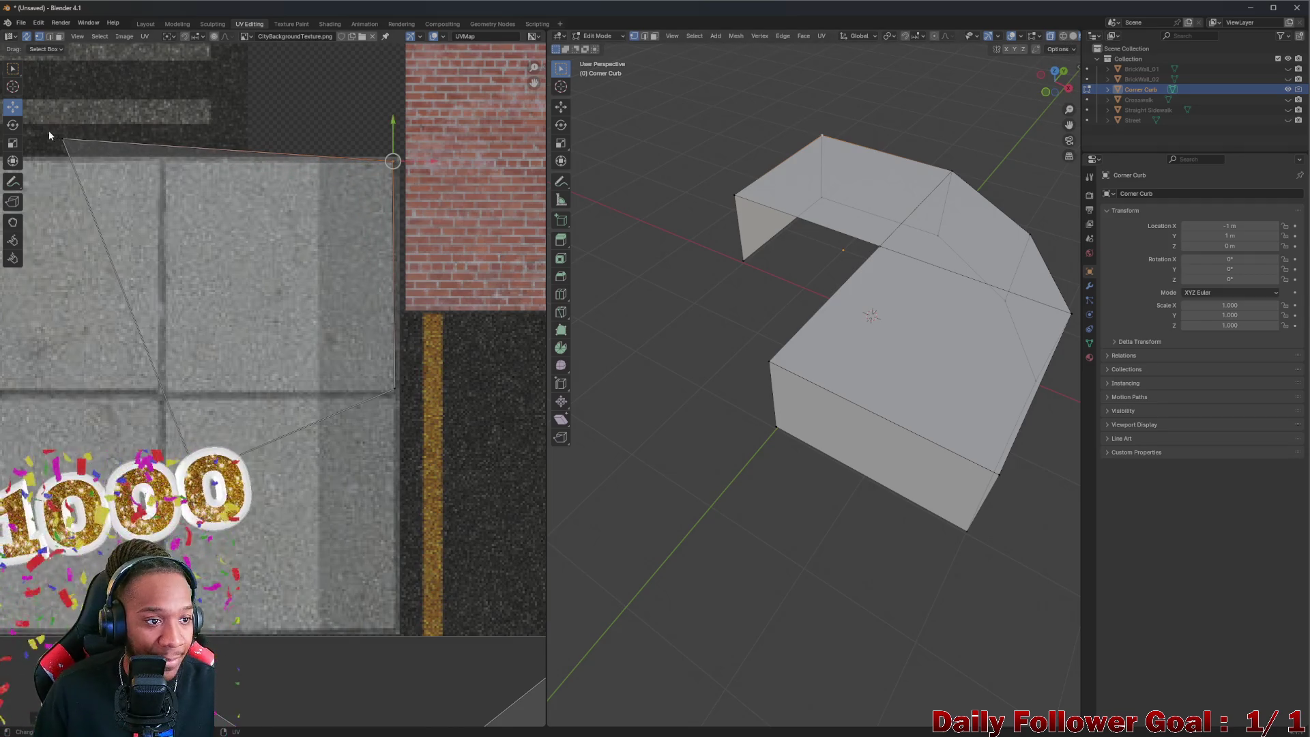
pyautogui.click(1089, 358)
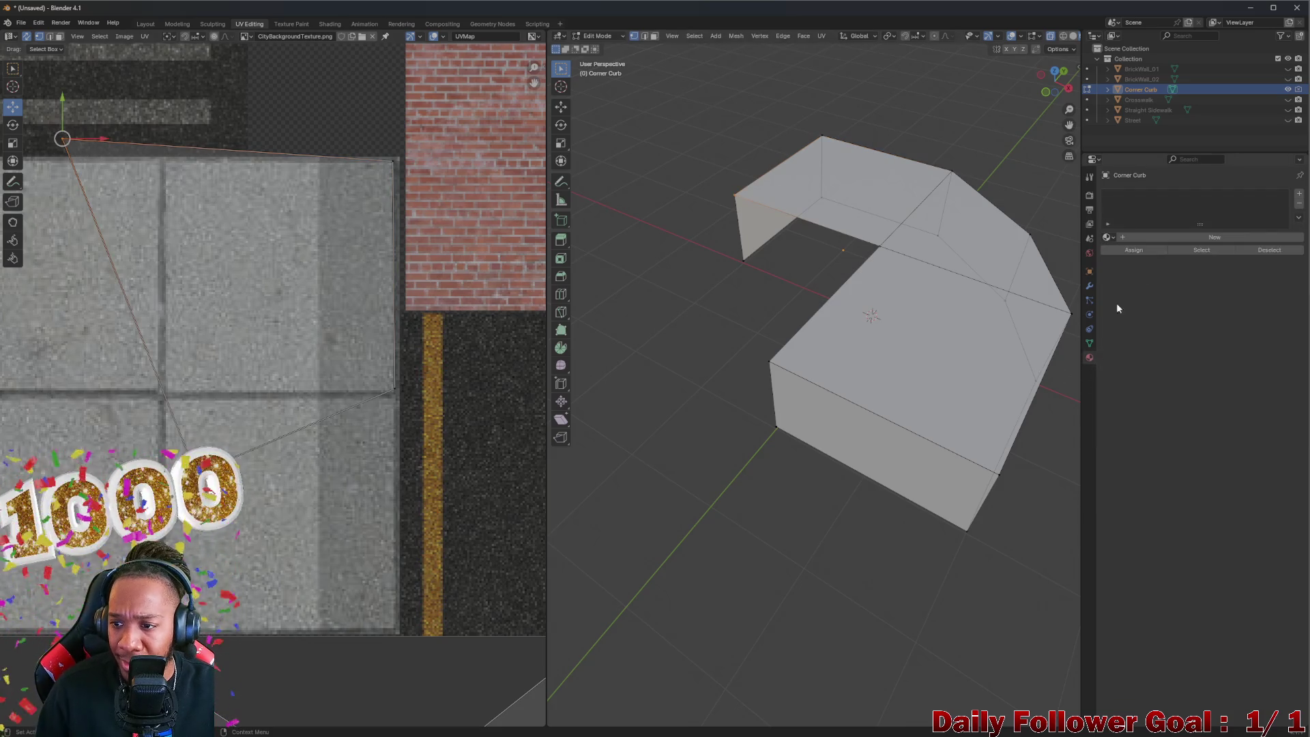
# Step: Assign the CityBackground material to the Corner Curb and move a UV vertex onto the tile corner
pyautogui.click(1110, 238)
pyautogui.click(1124, 253)
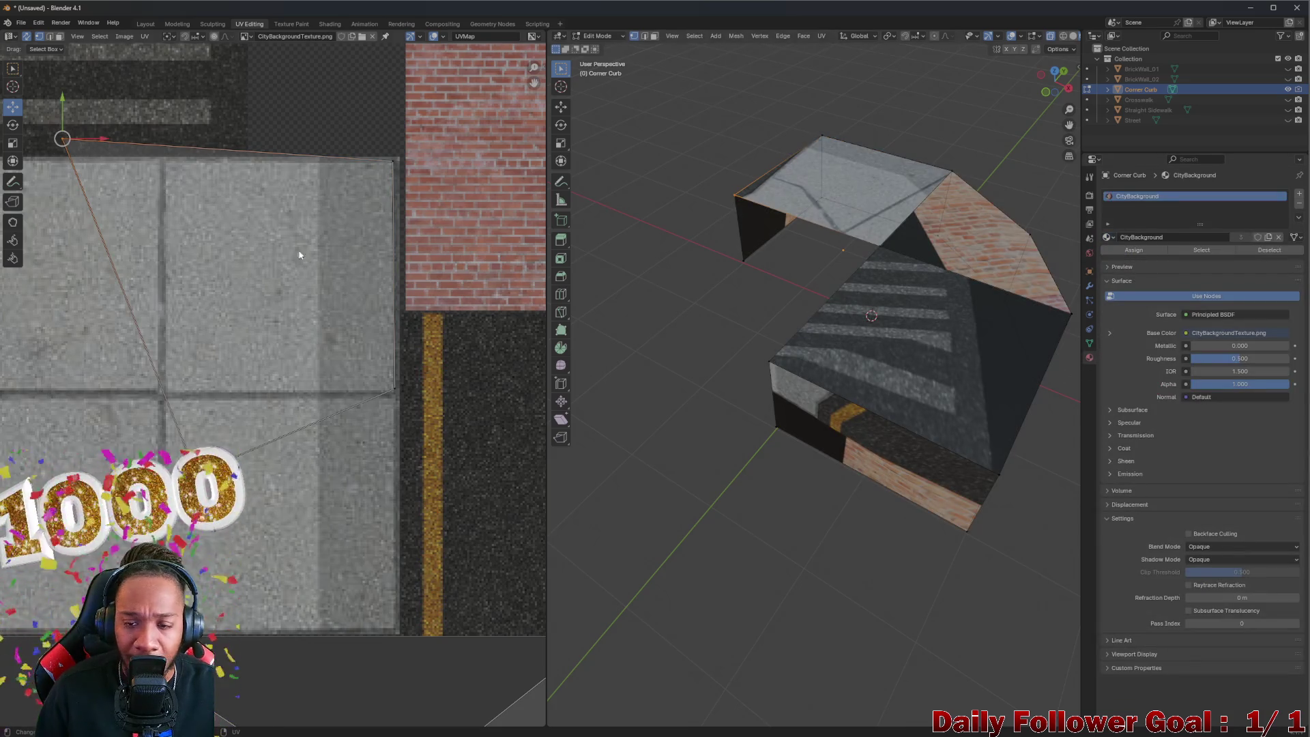
pyautogui.press('g')
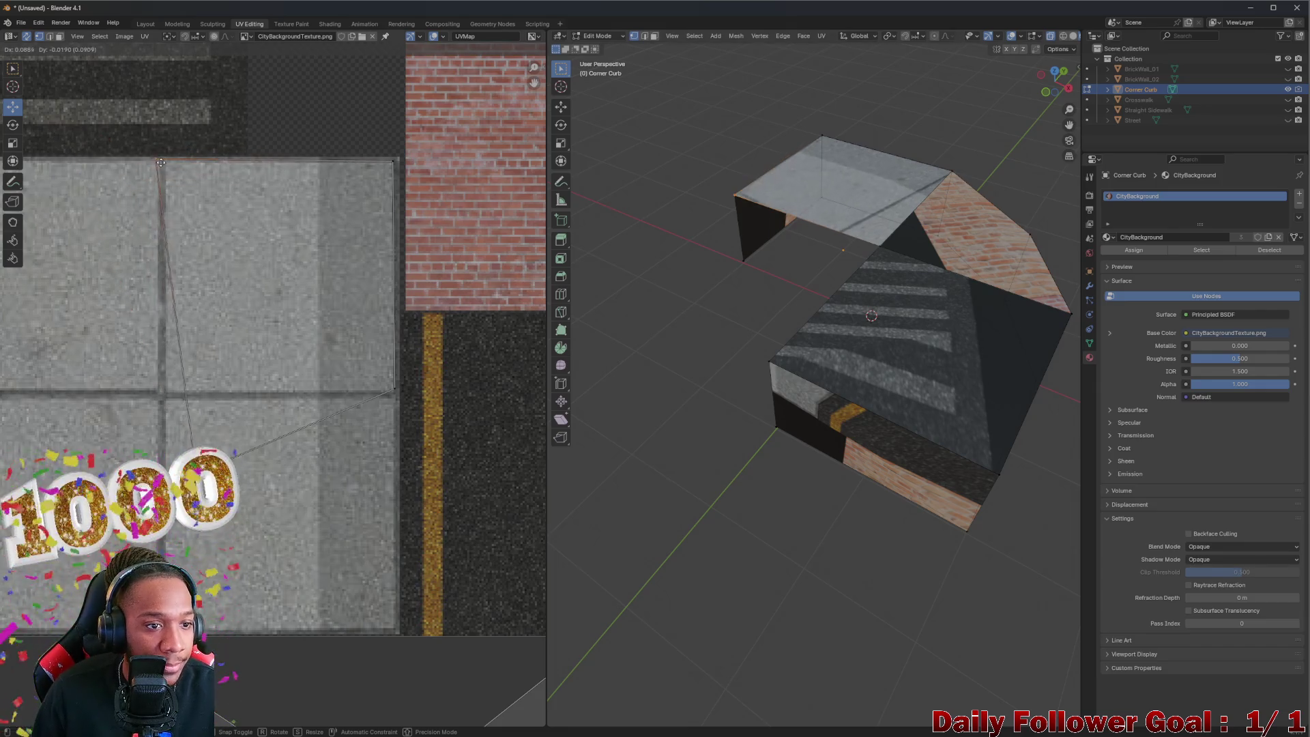
pyautogui.click(170, 161)
pyautogui.scroll(3, 707, 242)
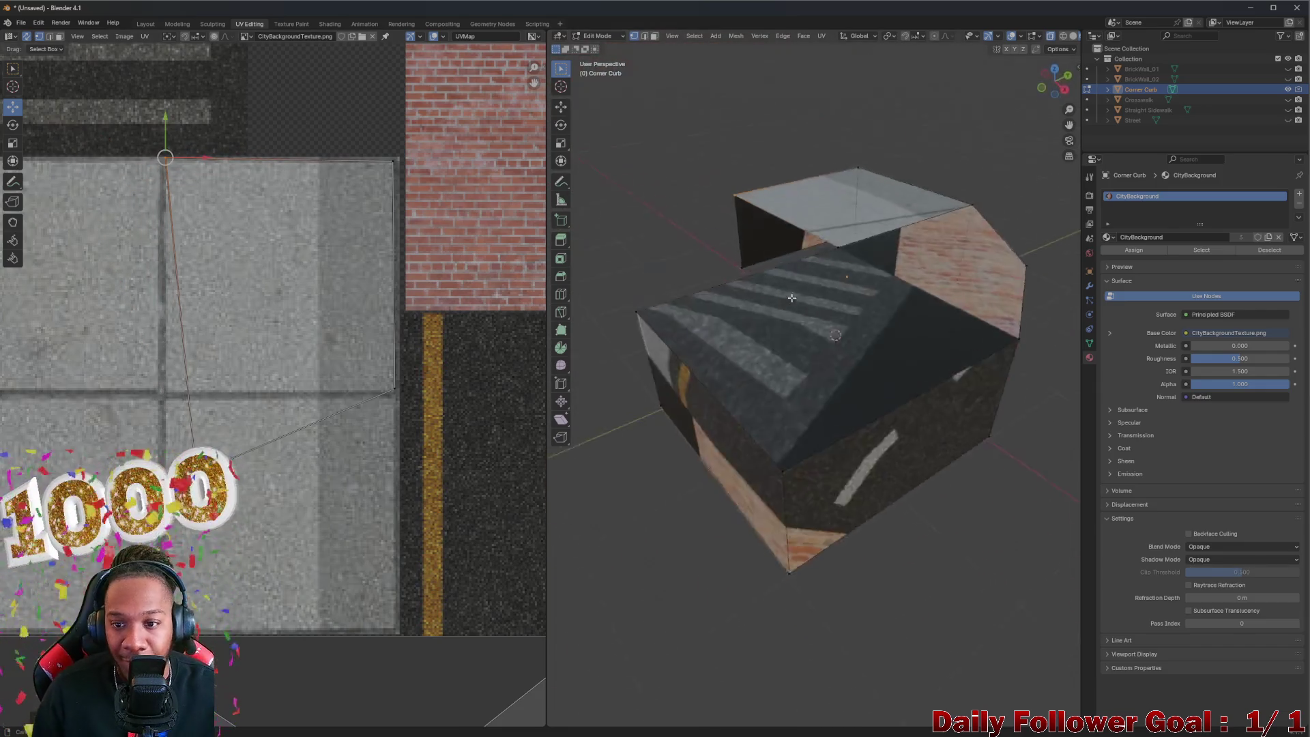
pyautogui.scroll(-5, 737, 292)
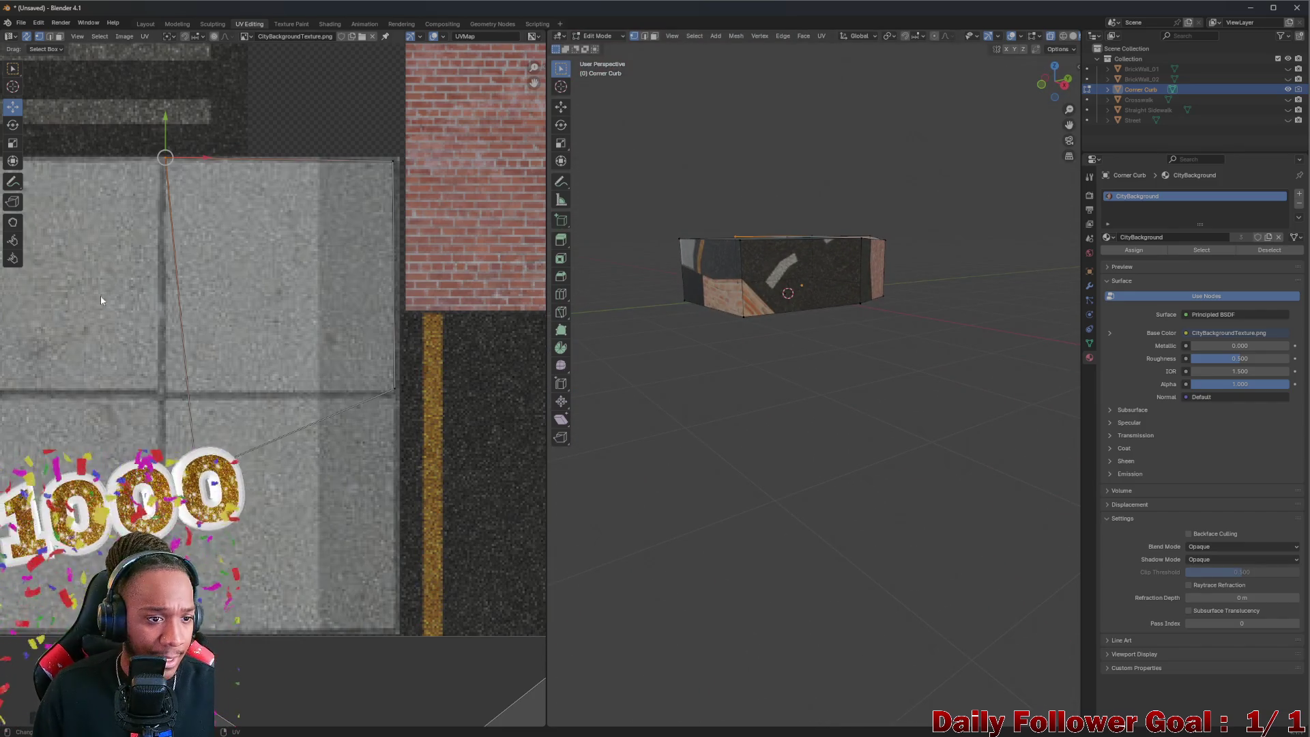
# Step: Move the stray bottom-left UV vertex onto the sidewalk tile's corner
pyautogui.click(204, 486)
pyautogui.press('g')
pyautogui.click(164, 393)
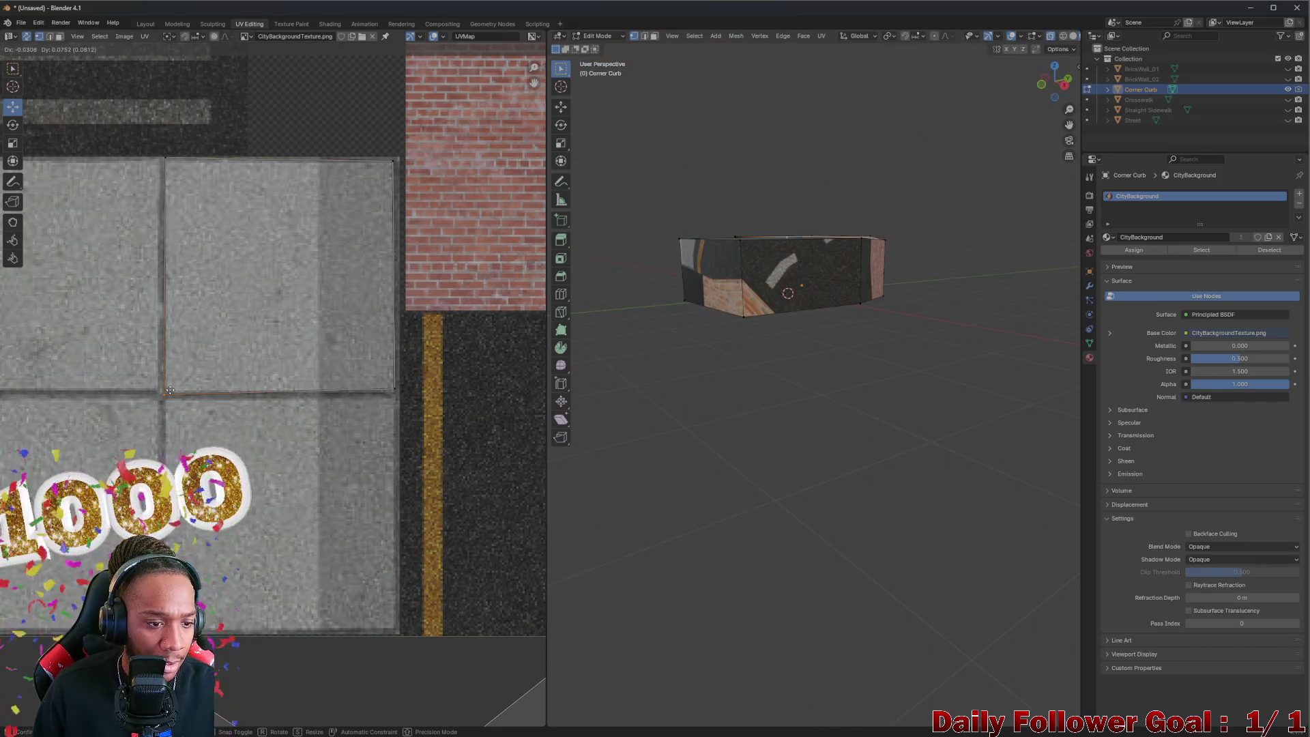
pyautogui.scroll(-2, 468, 403)
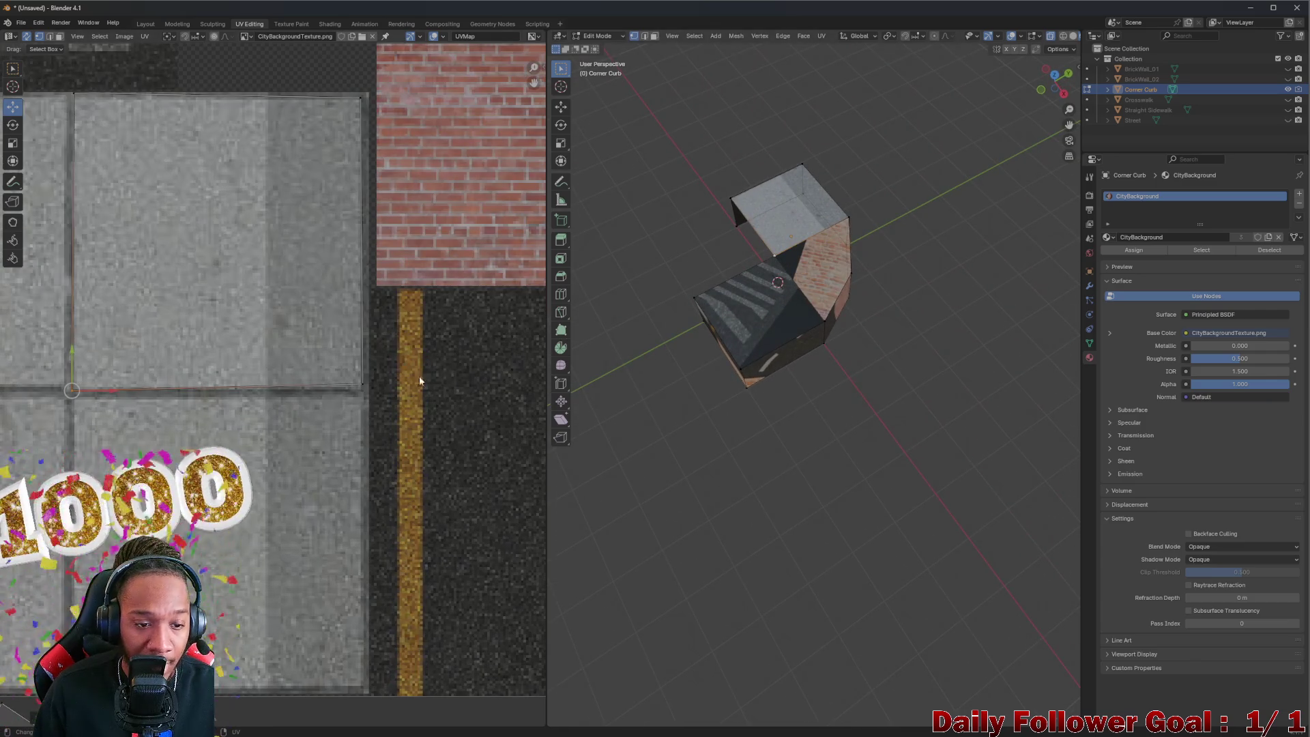
# Step: Reposition the bottom-right UV vertex on the sidewalk square
pyautogui.scroll(-1, 419, 381)
pyautogui.click(361, 383)
pyautogui.press('g')
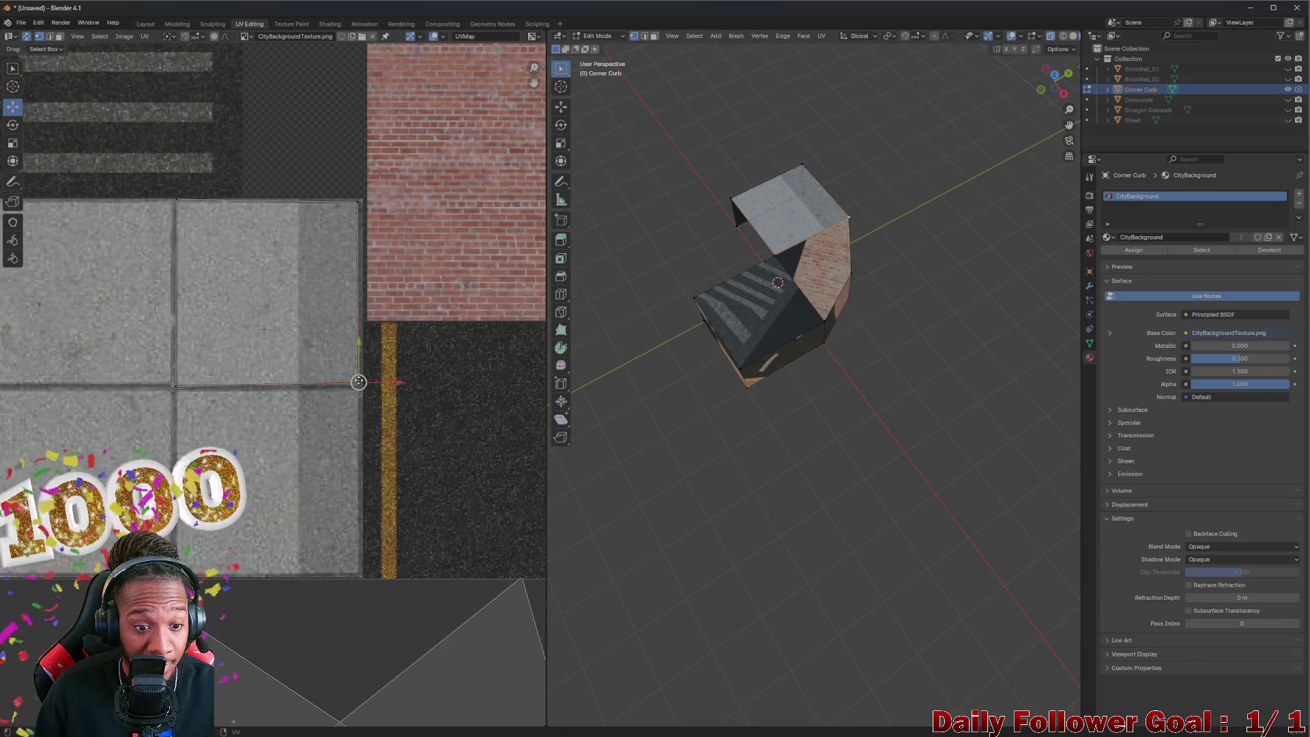
pyautogui.click(359, 384)
pyautogui.scroll(-3, 361, 383)
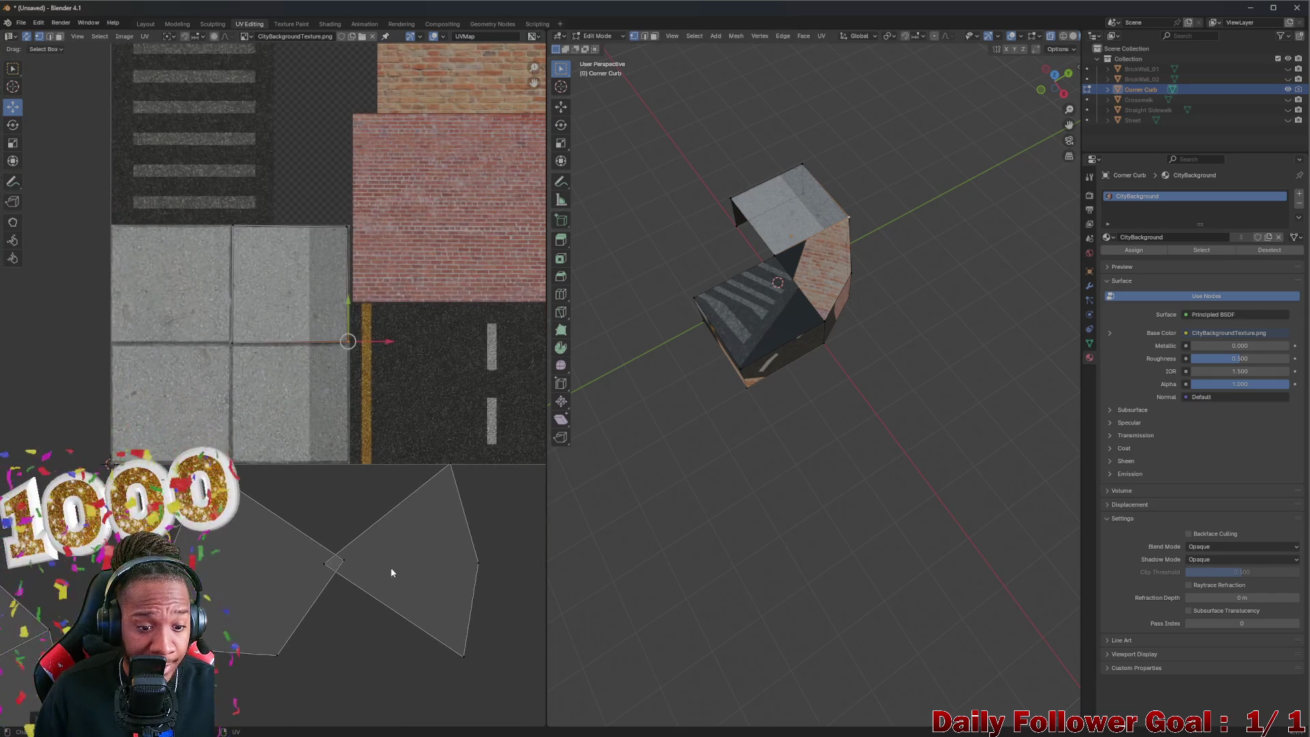
# Step: Move the lower island's upper-left edge onto the sidewalk square's edge, then select the left island's face
pyautogui.click(287, 534)
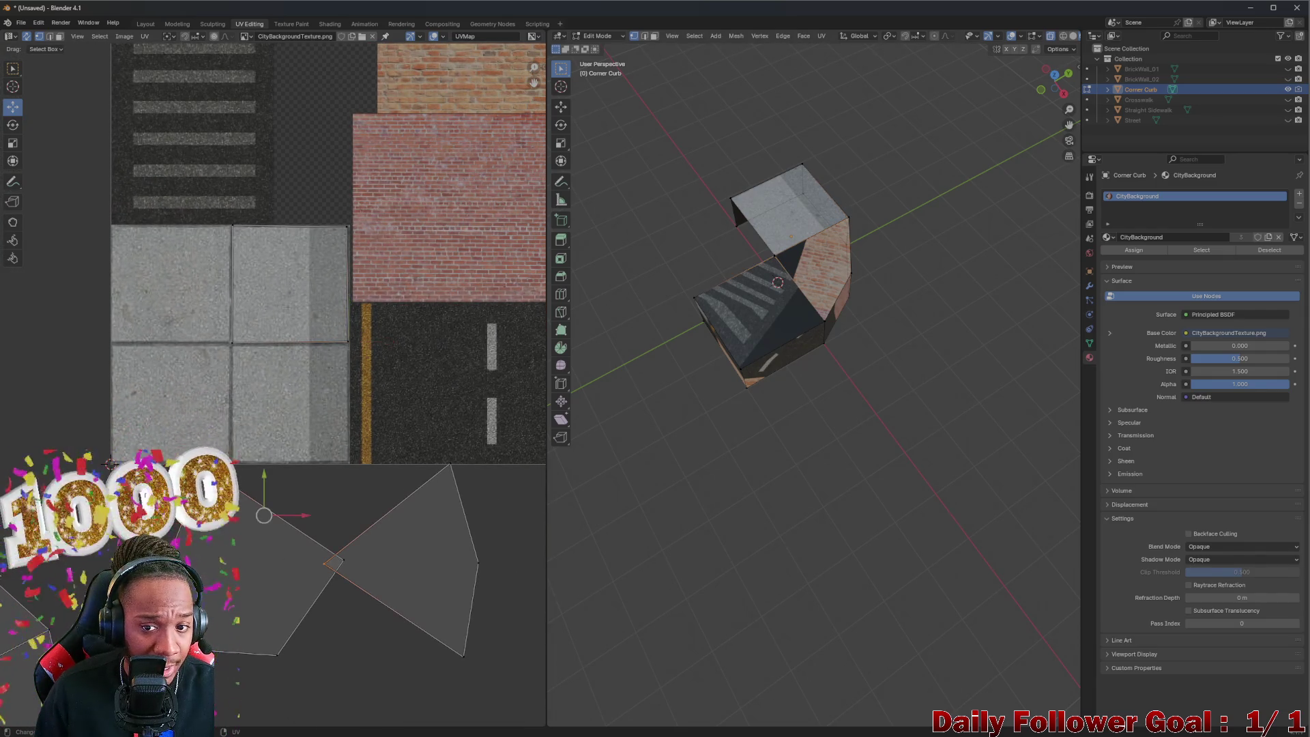
pyautogui.press('g')
pyautogui.press('Return')
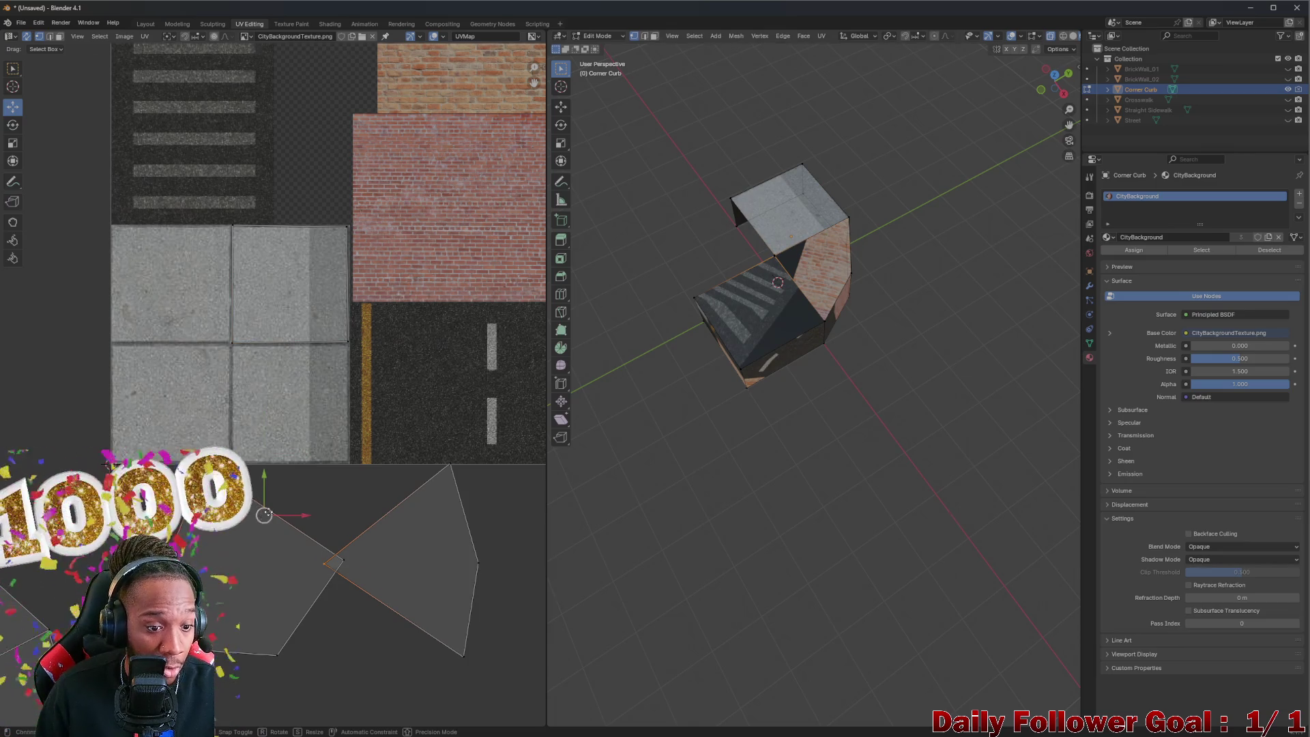
pyautogui.press('g')
pyautogui.press('Escape')
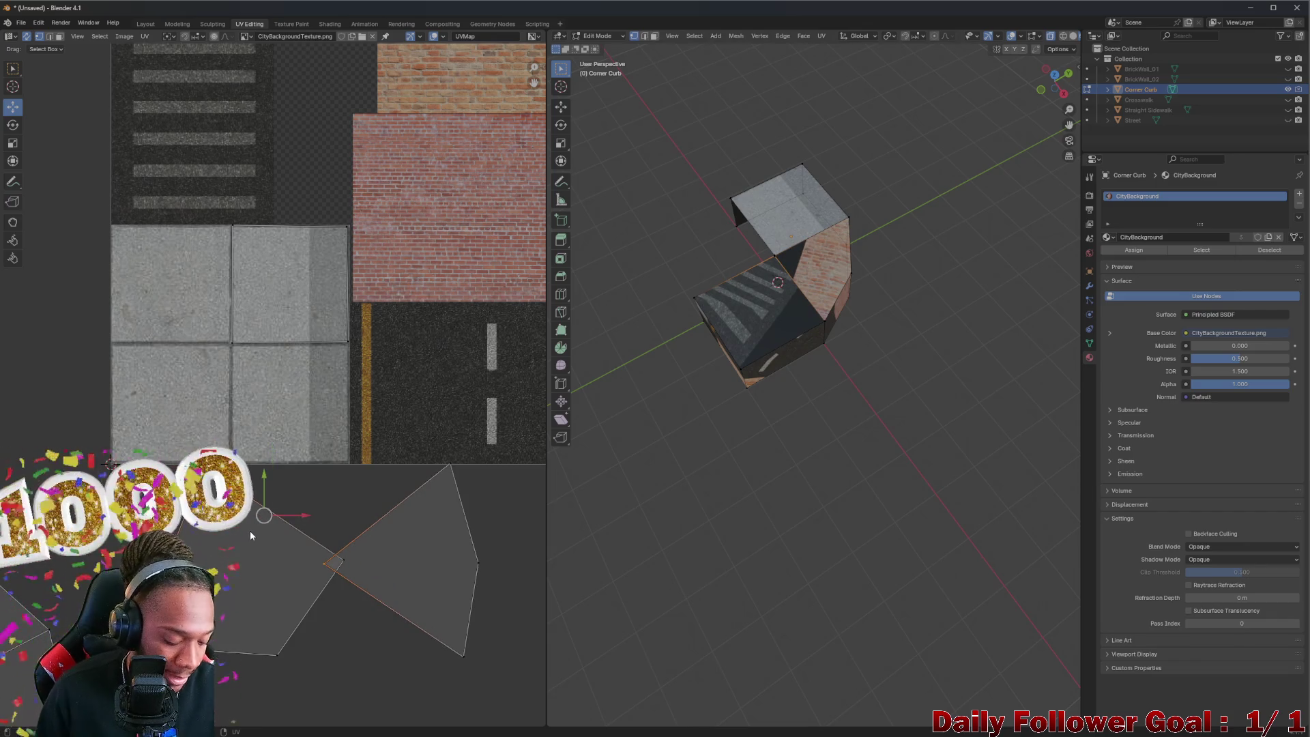
pyautogui.click(232, 563)
pyautogui.rightClick(732, 317)
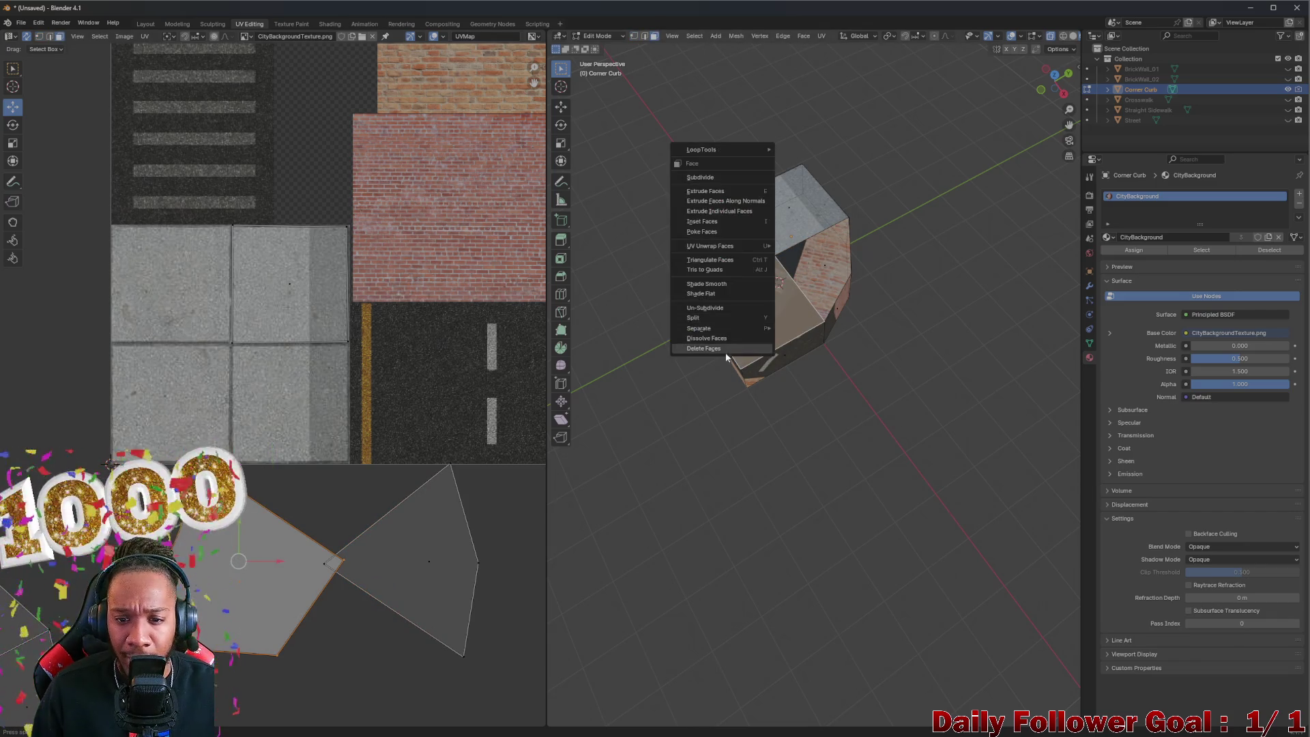
# Step: Split the selected face off the curb and move its UV island onto the sidewalk tile
pyautogui.click(734, 319)
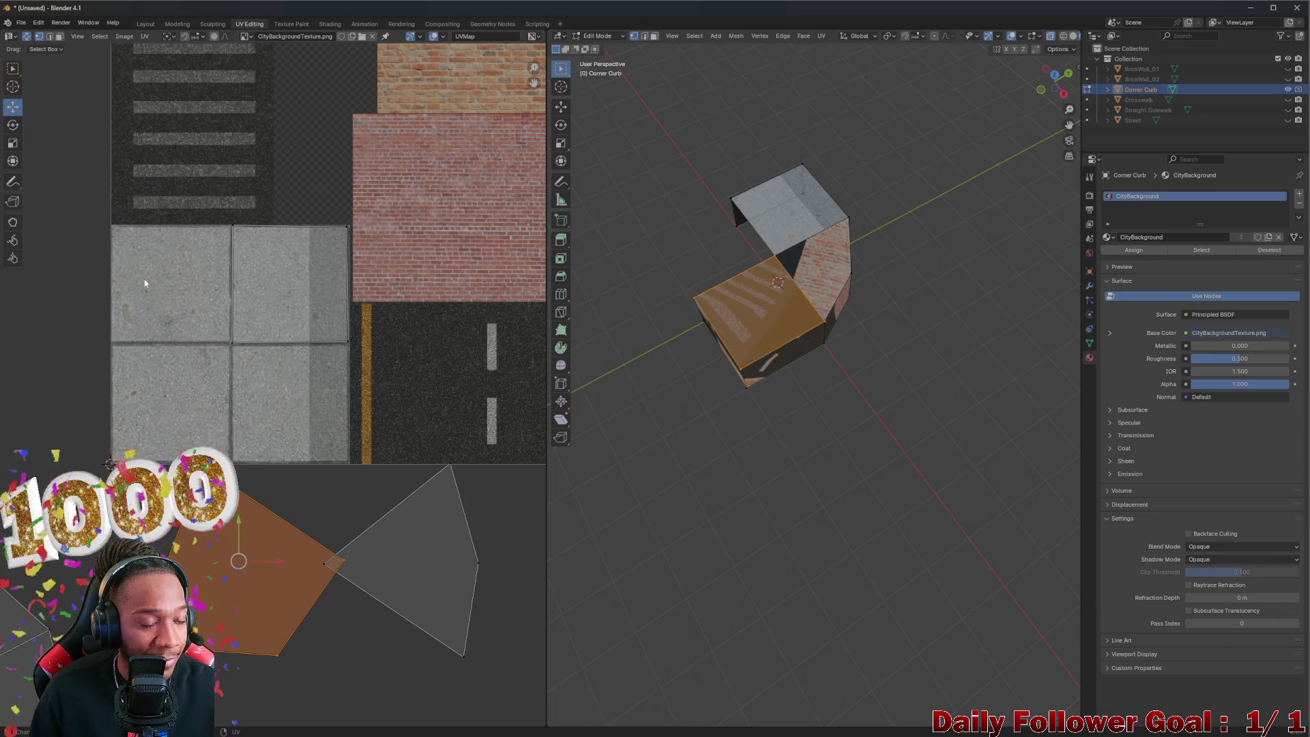
pyautogui.moveTo(239, 561); pyautogui.dragTo(273, 350)
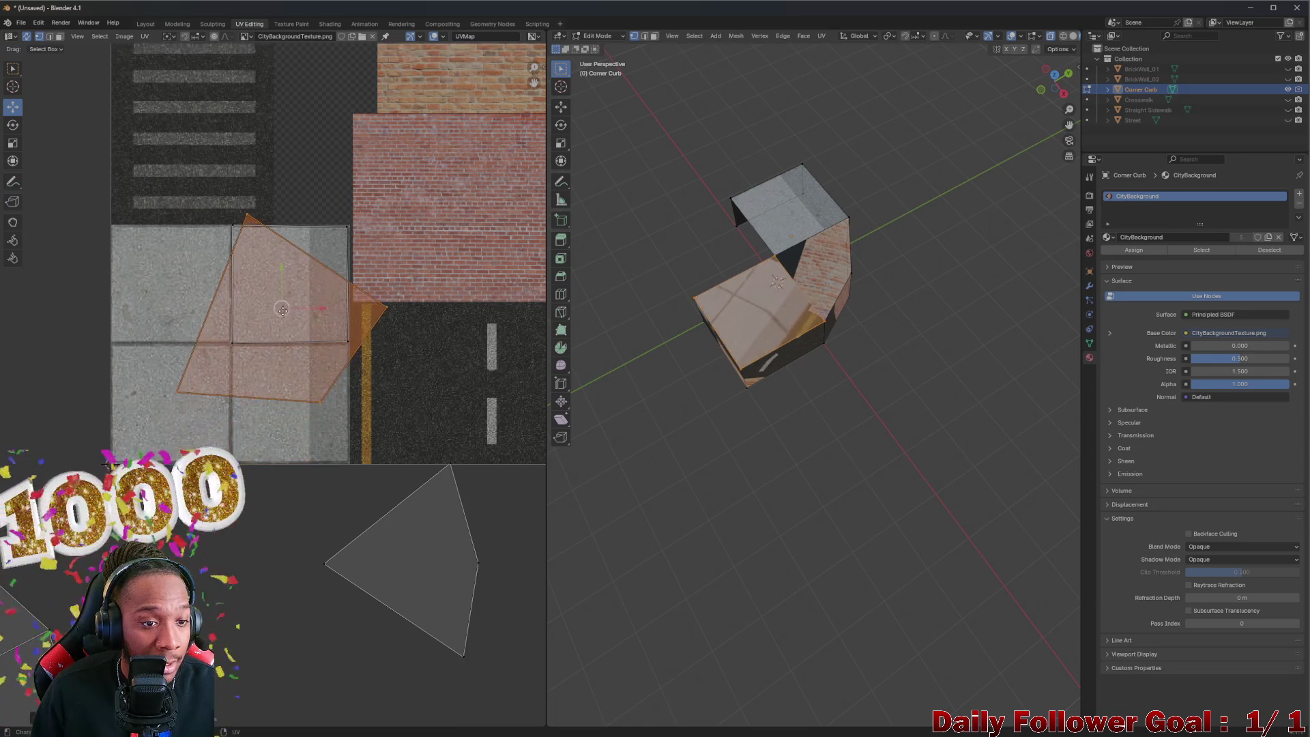
pyautogui.press('KP_Decimal')
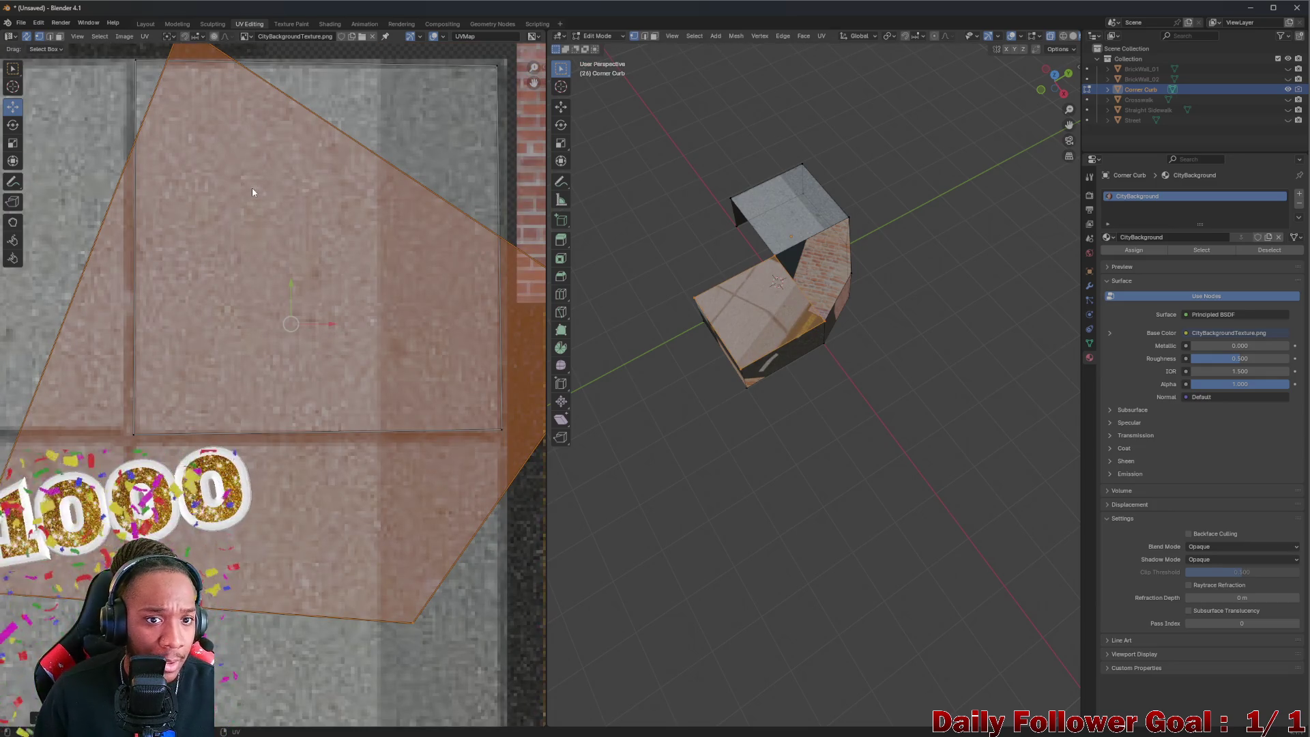
pyautogui.moveTo(252, 187); pyautogui.dragTo(251, 261)
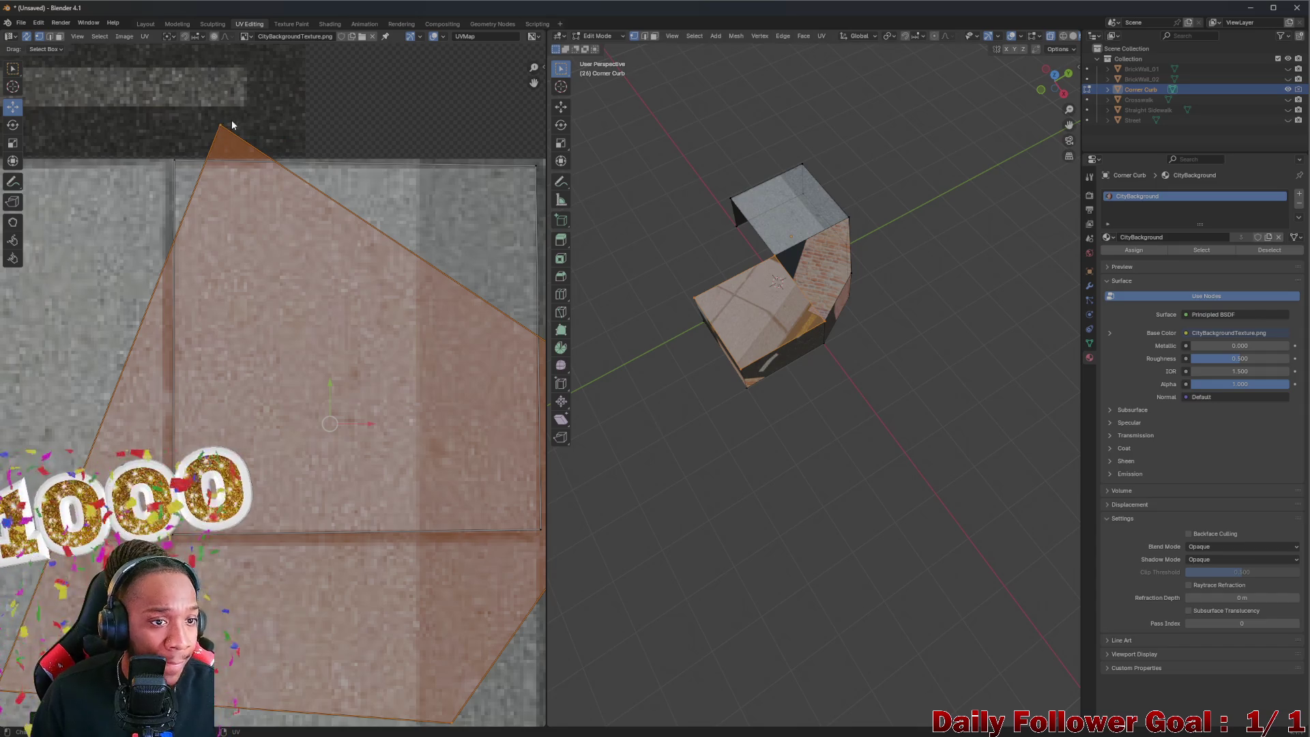
# Step: Snap the island's top and top-right UV vertices to the tile's upper corners
pyautogui.click(225, 139)
pyautogui.press('g')
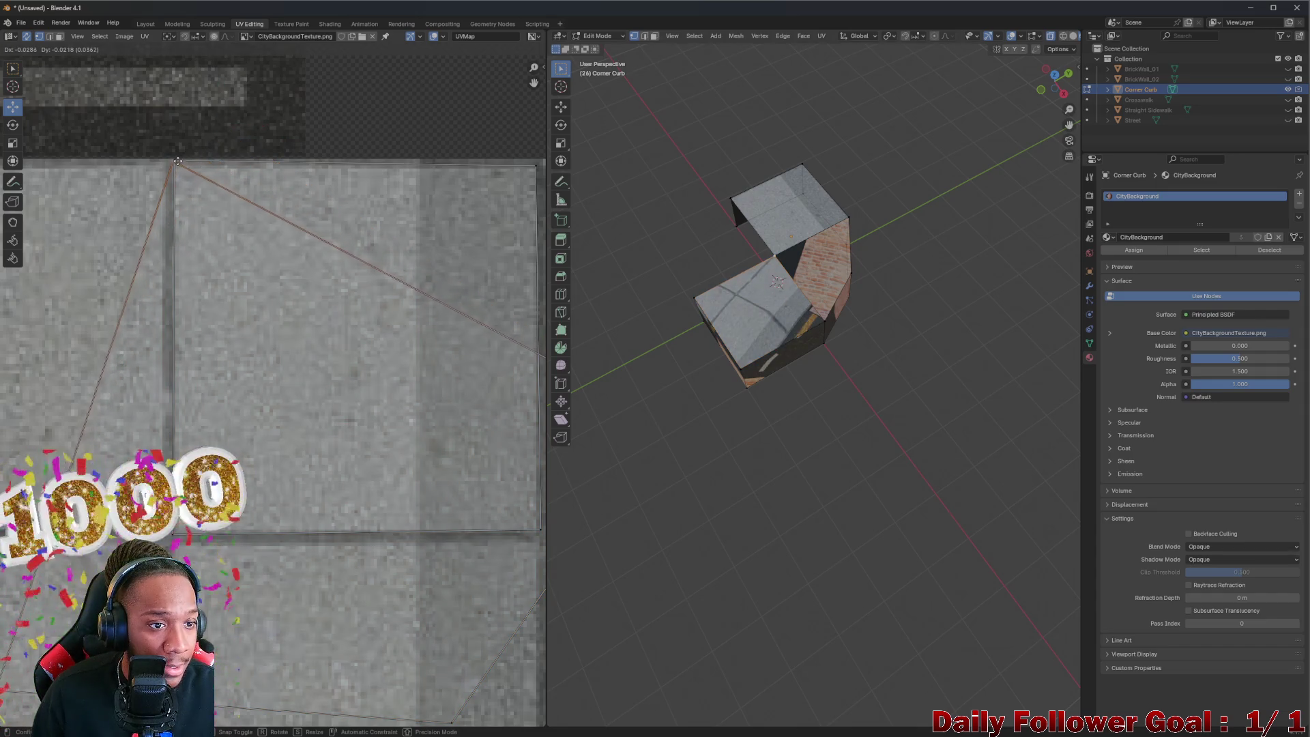
pyautogui.click(179, 160)
pyautogui.scroll(-3, 180, 163)
pyautogui.moveTo(465, 341)
pyautogui.mouseDown()
pyautogui.moveTo(490, 376)
pyautogui.moveTo(487, 366)
pyautogui.mouseUp()
pyautogui.press('g')
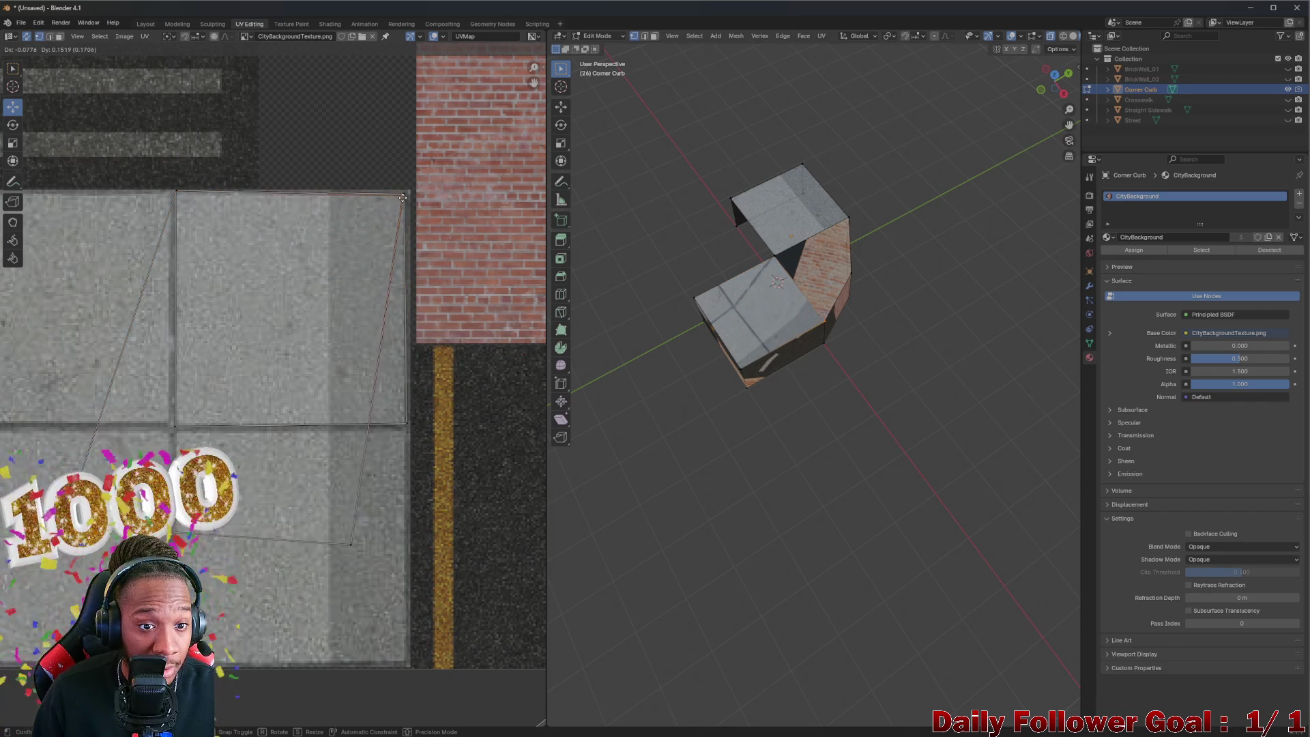
pyautogui.click(405, 196)
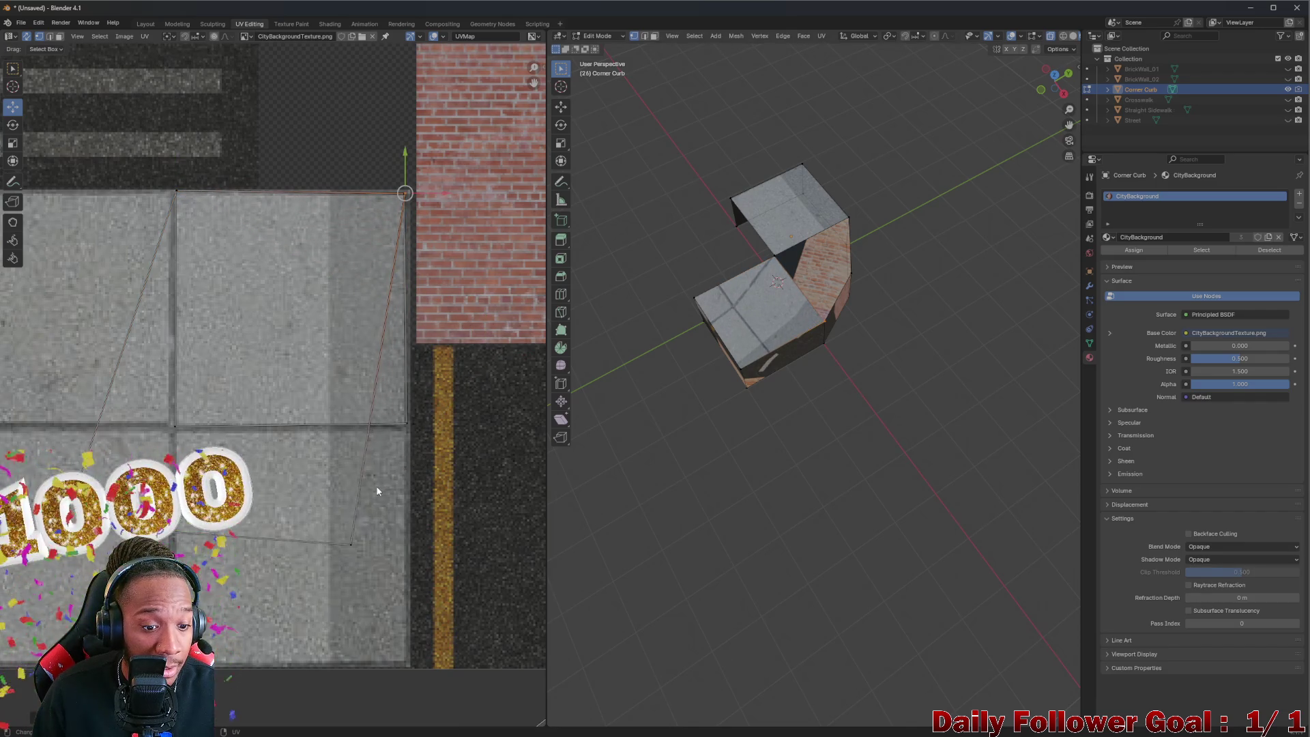
# Step: Snap the bottom UV vertices to the tile's bottom-right and bottom-left corners
pyautogui.click(353, 546)
pyautogui.press('g')
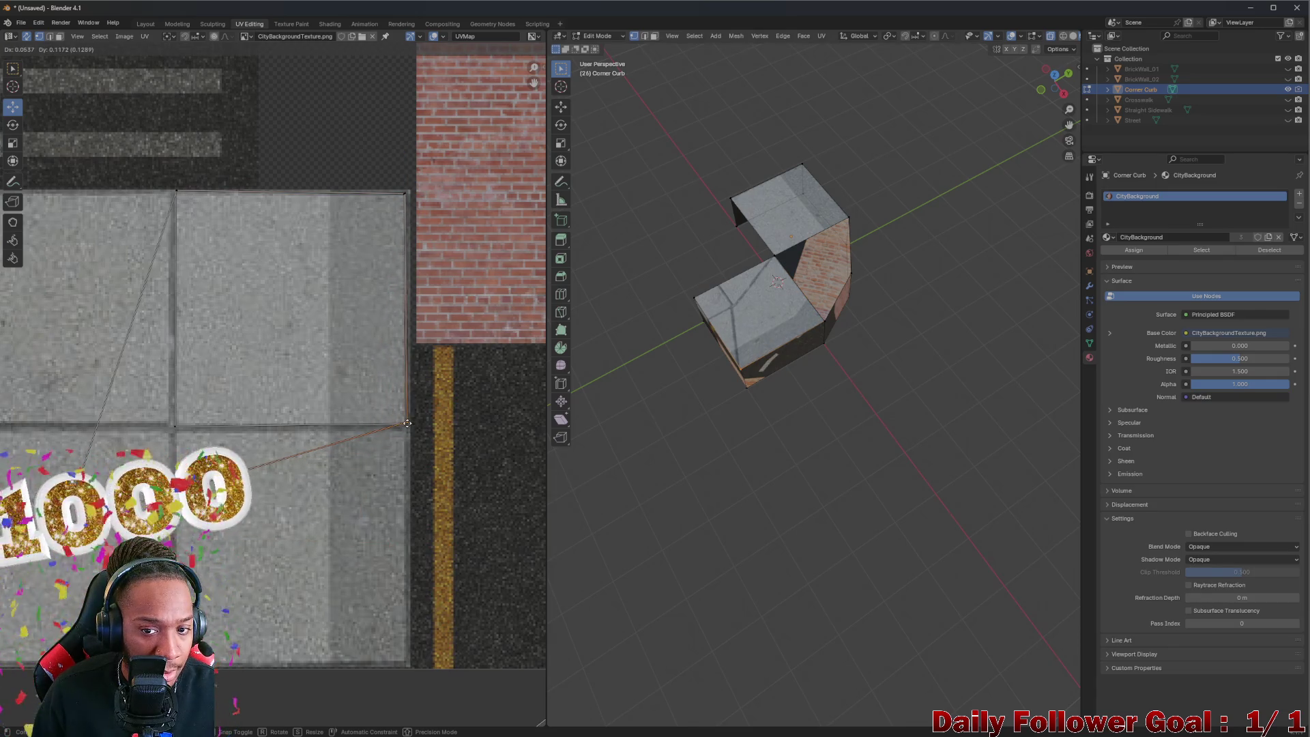
pyautogui.click(407, 422)
pyautogui.click(59, 523)
pyautogui.press('g')
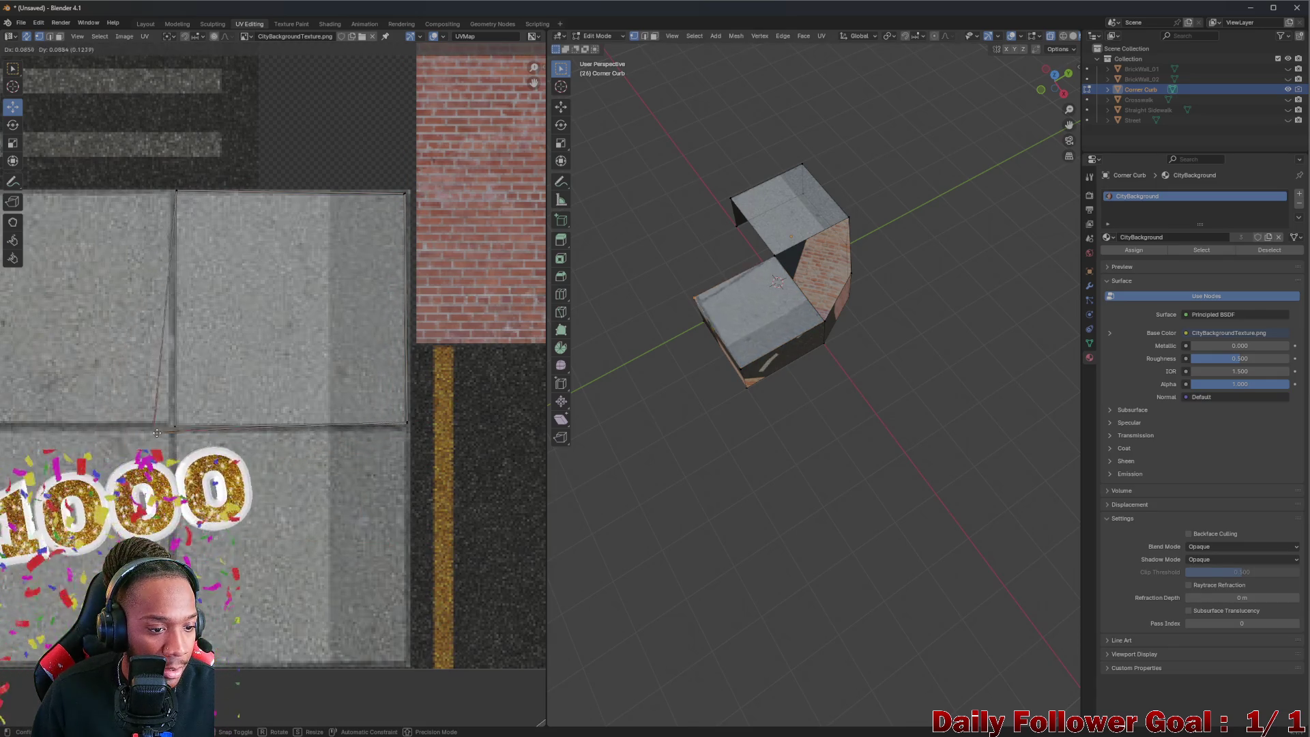
pyautogui.click(178, 428)
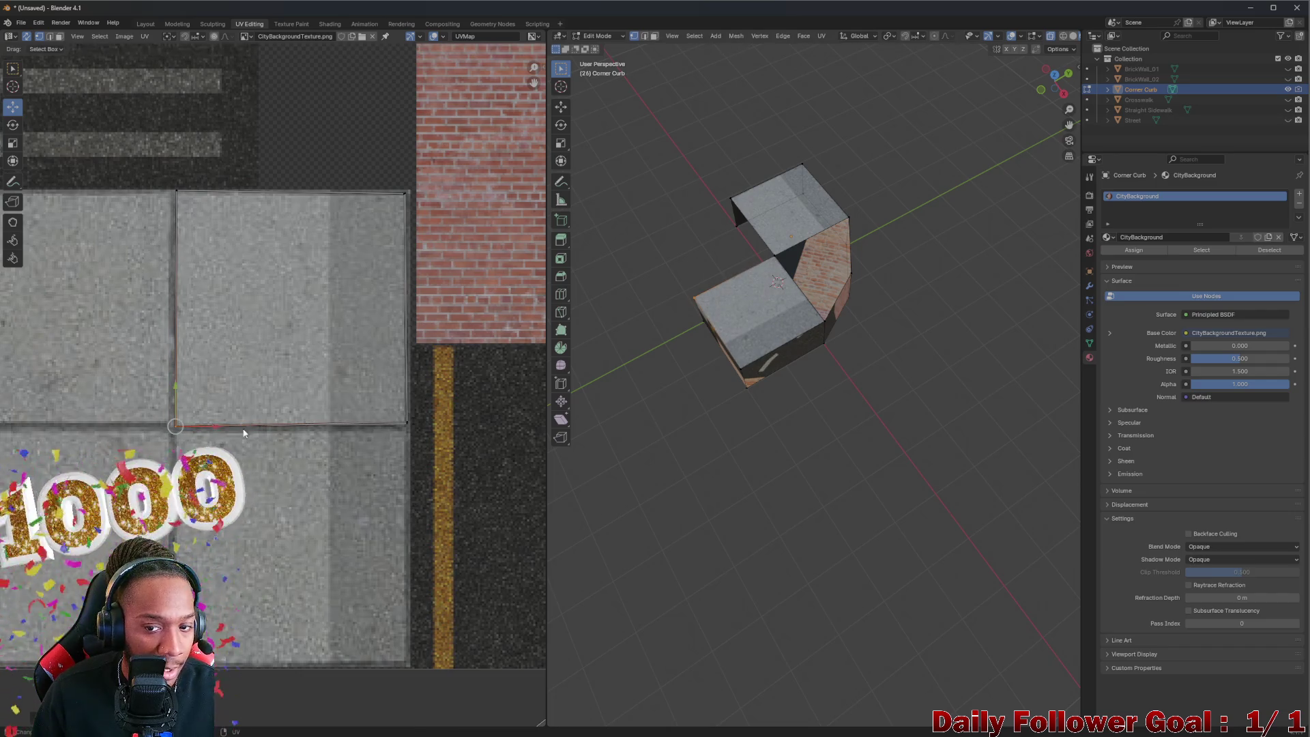
pyautogui.scroll(-1, 544, 382)
pyautogui.scroll(-1, 575, 440)
pyautogui.scroll(-2, 415, 447)
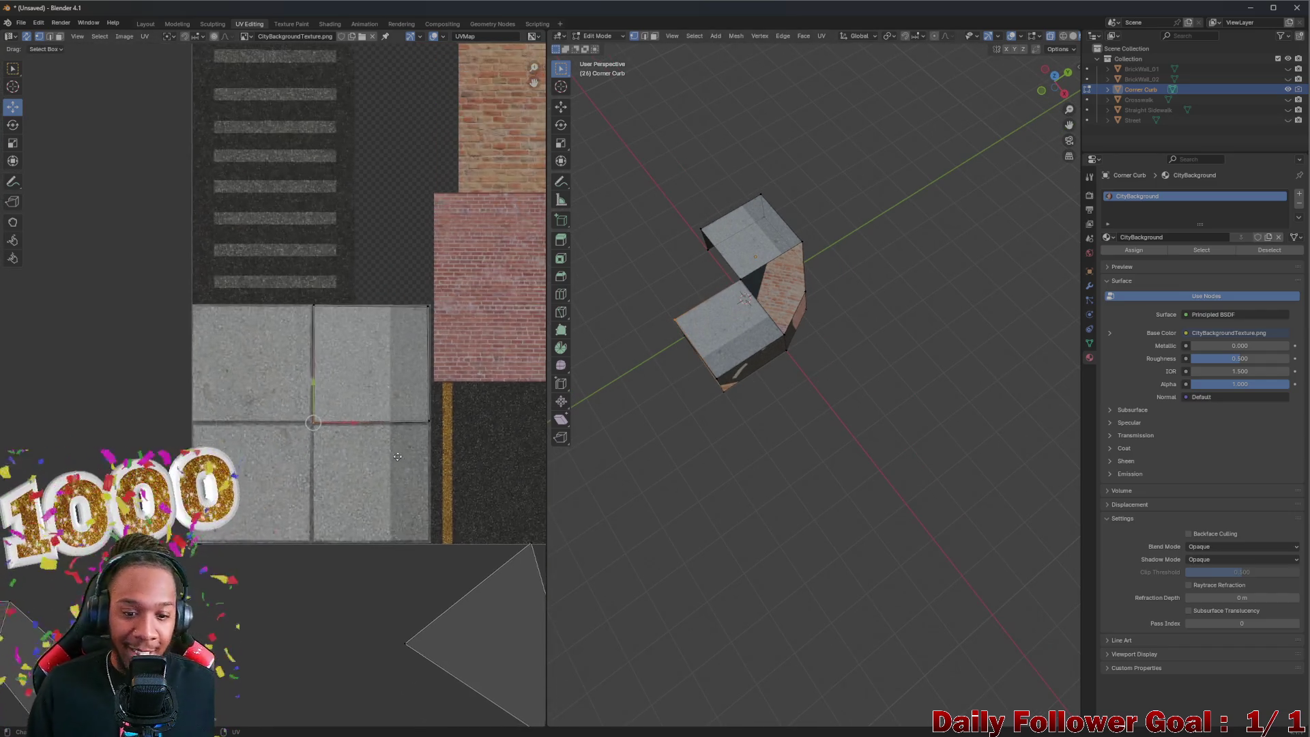
# Step: Select the whole lower UV island and move it onto the sidewalk tiles
pyautogui.moveTo(457, 625); pyautogui.dragTo(377, 437)
pyautogui.moveTo(490, 630); pyautogui.dragTo(292, 414)
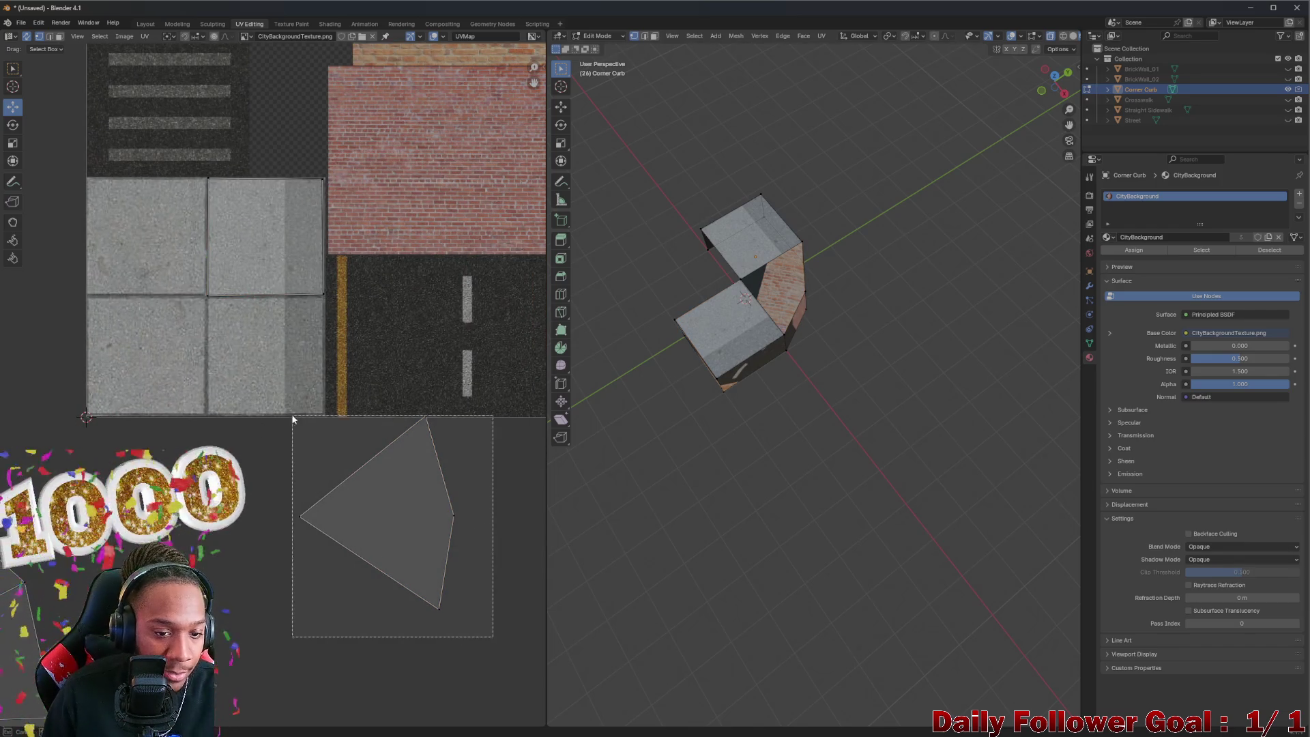
pyautogui.moveTo(383, 470); pyautogui.dragTo(263, 269)
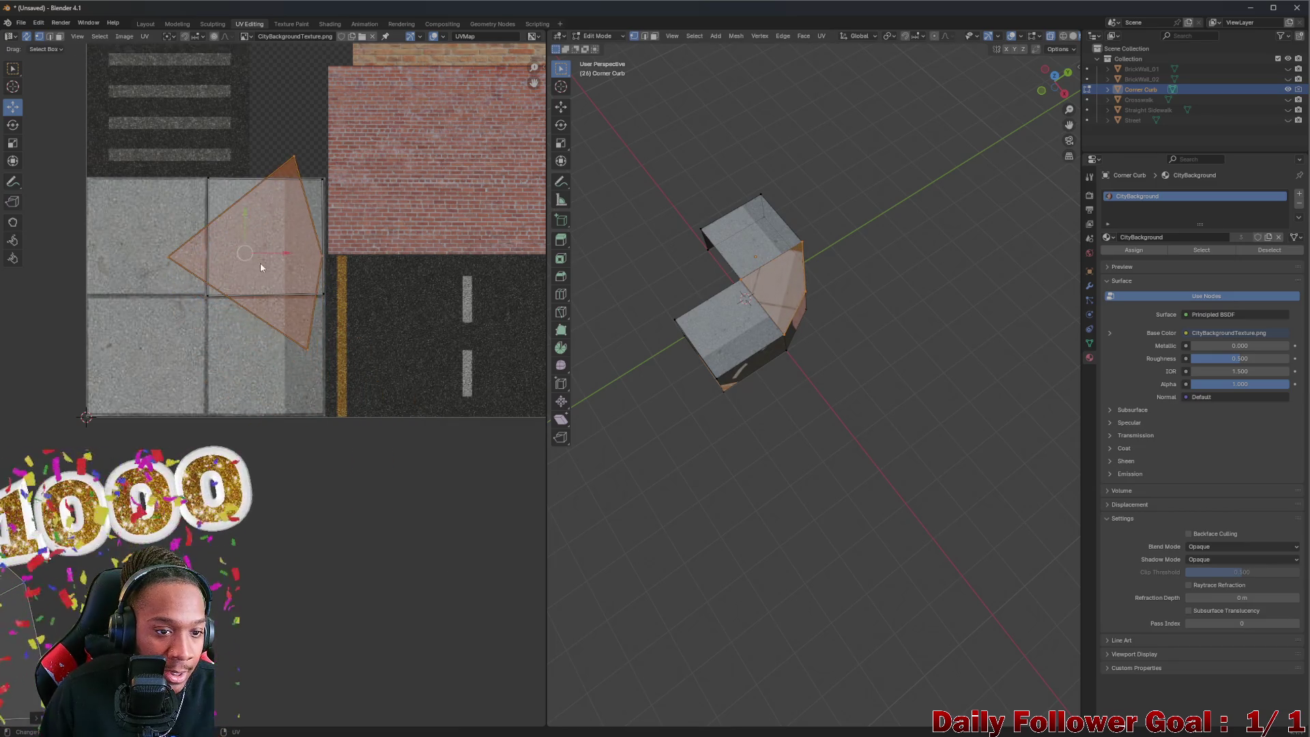
pyautogui.scroll(2, 283, 200)
pyautogui.moveTo(282, 213); pyautogui.dragTo(295, 322)
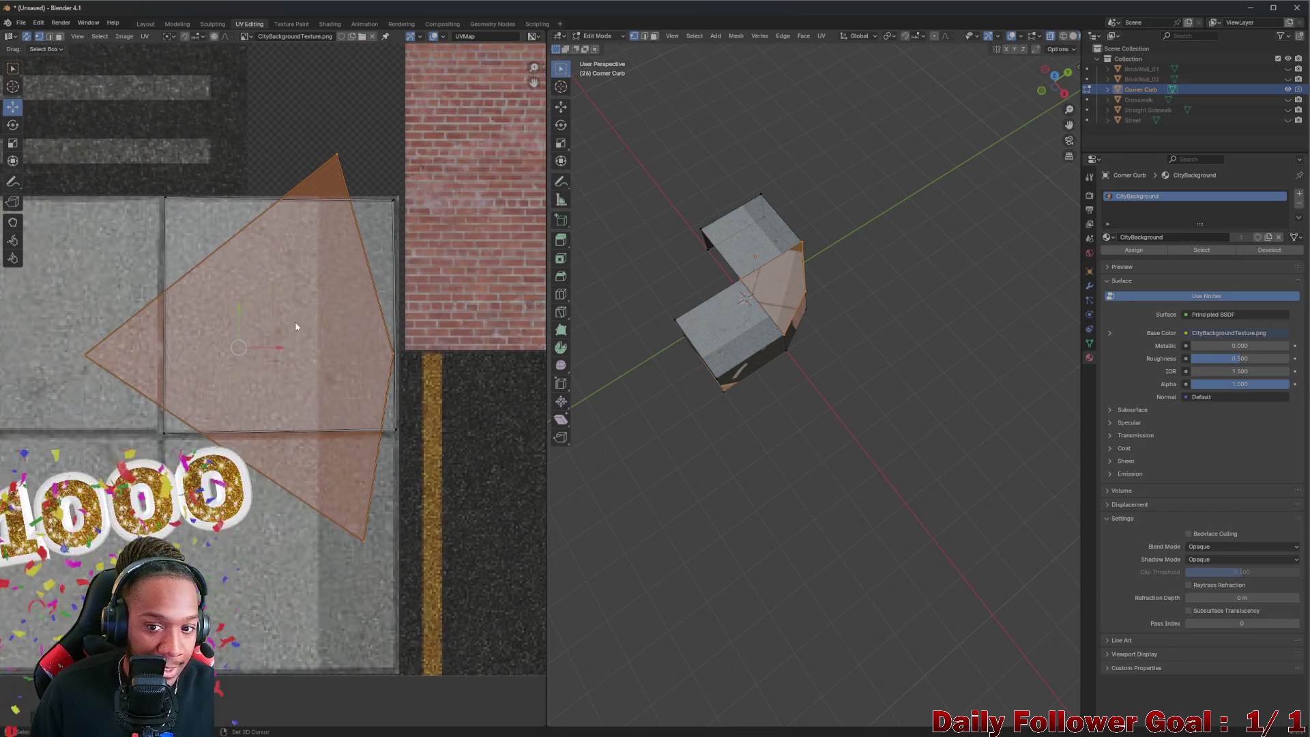
# Step: Pull the top UV vertex down onto the tile and the bottom-right vertex up its right edge
pyautogui.scroll(2, 356, 132)
pyautogui.click(323, 139)
pyautogui.moveTo(315, 139); pyautogui.dragTo(296, 209)
pyautogui.scroll(1, 412, 450)
pyautogui.click(403, 452)
pyautogui.moveTo(403, 452); pyautogui.dragTo(403, 347)
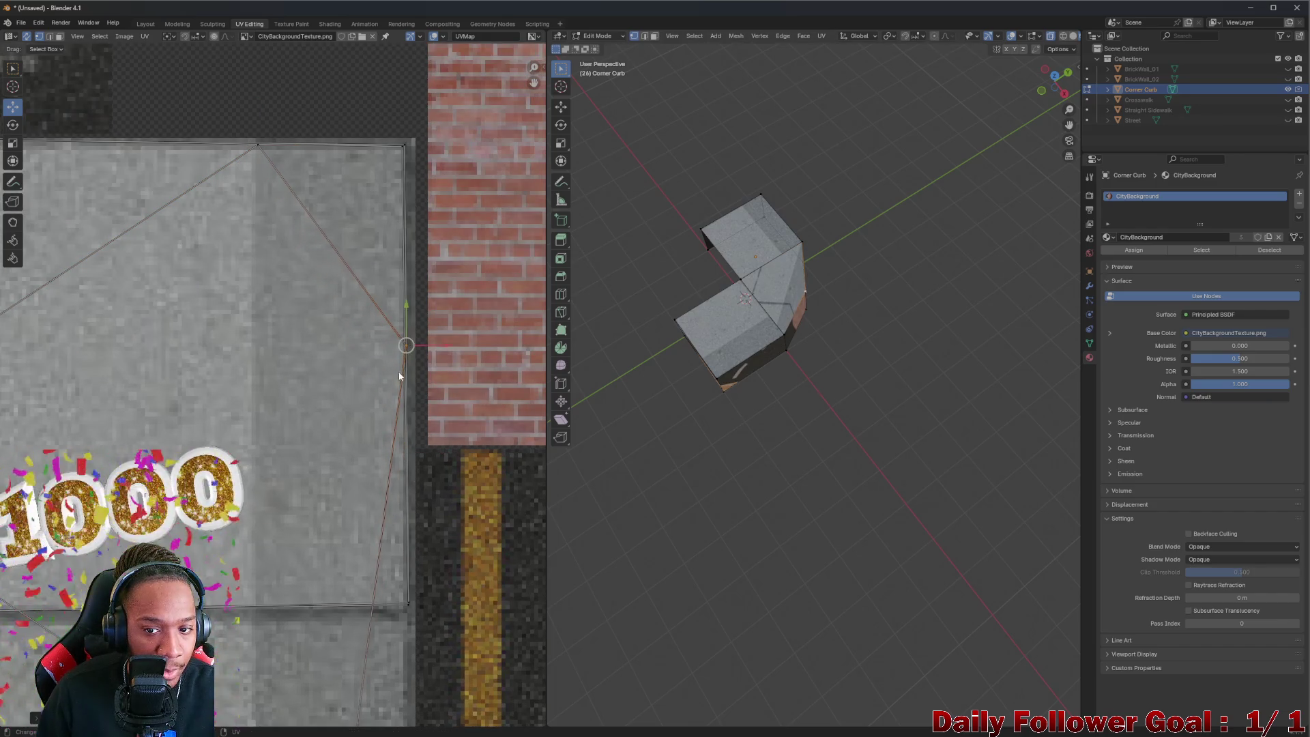
# Step: Move the lower UV vertex onto the tile edge and the left vertex toward the tile corner
pyautogui.scroll(-2, 377, 447)
pyautogui.scroll(-3, 377, 447)
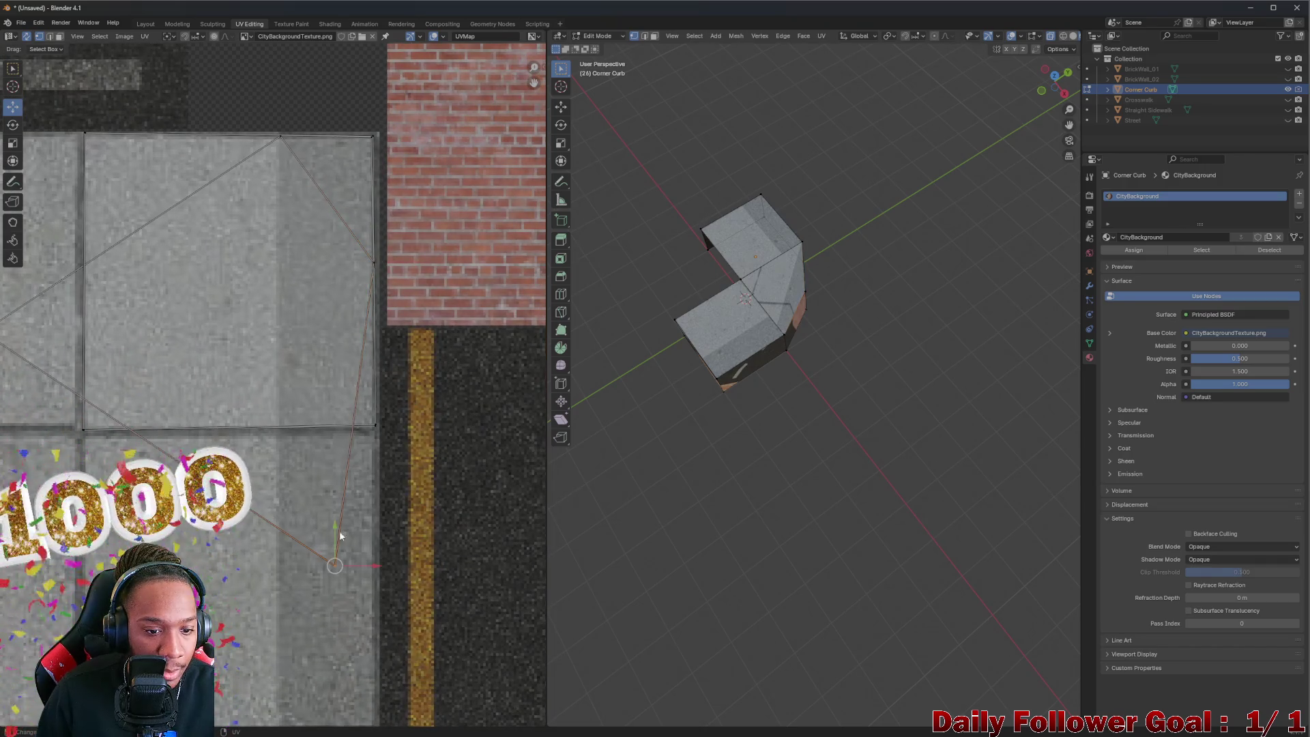
pyautogui.moveTo(338, 556); pyautogui.dragTo(328, 524)
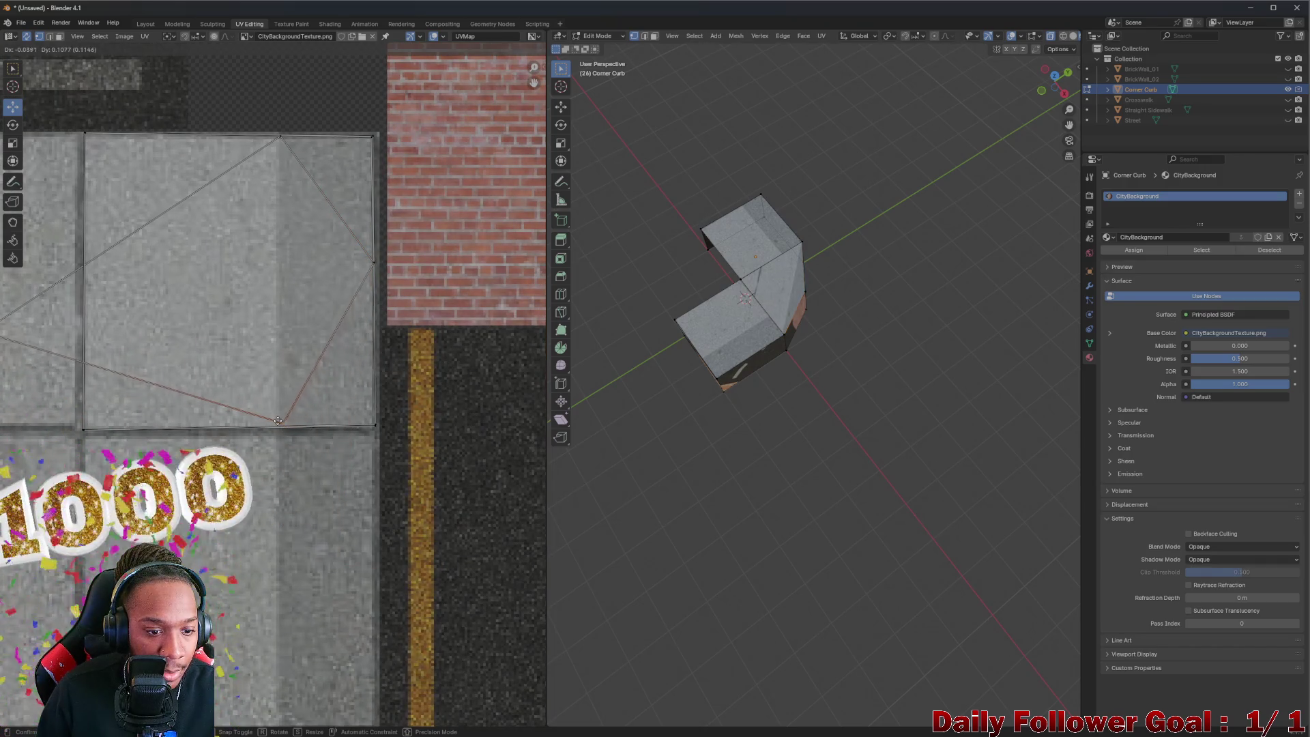
pyautogui.moveTo(276, 421); pyautogui.dragTo(279, 422)
pyautogui.hscroll(-3, 103, 348)
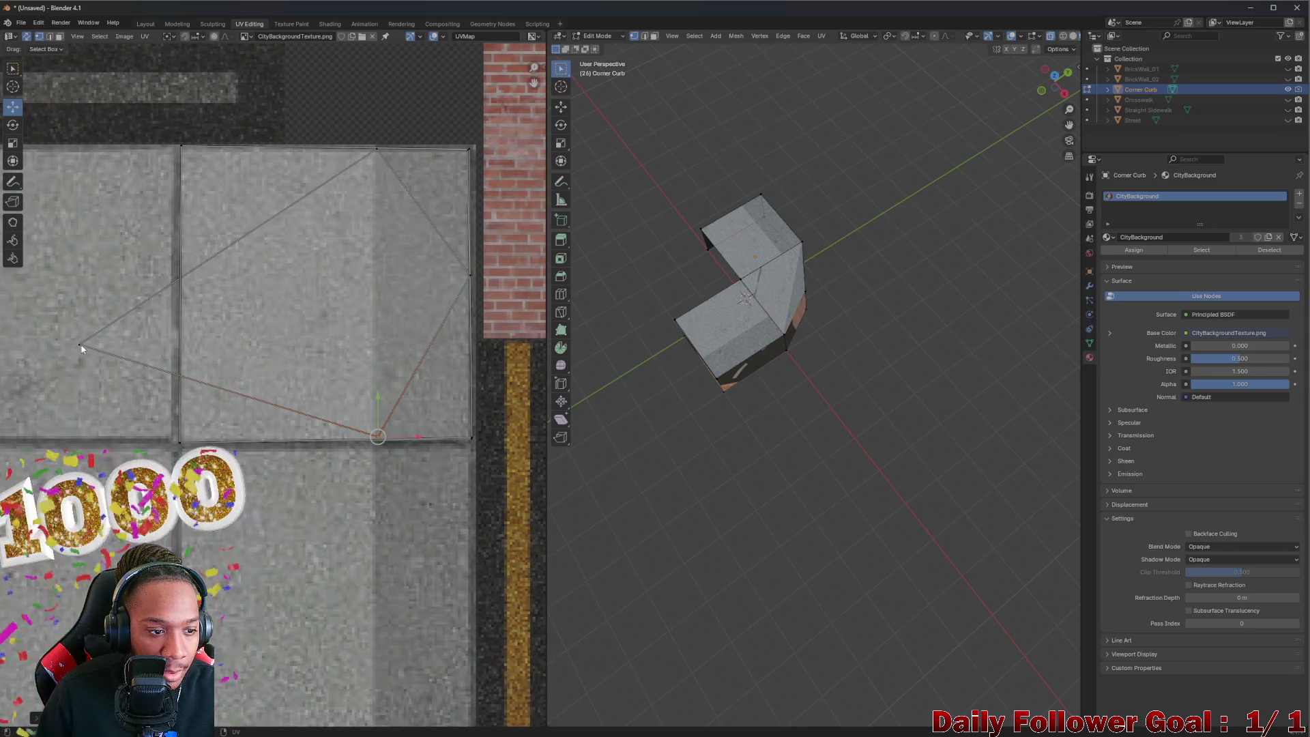
pyautogui.moveTo(84, 347); pyautogui.dragTo(188, 329)
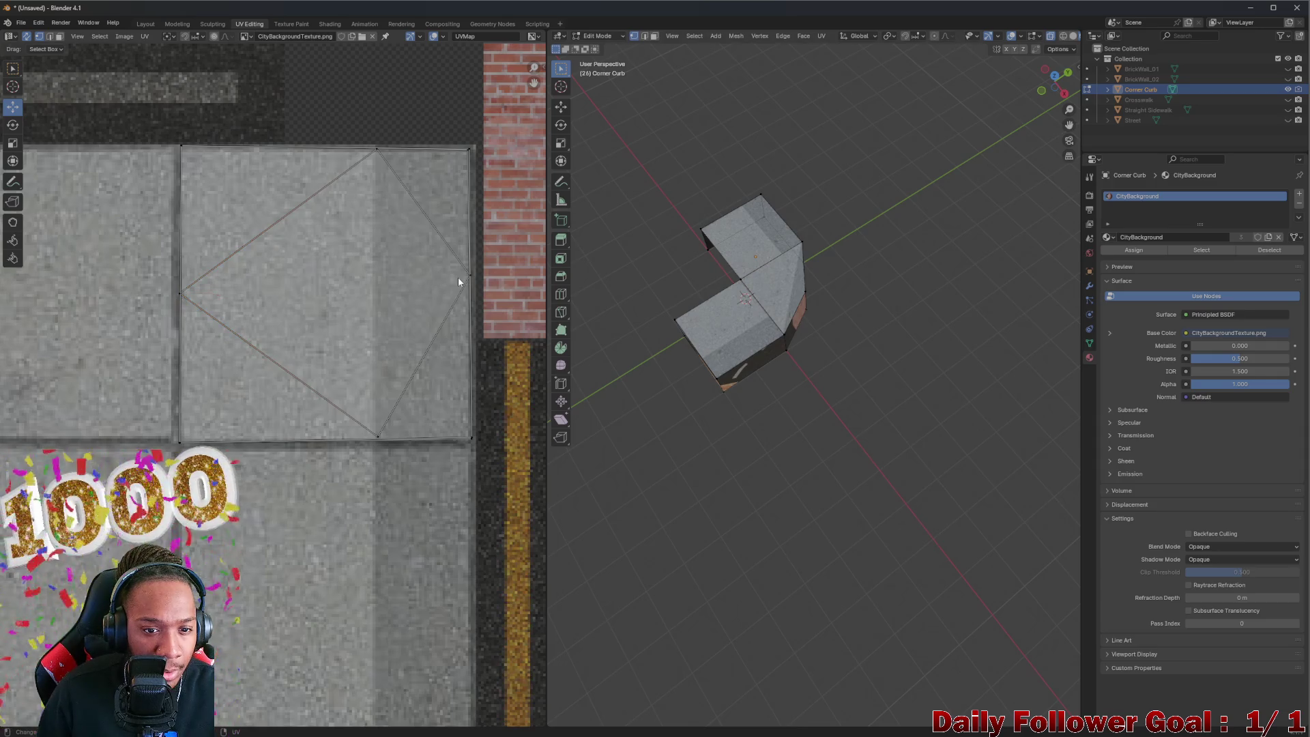
# Step: Snap the right, top and bottom UV points to the sidewalk tile's right-hand corners and edges
pyautogui.moveTo(470, 275); pyautogui.dragTo(453, 287)
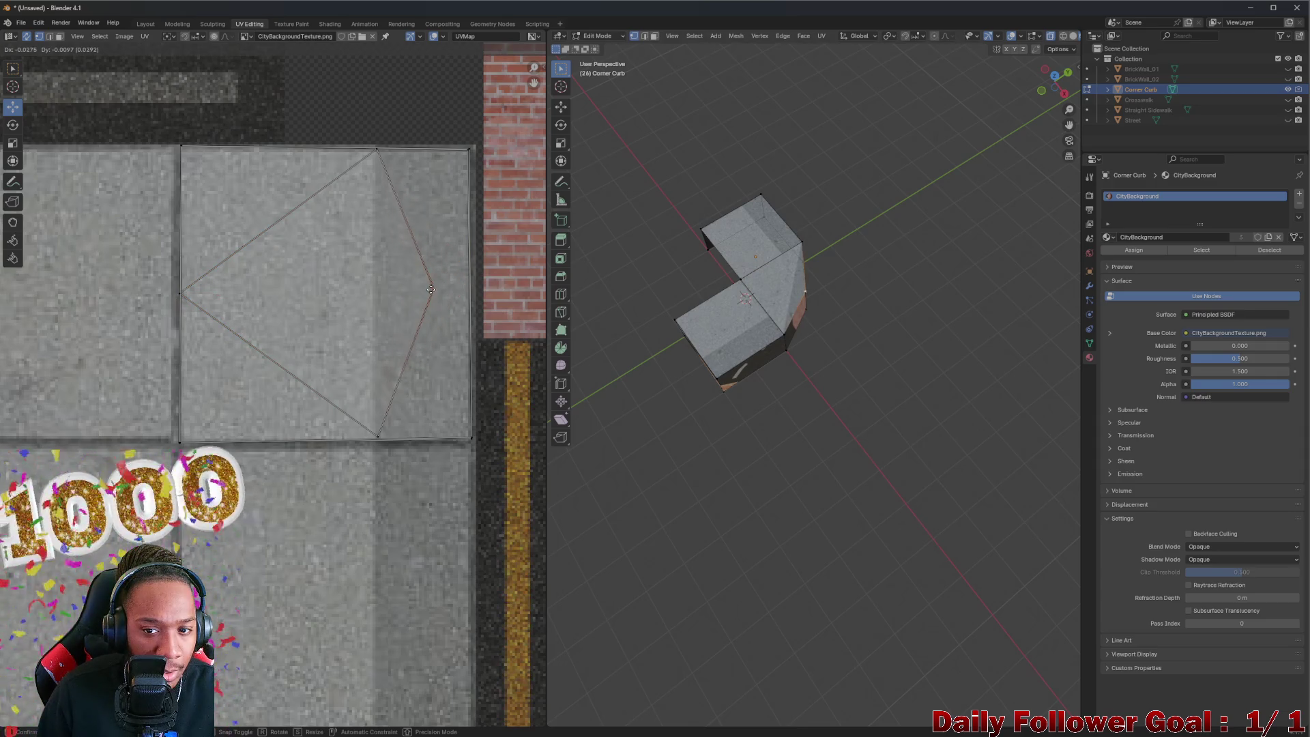
pyautogui.moveTo(474, 292); pyautogui.dragTo(474, 293)
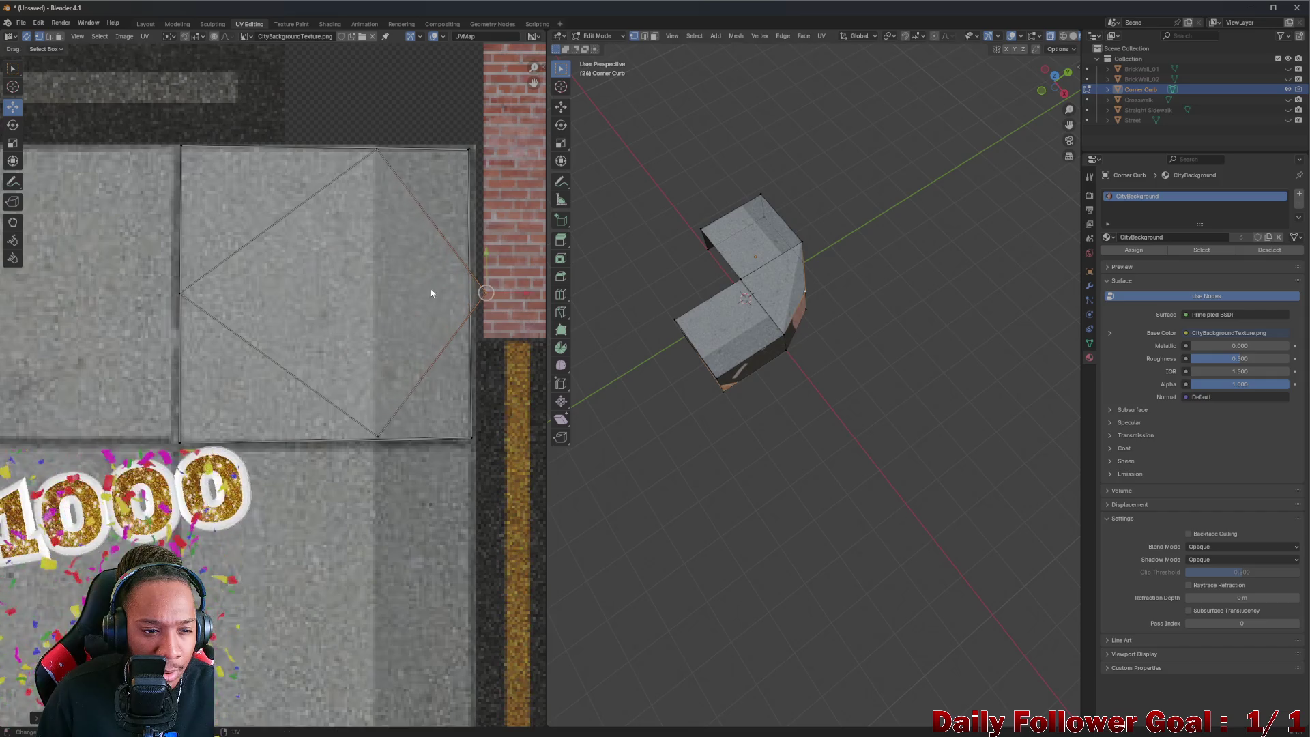
pyautogui.moveTo(184, 293); pyautogui.dragTo(409, 315)
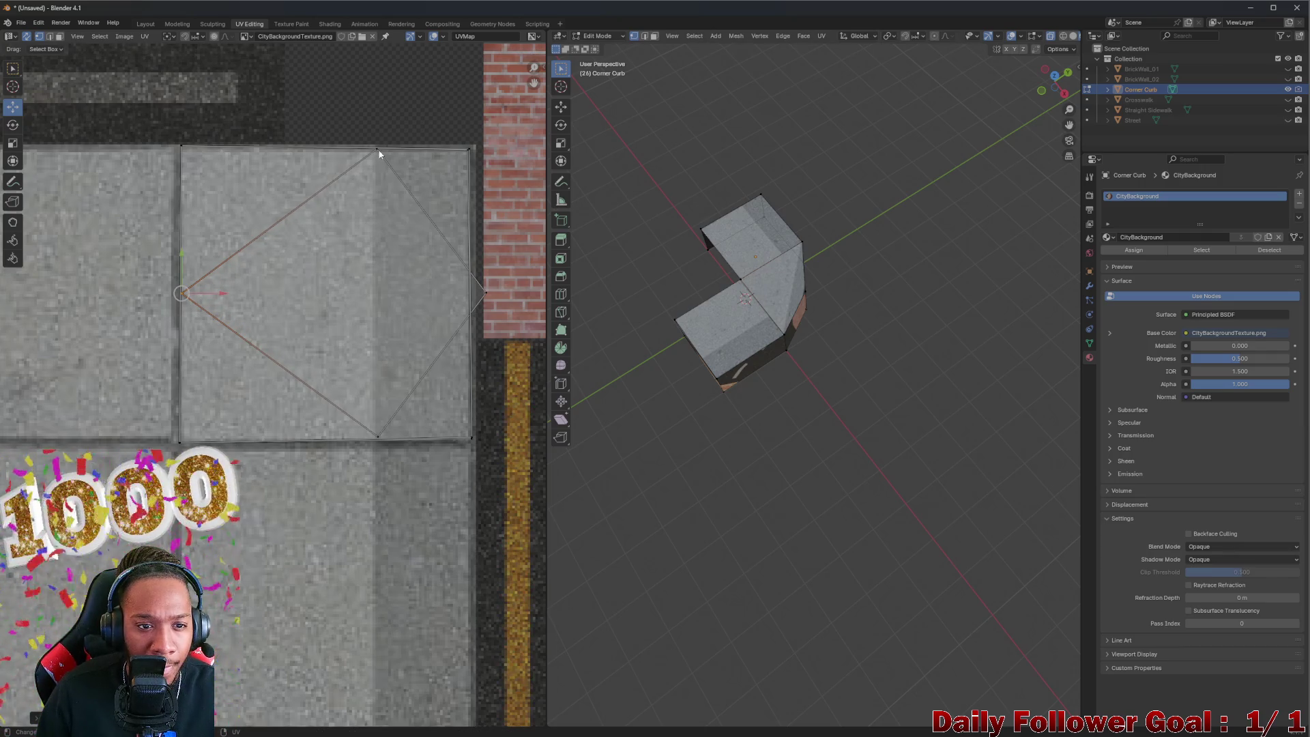
pyautogui.moveTo(376, 151); pyautogui.dragTo(354, 176)
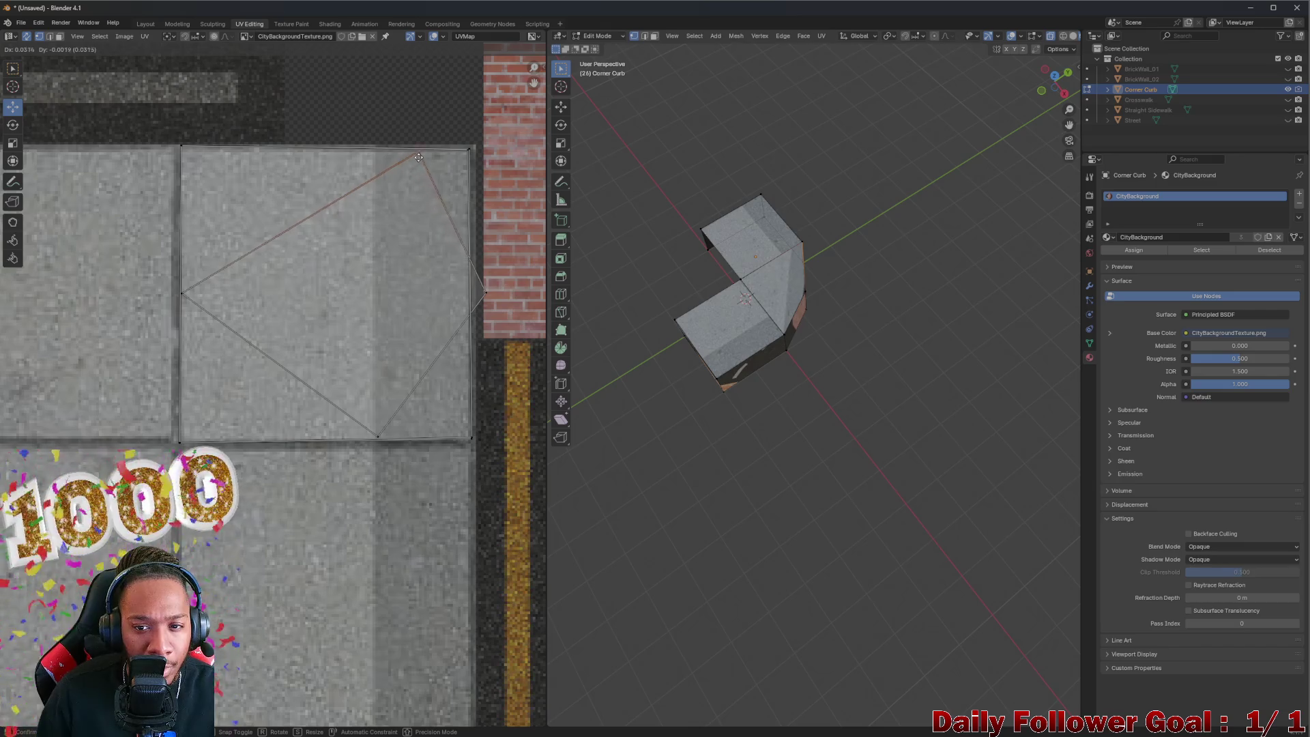
pyautogui.moveTo(470, 158); pyautogui.dragTo(470, 159)
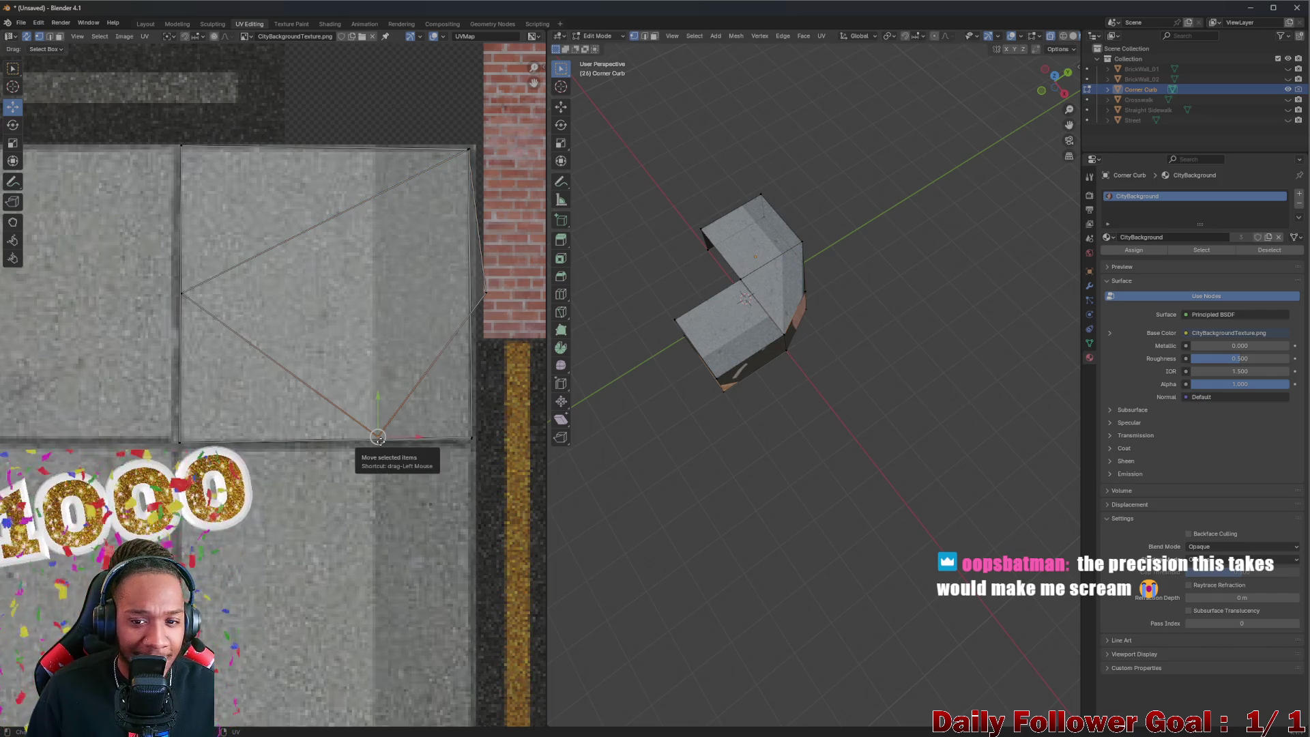
pyautogui.moveTo(378, 437); pyautogui.dragTo(413, 444)
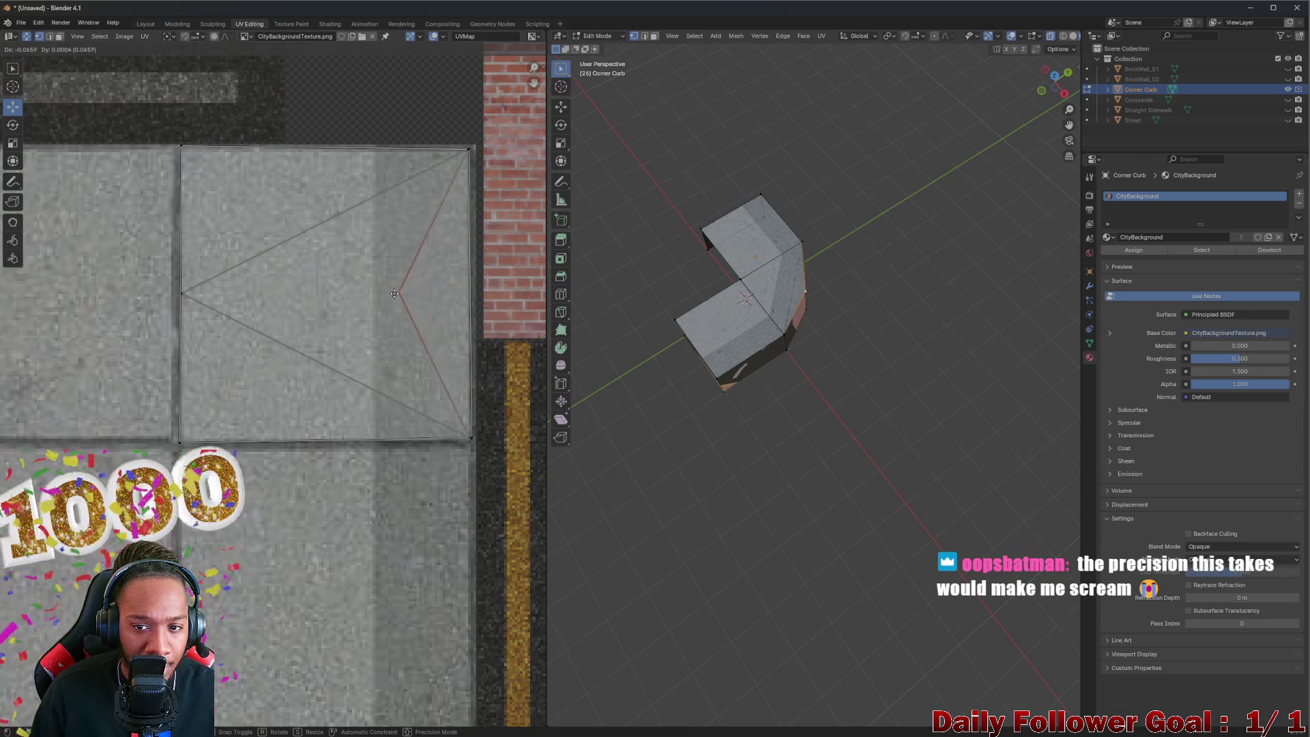
pyautogui.scroll(5, 785, 320)
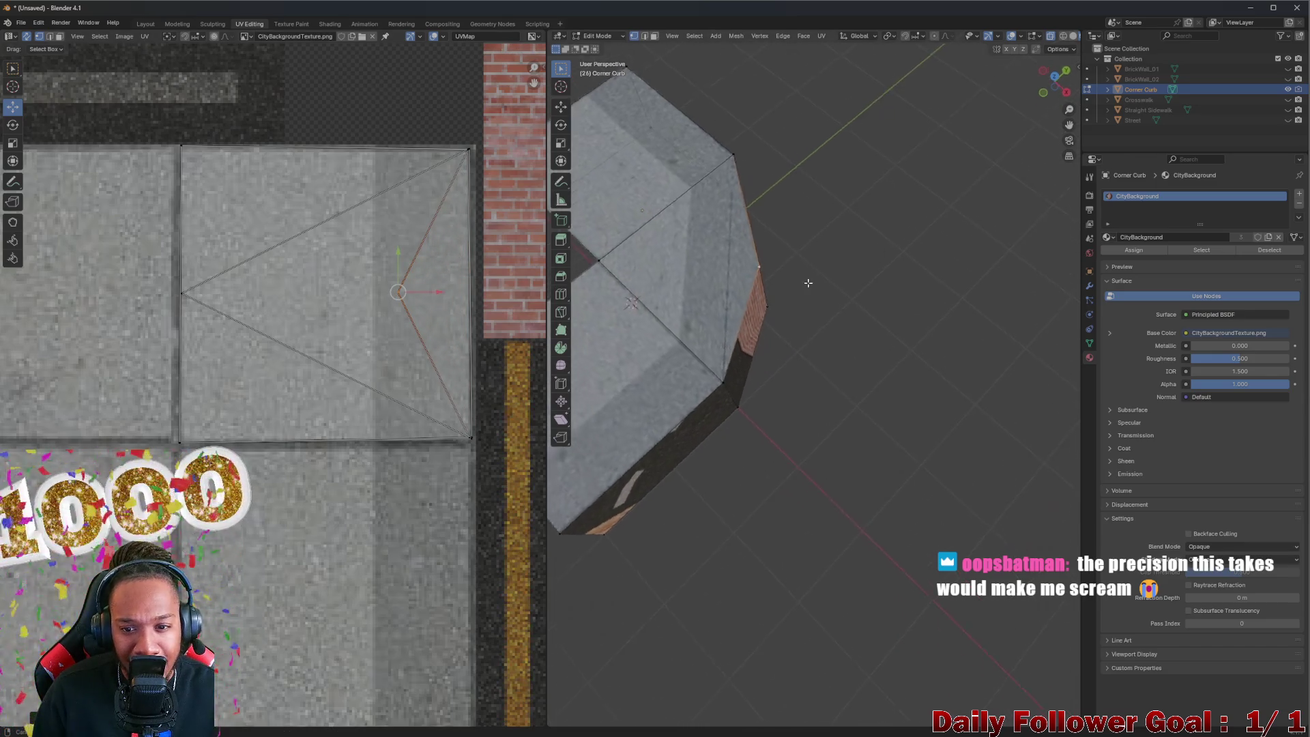
# Step: Nudge the last right-middle UV point onto the tile and deselect the UV edges
pyautogui.scroll(4, 751, 307)
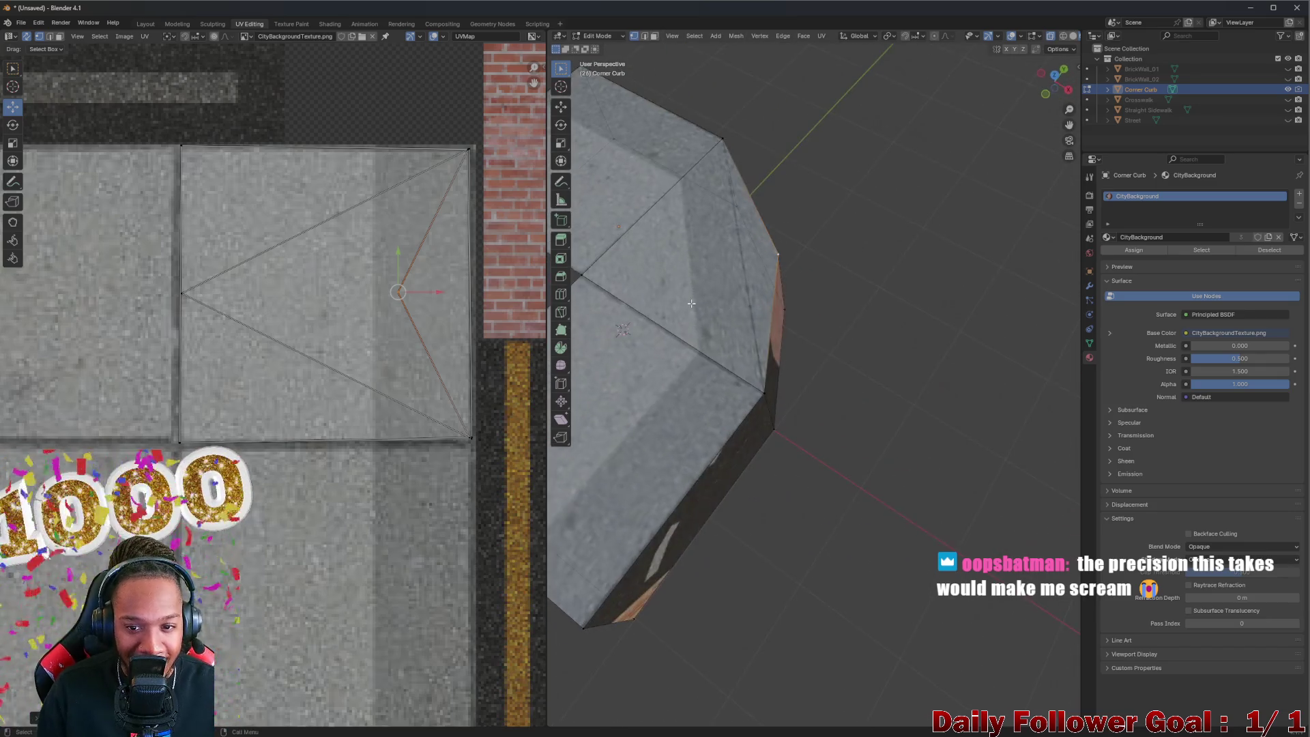
pyautogui.moveTo(397, 292)
pyautogui.mouseDown()
pyautogui.moveTo(473, 285)
pyautogui.moveTo(454, 286)
pyautogui.mouseUp()
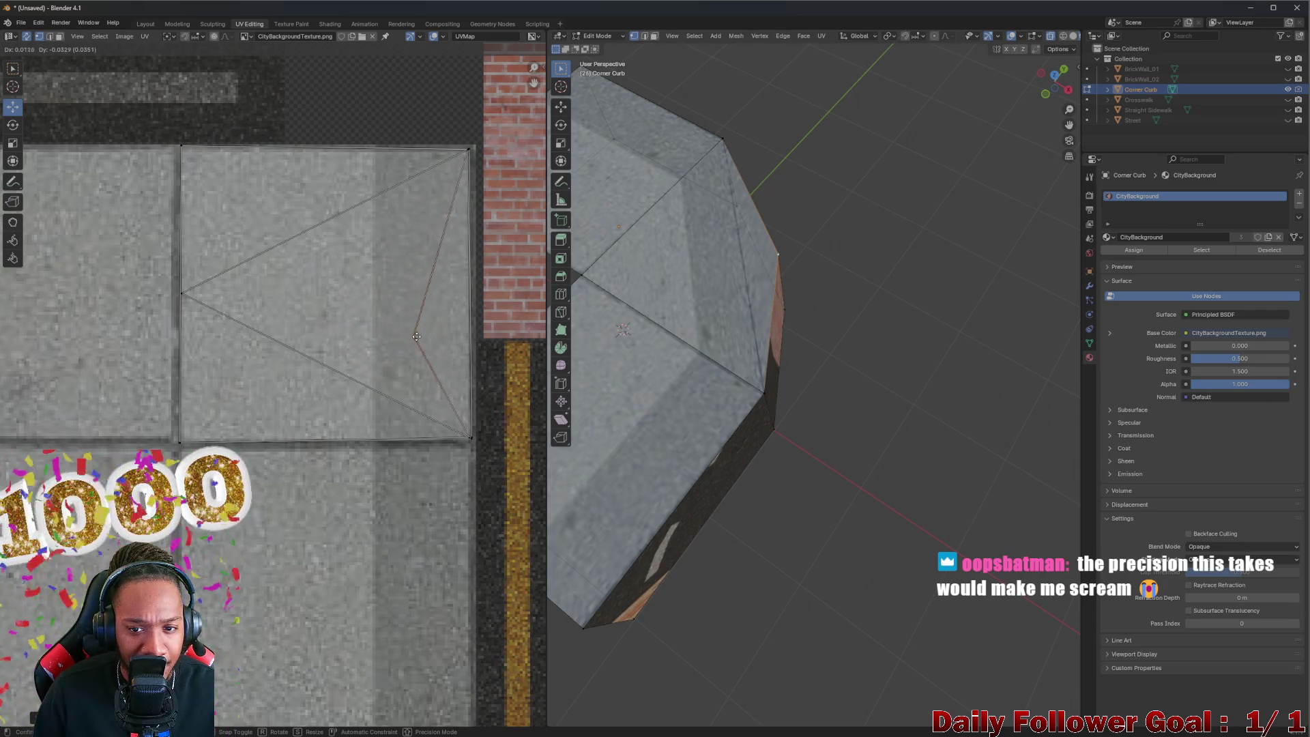
pyautogui.click(878, 403)
# Step: Orbit and zoom around the Corner Curb to inspect its concrete-textured top surface
pyautogui.scroll(-4, 878, 403)
pyautogui.moveTo(820, 450); pyautogui.dragTo(850, 466)
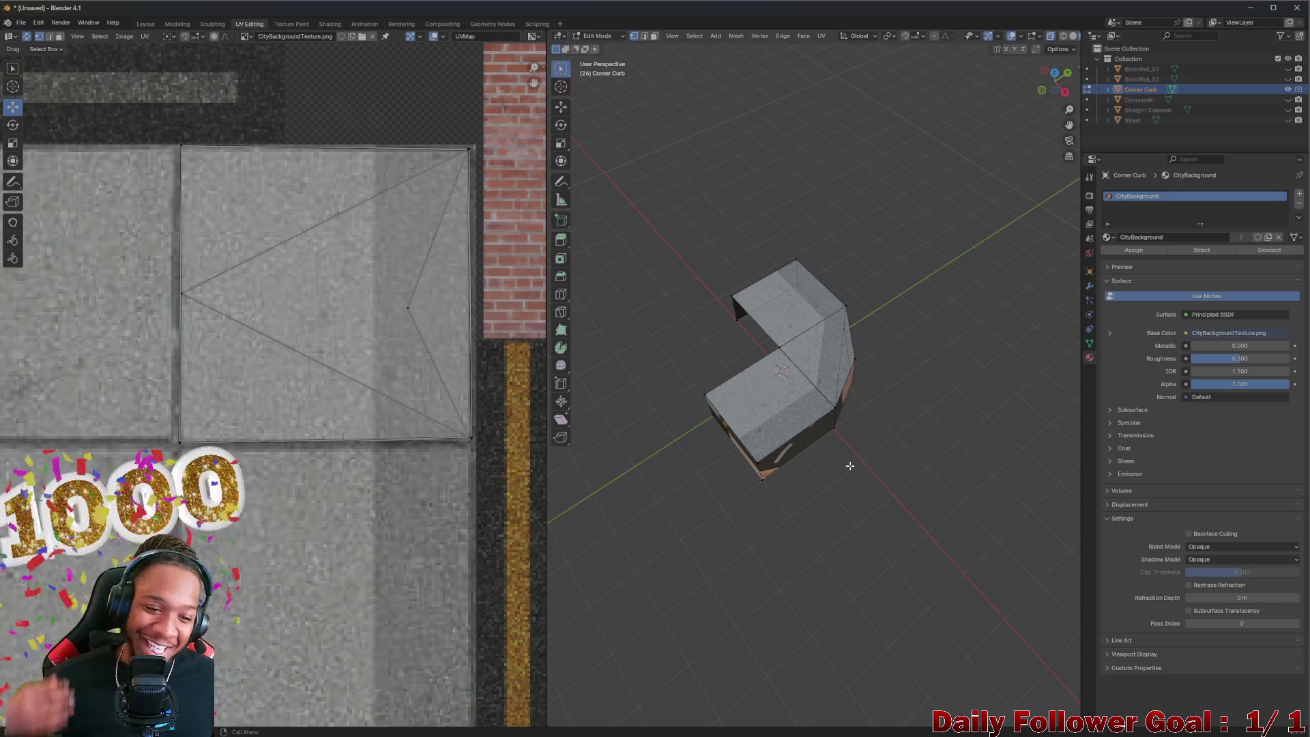
pyautogui.scroll(-5, 307, 338)
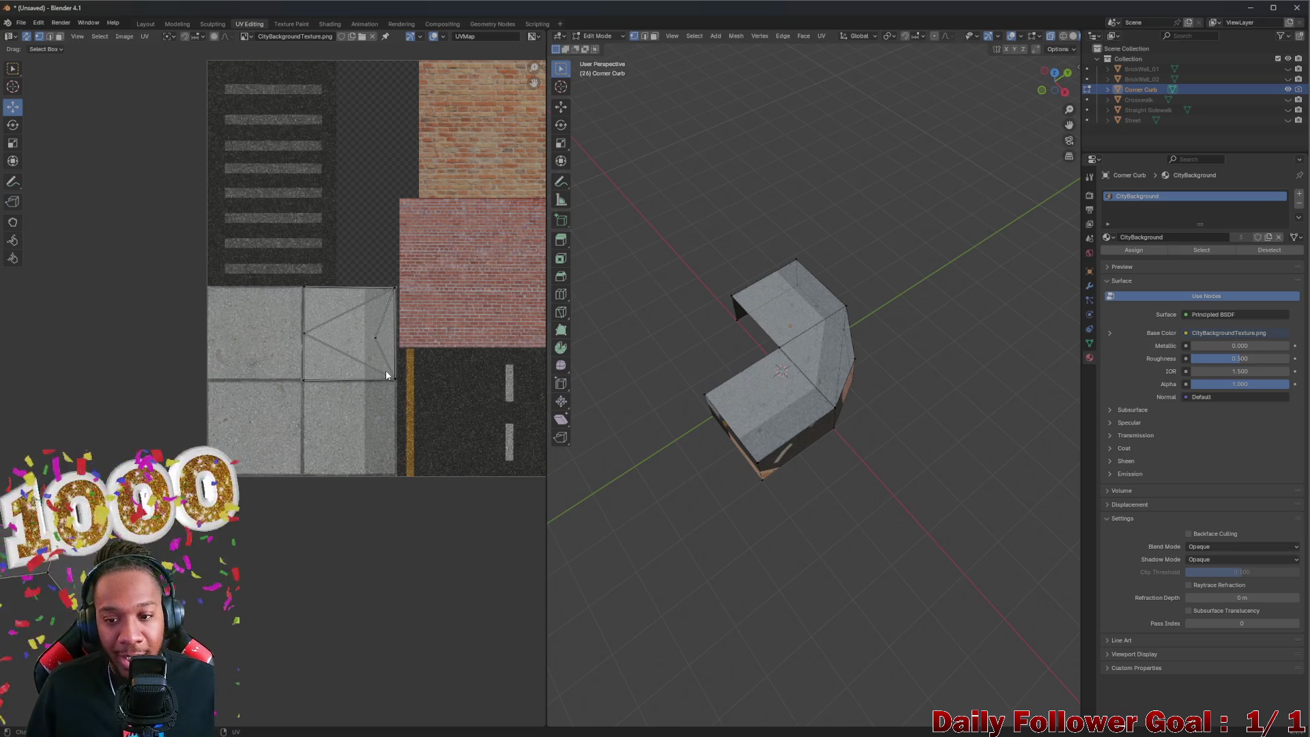
pyautogui.moveTo(945, 477)
pyautogui.mouseDown()
pyautogui.moveTo(873, 430)
pyautogui.moveTo(909, 440)
pyautogui.mouseUp()
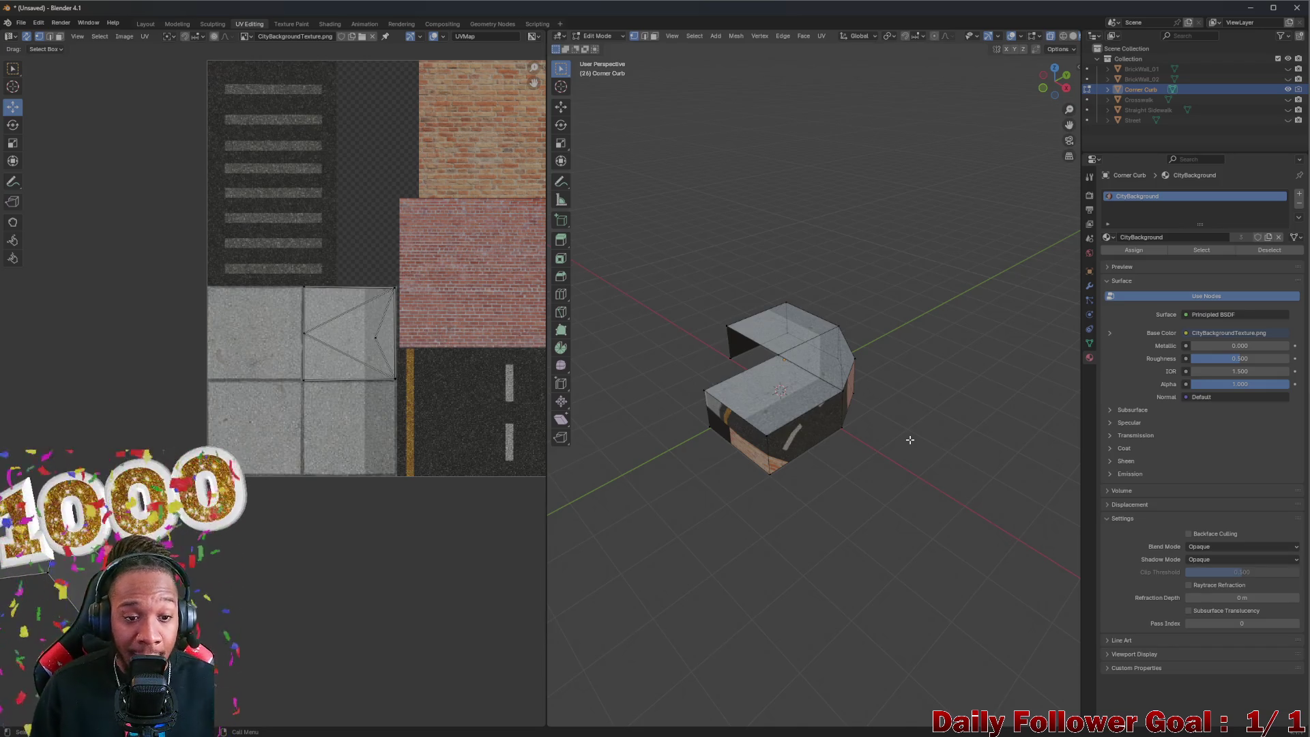
pyautogui.scroll(-2, 372, 155)
pyautogui.scroll(3, 839, 369)
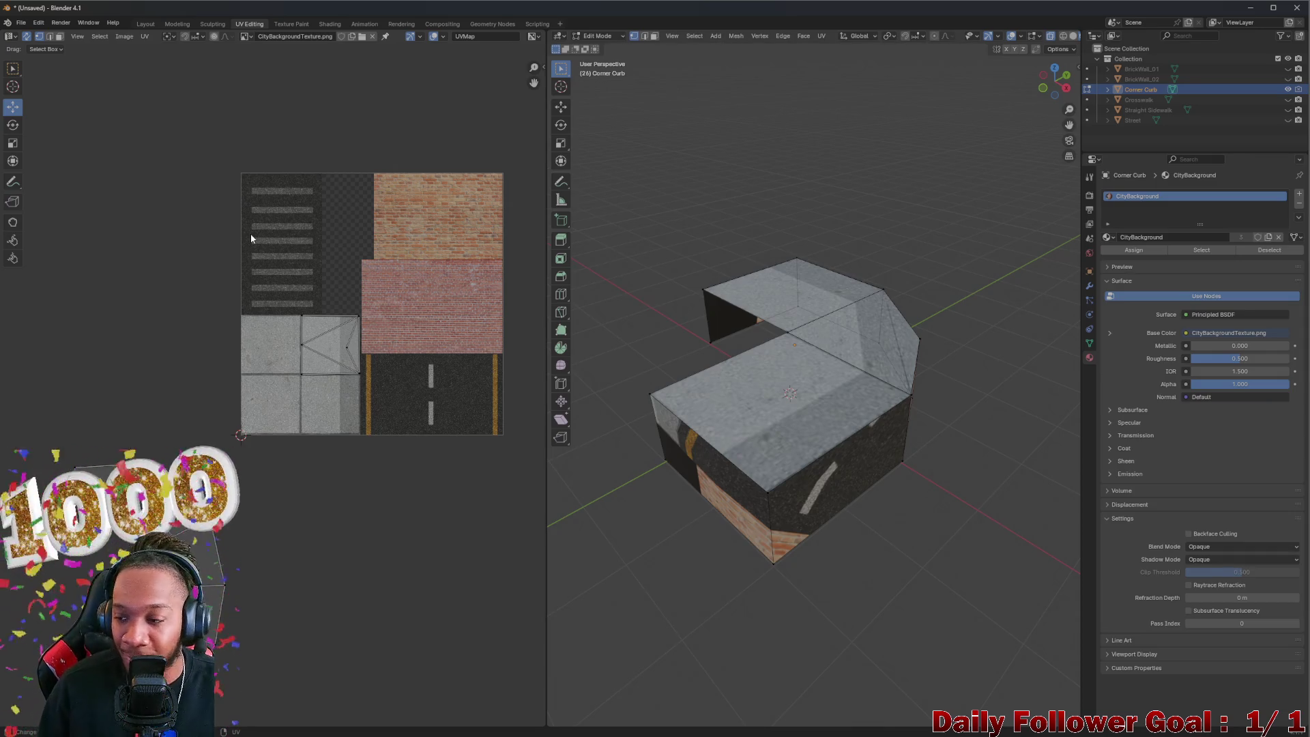
pyautogui.scroll(3, 68, 297)
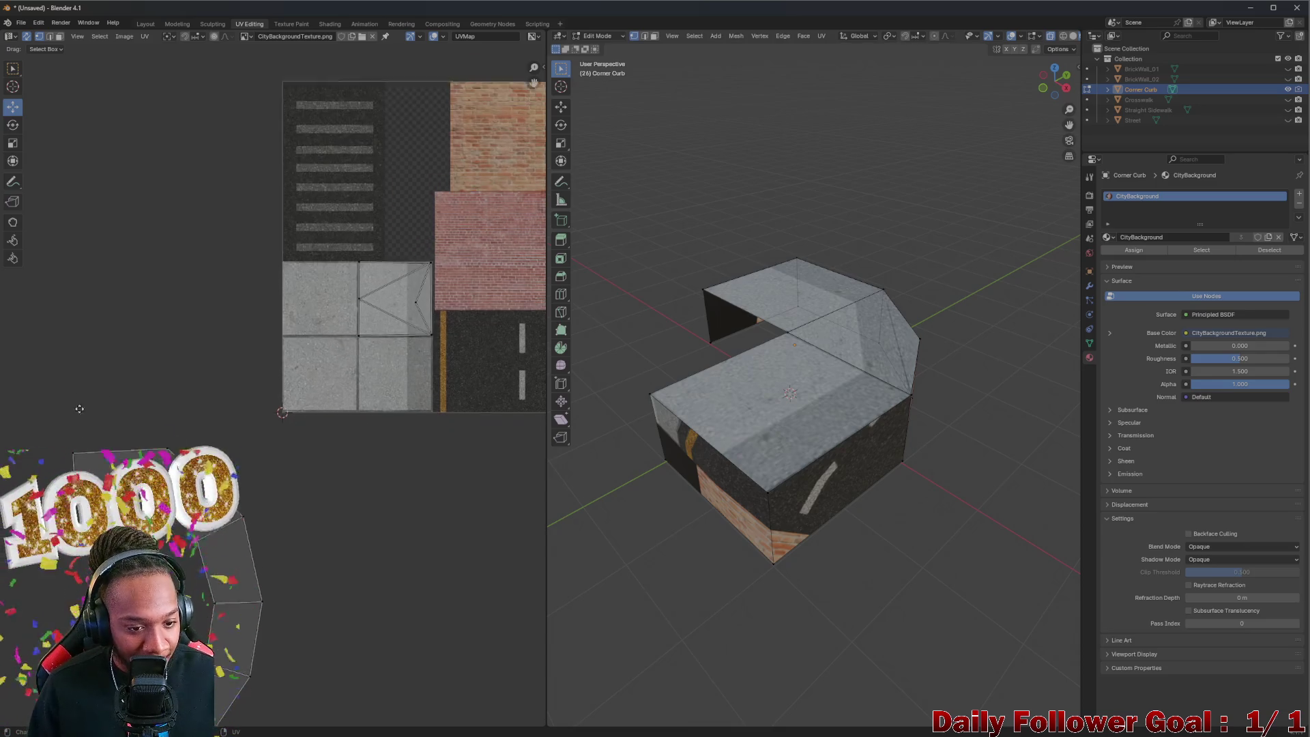
pyautogui.moveTo(68, 314); pyautogui.dragTo(280, 507)
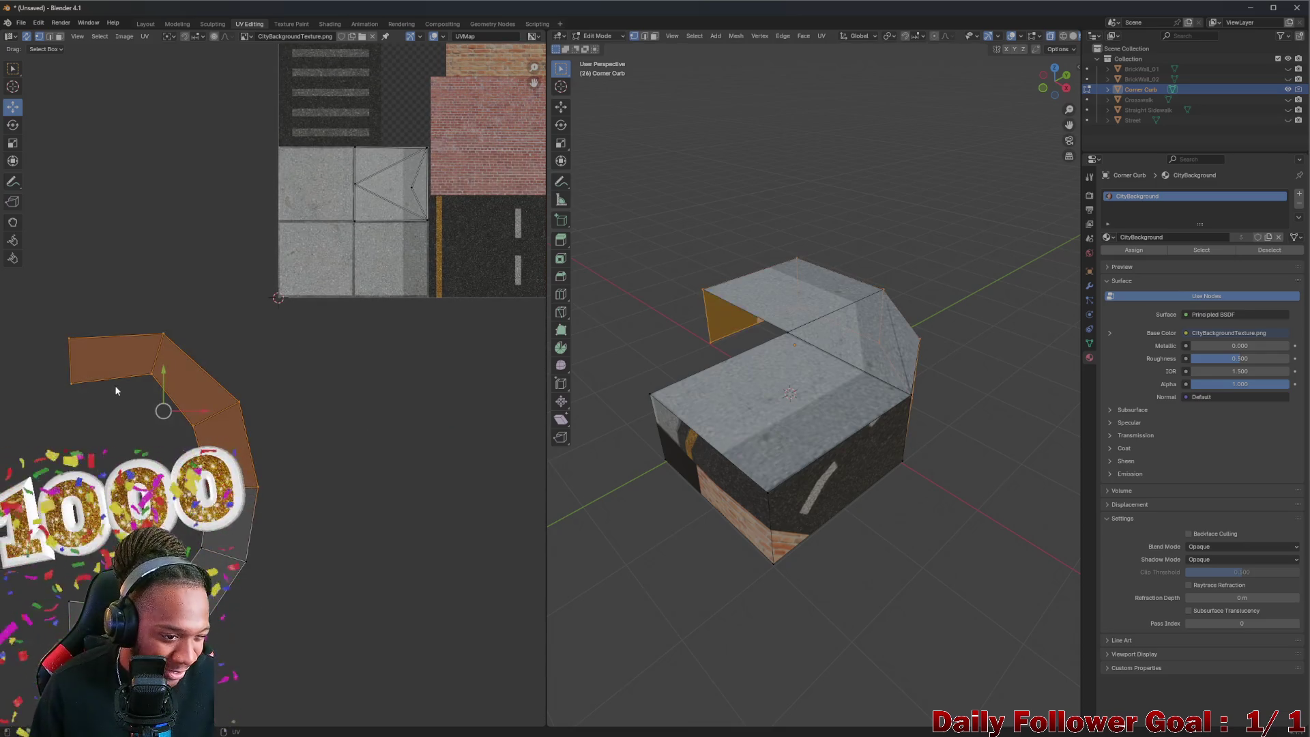
# Step: Box-select the whole curved side-face UV strip, move it below the texture image, and deselect it
pyautogui.moveTo(115, 385); pyautogui.dragTo(145, 387)
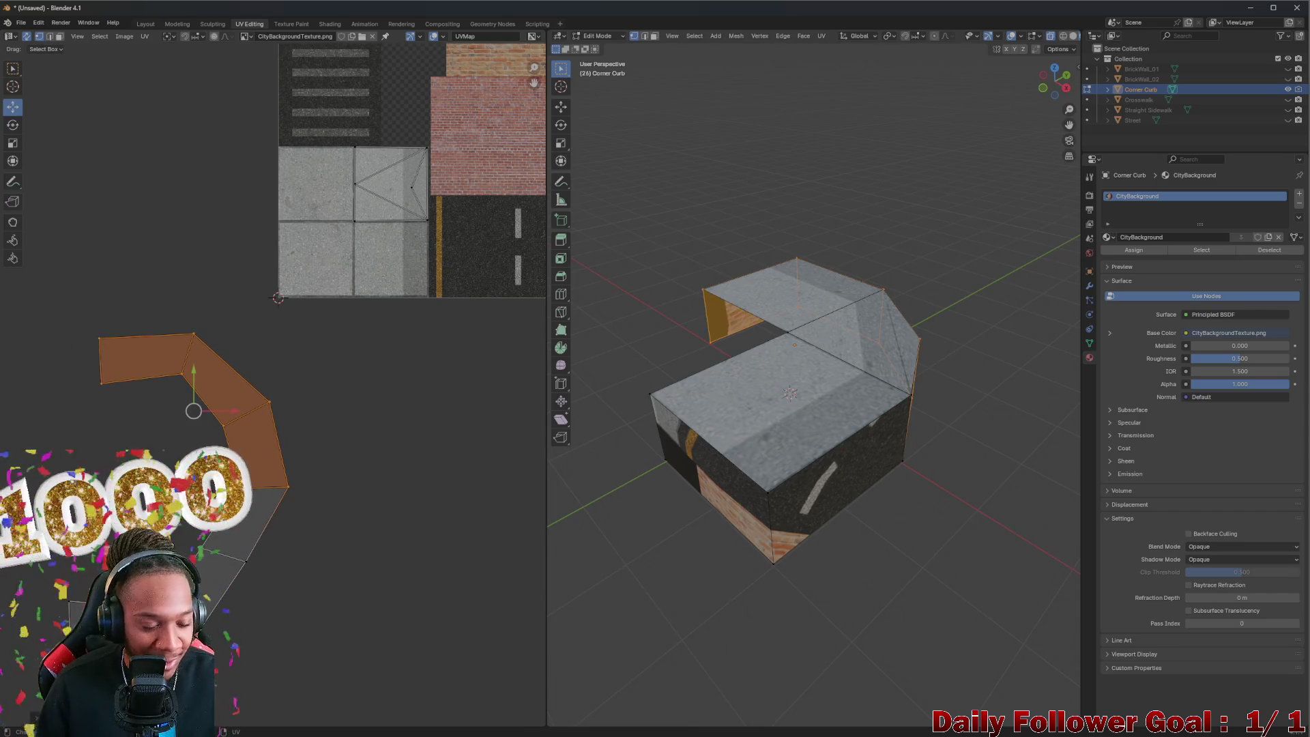
pyautogui.hotkey('ctrl', 'z')
pyautogui.moveTo(69, 603); pyautogui.dragTo(232, 666)
pyautogui.moveTo(23, 322); pyautogui.dragTo(171, 392)
pyautogui.moveTo(48, 304); pyautogui.dragTo(304, 668)
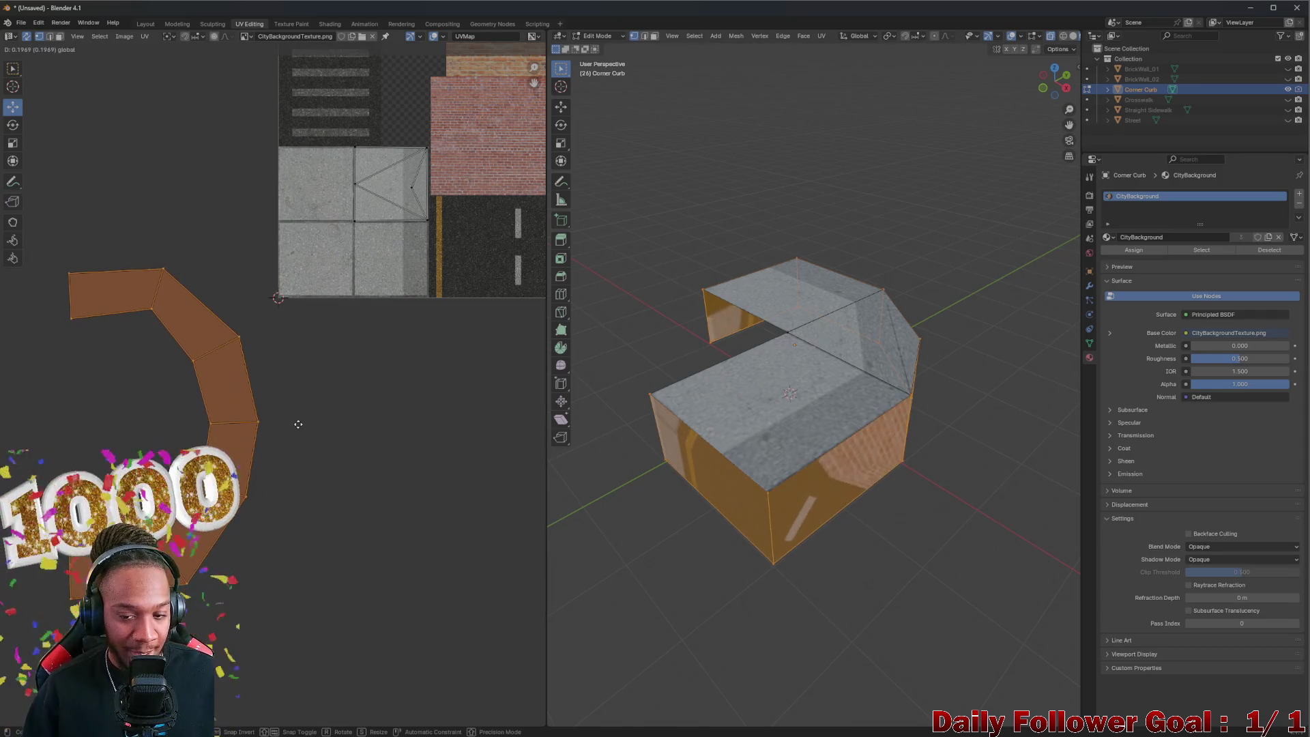
pyautogui.press('g')
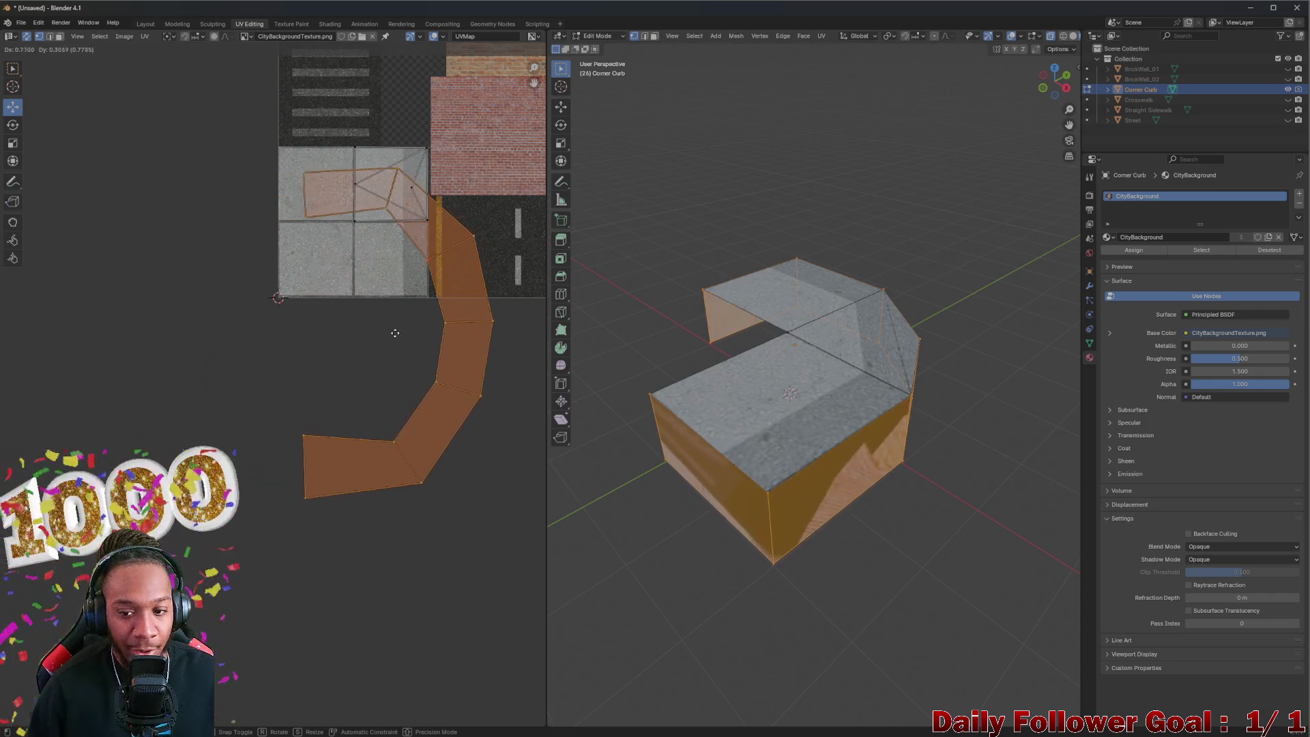
pyautogui.click(390, 346)
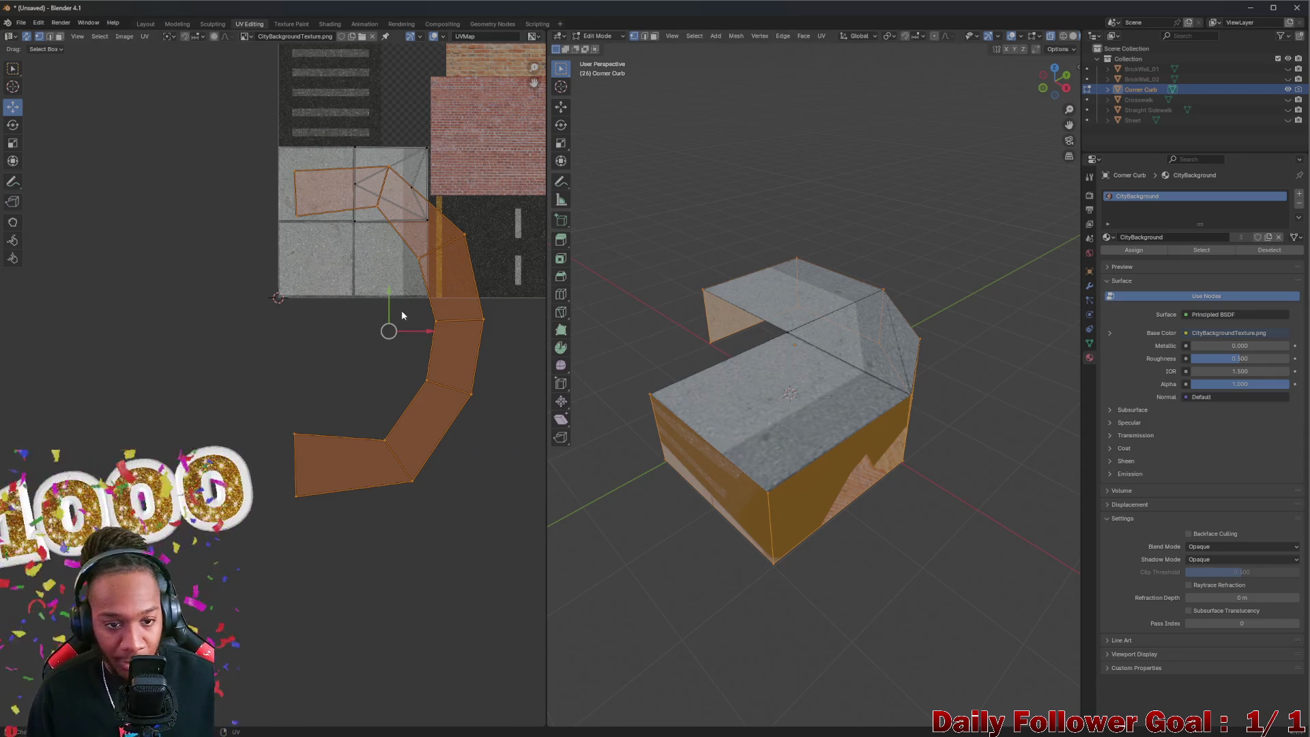
pyautogui.scroll(3, 402, 314)
pyautogui.scroll(-3, 375, 334)
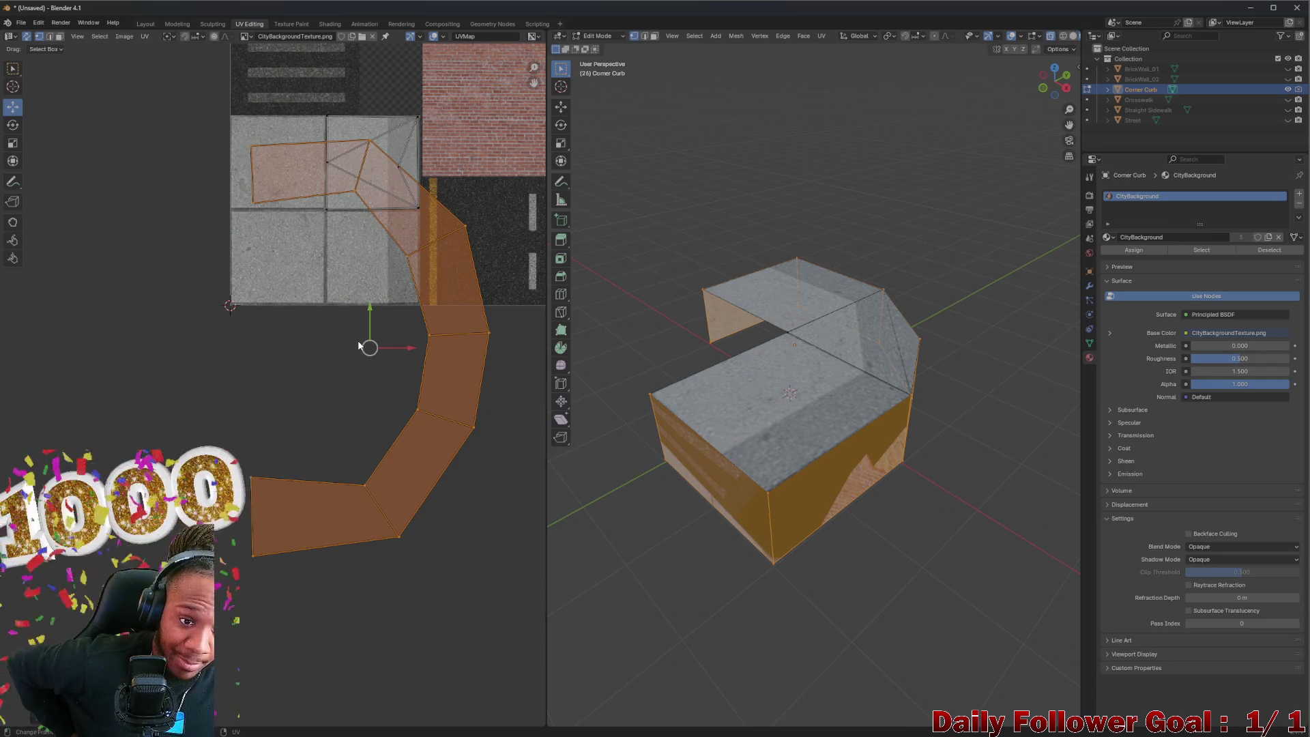
pyautogui.moveTo(359, 346)
pyautogui.mouseDown()
pyautogui.moveTo(375, 430)
pyautogui.moveTo(328, 547)
pyautogui.mouseUp()
pyautogui.scroll(-1, 277, 497)
pyautogui.click(277, 497)
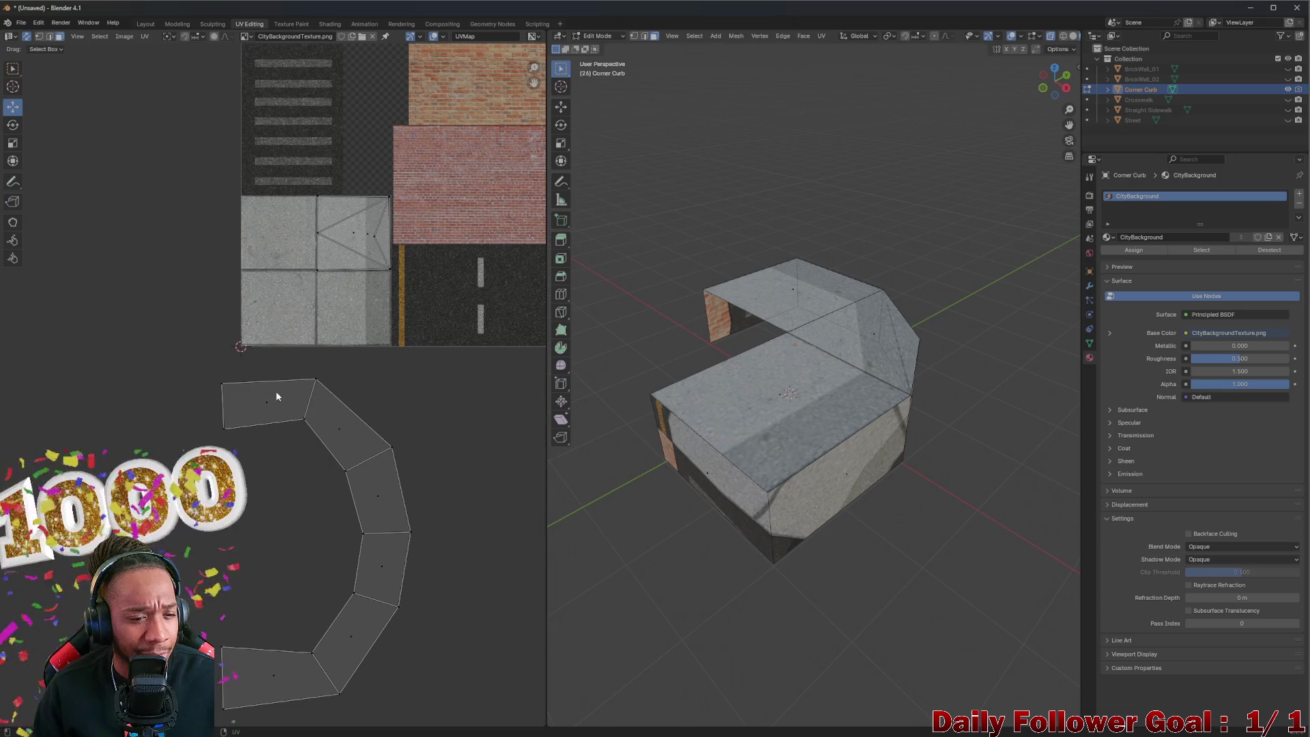
# Step: Split the side strip's end face and the next angled curb face apart
pyautogui.click(277, 398)
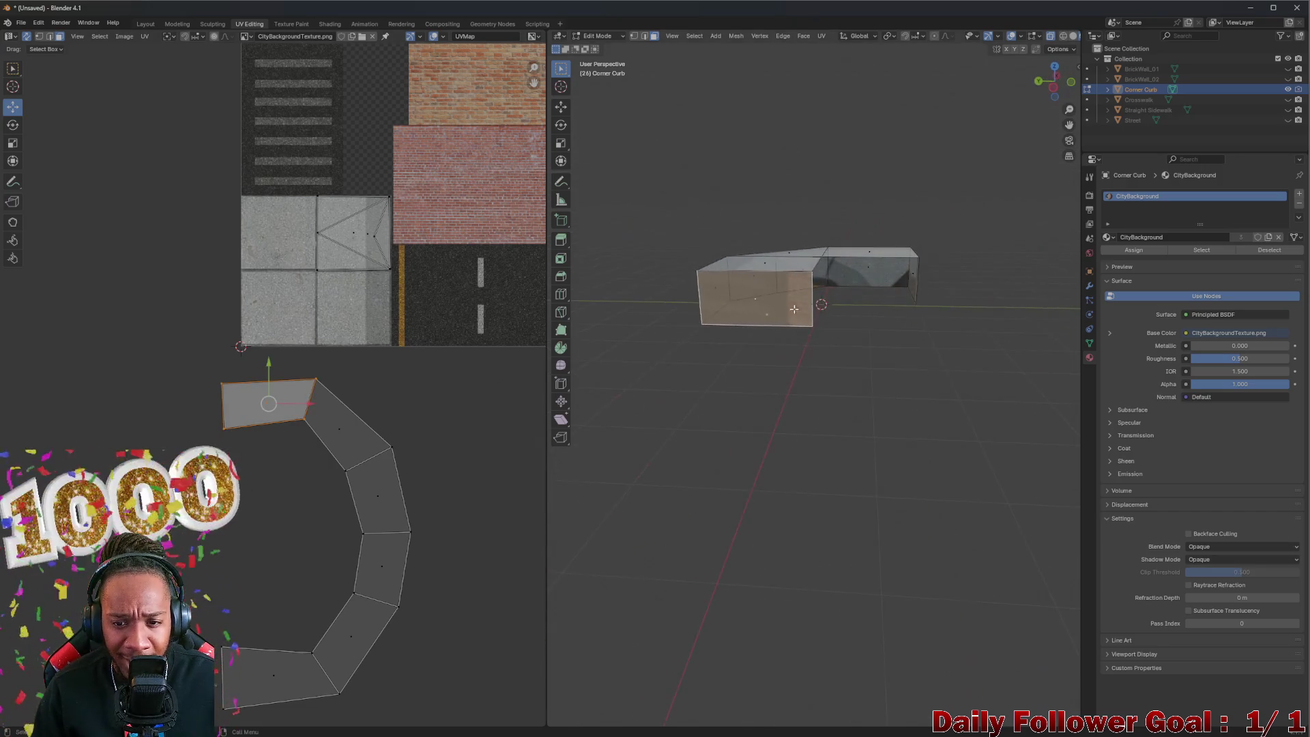
pyautogui.rightClick(780, 307)
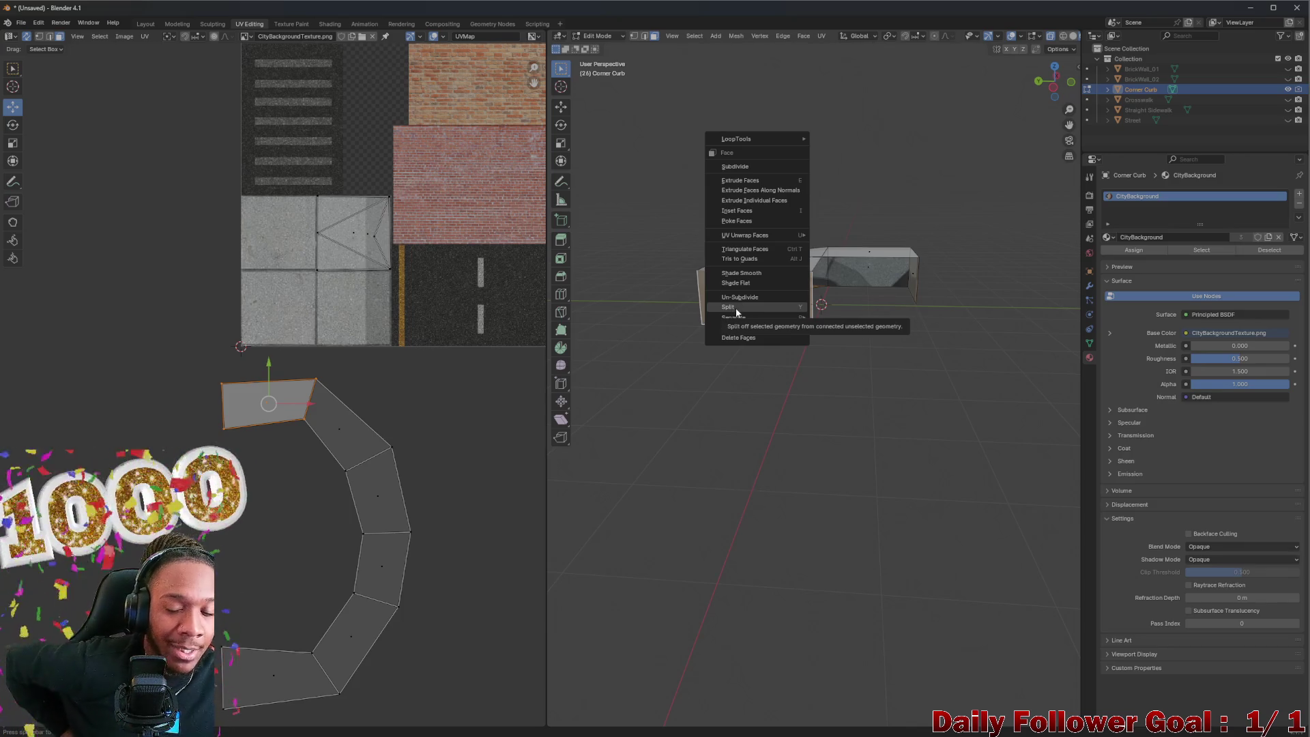
pyautogui.click(736, 309)
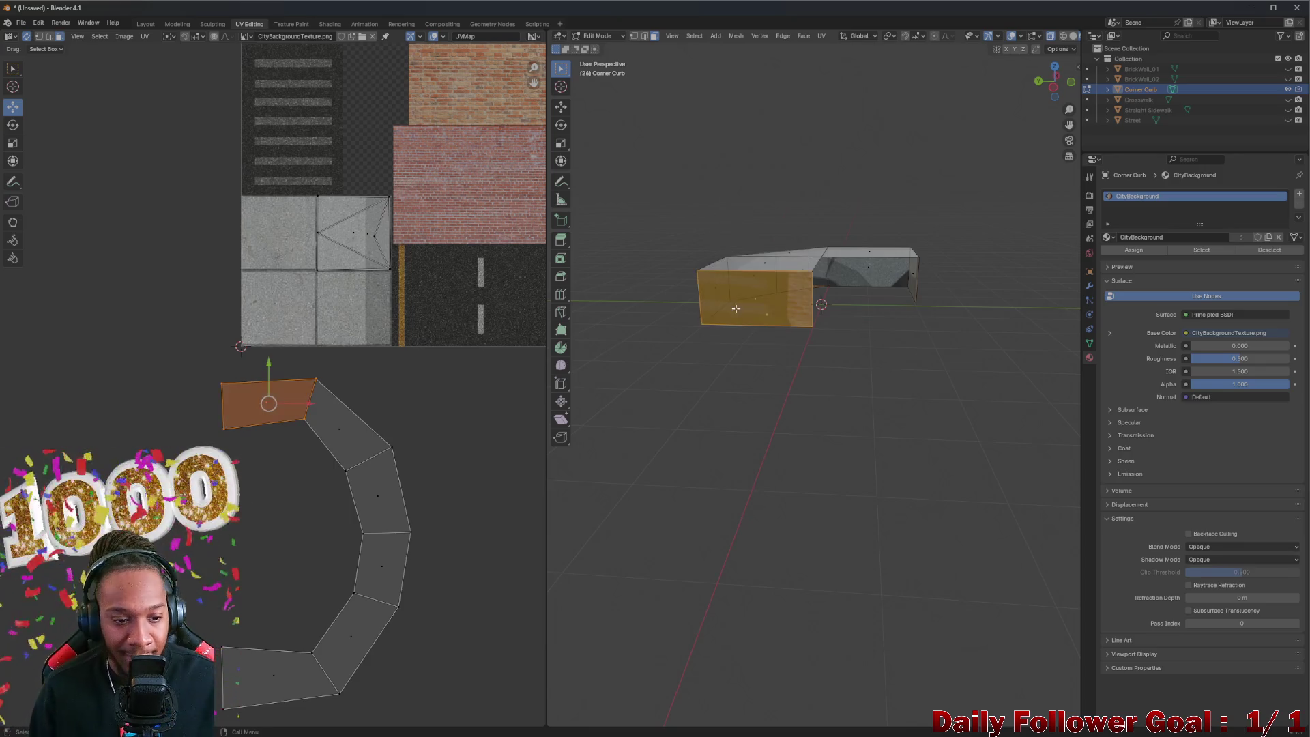
pyautogui.click(332, 448)
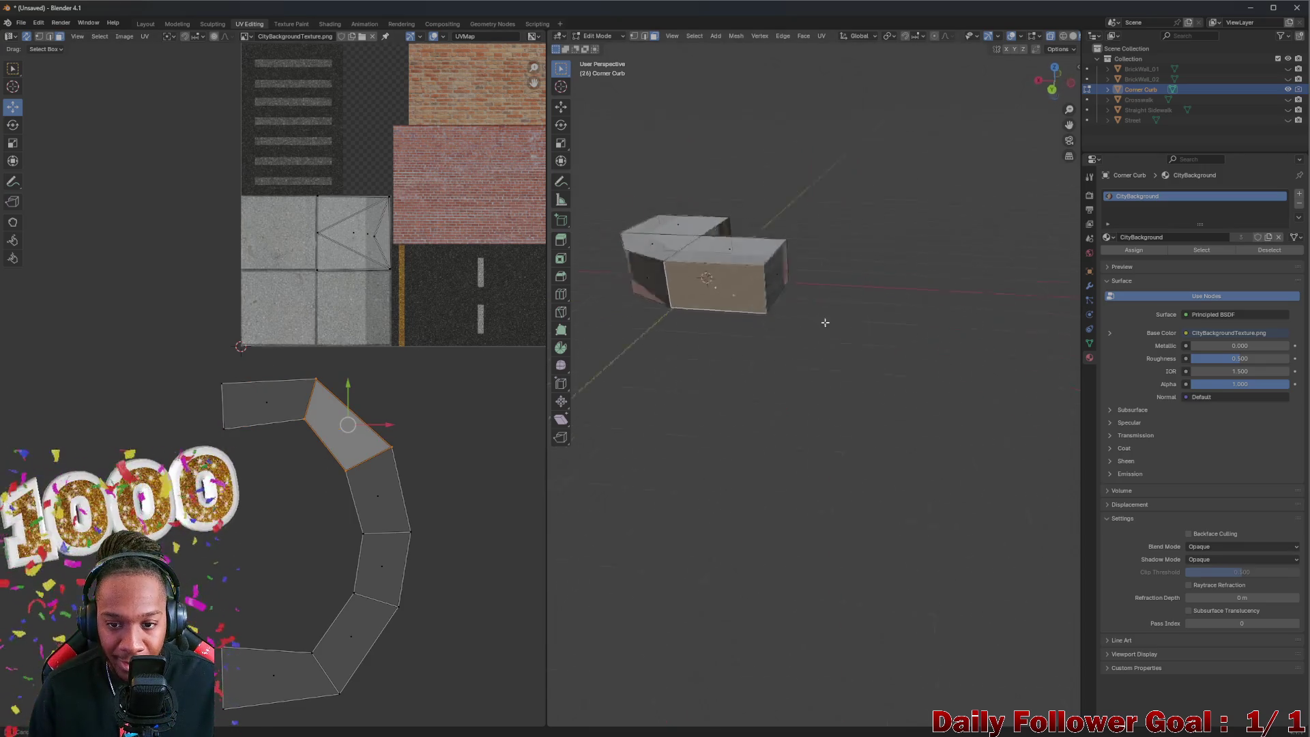
pyautogui.rightClick(710, 299)
pyautogui.click(672, 294)
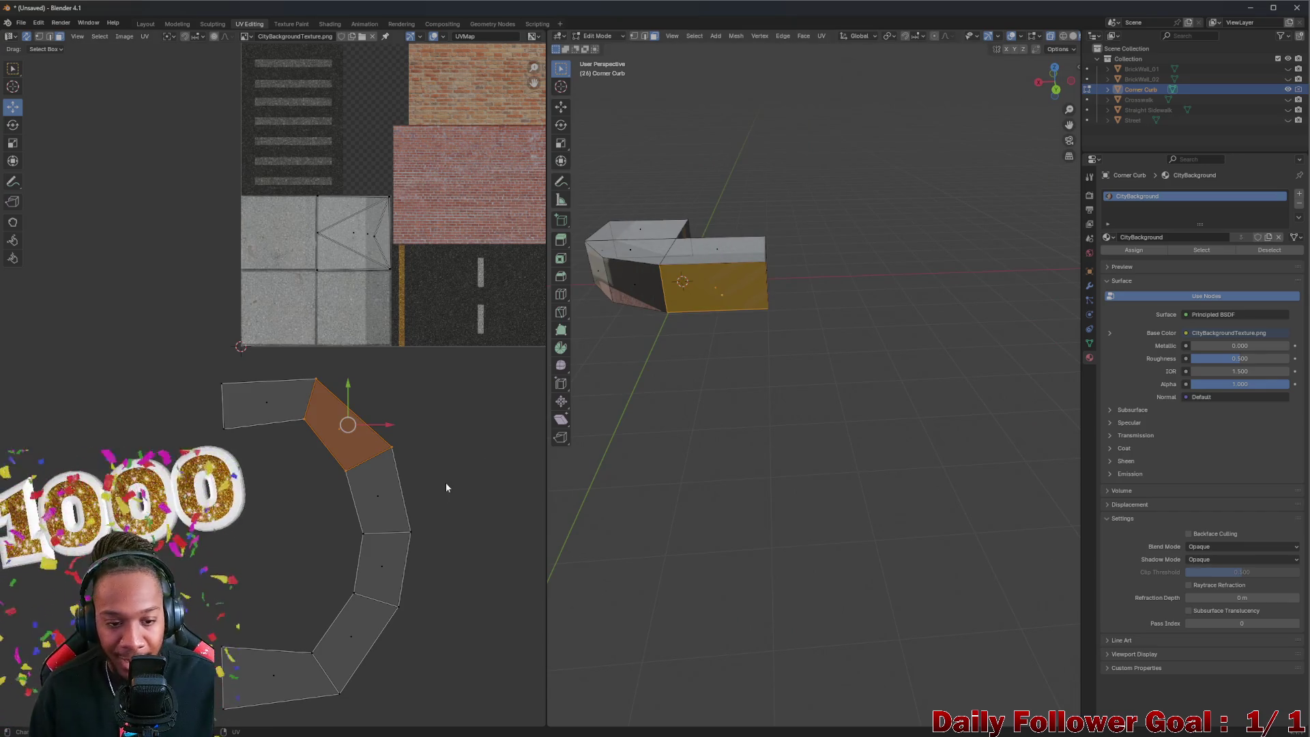
pyautogui.click(446, 487)
# Step: Split the third curb face and separate the fourth face from the rest
pyautogui.click(389, 490)
pyautogui.rightClick(407, 456)
pyautogui.rightClick(652, 295)
pyautogui.click(621, 291)
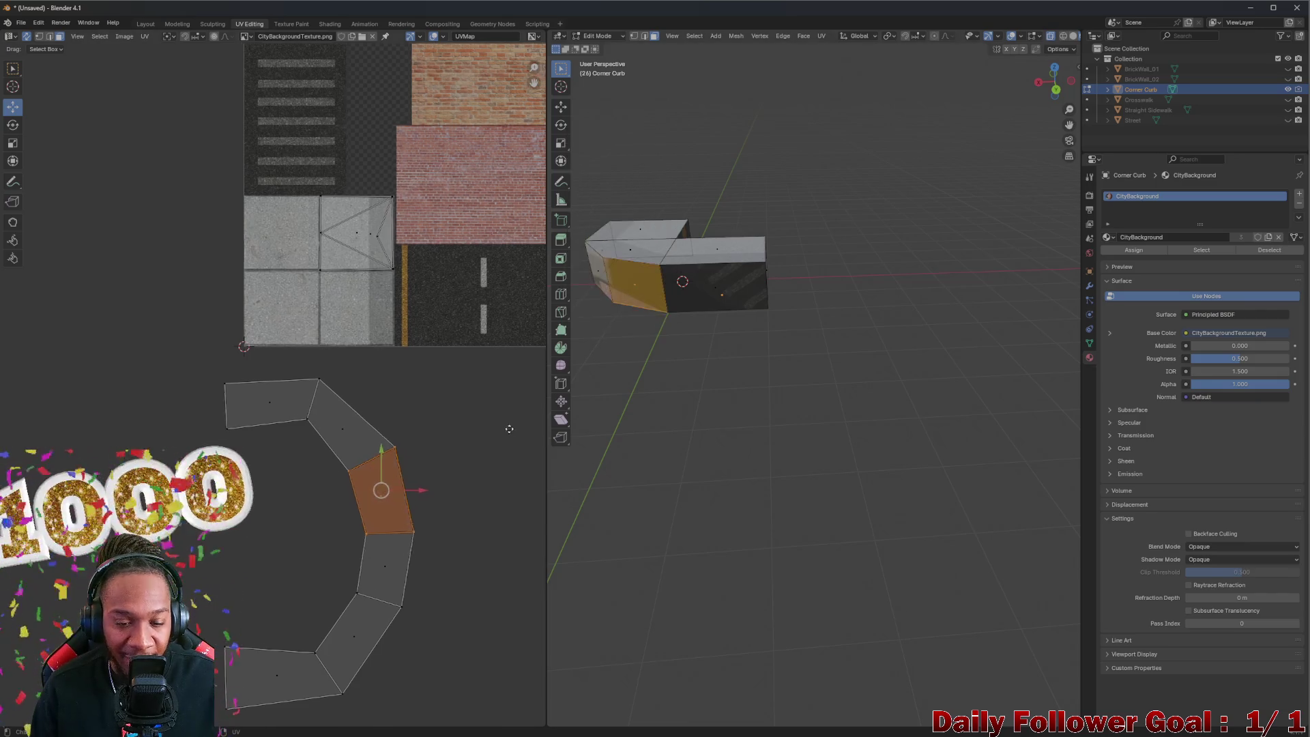
pyautogui.click(410, 524)
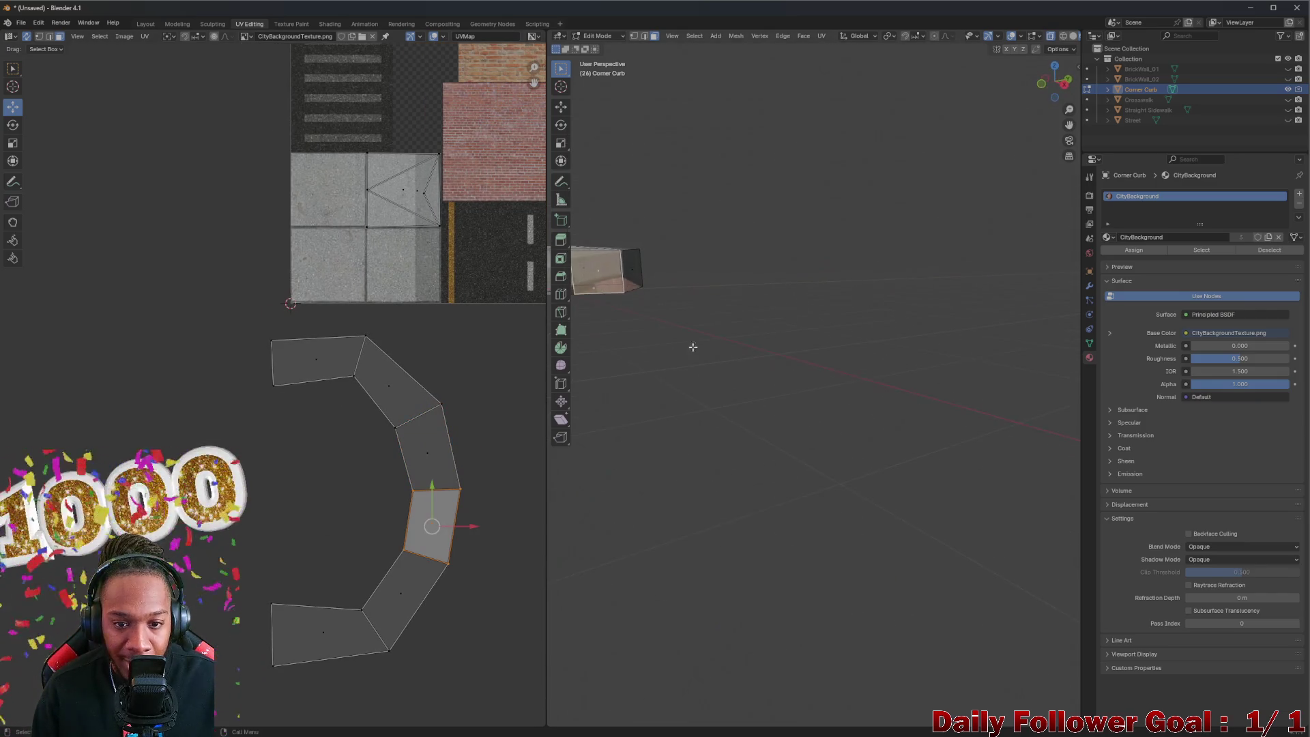
pyautogui.rightClick(580, 276)
pyautogui.moveTo(573, 281)
pyautogui.click(634, 283)
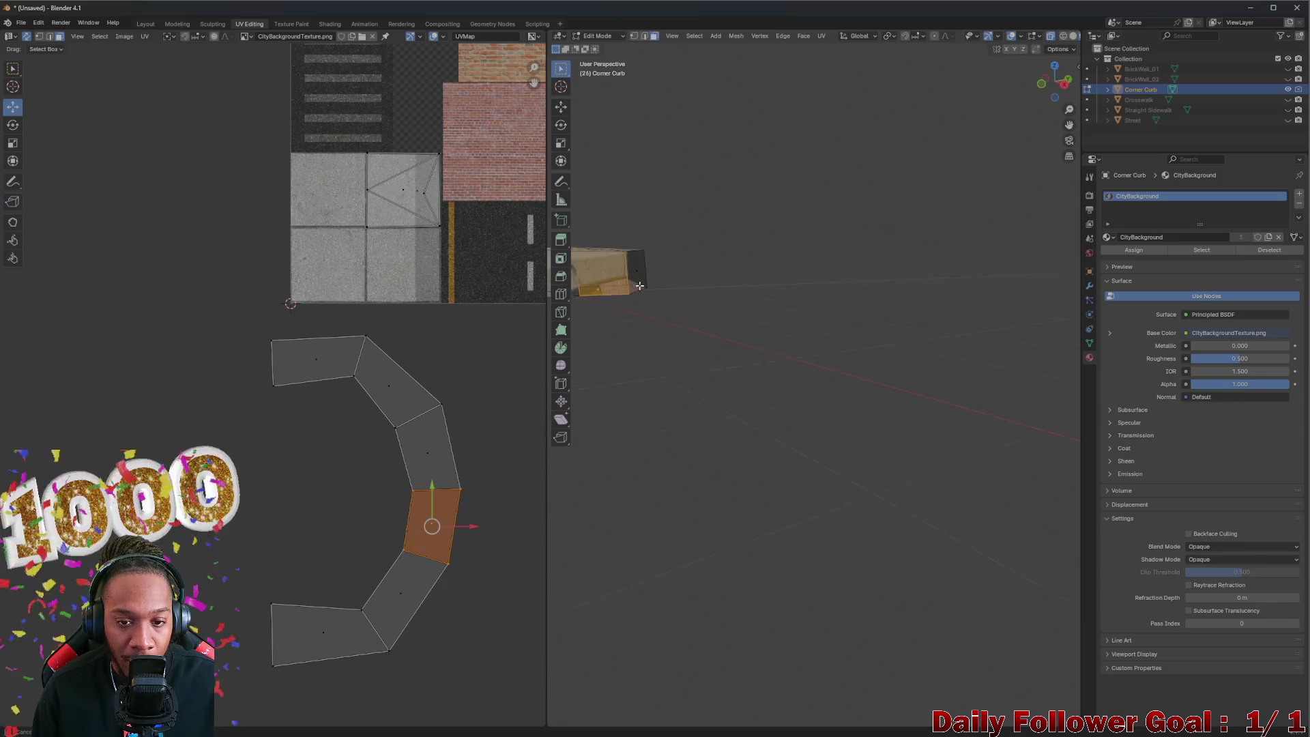
# Step: Split the next lower curb face and select the bottom-left face for splitting
pyautogui.click(411, 576)
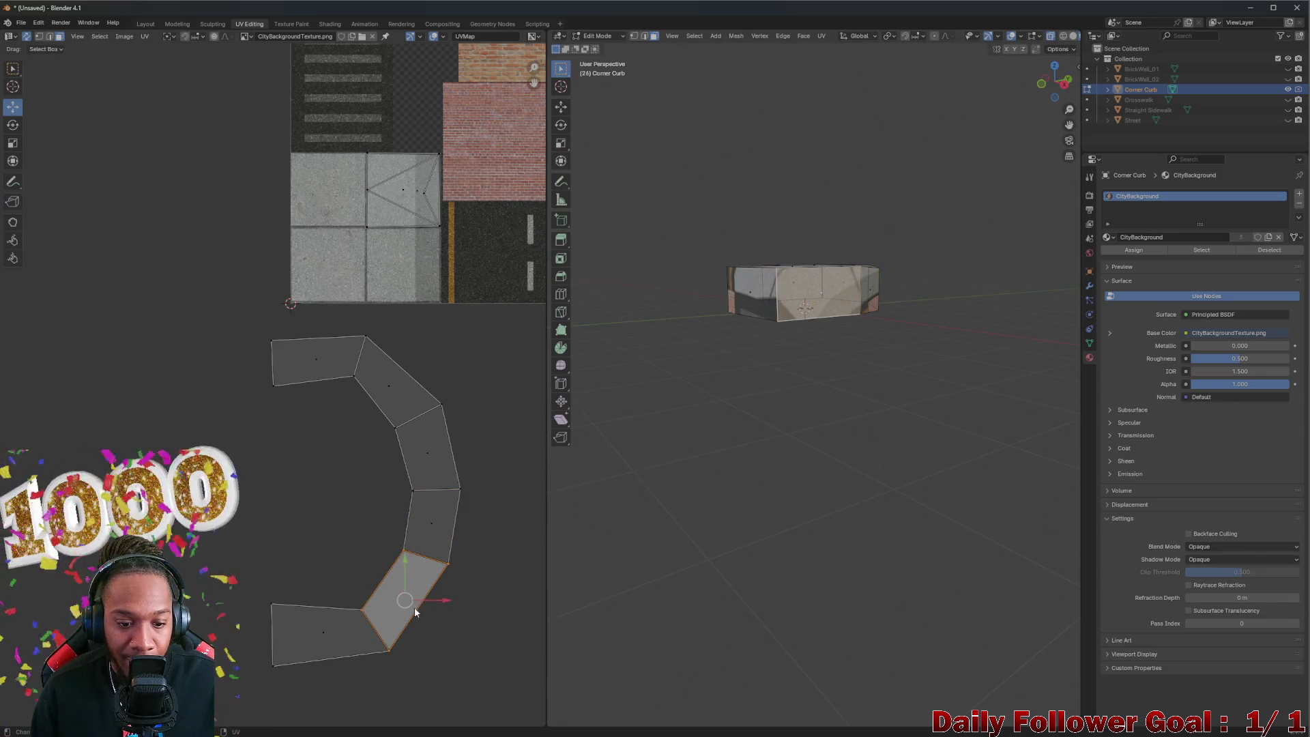
pyautogui.rightClick(375, 586)
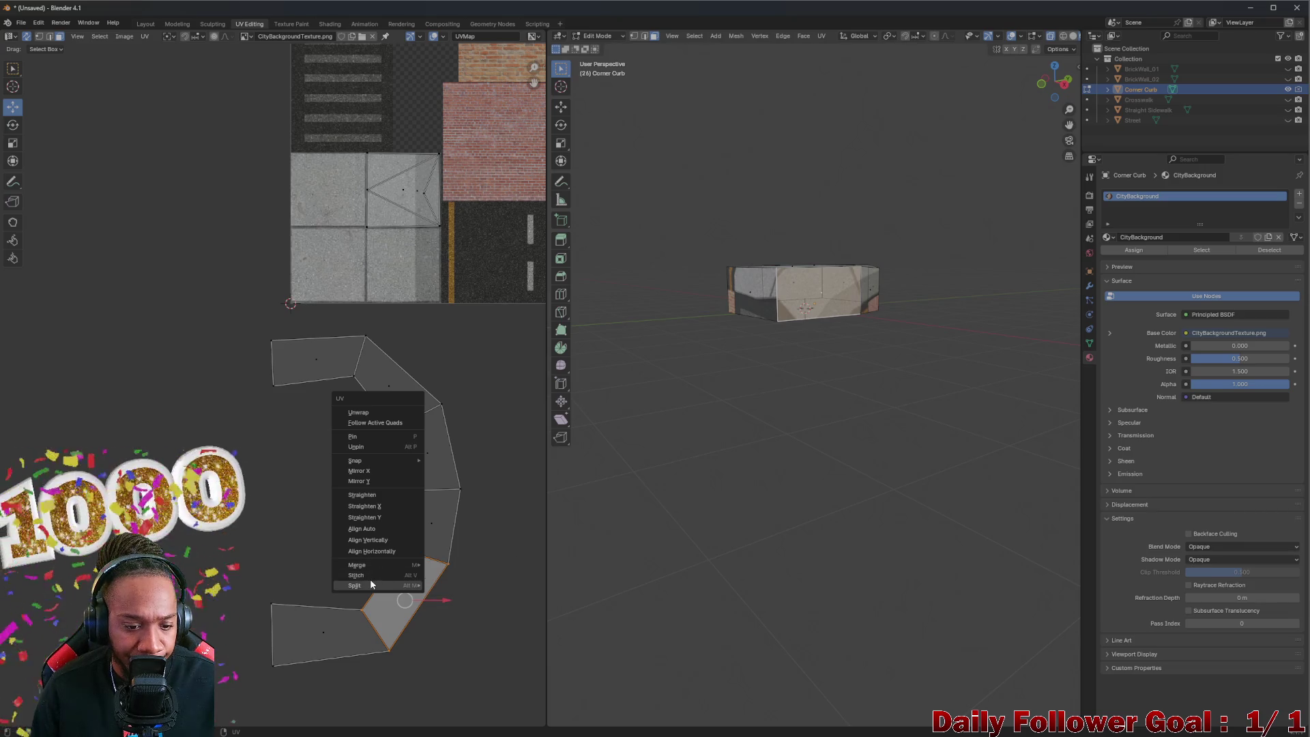
pyautogui.rightClick(791, 300)
pyautogui.click(791, 300)
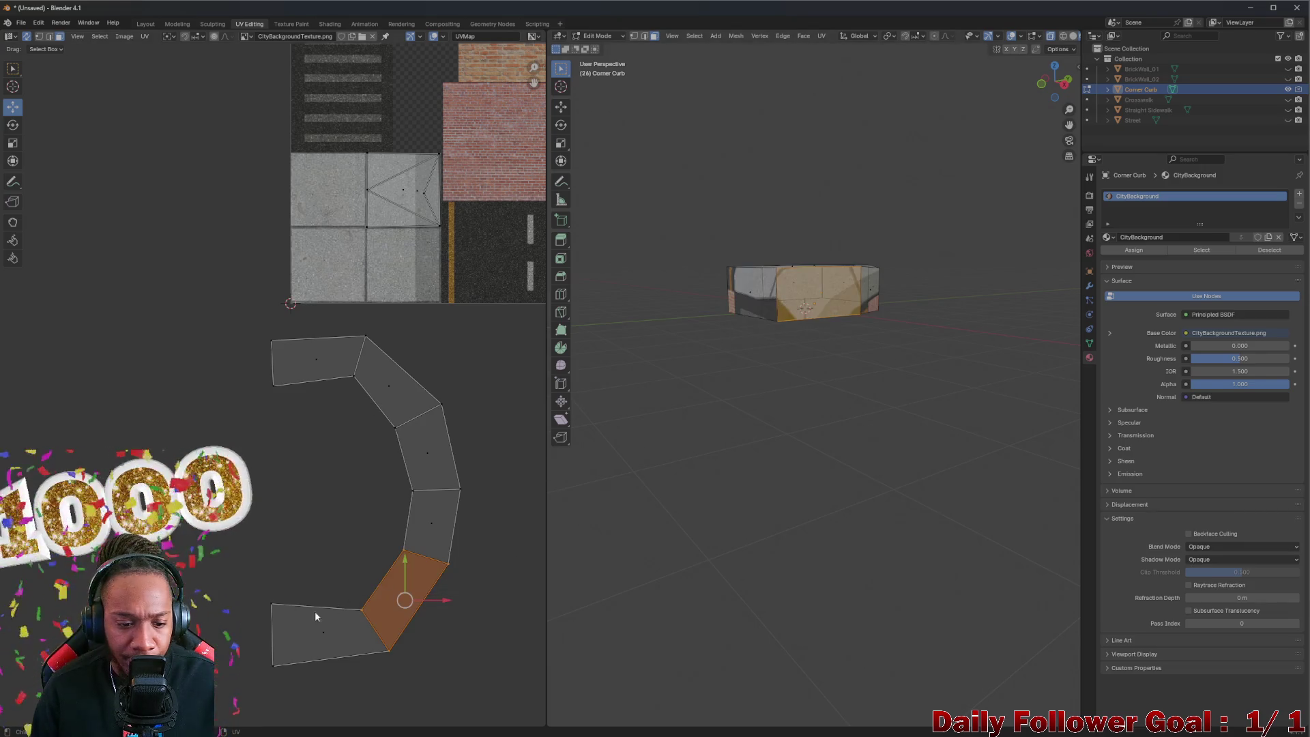
pyautogui.click(315, 616)
pyautogui.rightClick(743, 297)
# Step: Move the top-left Corner Curb UV face onto the sidewalk area of the texture
pyautogui.moveTo(867, 339)
pyautogui.mouseDown()
pyautogui.moveTo(884, 335)
pyautogui.moveTo(866, 303)
pyautogui.moveTo(840, 362)
pyautogui.mouseUp()
pyautogui.click(317, 358)
pyautogui.scroll(3, 317, 358)
pyautogui.moveTo(317, 358); pyautogui.dragTo(399, 212)
pyautogui.moveTo(785, 307); pyautogui.dragTo(710, 278)
pyautogui.moveTo(518, 305)
pyautogui.mouseDown()
pyautogui.moveTo(509, 324)
pyautogui.moveTo(327, 432)
pyautogui.mouseUp()
pyautogui.moveTo(206, 369); pyautogui.dragTo(318, 230)
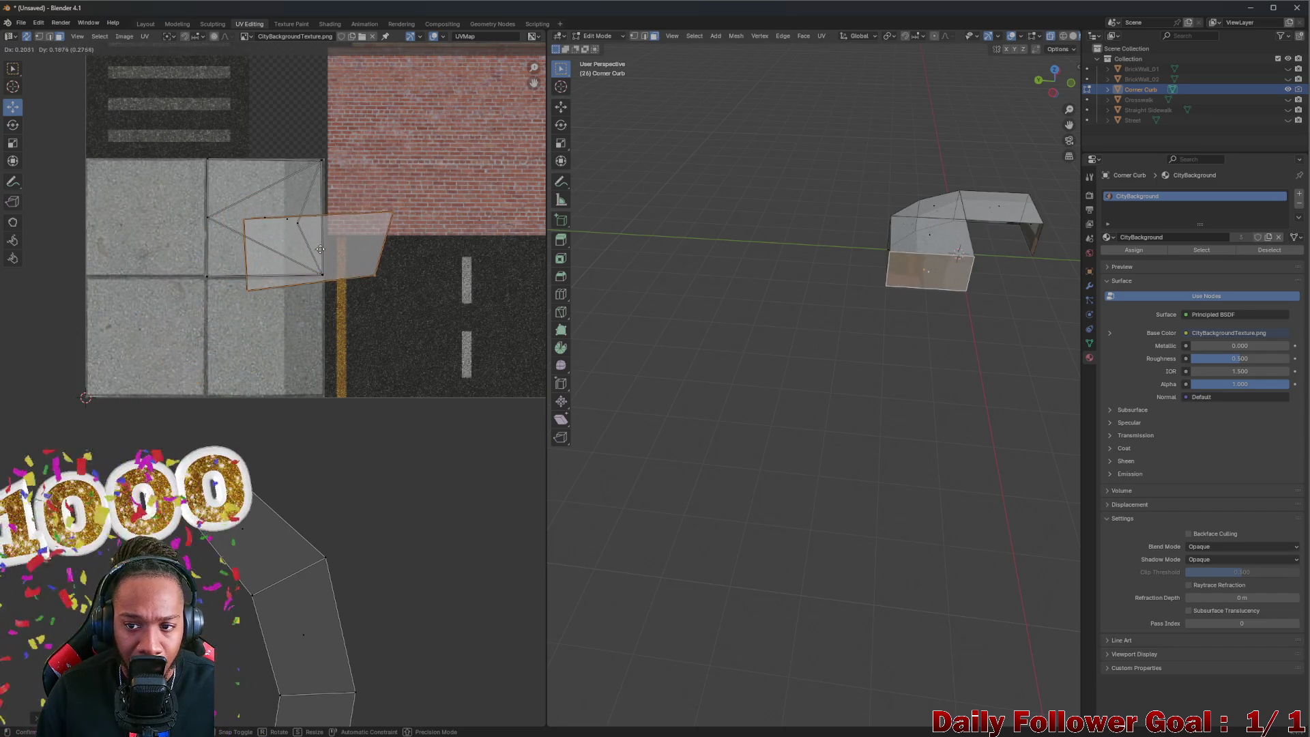
pyautogui.scroll(2, 301, 269)
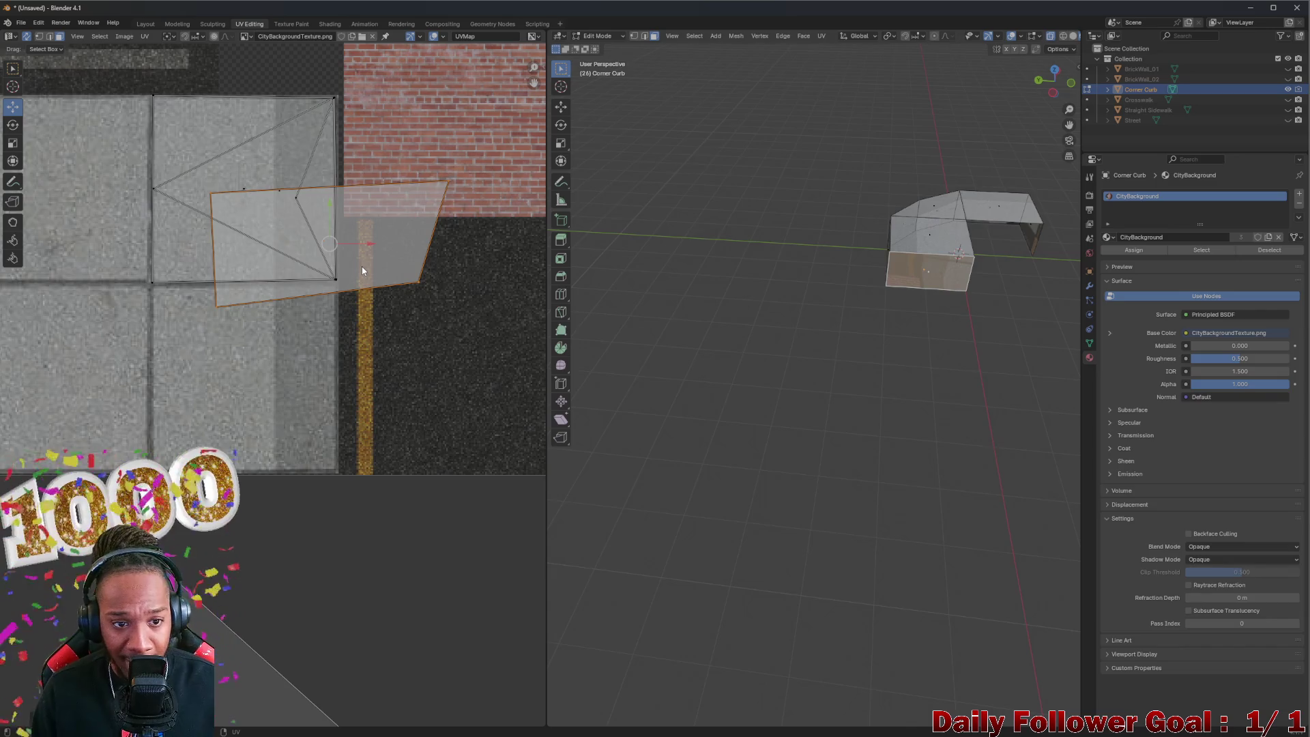
# Step: Rotate the face and shift it down onto the lower sidewalk tile
pyautogui.press('r')
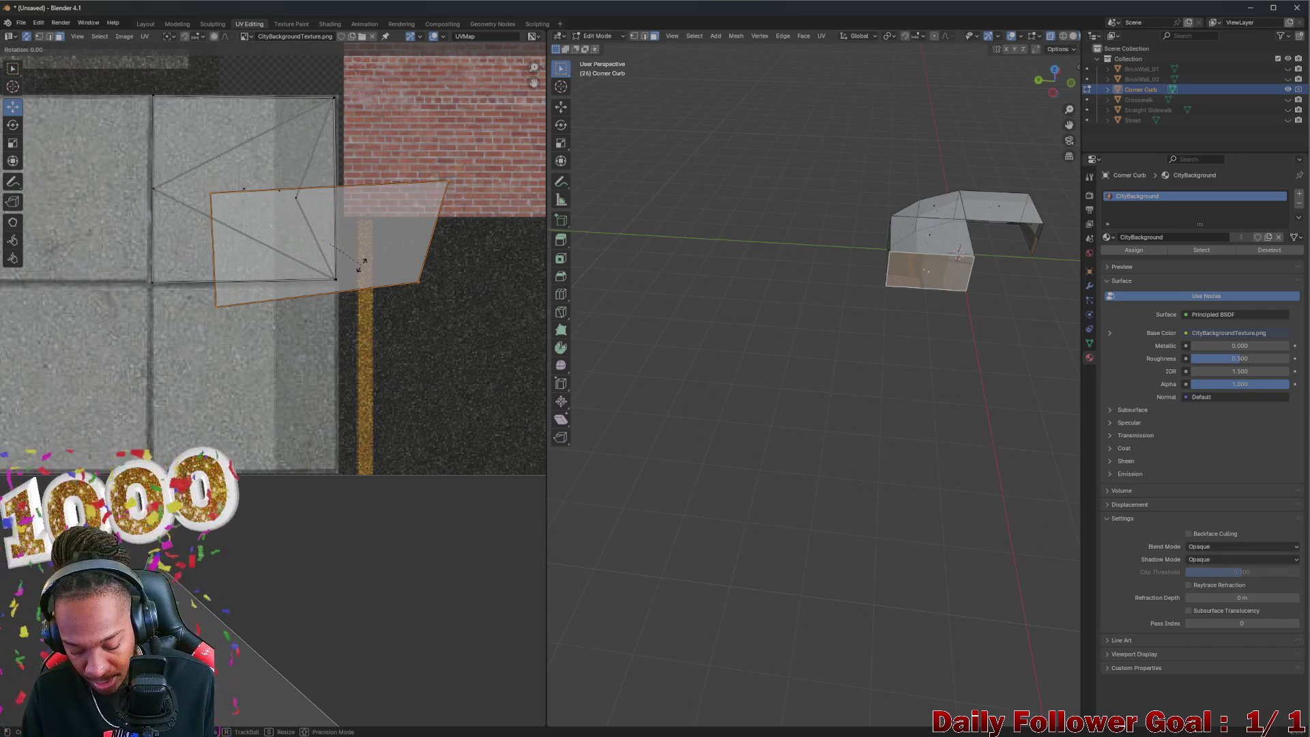
pyautogui.click(361, 263)
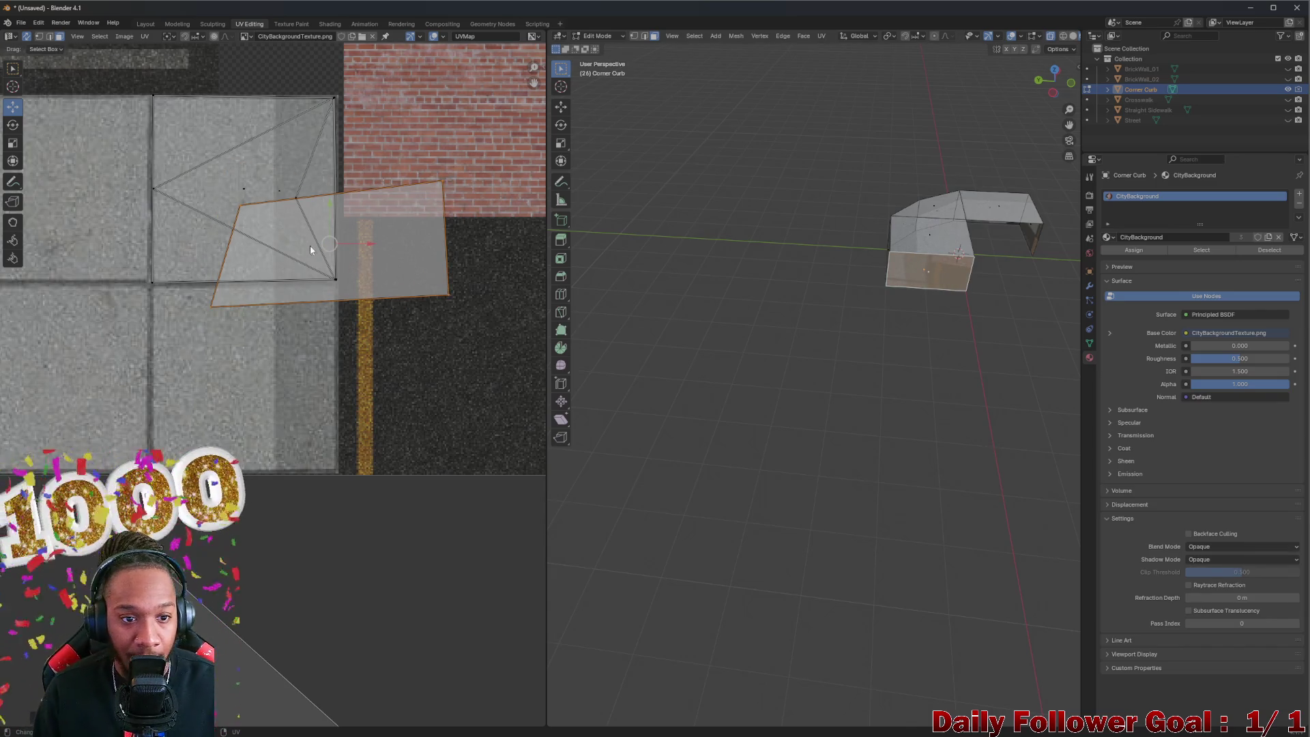
pyautogui.moveTo(328, 249); pyautogui.dragTo(310, 234)
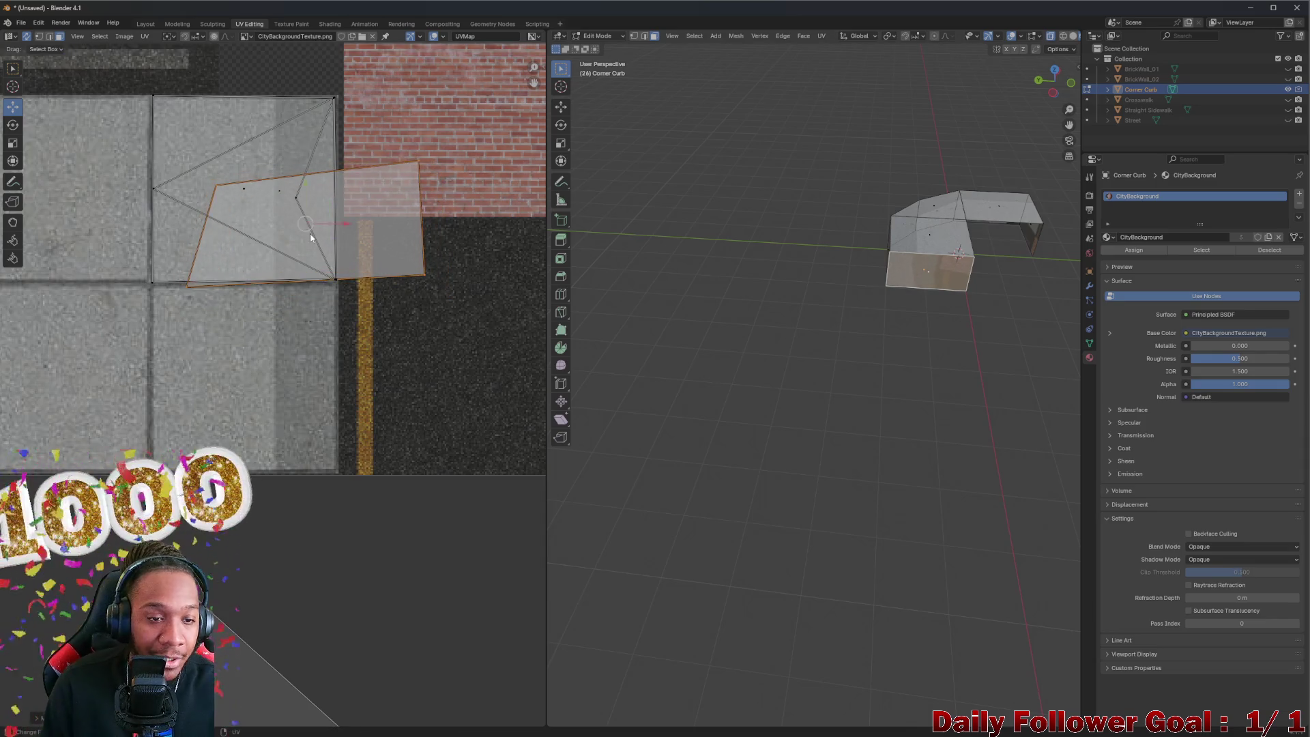
pyautogui.scroll(3, 310, 235)
pyautogui.scroll(-2, 196, 293)
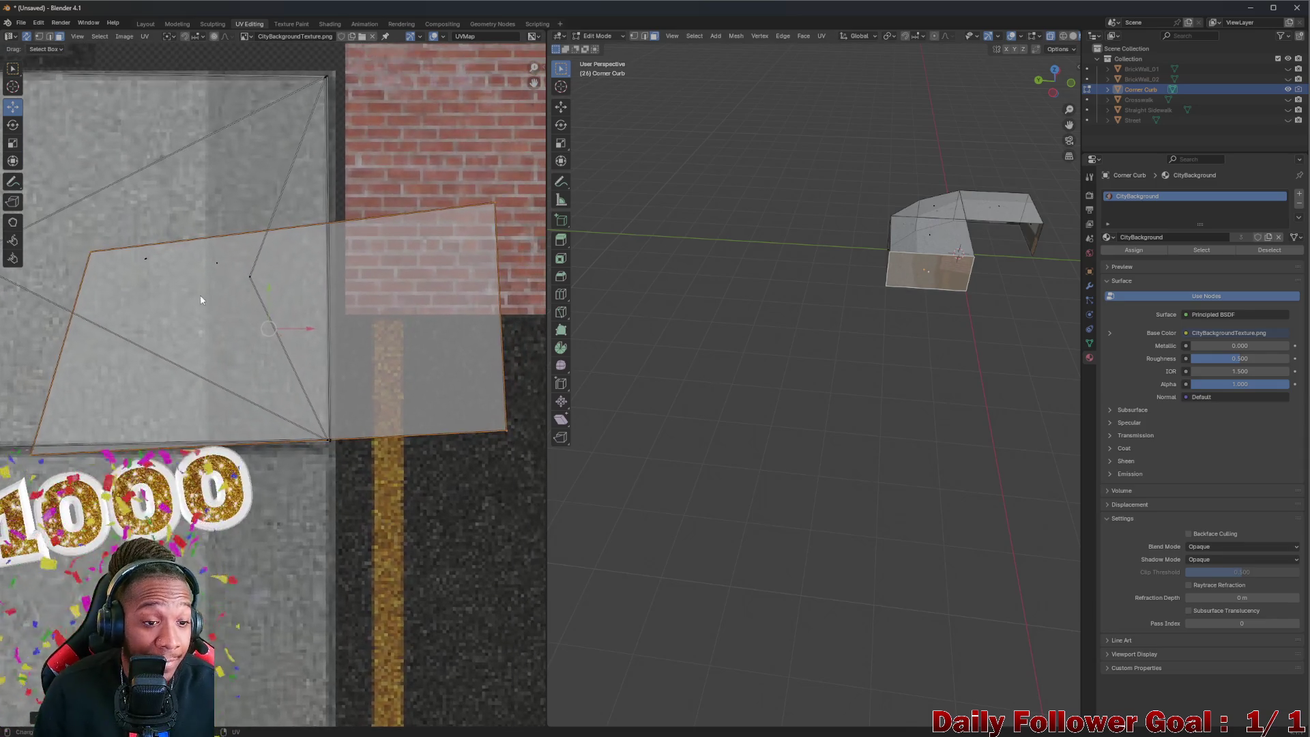
pyautogui.scroll(-2, 184, 321)
pyautogui.moveTo(178, 346)
pyautogui.mouseDown()
pyautogui.moveTo(155, 539)
pyautogui.moveTo(77, 528)
pyautogui.mouseUp()
pyautogui.hscroll(-3, 191, 430)
pyautogui.scroll(-2, 191, 430)
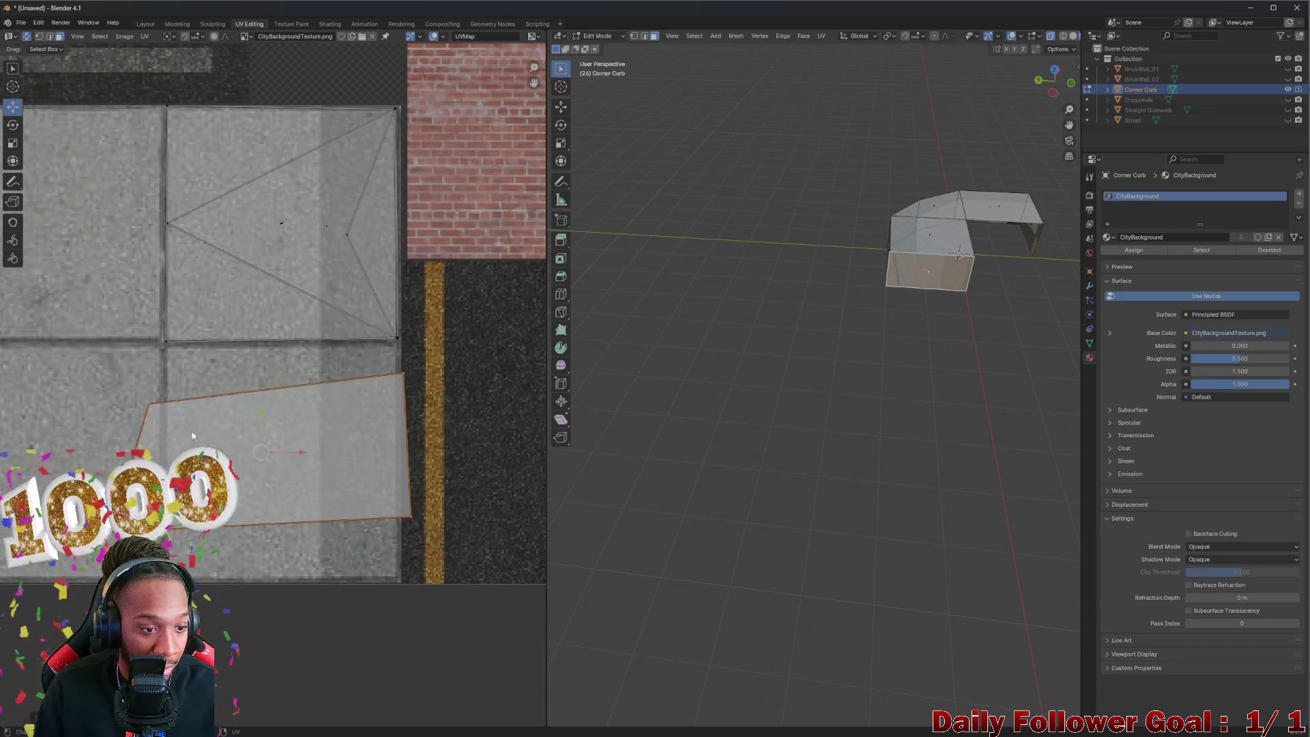
# Step: Pull the face's top-left, bottom-right and bottom-left corners out to the tile edges
pyautogui.click(140, 395)
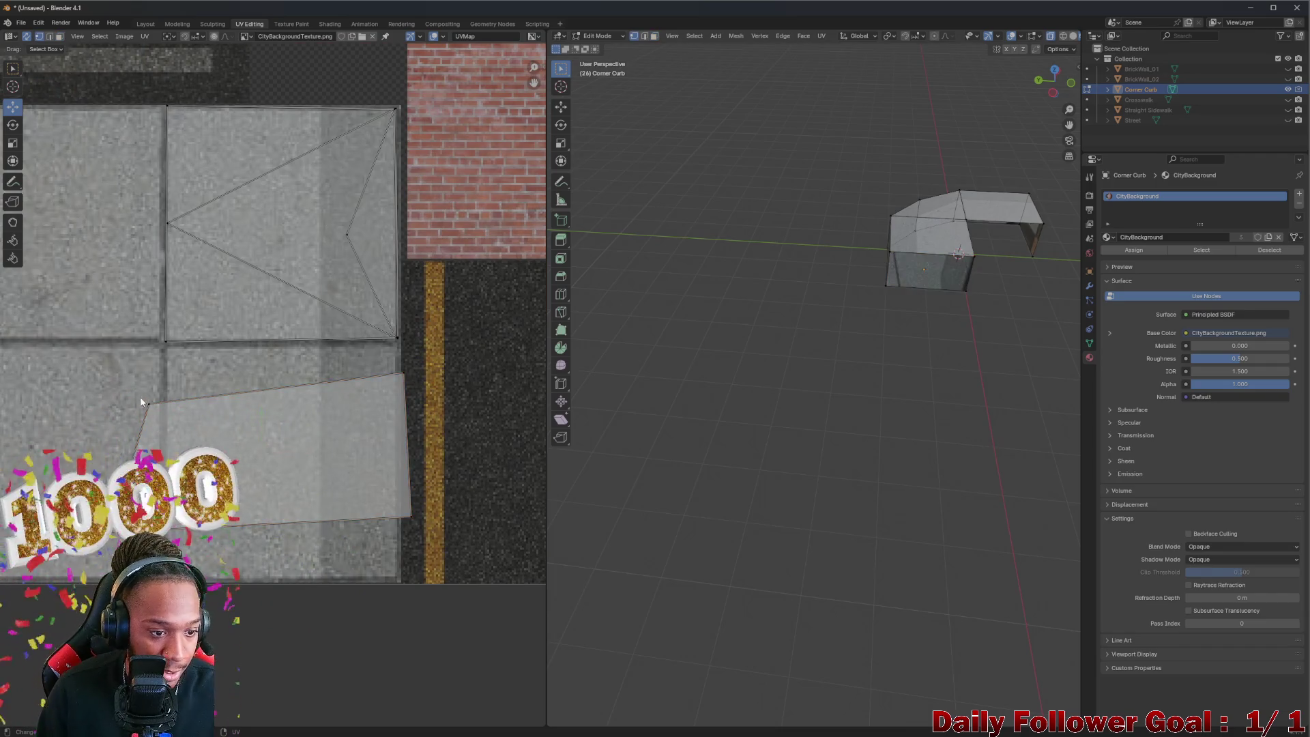
pyautogui.moveTo(148, 404)
pyautogui.mouseDown()
pyautogui.moveTo(334, 353)
pyautogui.moveTo(398, 352)
pyautogui.mouseUp()
pyautogui.click(334, 353)
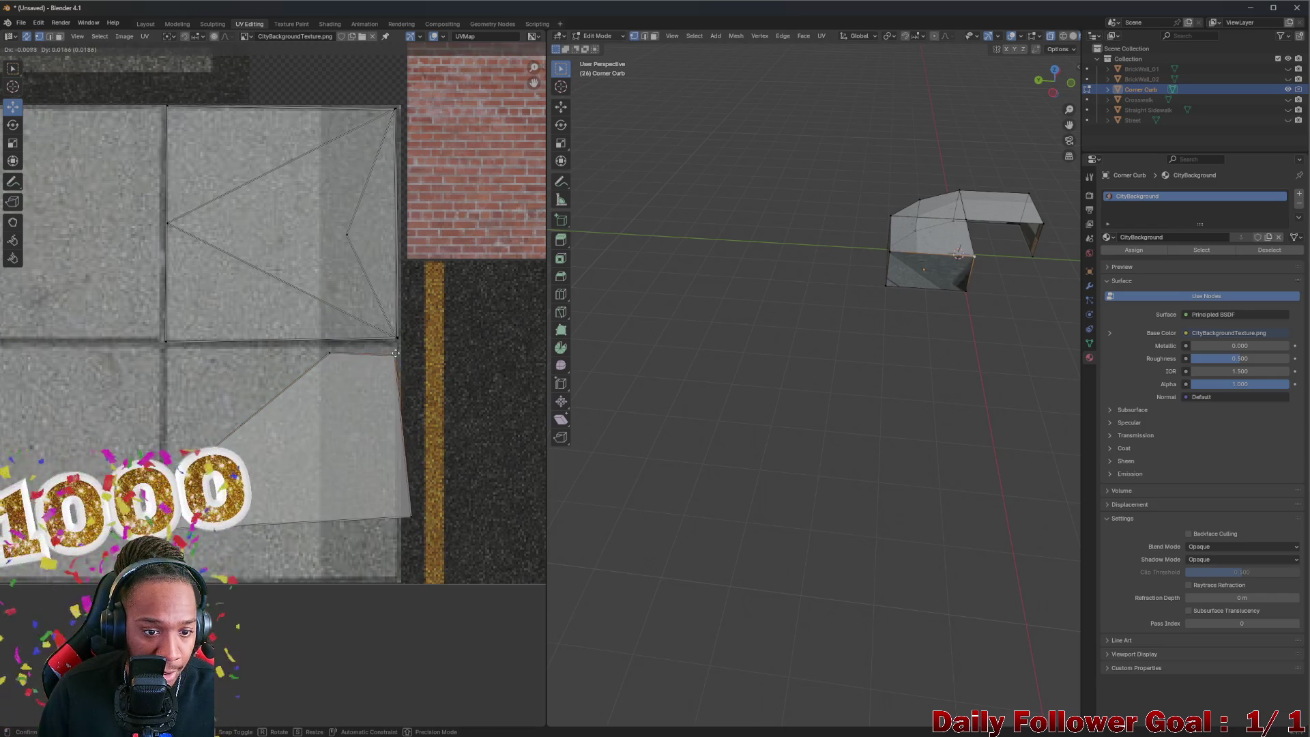
pyautogui.moveTo(412, 517); pyautogui.dragTo(400, 577)
pyautogui.click(399, 577)
pyautogui.moveTo(164, 544); pyautogui.dragTo(327, 572)
pyautogui.click(327, 572)
pyautogui.scroll(6, 781, 374)
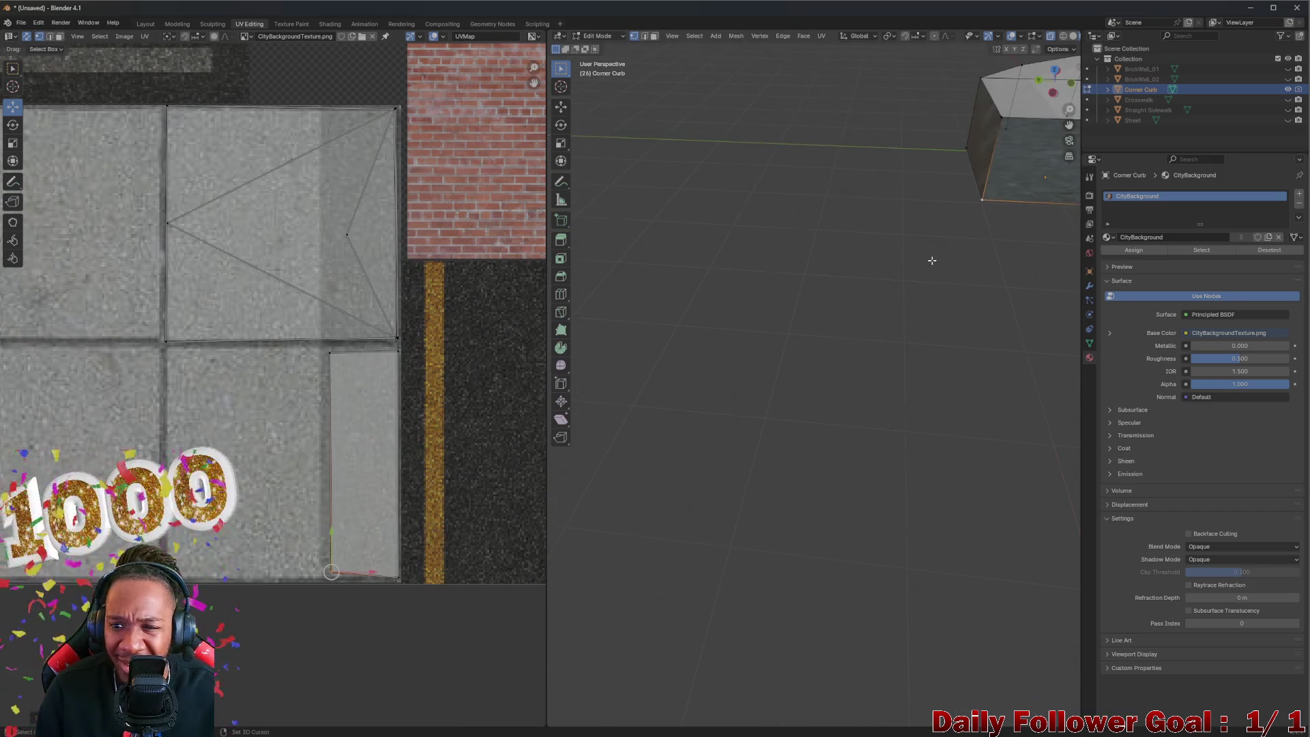
pyautogui.scroll(-5, 816, 292)
pyautogui.click(331, 353)
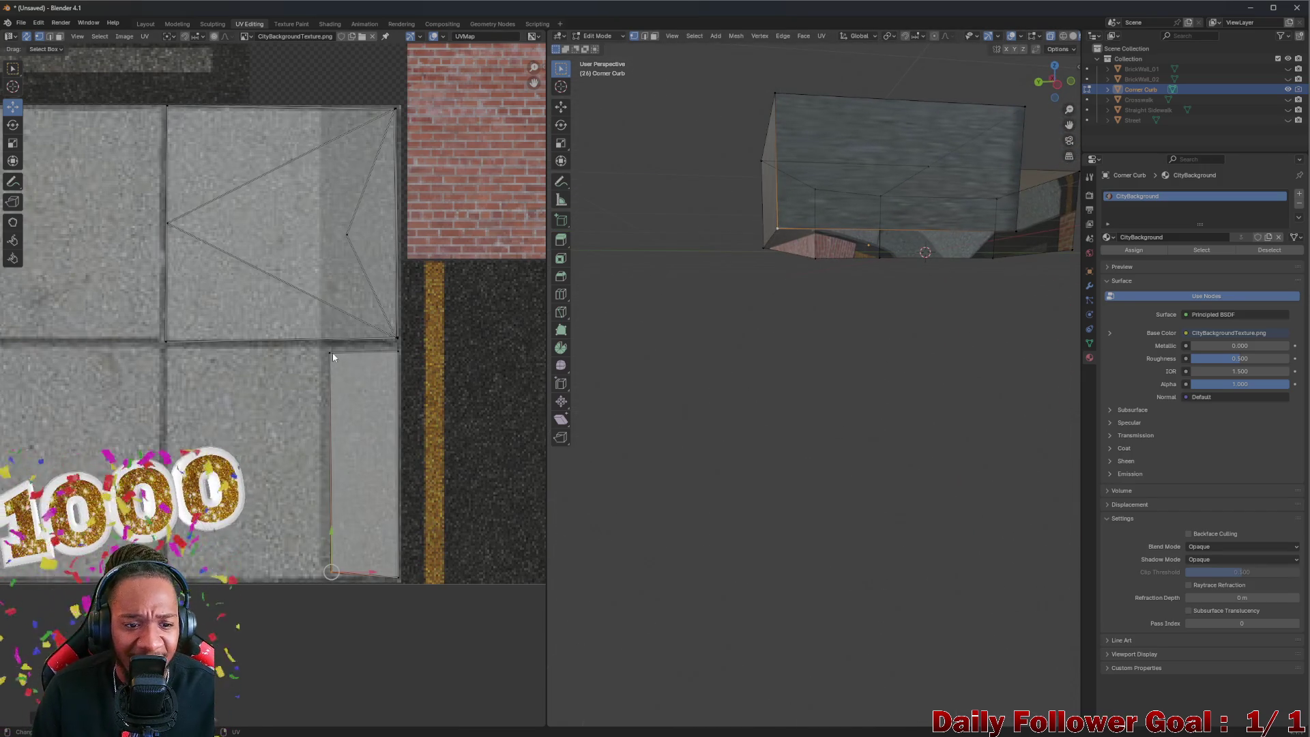
pyautogui.moveTo(331, 353)
pyautogui.mouseDown()
pyautogui.moveTo(270, 369)
pyautogui.moveTo(229, 353)
pyautogui.moveTo(397, 348)
pyautogui.mouseUp()
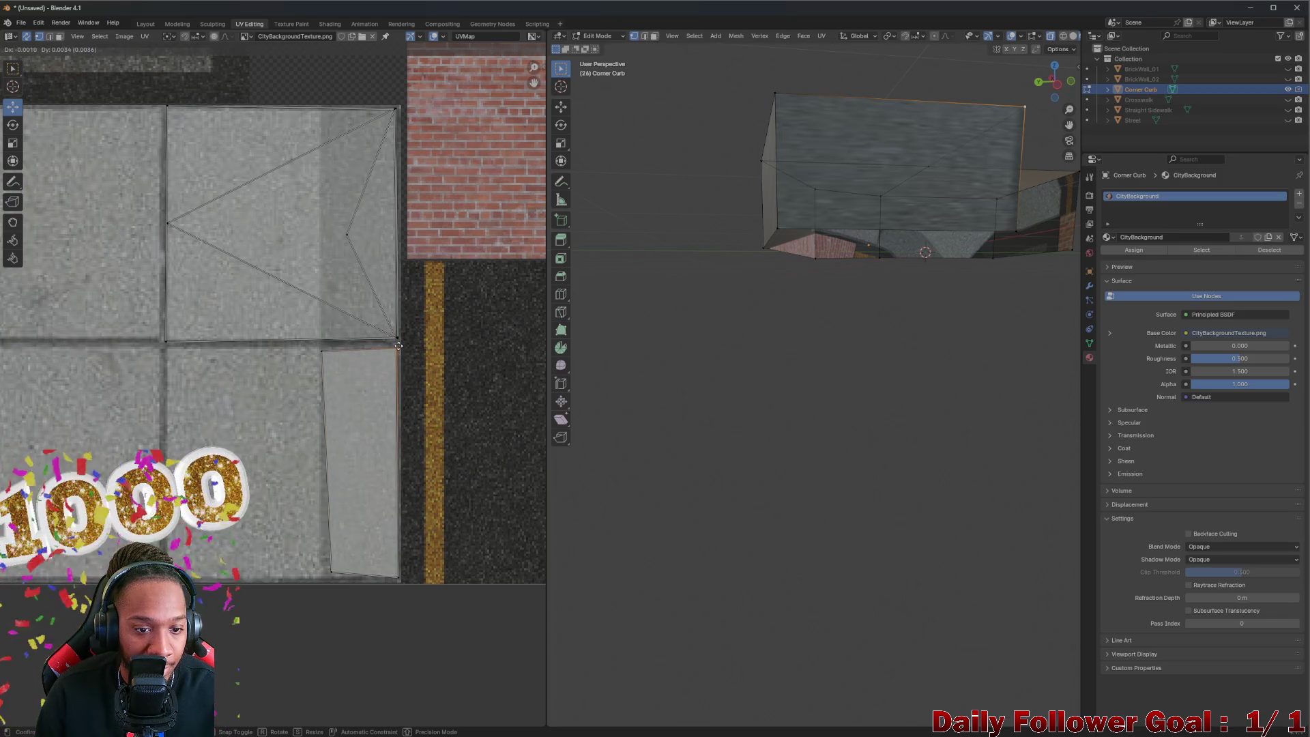
pyautogui.click(326, 572)
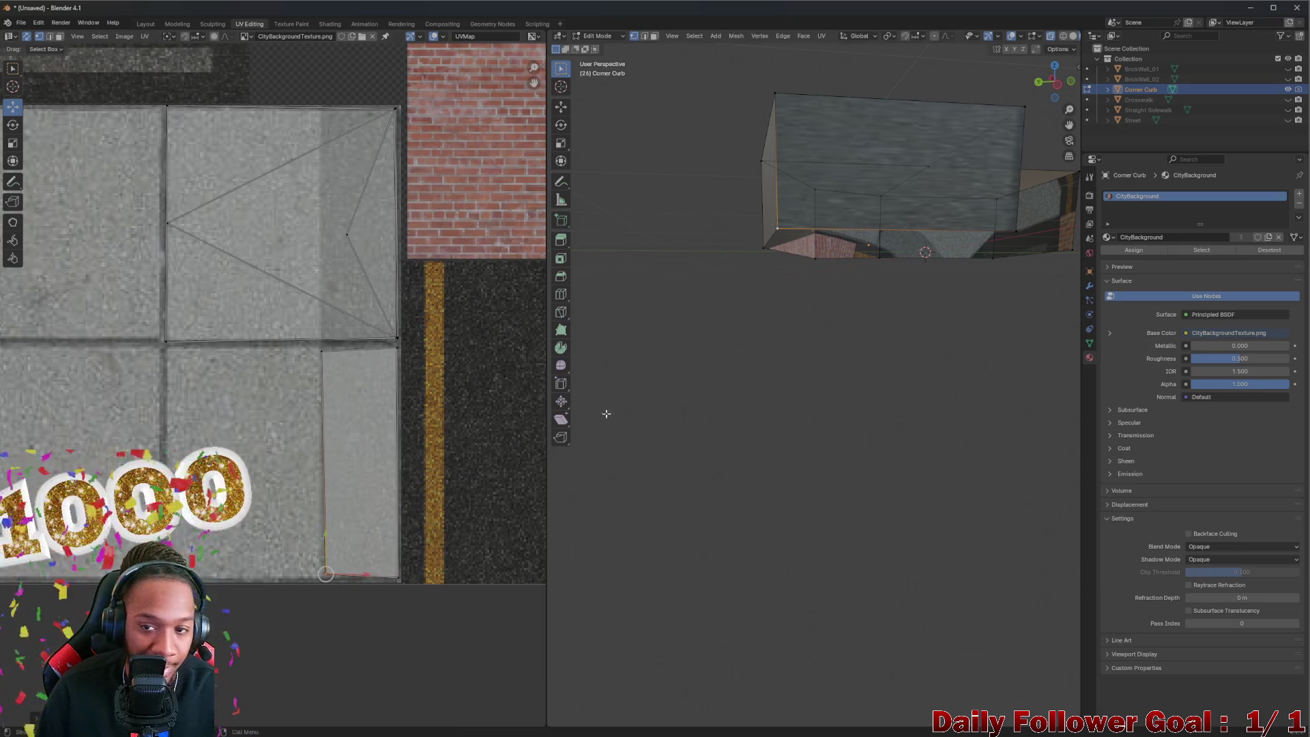
# Step: Rotate the next curb UV face by -90 degrees and move it onto the sidewalk texture
pyautogui.scroll(-2, 606, 413)
pyautogui.moveTo(761, 308)
pyautogui.mouseDown()
pyautogui.moveTo(830, 321)
pyautogui.moveTo(760, 336)
pyautogui.moveTo(599, 483)
pyautogui.moveTo(367, 558)
pyautogui.mouseUp()
pyautogui.scroll(-3, 245, 534)
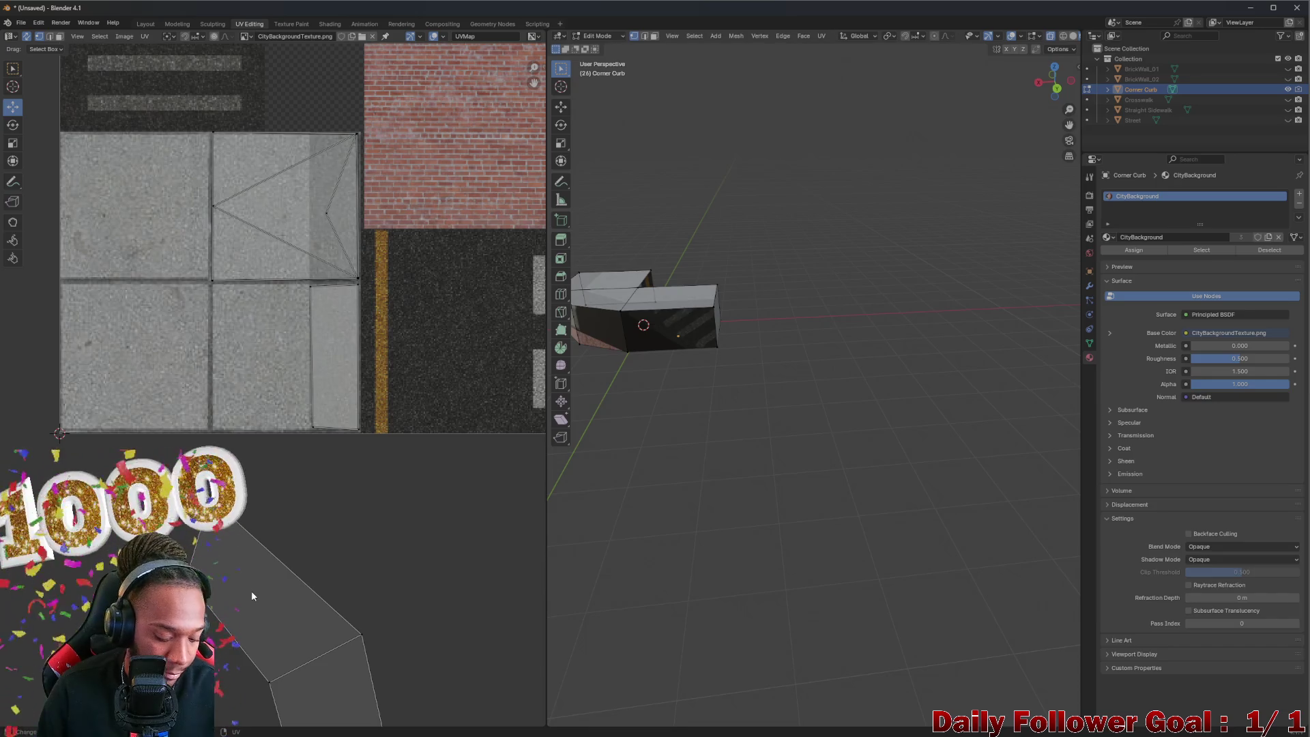
pyautogui.click(252, 594)
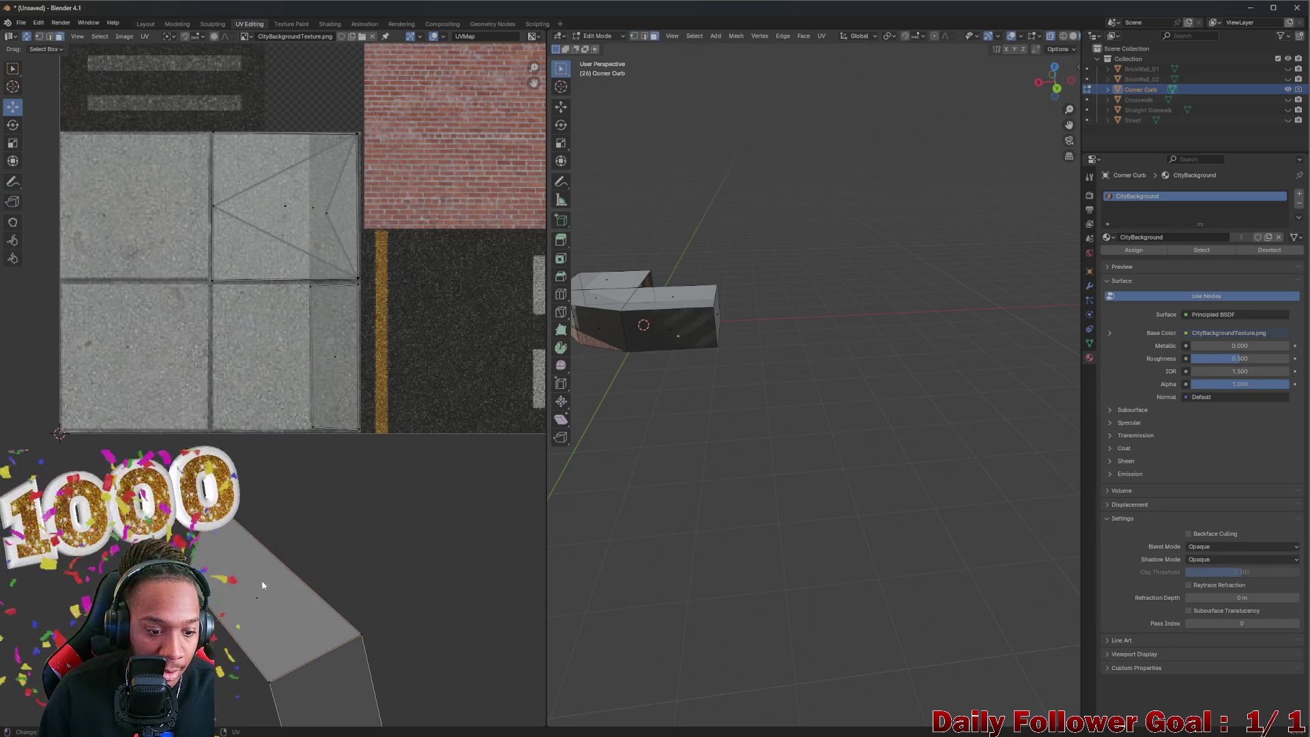
pyautogui.moveTo(255, 600); pyautogui.dragTo(320, 369)
pyautogui.scroll(4, 320, 368)
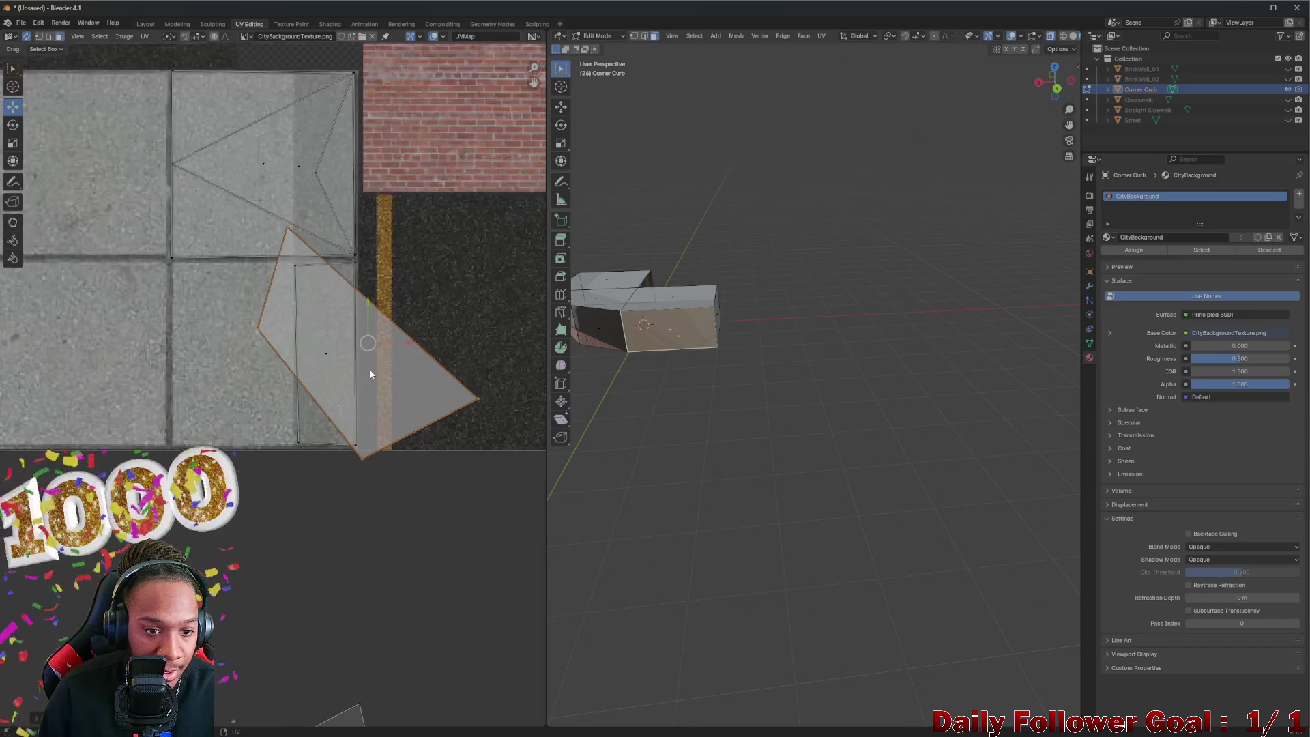
pyautogui.press('r')
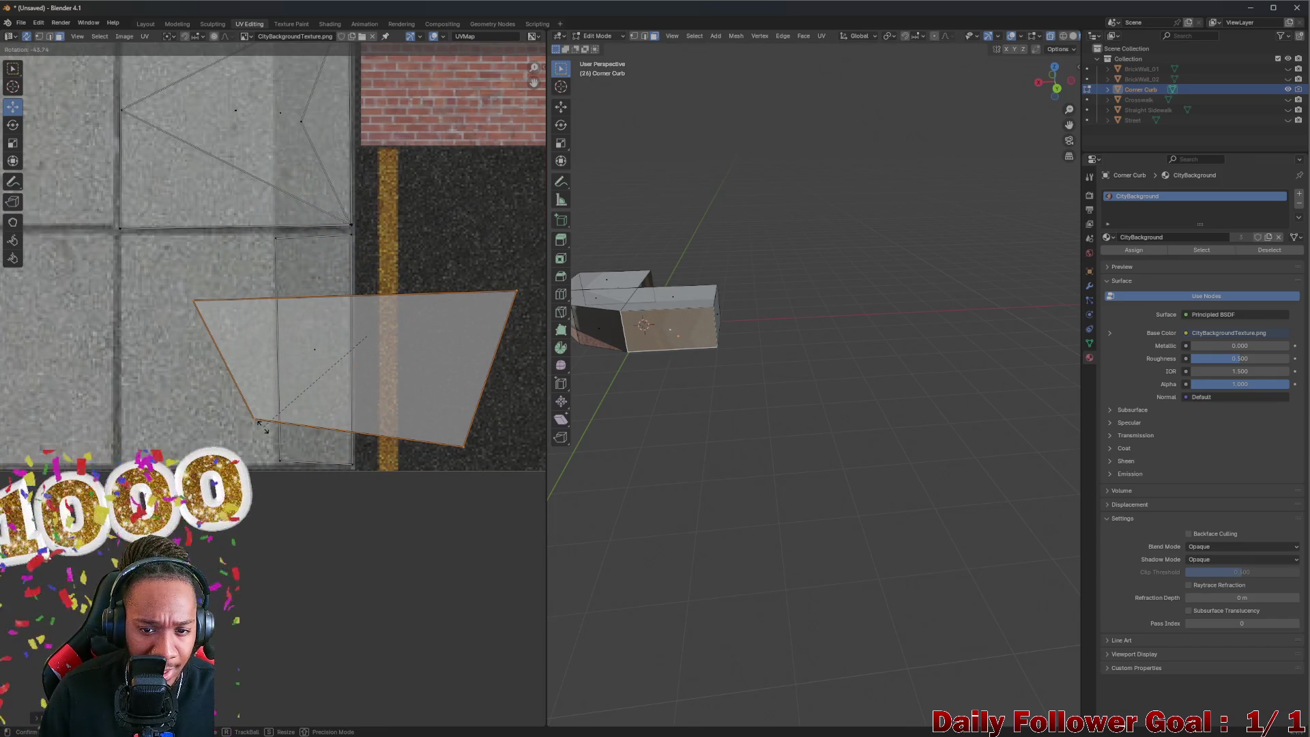
pyautogui.write('-90')
pyautogui.press('Return')
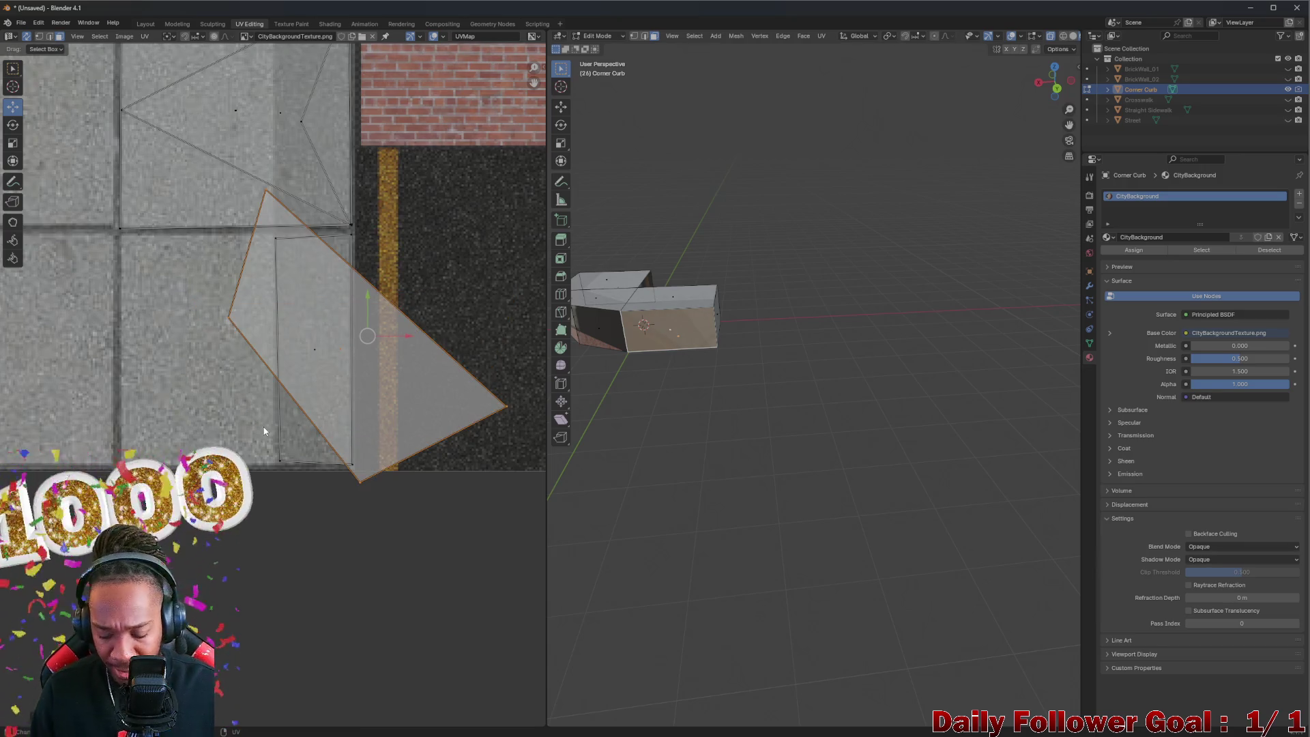
pyautogui.press('r')
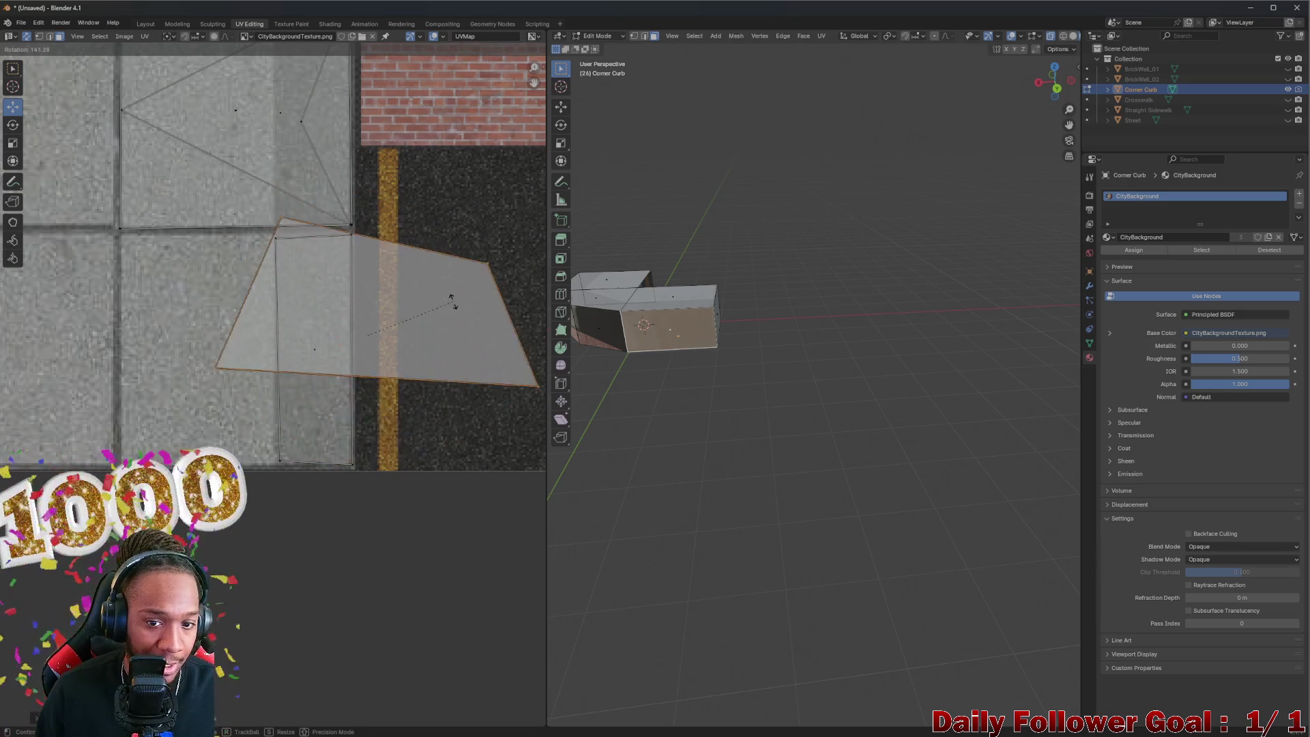
pyautogui.press('Escape')
pyautogui.press('g')
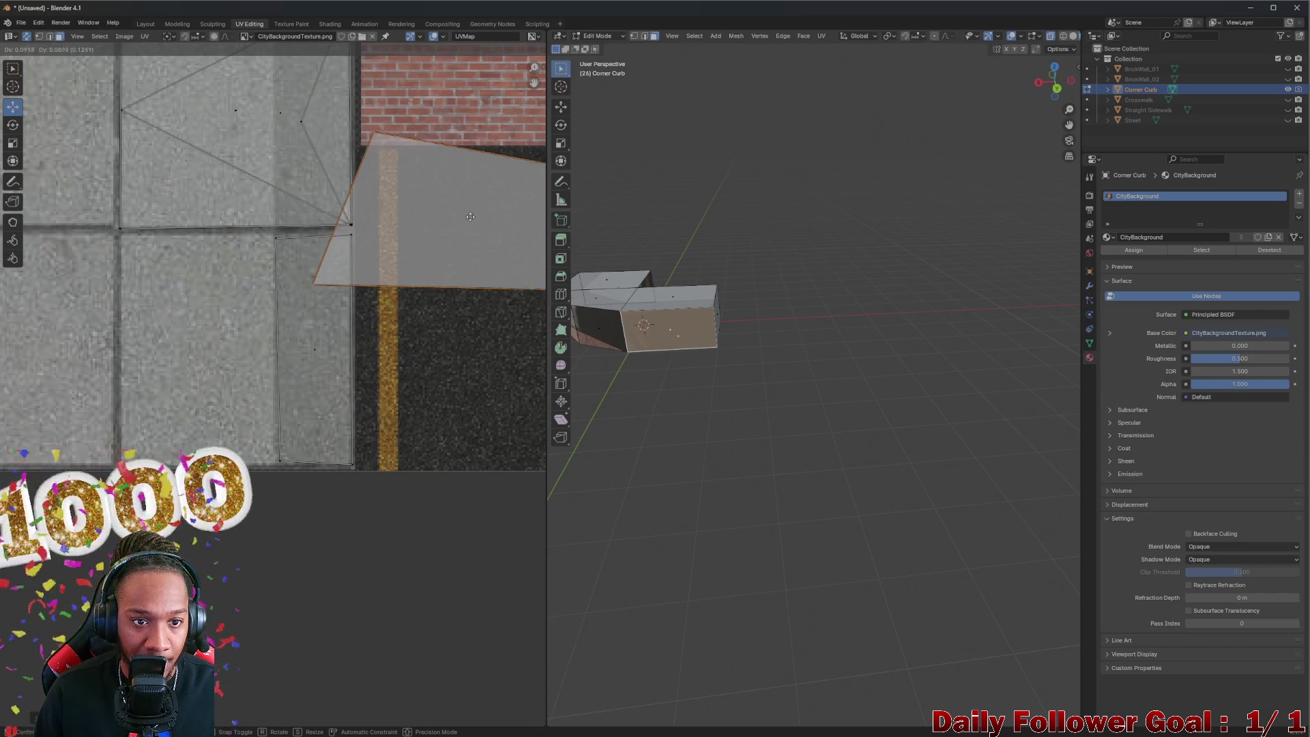
pyautogui.click(265, 261)
pyautogui.scroll(3, 264, 261)
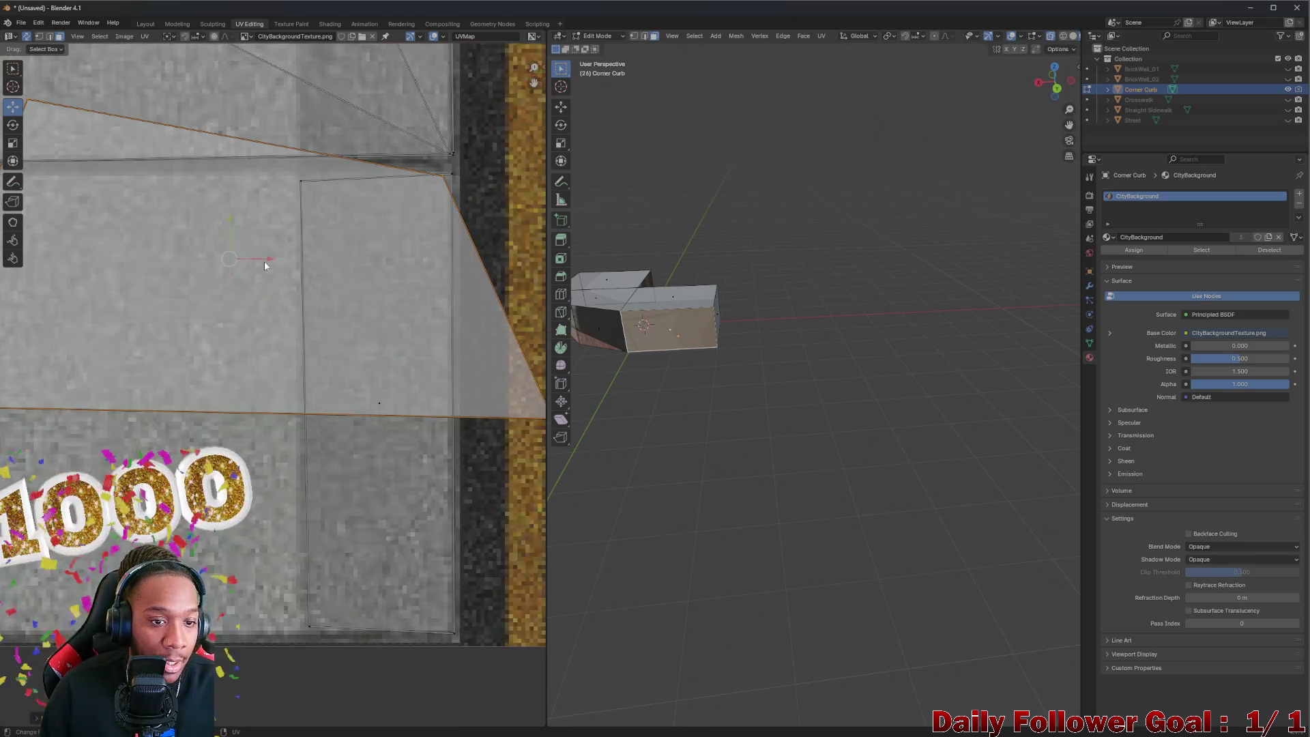
pyautogui.scroll(2, 313, 258)
# Step: Move a corner UV vertex, then undo a mistaken snap of two vertices to the 2D cursor
pyautogui.press('g')
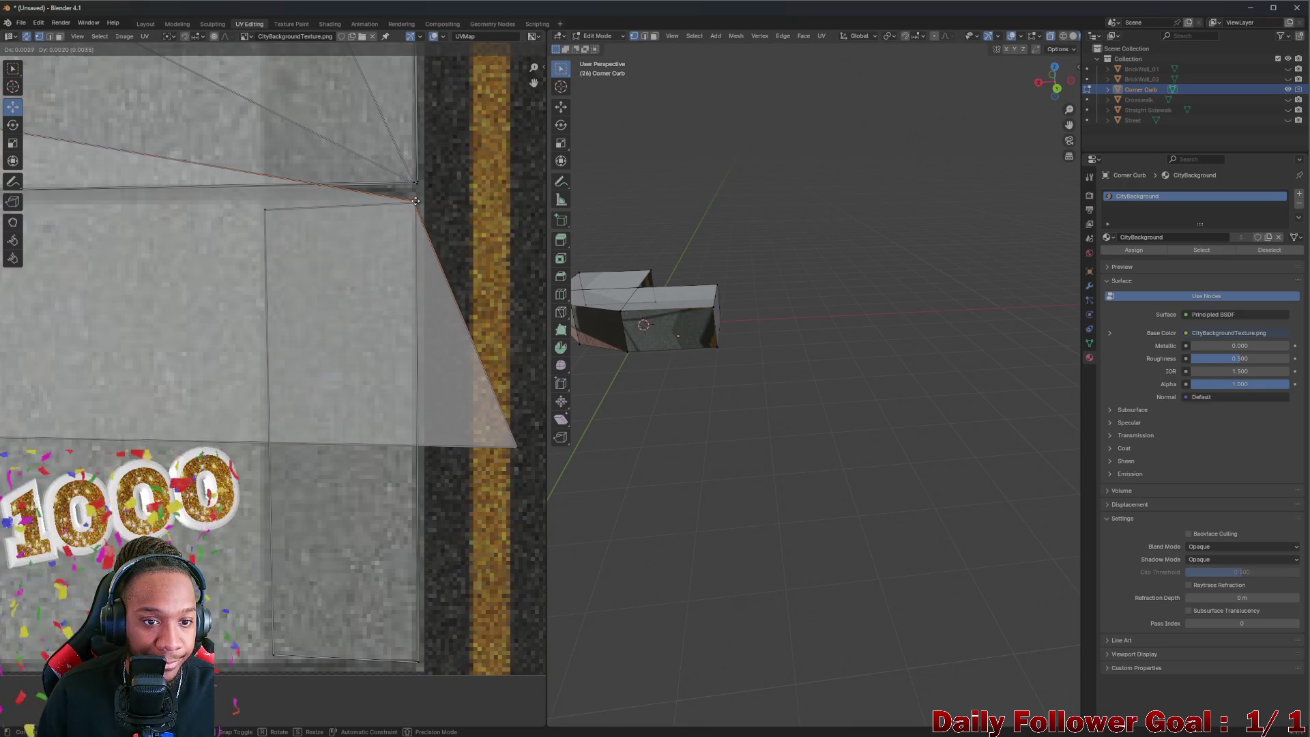
pyautogui.scroll(-3, 418, 241)
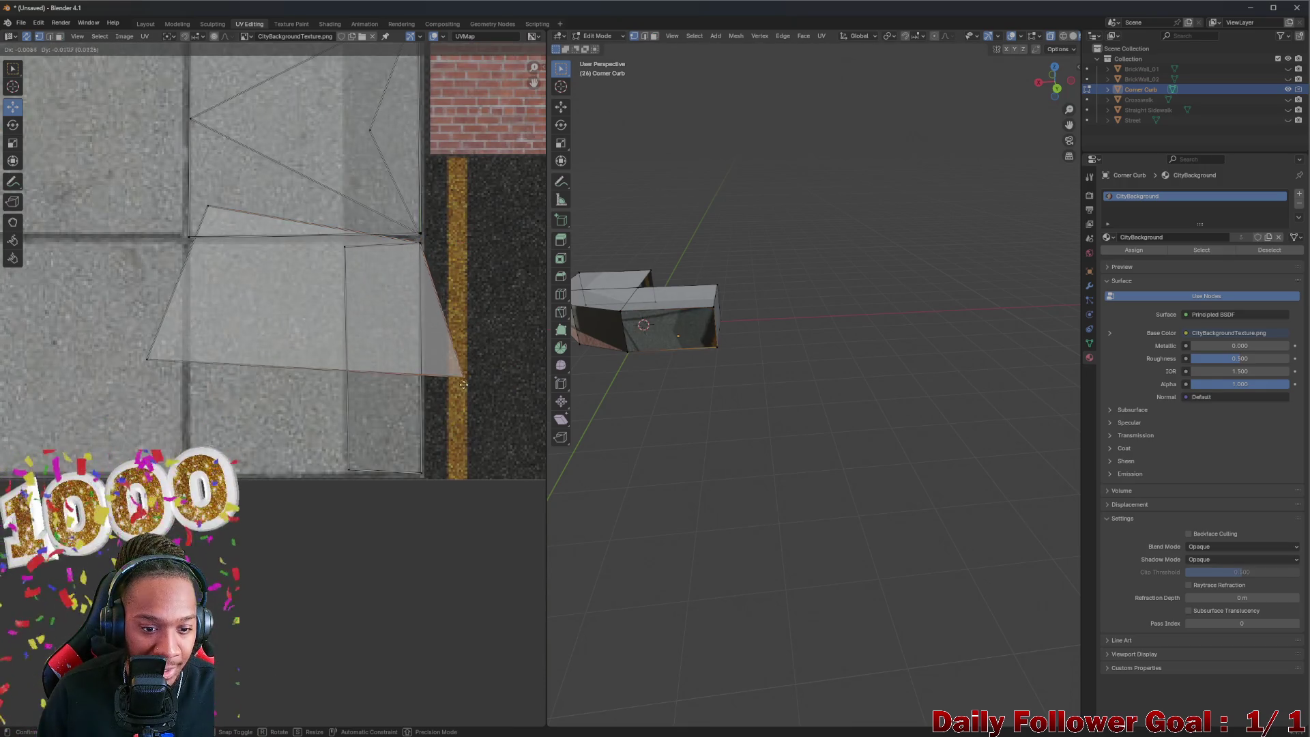
pyautogui.click(422, 477)
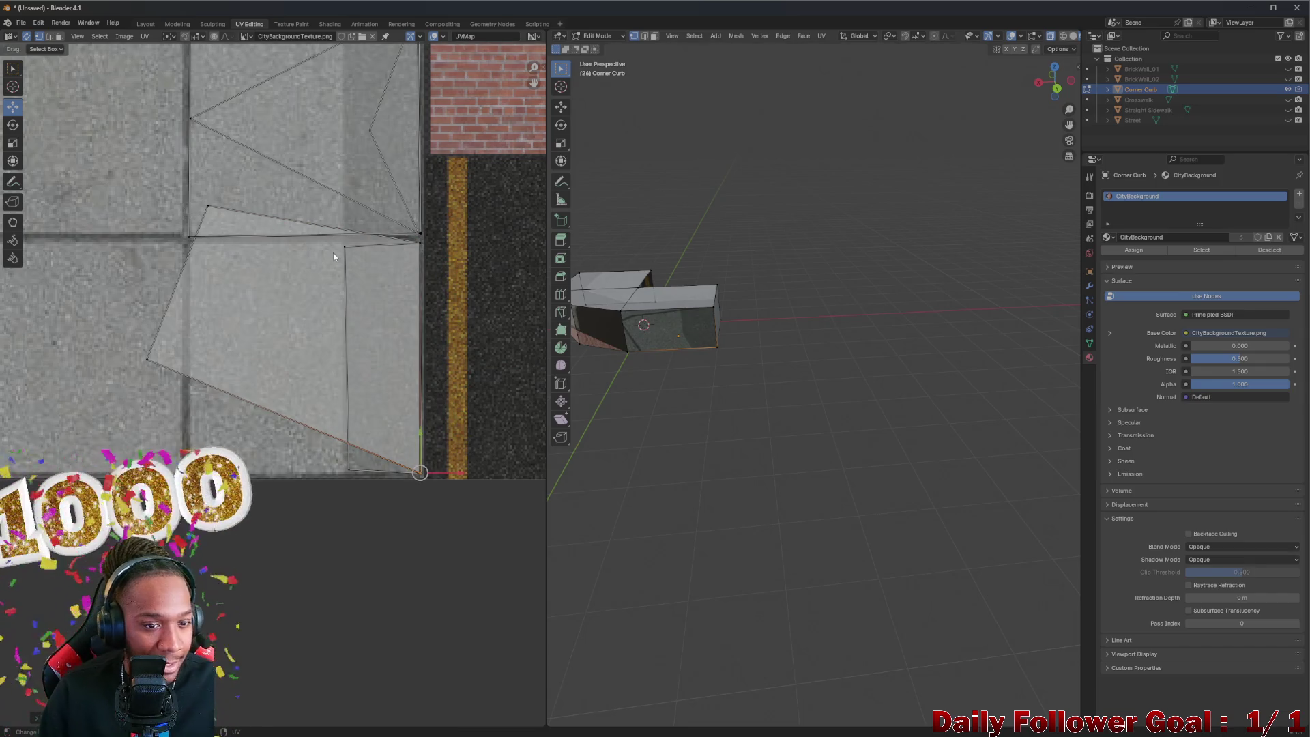
pyautogui.keyDown('shift'); pyautogui.click(208, 209); pyautogui.keyUp('shift')
pyautogui.press('u')
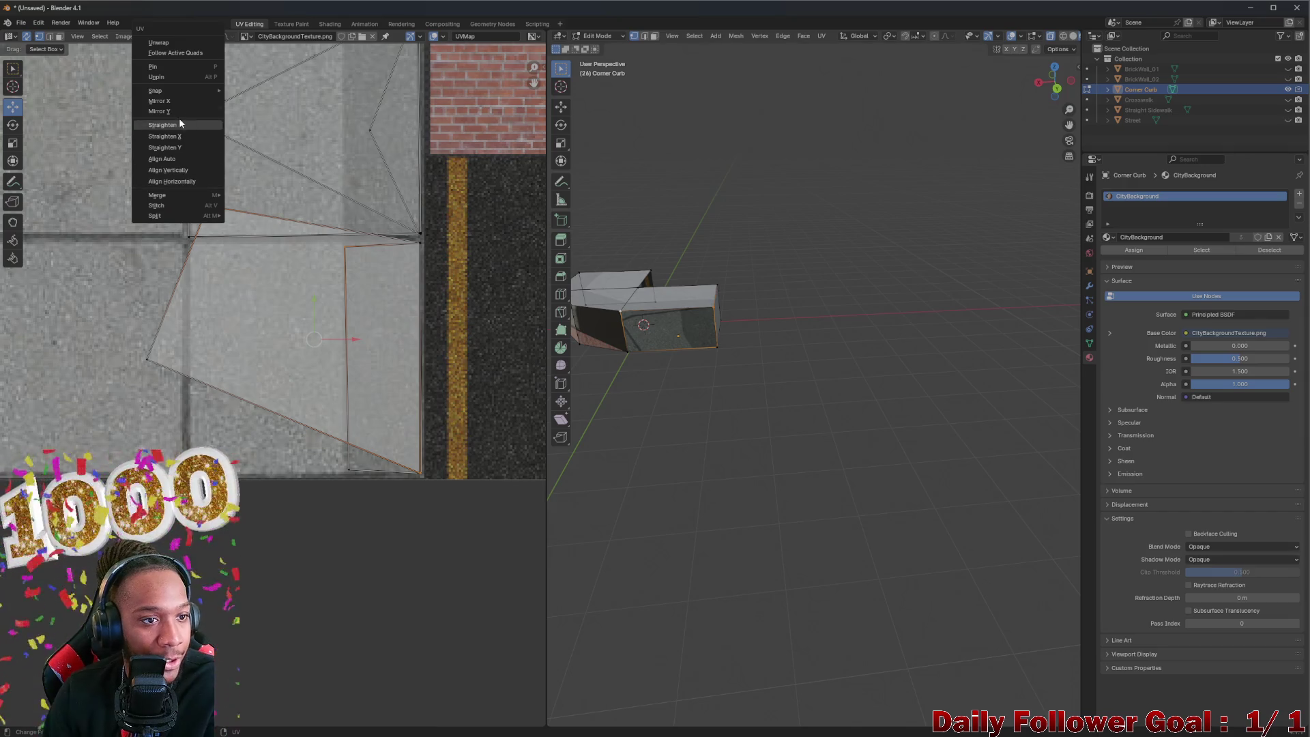
pyautogui.moveTo(171, 89)
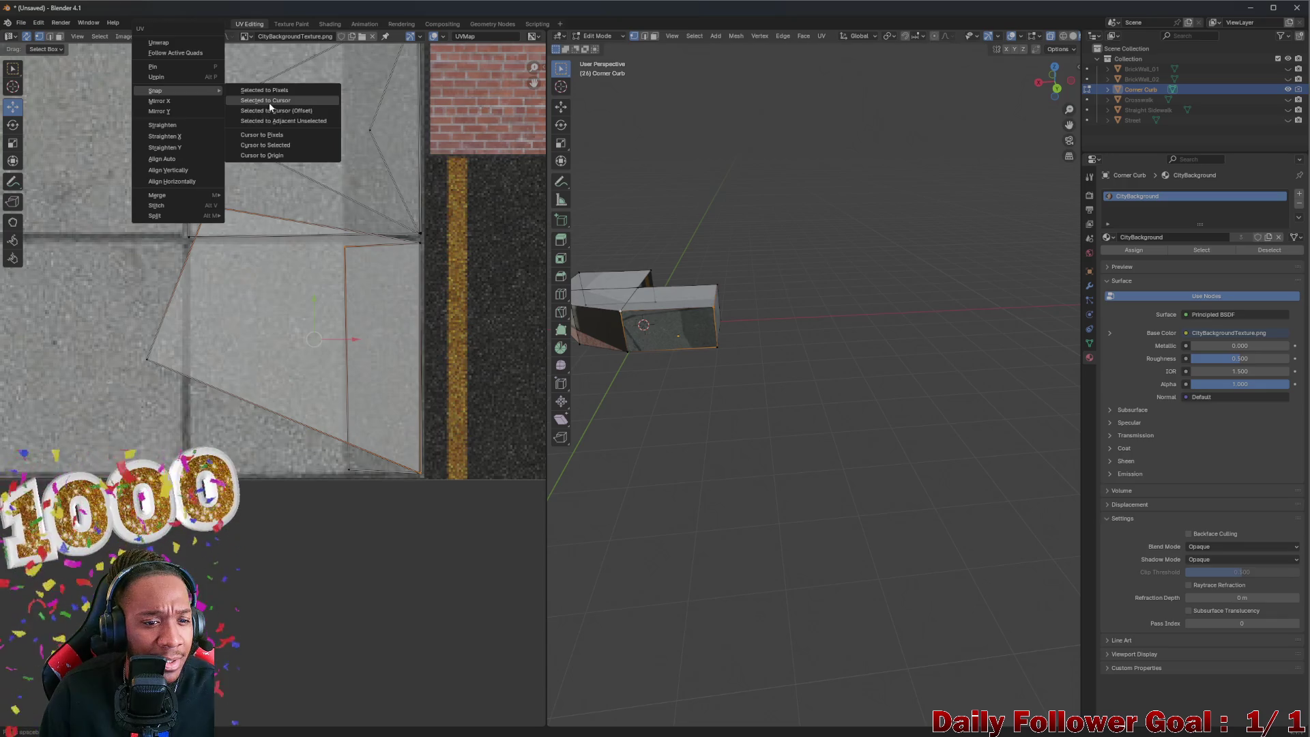
pyautogui.click(269, 102)
pyautogui.scroll(-3, 284, 272)
pyautogui.hotkey('ctrl', 'z')
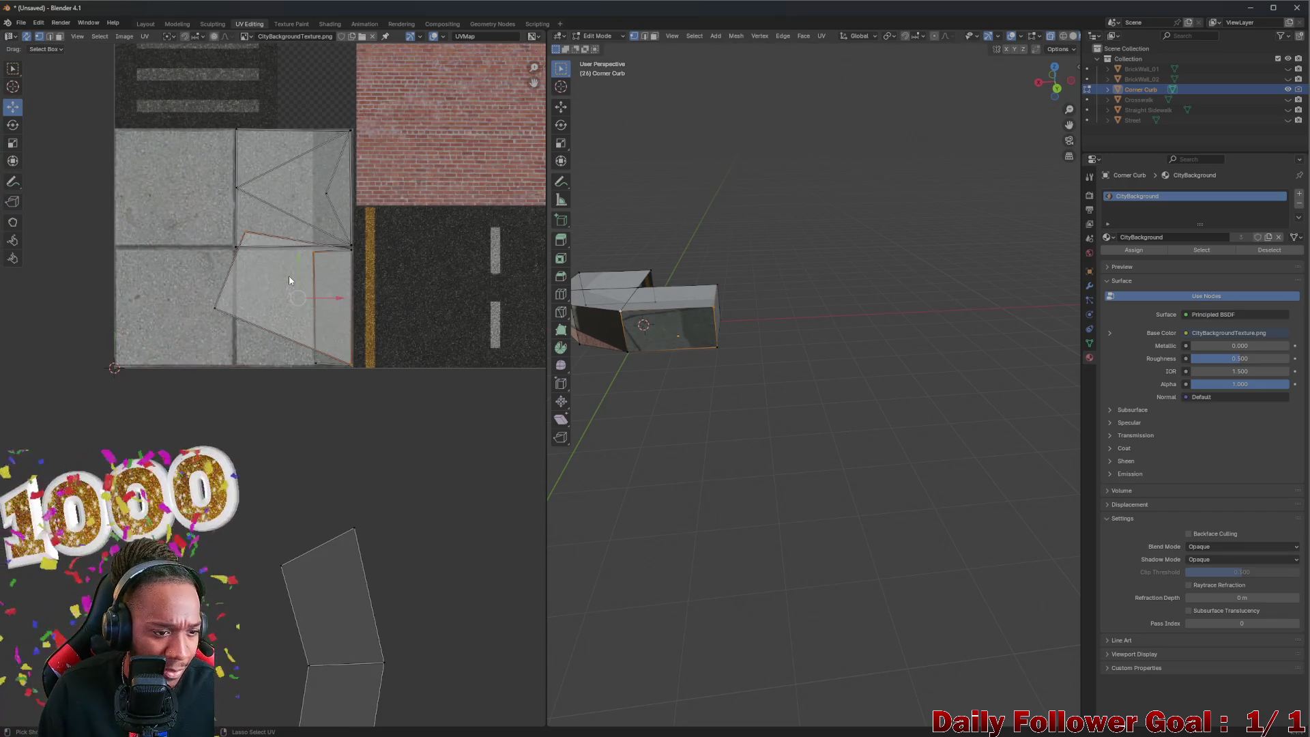
pyautogui.scroll(2, 301, 273)
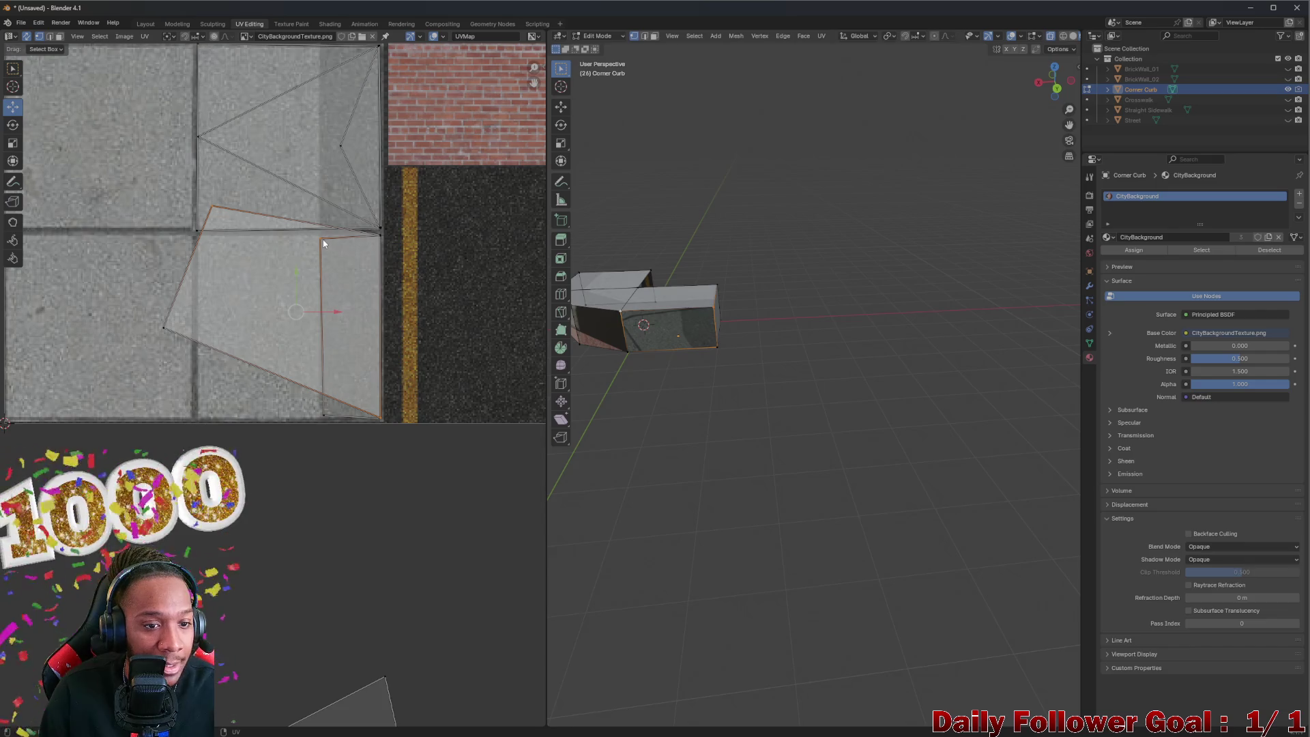
# Step: Align the two selected UV vertices using Cursor to Selected, then Selected to Cursor
pyautogui.press('u')
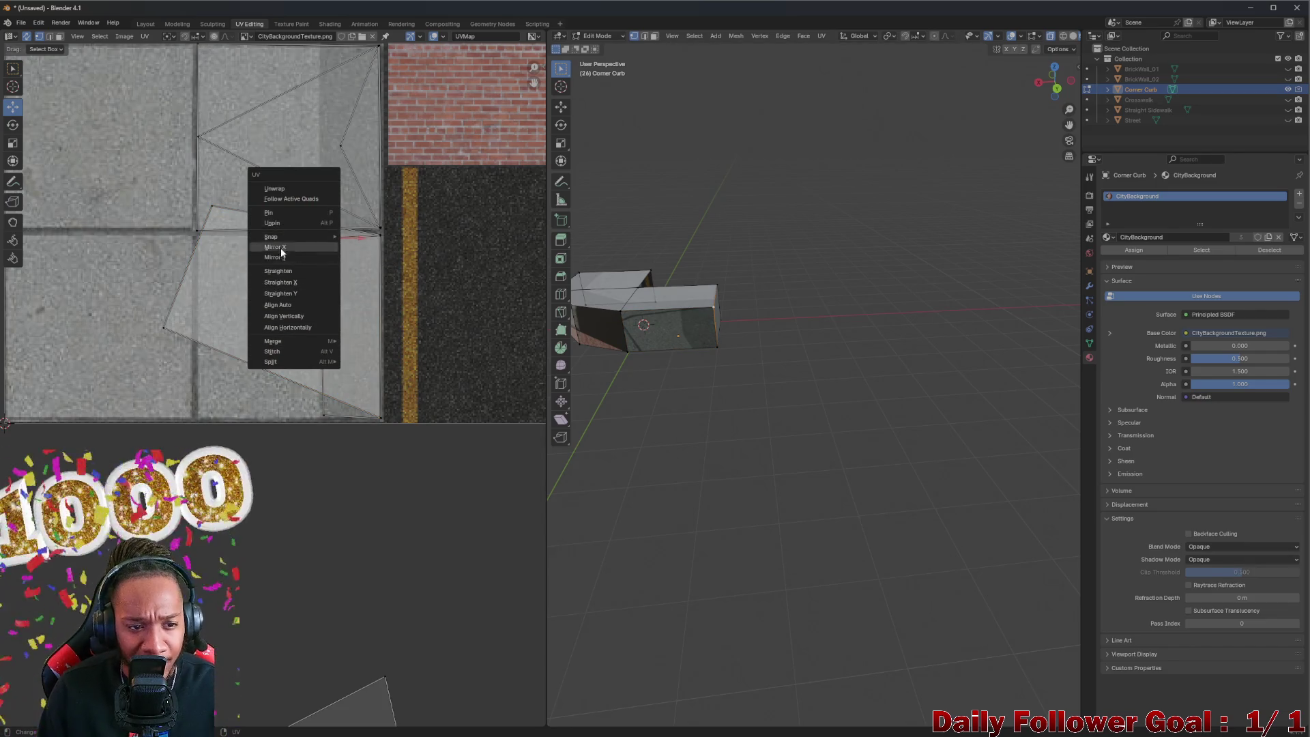
pyautogui.moveTo(284, 238)
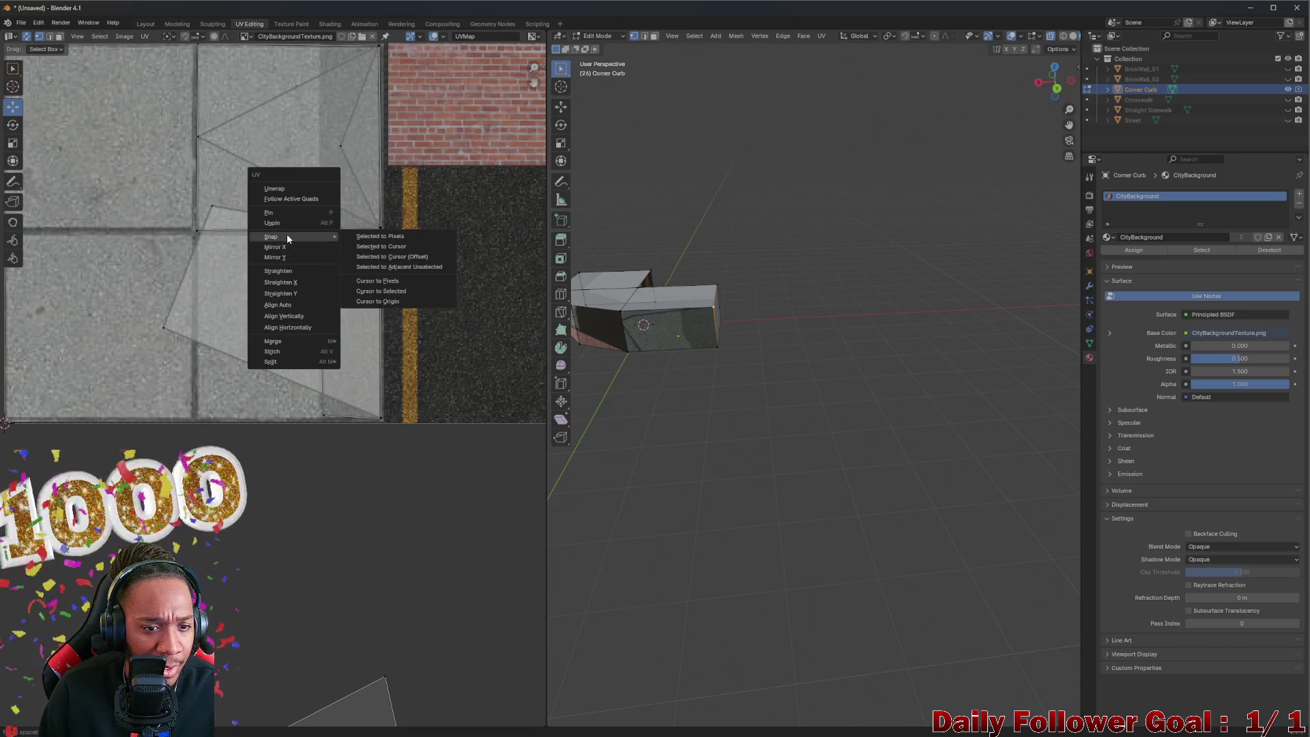
pyautogui.click(408, 290)
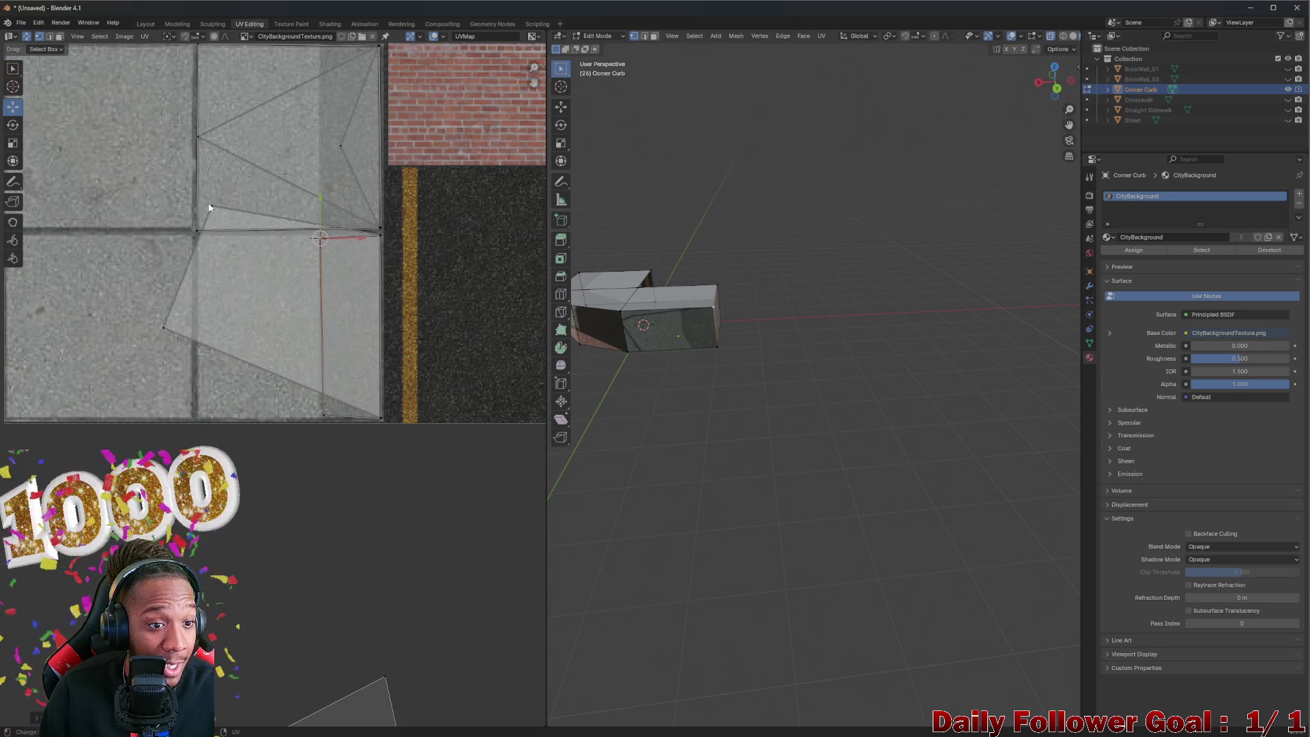
pyautogui.press('u')
pyautogui.moveTo(194, 207)
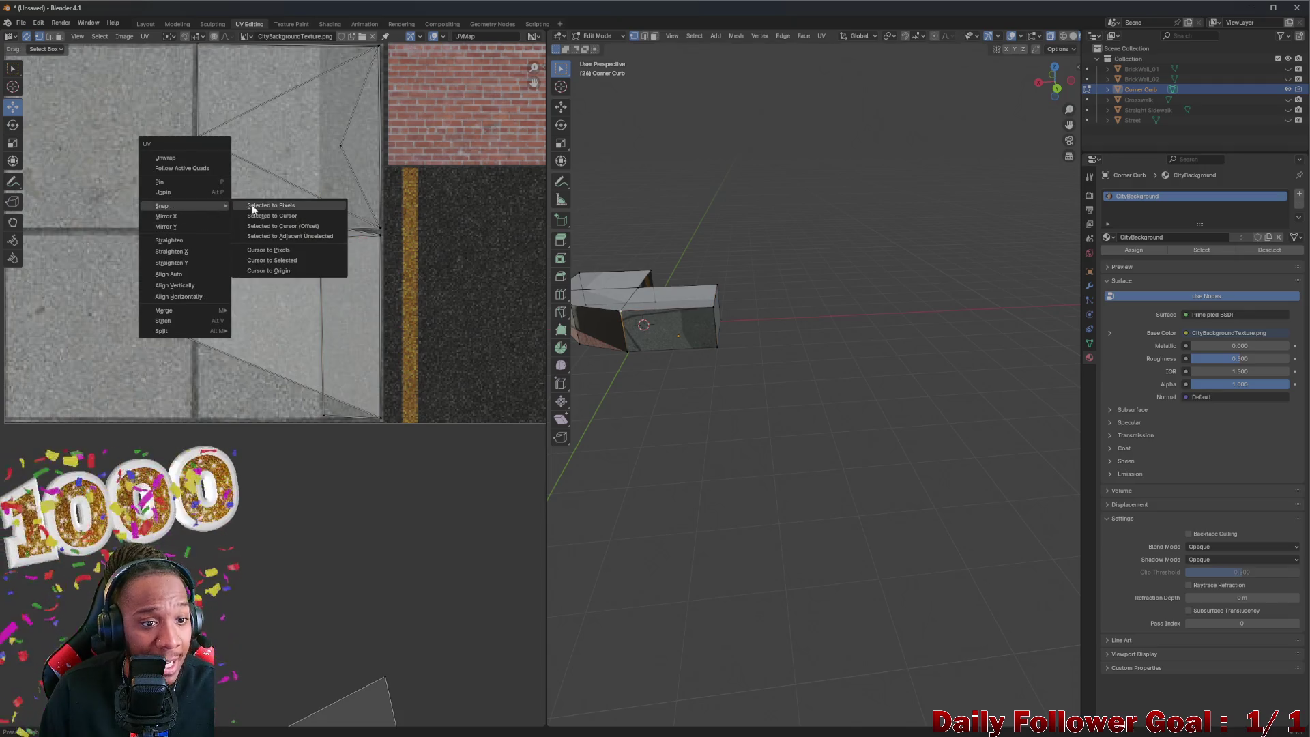
pyautogui.click(271, 215)
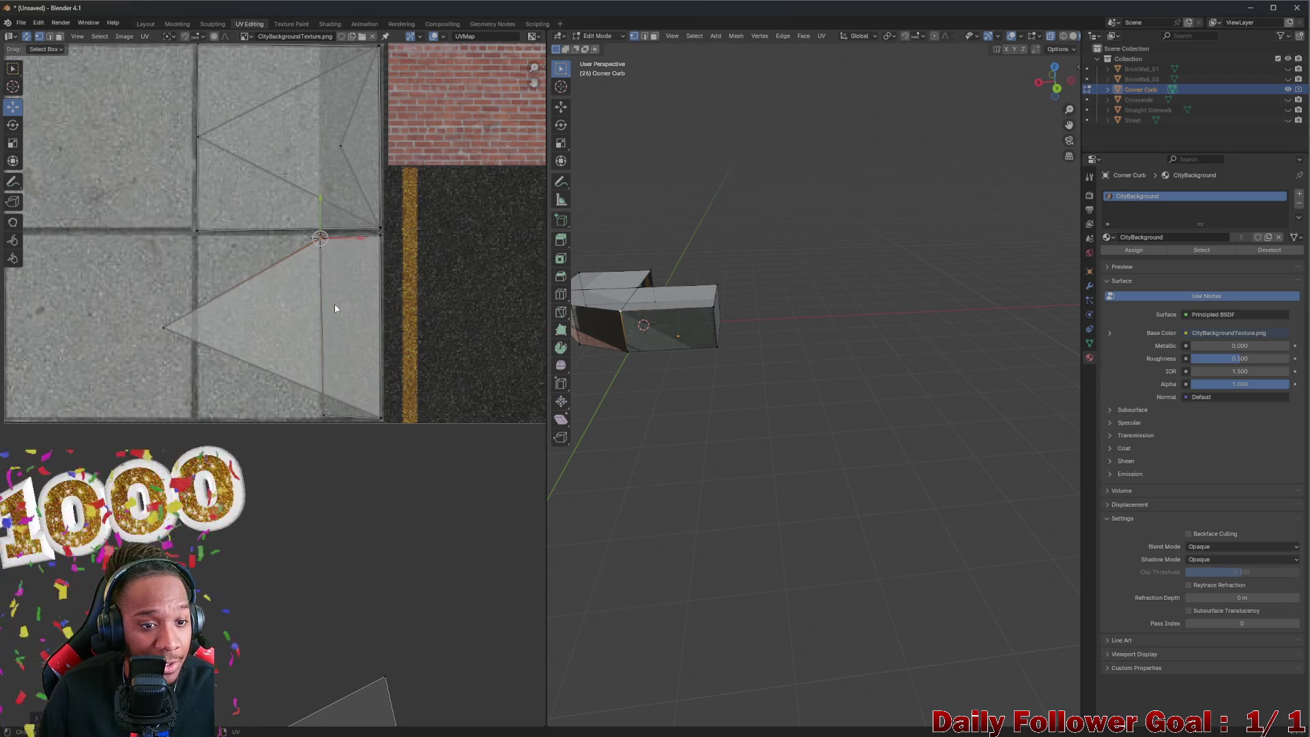
# Step: Square another corner by placing the 2D cursor on a single vertex and snapping UVs to it
pyautogui.click(329, 415)
pyautogui.scroll(-3, 320, 395)
pyautogui.click(313, 363)
pyautogui.press('u')
pyautogui.moveTo(304, 361)
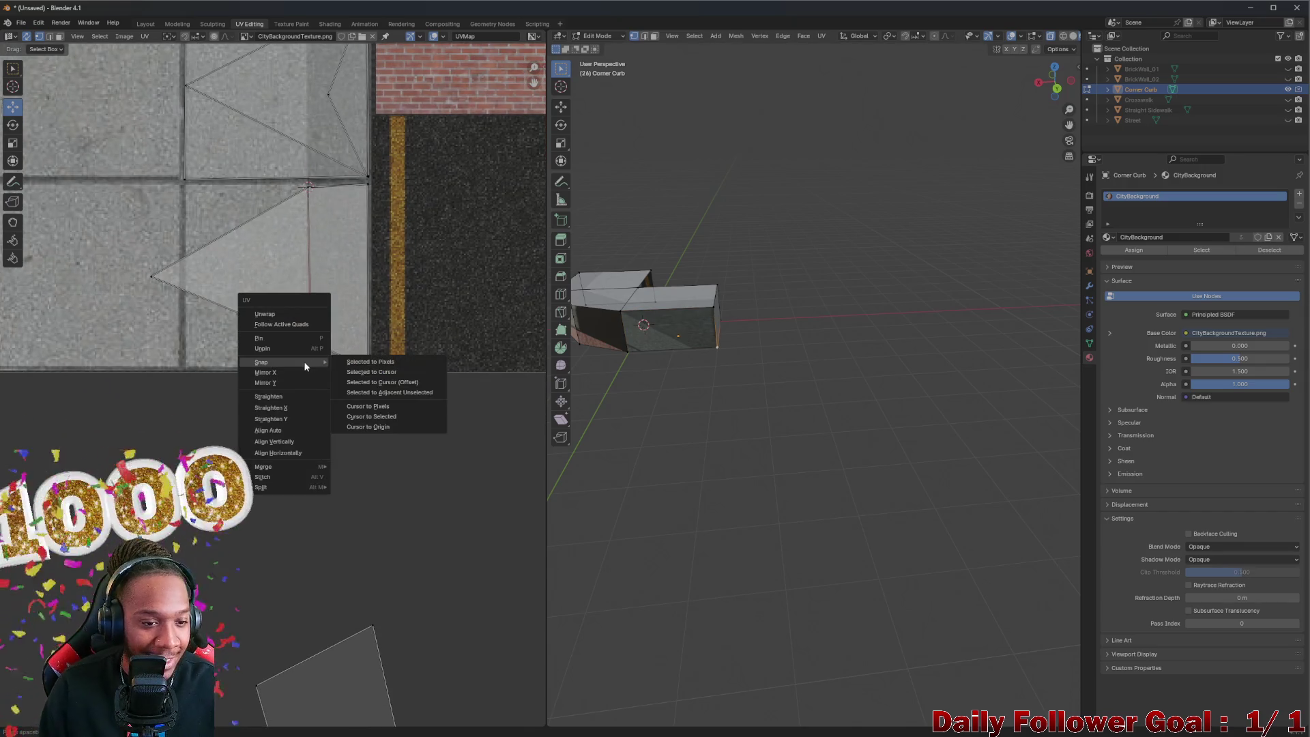
pyautogui.click(381, 416)
pyautogui.press('u')
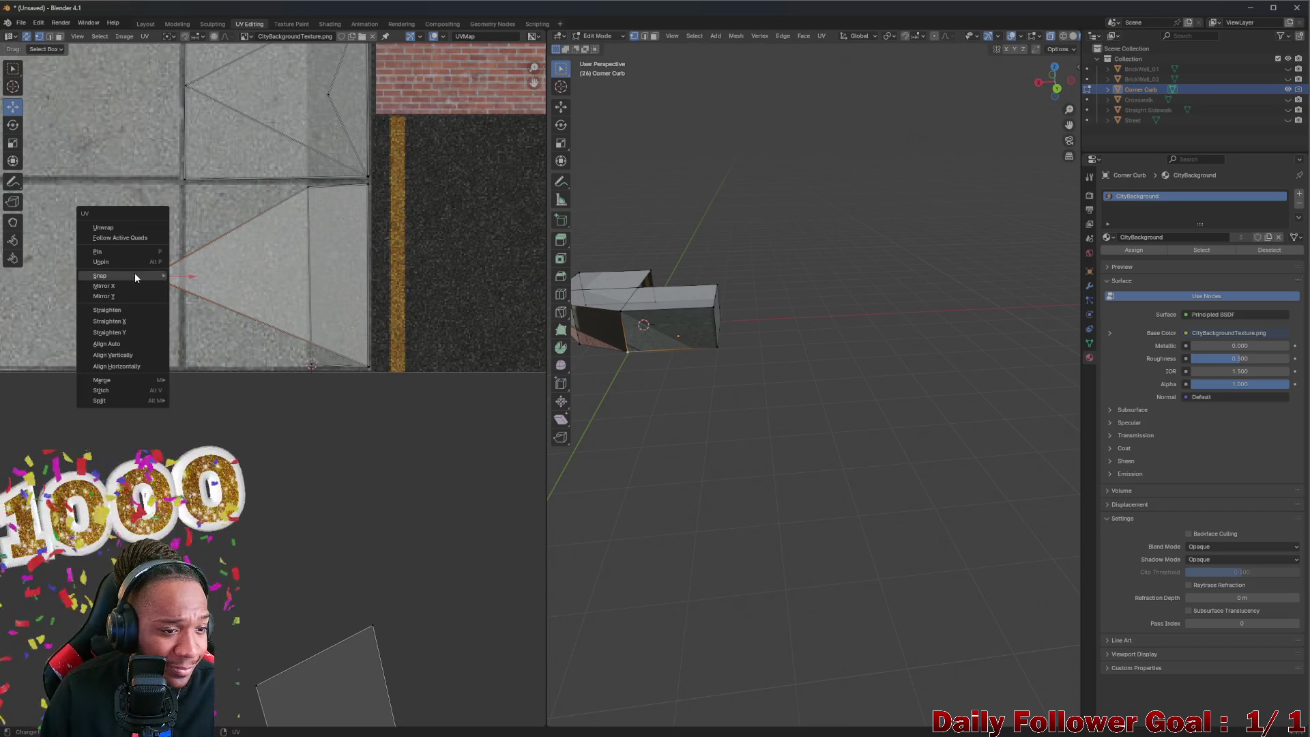
pyautogui.moveTo(134, 273)
pyautogui.click(219, 288)
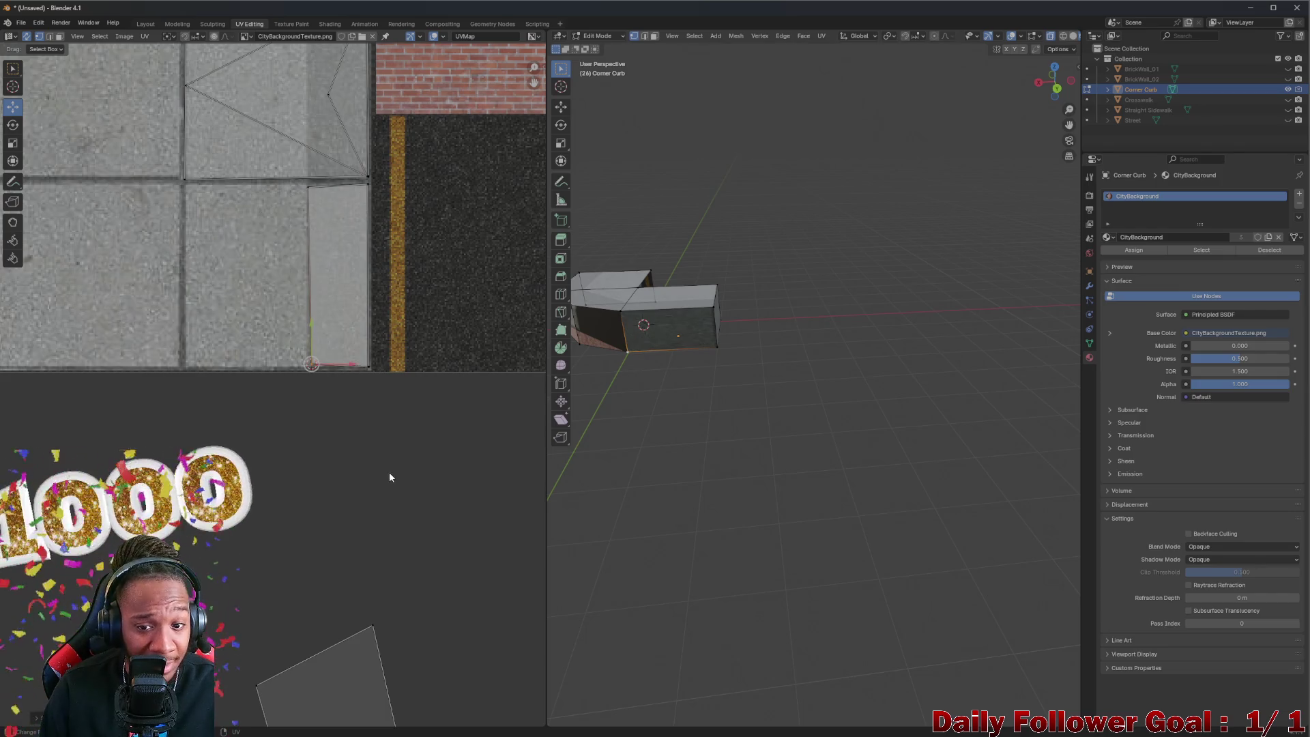
pyautogui.moveTo(642, 412)
pyautogui.mouseDown()
pyautogui.moveTo(785, 365)
pyautogui.moveTo(785, 336)
pyautogui.moveTo(673, 348)
pyautogui.moveTo(897, 339)
pyautogui.moveTo(877, 357)
pyautogui.moveTo(719, 354)
pyautogui.moveTo(623, 395)
pyautogui.moveTo(729, 458)
pyautogui.moveTo(866, 380)
pyautogui.moveTo(939, 395)
pyautogui.moveTo(743, 352)
pyautogui.mouseUp()
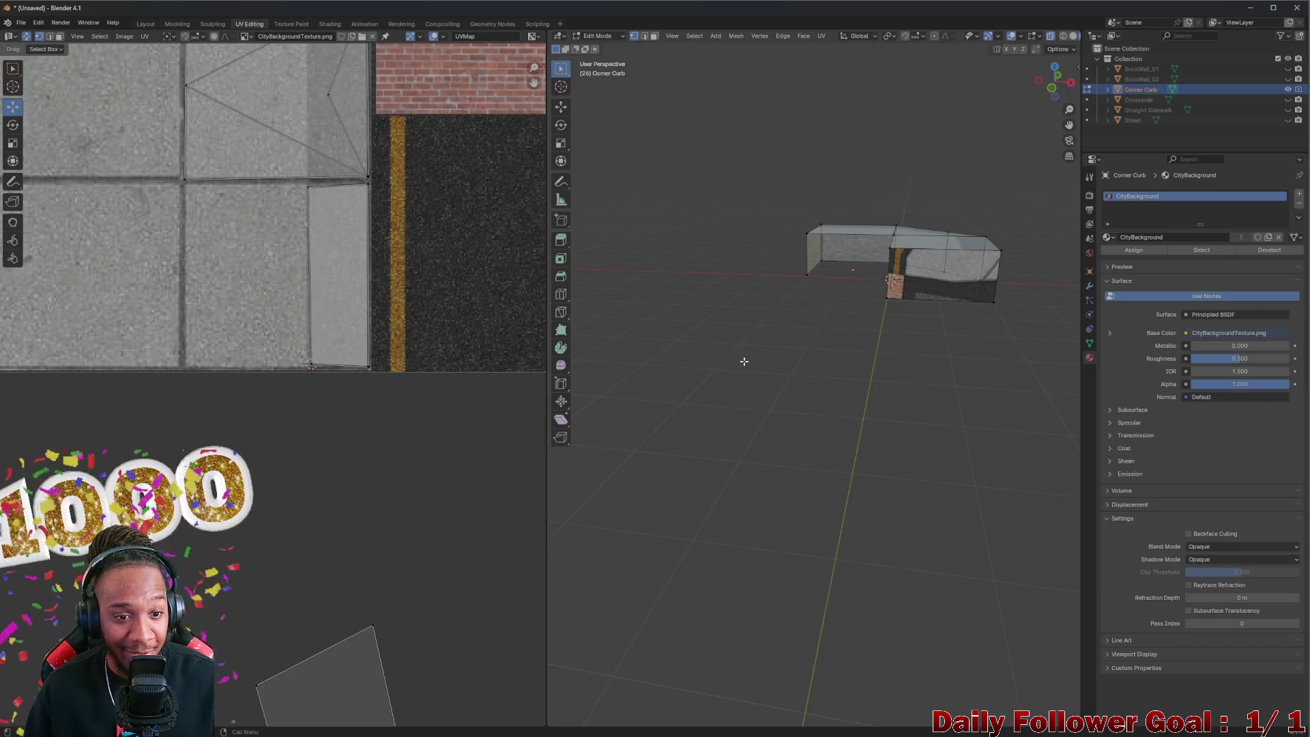
# Step: Switch to face select mode and drop the top Corner Curb UV face onto the sidewalk tile
pyautogui.scroll(-2, 377, 352)
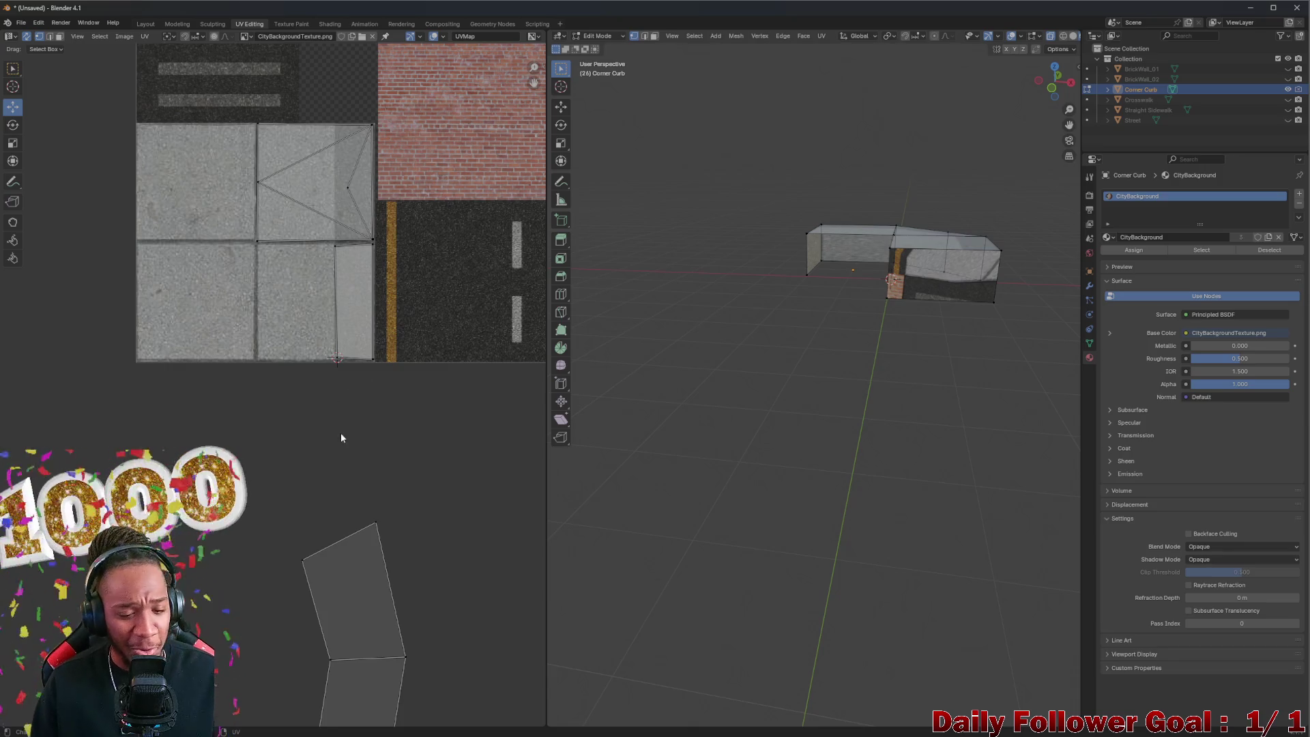
pyautogui.scroll(-2, 341, 433)
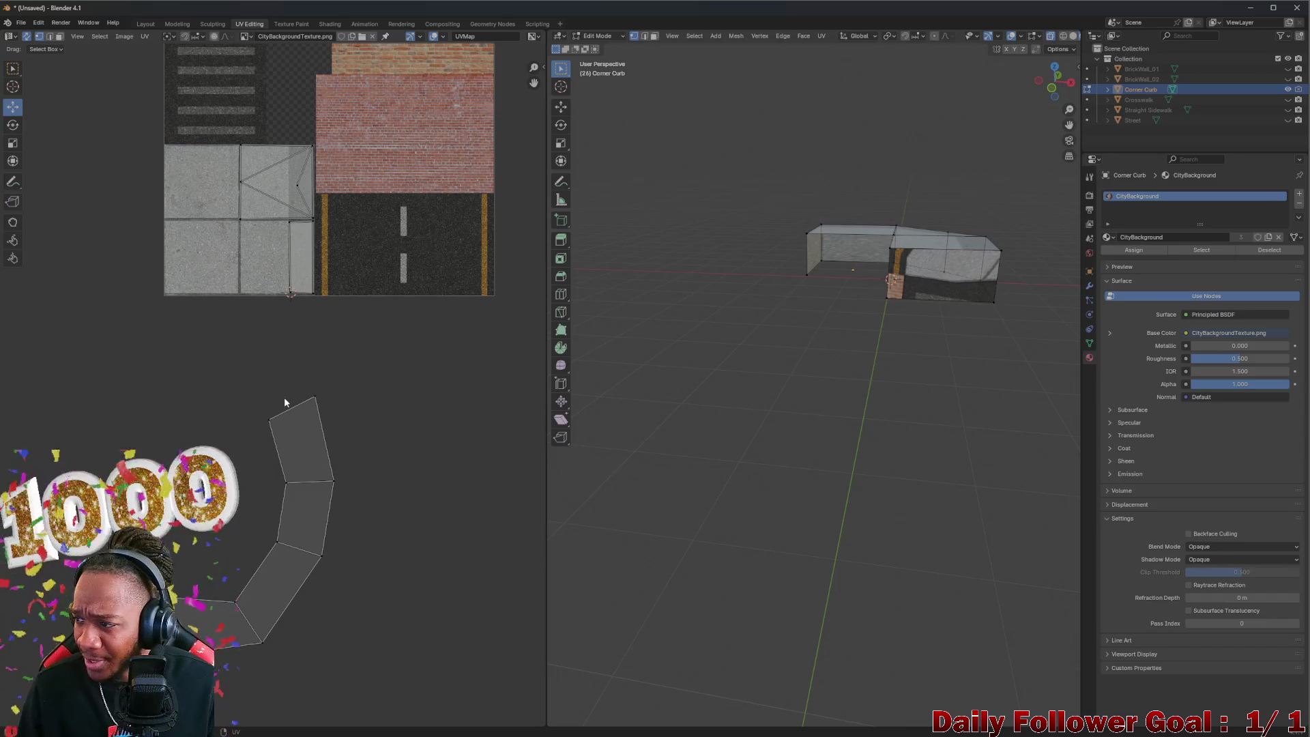
pyautogui.click(299, 447)
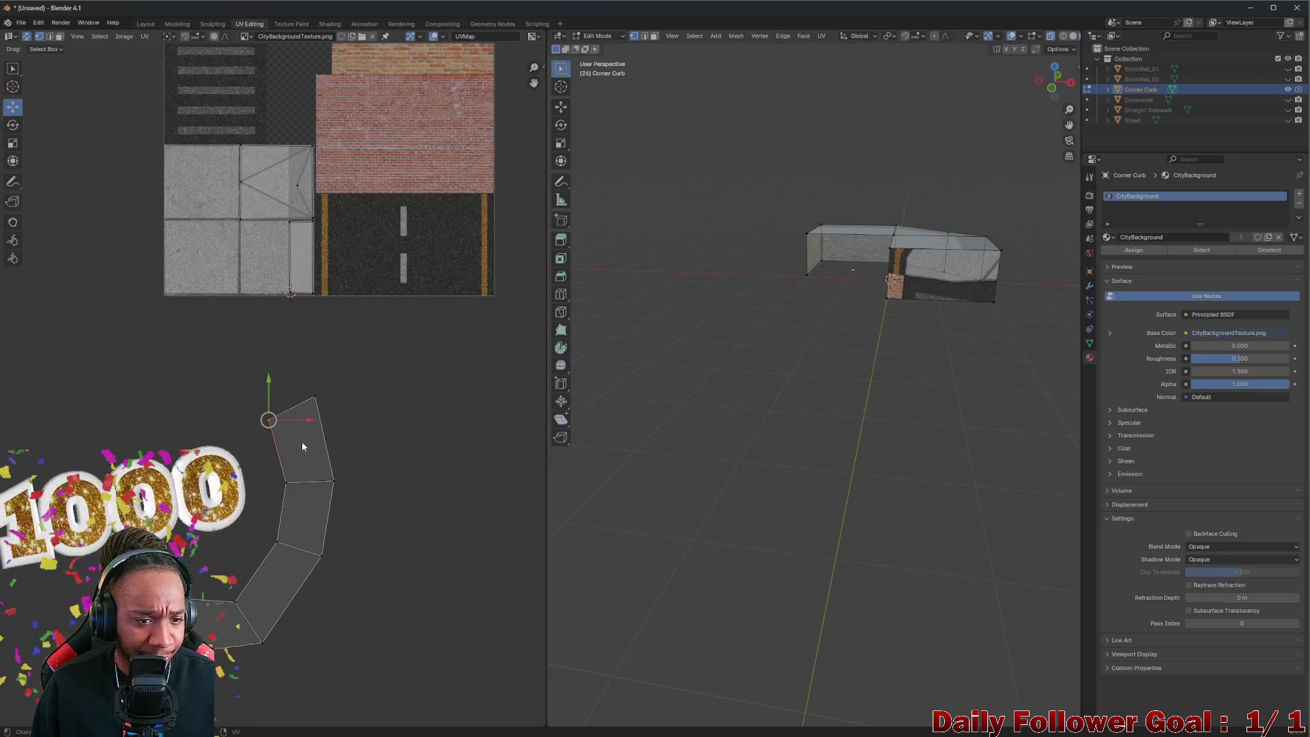
pyautogui.click(302, 457)
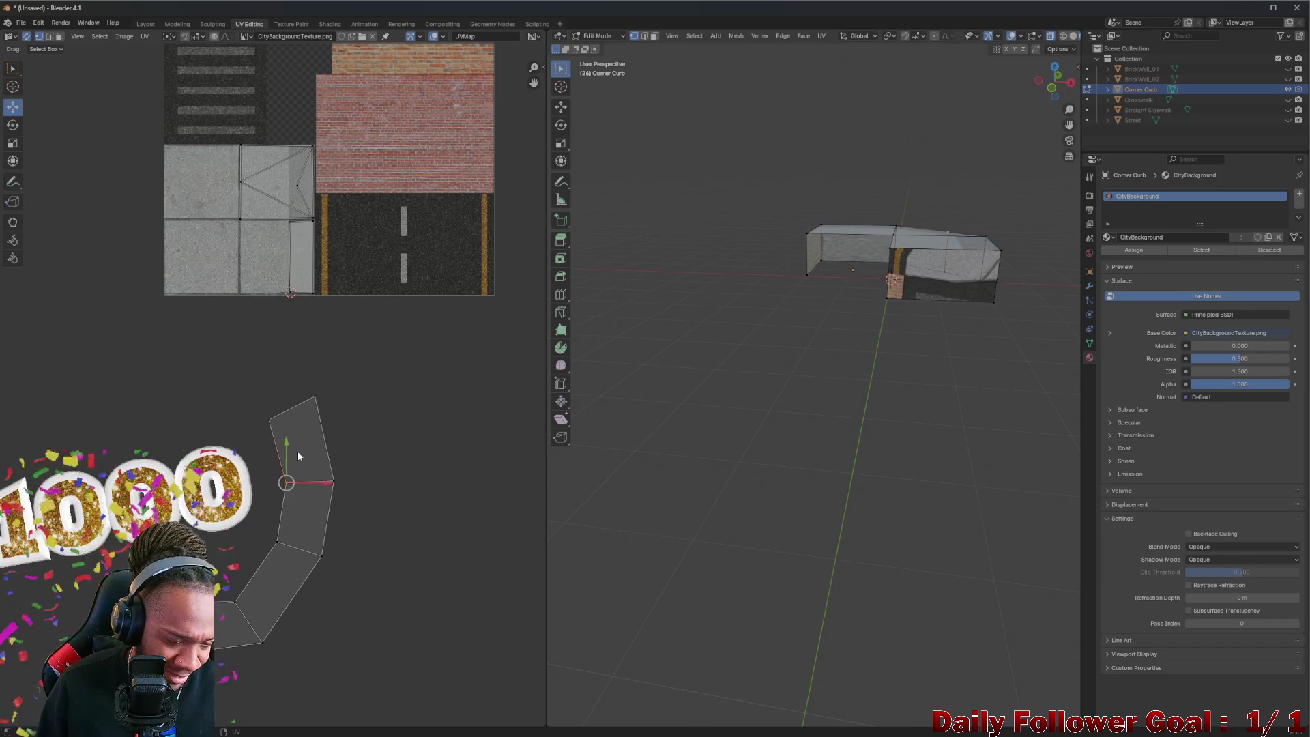
pyautogui.click(307, 444)
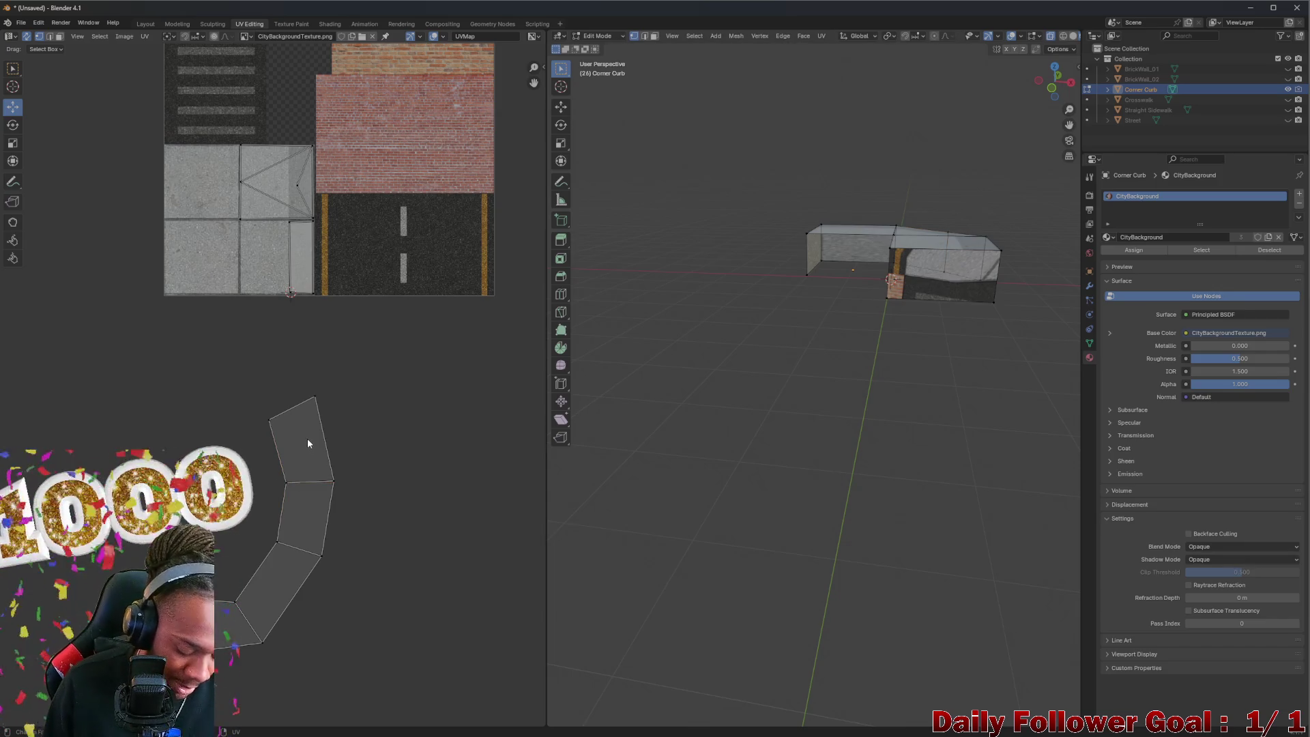
pyautogui.press('3')
pyautogui.click(310, 436)
pyautogui.press('g')
pyautogui.click(295, 261)
pyautogui.scroll(2, 662, 334)
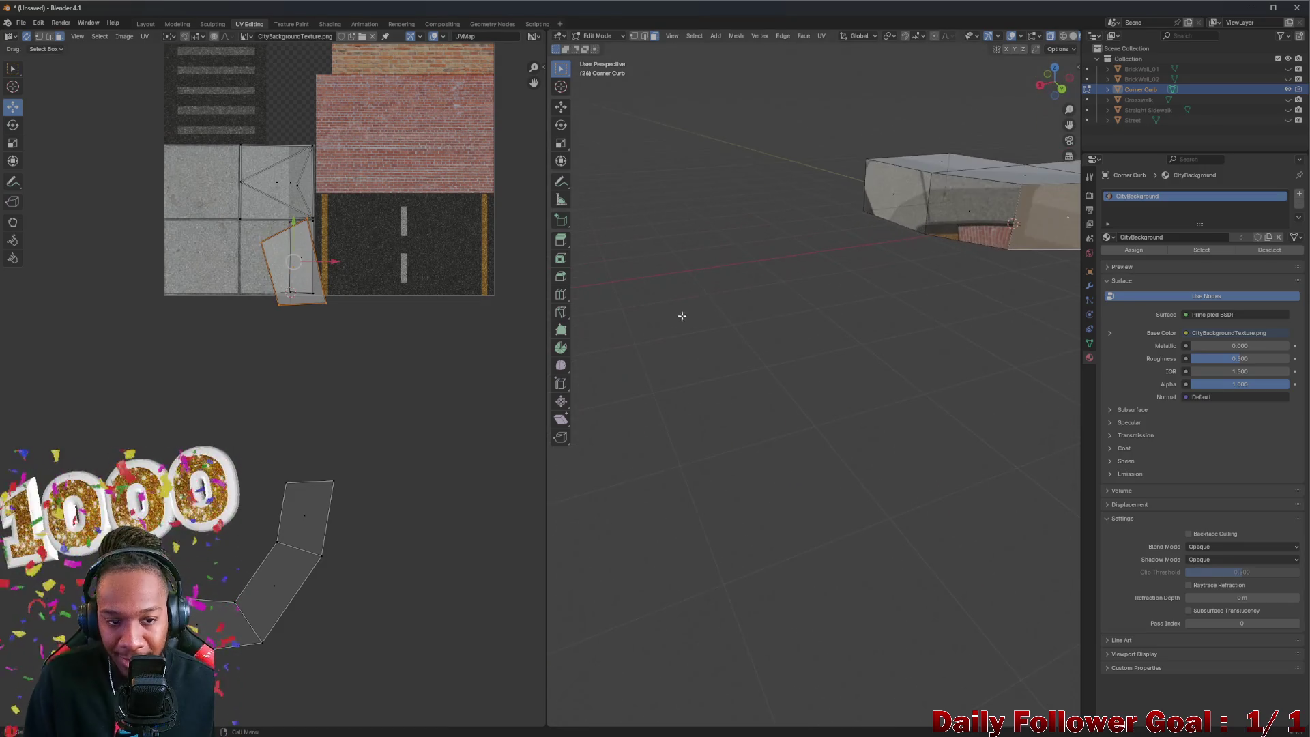
# Step: Move and rotate the angled side UV face over the concrete strip
pyautogui.scroll(5, 290, 307)
pyautogui.scroll(-2, 290, 309)
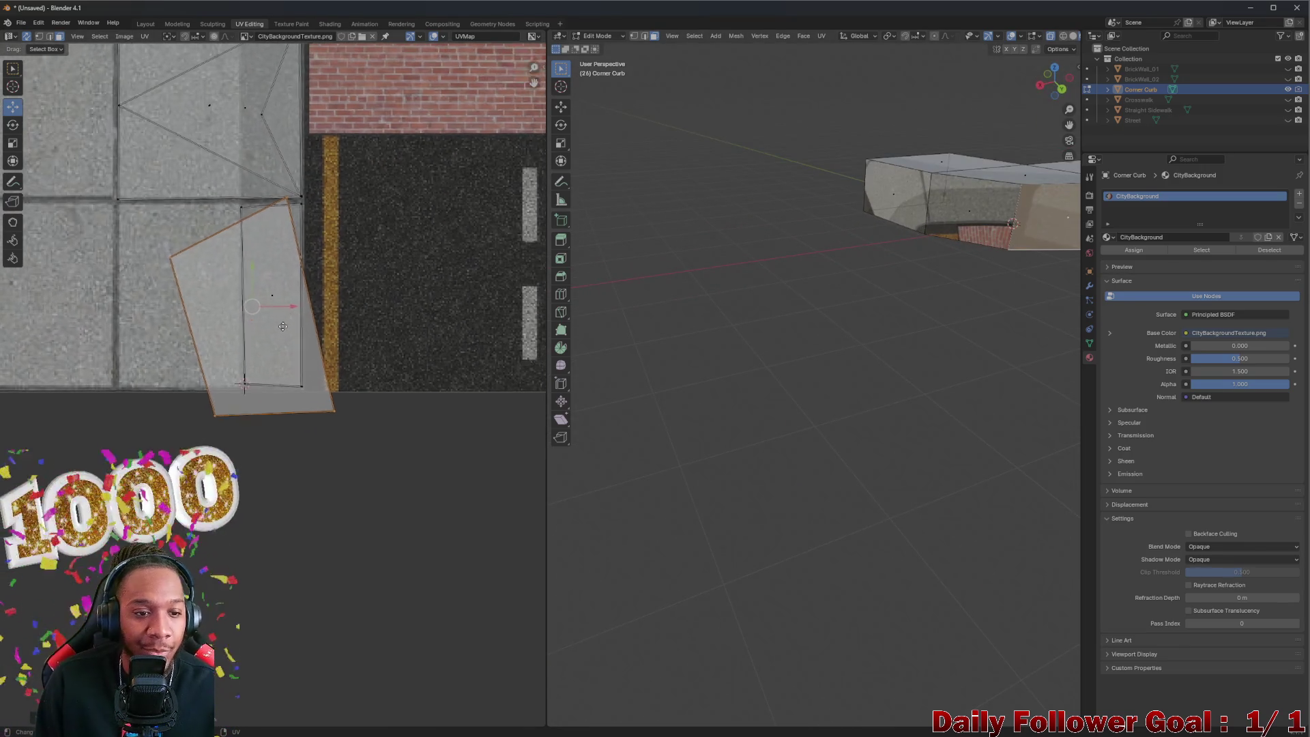
pyautogui.press('g')
pyautogui.click(239, 300)
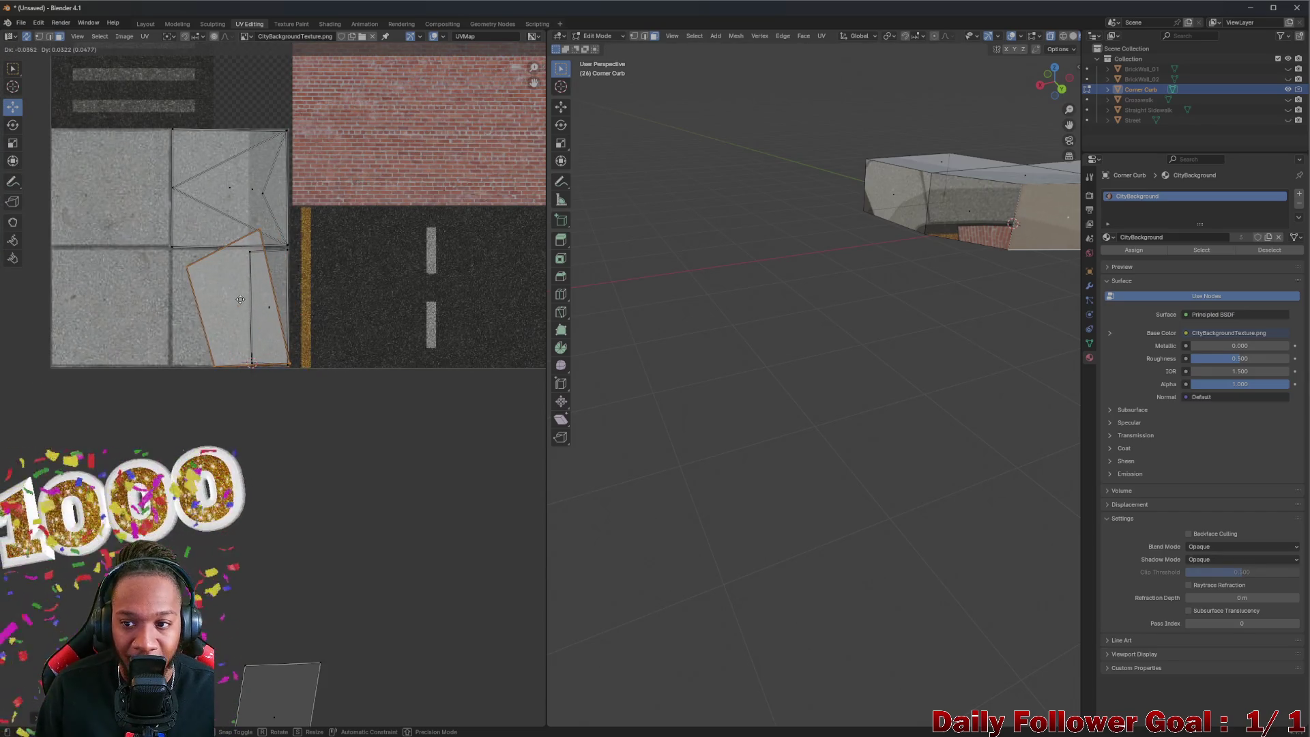
pyautogui.moveTo(734, 273)
pyautogui.mouseDown()
pyautogui.moveTo(746, 272)
pyautogui.moveTo(607, 299)
pyautogui.moveTo(635, 301)
pyautogui.mouseUp()
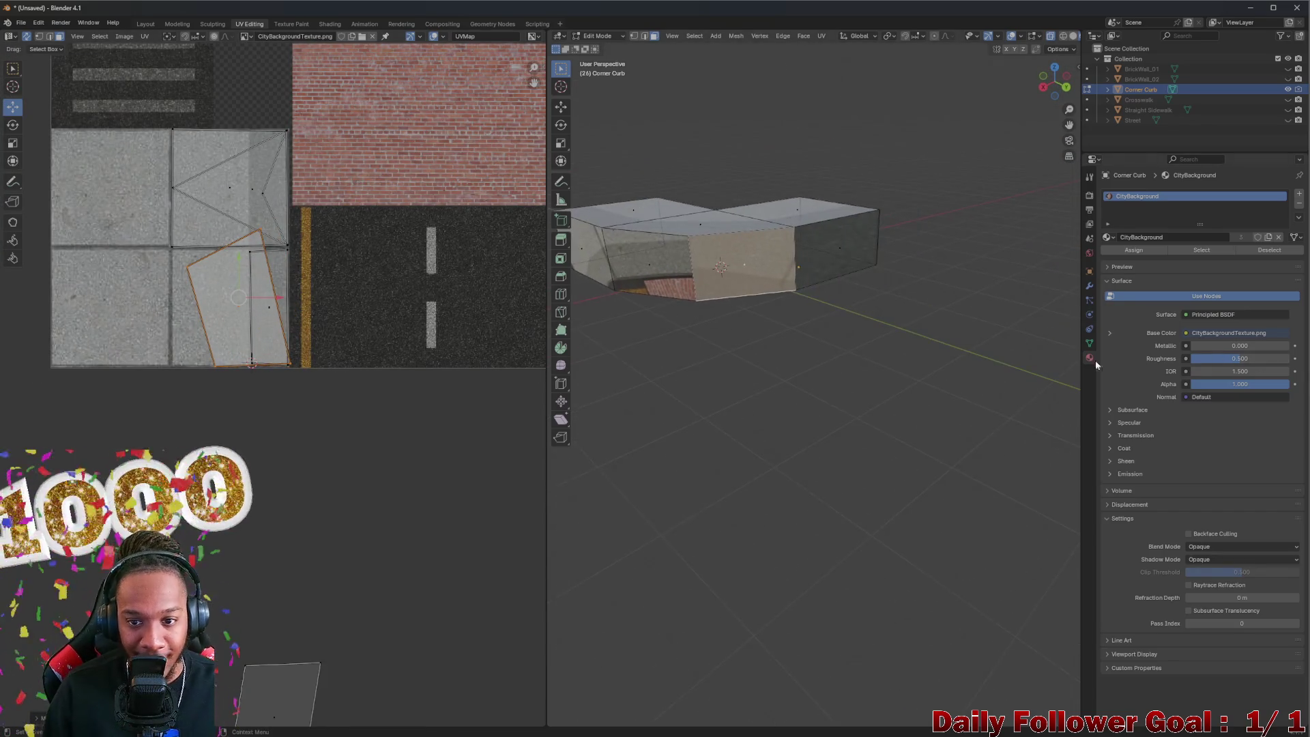
pyautogui.scroll(4, 196, 330)
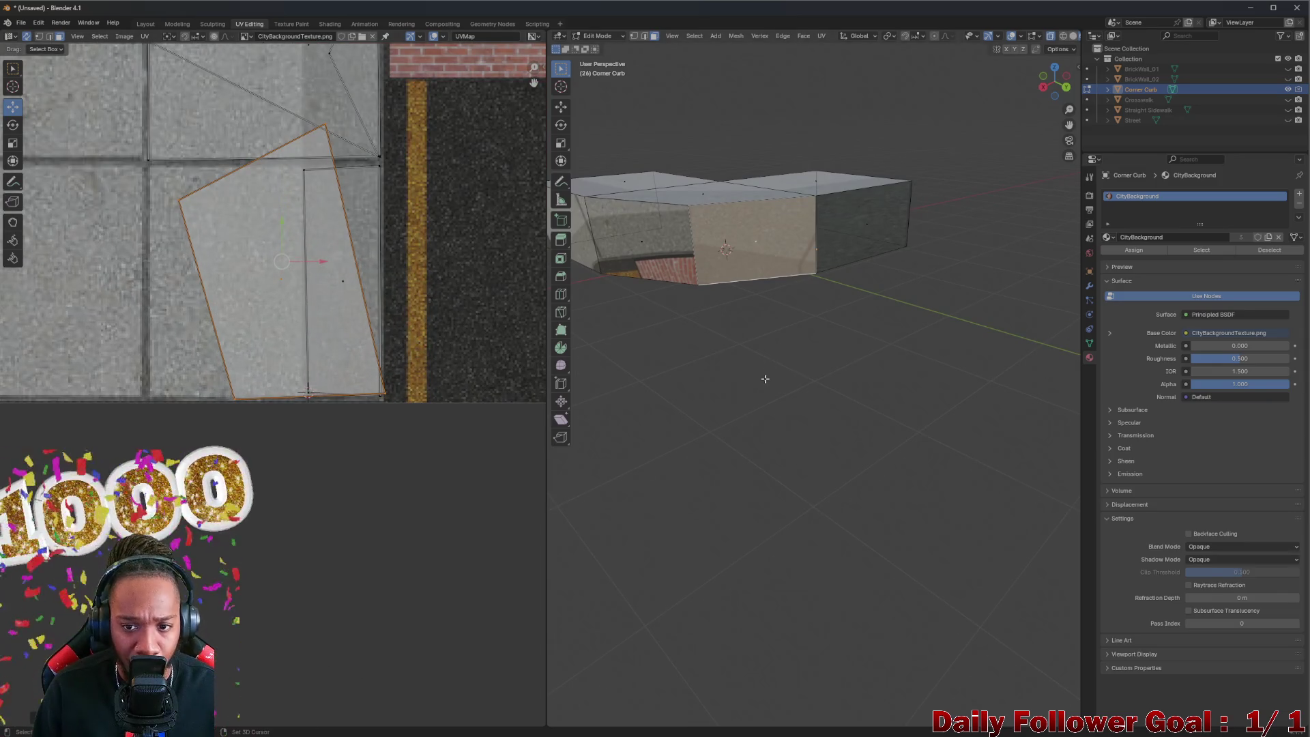
pyautogui.moveTo(765, 378); pyautogui.dragTo(768, 402)
pyautogui.press('g')
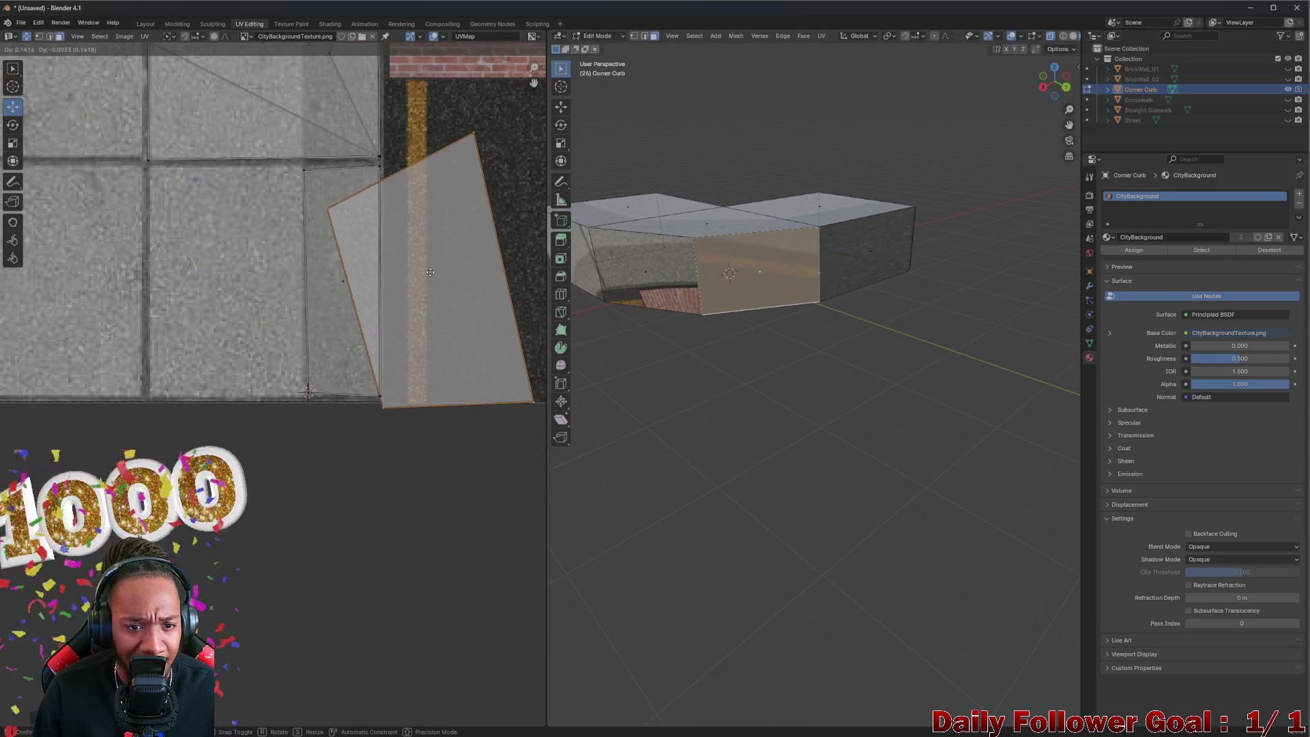
pyautogui.click(390, 258)
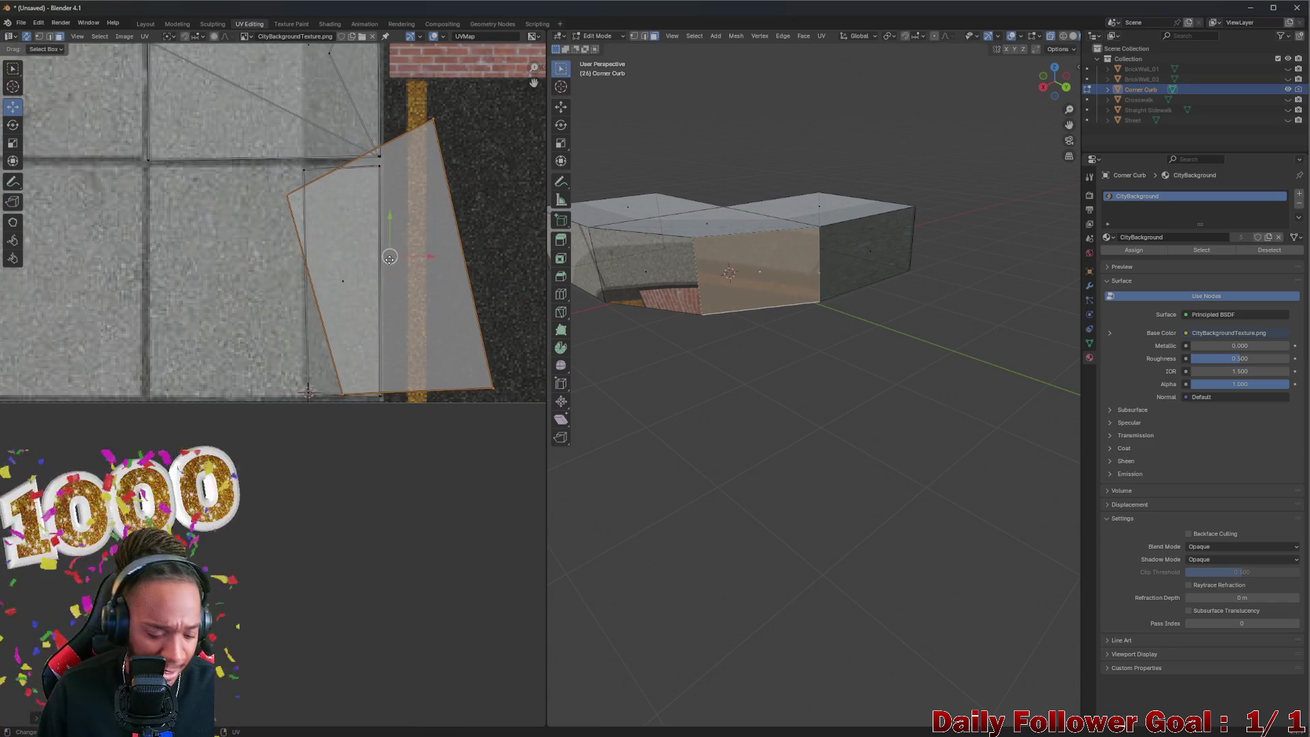
pyautogui.press('r')
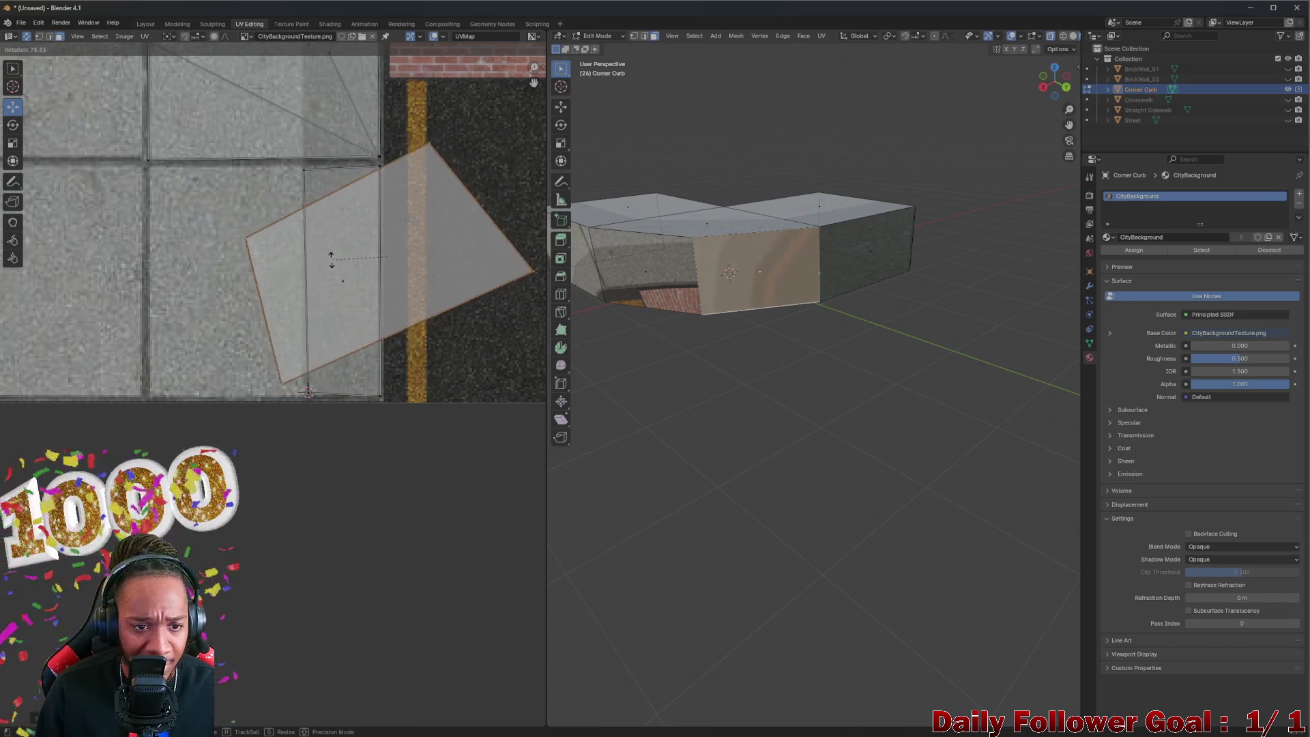
pyautogui.click(390, 257)
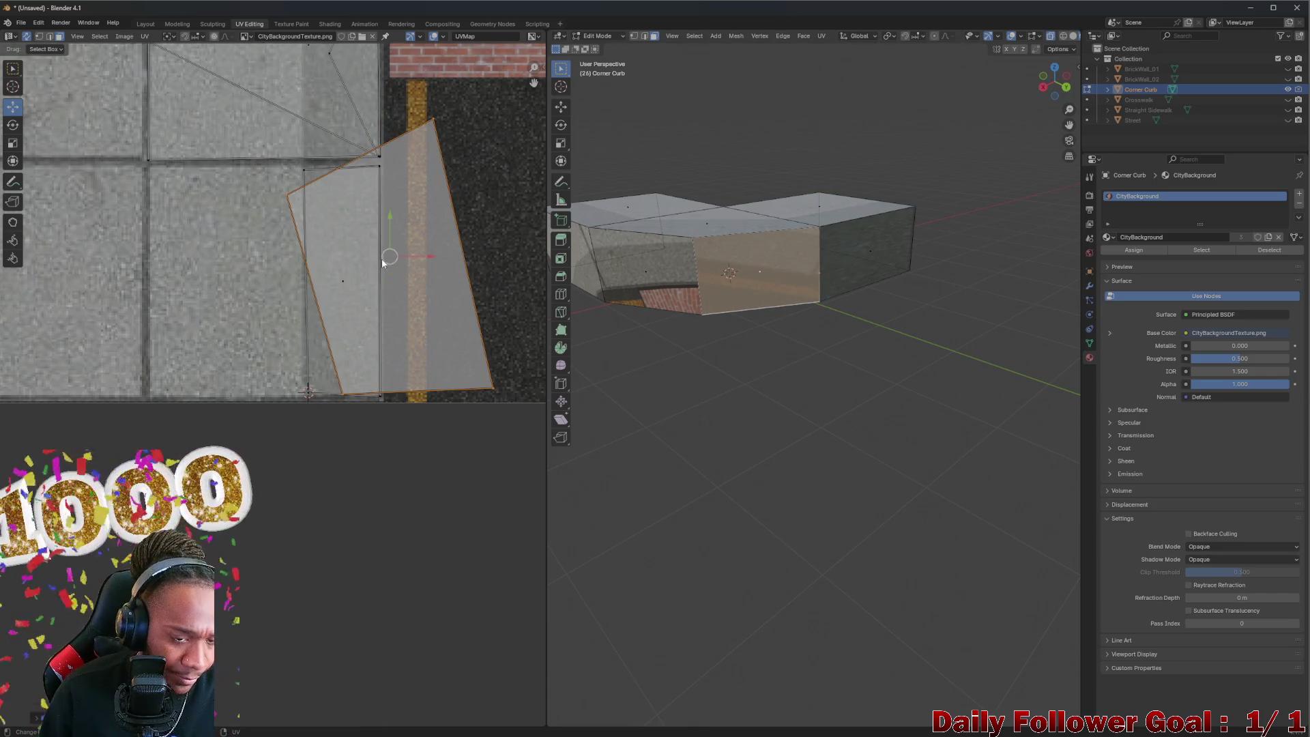
pyautogui.press('r')
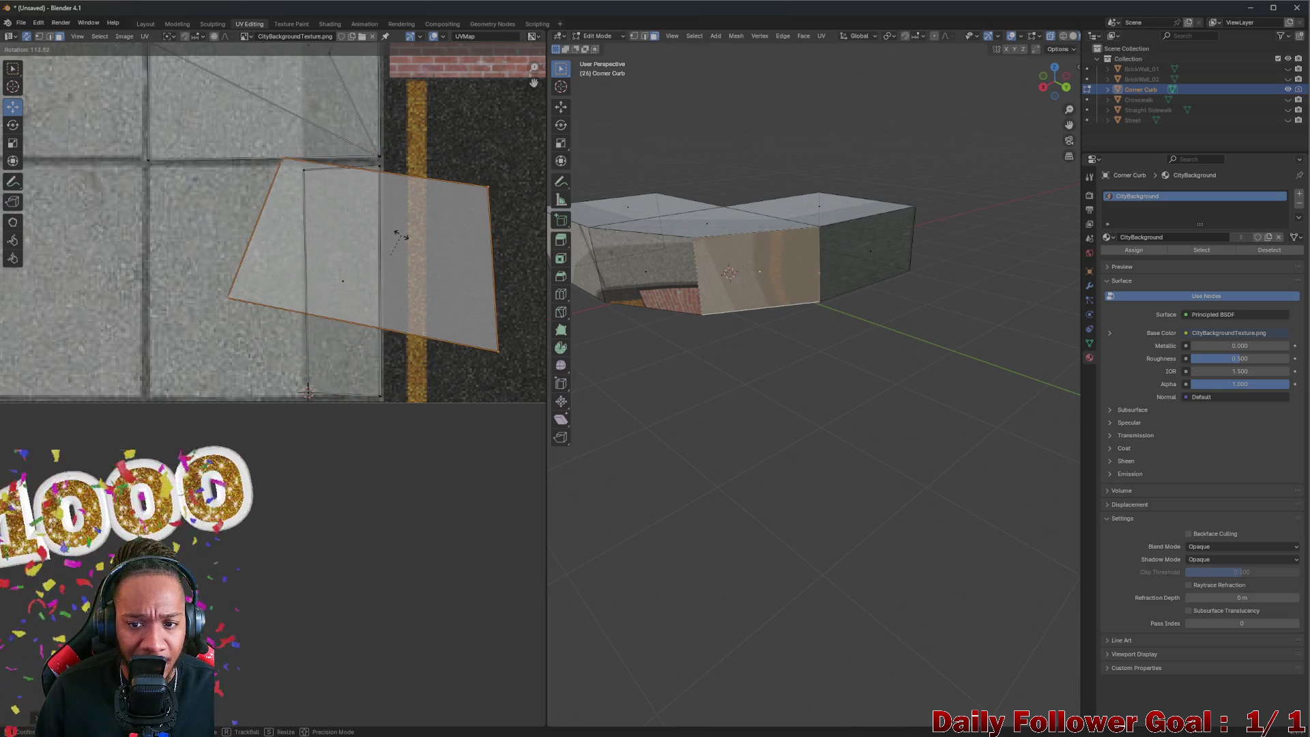
pyautogui.click(401, 238)
pyautogui.moveTo(368, 253)
pyautogui.mouseDown()
pyautogui.moveTo(370, 129)
pyautogui.moveTo(369, 270)
pyautogui.moveTo(356, 278)
pyautogui.mouseUp()
pyautogui.scroll(2, 335, 259)
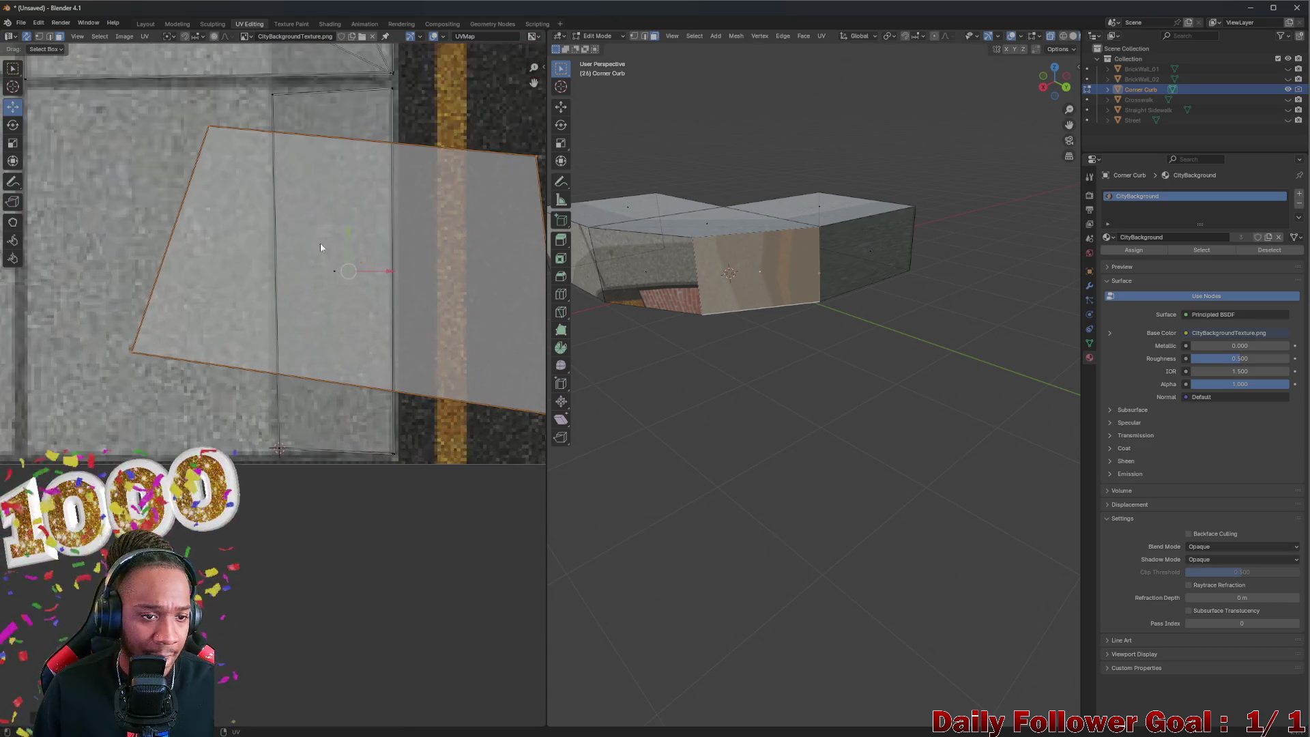
# Step: Snap the face to a chosen corner with Cursor to Selected and Selected to Cursor (Offset)
pyautogui.click(273, 93)
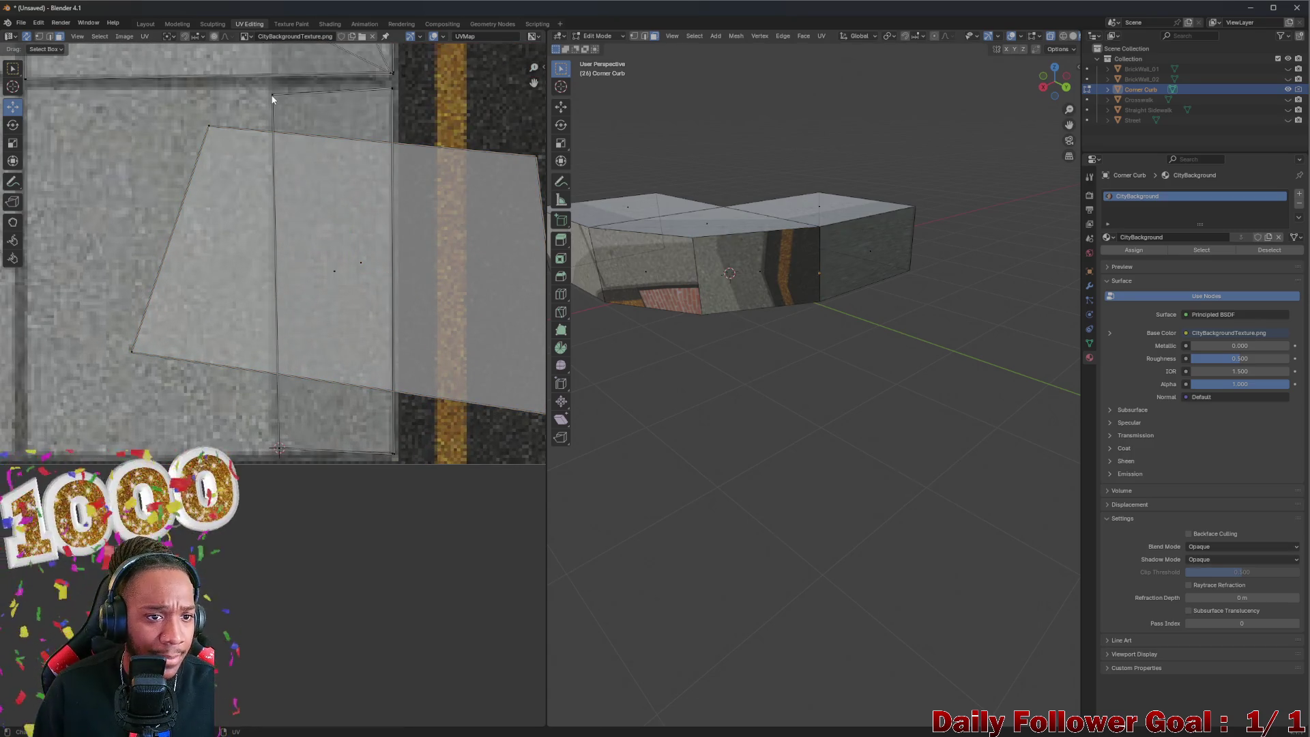
pyautogui.scroll(-2, 290, 150)
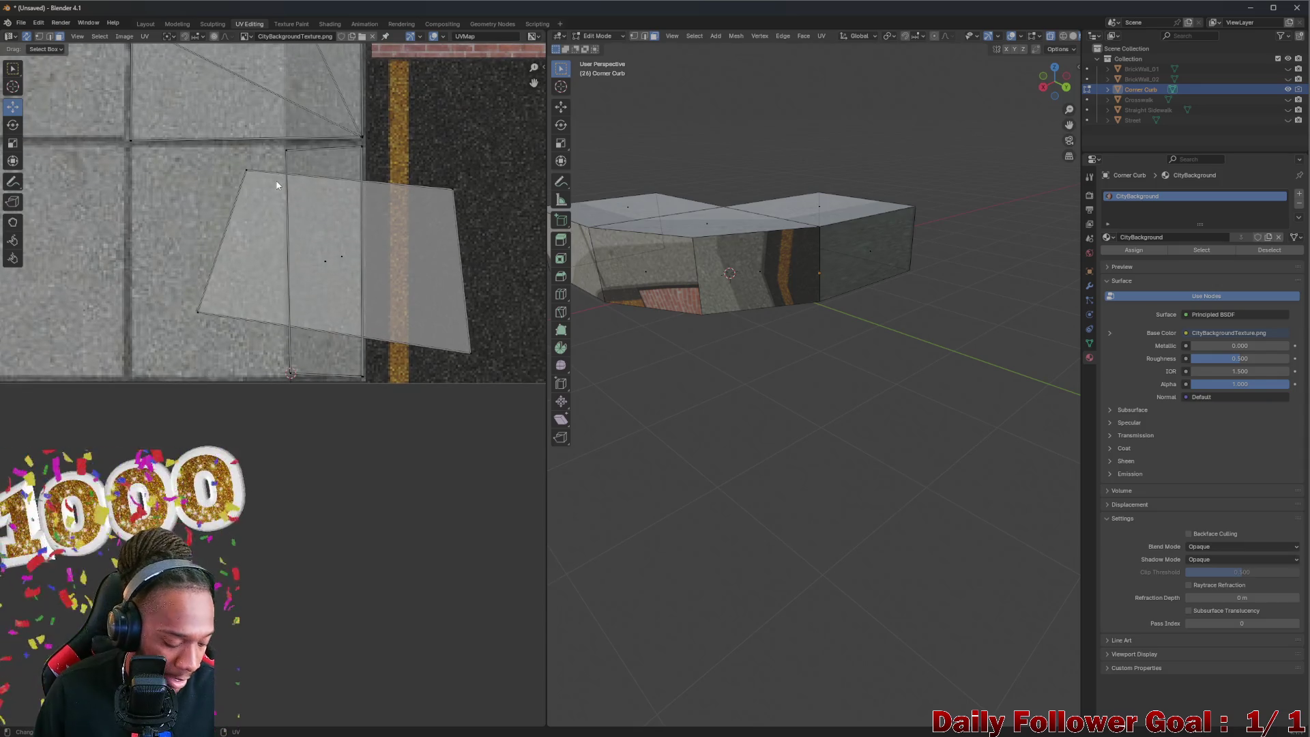
pyautogui.rightClick(243, 240)
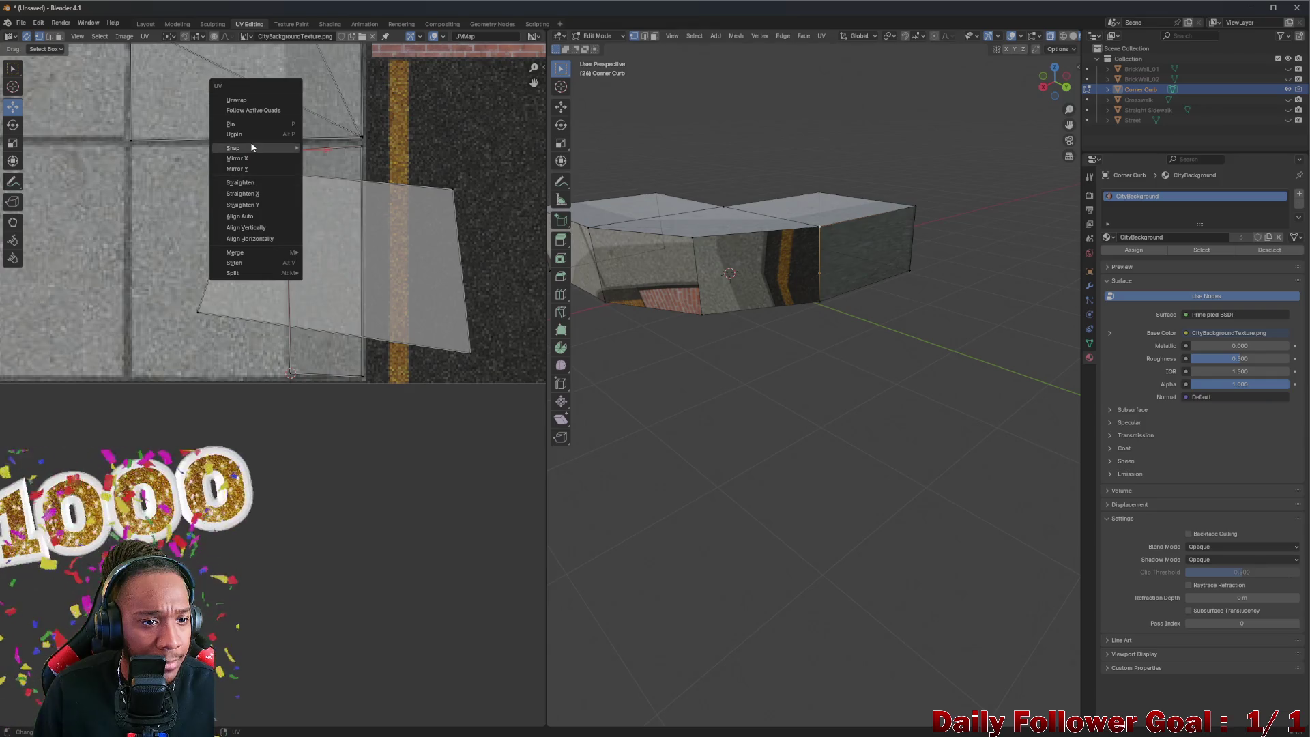
pyautogui.moveTo(252, 147)
pyautogui.click(341, 203)
pyautogui.rightClick(247, 174)
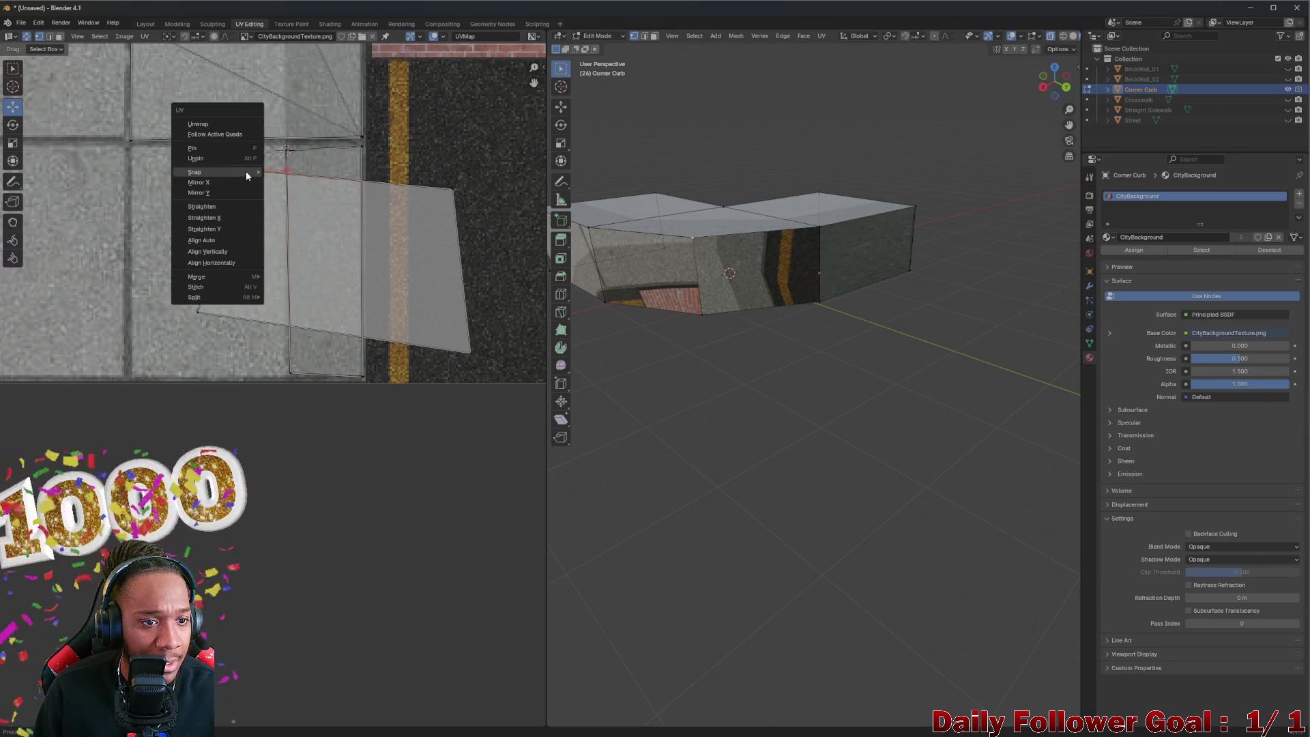
pyautogui.moveTo(229, 169)
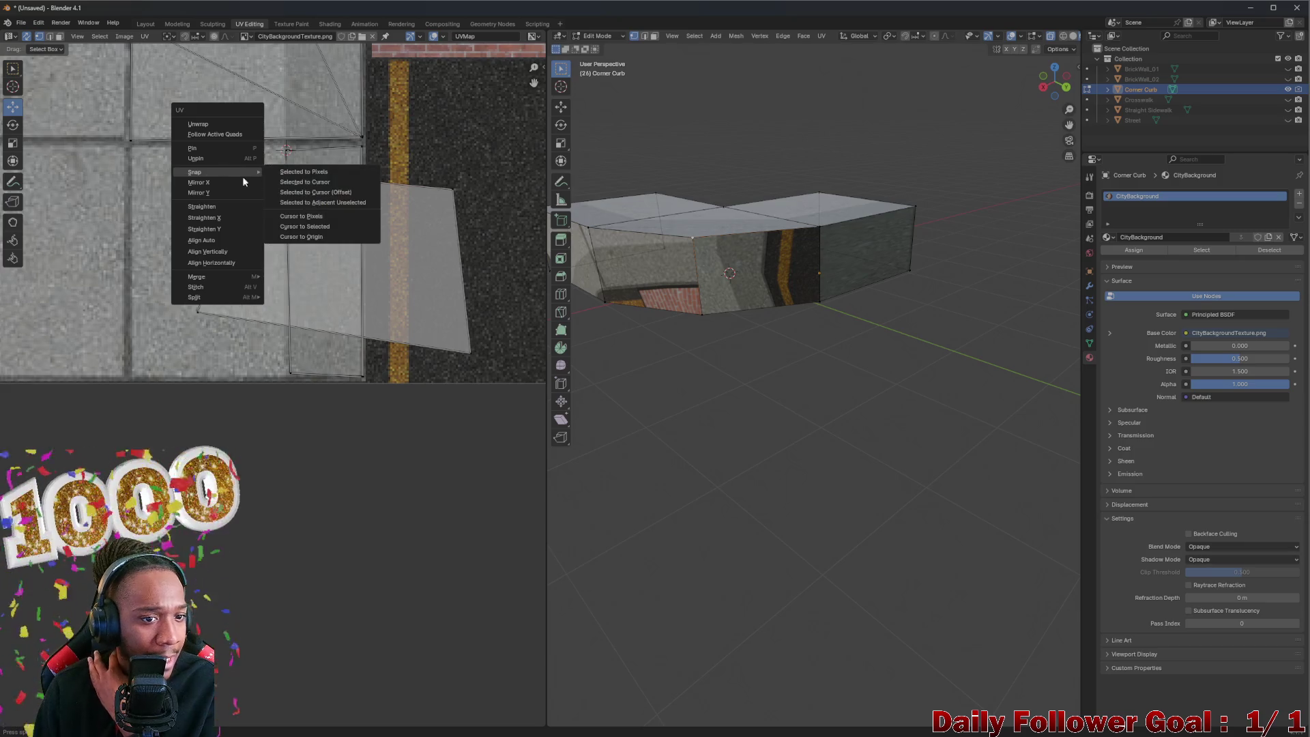
pyautogui.click(316, 191)
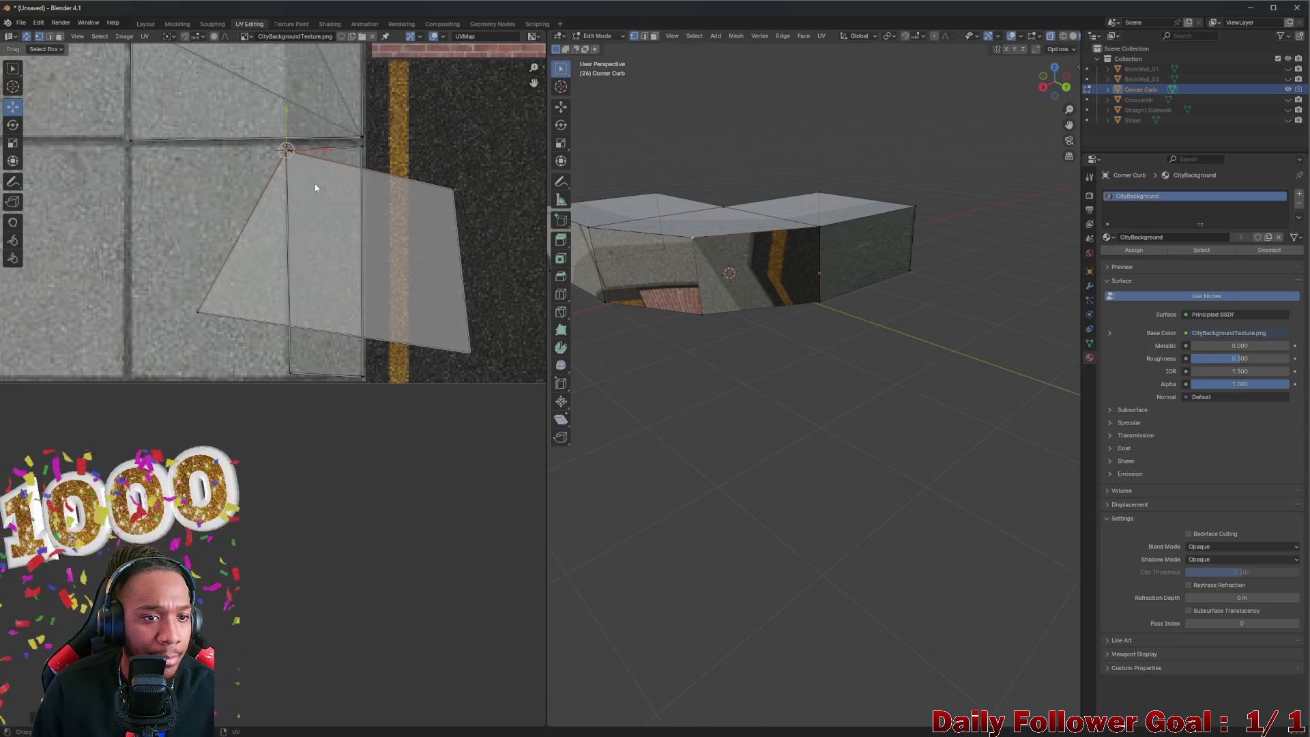
# Step: Drag three face corners onto the edges of the concrete strip
pyautogui.moveTo(453, 189)
pyautogui.mouseDown()
pyautogui.moveTo(337, 148)
pyautogui.moveTo(361, 146)
pyautogui.mouseUp()
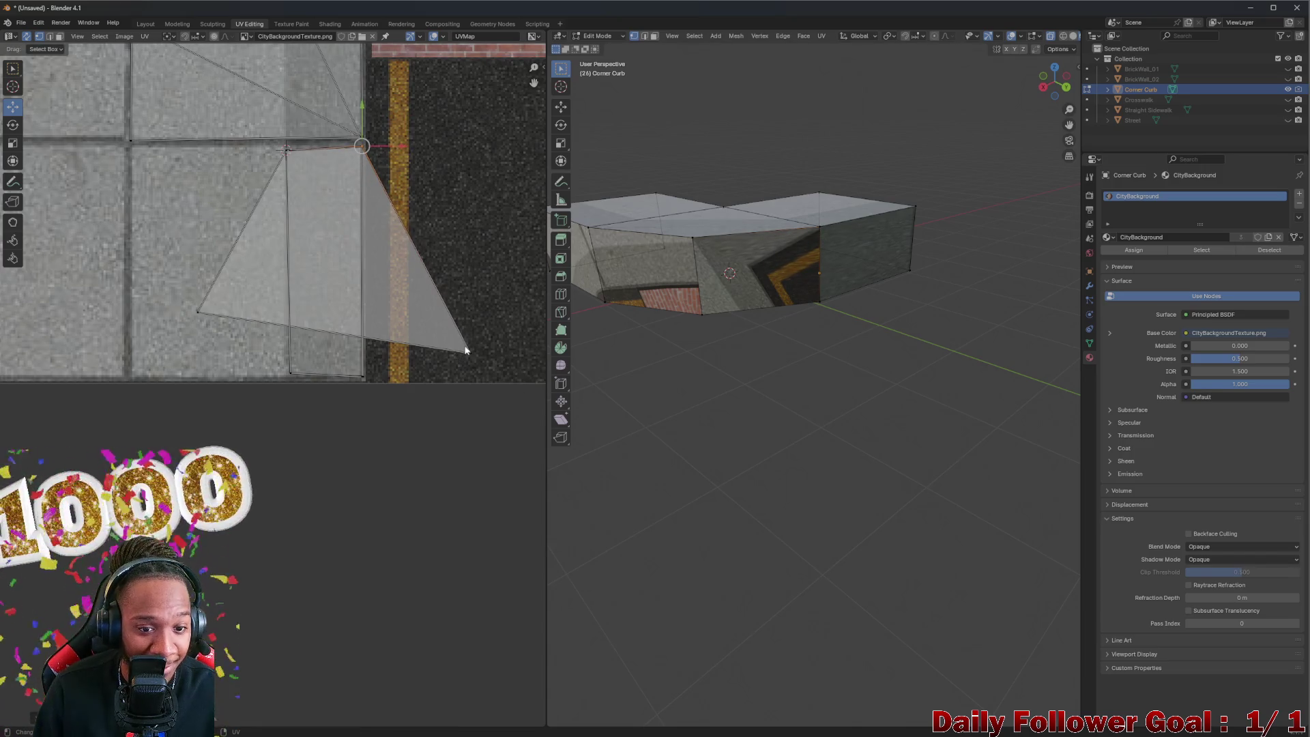
pyautogui.moveTo(471, 353); pyautogui.dragTo(362, 376)
pyautogui.moveTo(196, 313); pyautogui.dragTo(290, 372)
pyautogui.scroll(5, 781, 330)
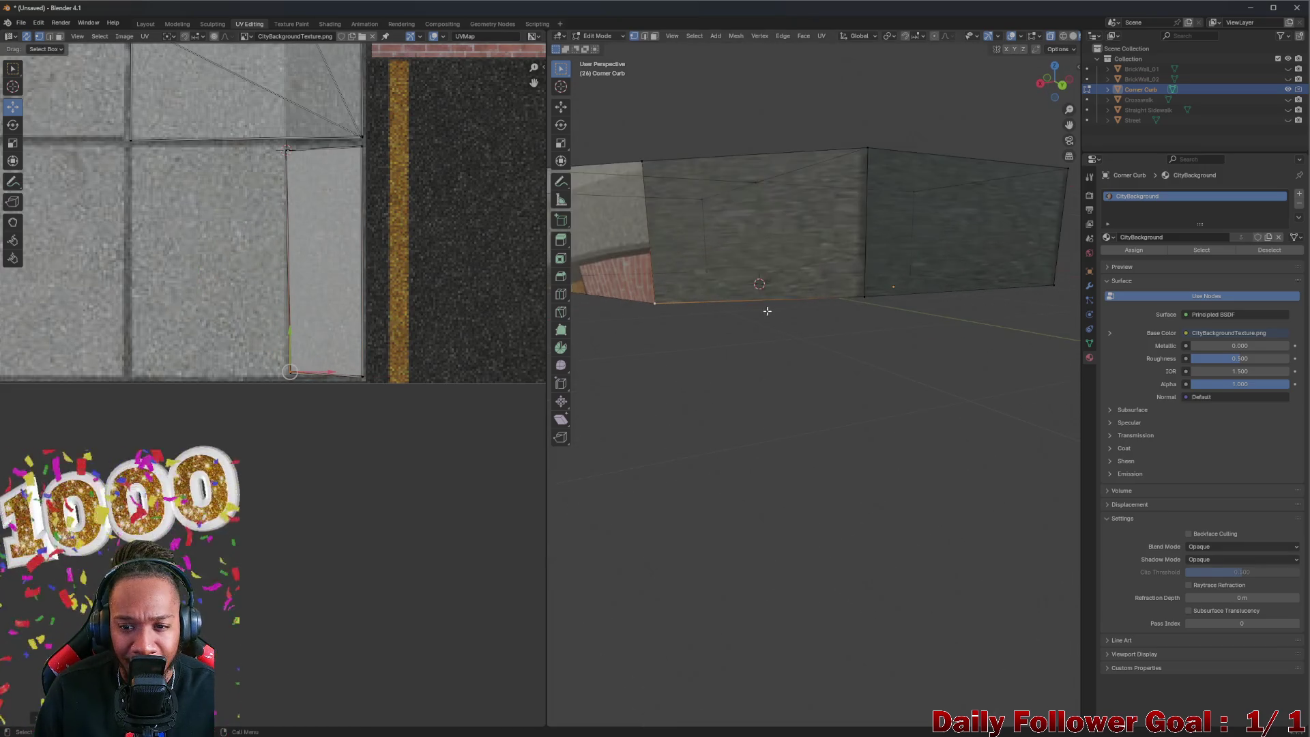
# Step: Move the next curb face's UV onto the concrete tile and rotate it into line
pyautogui.moveTo(803, 334)
pyautogui.mouseDown()
pyautogui.moveTo(819, 321)
pyautogui.moveTo(731, 375)
pyautogui.moveTo(760, 316)
pyautogui.moveTo(872, 322)
pyautogui.moveTo(725, 301)
pyautogui.moveTo(718, 327)
pyautogui.mouseUp()
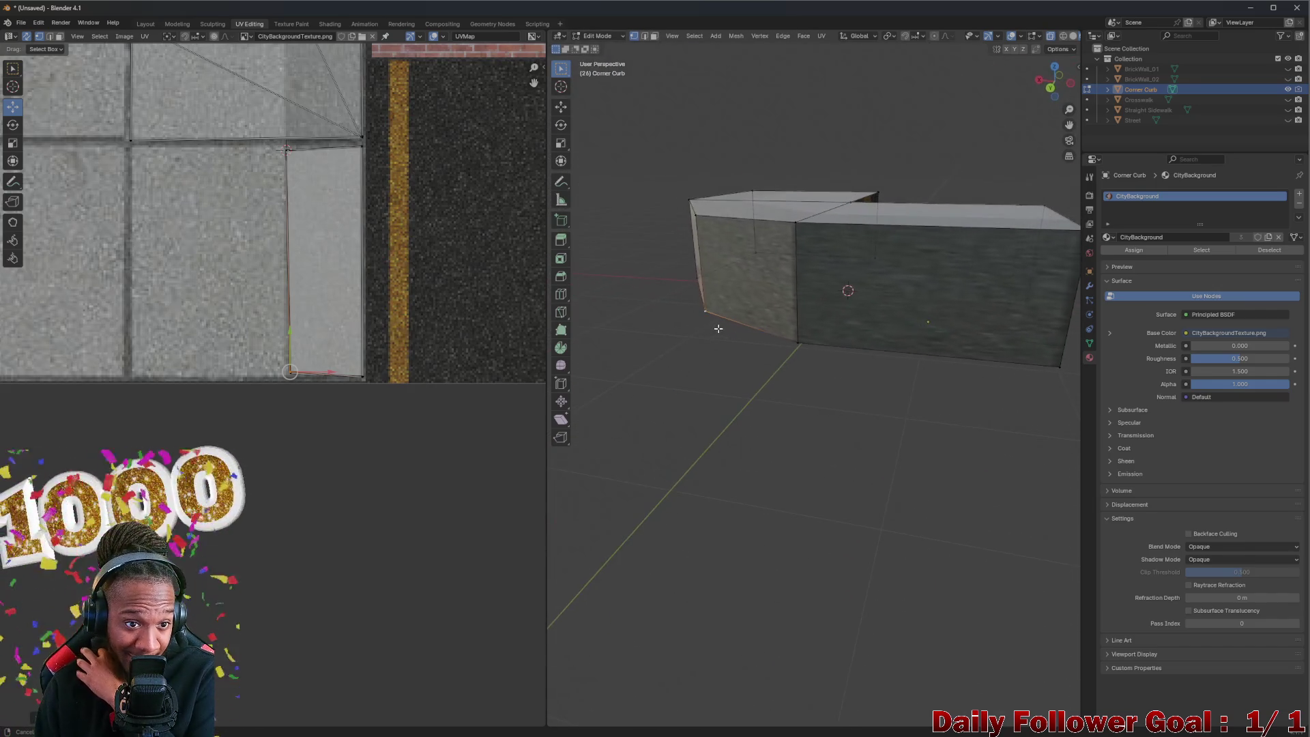
pyautogui.scroll(3, 202, 166)
pyautogui.moveTo(930, 294)
pyautogui.mouseDown()
pyautogui.moveTo(983, 321)
pyautogui.moveTo(892, 345)
pyautogui.moveTo(785, 259)
pyautogui.moveTo(819, 342)
pyautogui.moveTo(889, 299)
pyautogui.mouseUp()
pyautogui.scroll(-6, 521, 327)
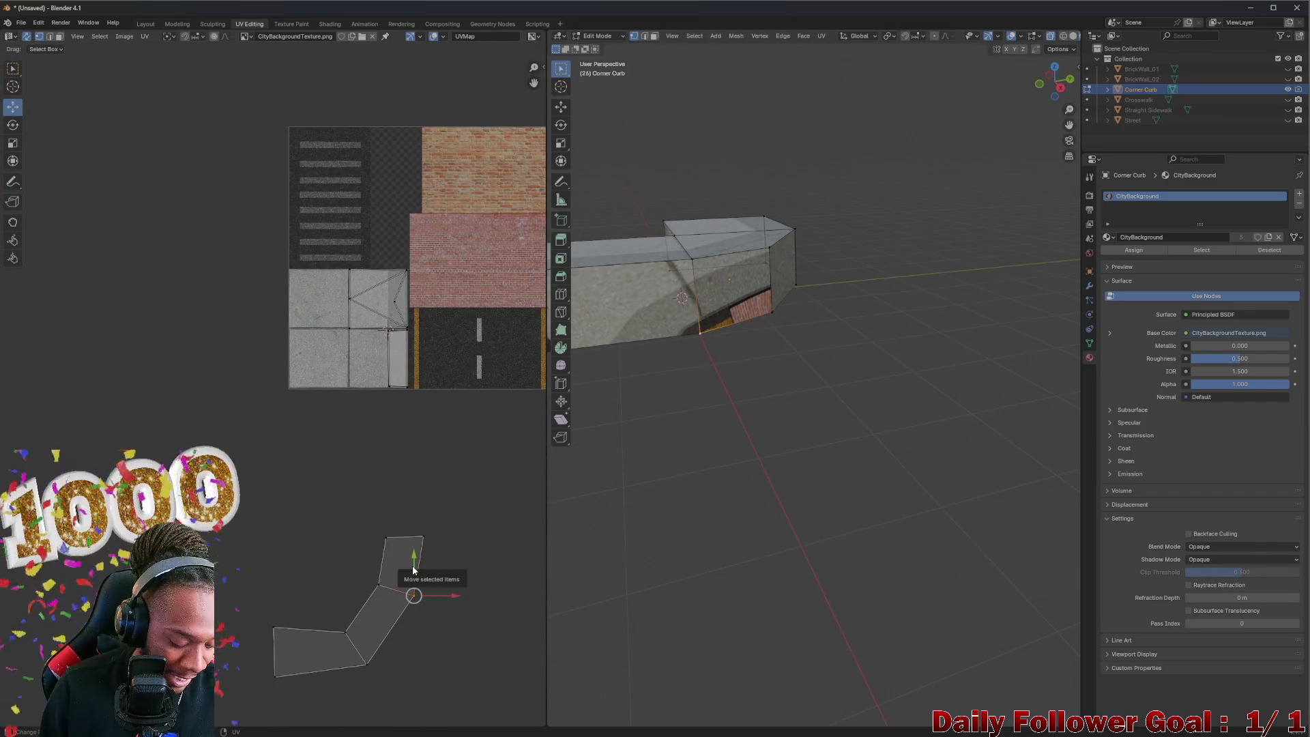
pyautogui.click(409, 568)
pyautogui.moveTo(403, 566); pyautogui.dragTo(404, 362)
pyautogui.scroll(5, 404, 362)
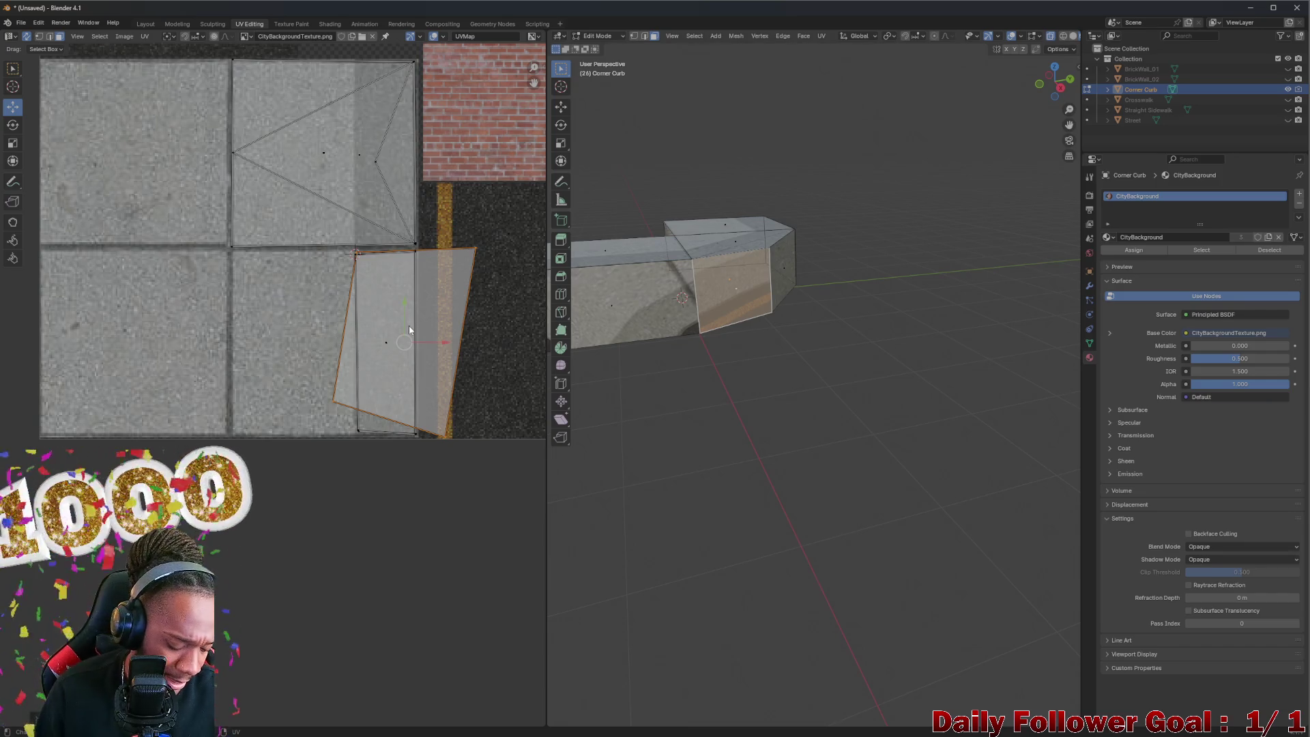
pyautogui.press('r')
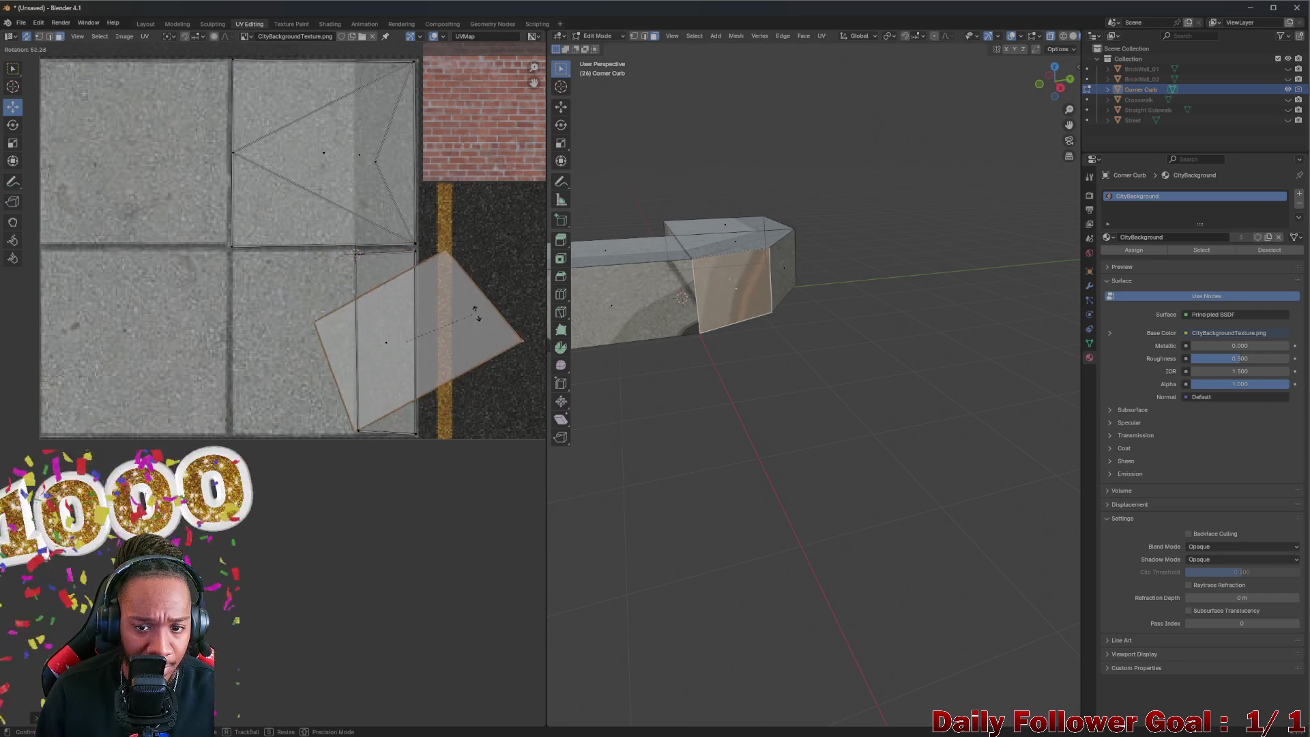
pyautogui.click(464, 346)
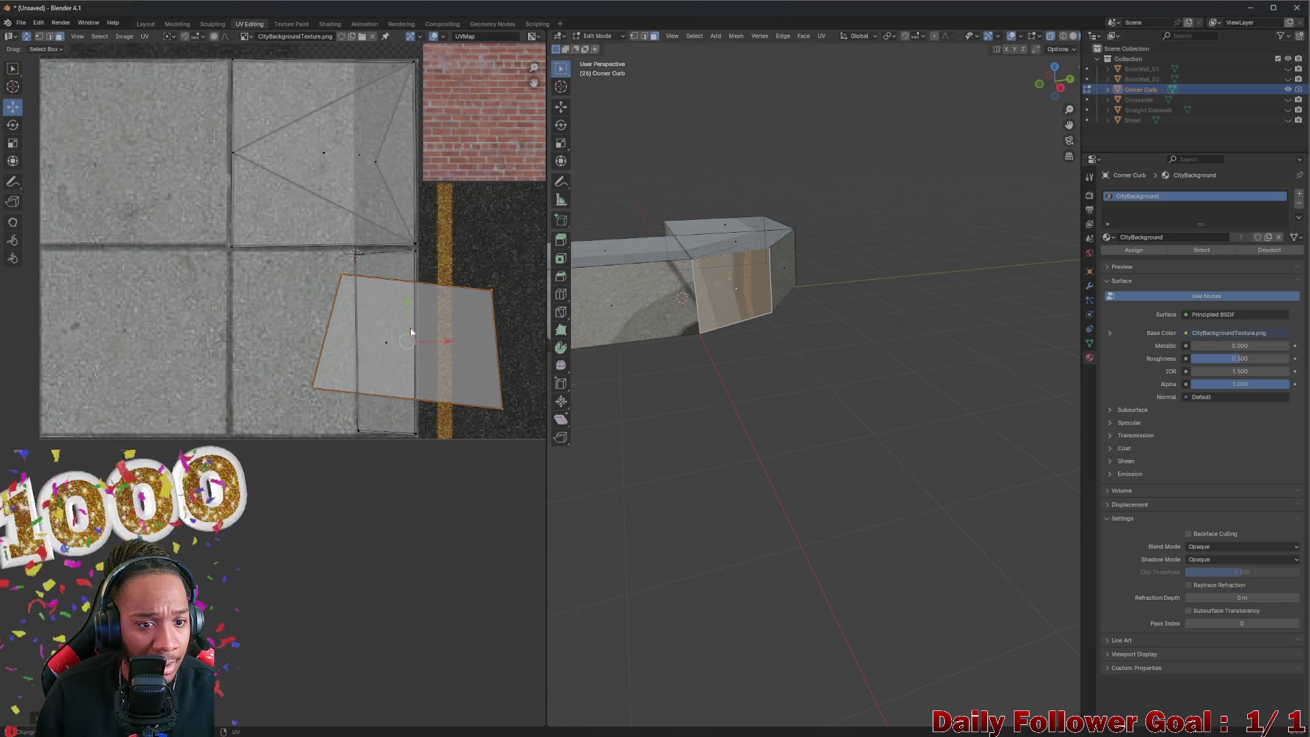
# Step: Fit its three corners to the concrete strip and check the now-grey face in the viewport
pyautogui.scroll(3, 395, 301)
pyautogui.scroll(-1, 444, 309)
pyautogui.scroll(2, 435, 304)
pyautogui.moveTo(317, 259); pyautogui.dragTo(338, 226)
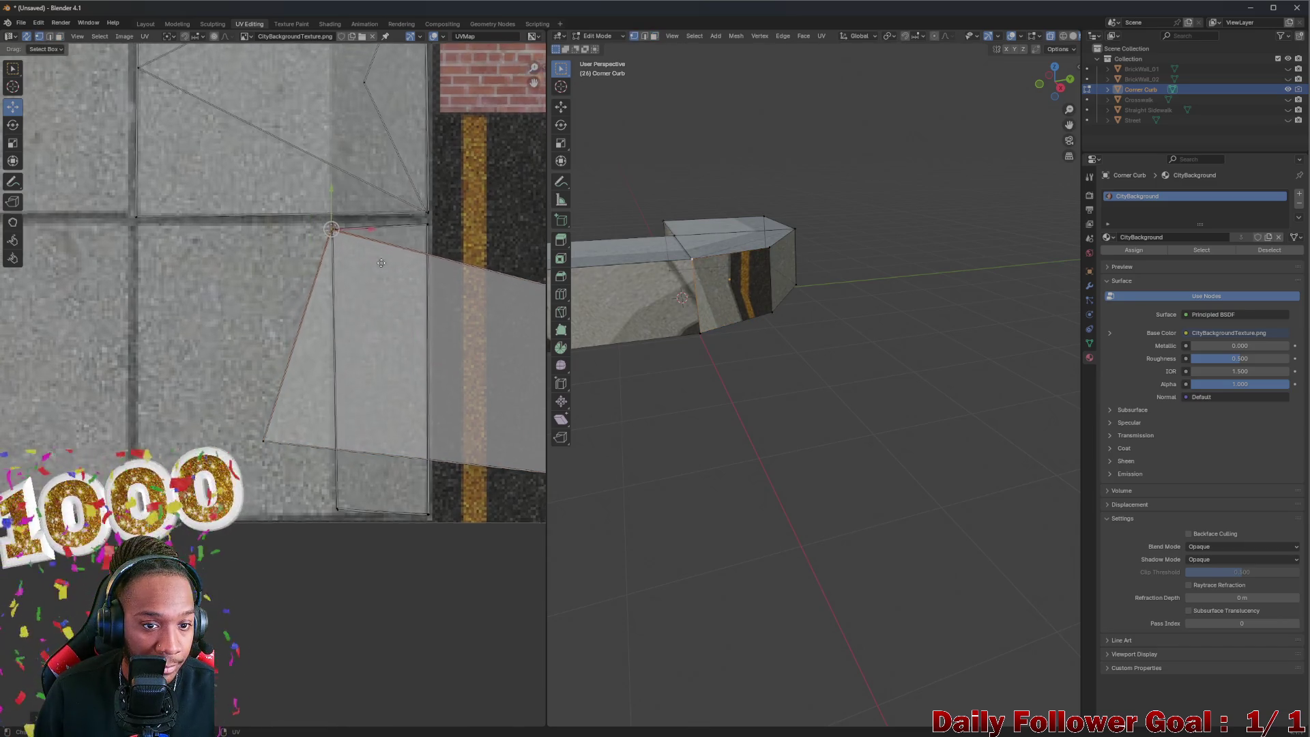
pyautogui.hscroll(3, 439, 285)
pyautogui.moveTo(443, 286)
pyautogui.mouseDown()
pyautogui.moveTo(311, 243)
pyautogui.moveTo(431, 381)
pyautogui.moveTo(320, 421)
pyautogui.mouseUp()
pyautogui.moveTo(190, 360); pyautogui.dragTo(248, 415)
pyautogui.moveTo(603, 412); pyautogui.dragTo(1047, 389)
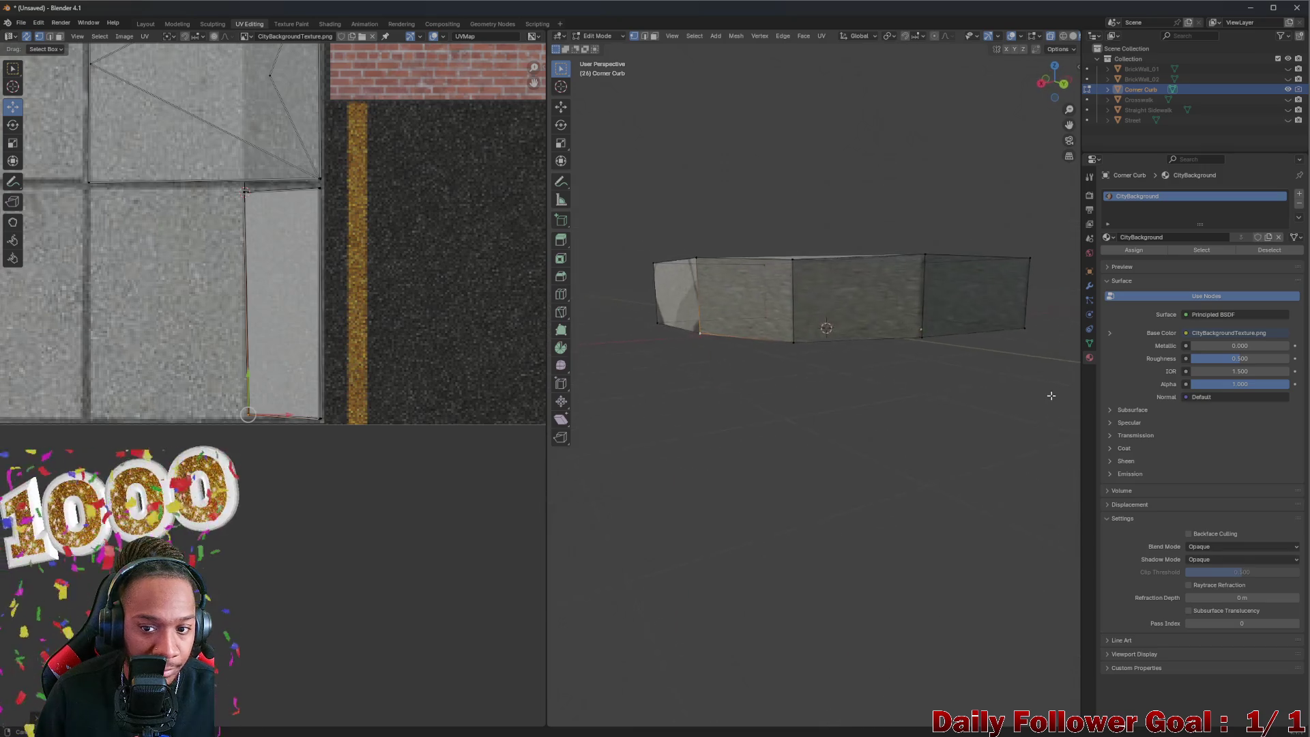
pyautogui.moveTo(743, 362)
pyautogui.mouseDown()
pyautogui.moveTo(910, 392)
pyautogui.moveTo(933, 380)
pyautogui.moveTo(698, 341)
pyautogui.moveTo(1010, 354)
pyautogui.moveTo(939, 342)
pyautogui.moveTo(761, 351)
pyautogui.moveTo(820, 267)
pyautogui.moveTo(682, 248)
pyautogui.moveTo(766, 255)
pyautogui.moveTo(793, 282)
pyautogui.mouseUp()
# Step: Move another Corner Curb UV face onto the texture, rotating it as it lands
pyautogui.scroll(-3, 409, 417)
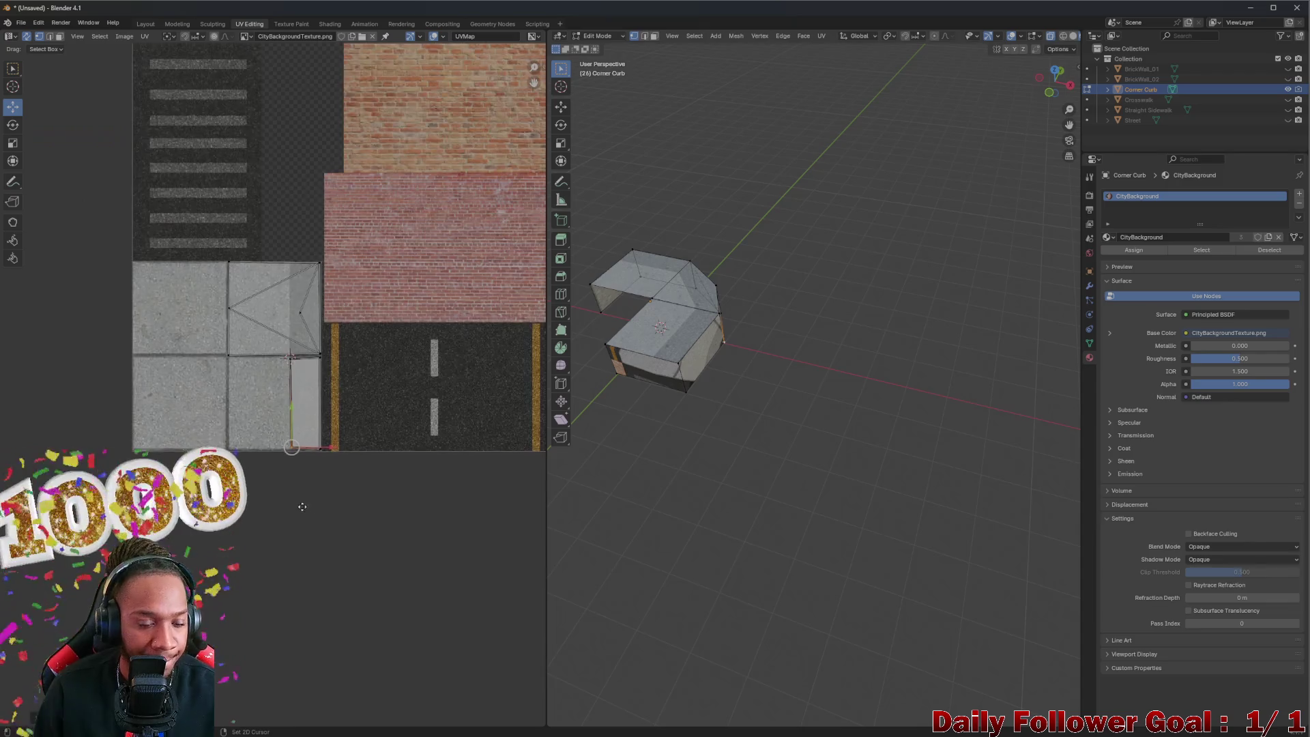
pyautogui.scroll(-3, 293, 503)
pyautogui.click(270, 602)
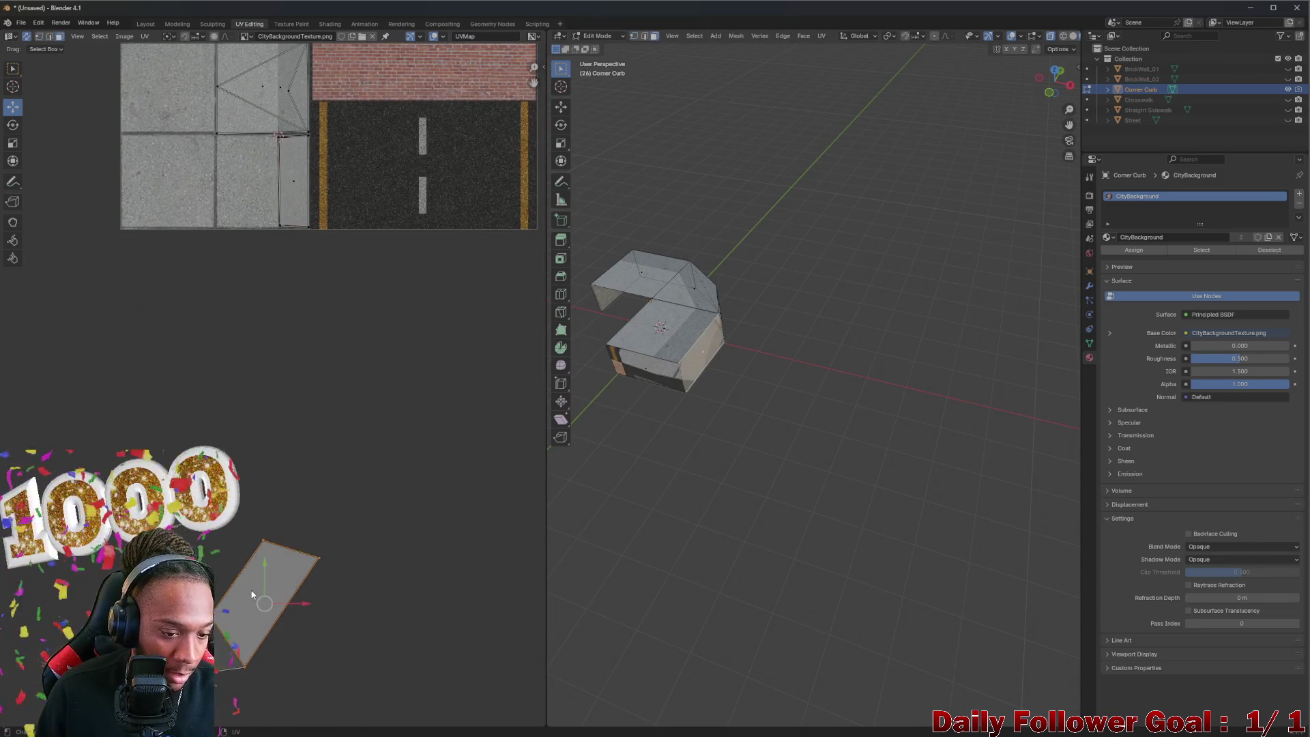
pyautogui.press('g')
pyautogui.press('r')
pyautogui.scroll(-2, 294, 218)
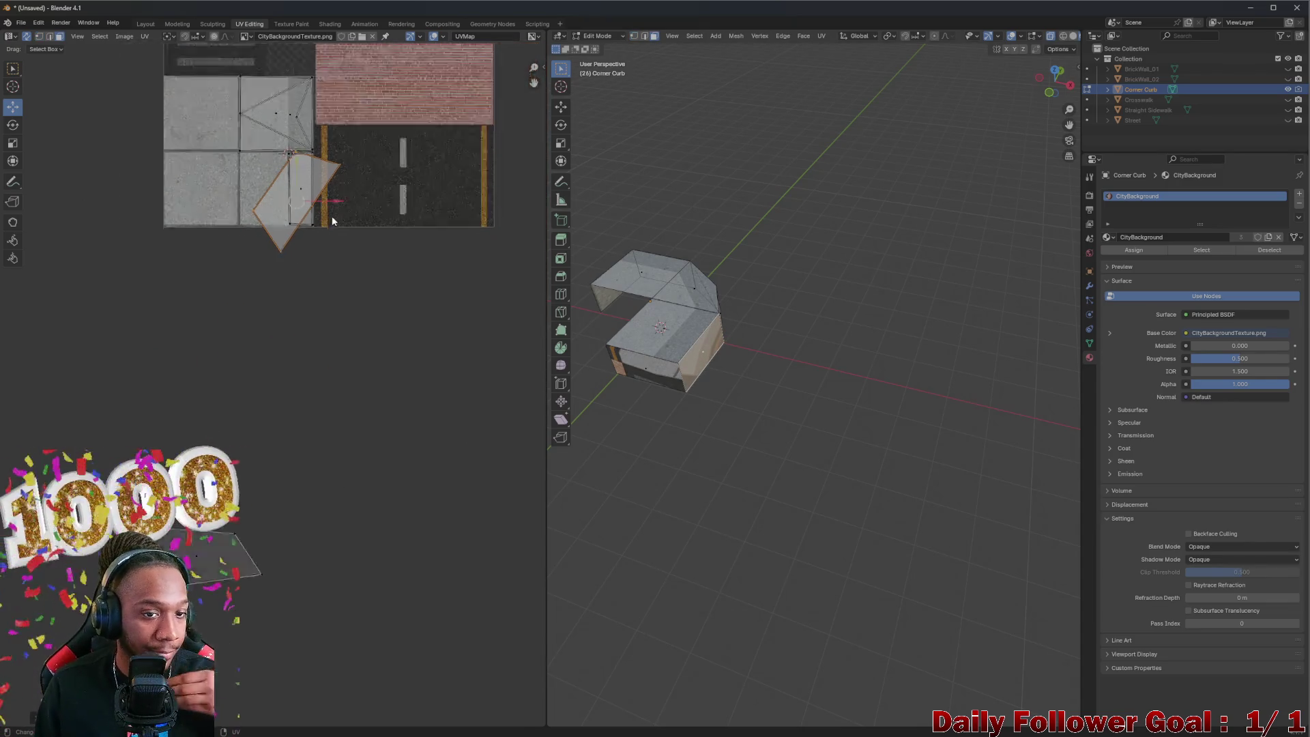
pyautogui.click(335, 218)
pyautogui.scroll(3, 335, 217)
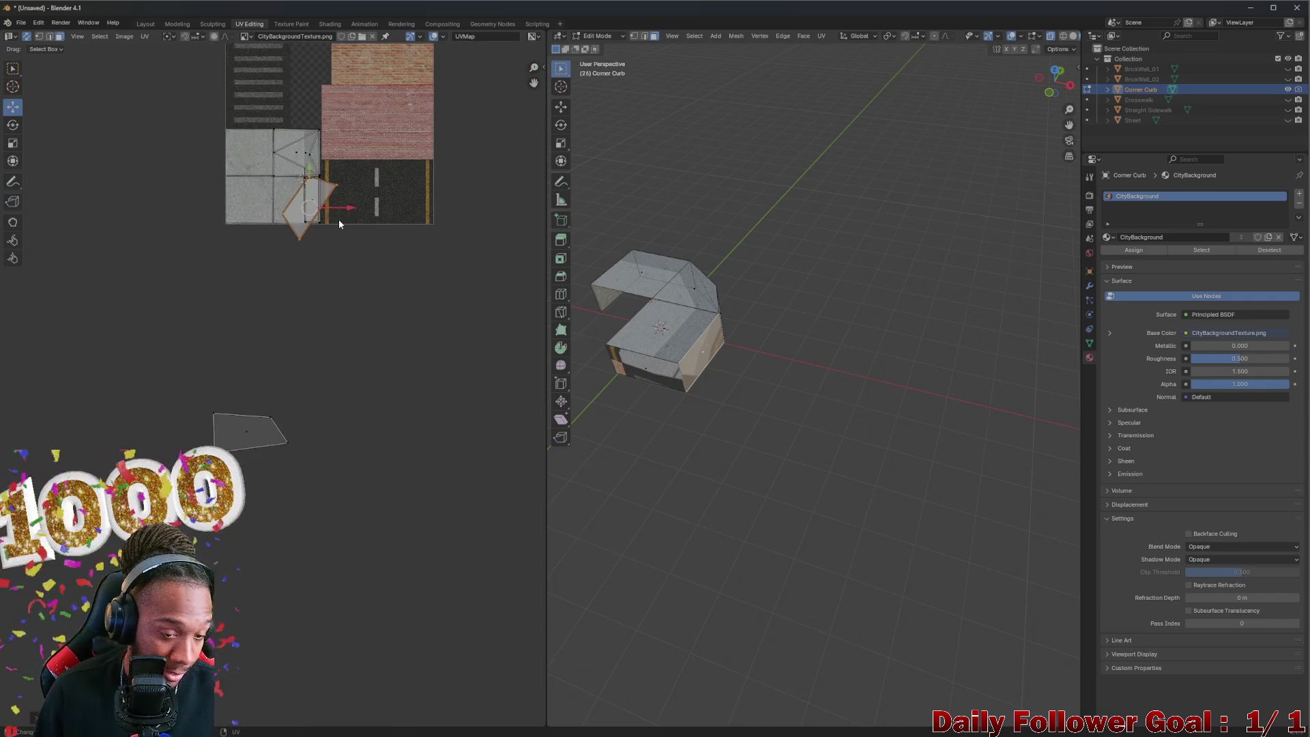
pyautogui.scroll(4, 329, 177)
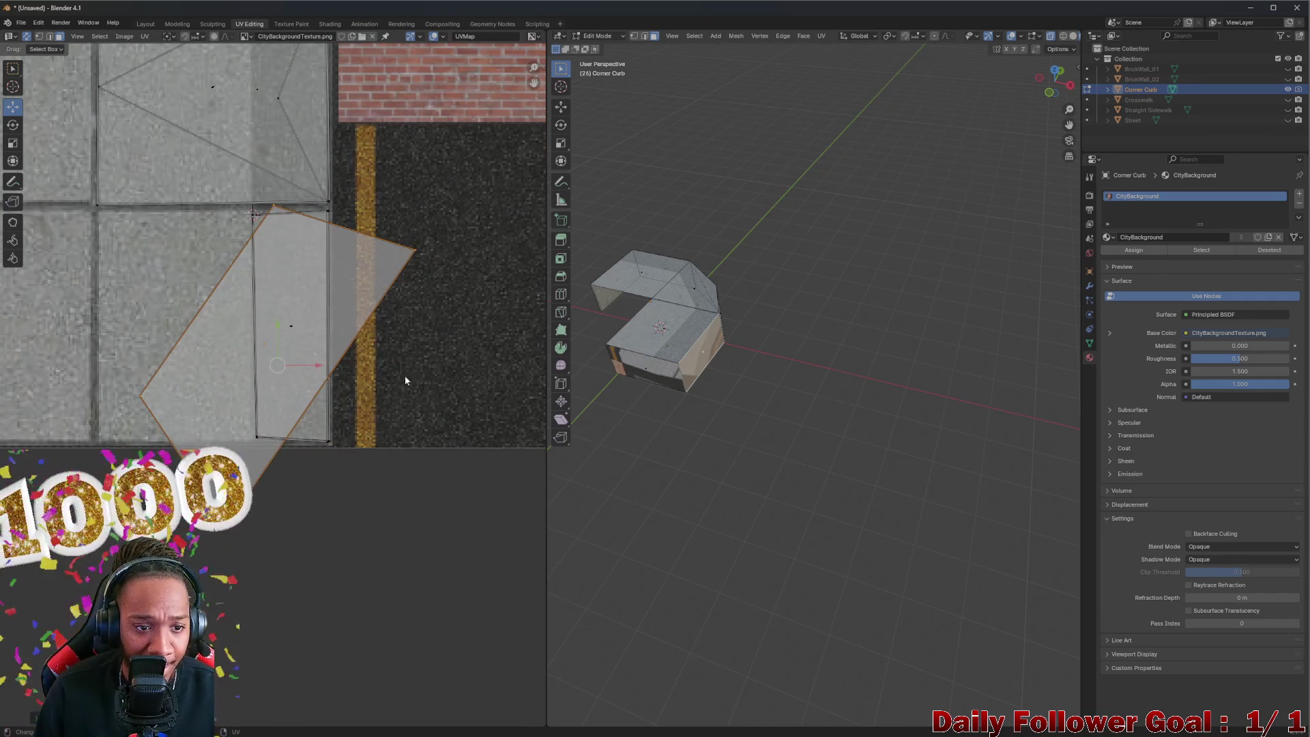
pyautogui.scroll(2, 297, 341)
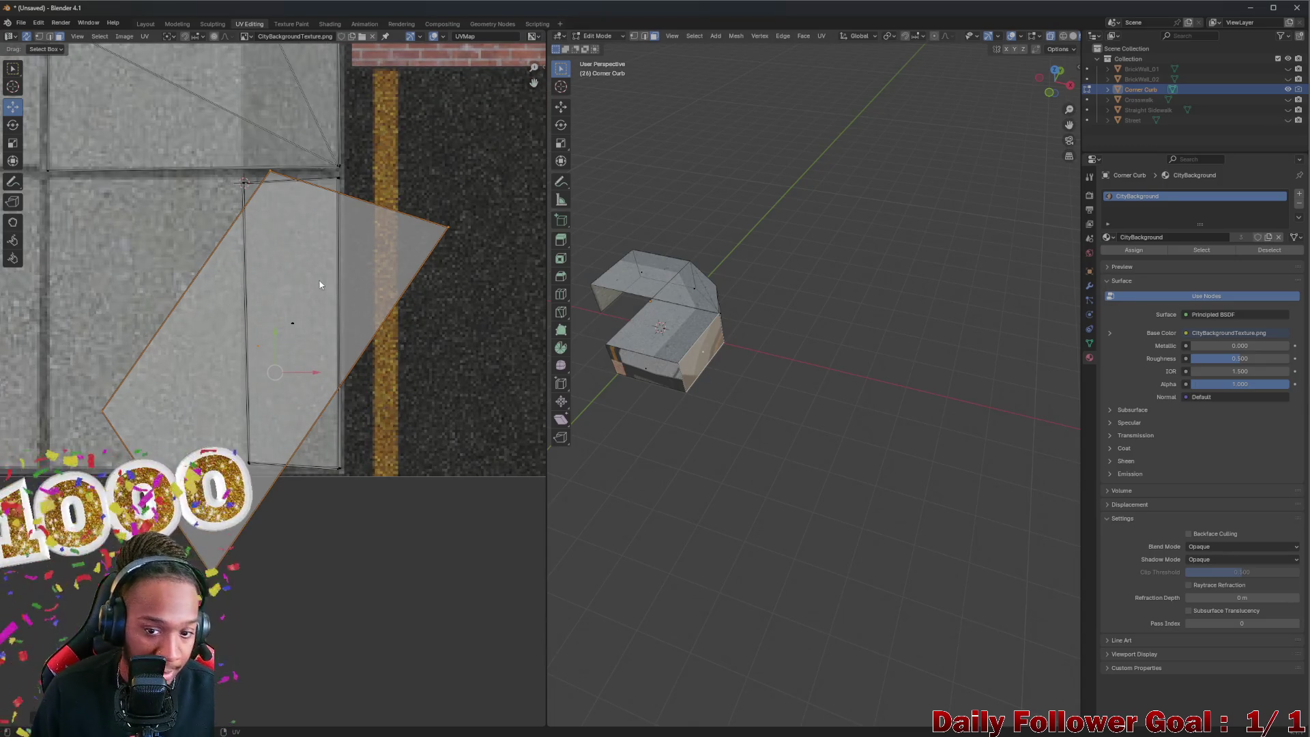
pyautogui.press('r')
pyautogui.press('Escape')
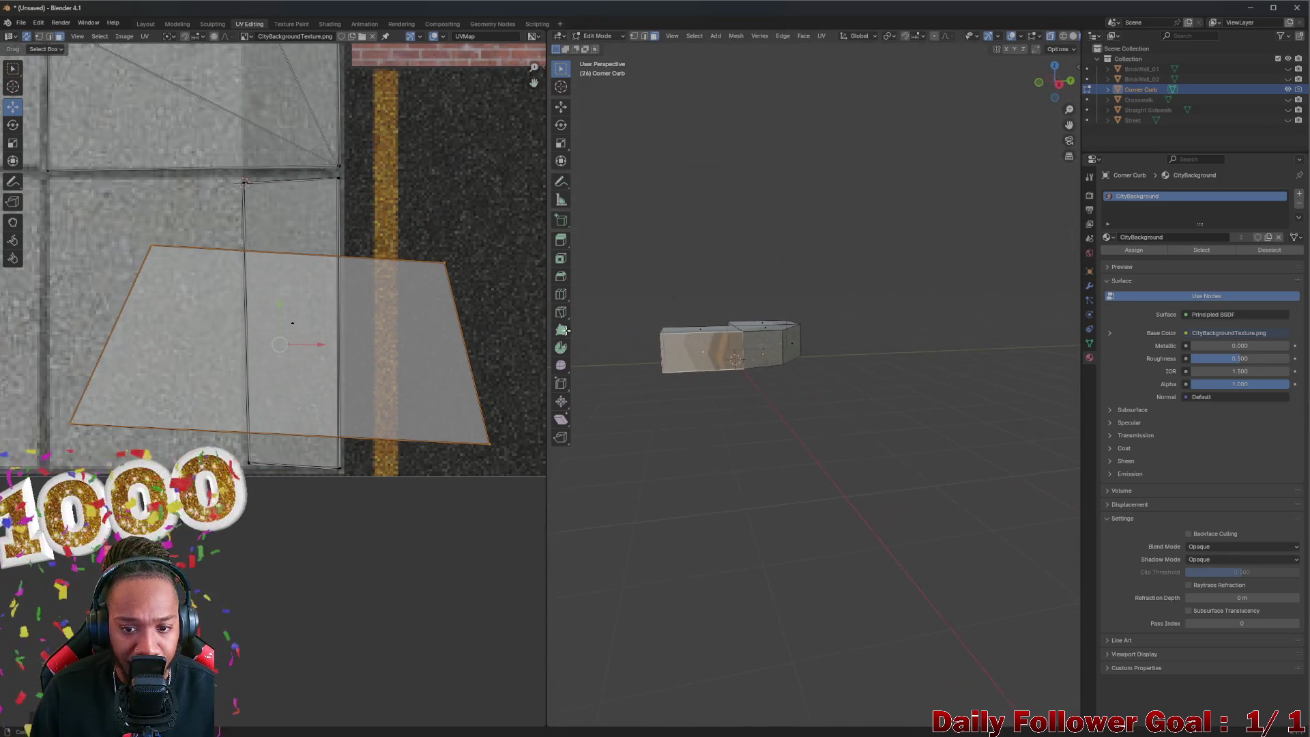
pyautogui.scroll(-1, 340, 336)
# Step: Drop the trapezoid UV face over the vertical face and pull its corners onto the concrete sidewalk strip
pyautogui.click(312, 396)
pyautogui.click(313, 394)
pyautogui.press('g')
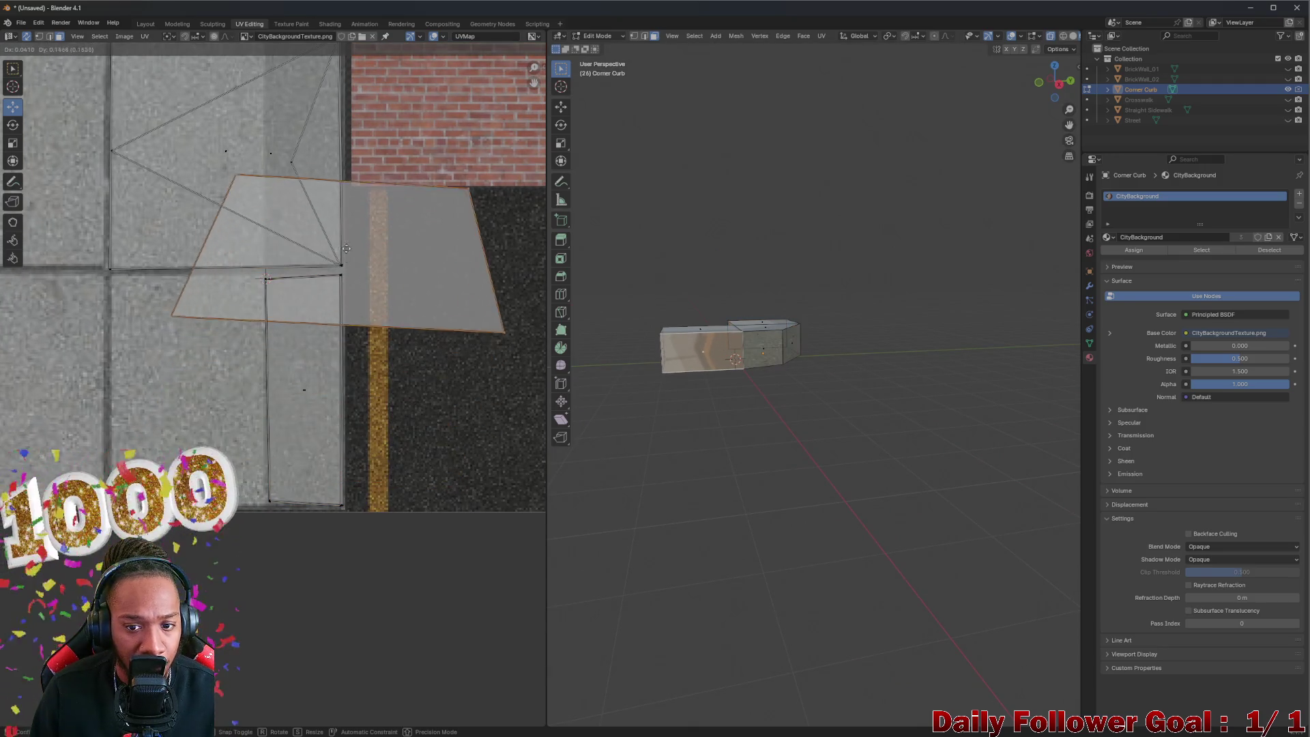
pyautogui.click(322, 418)
pyautogui.scroll(3, 248, 306)
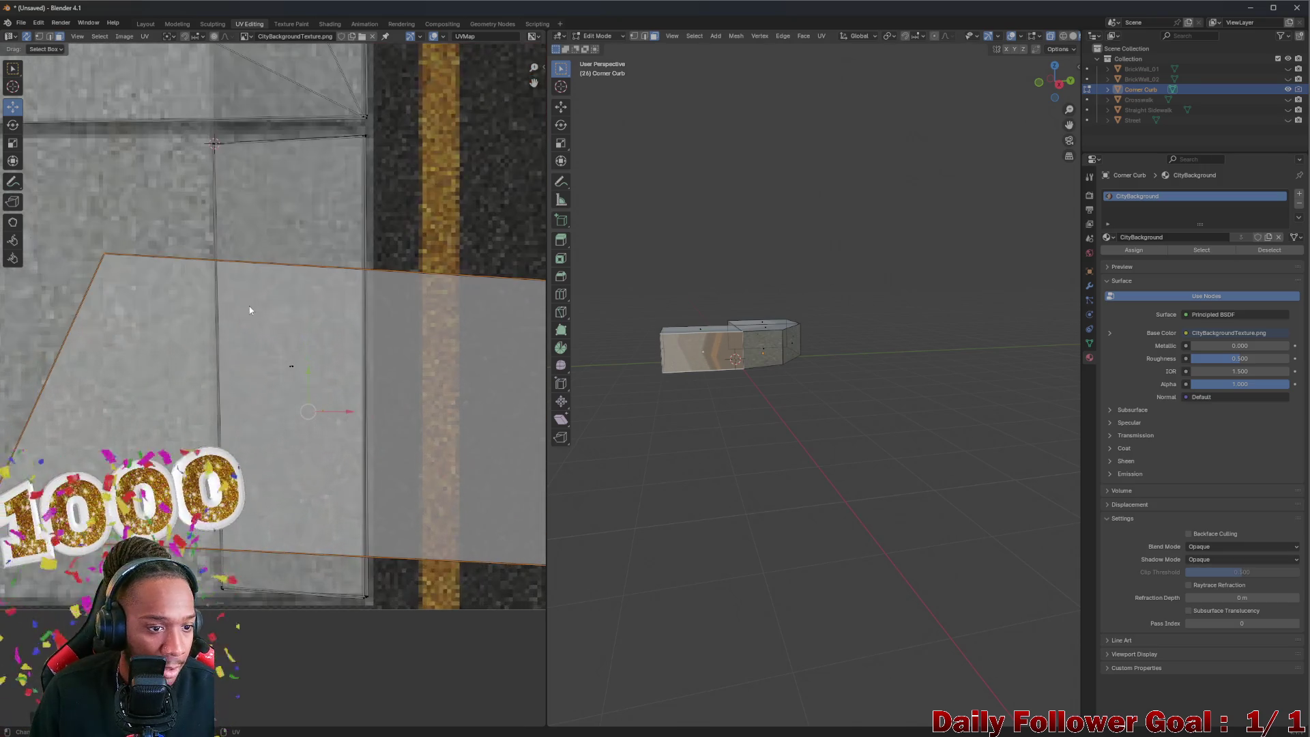
pyautogui.scroll(-1, 266, 342)
pyautogui.moveTo(187, 301); pyautogui.dragTo(243, 246)
pyautogui.moveTo(421, 313); pyautogui.dragTo(317, 242)
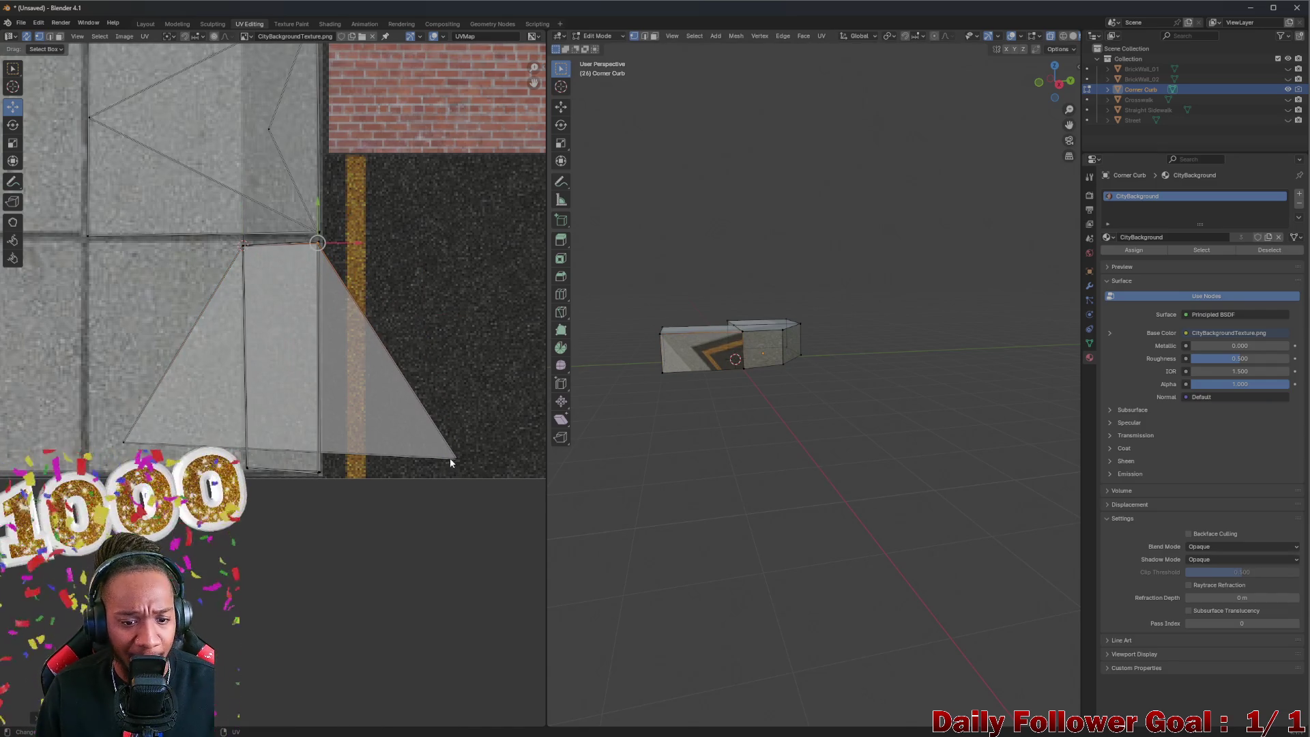
pyautogui.moveTo(457, 458); pyautogui.dragTo(319, 471)
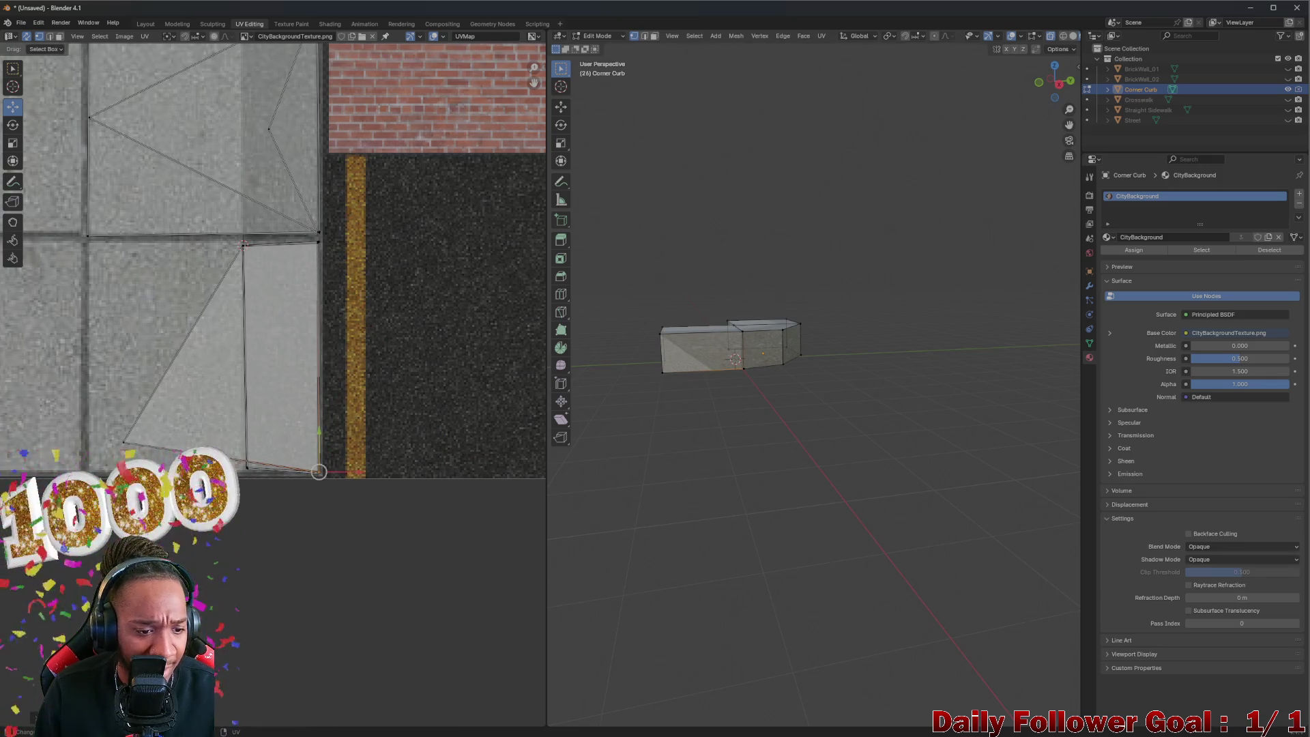
pyautogui.moveTo(123, 441); pyautogui.dragTo(252, 471)
pyautogui.moveTo(703, 457); pyautogui.dragTo(757, 456)
pyautogui.scroll(-3, 361, 463)
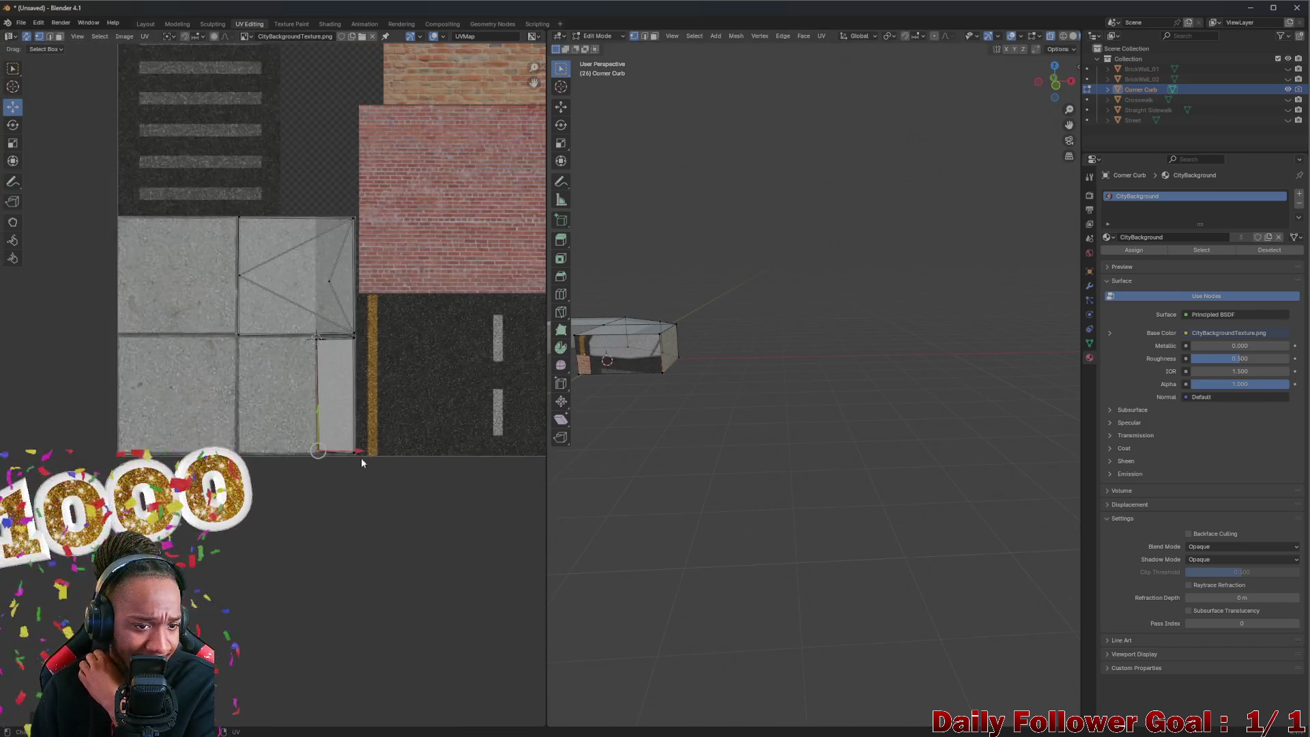
pyautogui.scroll(-2, 362, 463)
pyautogui.scroll(-4, 321, 346)
pyautogui.scroll(-2, 232, 610)
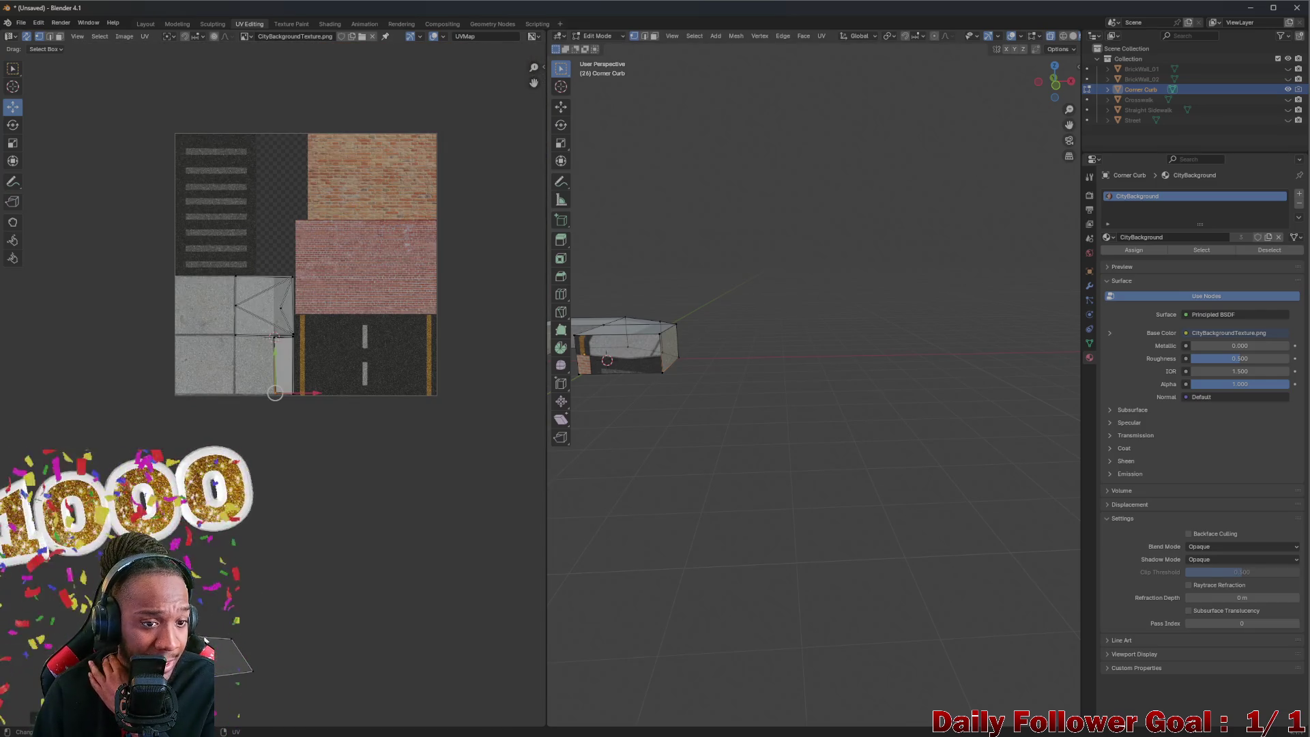
pyautogui.scroll(-2, 305, 273)
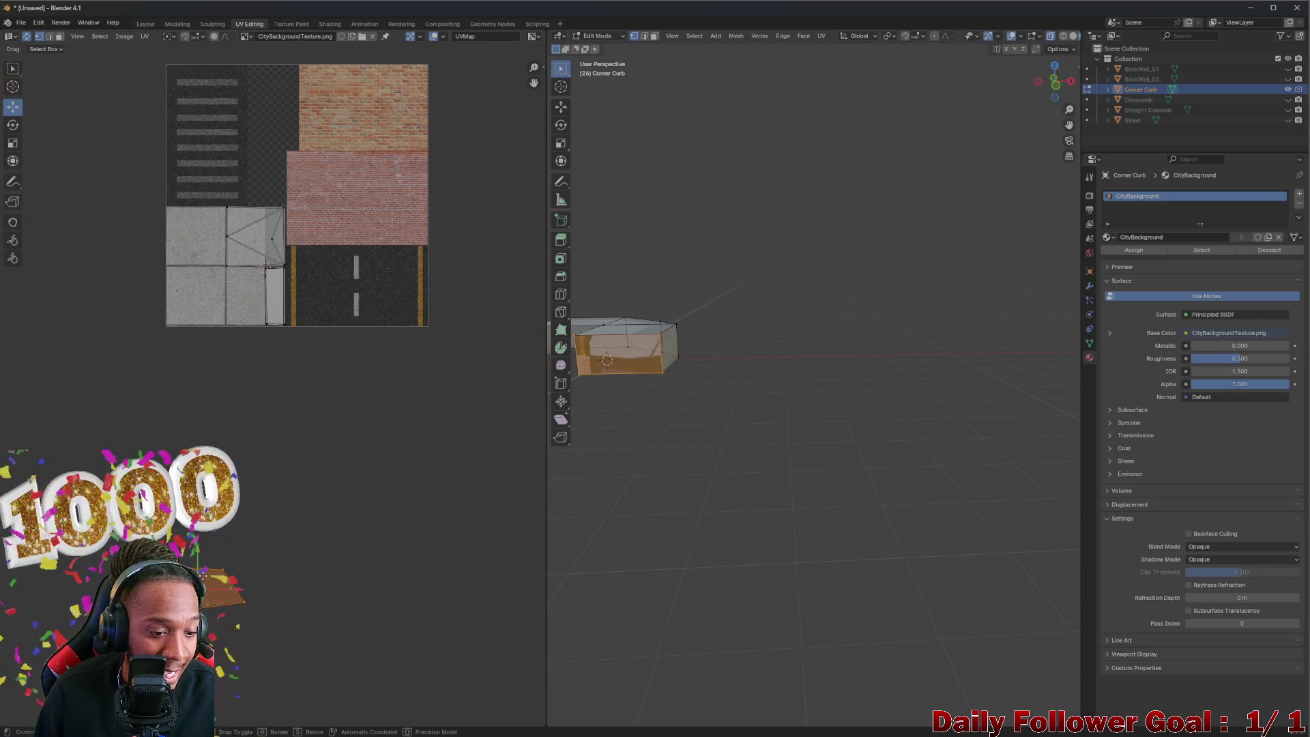
# Step: Place the Corner Curb UV island on the grey curb strip beside the sidewalk
pyautogui.click(279, 333)
pyautogui.scroll(4, 279, 333)
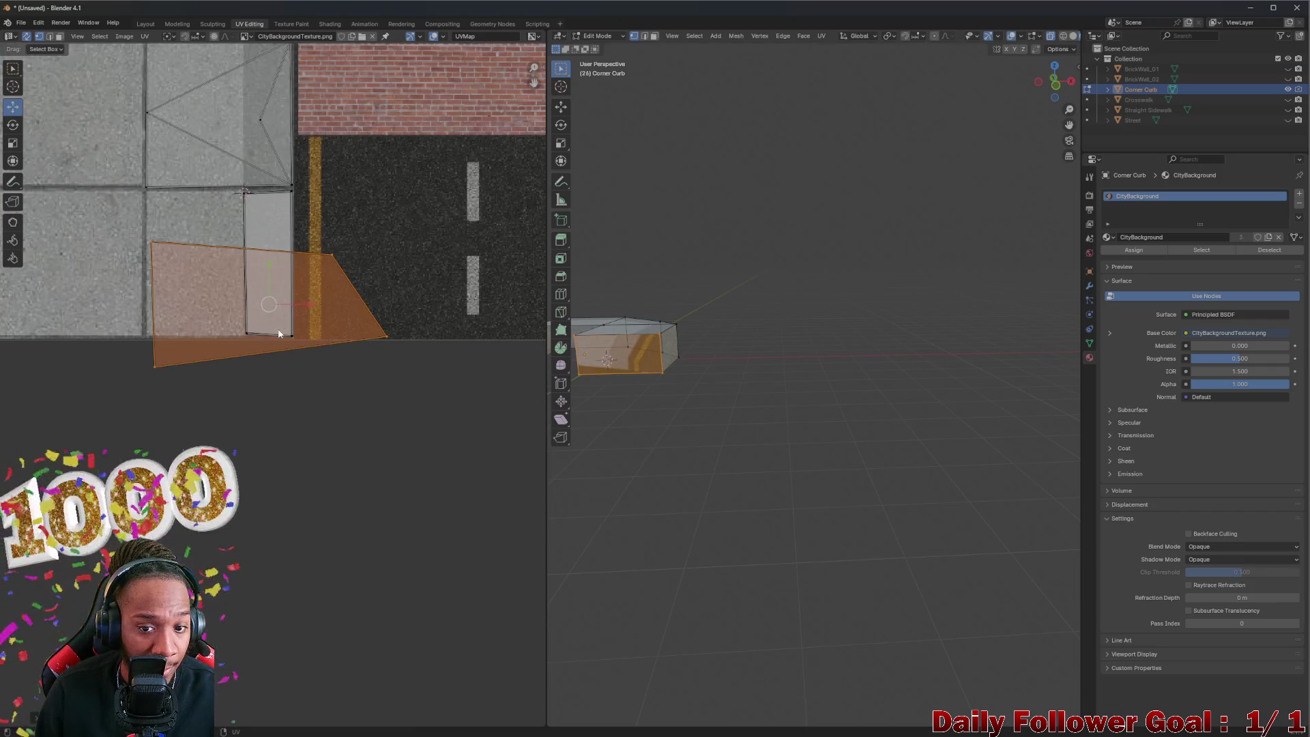
pyautogui.scroll(1, 279, 333)
pyautogui.press('g')
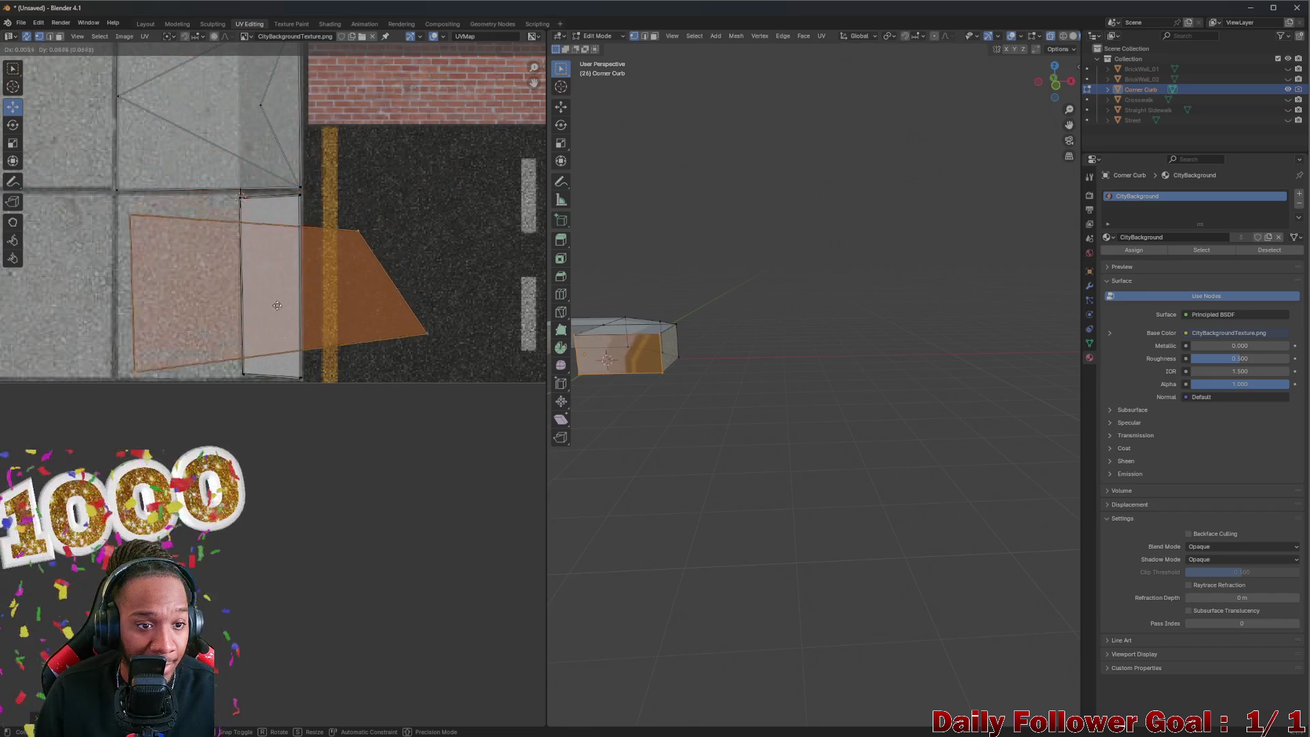
pyautogui.click(278, 305)
pyautogui.scroll(2, 146, 251)
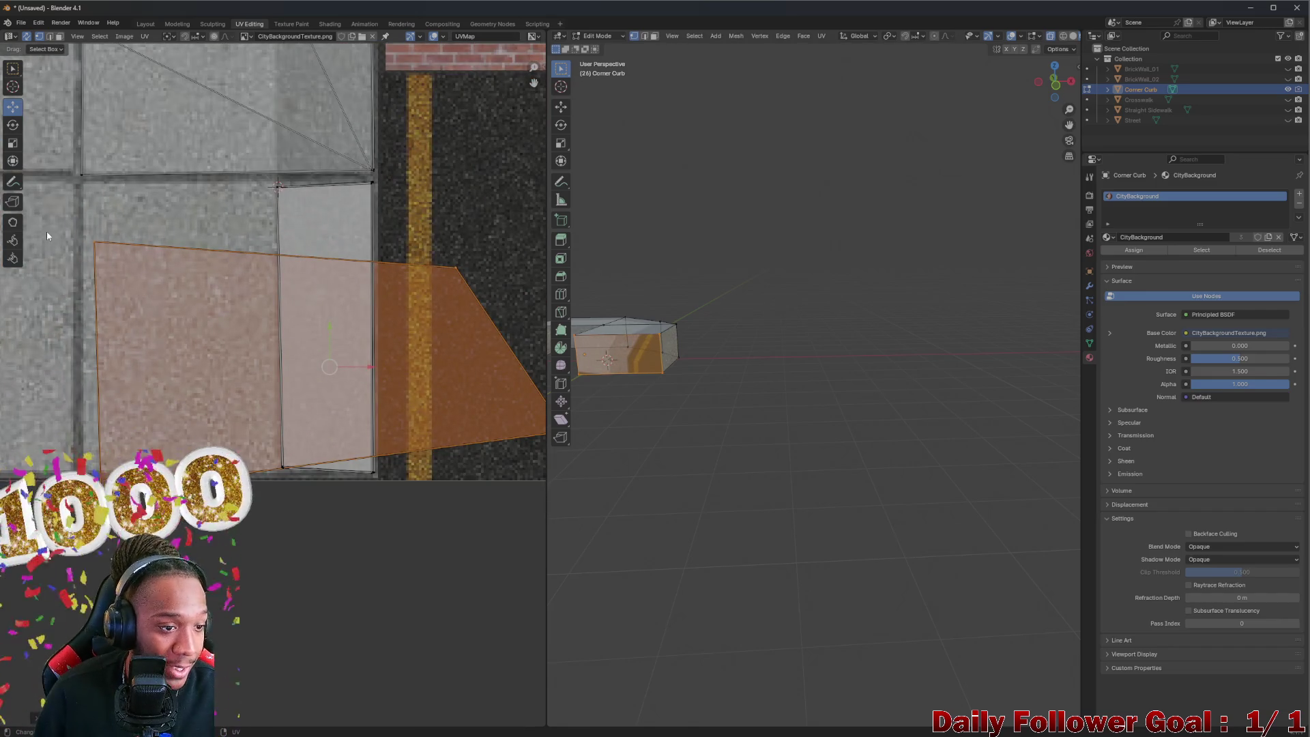
# Step: Move the island's corner UV vertices one by one onto the strip's corners and edge
pyautogui.click(93, 243)
pyautogui.press('g')
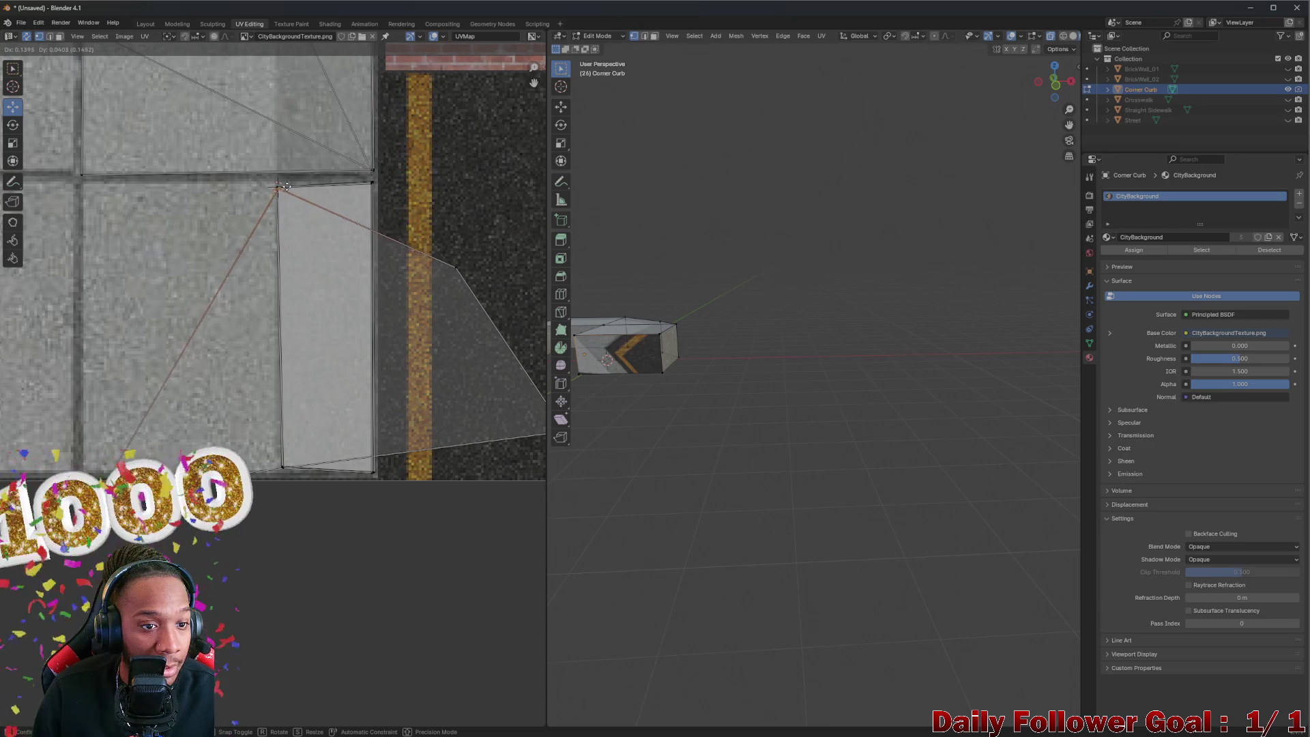
pyautogui.click(286, 184)
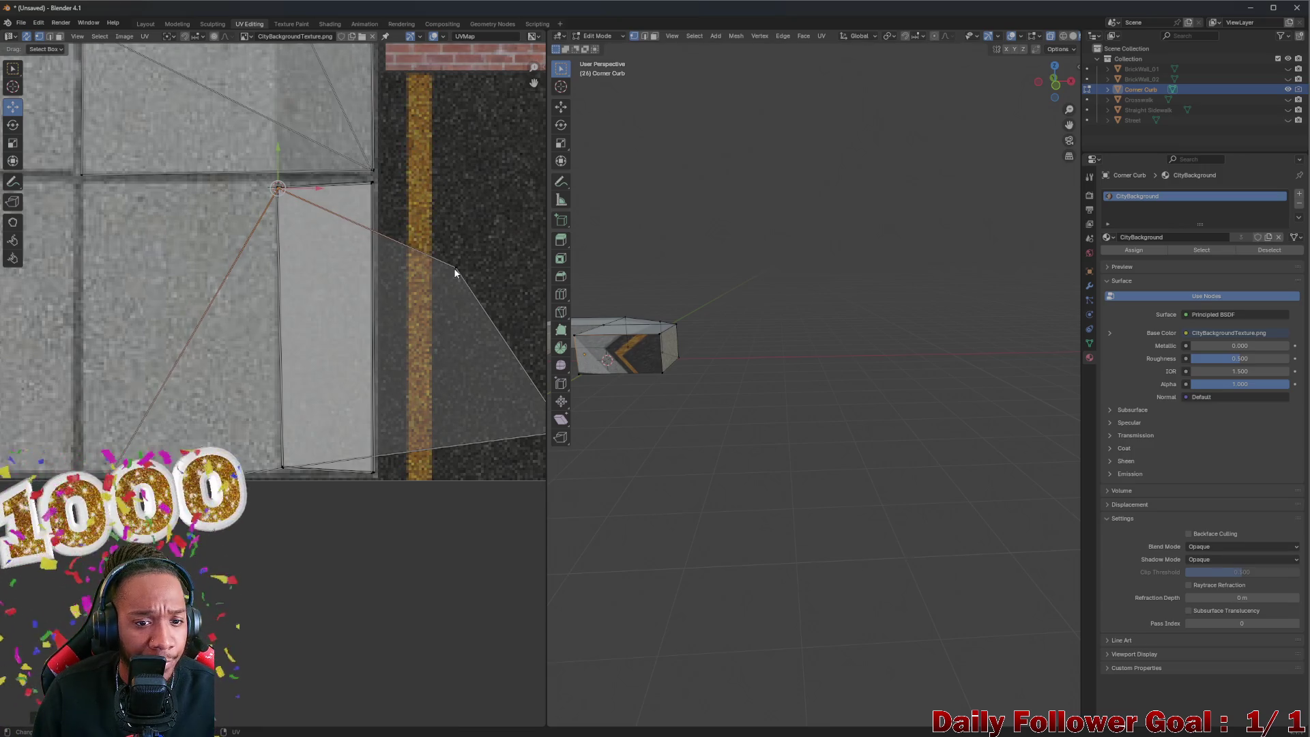
pyautogui.press('g')
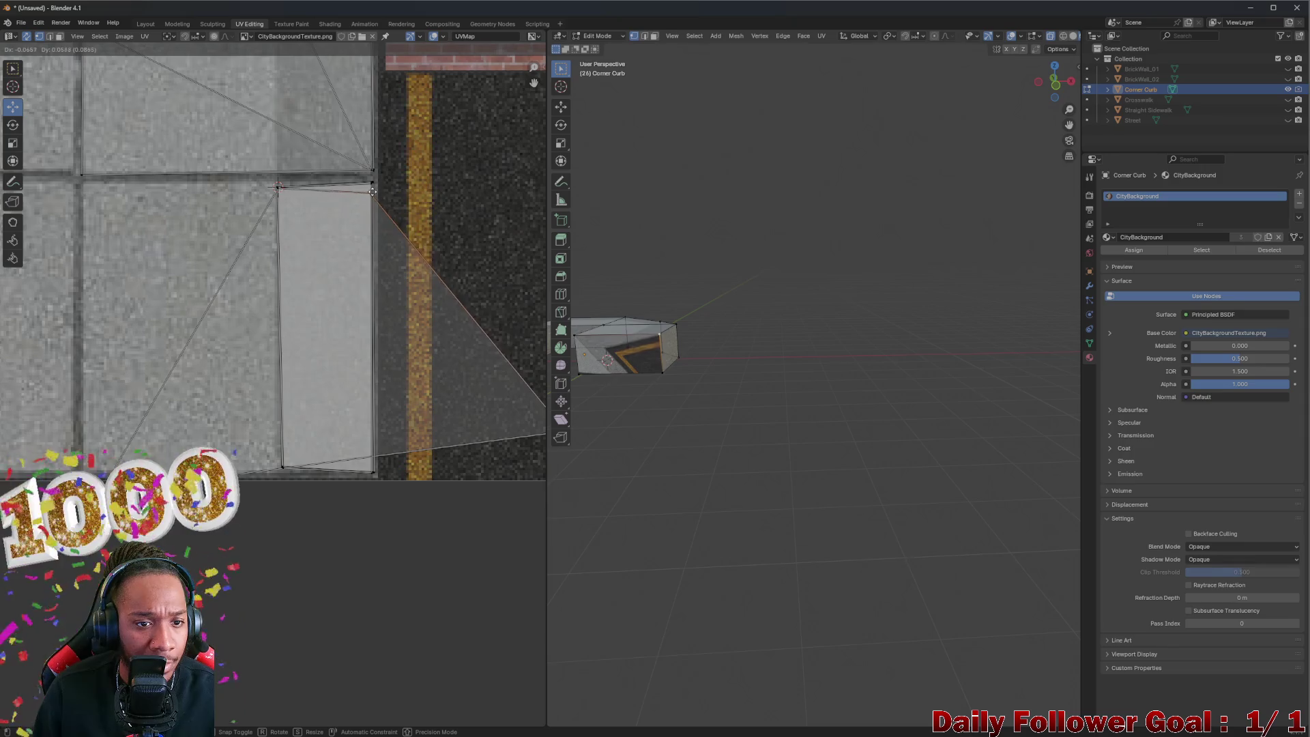
pyautogui.click(373, 183)
pyautogui.scroll(-3, 453, 346)
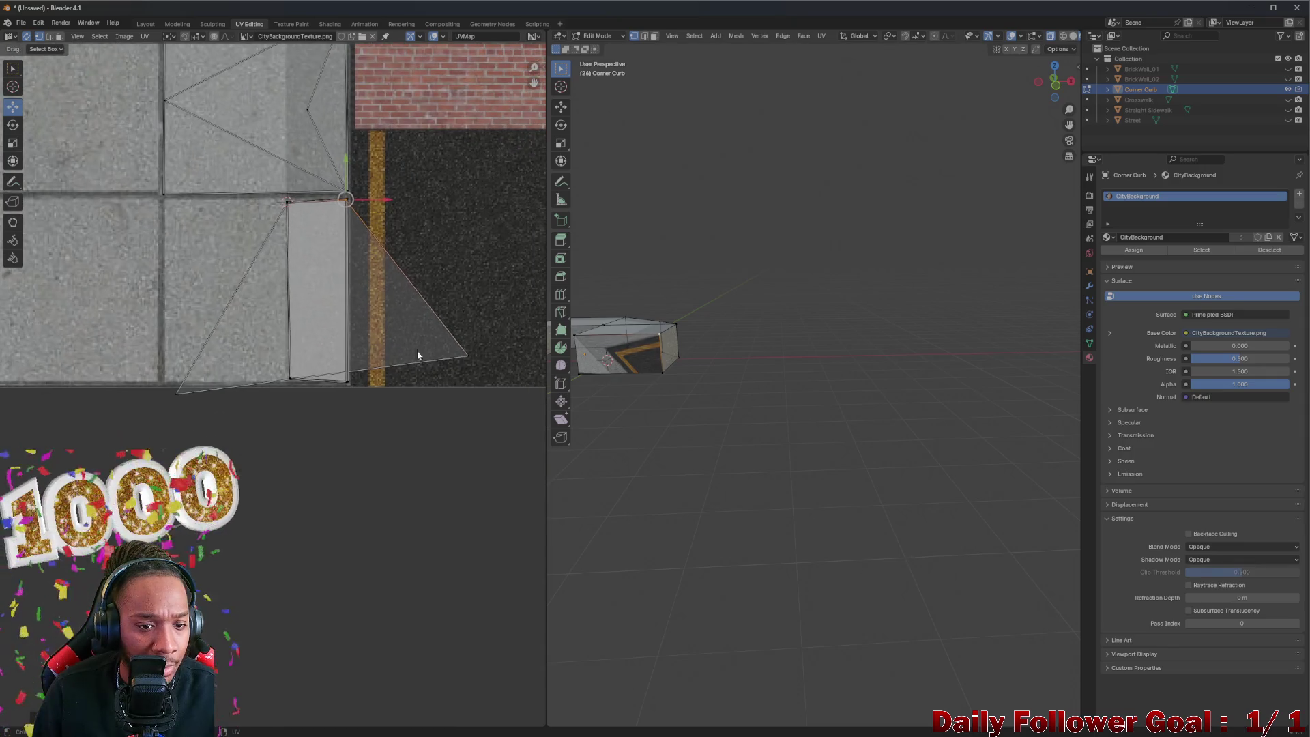
pyautogui.moveTo(480, 376); pyautogui.dragTo(479, 376)
pyautogui.press('g')
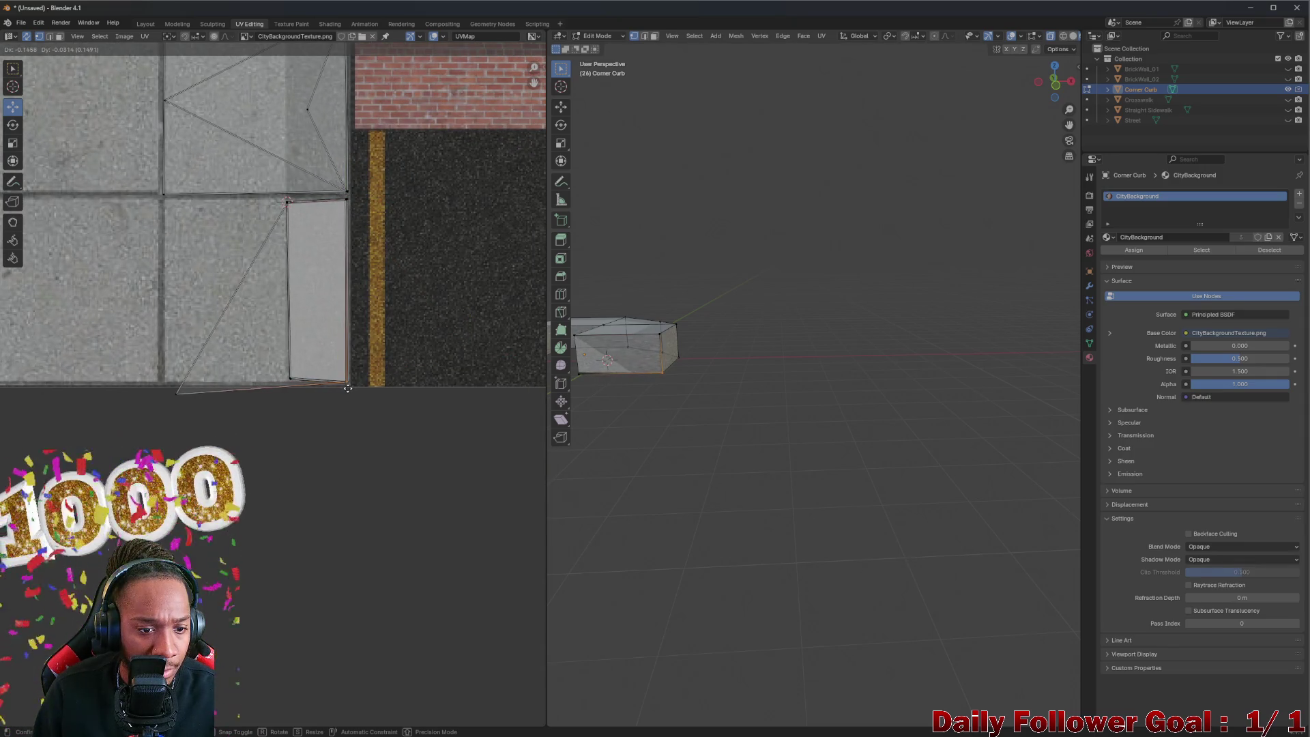
pyautogui.click(248, 396)
pyautogui.moveTo(194, 412); pyautogui.dragTo(195, 411)
pyautogui.press('g')
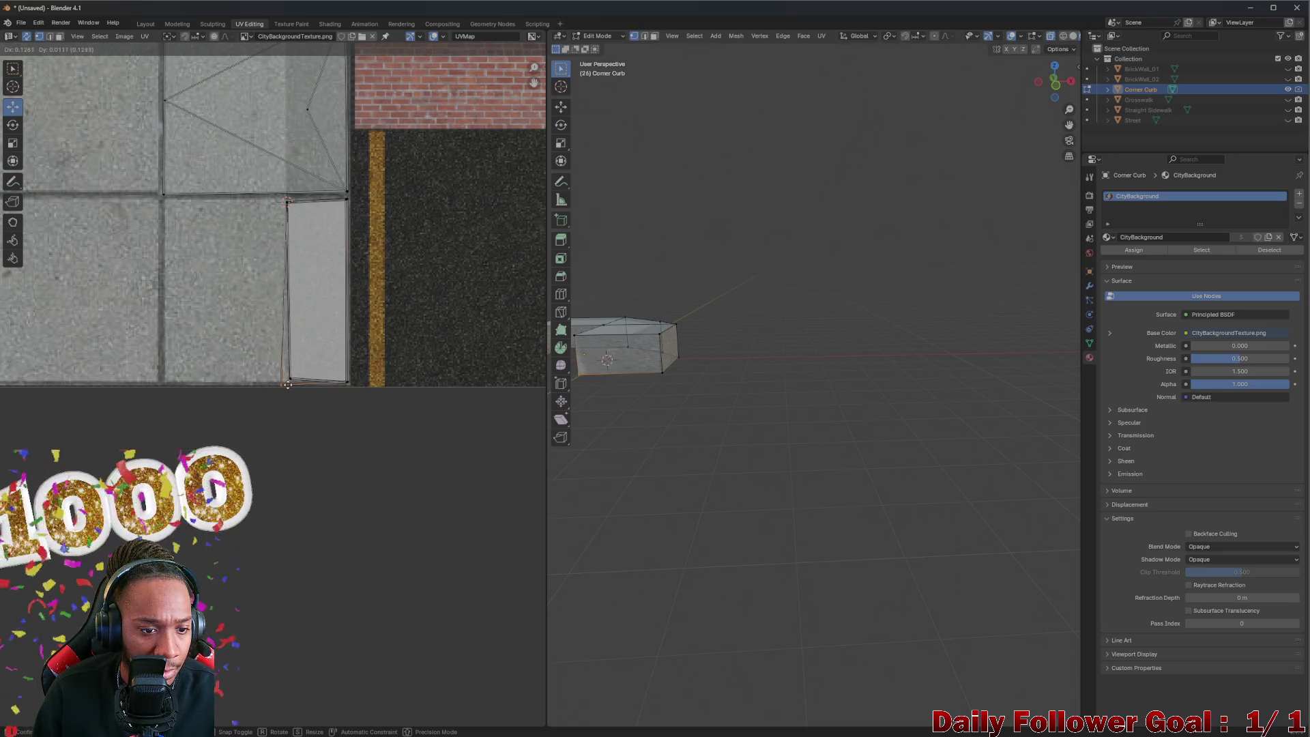
pyautogui.click(294, 376)
pyautogui.moveTo(693, 416)
pyautogui.mouseDown()
pyautogui.moveTo(732, 445)
pyautogui.moveTo(758, 436)
pyautogui.mouseUp()
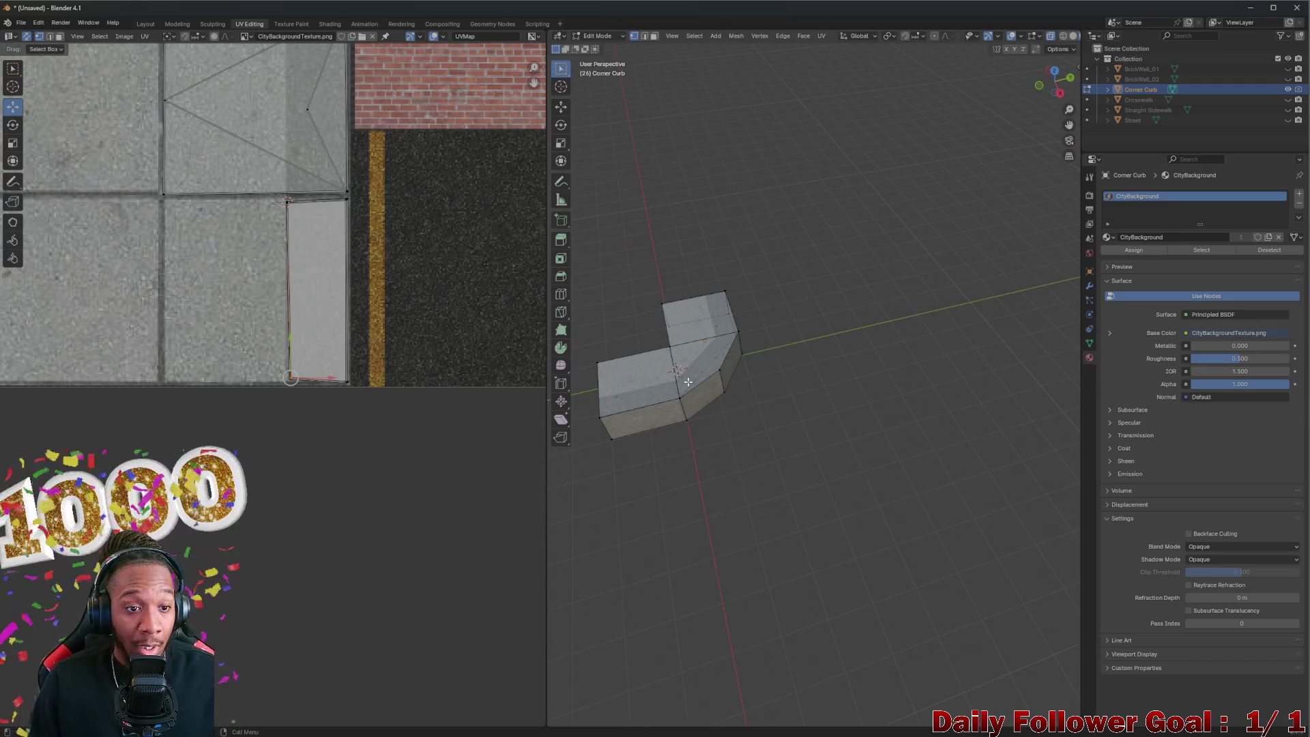
pyautogui.scroll(-4, 217, 235)
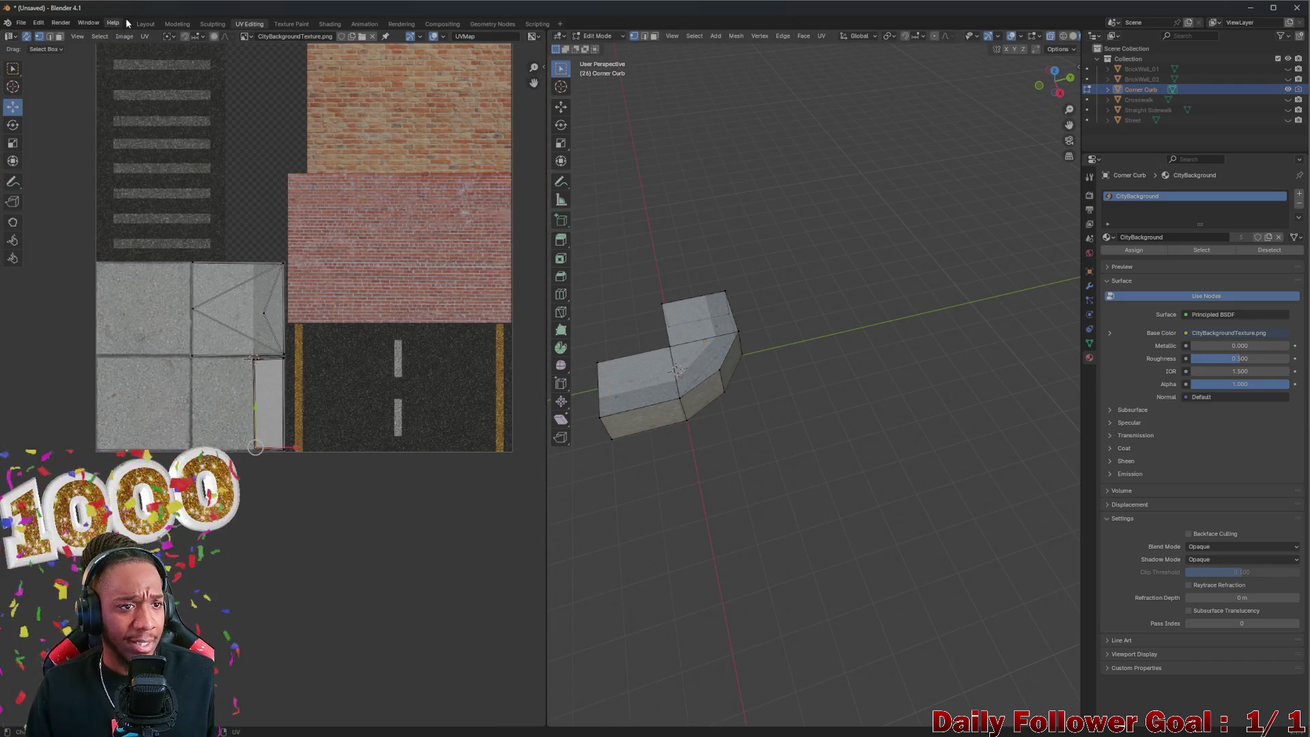
pyautogui.click(147, 26)
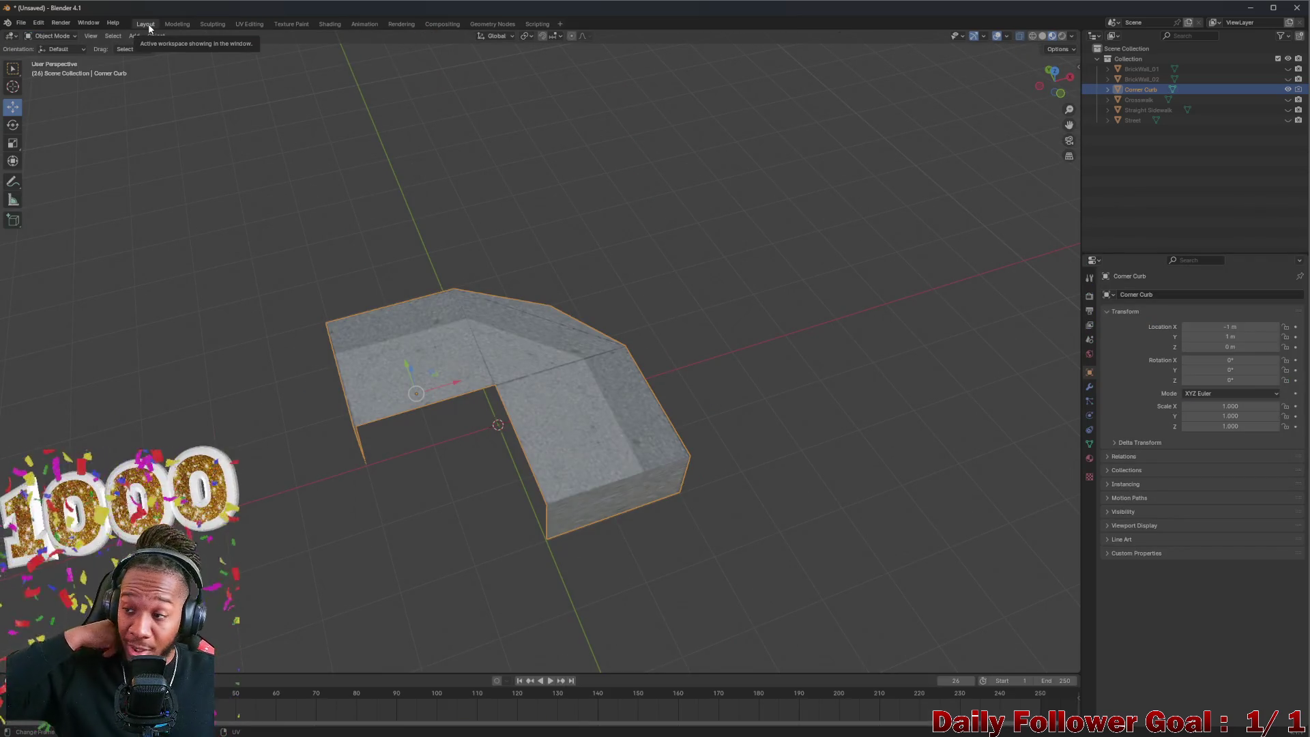
# Step: Snap the Corner Curb selection to the 3D cursor so its location reads 0 m on X, Y, Z
pyautogui.moveTo(755, 407)
pyautogui.mouseDown()
pyautogui.moveTo(565, 372)
pyautogui.moveTo(576, 431)
pyautogui.moveTo(396, 433)
pyautogui.moveTo(562, 424)
pyautogui.moveTo(500, 401)
pyautogui.moveTo(697, 419)
pyautogui.moveTo(859, 386)
pyautogui.mouseUp()
pyautogui.moveTo(737, 371); pyautogui.dragTo(717, 431)
pyautogui.moveTo(647, 393)
pyautogui.mouseDown()
pyautogui.moveTo(541, 419)
pyautogui.moveTo(696, 445)
pyautogui.moveTo(647, 409)
pyautogui.moveTo(537, 376)
pyautogui.moveTo(541, 418)
pyautogui.moveTo(514, 417)
pyautogui.moveTo(567, 407)
pyautogui.mouseUp()
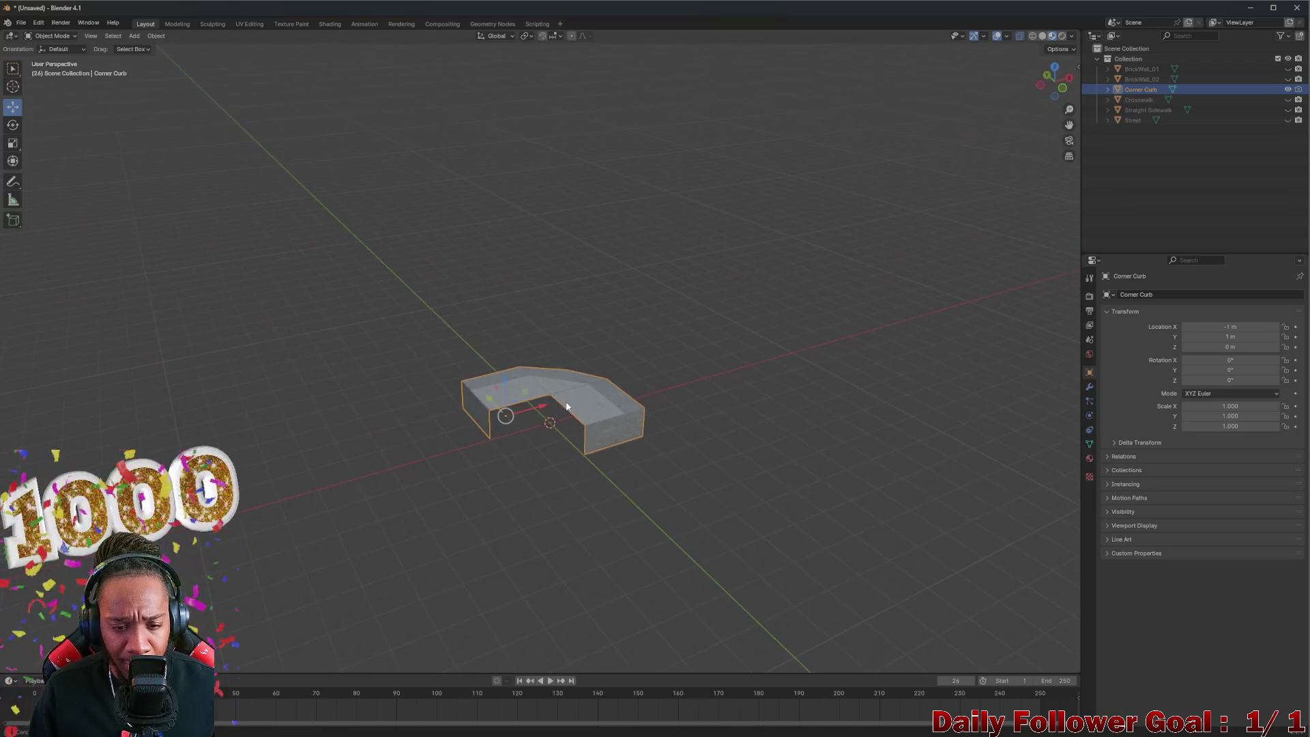
pyautogui.rightClick(526, 379)
pyautogui.moveTo(530, 378)
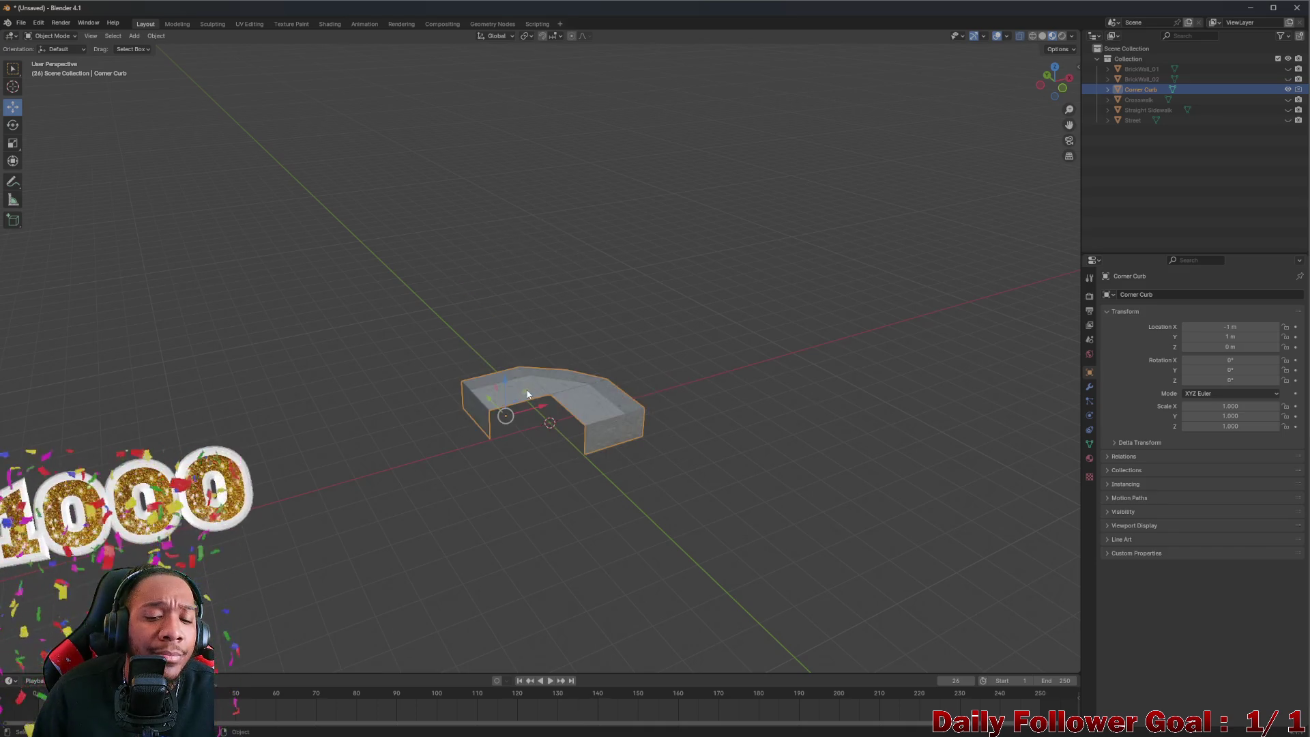
pyautogui.rightClick(491, 391)
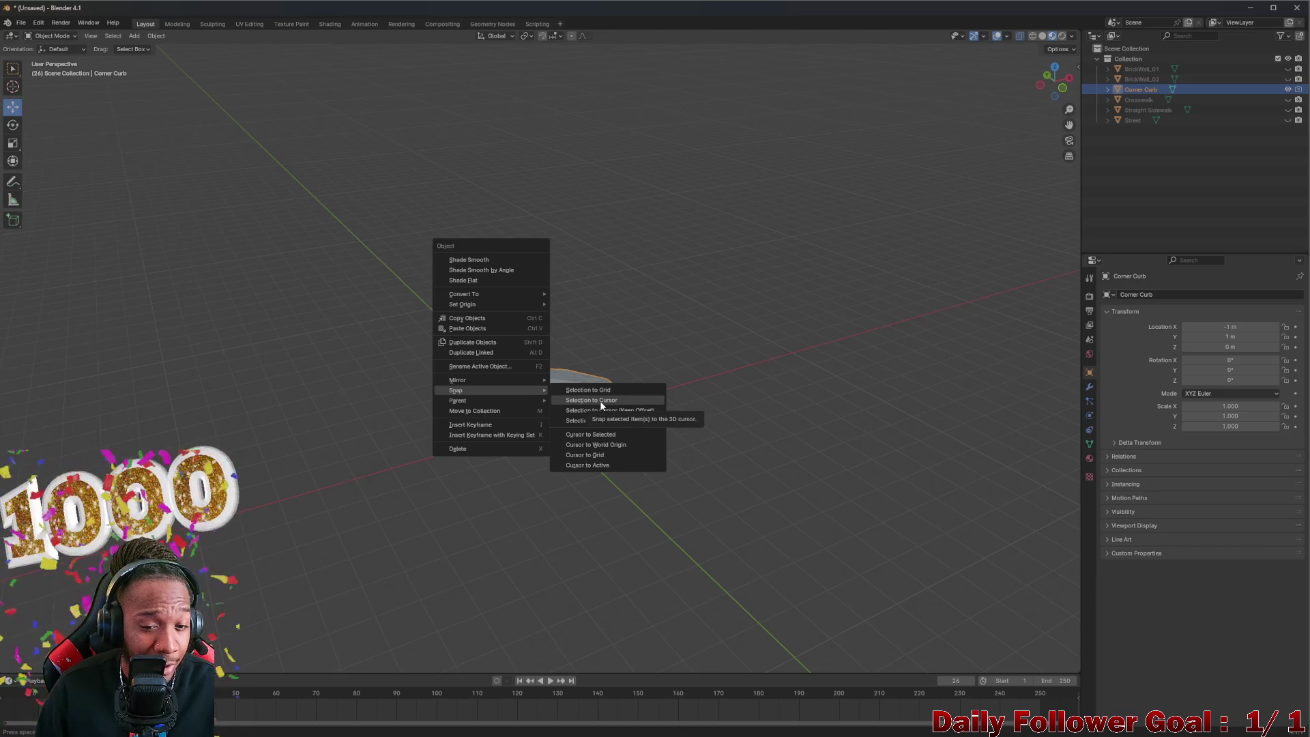
pyautogui.click(601, 405)
pyautogui.scroll(3, 587, 430)
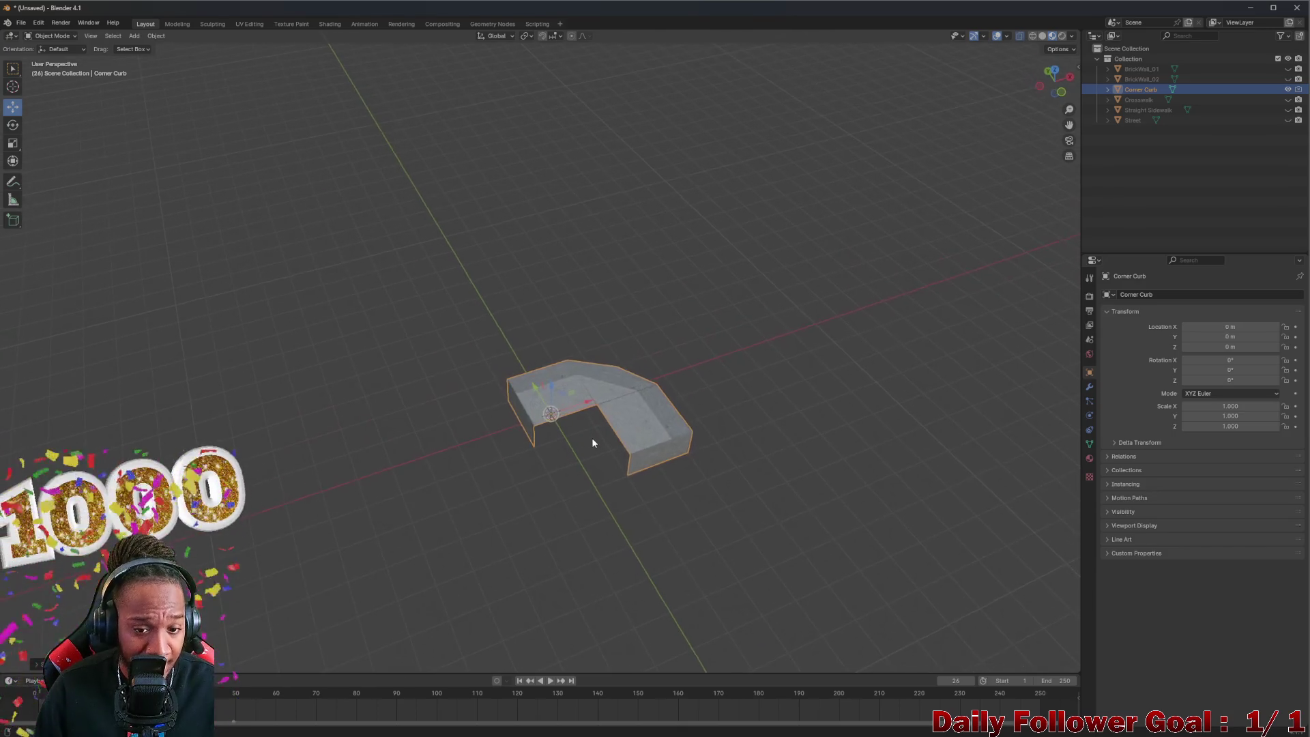
pyautogui.rightClick(616, 392)
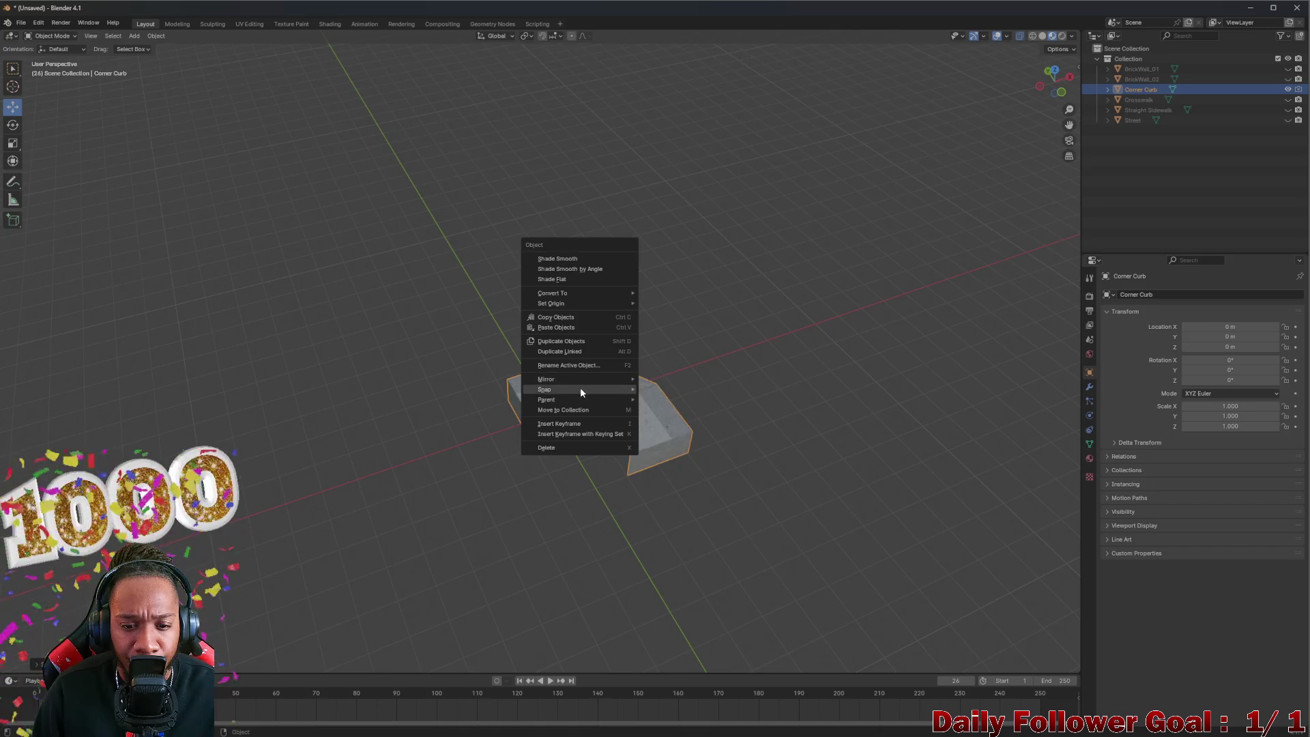
# Step: Apply Set Origin > Geometry to Origin so the curb mesh centres on its origin
pyautogui.moveTo(580, 389)
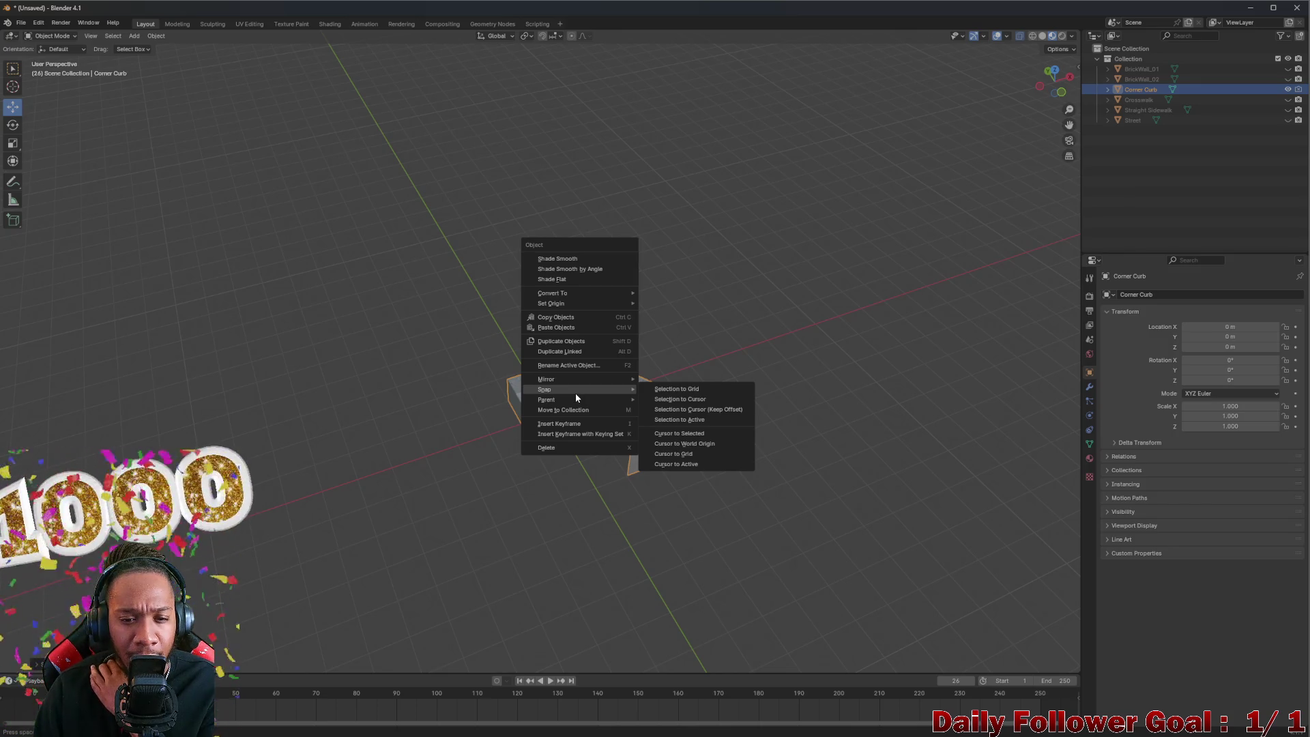
pyautogui.moveTo(572, 300)
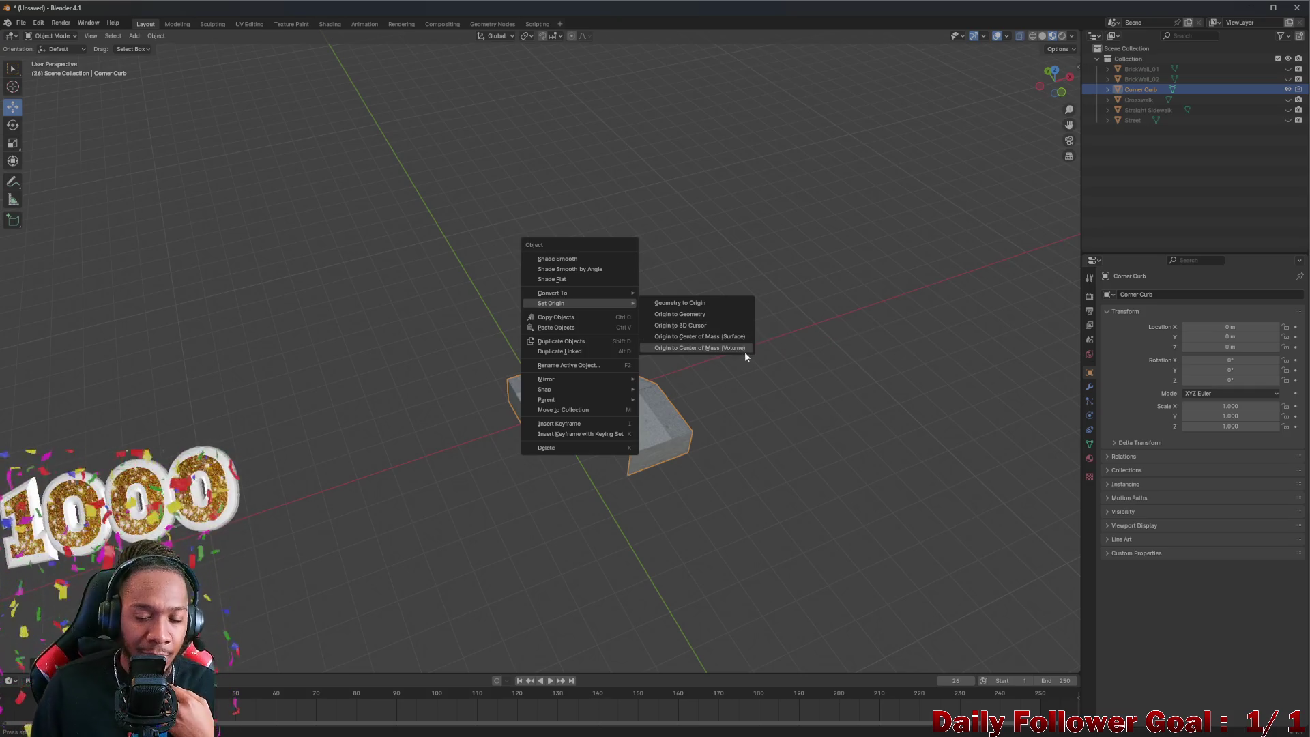
pyautogui.click(701, 305)
pyautogui.moveTo(702, 305)
pyautogui.mouseDown()
pyautogui.moveTo(604, 407)
pyautogui.moveTo(795, 436)
pyautogui.moveTo(778, 434)
pyautogui.mouseUp()
pyautogui.click(723, 423)
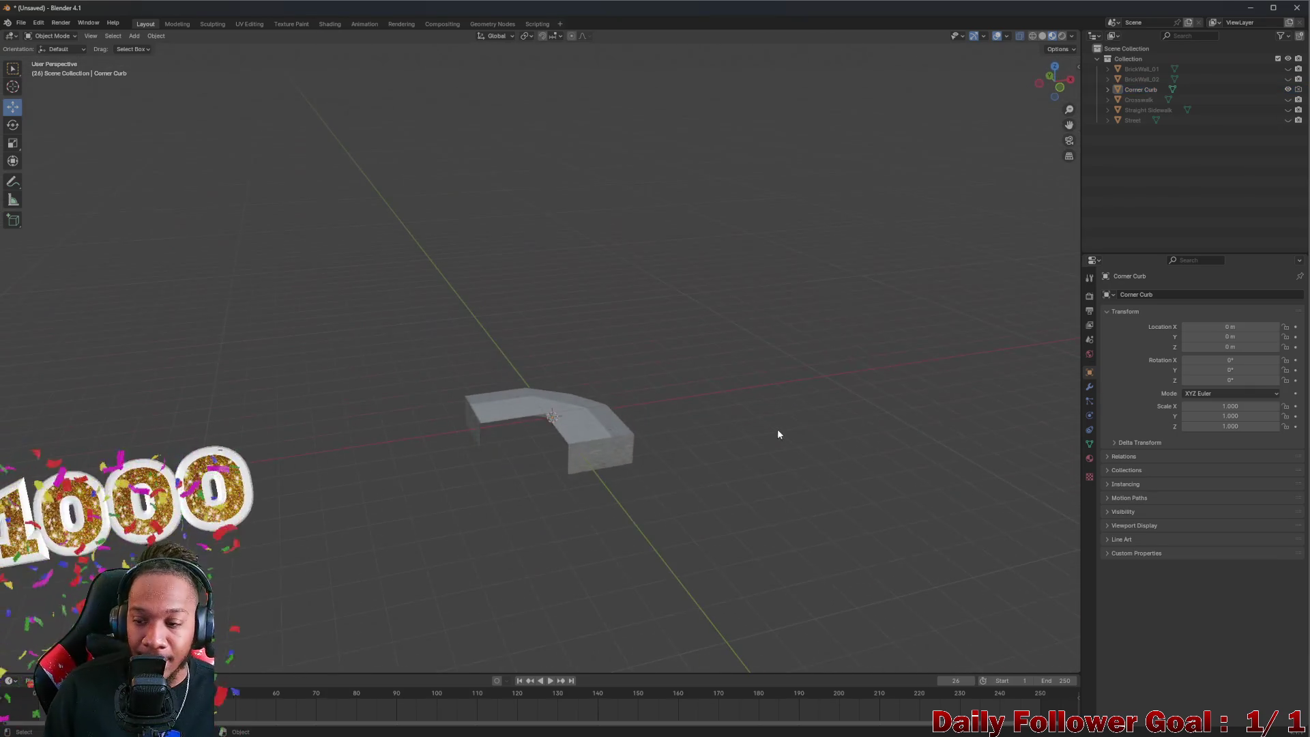
pyautogui.click(565, 418)
pyautogui.moveTo(566, 418)
pyautogui.mouseDown()
pyautogui.moveTo(636, 328)
pyautogui.moveTo(644, 337)
pyautogui.moveTo(497, 391)
pyautogui.moveTo(448, 345)
pyautogui.moveTo(555, 396)
pyautogui.moveTo(593, 382)
pyautogui.mouseUp()
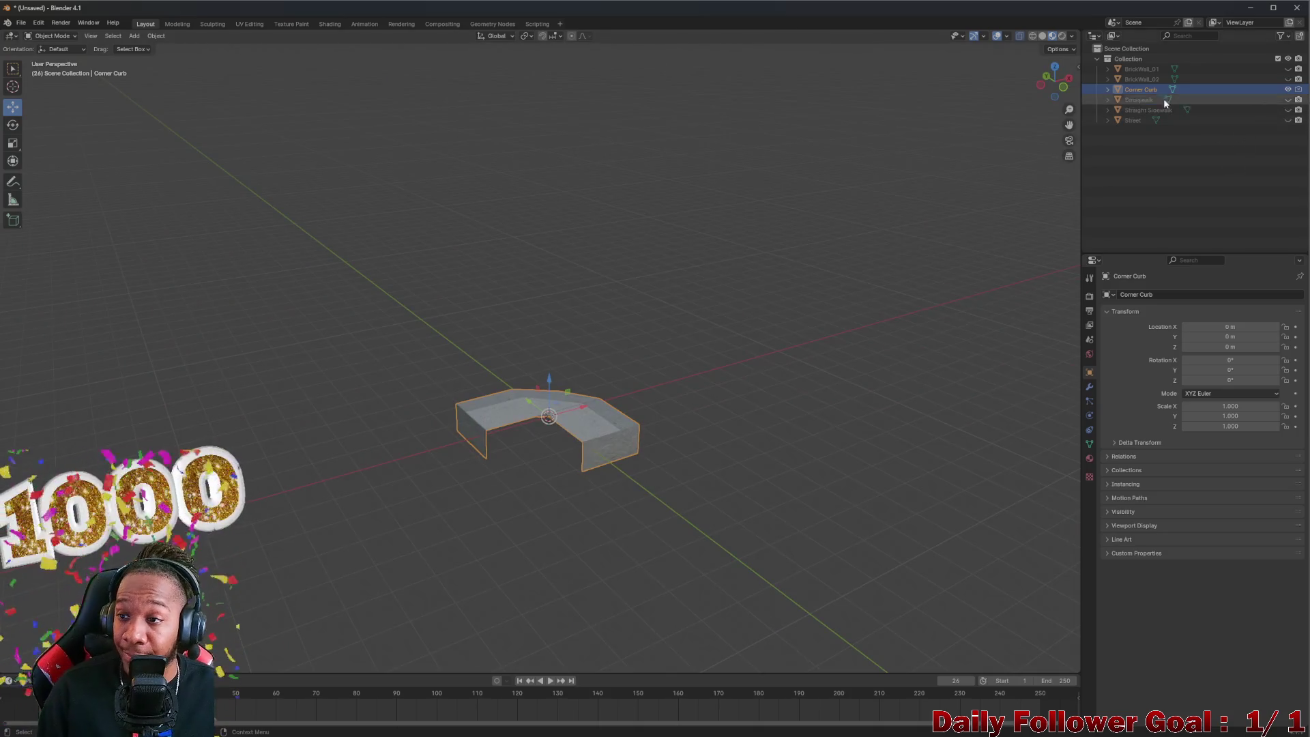
# Step: Hide the Corner Curb and toggle the two brick wall planes' visibility to compare them
pyautogui.click(1288, 90)
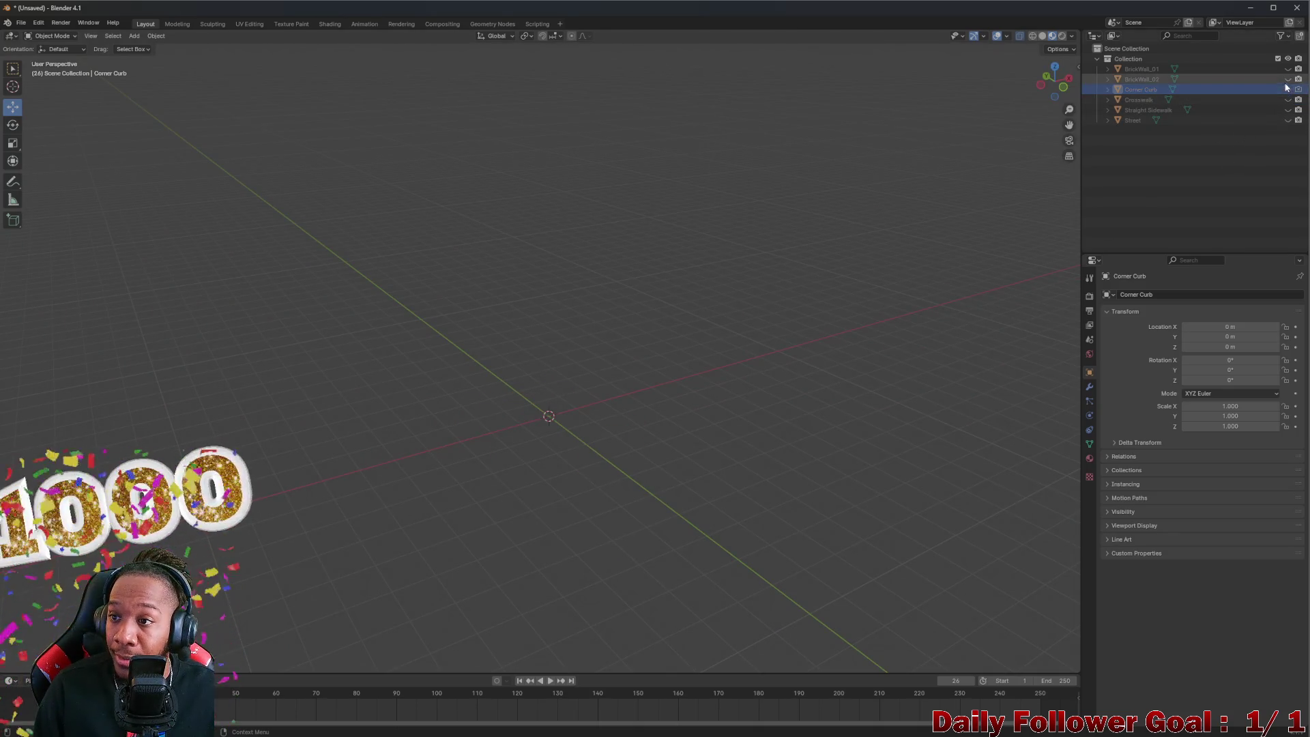
pyautogui.click(1288, 79)
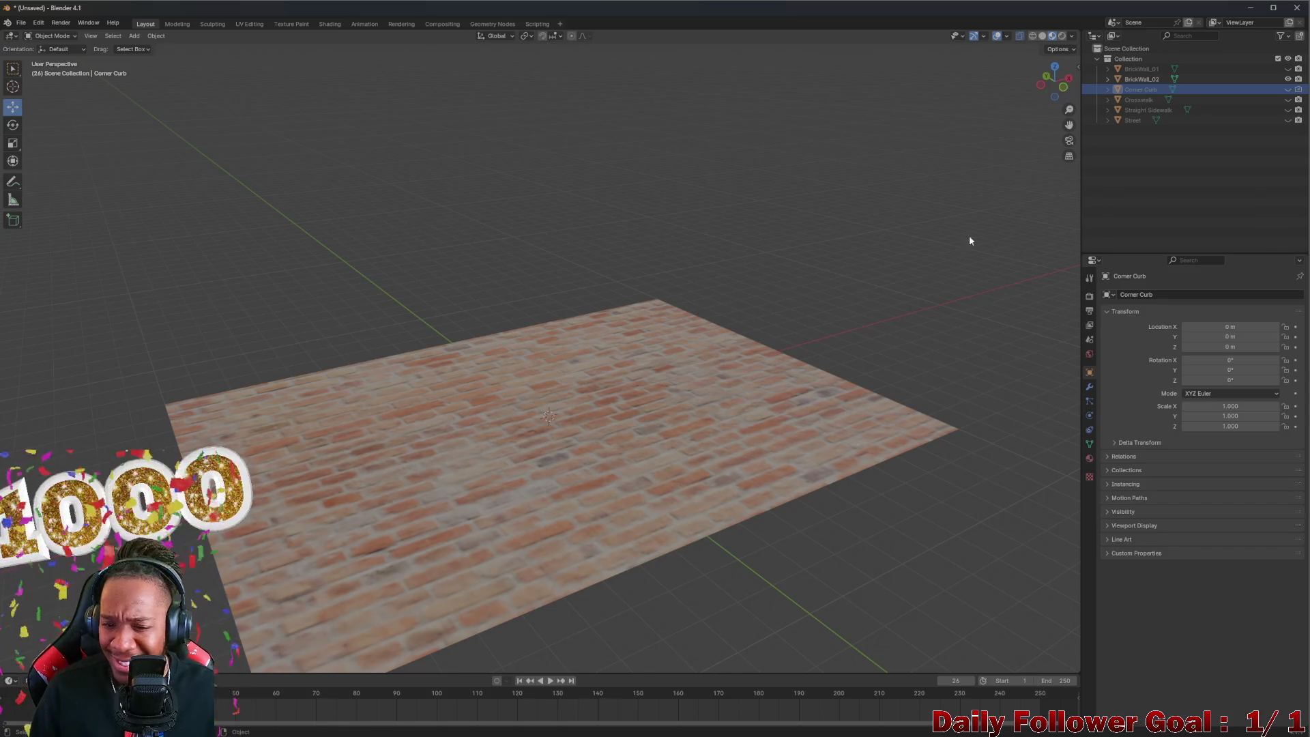
pyautogui.moveTo(969, 240); pyautogui.dragTo(828, 370)
pyautogui.click(1288, 79)
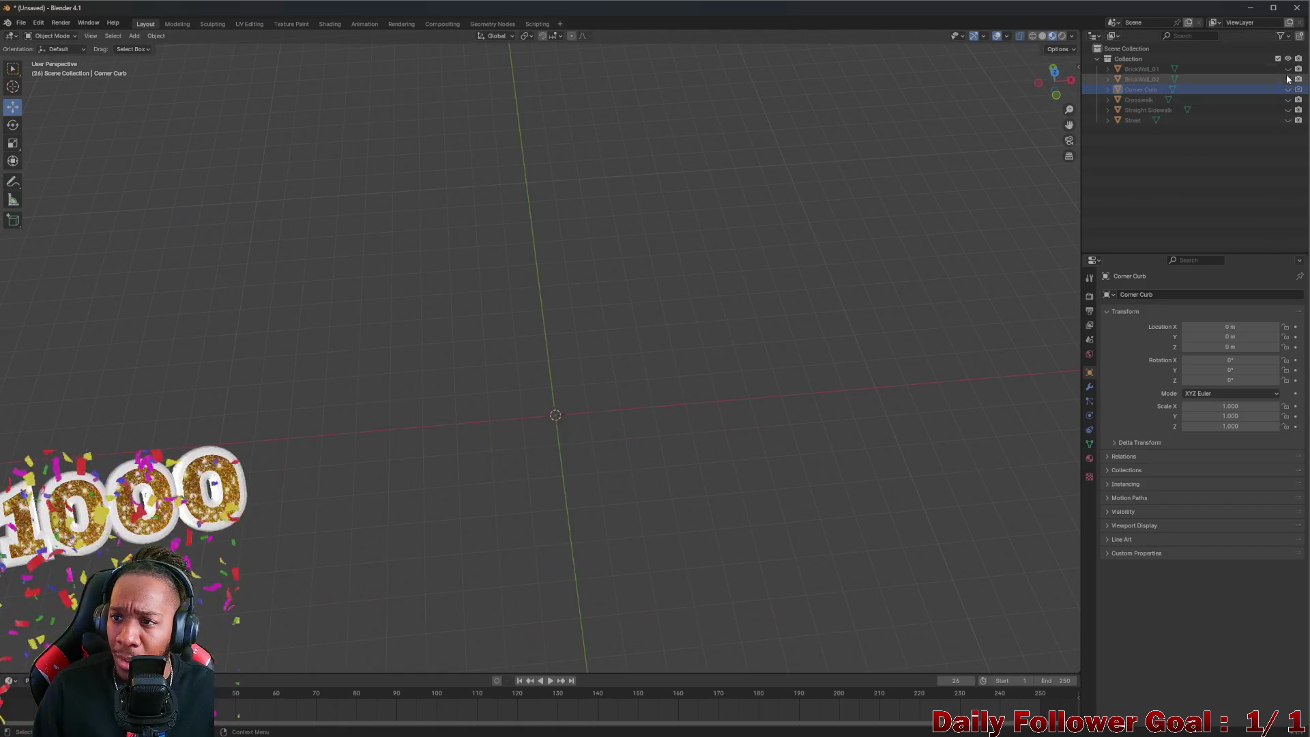
pyautogui.click(1288, 69)
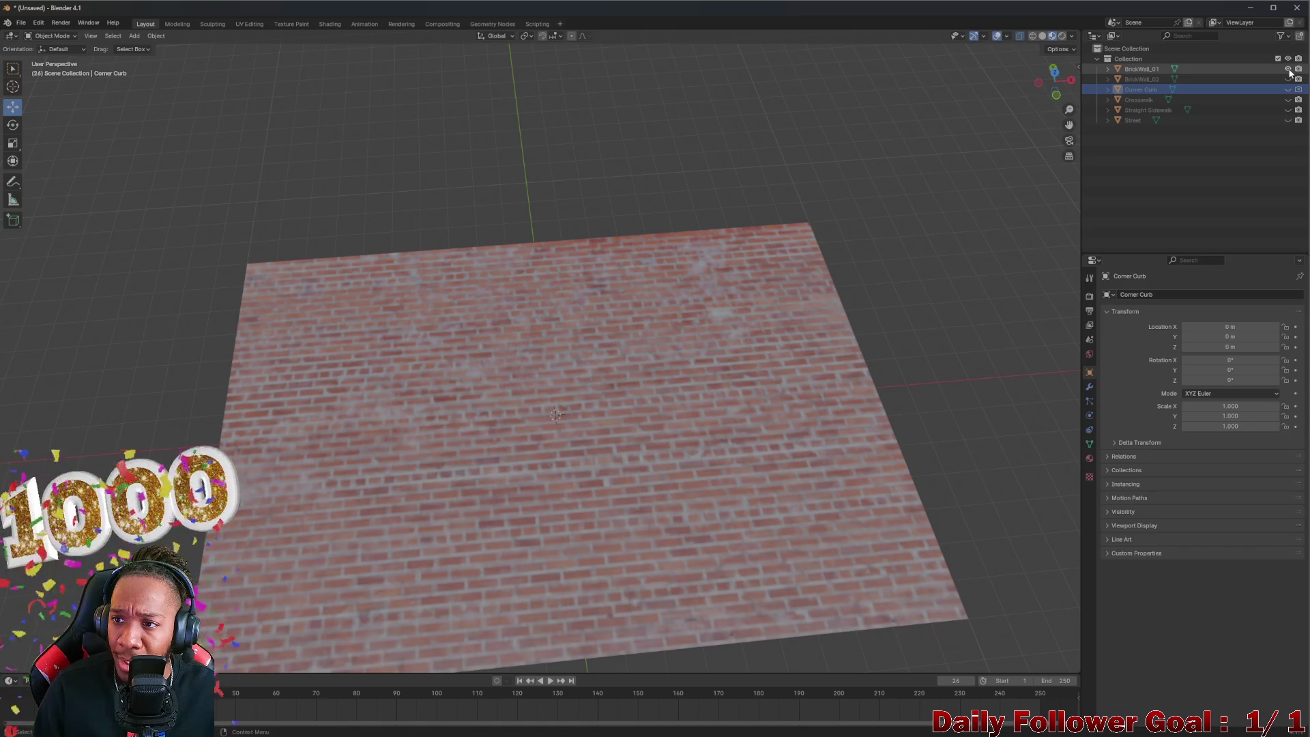
pyautogui.click(1288, 68)
pyautogui.click(1289, 79)
pyautogui.click(1289, 80)
pyautogui.click(1289, 69)
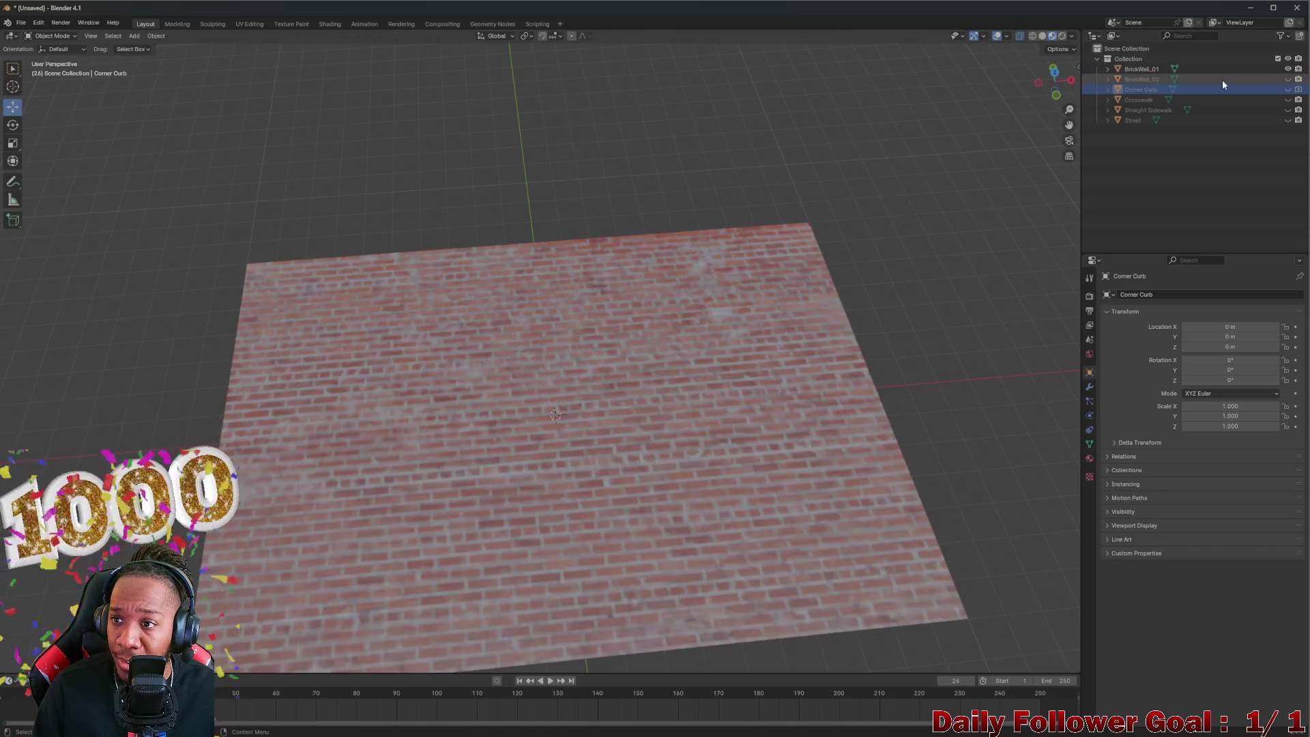
# Step: Isolate BrickWall_02 and inspect its modifiers and transform values
pyautogui.click(1144, 69)
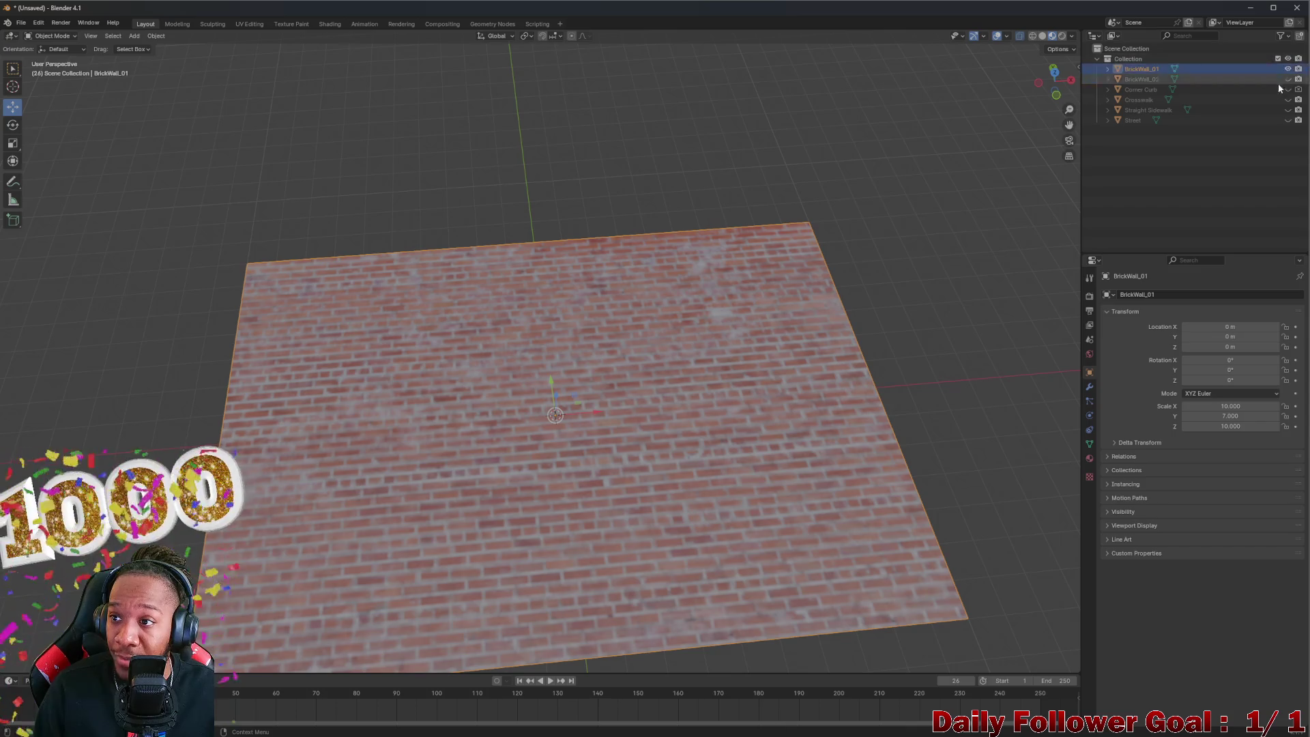
pyautogui.click(1289, 69)
pyautogui.click(1288, 79)
pyautogui.click(1167, 79)
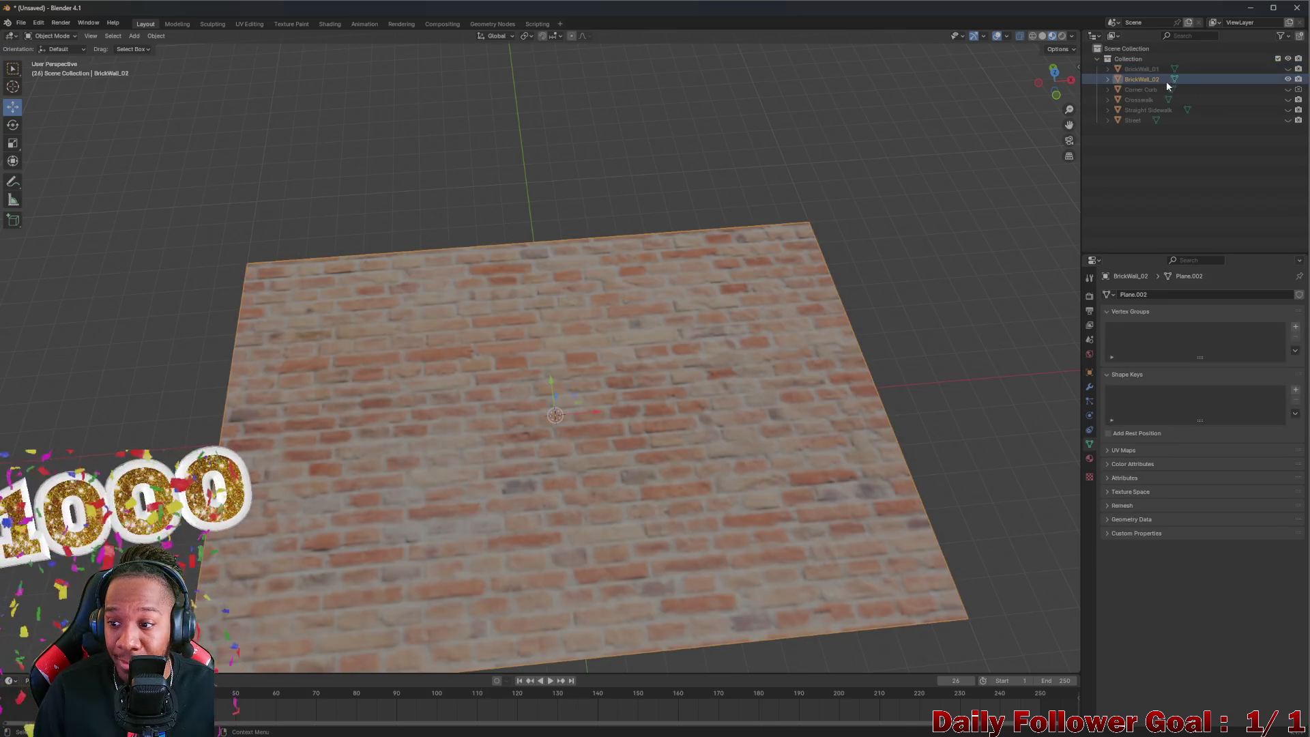
pyautogui.click(1090, 387)
pyautogui.click(1089, 373)
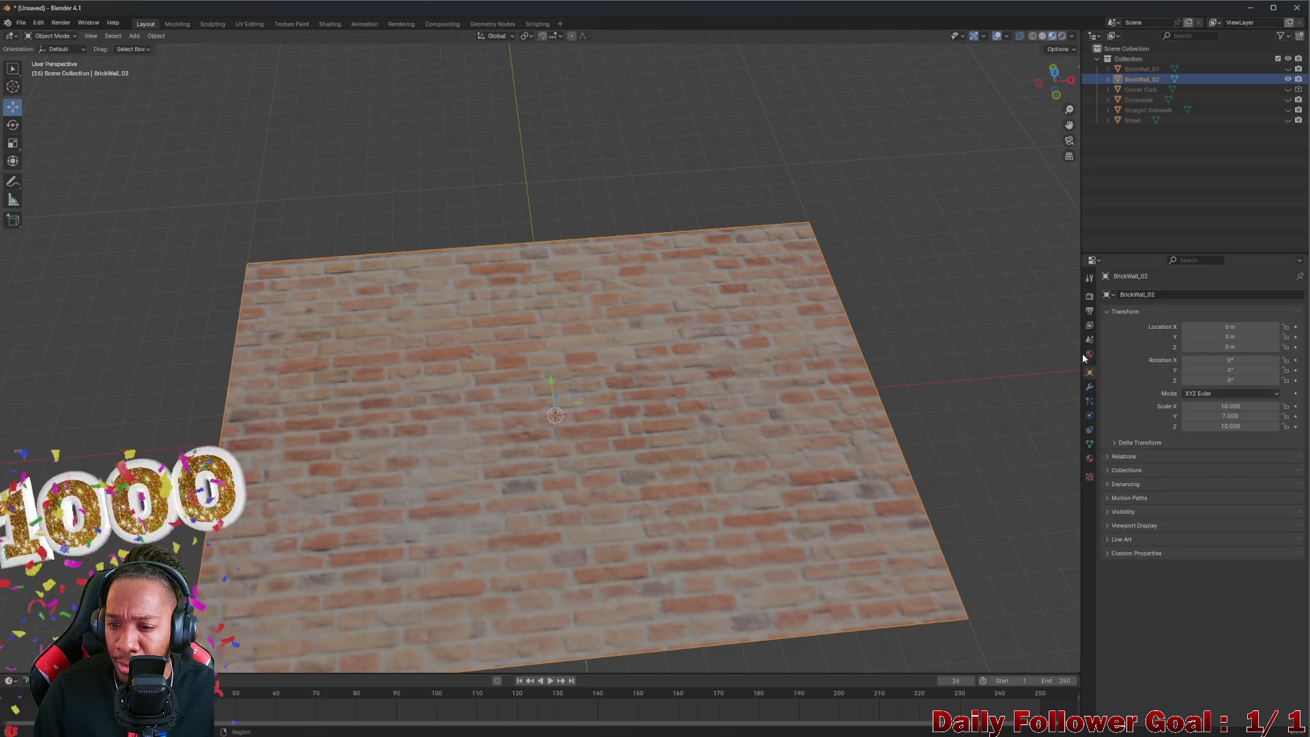
pyautogui.scroll(-2, 587, 387)
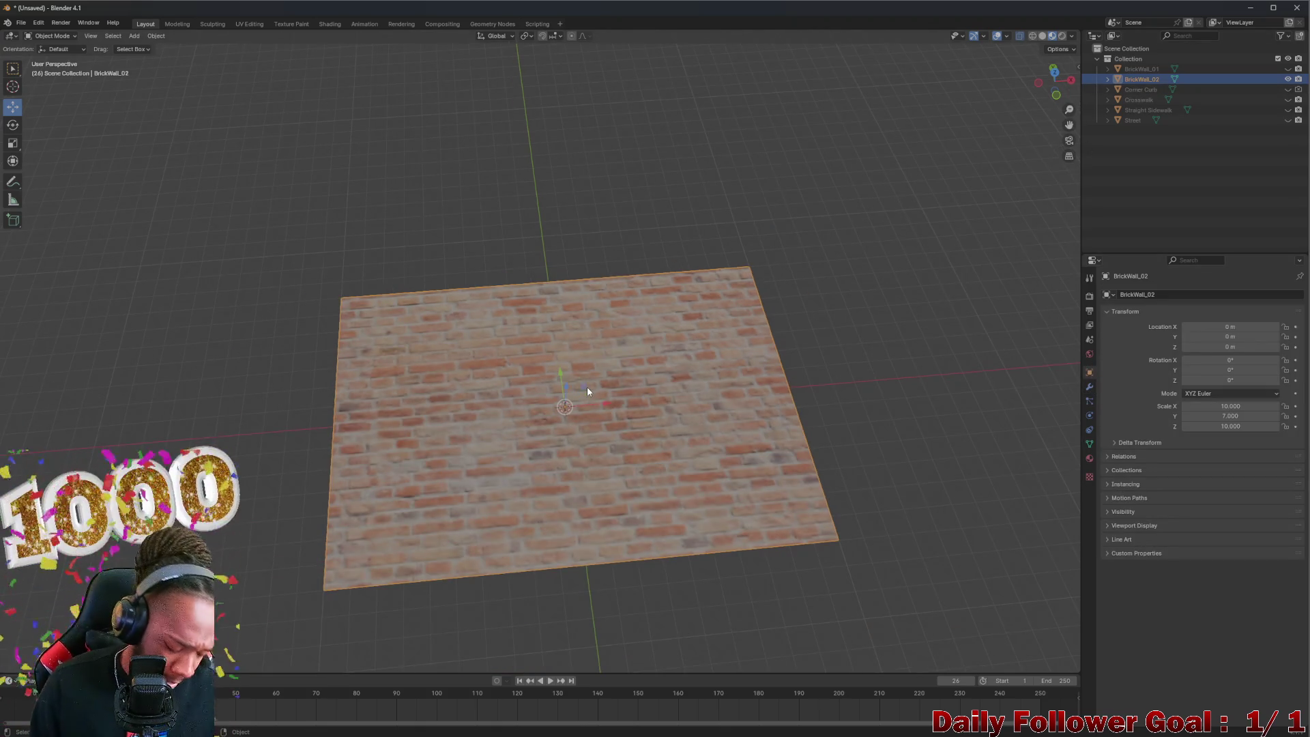
# Step: Apply all transforms to BrickWall_02 and BrickWall_01, resetting their scale to 1.000
pyautogui.hotkey('ctrl', 'a')
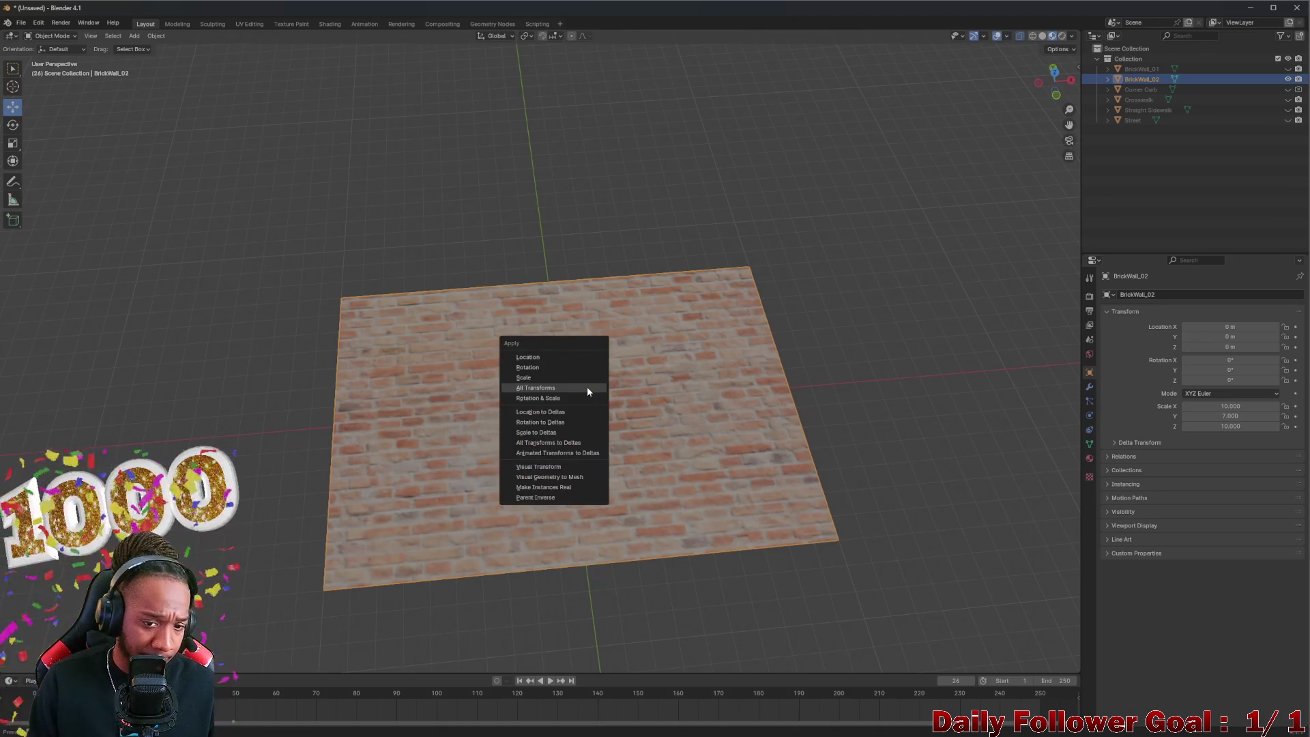
pyautogui.click(586, 389)
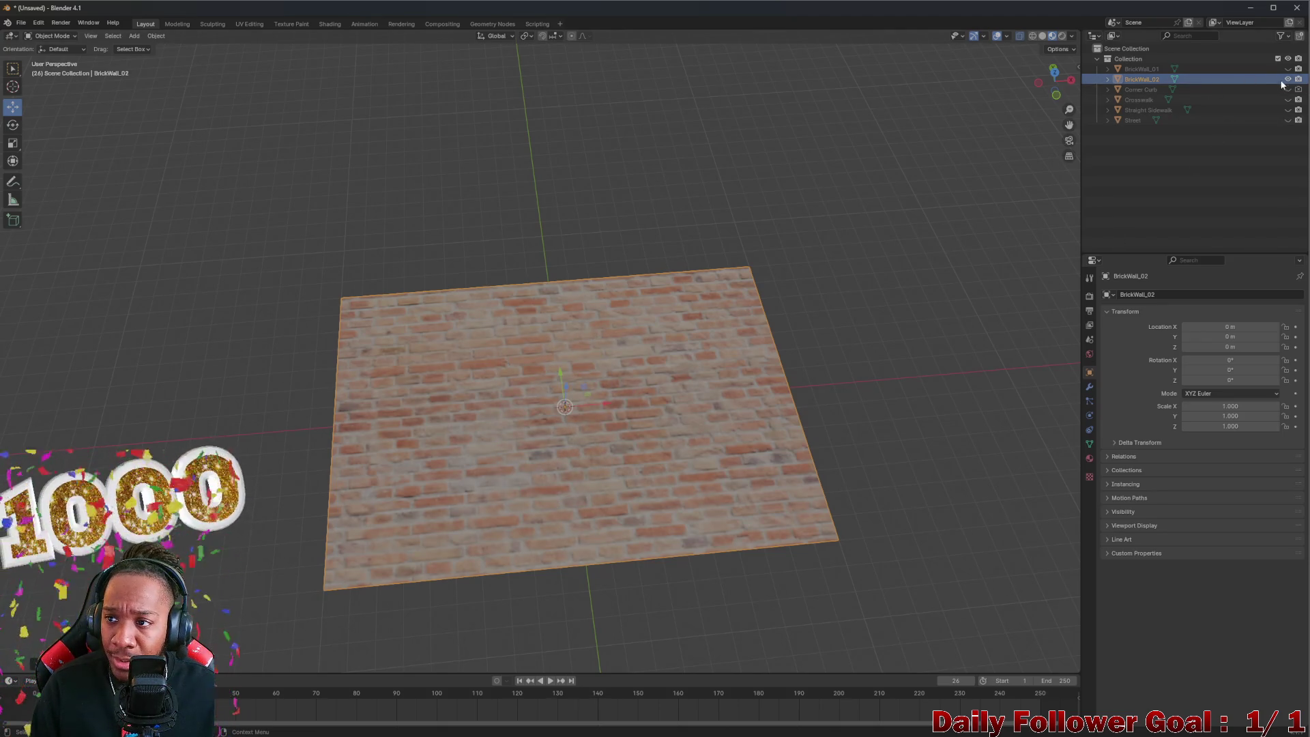
pyautogui.click(1288, 80)
pyautogui.click(1288, 69)
pyautogui.click(599, 389)
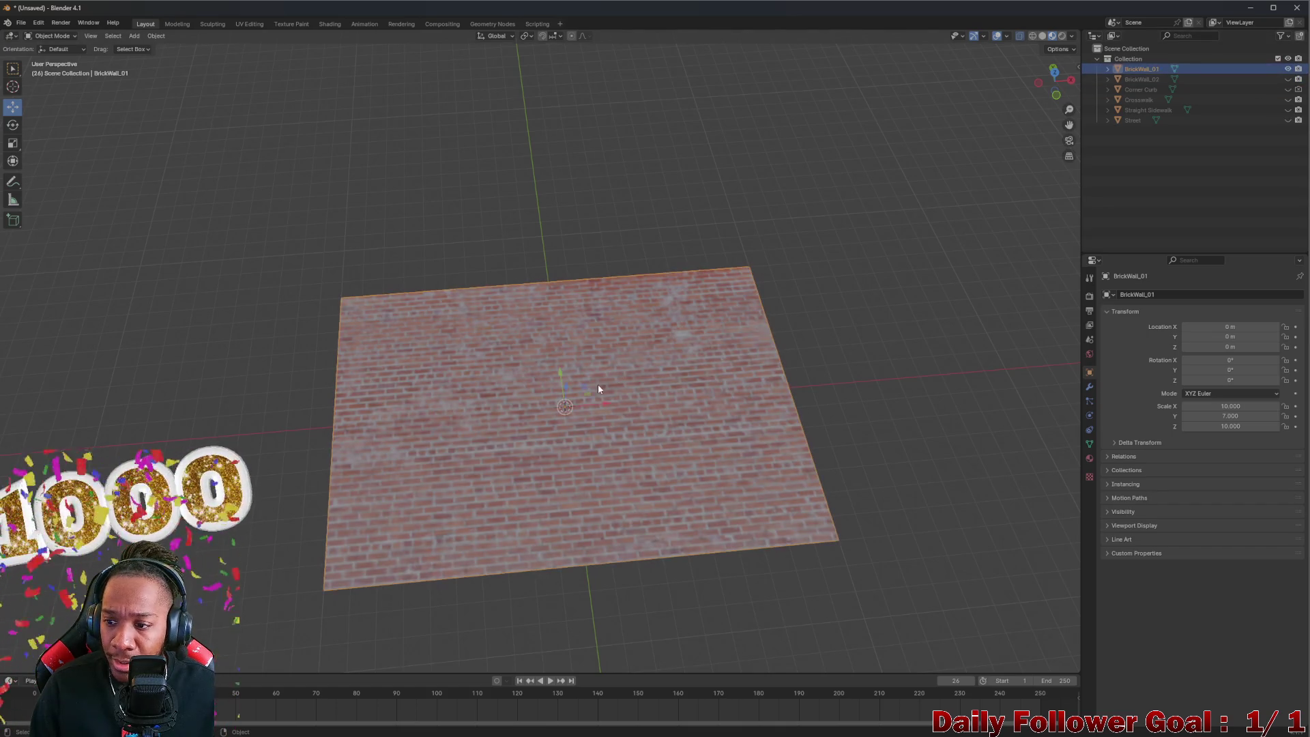
pyautogui.hotkey('ctrl', 'a')
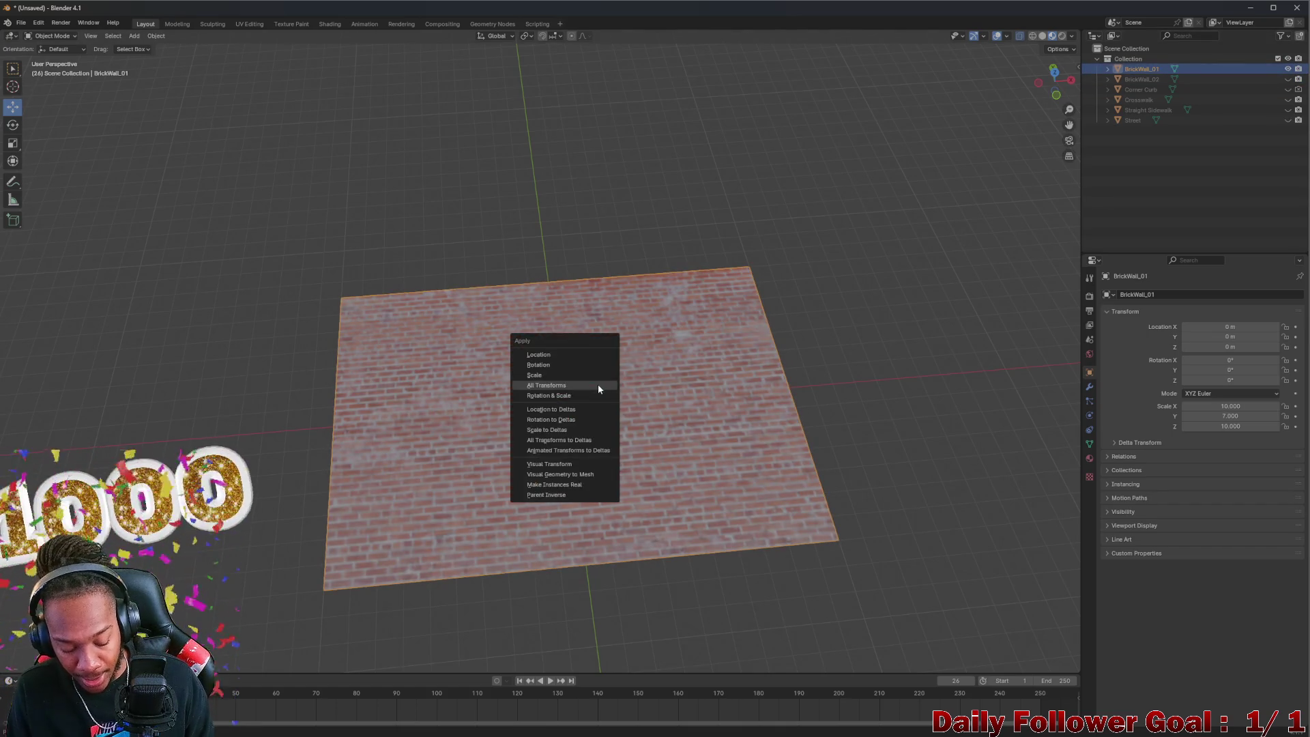
pyautogui.click(573, 387)
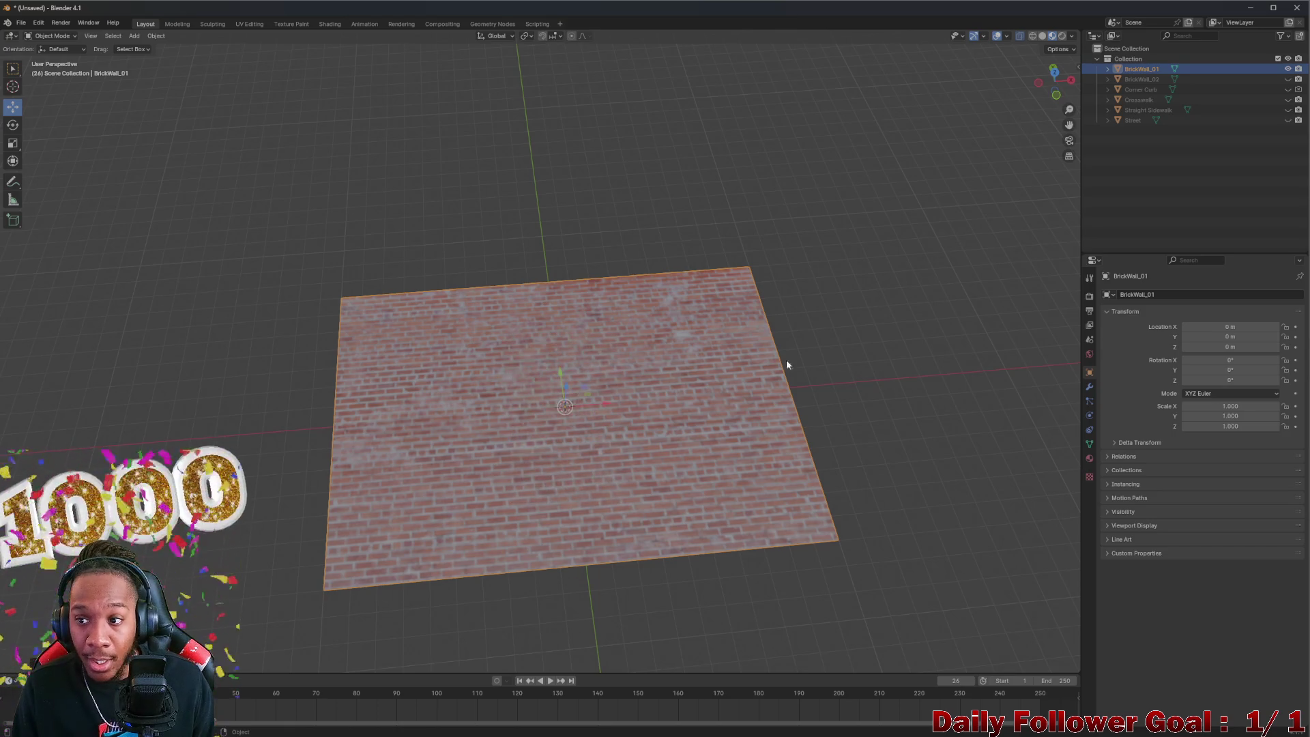
# Step: Unhide BrickWall_02, Corner Curb, Crosswalk, Straight Sidewalk and Street
pyautogui.click(1288, 78)
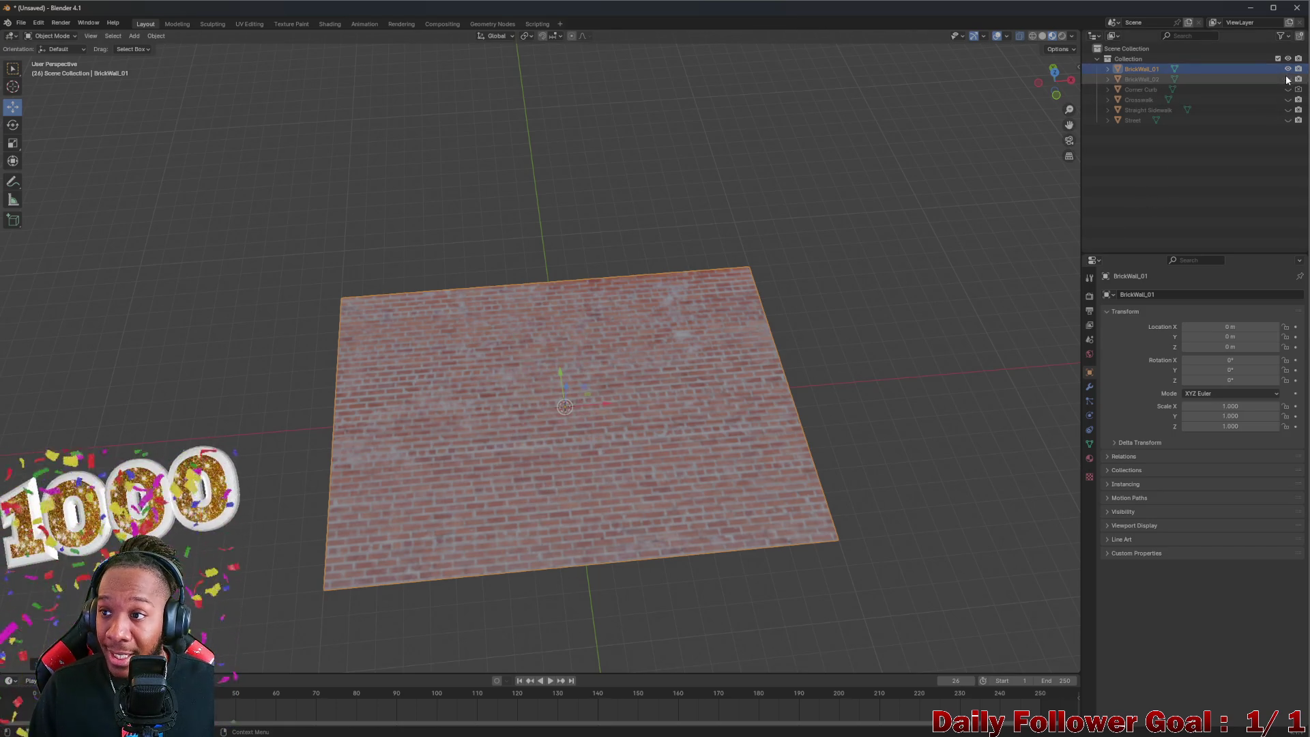
pyautogui.click(1288, 90)
pyautogui.click(1288, 99)
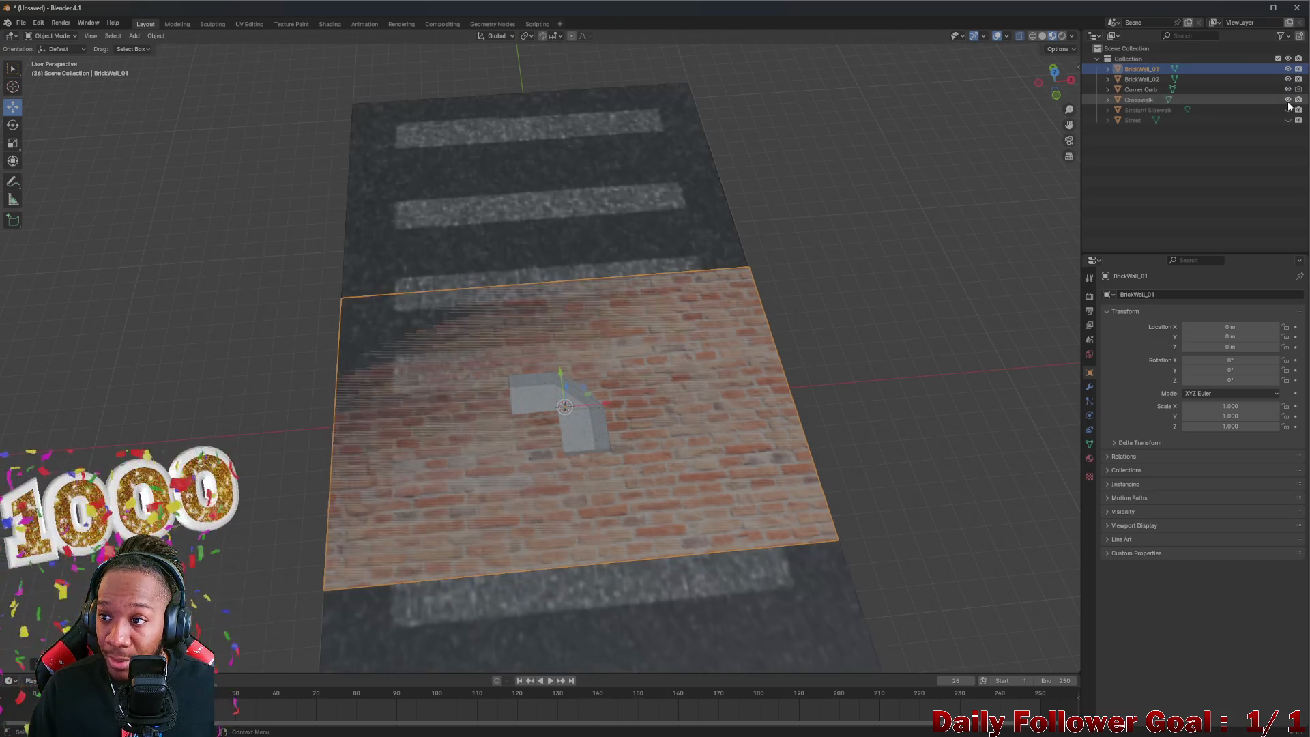
pyautogui.click(1287, 110)
pyautogui.click(1288, 120)
pyautogui.moveTo(785, 225)
pyautogui.mouseDown()
pyautogui.moveTo(521, 318)
pyautogui.moveTo(537, 316)
pyautogui.mouseUp()
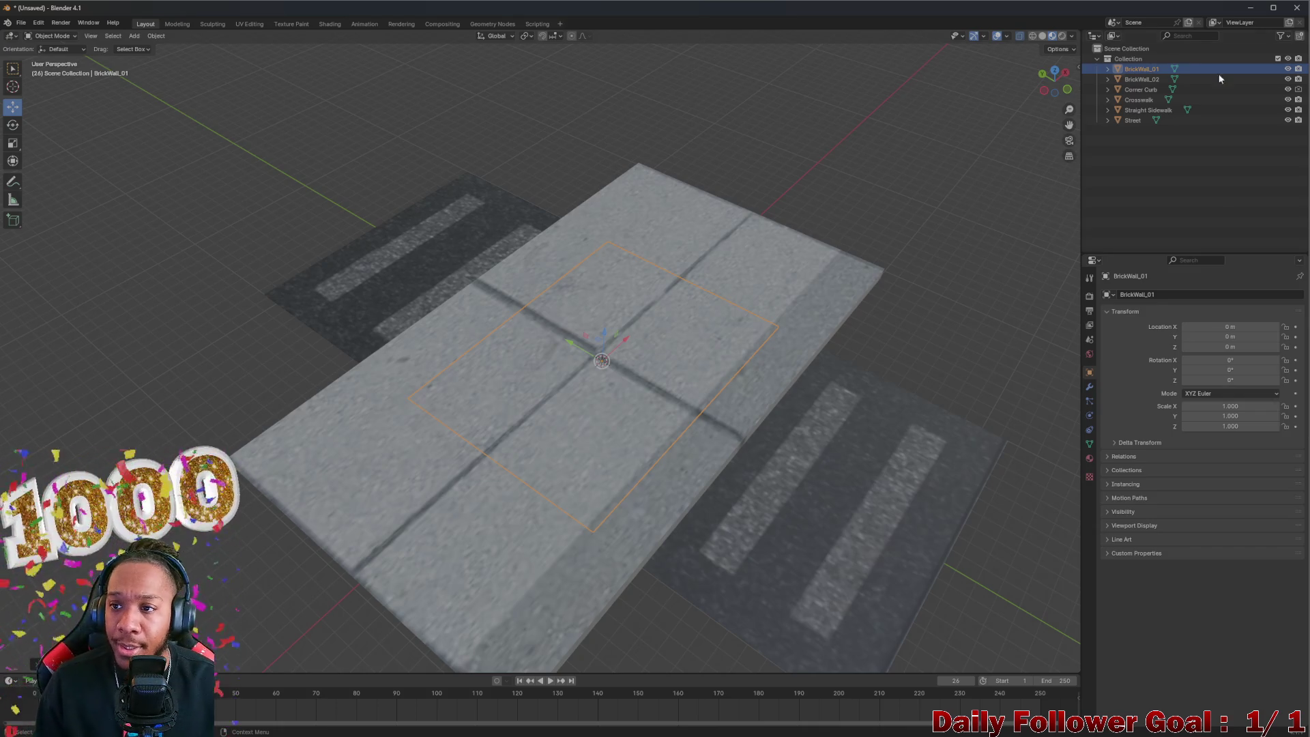
# Step: Select all six props from BrickWall_01 to Street in the Outliner and orbit around them
pyautogui.keyDown('shift'); pyautogui.click(1130, 122); pyautogui.keyUp('shift')
pyautogui.scroll(-5, 887, 174)
pyautogui.moveTo(739, 170)
pyautogui.mouseDown()
pyautogui.moveTo(594, 293)
pyautogui.moveTo(612, 301)
pyautogui.moveTo(726, 201)
pyautogui.moveTo(705, 279)
pyautogui.moveTo(661, 320)
pyautogui.moveTo(736, 203)
pyautogui.moveTo(647, 262)
pyautogui.moveTo(1086, 234)
pyautogui.mouseUp()
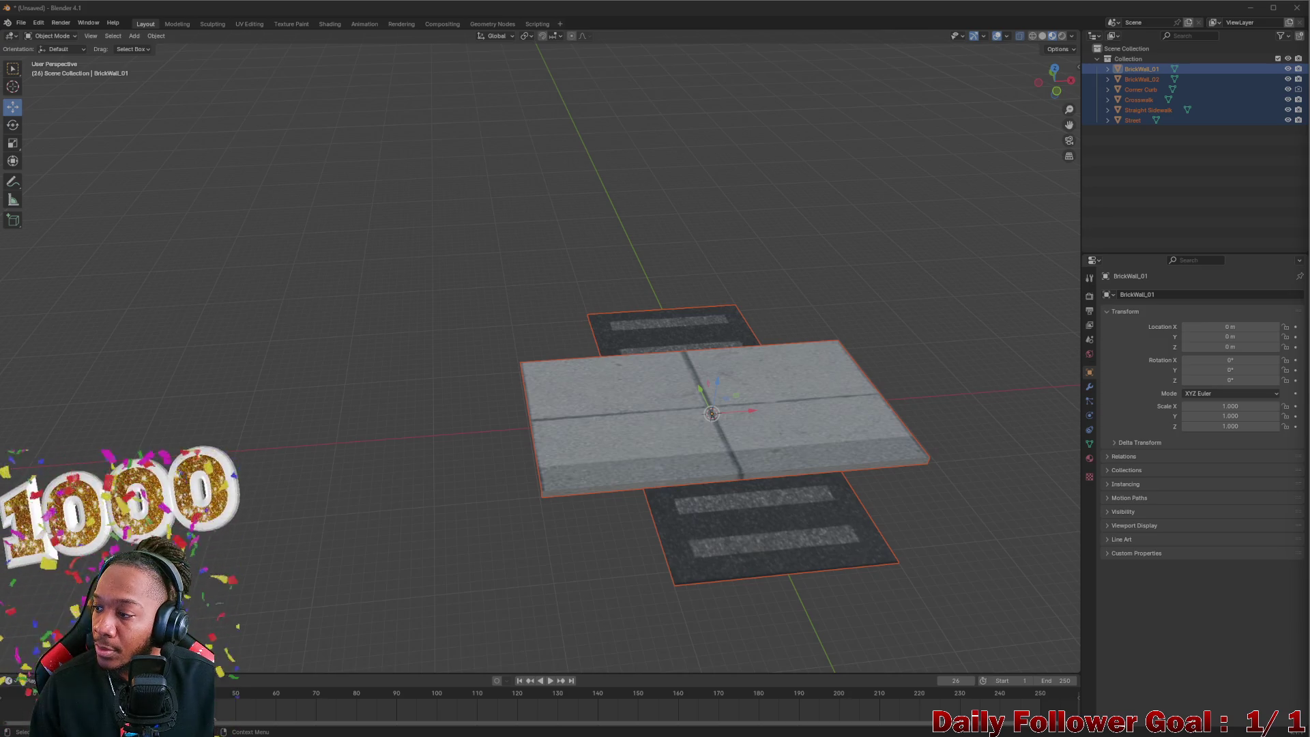
pyautogui.moveTo(799, 301); pyautogui.dragTo(823, 300)
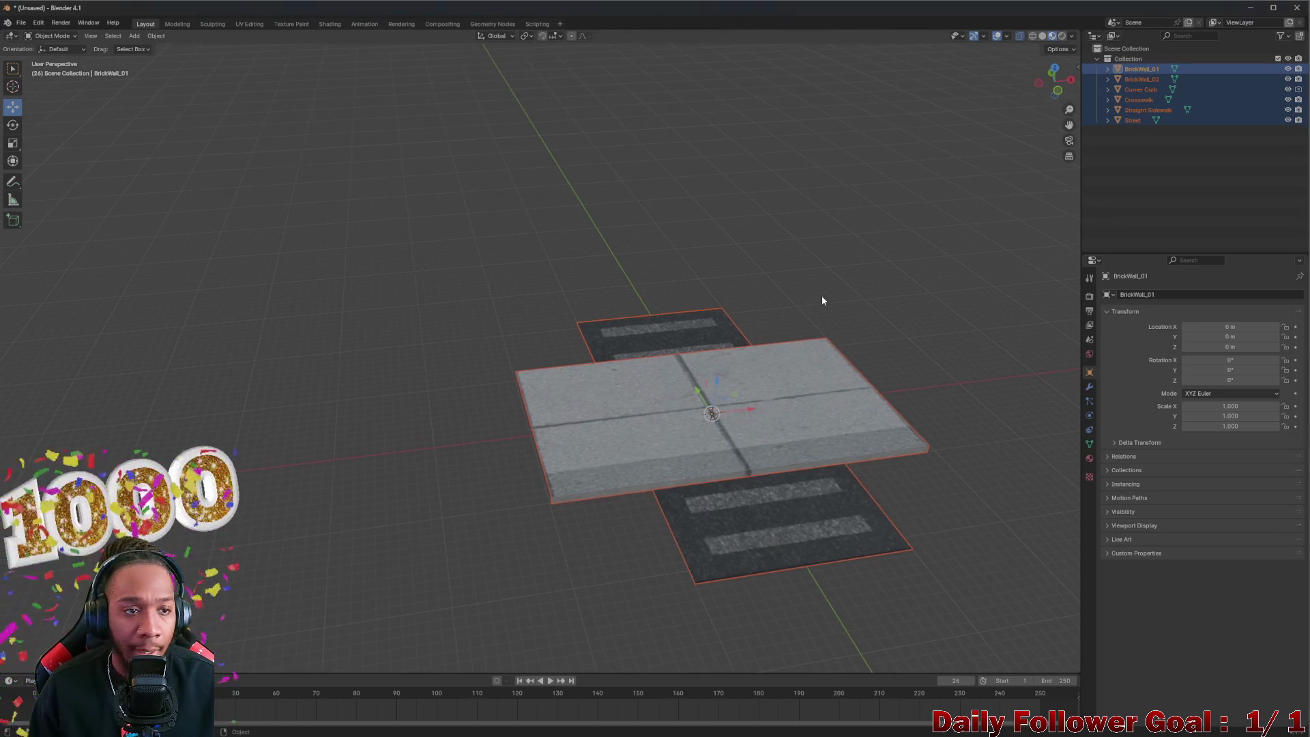
pyautogui.moveTo(584, 292)
pyautogui.mouseDown()
pyautogui.moveTo(634, 287)
pyautogui.moveTo(656, 352)
pyautogui.mouseUp()
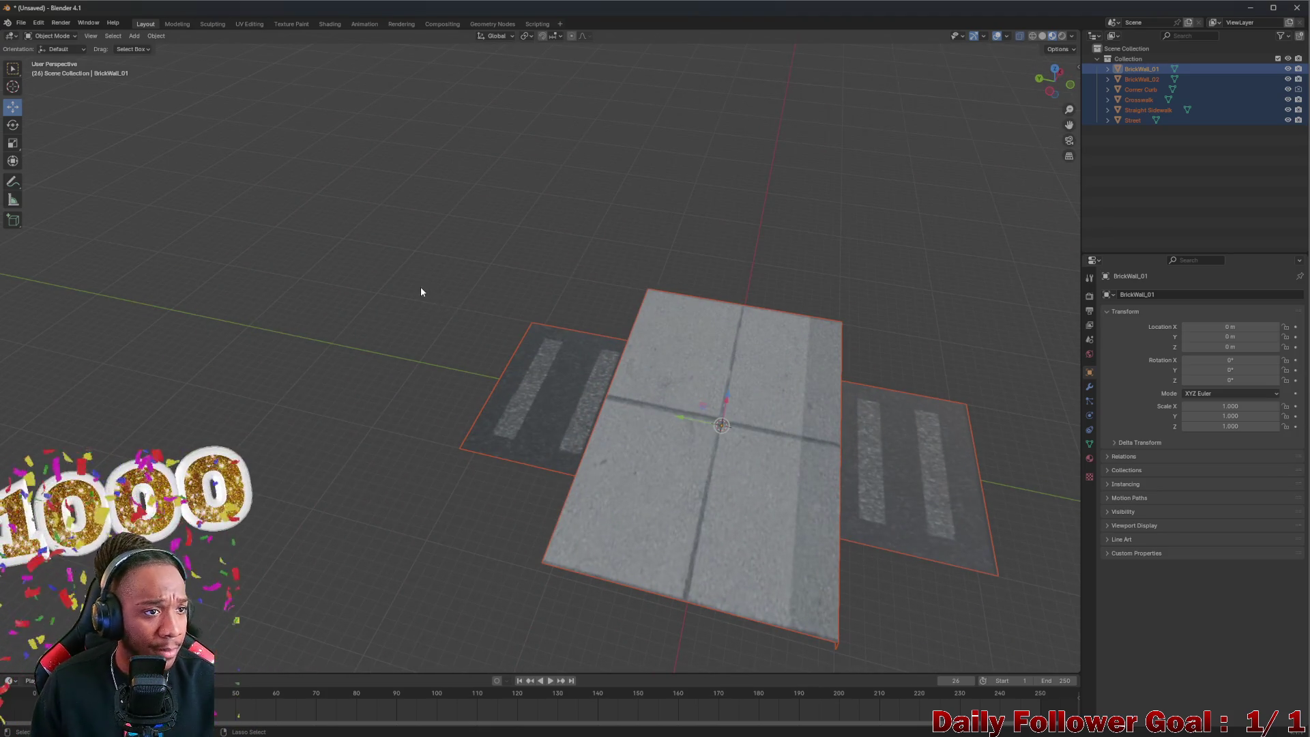
pyautogui.hotkey('ctrl', 's')
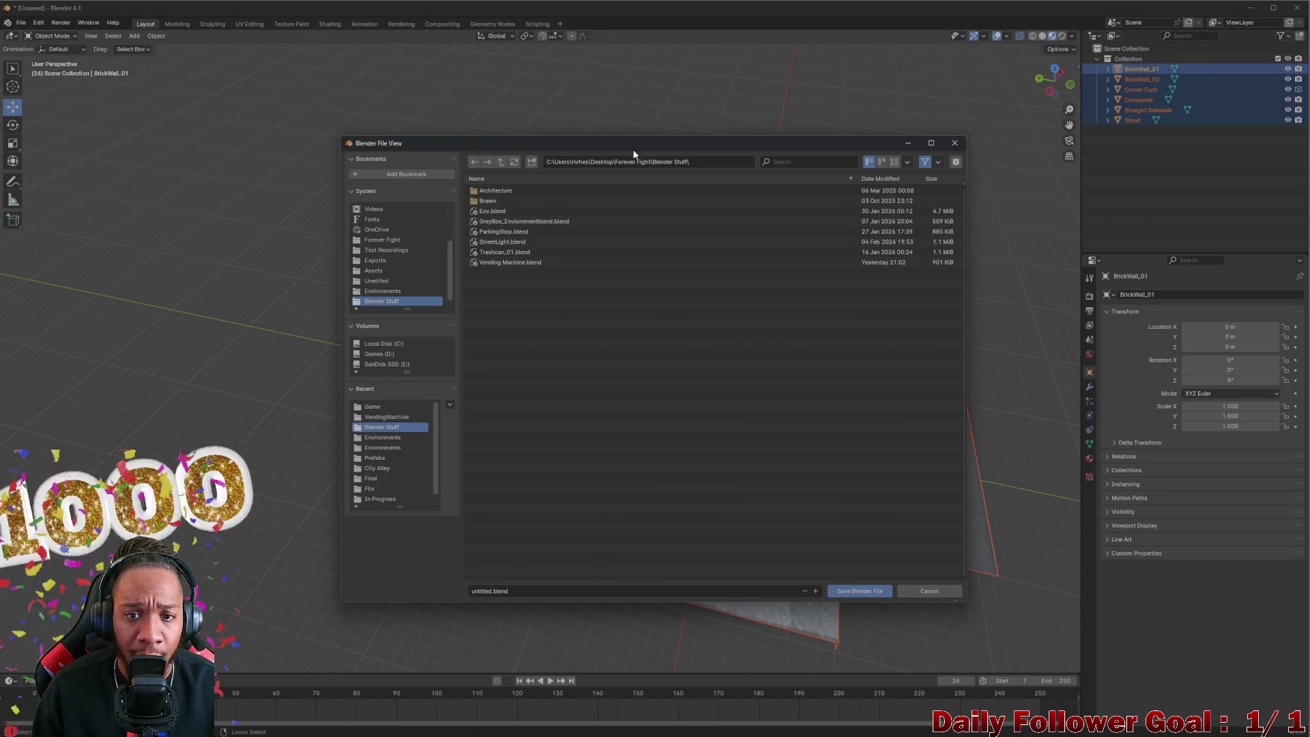
# Step: Rename the file to BackgroundProps.blend and save it in the Blender Stuff folder
pyautogui.click(497, 262)
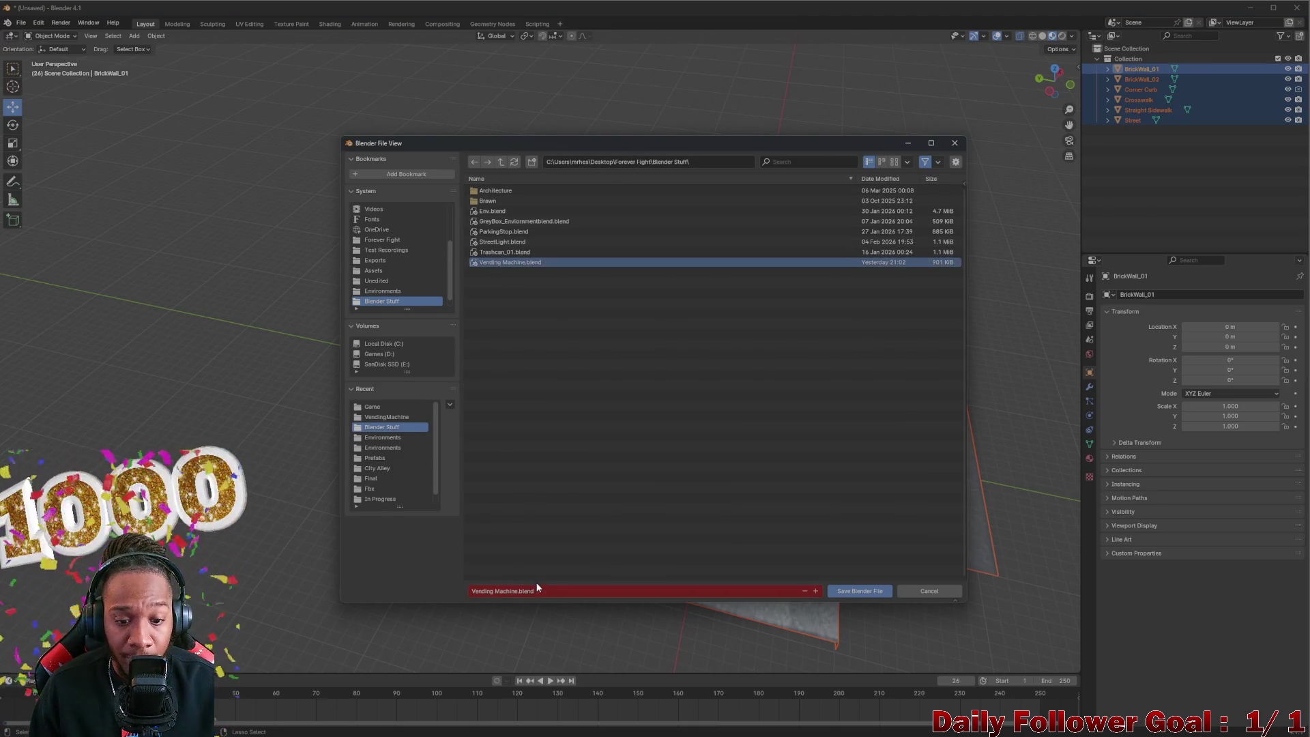
pyautogui.click(517, 593)
pyautogui.press('BackSpace')
pyautogui.press('BackSpace')
pyautogui.press('BackSpace')
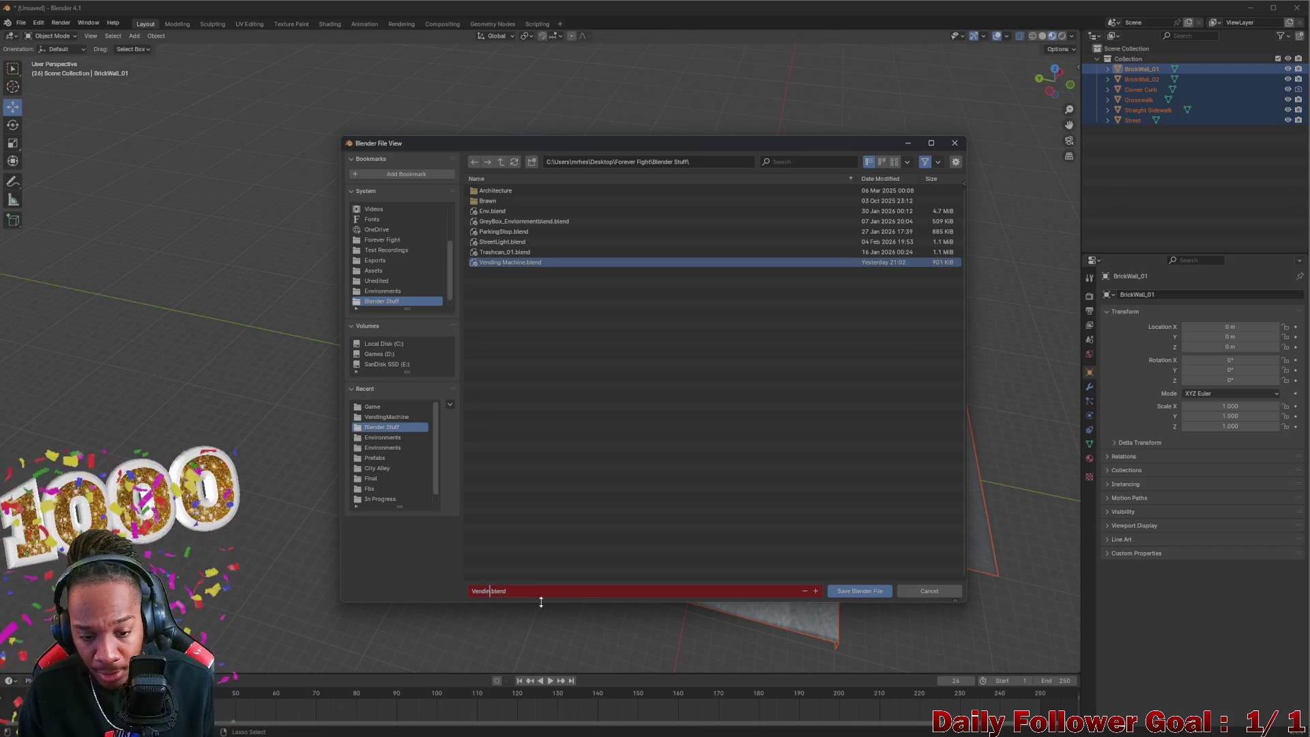
pyautogui.write('Backgroun')
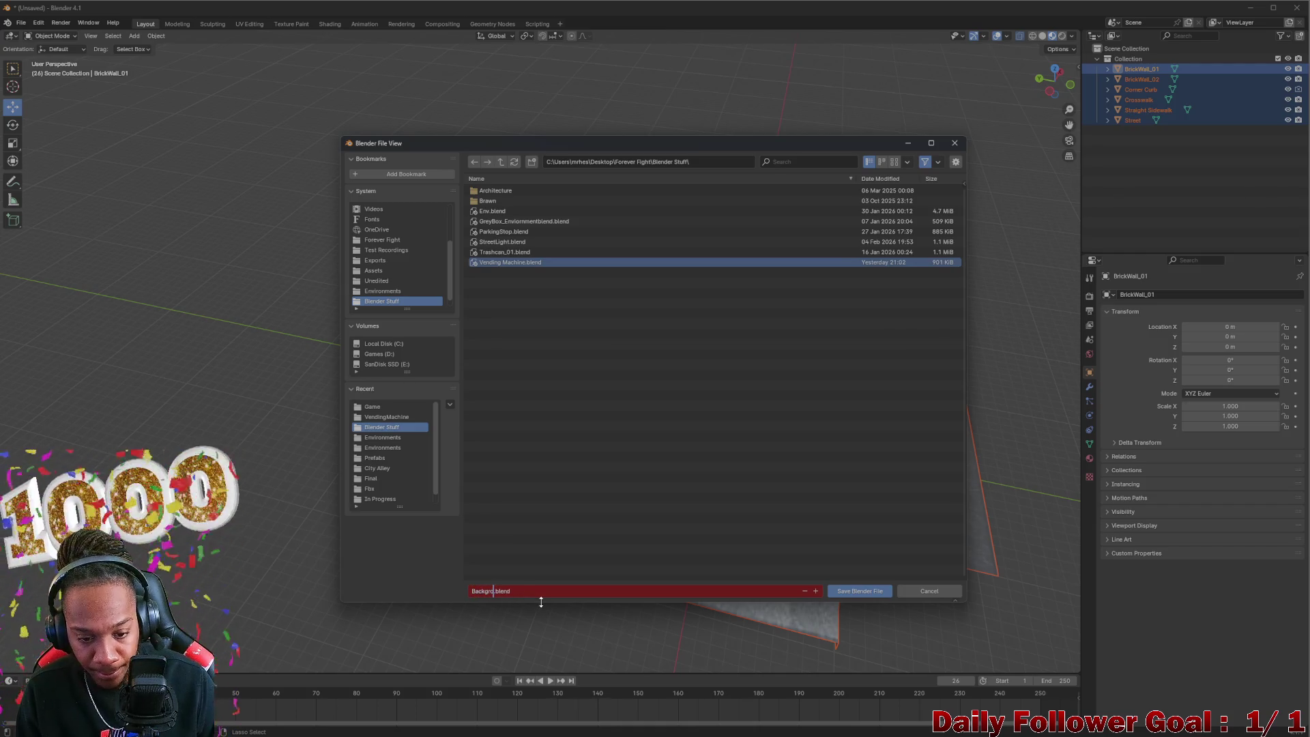
pyautogui.write('dPR')
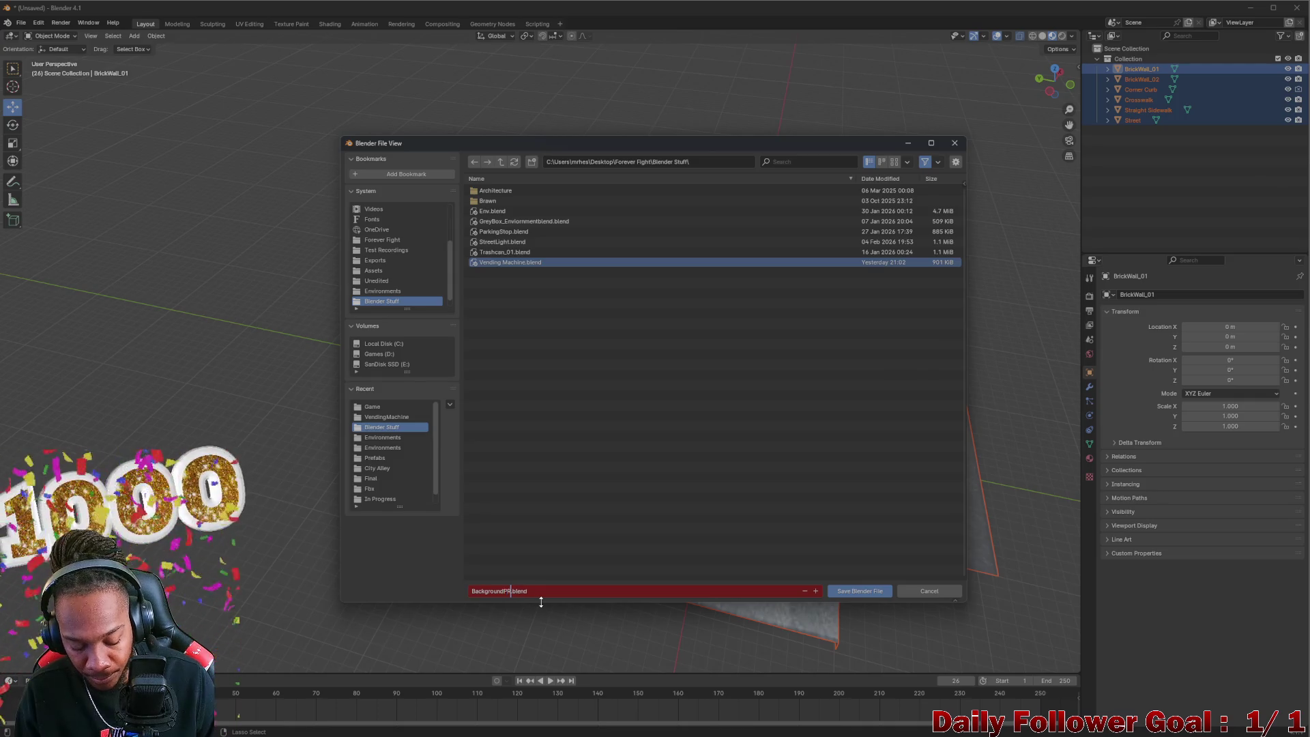
pyautogui.write('rops')
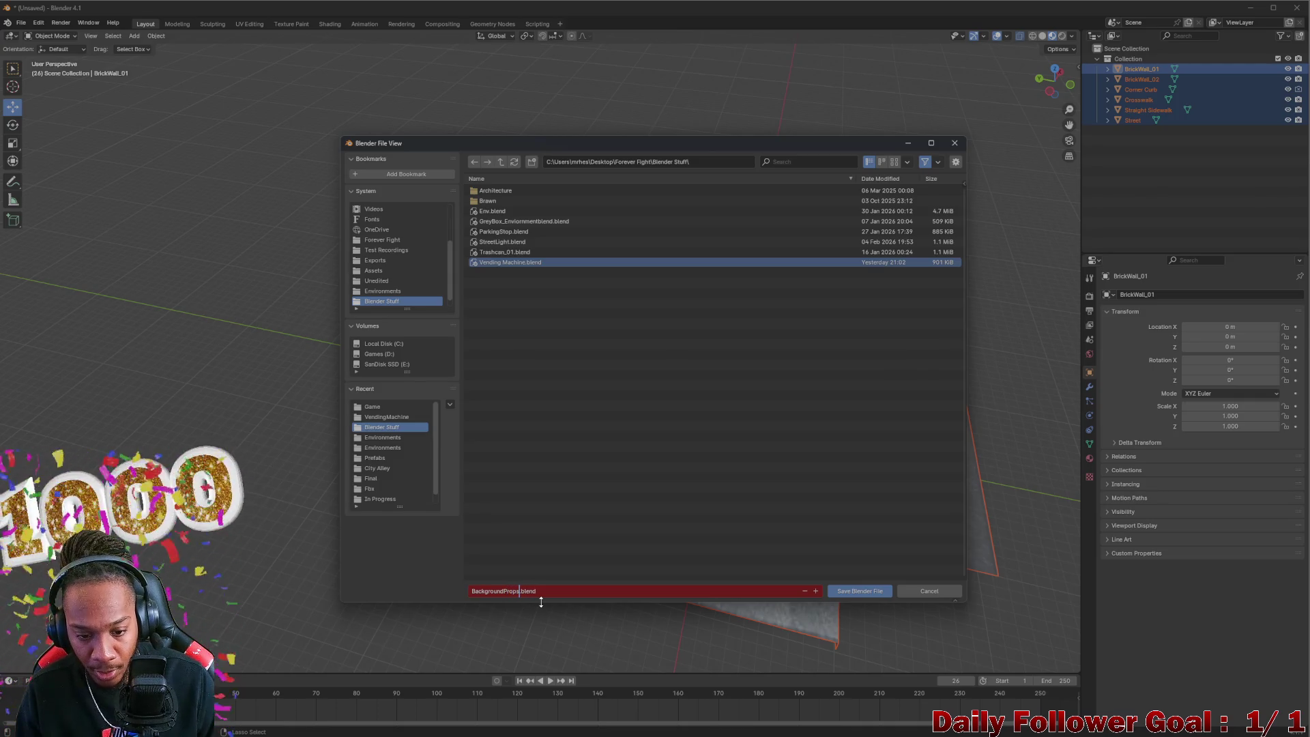
pyautogui.write('ops')
pyautogui.press('Return')
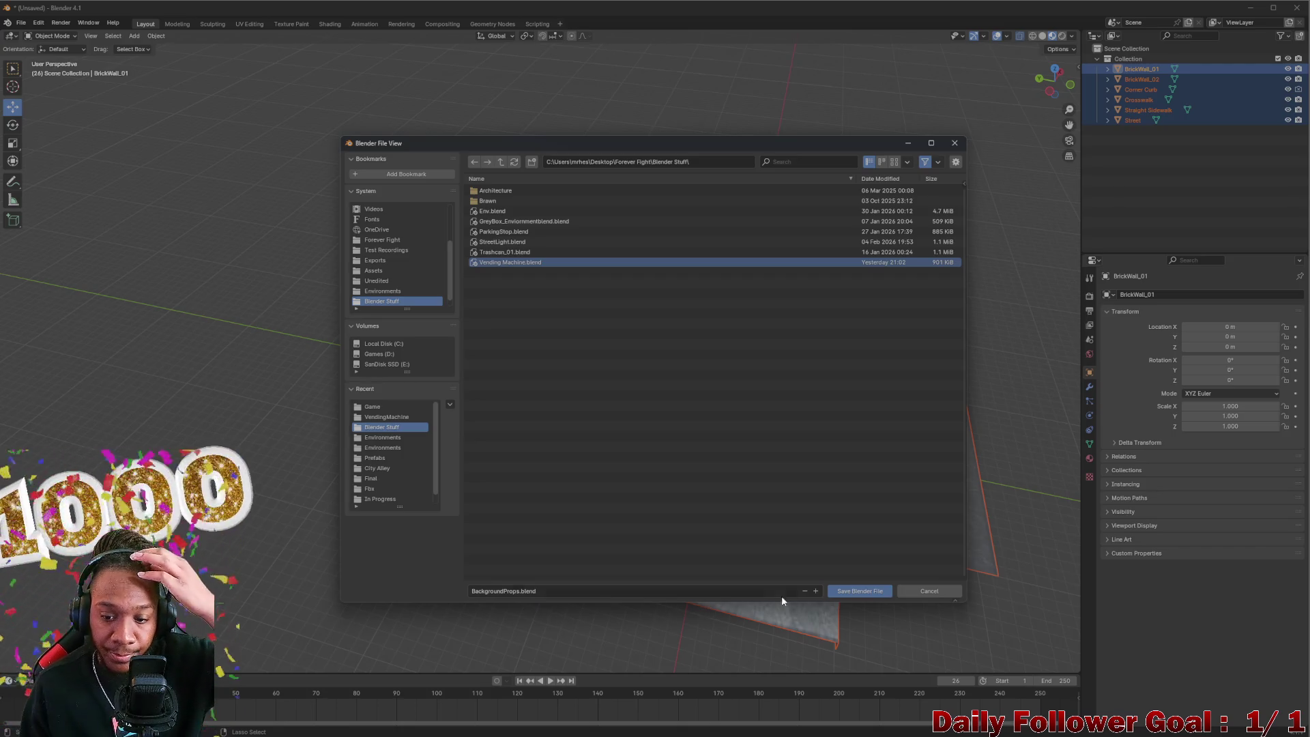
pyautogui.click(860, 591)
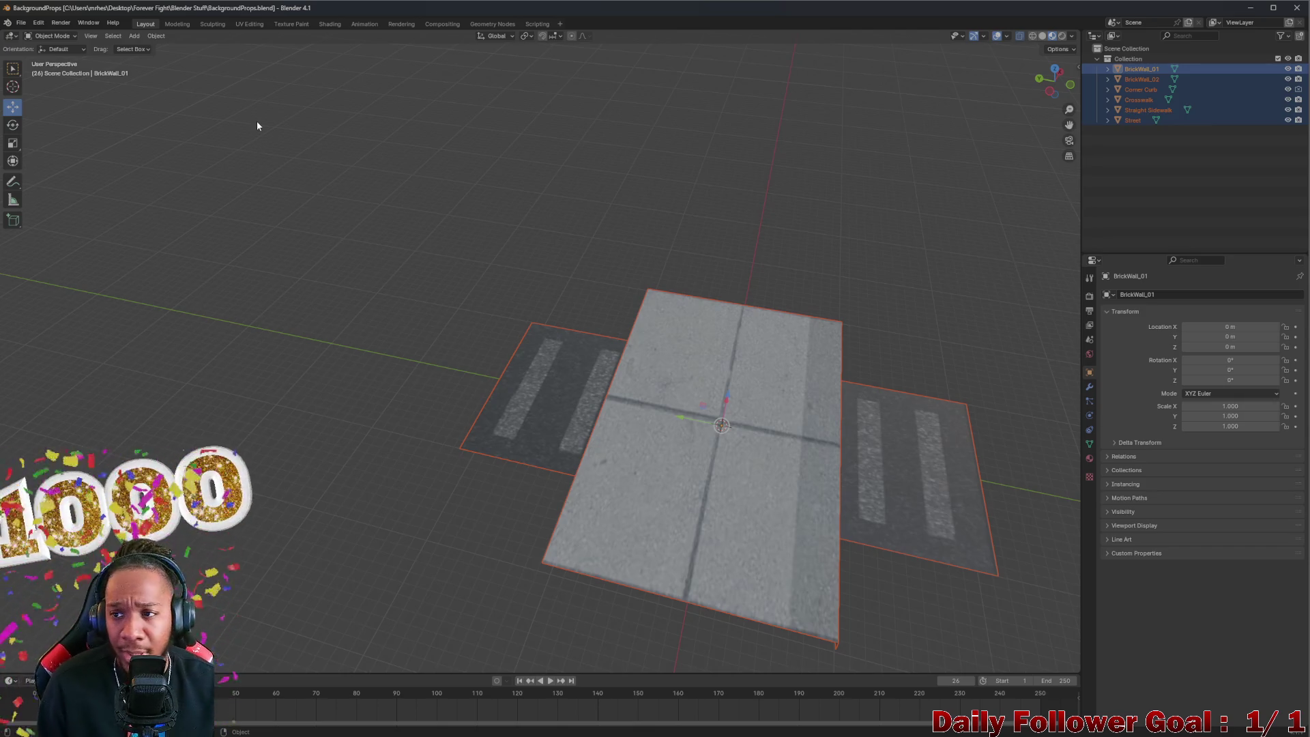
# Step: Bring up the File > Export > FBX (.fbx) dialog for the props and move it aside
pyautogui.click(21, 22)
pyautogui.moveTo(49, 179)
pyautogui.click(169, 279)
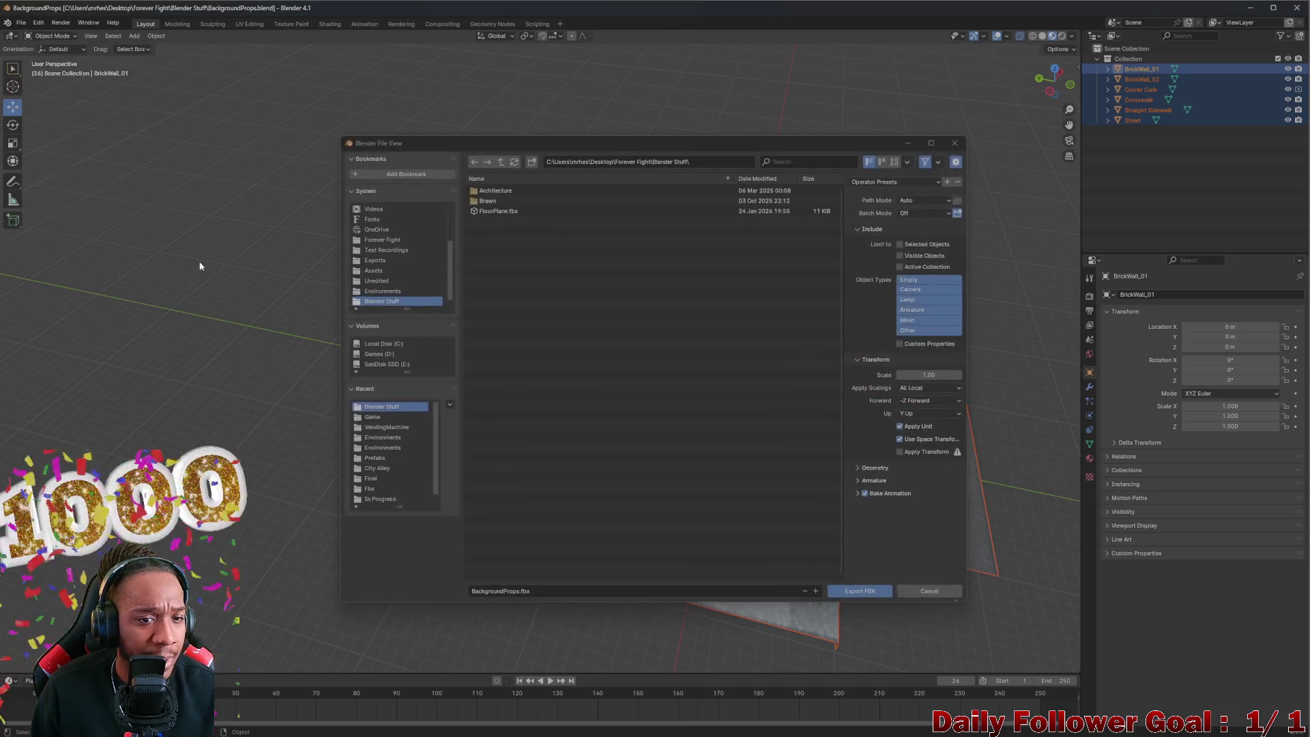
pyautogui.moveTo(556, 143); pyautogui.dragTo(0, 130)
pyautogui.moveTo(171, 130); pyautogui.dragTo(50, 114)
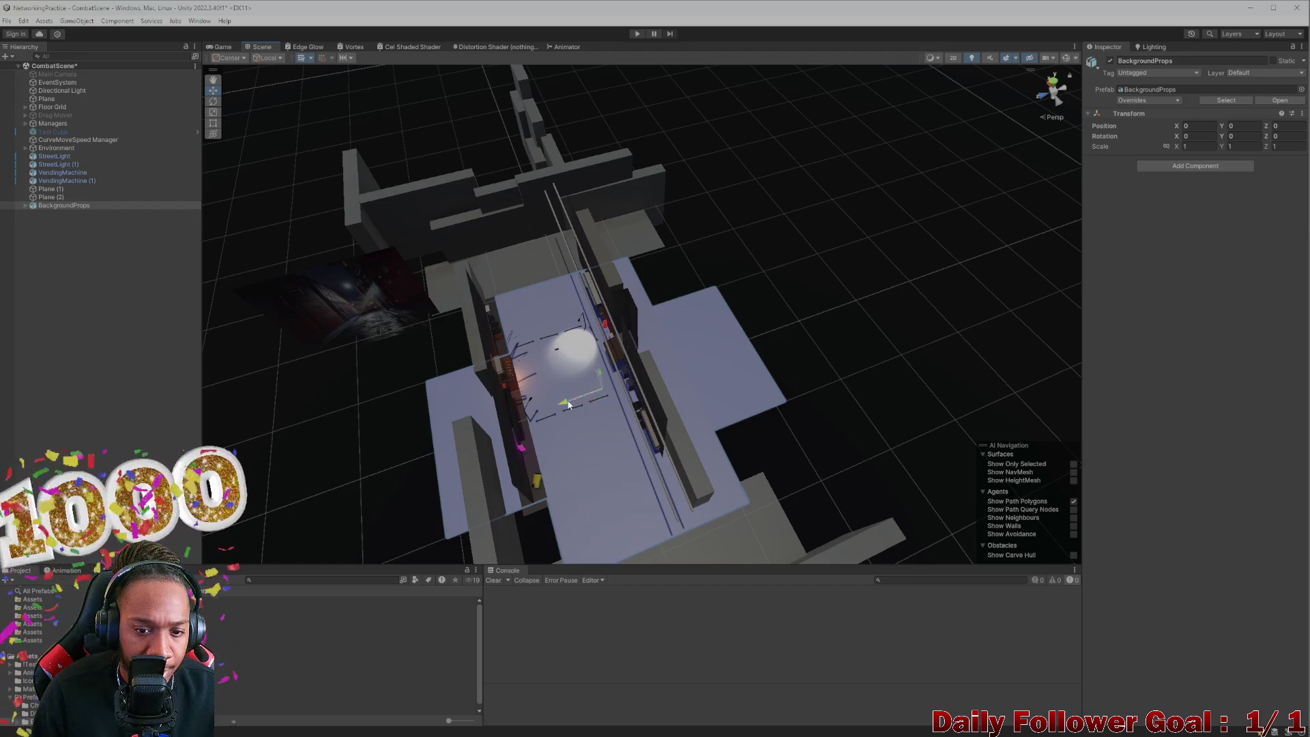
# Step: Select BrickWall_01 under BackgroundProps, move it beside the other pieces, and zoom toward the floor tiles
pyautogui.click(25, 205)
pyautogui.moveTo(58, 213); pyautogui.dragTo(132, 222)
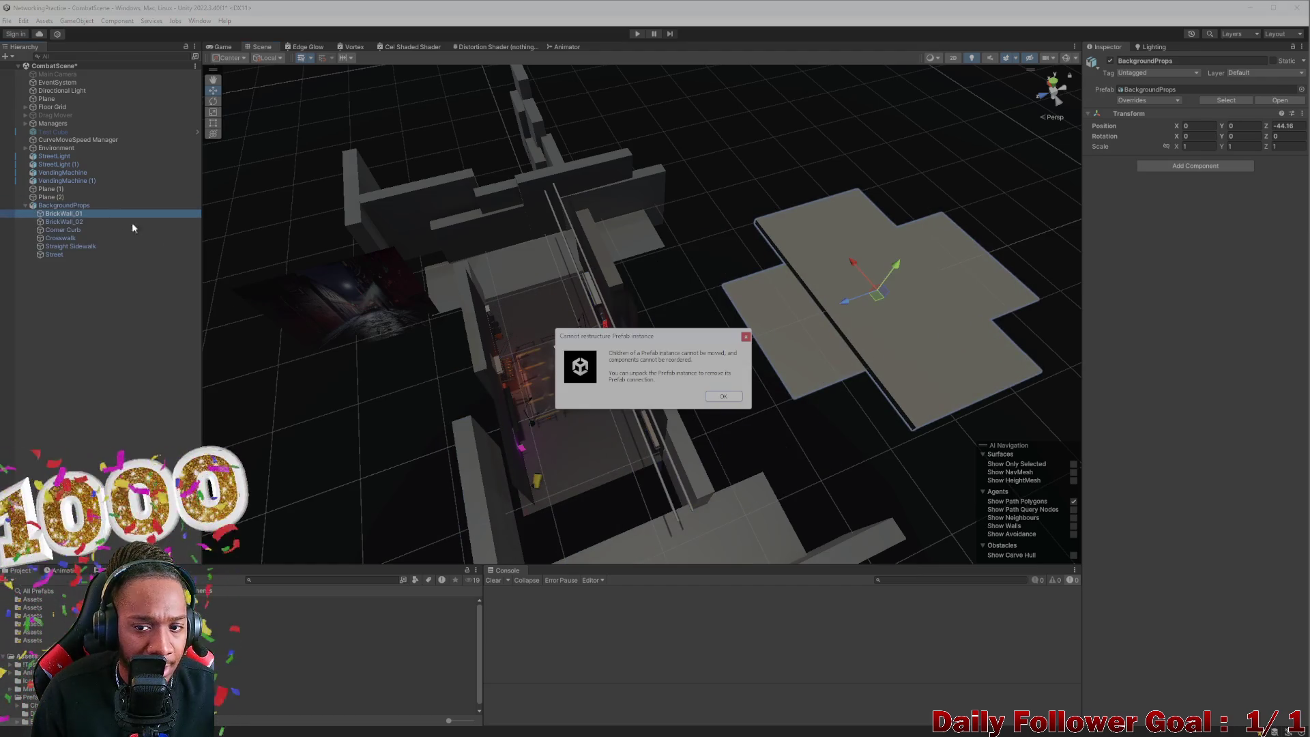
pyautogui.click(733, 401)
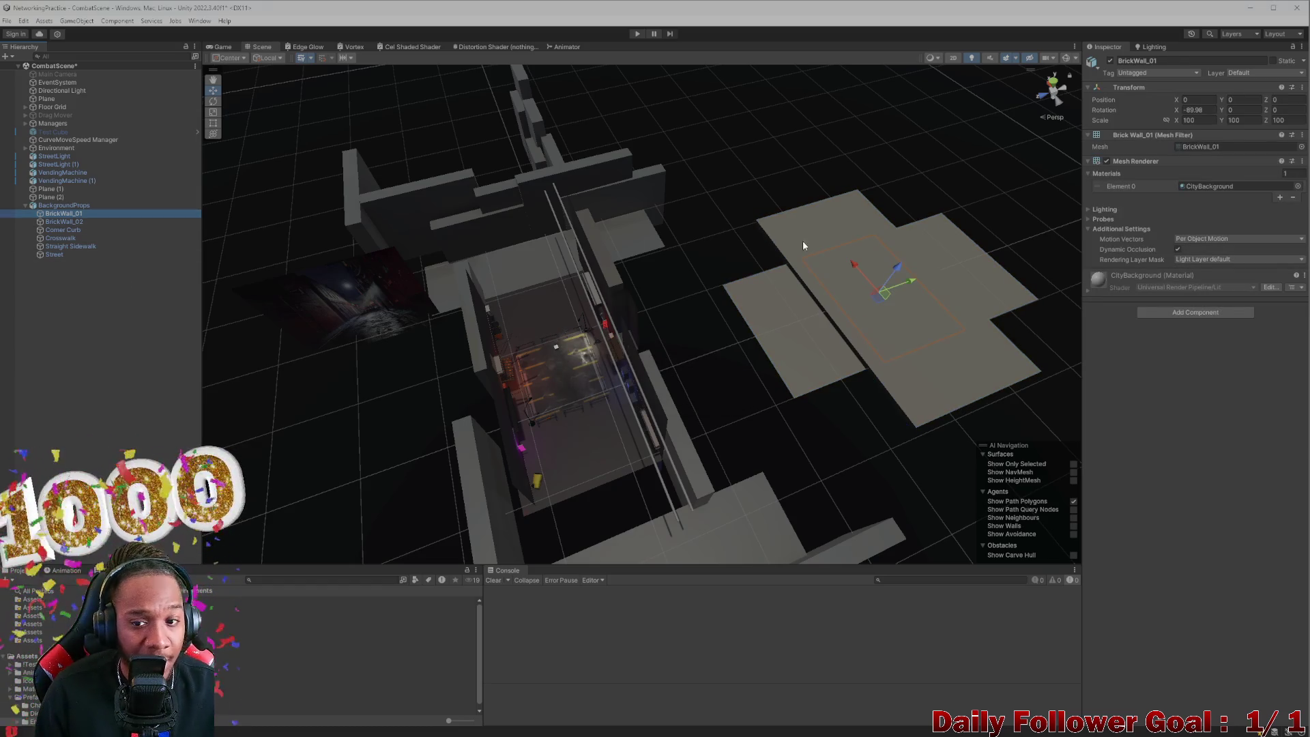
pyautogui.moveTo(910, 282); pyautogui.dragTo(720, 355)
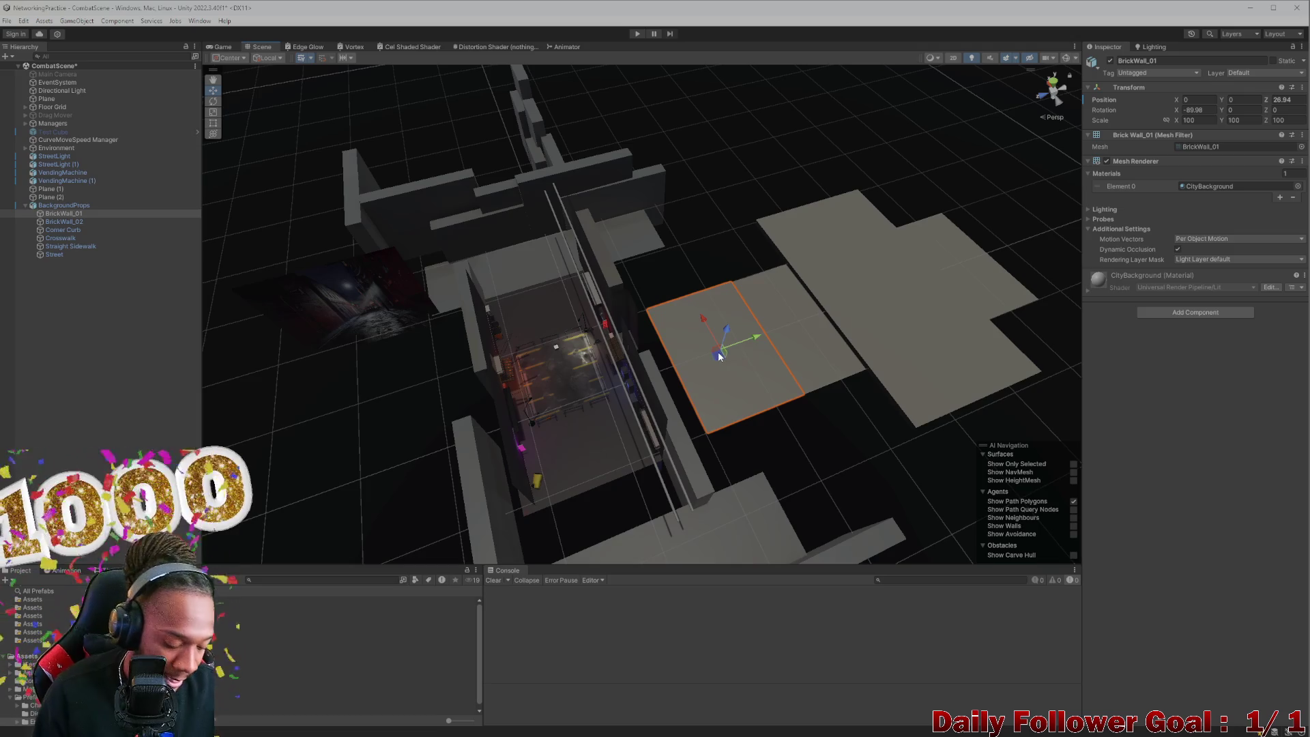
pyautogui.click(722, 369)
pyautogui.click(721, 365)
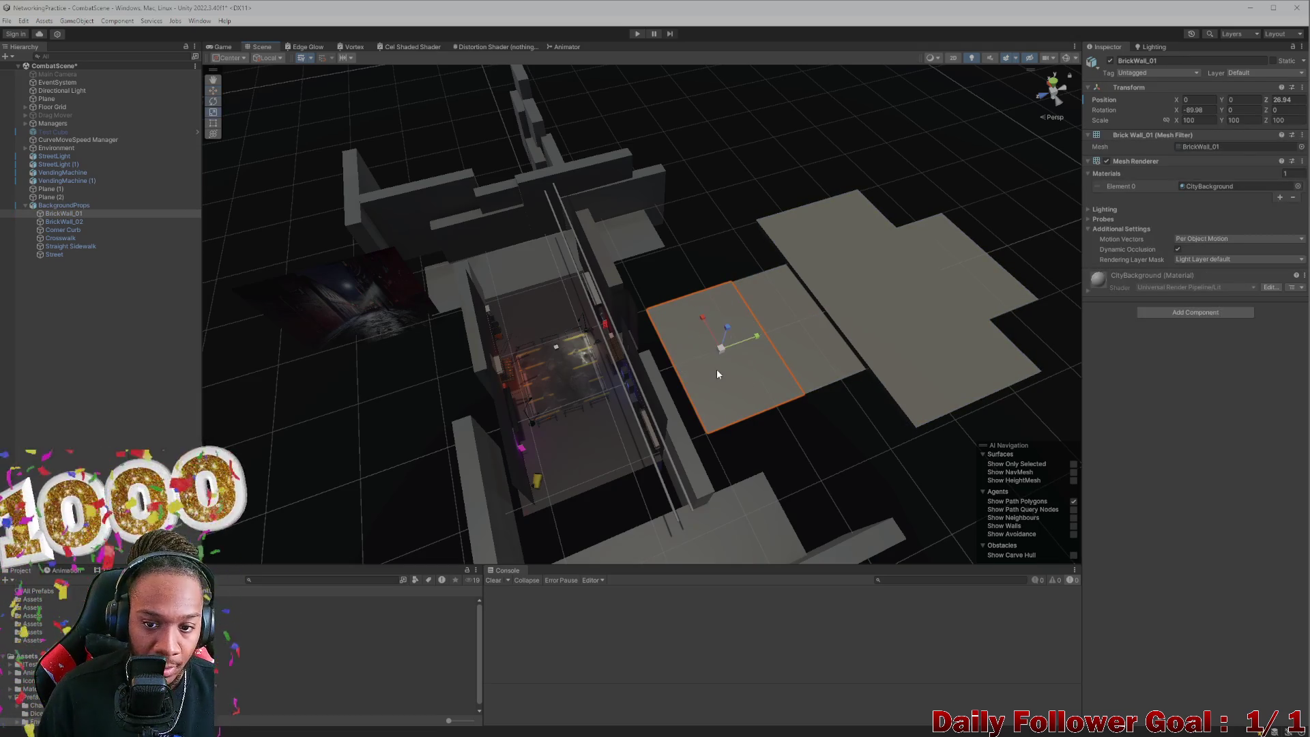
pyautogui.click(720, 369)
pyautogui.click(727, 369)
pyautogui.moveTo(727, 368)
pyautogui.mouseDown()
pyautogui.moveTo(490, 438)
pyautogui.moveTo(421, 484)
pyautogui.mouseUp()
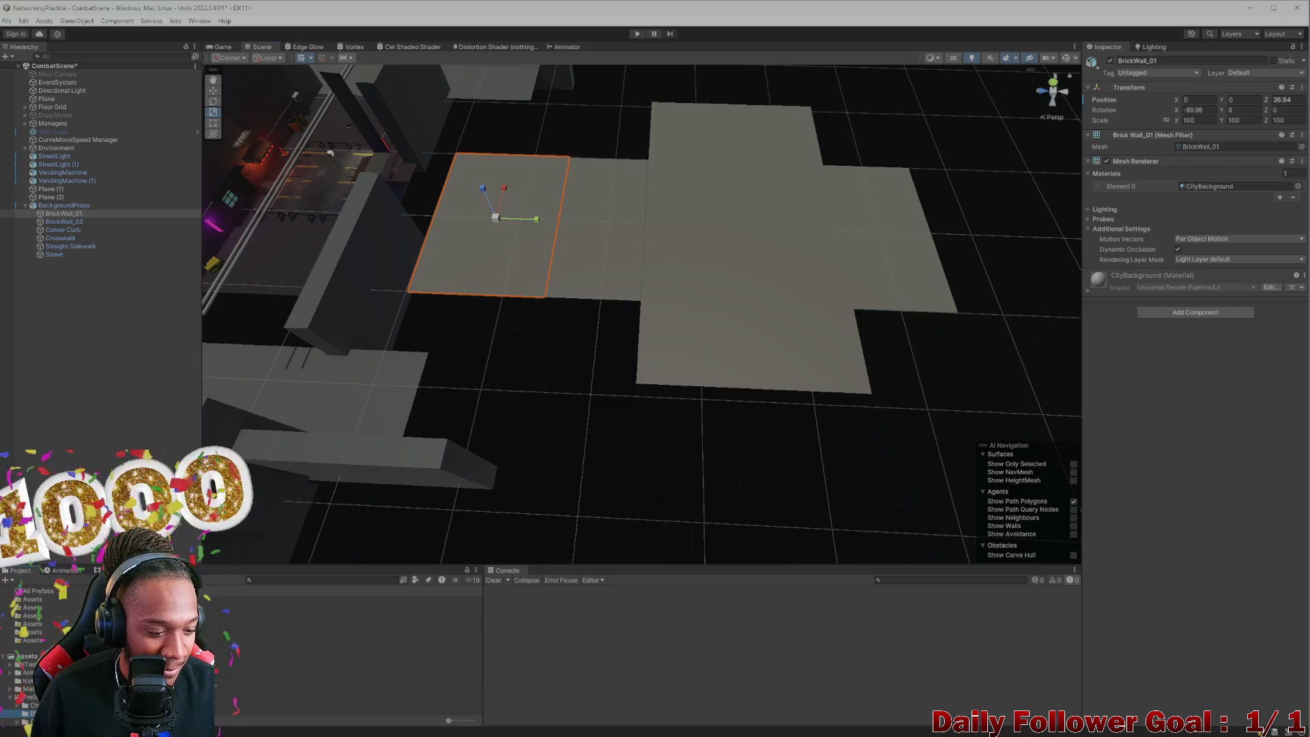
pyautogui.rightClick(46, 717)
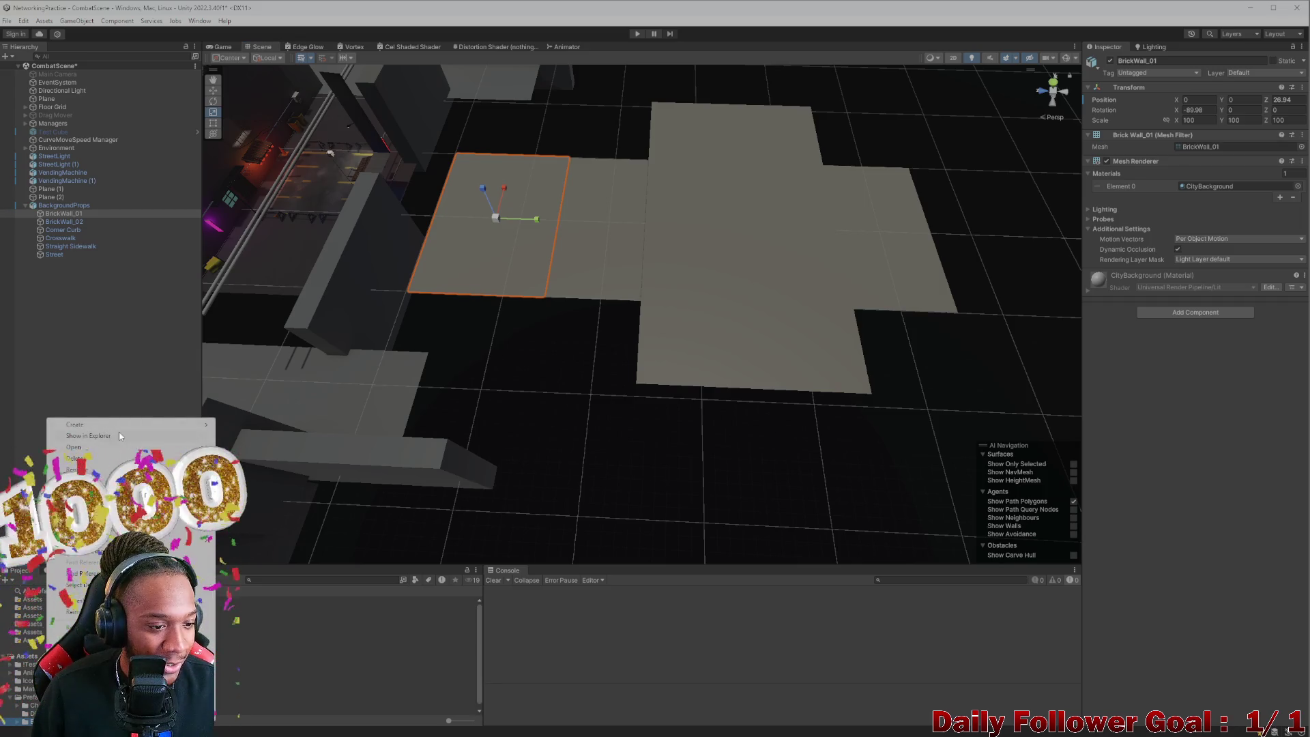
# Step: Create a 'Background Props' folder in the project assets and open it
pyautogui.moveTo(110, 428)
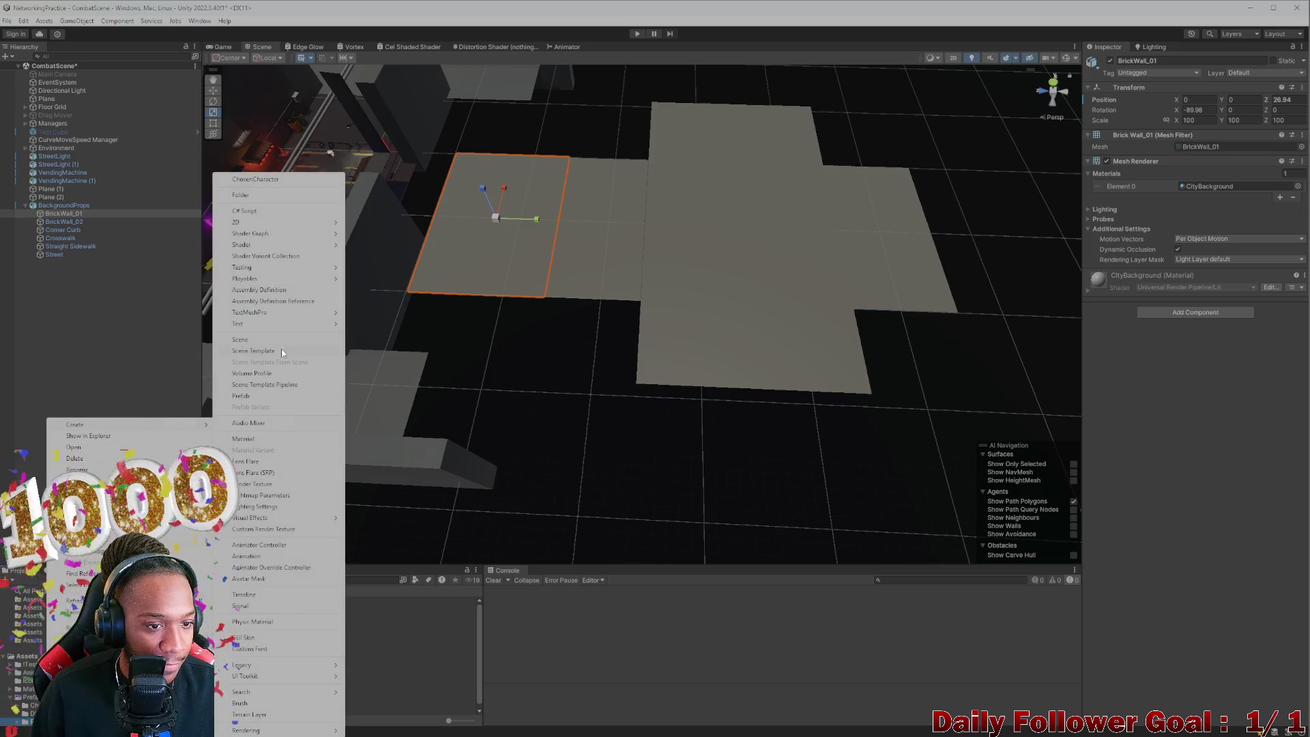
pyautogui.click(240, 195)
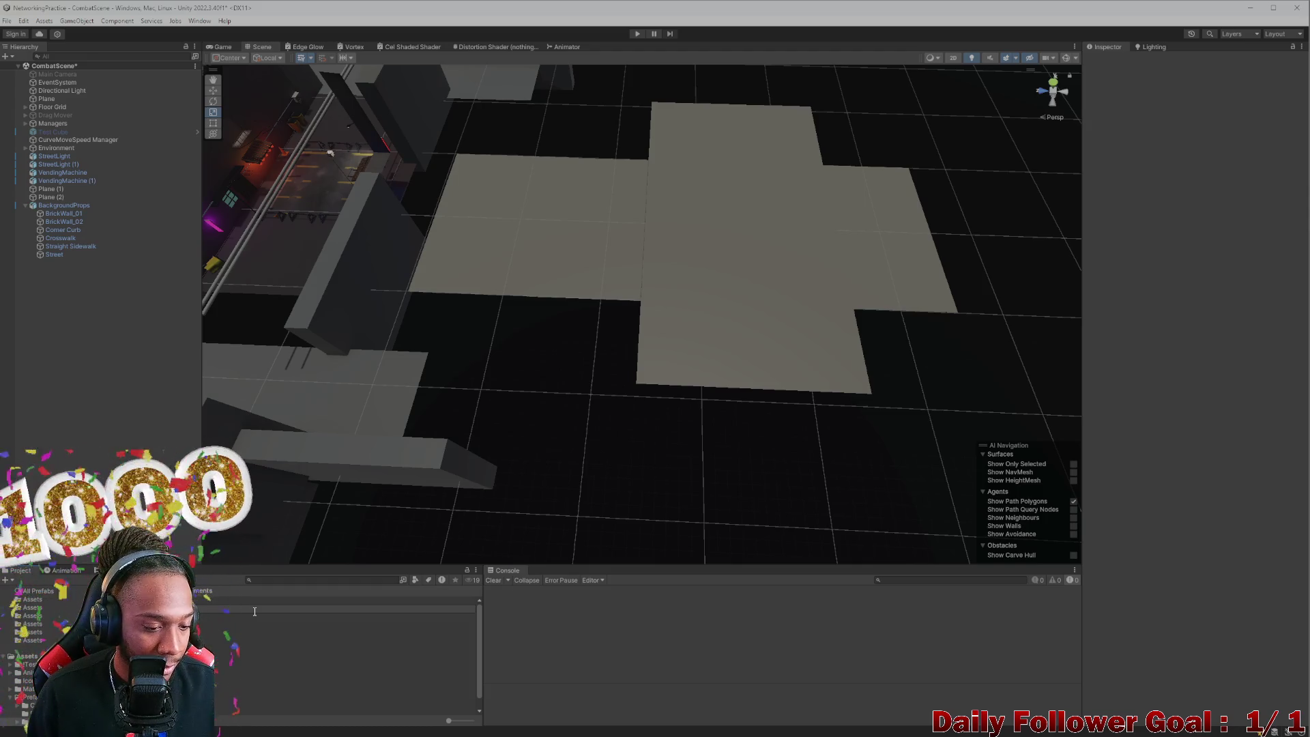
pyautogui.press('Return')
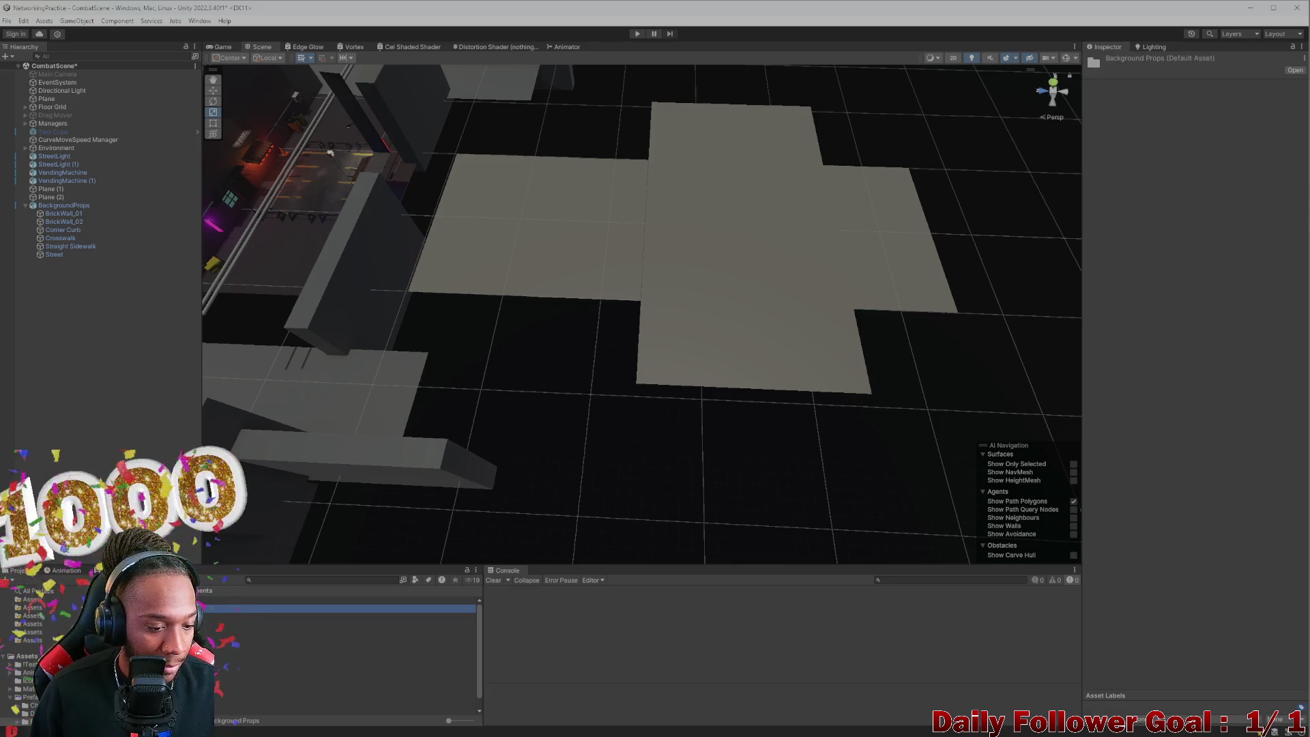
pyautogui.press('Return')
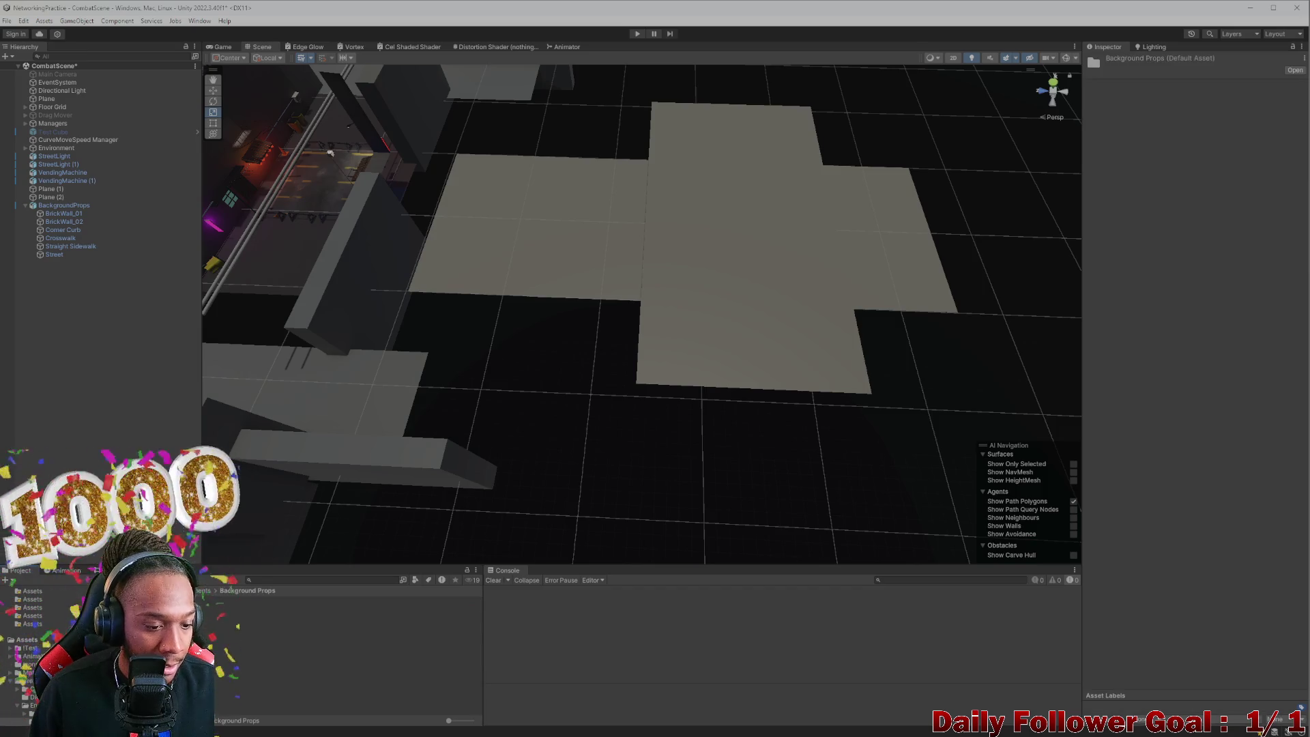
# Step: Create a new Lit material inside the Background Props folder
pyautogui.rightClick(157, 645)
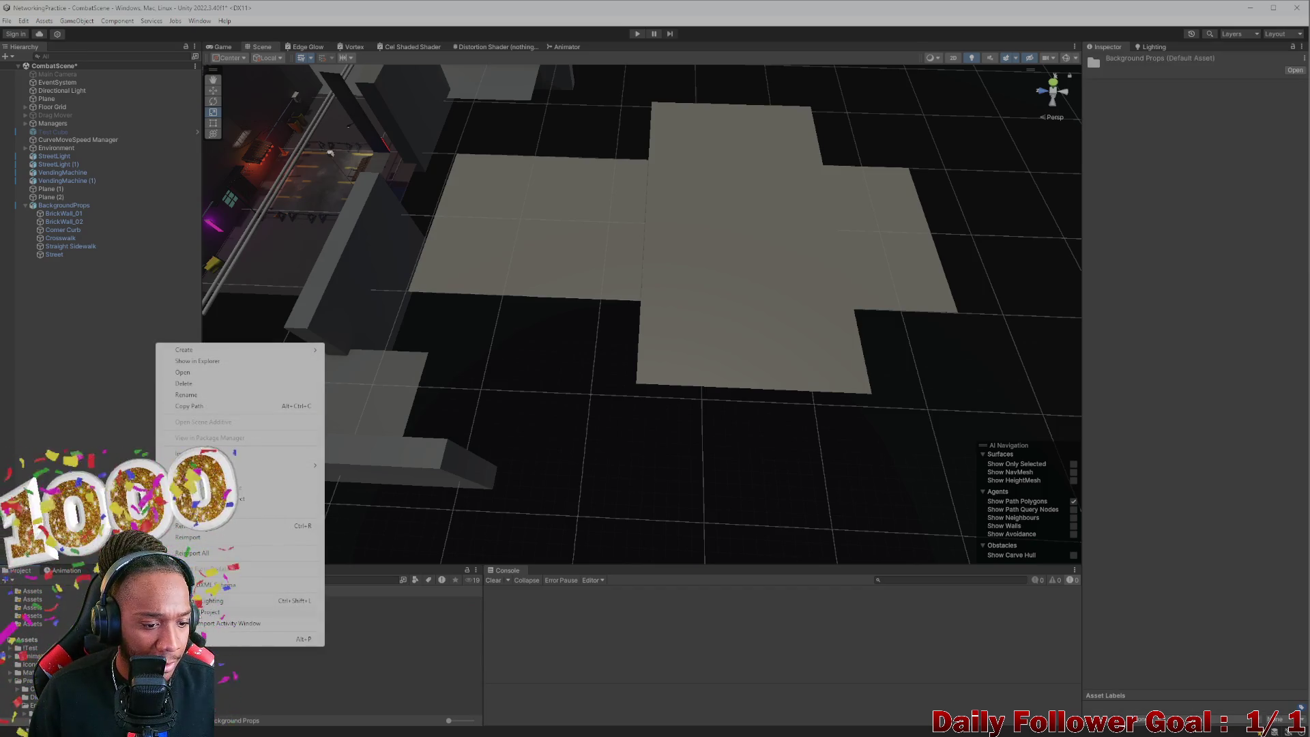
pyautogui.moveTo(214, 349)
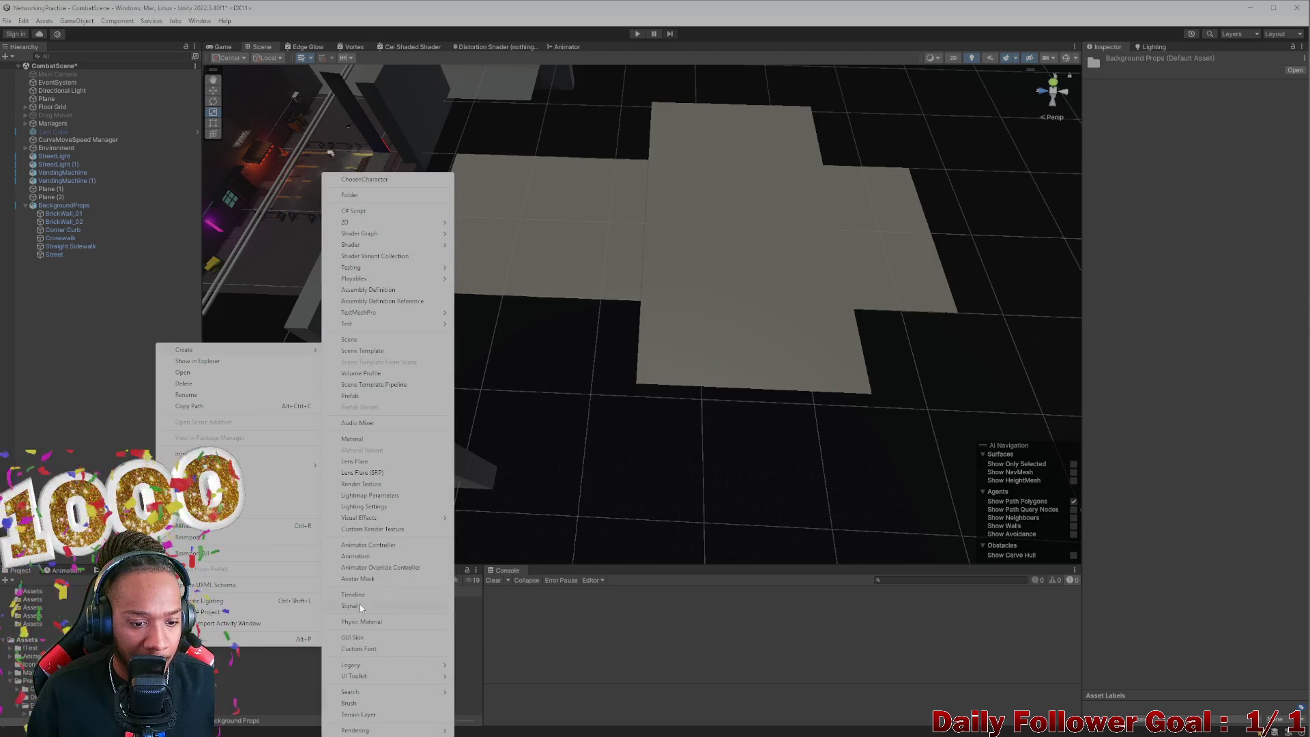
pyautogui.click(372, 440)
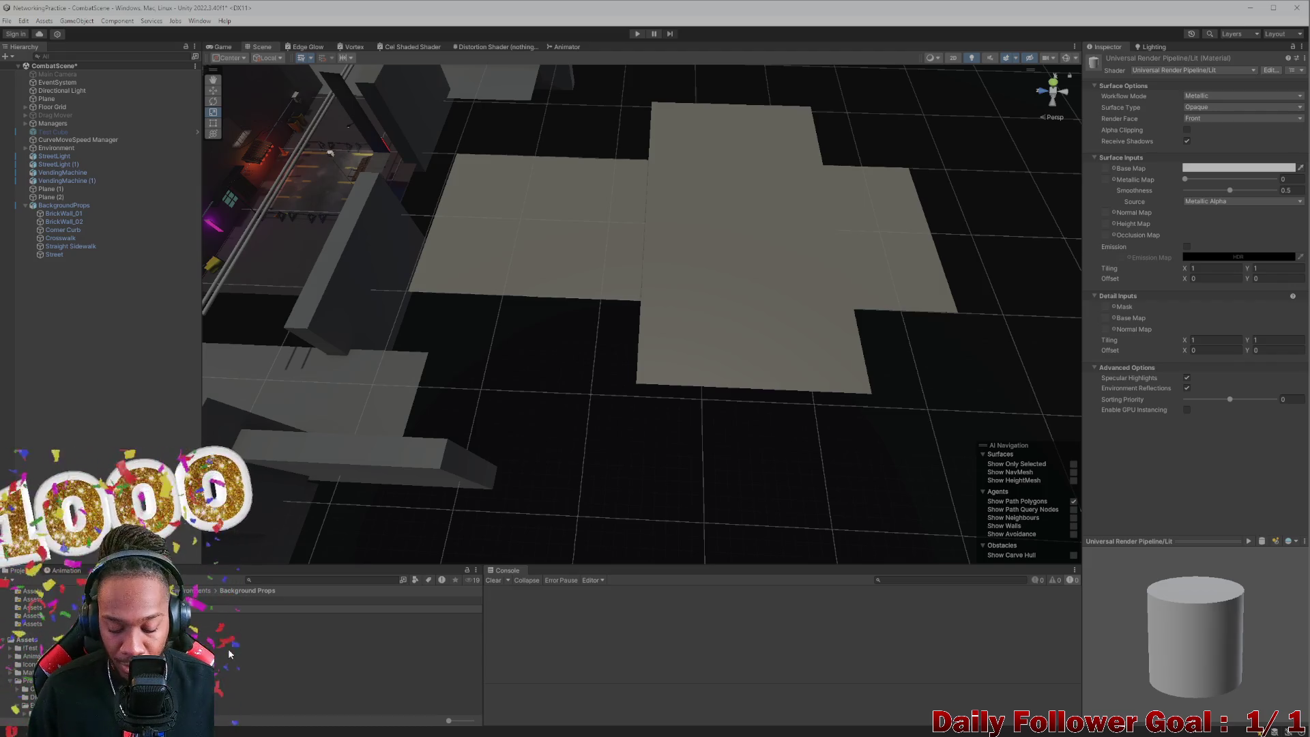
# Step: Drag the city props texture image from File Explorer into BackgroundProps_MAT's Base Map slot
pyautogui.click(171, 607)
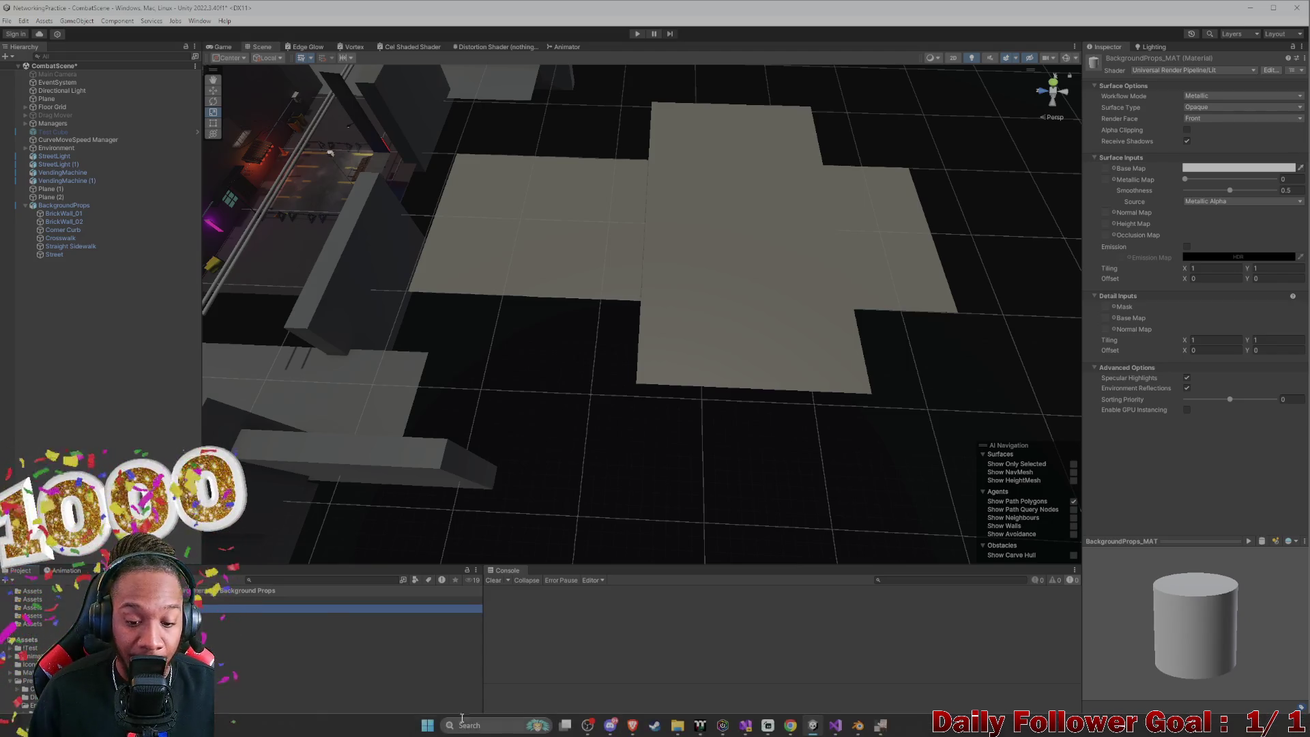
pyautogui.hotkey('alt', 'Tab')
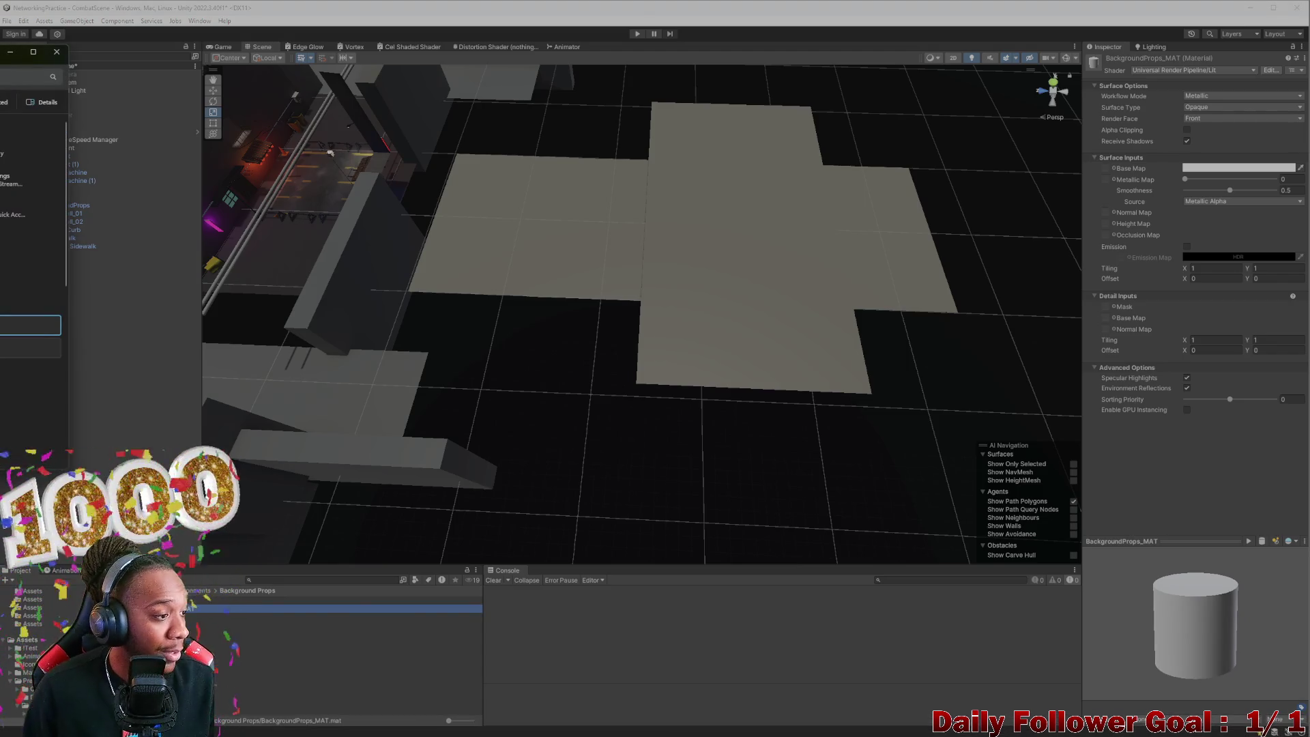
pyautogui.scroll(-2, 31, 205)
pyautogui.scroll(2, 31, 205)
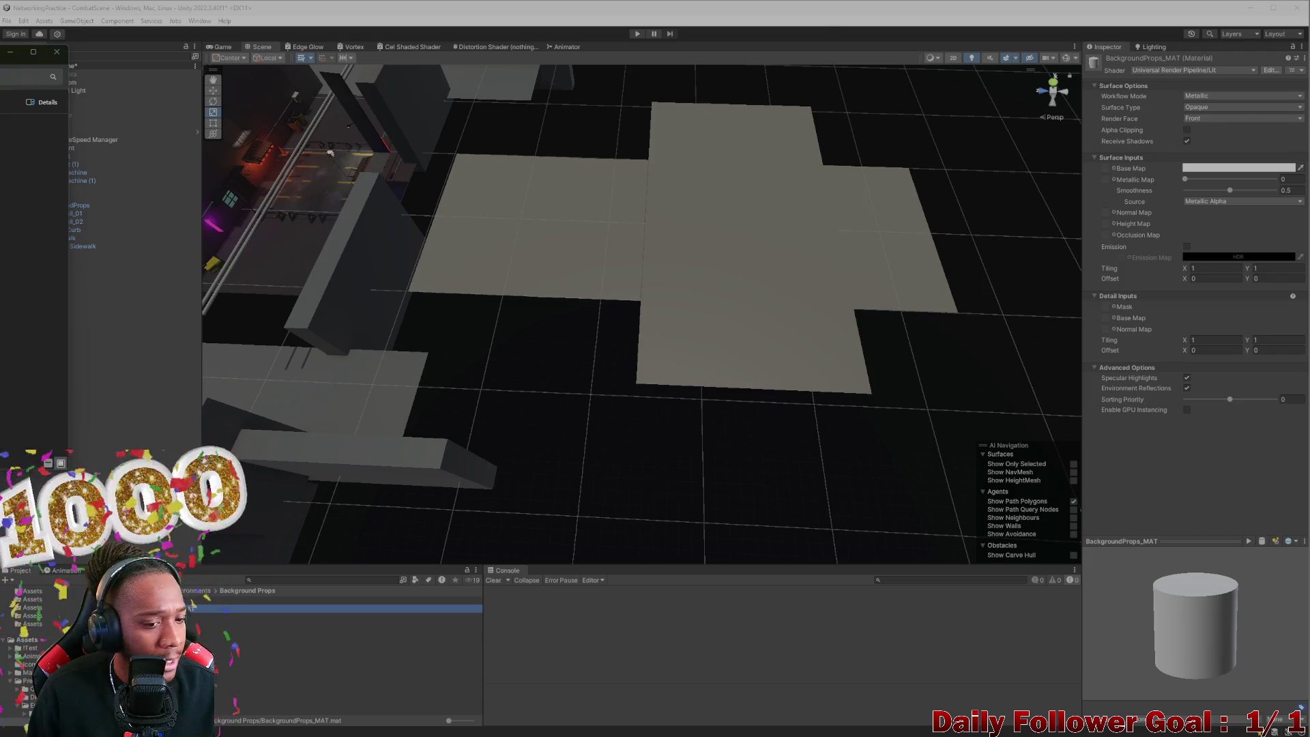
pyautogui.moveTo(192, 606); pyautogui.dragTo(564, 618)
pyautogui.moveTo(297, 664); pyautogui.dragTo(515, 457)
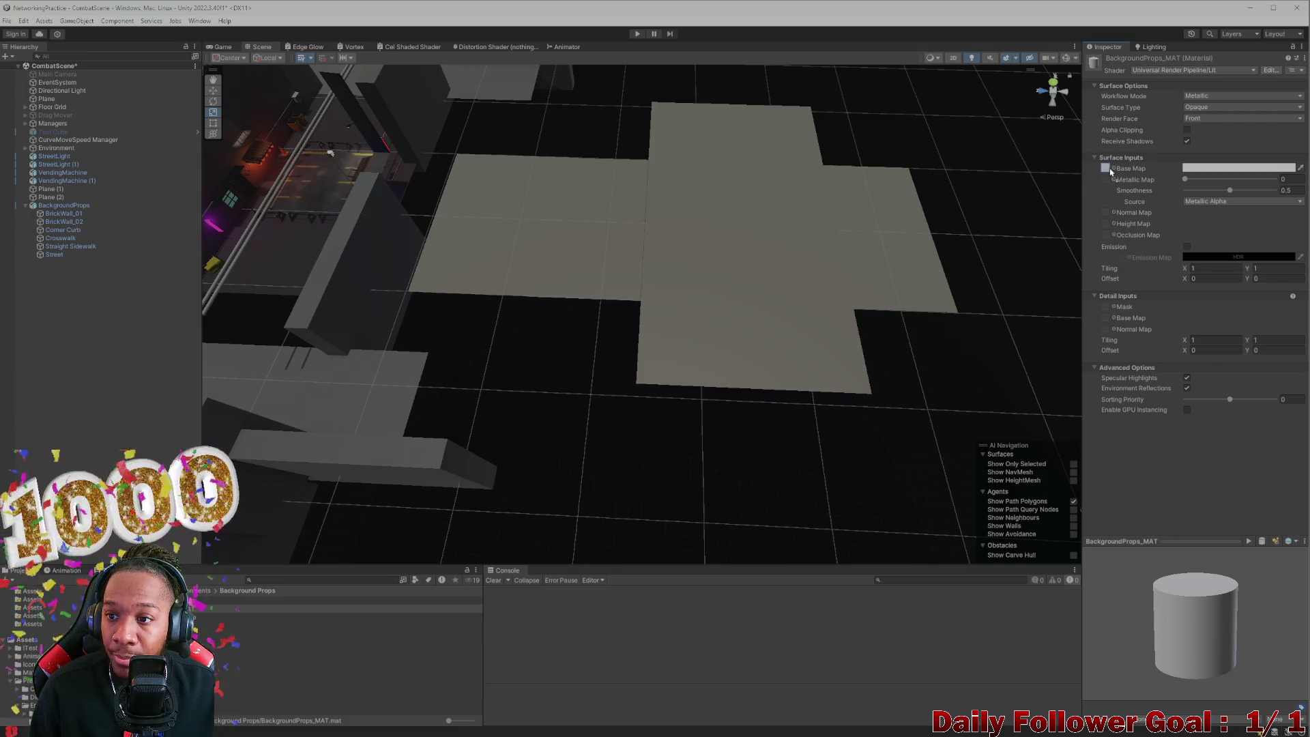
pyautogui.moveTo(1110, 171); pyautogui.dragTo(1107, 169)
pyautogui.scroll(2, 628, 232)
pyautogui.scroll(-2, 567, 338)
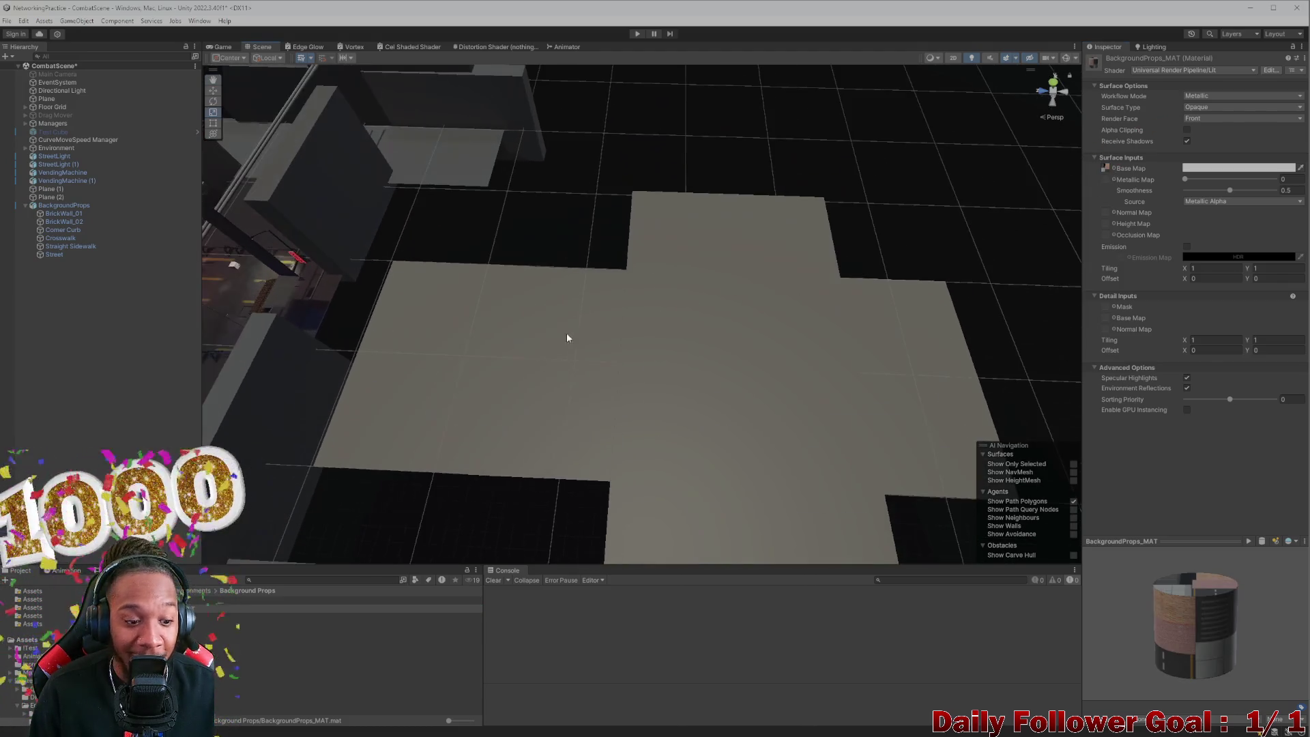
# Step: Drag BackgroundProps_MAT onto the left brick plane, the crosswalk planes and the sidewalk plane
pyautogui.moveTo(238, 471)
pyautogui.mouseDown()
pyautogui.moveTo(292, 526)
pyautogui.moveTo(383, 457)
pyautogui.mouseUp()
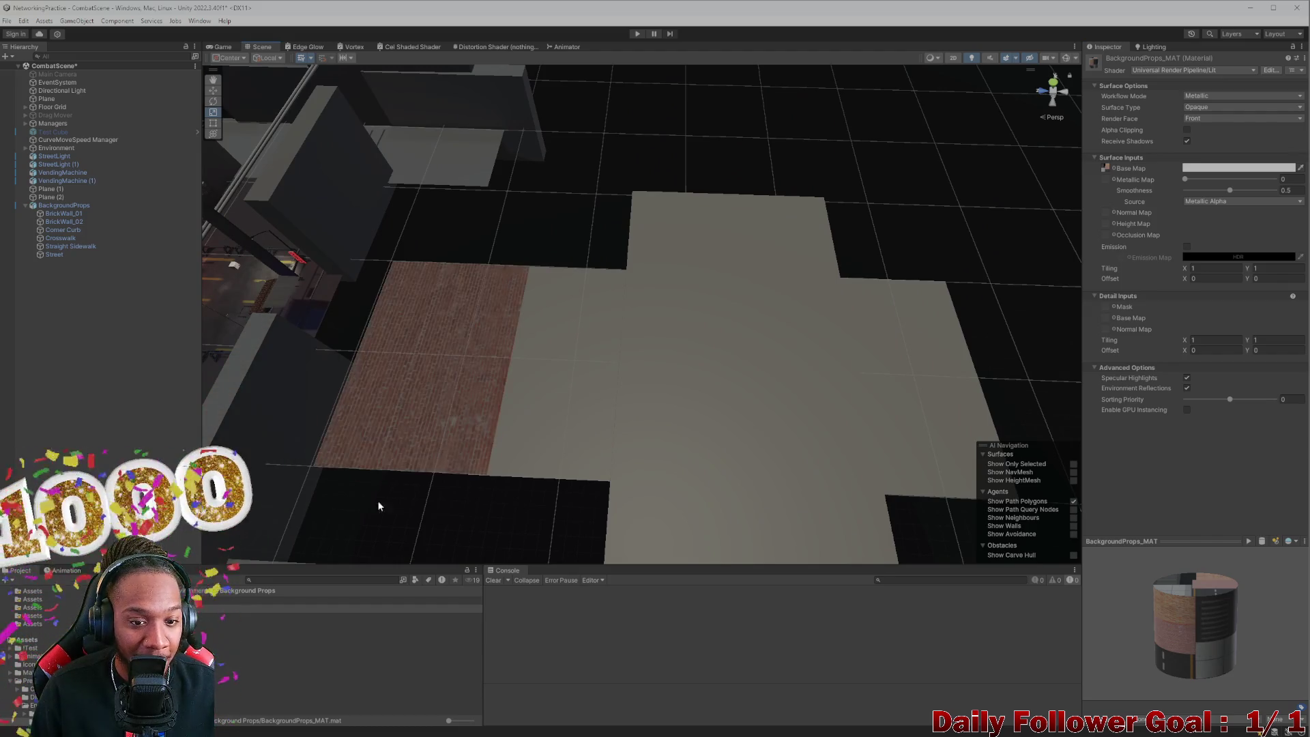
pyautogui.moveTo(387, 511); pyautogui.dragTo(532, 434)
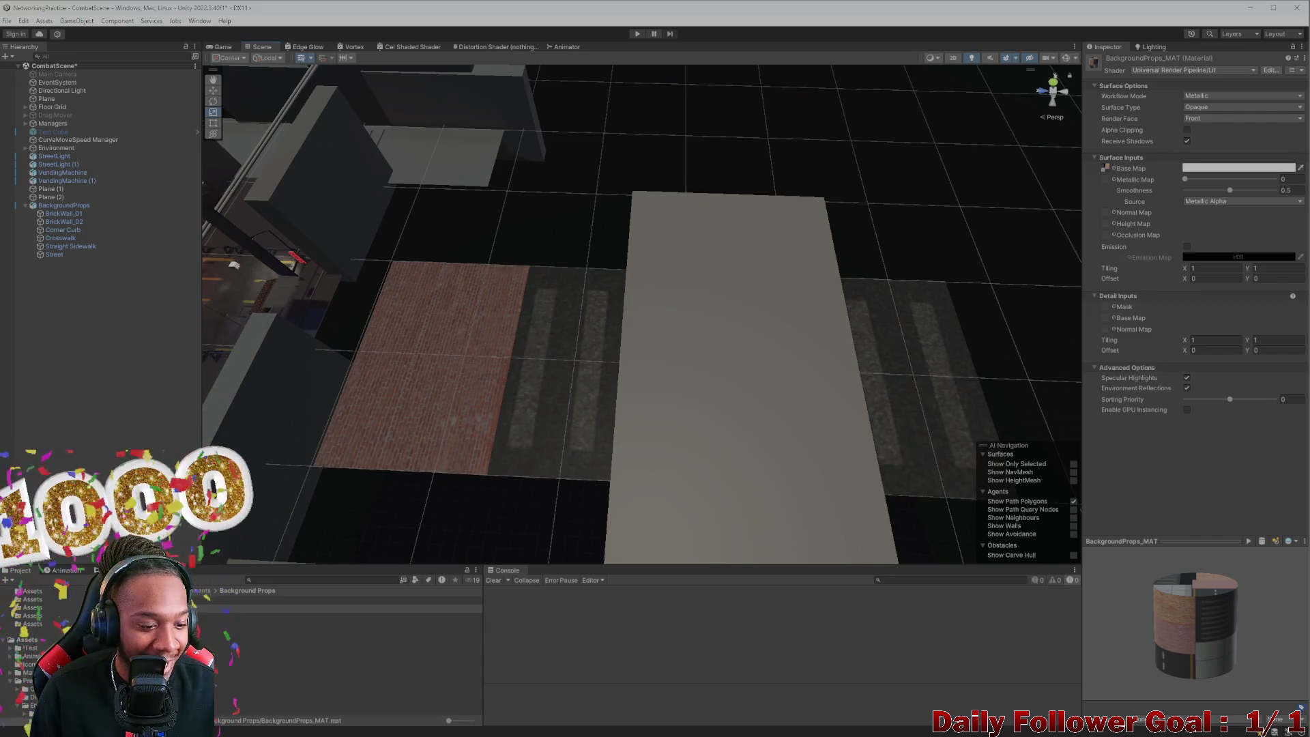
pyautogui.moveTo(307, 608); pyautogui.dragTo(708, 415)
pyautogui.scroll(-2, 645, 478)
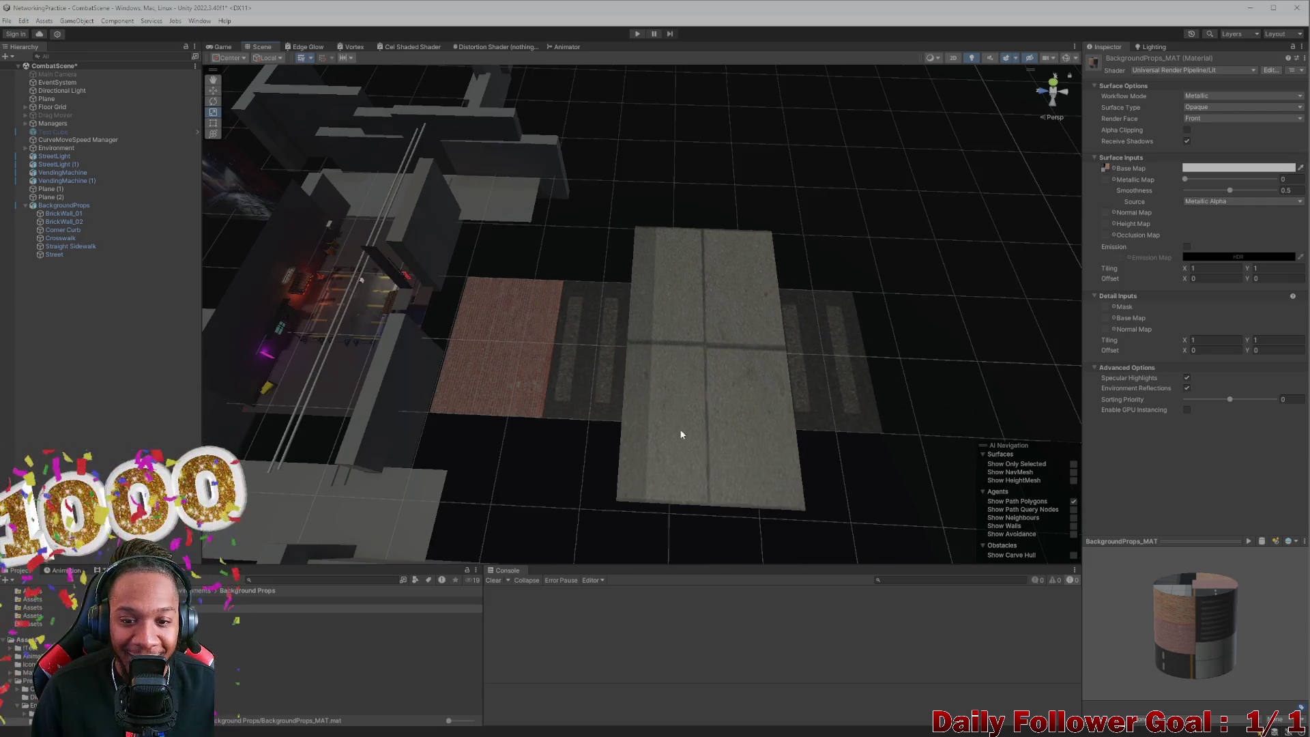
pyautogui.scroll(3, 687, 366)
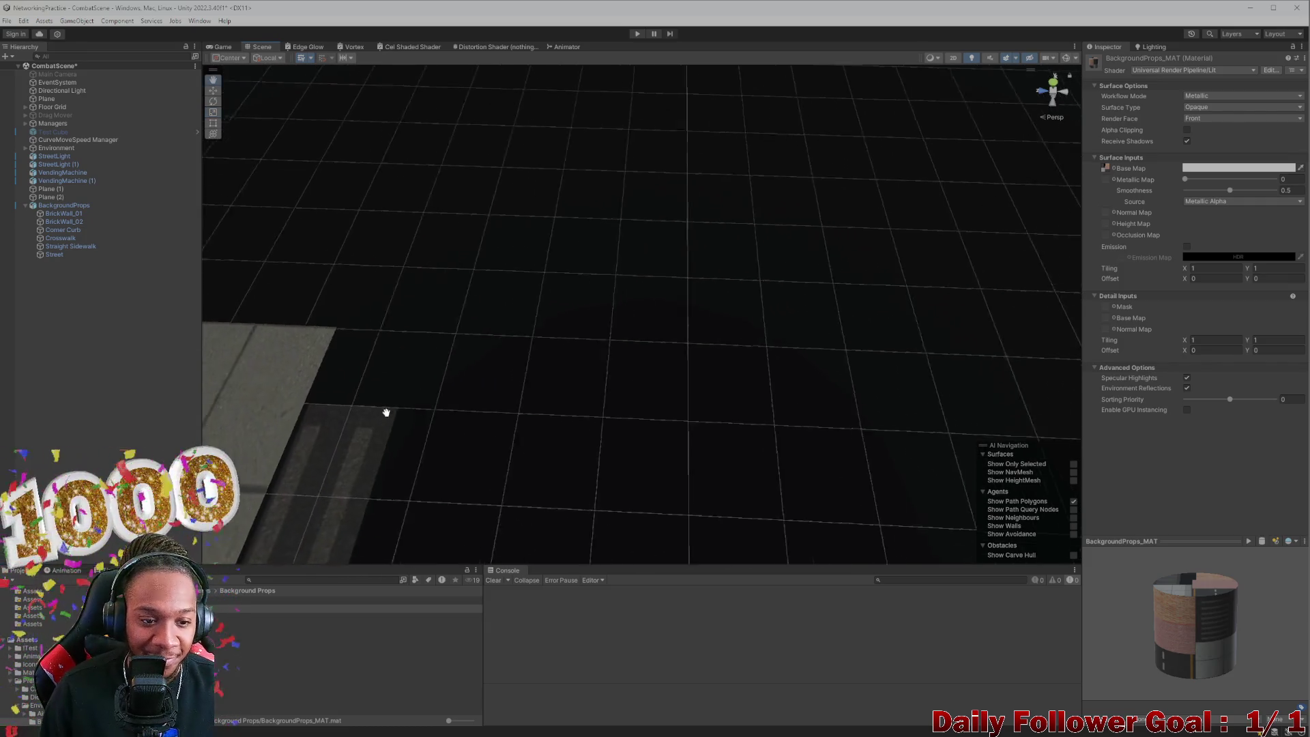
pyautogui.scroll(-1, 546, 417)
pyautogui.scroll(3, 427, 342)
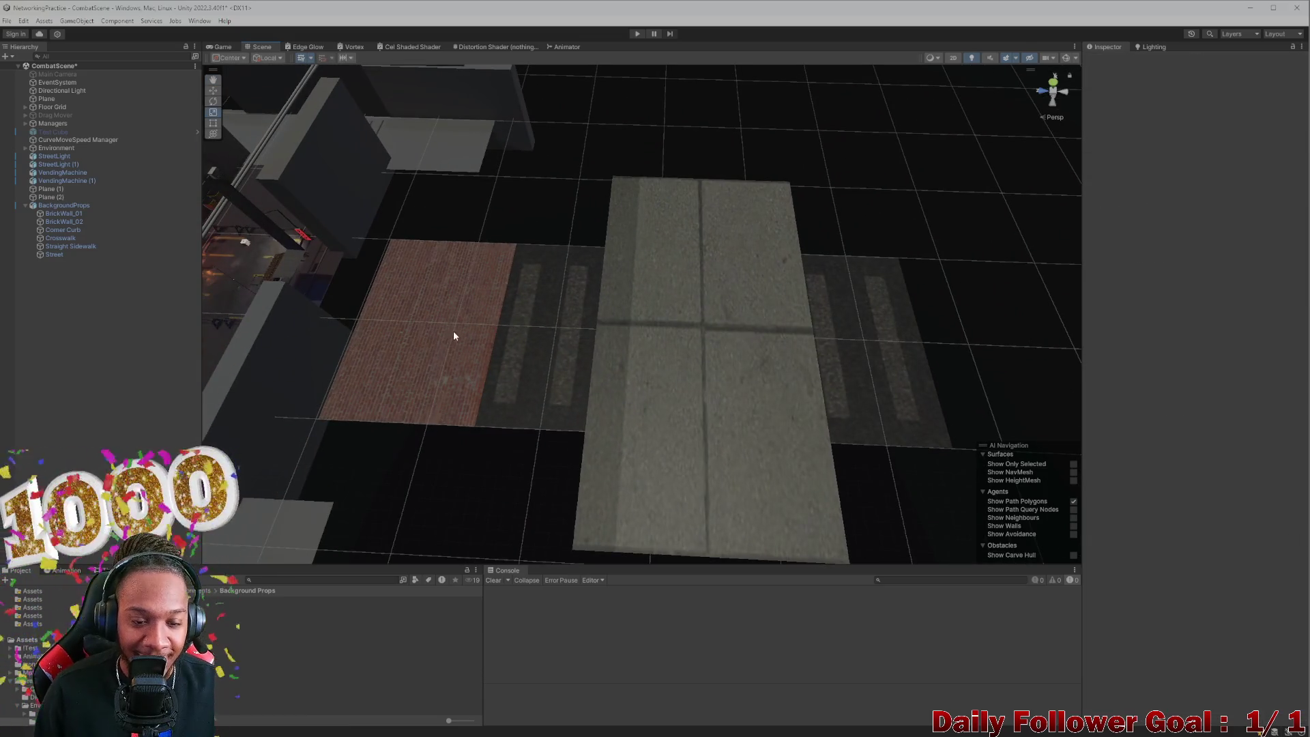
# Step: Select BrickWall_01 in the BackgroundProps group and frame it to check the brick surface
pyautogui.click(395, 345)
pyautogui.click(416, 337)
pyautogui.press('f')
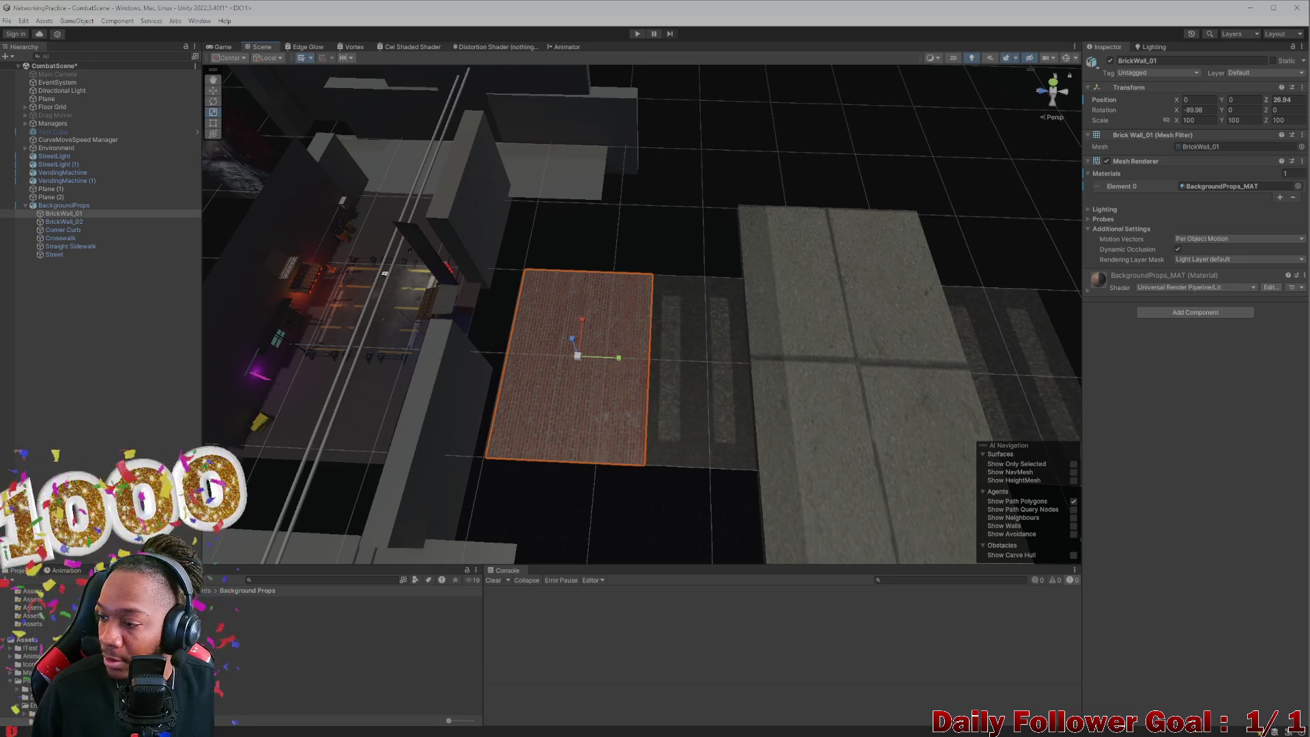
pyautogui.moveTo(549, 317); pyautogui.dragTo(549, 348)
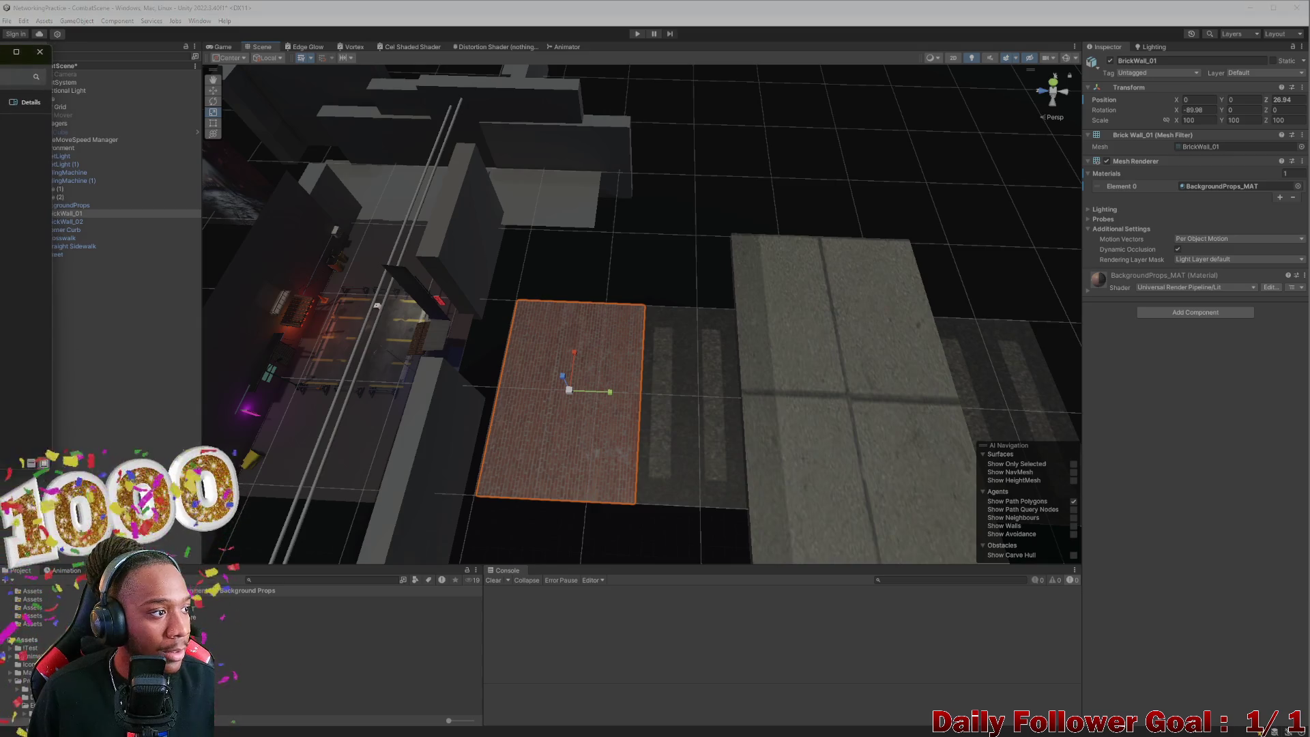
pyautogui.click(45, 53)
pyautogui.moveTo(524, 368)
pyautogui.mouseDown()
pyautogui.moveTo(468, 336)
pyautogui.moveTo(468, 315)
pyautogui.moveTo(515, 346)
pyautogui.moveTo(522, 375)
pyautogui.moveTo(525, 334)
pyautogui.moveTo(600, 386)
pyautogui.mouseUp()
pyautogui.scroll(5, 666, 383)
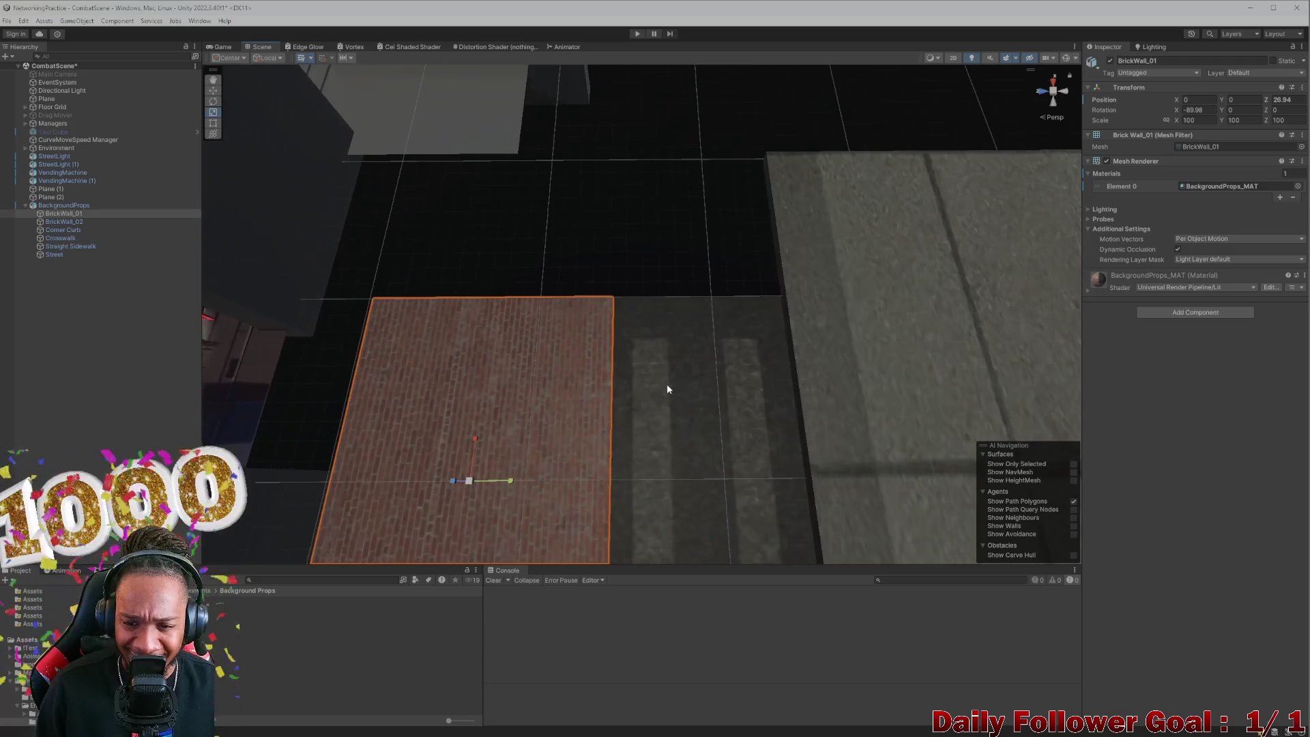
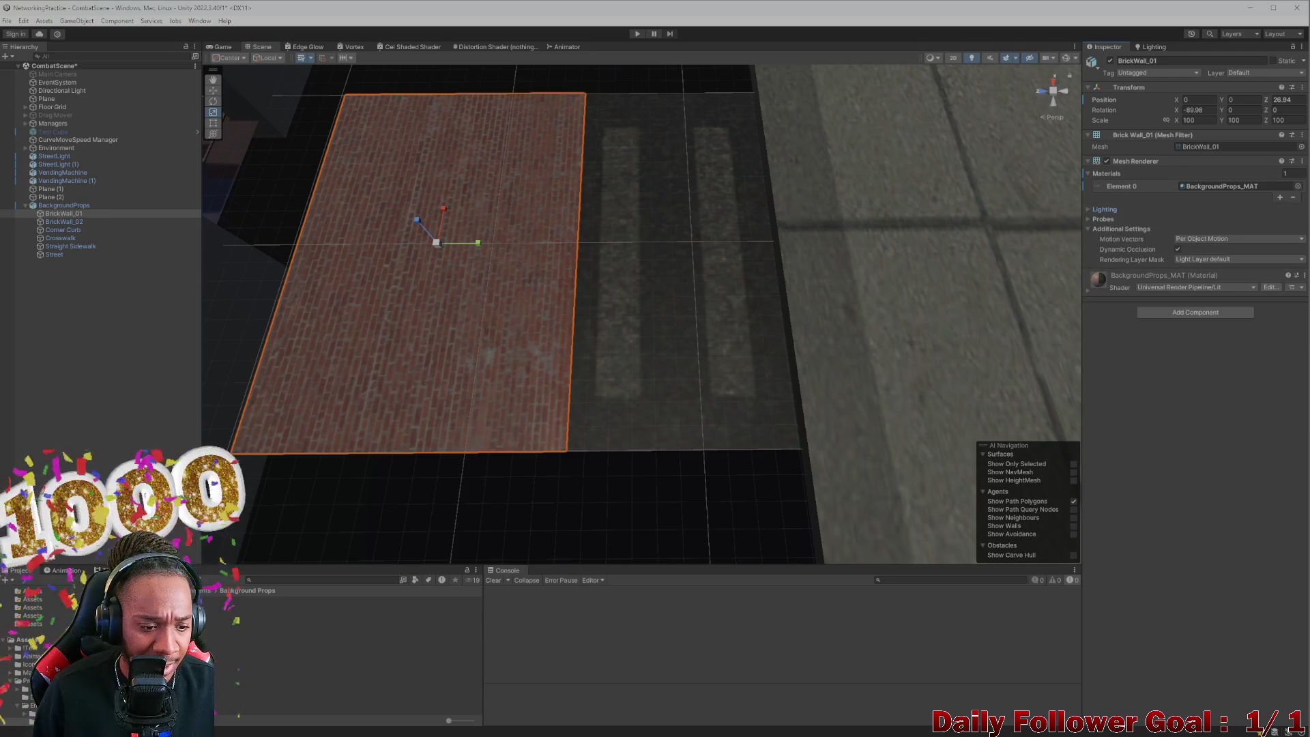
# Step: Set BackgroundProps_MAT smoothness to 0 and metallic to 1
pyautogui.click(307, 608)
pyautogui.click(1290, 191)
pyautogui.write('1')
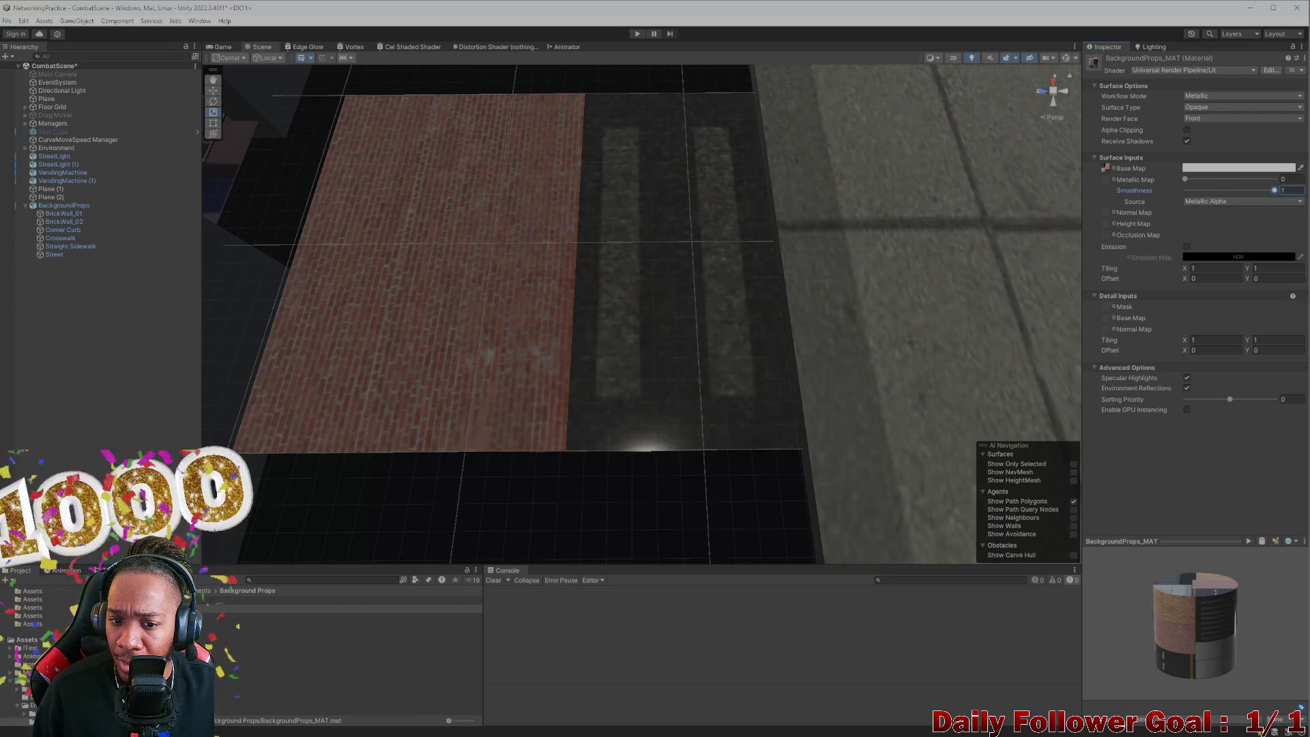
pyautogui.moveTo(1275, 191); pyautogui.dragTo(991, 208)
pyautogui.moveTo(1219, 179)
pyautogui.mouseDown()
pyautogui.moveTo(1275, 179)
pyautogui.moveTo(1152, 185)
pyautogui.moveTo(1280, 175)
pyautogui.moveTo(1188, 192)
pyautogui.mouseUp()
# Step: Move BrickWall_01 along Z and X to X 31.29, Z 48.3 near the alley
pyautogui.moveTo(924, 242)
pyautogui.mouseDown()
pyautogui.moveTo(769, 272)
pyautogui.moveTo(792, 271)
pyautogui.moveTo(805, 295)
pyautogui.mouseUp()
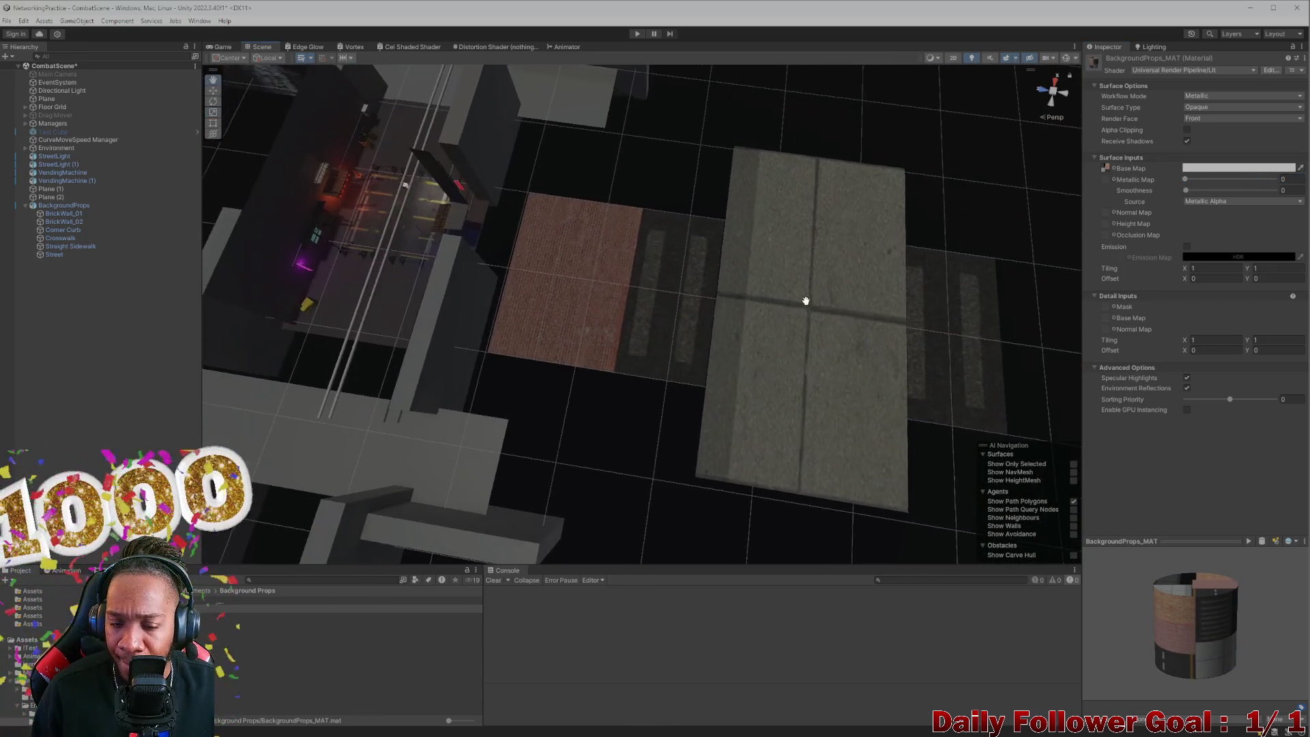
pyautogui.click(620, 309)
pyautogui.moveTo(581, 292)
pyautogui.mouseDown()
pyautogui.moveTo(663, 384)
pyautogui.moveTo(754, 331)
pyautogui.moveTo(734, 357)
pyautogui.moveTo(737, 344)
pyautogui.mouseUp()
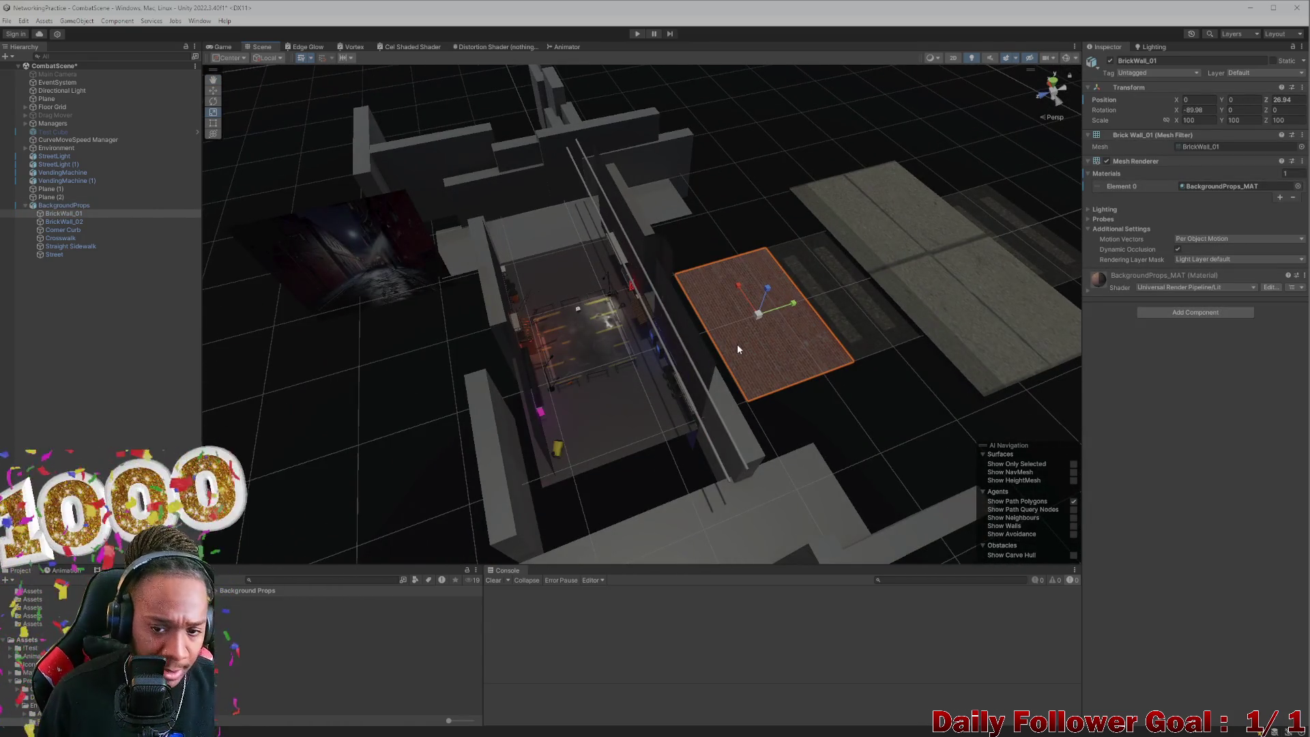
pyautogui.moveTo(794, 303)
pyautogui.mouseDown()
pyautogui.moveTo(608, 374)
pyautogui.moveTo(507, 365)
pyautogui.mouseUp()
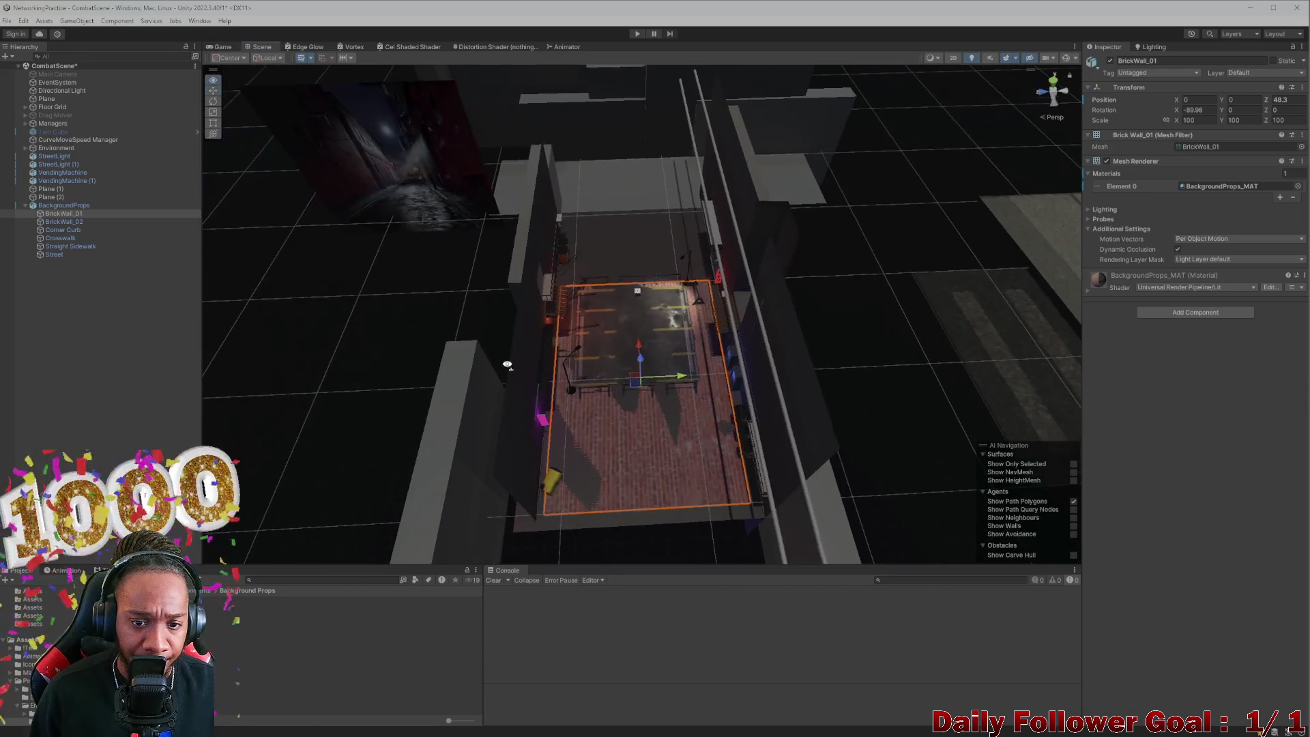
pyautogui.moveTo(638, 352)
pyautogui.mouseDown()
pyautogui.moveTo(648, 133)
pyautogui.moveTo(623, 141)
pyautogui.moveTo(658, 343)
pyautogui.mouseUp()
pyautogui.scroll(-5, 634, 401)
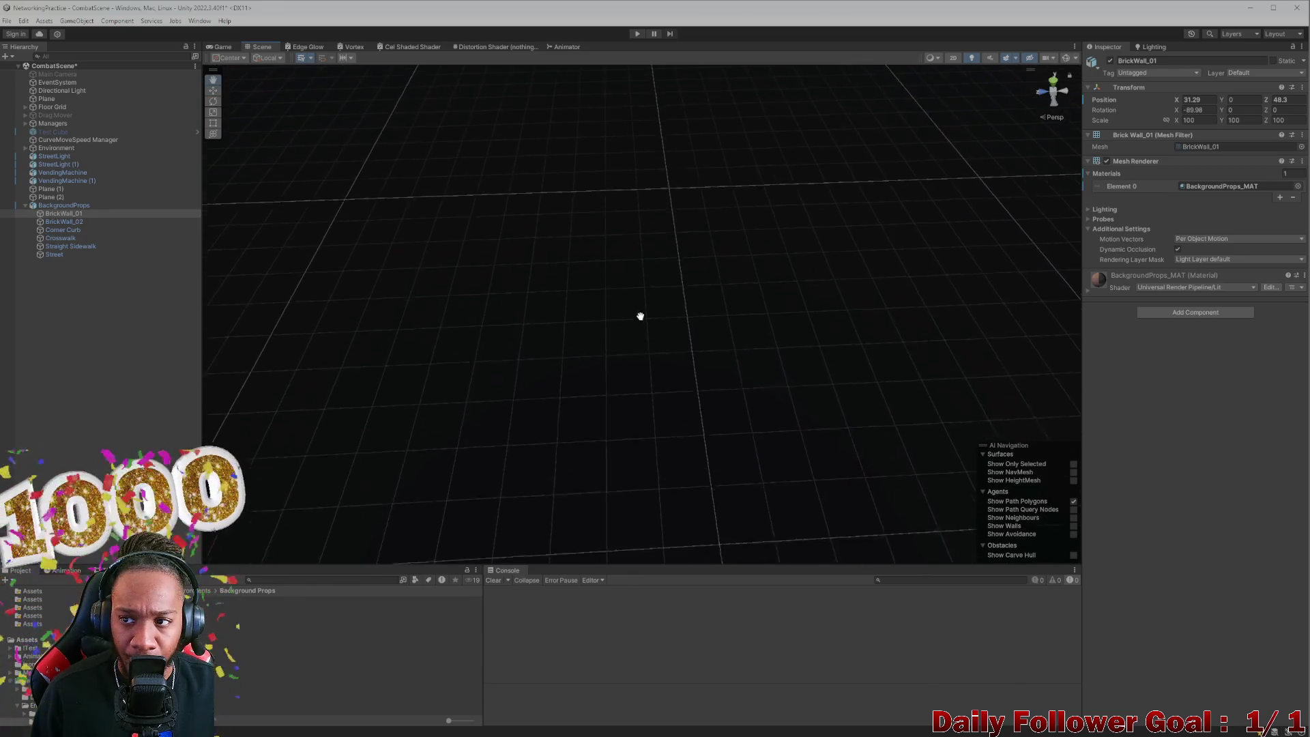
# Step: Rotate BrickWall_01 to 0, -90, 0 and raise it to X 29.78, Y 7.13 beside the alley
pyautogui.press('f')
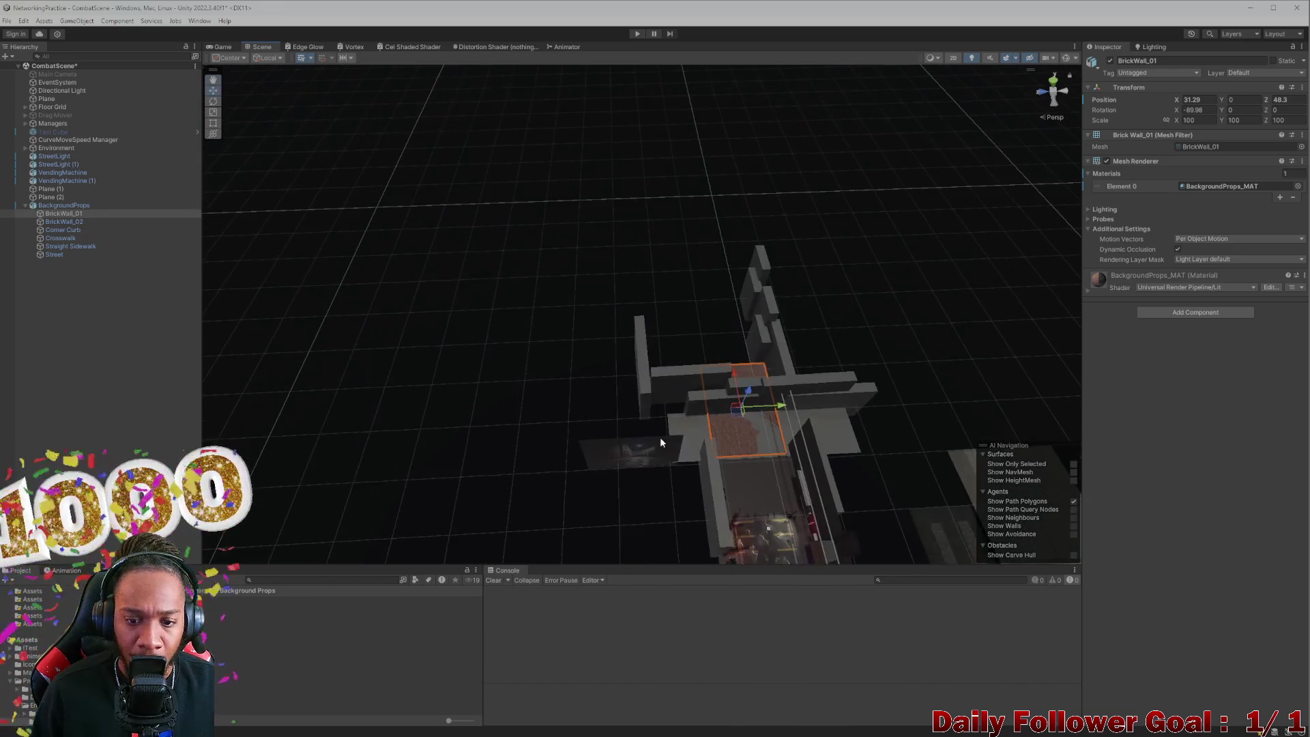
pyautogui.scroll(5, 657, 446)
pyautogui.moveTo(682, 422)
pyautogui.mouseDown()
pyautogui.moveTo(667, 336)
pyautogui.moveTo(718, 341)
pyautogui.mouseUp()
pyautogui.moveTo(1175, 110); pyautogui.dragTo(1239, 112)
pyautogui.write('0')
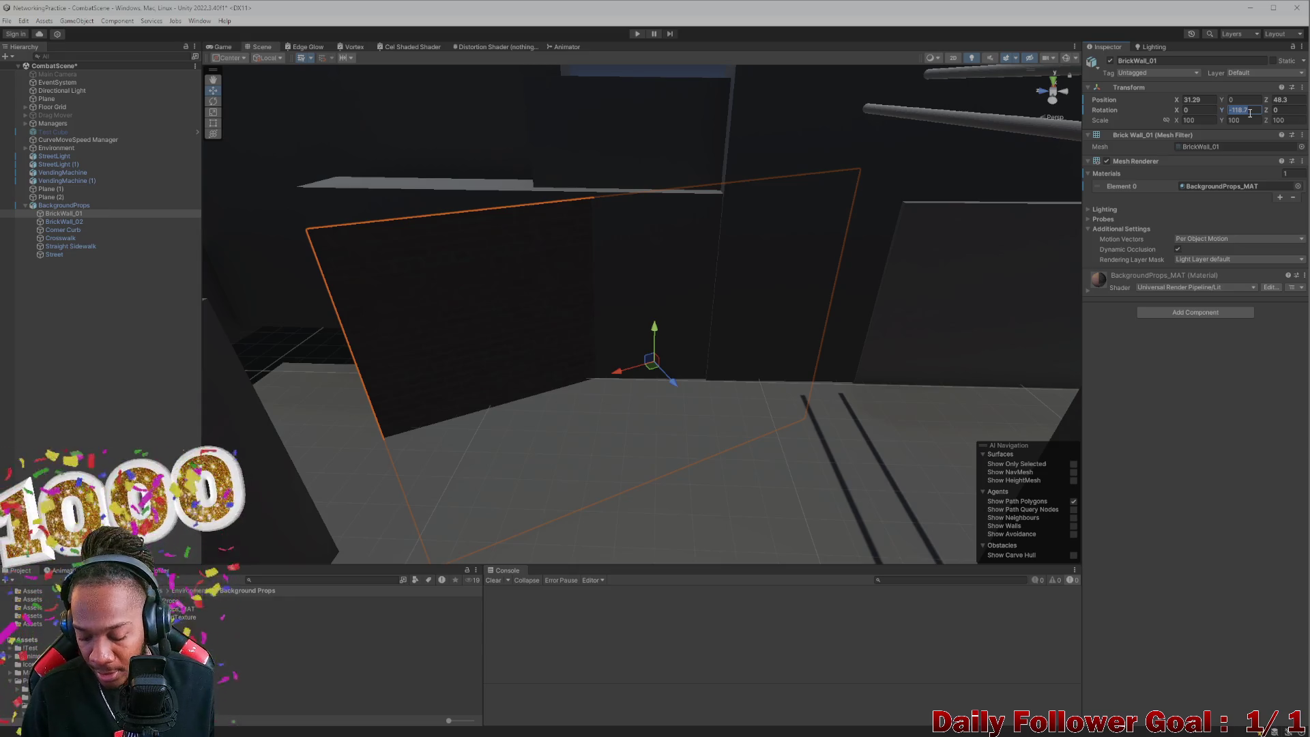
pyautogui.write('90')
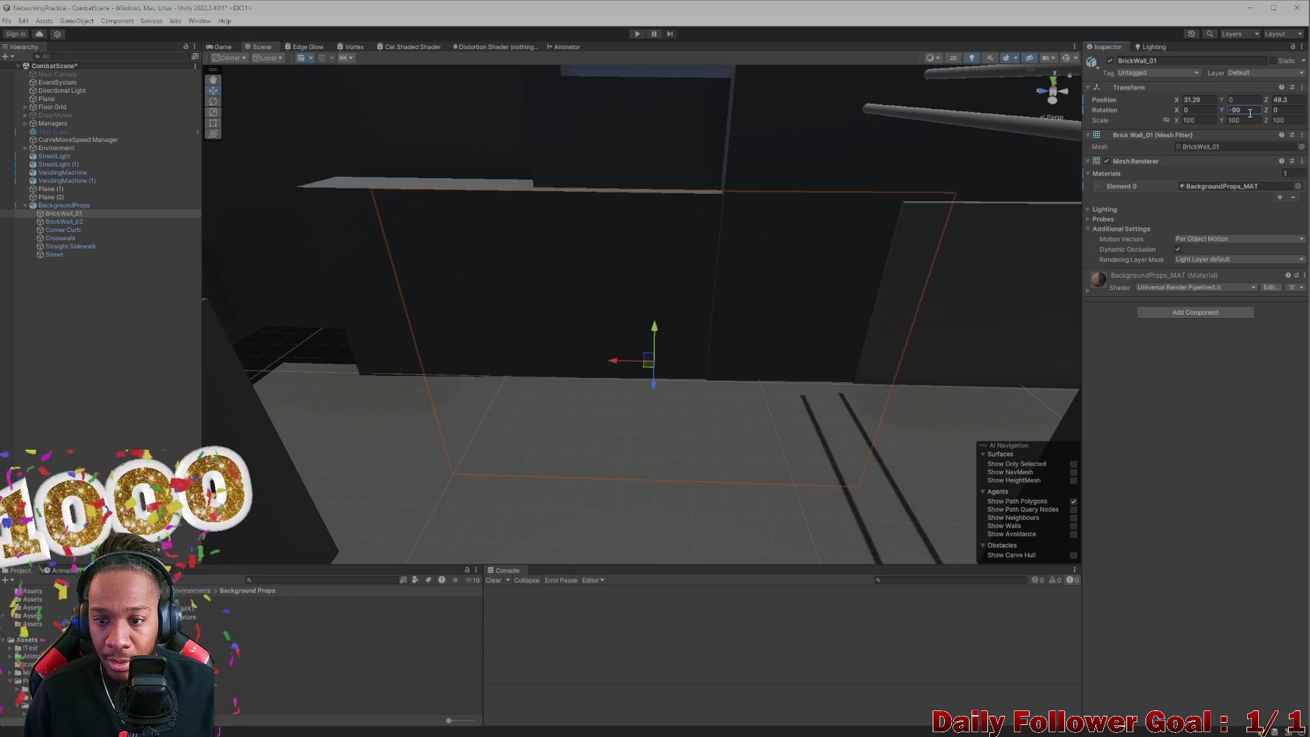
pyautogui.moveTo(649, 387)
pyautogui.mouseDown()
pyautogui.moveTo(655, 419)
pyautogui.moveTo(649, 381)
pyautogui.moveTo(690, 208)
pyautogui.moveTo(688, 129)
pyautogui.moveTo(711, 175)
pyautogui.moveTo(703, 226)
pyautogui.moveTo(643, 280)
pyautogui.moveTo(682, 219)
pyautogui.moveTo(645, 221)
pyautogui.moveTo(485, 295)
pyautogui.moveTo(765, 278)
pyautogui.moveTo(669, 227)
pyautogui.moveTo(639, 192)
pyautogui.moveTo(682, 186)
pyautogui.moveTo(696, 293)
pyautogui.moveTo(535, 366)
pyautogui.moveTo(626, 277)
pyautogui.moveTo(564, 299)
pyautogui.moveTo(571, 257)
pyautogui.moveTo(546, 281)
pyautogui.moveTo(661, 207)
pyautogui.moveTo(634, 291)
pyautogui.mouseUp()
# Step: Resize BrickWall_01, widening it horizontally and shortening it vertically
pyautogui.press('e')
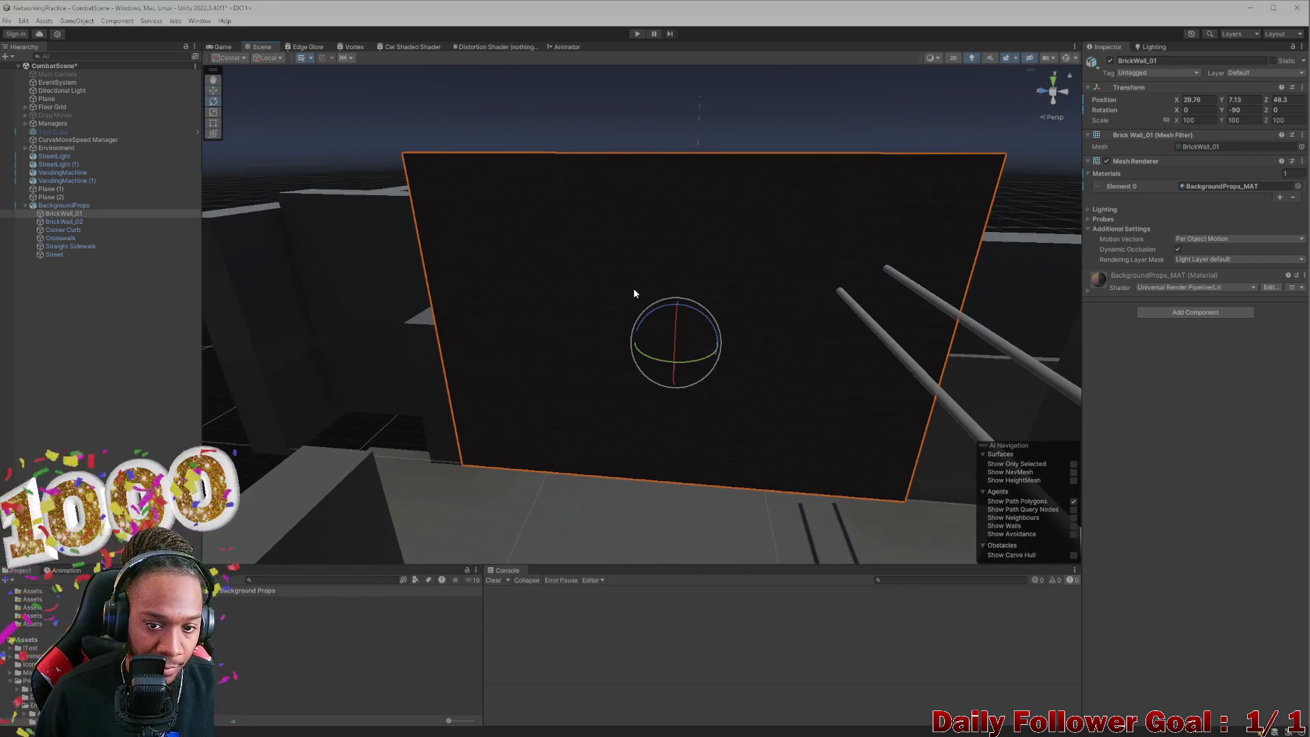
pyautogui.press('f')
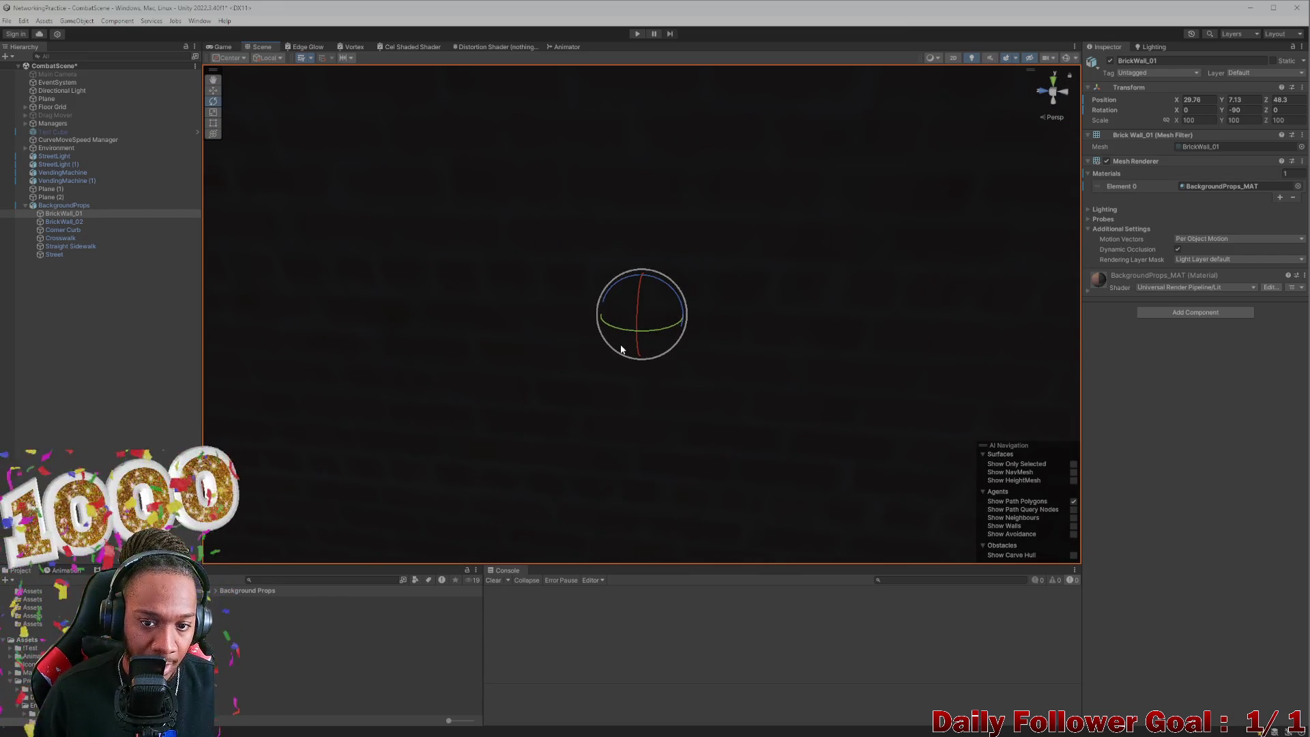
pyautogui.scroll(-5, 623, 379)
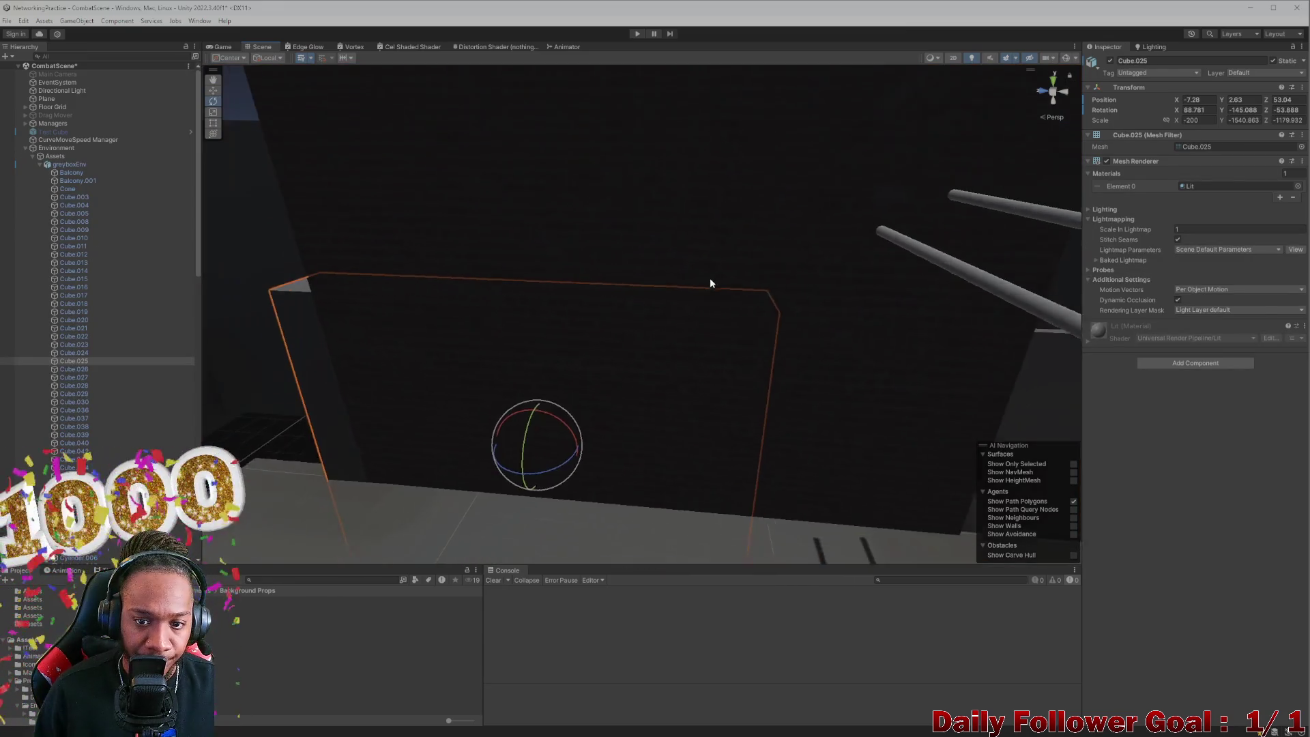
pyautogui.click(686, 234)
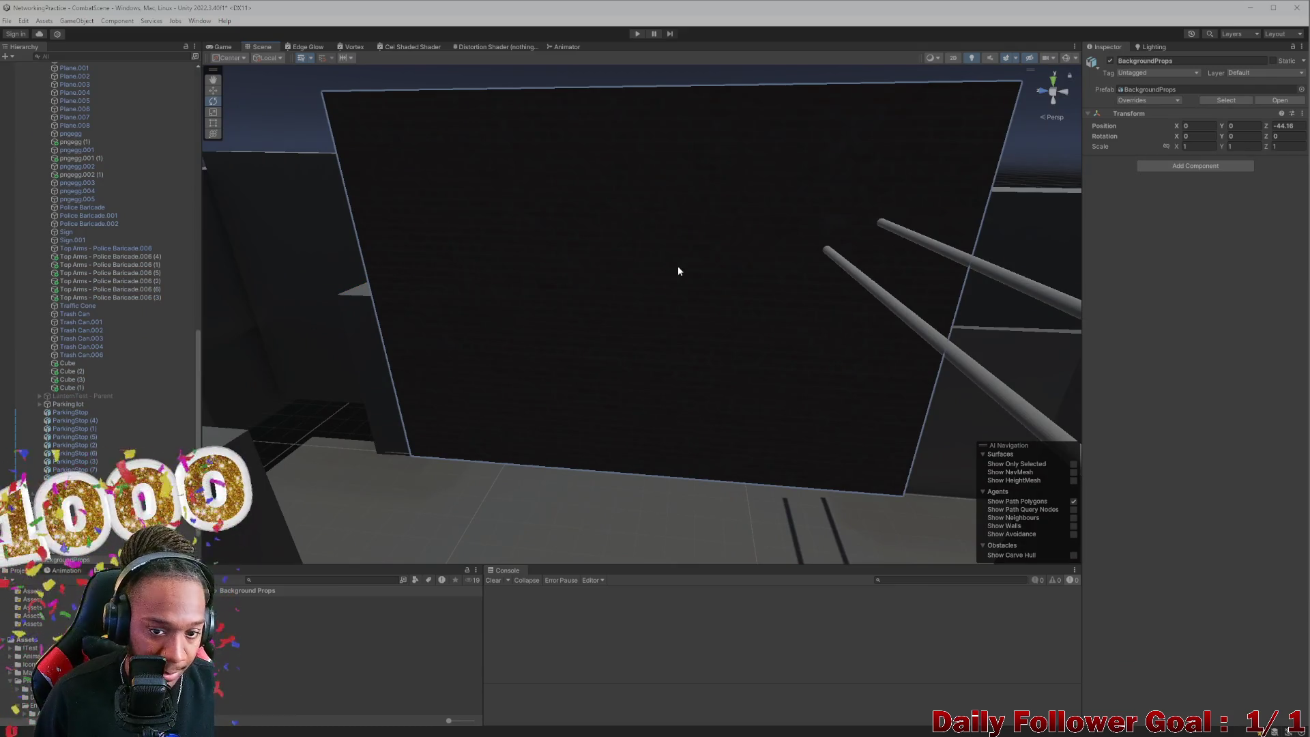
pyautogui.click(678, 265)
pyautogui.press('f')
pyautogui.press('r')
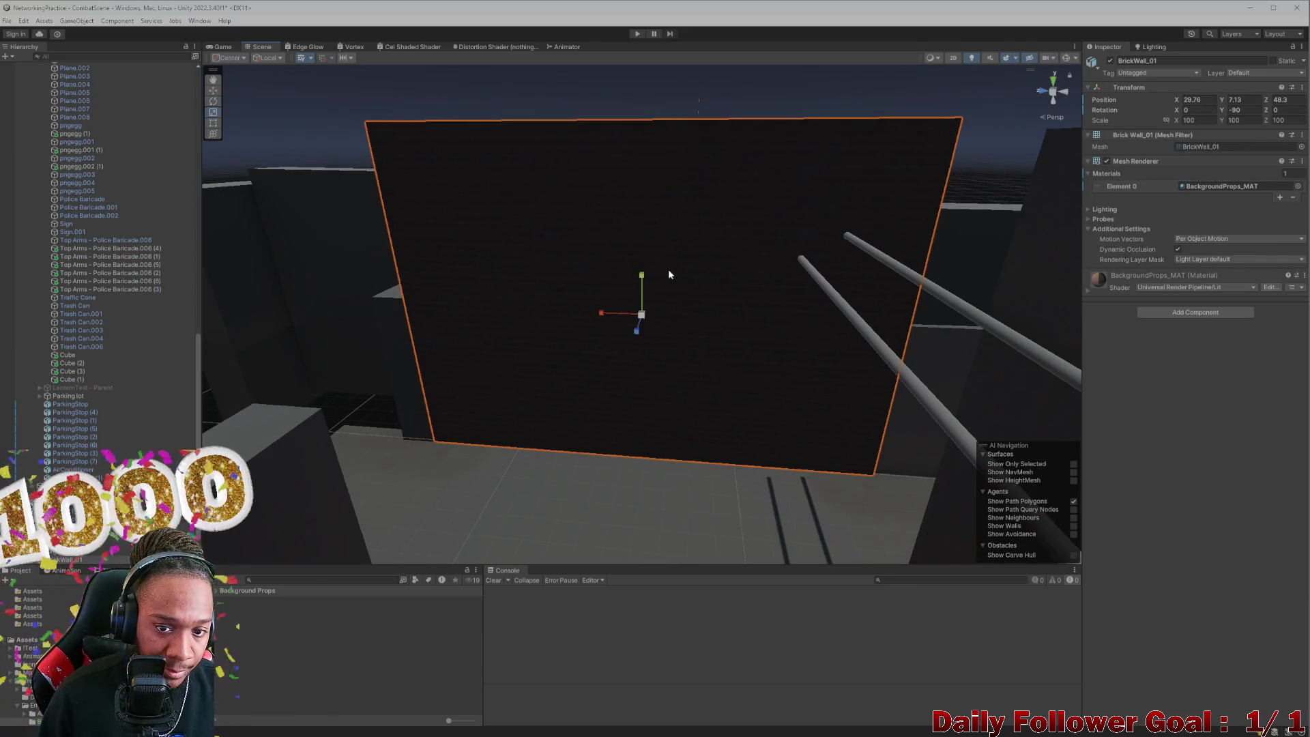
pyautogui.moveTo(601, 315); pyautogui.dragTo(591, 313)
pyautogui.press('q')
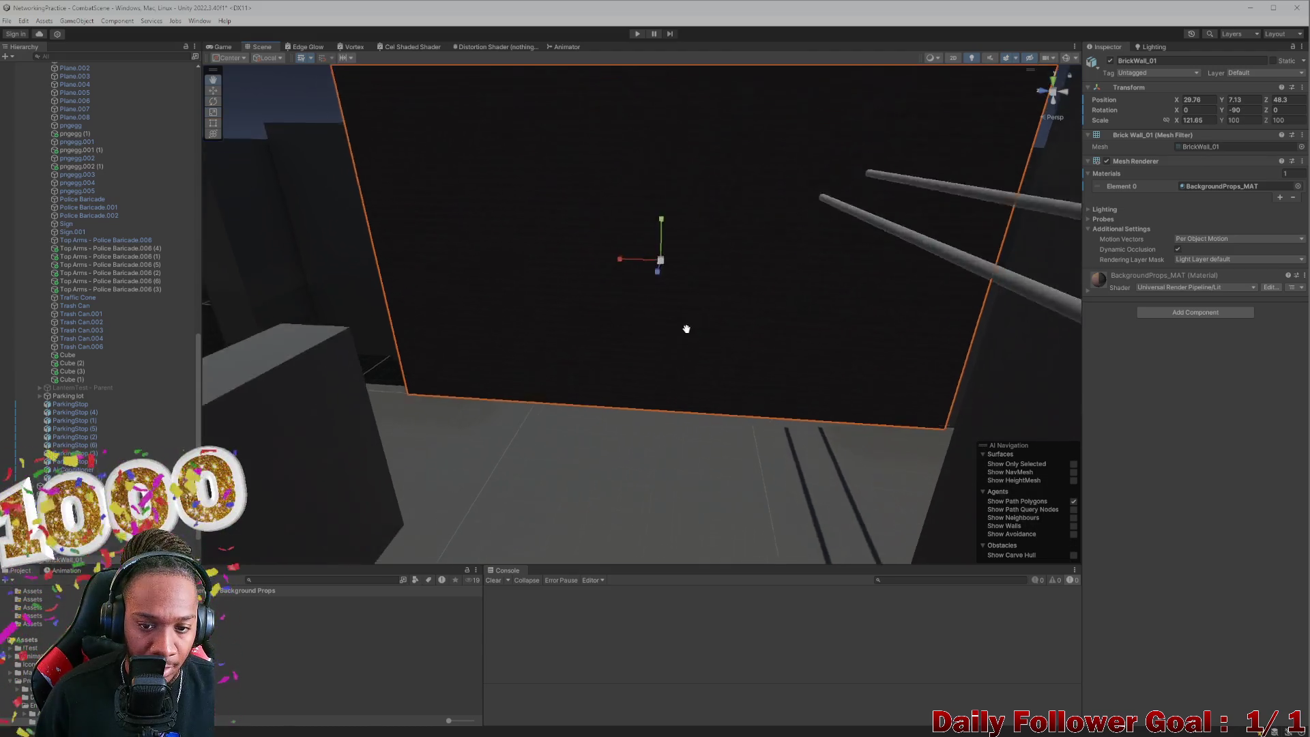
pyautogui.moveTo(674, 158); pyautogui.dragTo(679, 167)
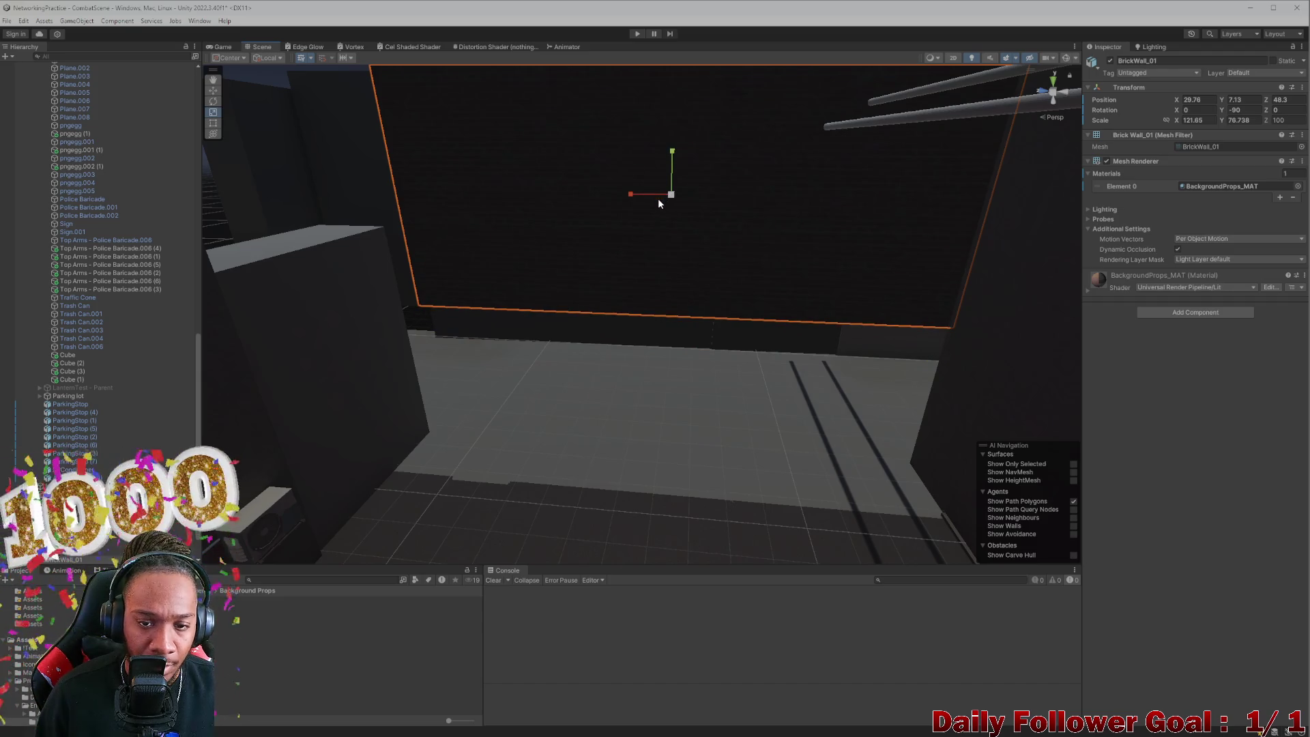
pyautogui.scroll(-2, 652, 202)
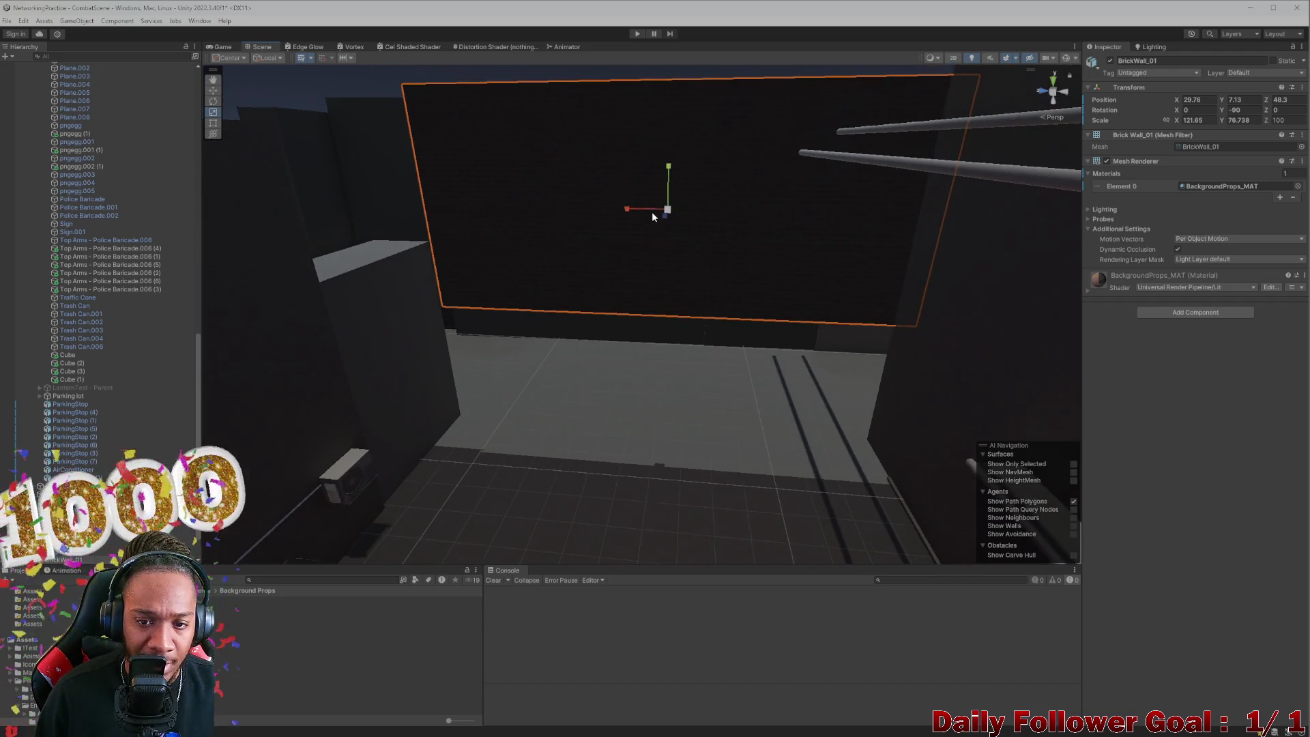
# Step: Lower BrickWall_01 slightly and slide it along Z
pyautogui.press('w')
pyautogui.moveTo(653, 227)
pyautogui.mouseDown()
pyautogui.moveTo(688, 284)
pyautogui.moveTo(703, 260)
pyautogui.moveTo(592, 237)
pyautogui.mouseUp()
pyautogui.scroll(10, 593, 238)
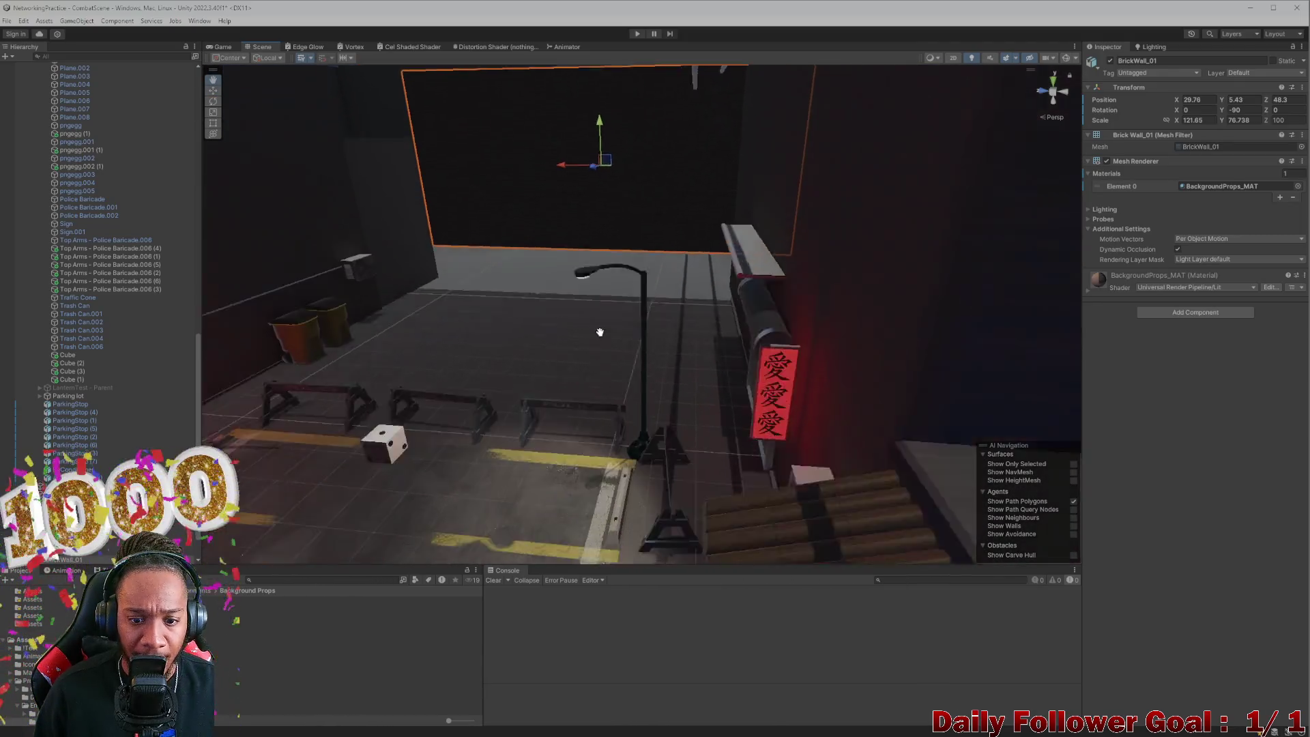
pyautogui.scroll(-5, 519, 212)
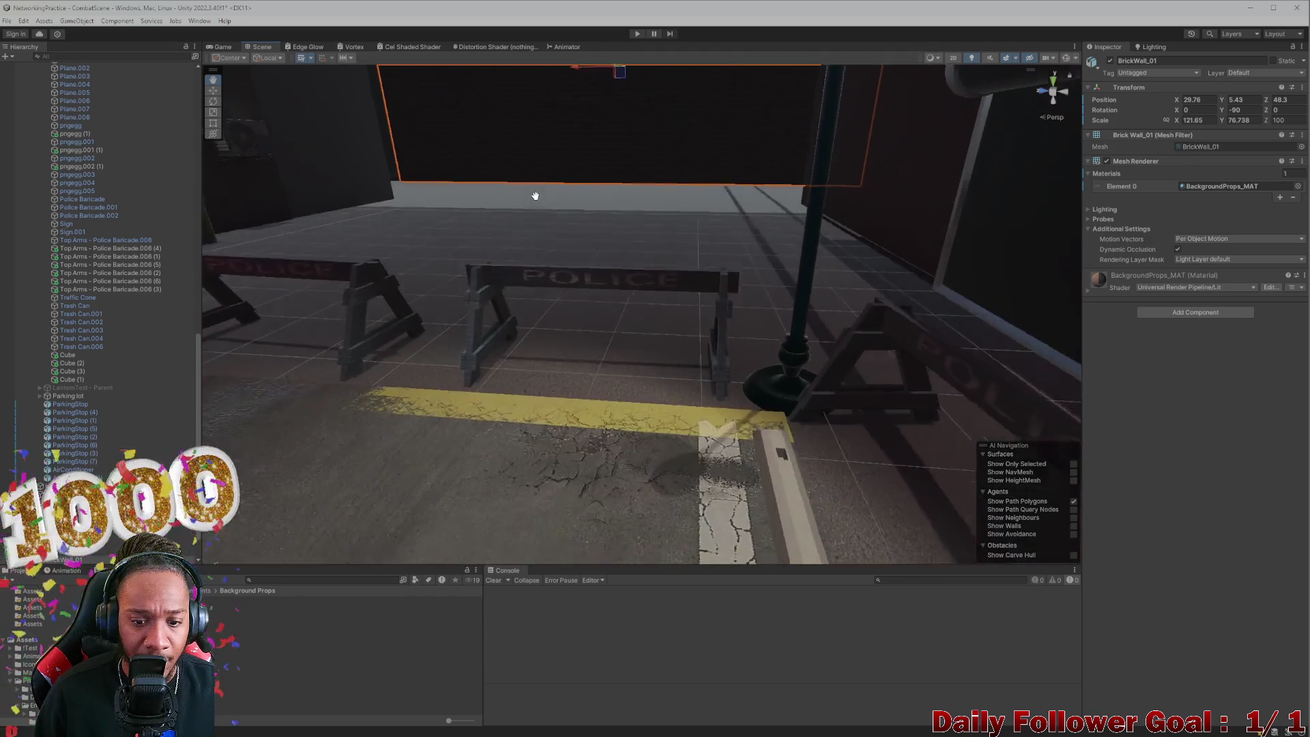
pyautogui.press('f')
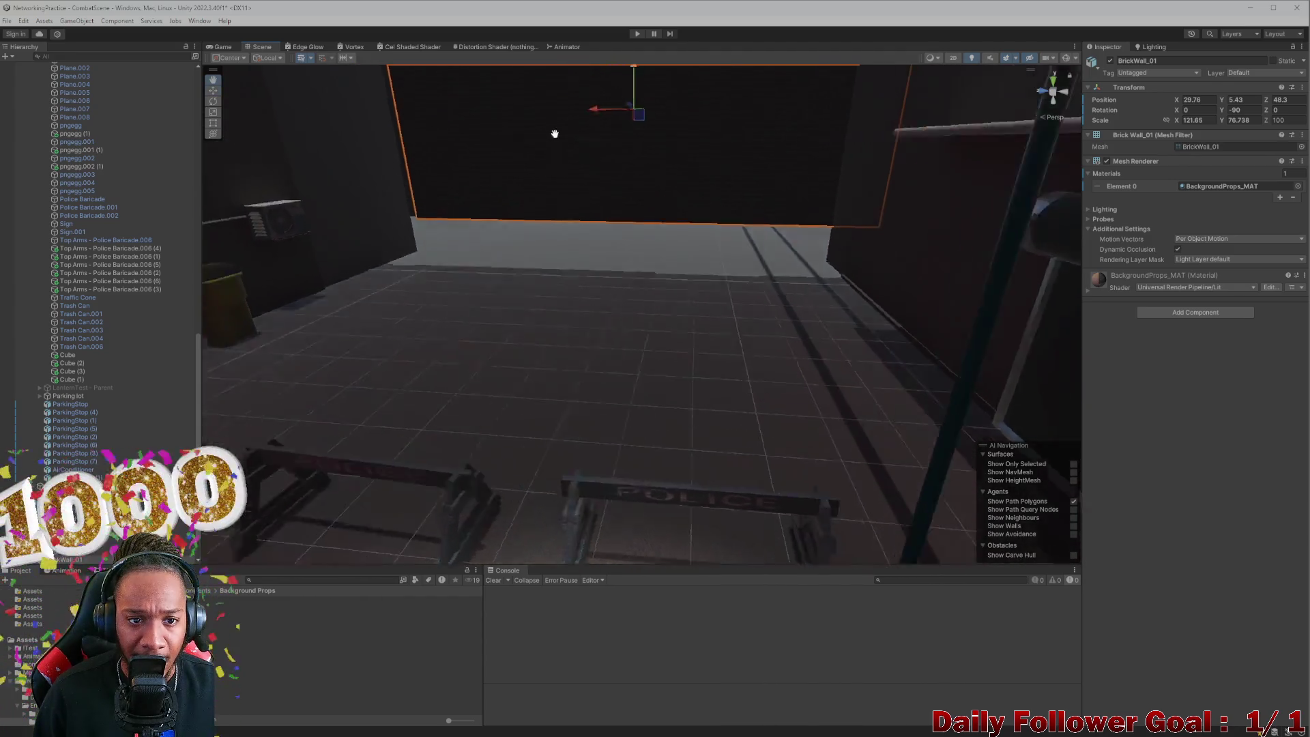
pyautogui.scroll(3, 588, 287)
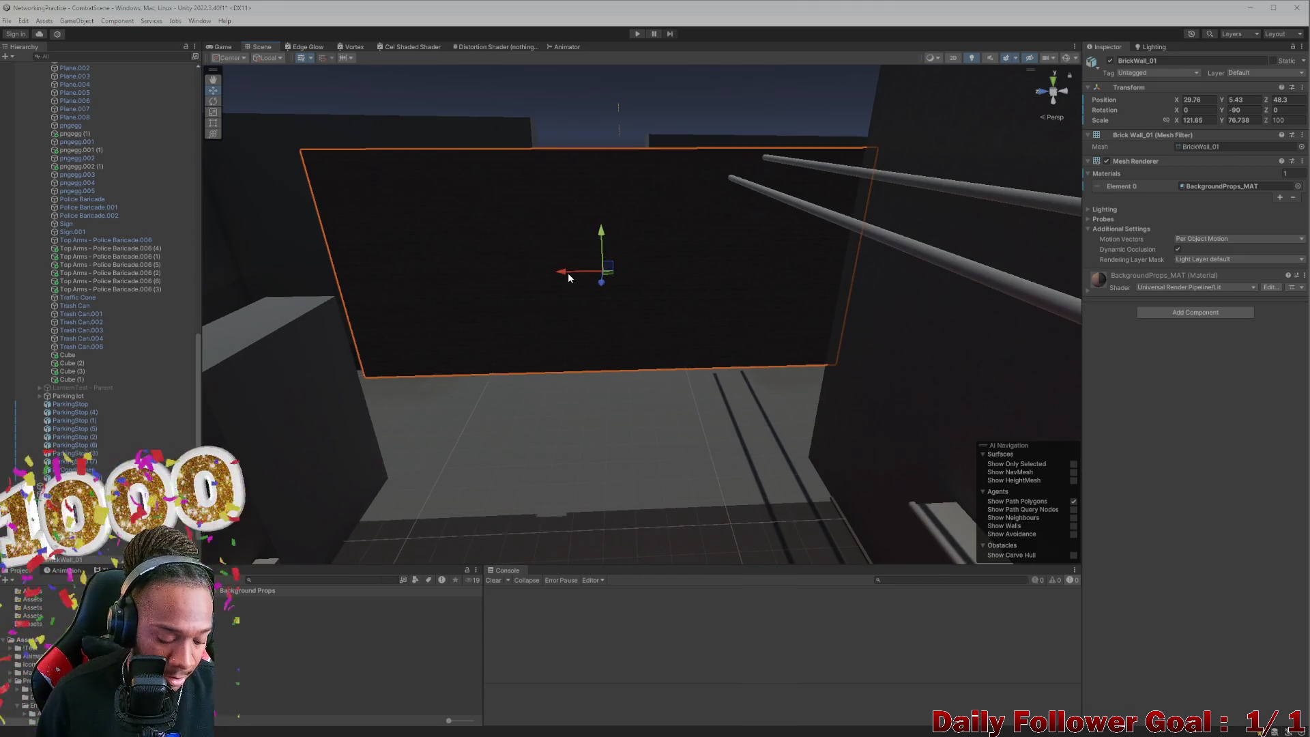
pyautogui.moveTo(571, 241)
pyautogui.mouseDown()
pyautogui.moveTo(335, 225)
pyautogui.moveTo(219, 248)
pyautogui.moveTo(274, 263)
pyautogui.mouseUp()
pyautogui.press('f')
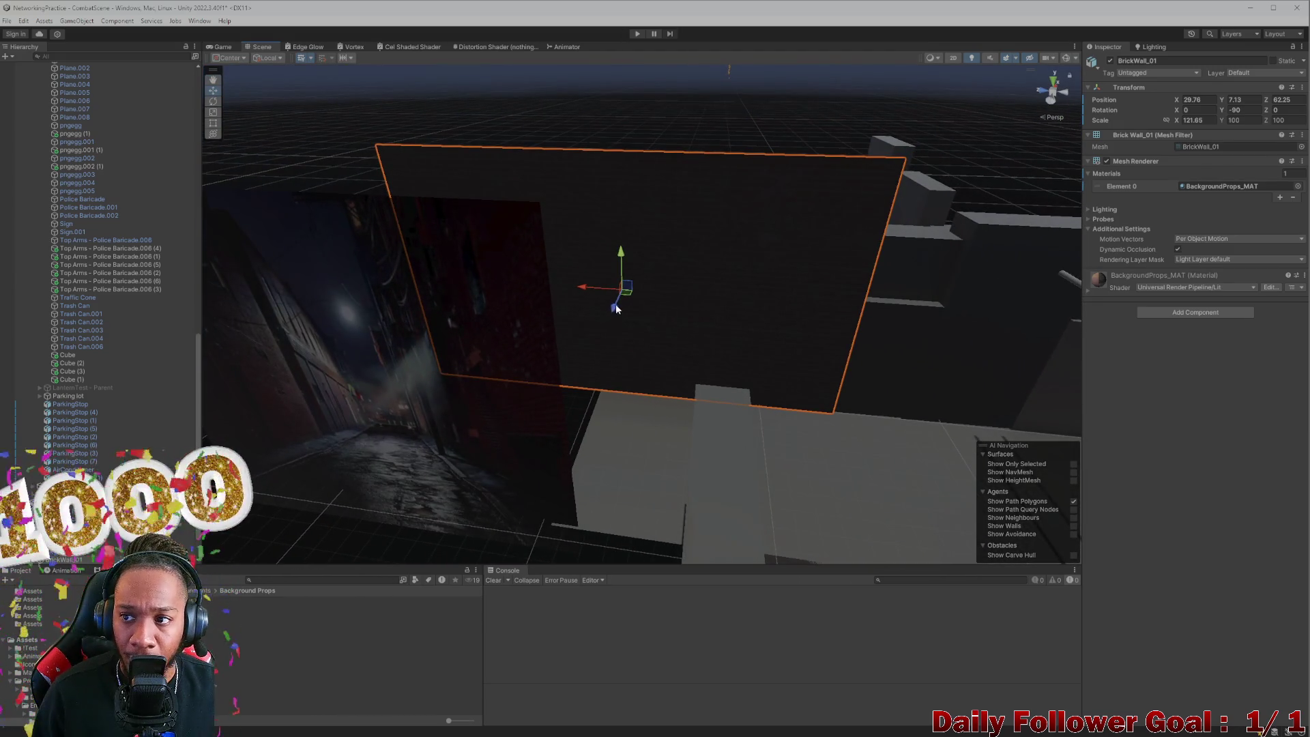
# Step: Undo the trial Z moves and duplicate the wall as BrickWall_01 (1)
pyautogui.hotkey('ctrl', 'z')
pyautogui.hotkey('ctrl', 'z')
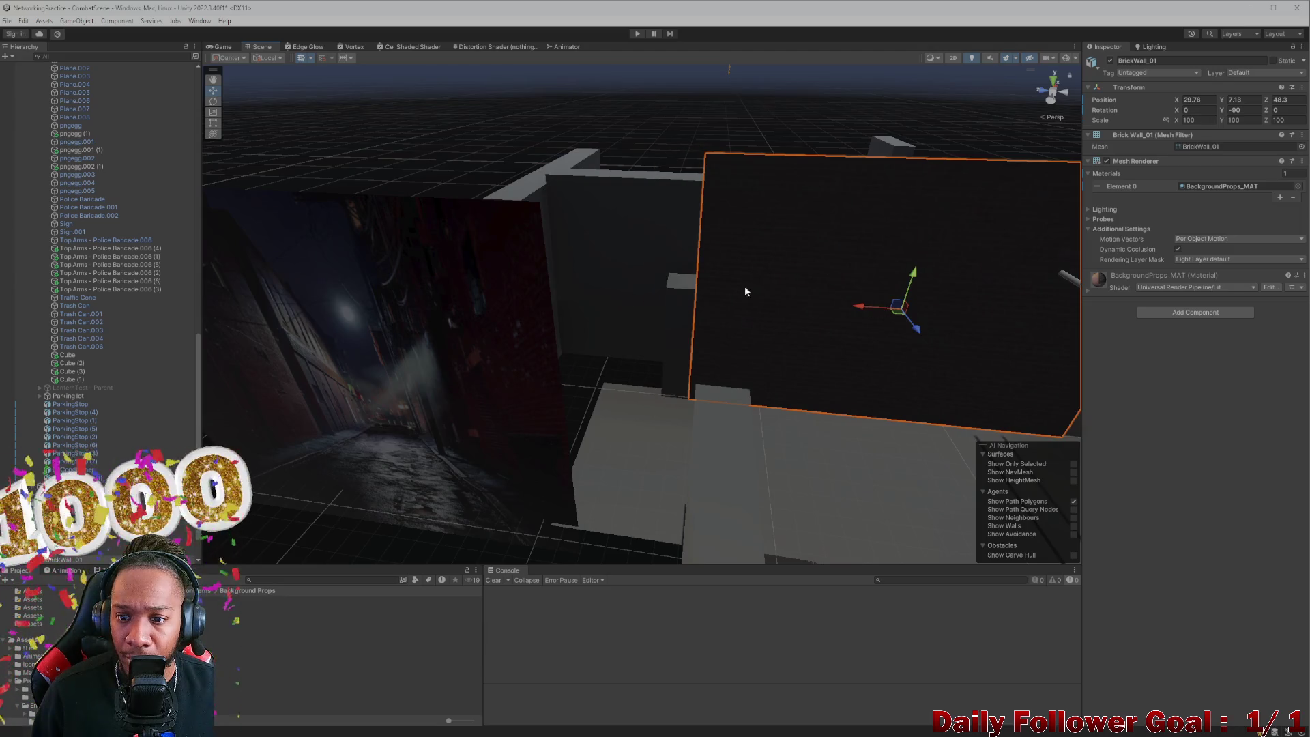
pyautogui.press('f')
pyautogui.moveTo(539, 267)
pyautogui.mouseDown()
pyautogui.moveTo(327, 248)
pyautogui.moveTo(771, 357)
pyautogui.mouseUp()
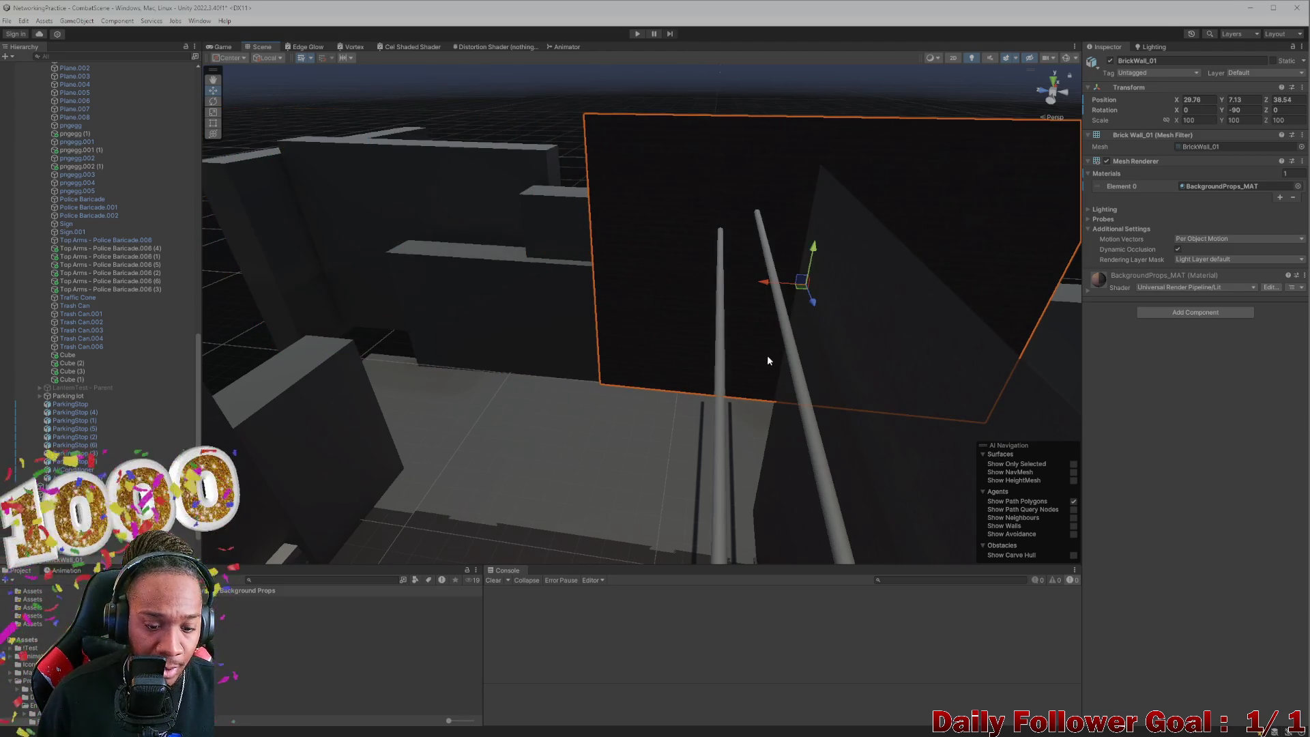
pyautogui.hotkey('ctrl', 'z')
pyautogui.hotkey('ctrl', 'd')
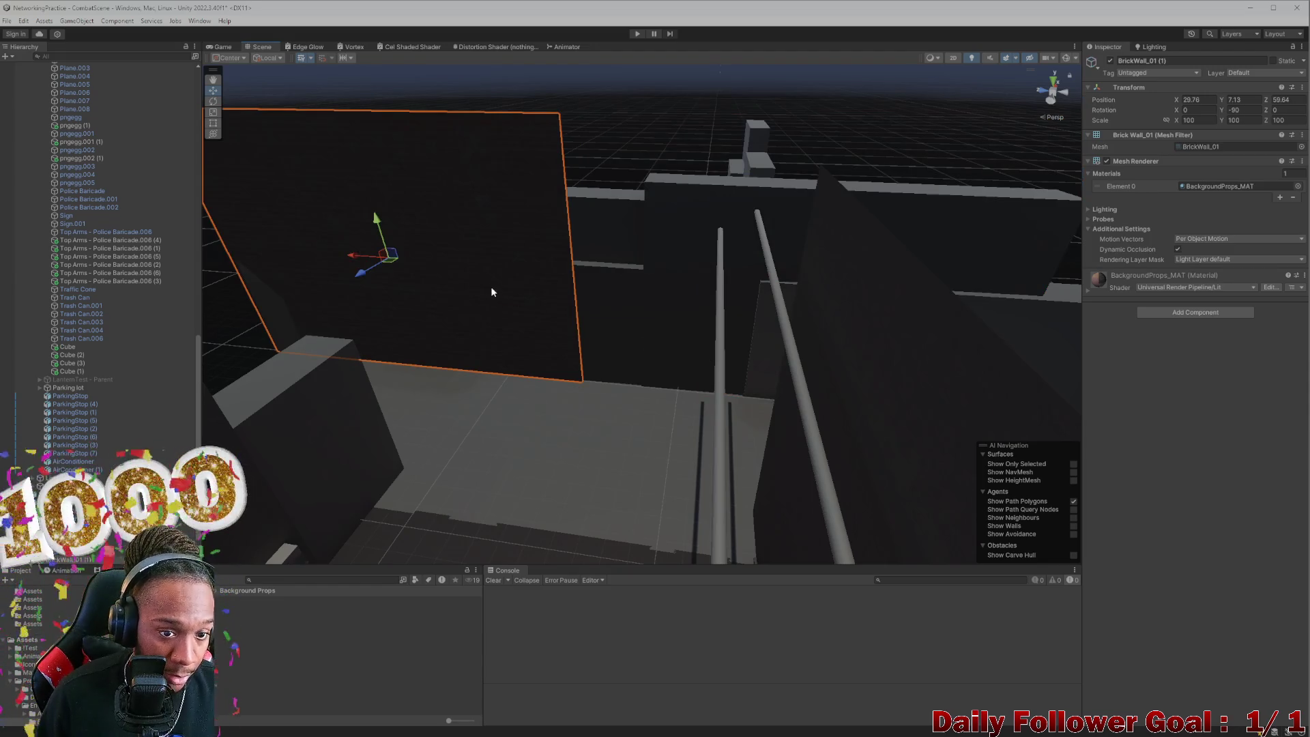
# Step: Slide the wall copy along Z so it sits beside the original
pyautogui.moveTo(367, 257)
pyautogui.mouseDown()
pyautogui.moveTo(772, 345)
pyautogui.moveTo(749, 344)
pyautogui.mouseUp()
pyautogui.moveTo(748, 343)
pyautogui.mouseDown()
pyautogui.moveTo(558, 257)
pyautogui.moveTo(608, 203)
pyautogui.moveTo(612, 316)
pyautogui.moveTo(664, 159)
pyautogui.moveTo(644, 219)
pyautogui.moveTo(693, 331)
pyautogui.moveTo(698, 316)
pyautogui.moveTo(717, 325)
pyautogui.moveTo(669, 366)
pyautogui.mouseUp()
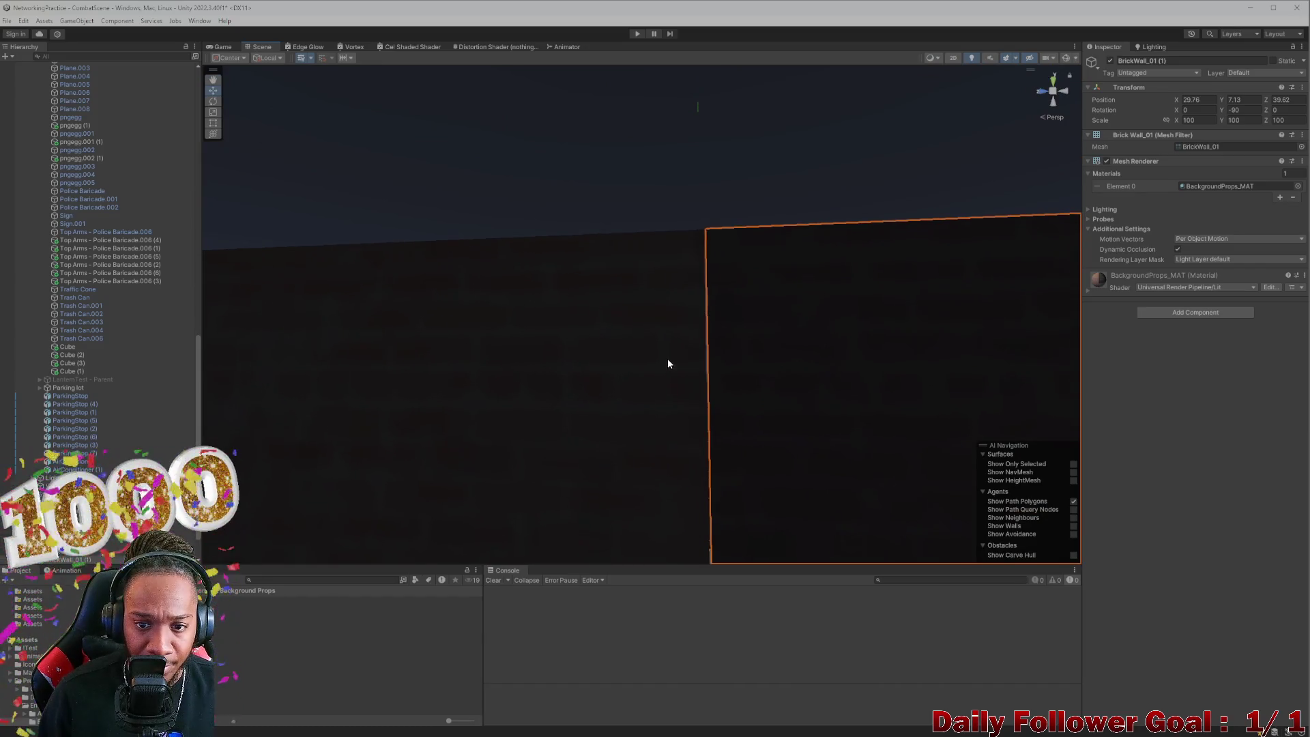
pyautogui.click(661, 206)
pyautogui.click(767, 309)
pyautogui.moveTo(805, 359)
pyautogui.mouseDown()
pyautogui.moveTo(653, 213)
pyautogui.moveTo(746, 336)
pyautogui.moveTo(708, 330)
pyautogui.moveTo(860, 444)
pyautogui.mouseUp()
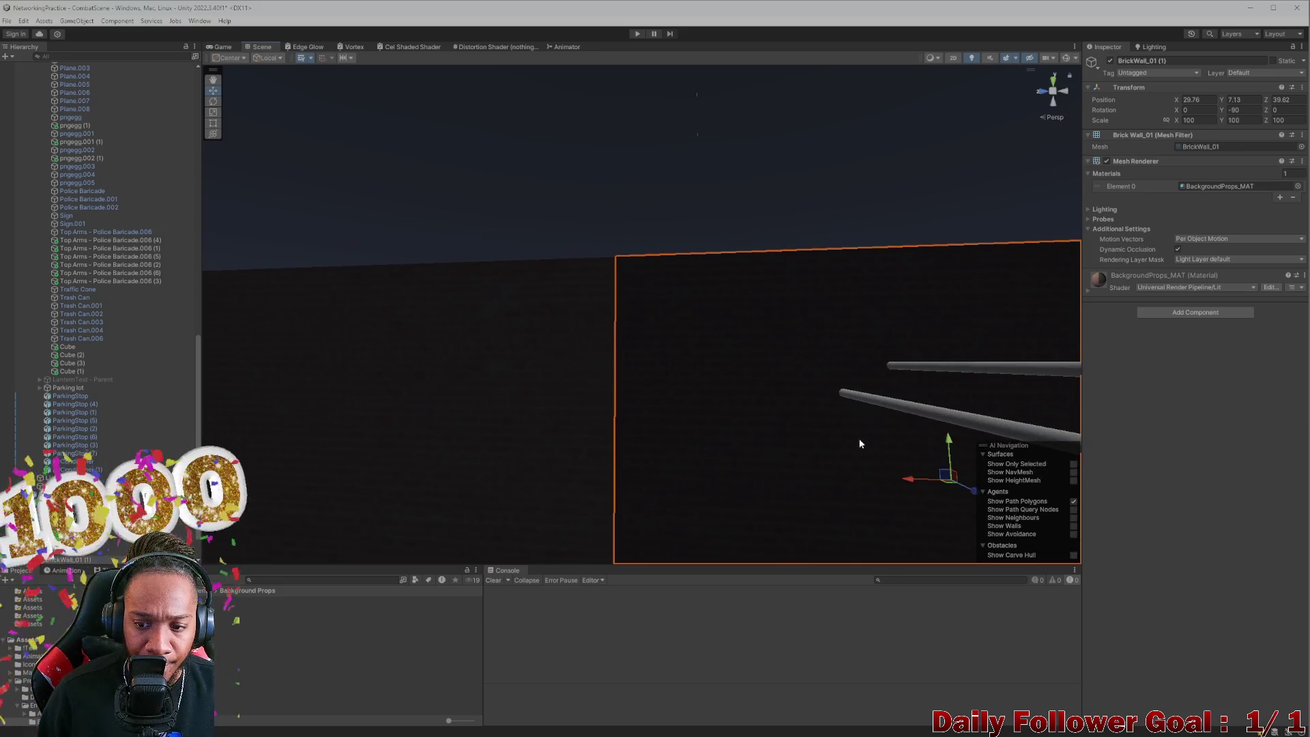
pyautogui.click(577, 142)
pyautogui.moveTo(577, 142)
pyautogui.mouseDown()
pyautogui.moveTo(617, 221)
pyautogui.moveTo(628, 287)
pyautogui.moveTo(667, 346)
pyautogui.moveTo(673, 289)
pyautogui.moveTo(734, 514)
pyautogui.moveTo(552, 265)
pyautogui.moveTo(559, 340)
pyautogui.moveTo(582, 380)
pyautogui.moveTo(559, 416)
pyautogui.moveTo(617, 403)
pyautogui.moveTo(565, 403)
pyautogui.moveTo(600, 389)
pyautogui.moveTo(658, 377)
pyautogui.moveTo(654, 293)
pyautogui.moveTo(576, 231)
pyautogui.moveTo(425, 236)
pyautogui.mouseUp()
# Step: Select the left wall BrickWall_01 and expand its Mesh Renderer Lighting options
pyautogui.click(425, 236)
pyautogui.click(502, 212)
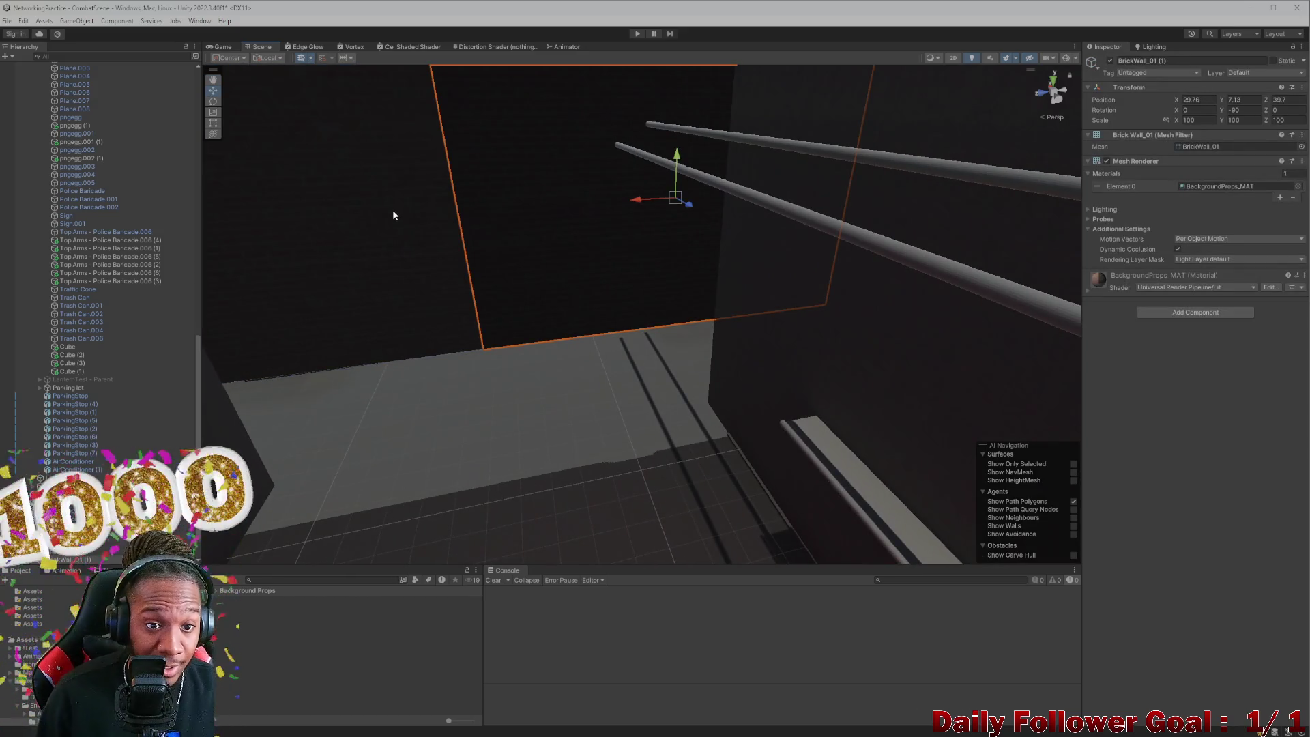
pyautogui.keyDown('ctrl'); pyautogui.click(392, 211); pyautogui.keyUp('ctrl')
pyautogui.moveTo(443, 223)
pyautogui.mouseDown()
pyautogui.moveTo(522, 227)
pyautogui.moveTo(519, 321)
pyautogui.moveTo(464, 338)
pyautogui.mouseUp()
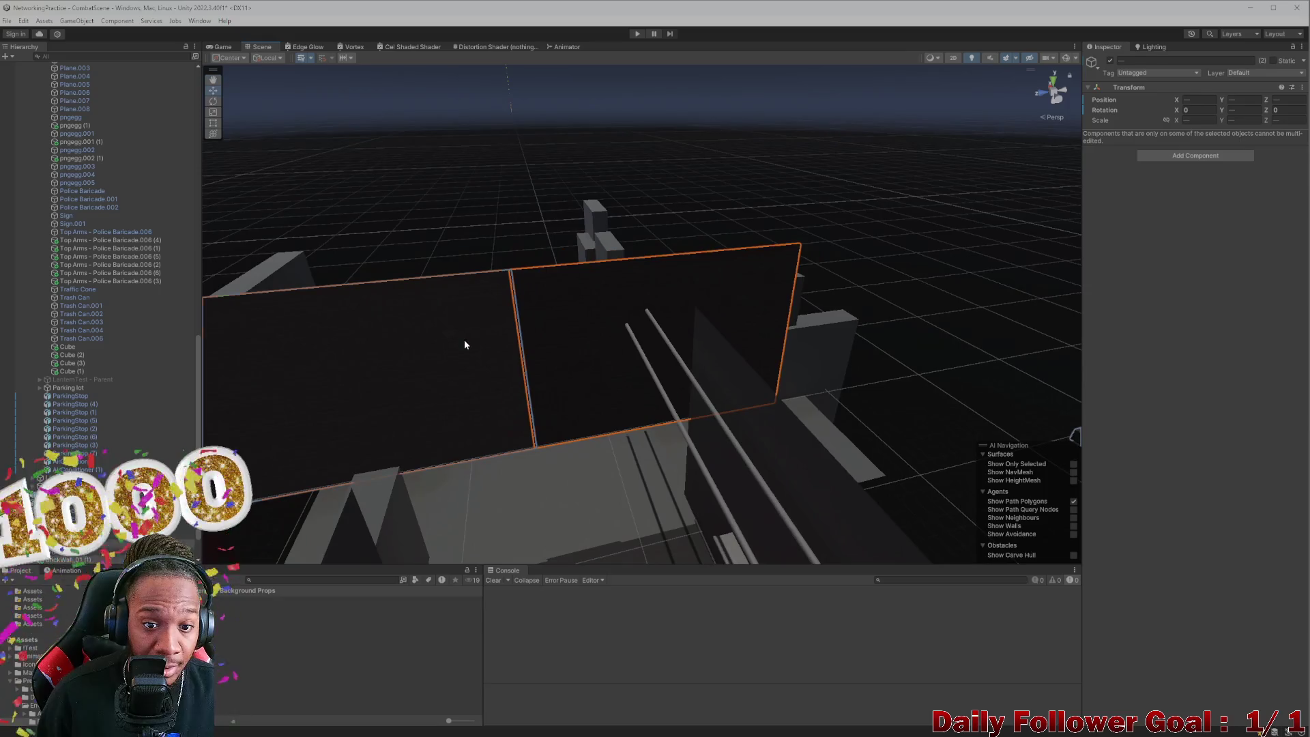
pyautogui.click(464, 338)
pyautogui.press('f')
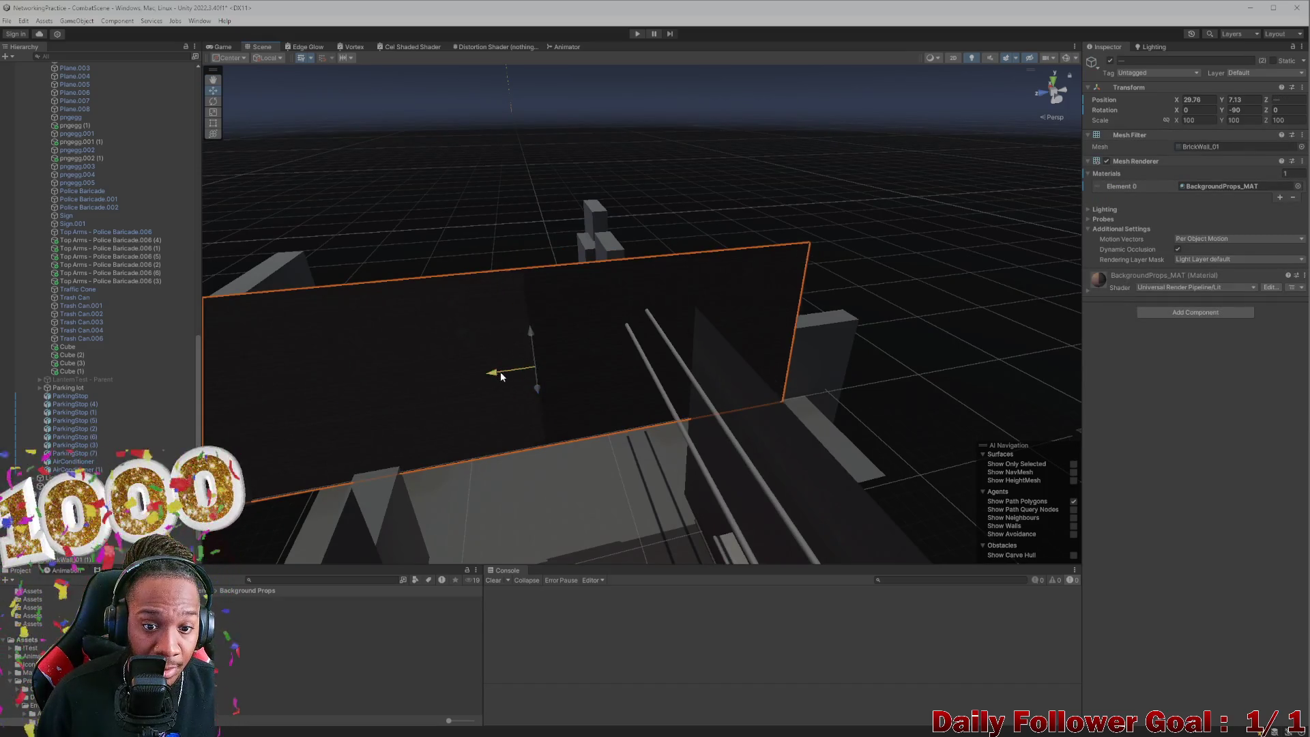
pyautogui.click(486, 161)
pyautogui.click(600, 332)
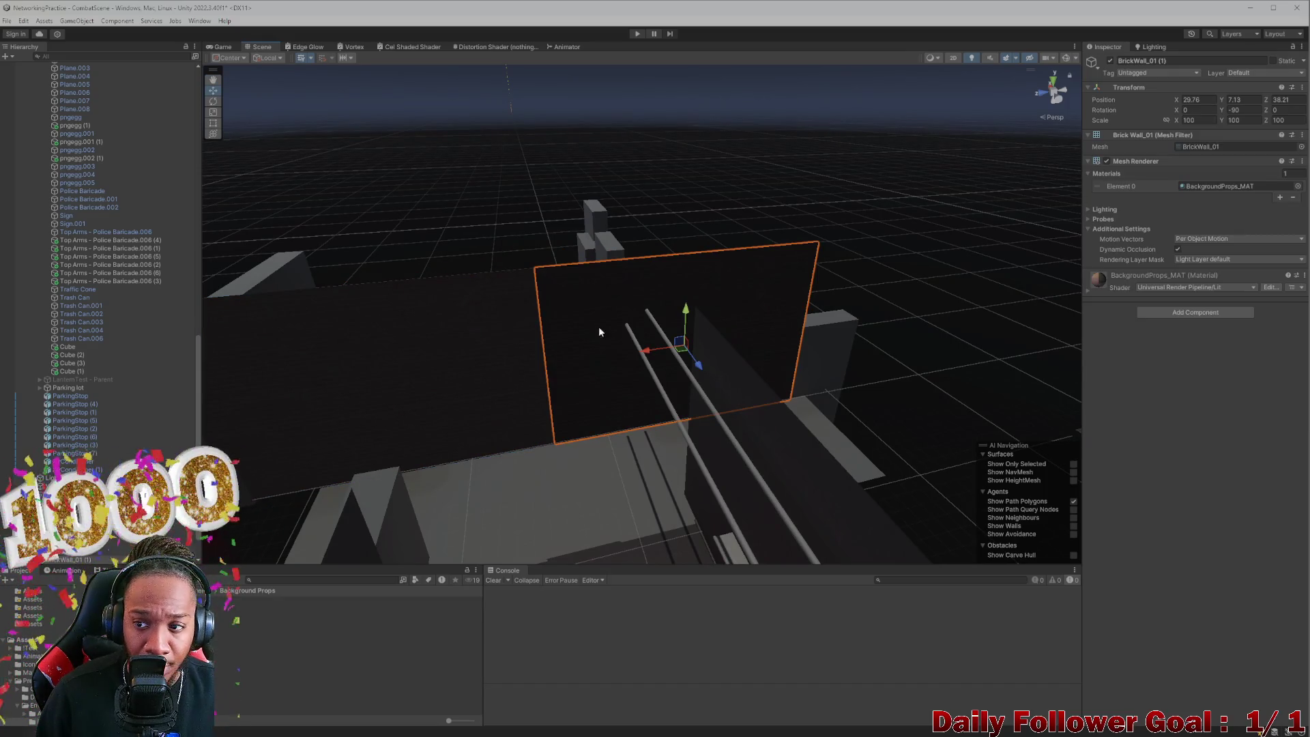
pyautogui.click(423, 361)
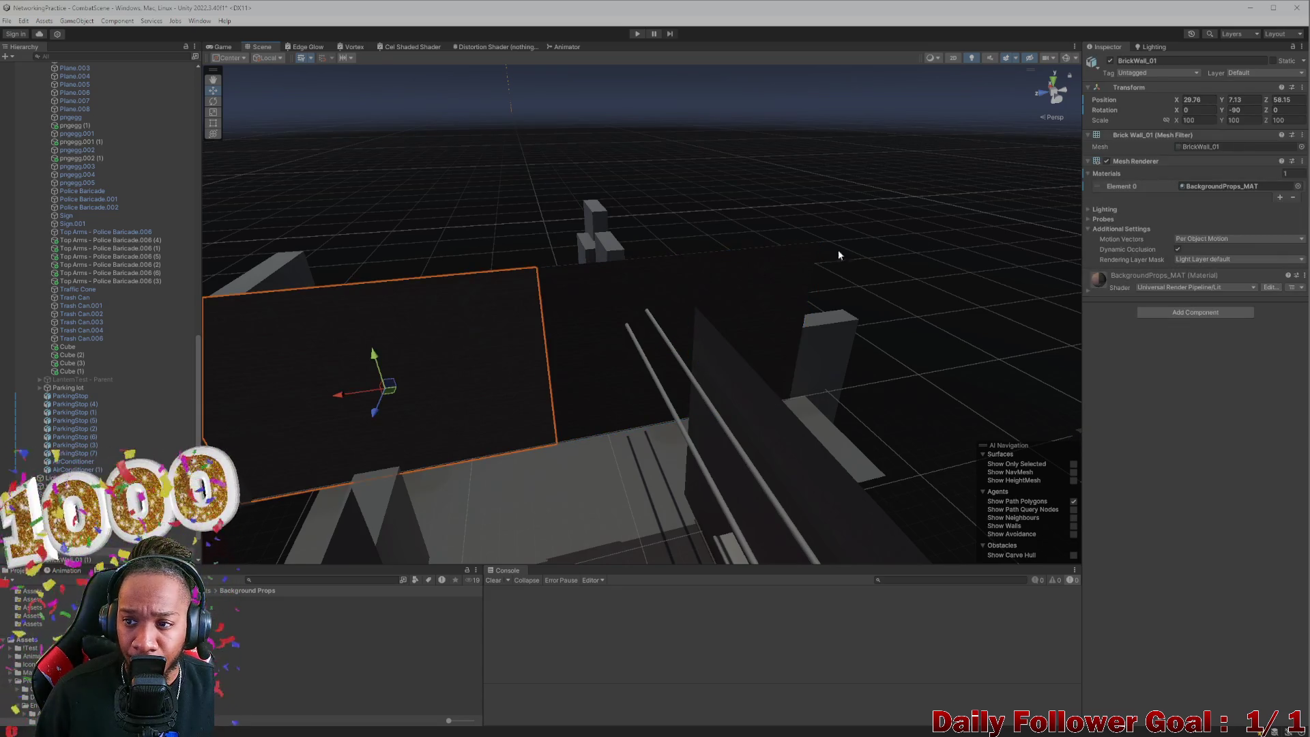
pyautogui.click(1089, 210)
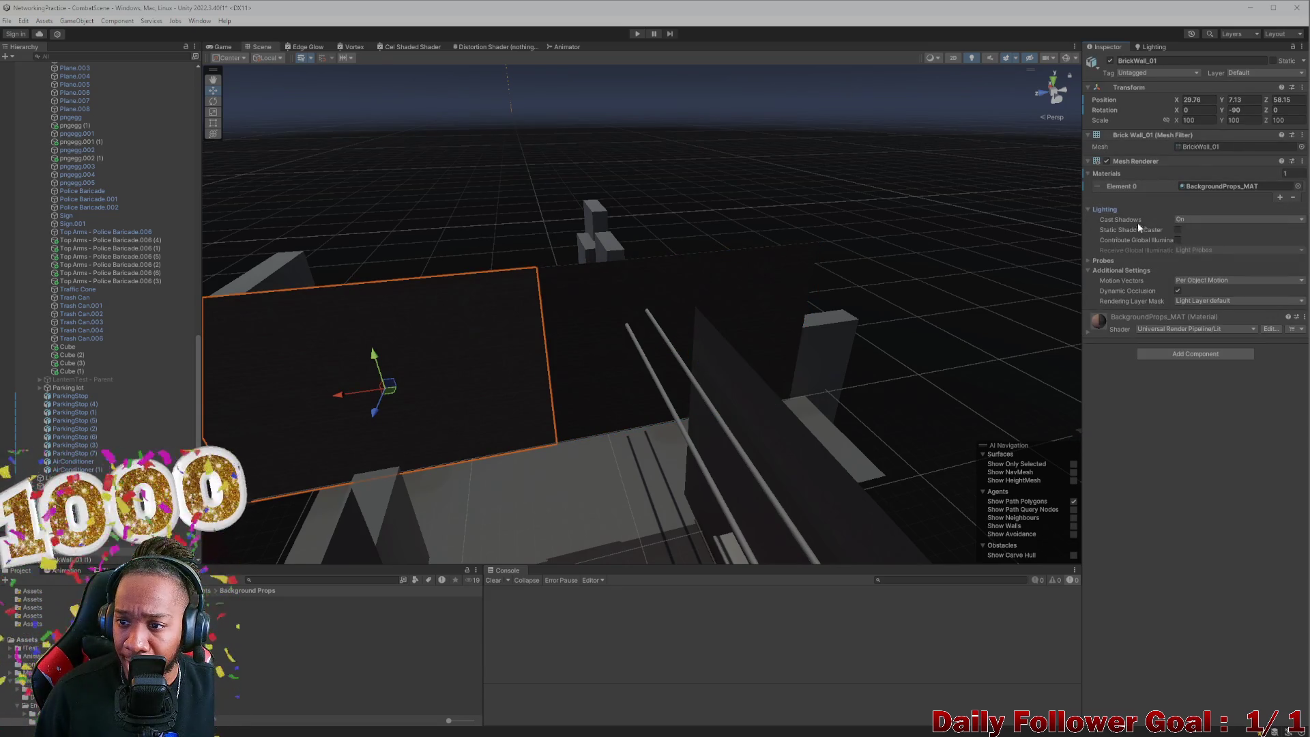
# Step: Set Cast Shadows to Off on BrickWall_01 and BrickWall_01 (1)
pyautogui.click(1184, 219)
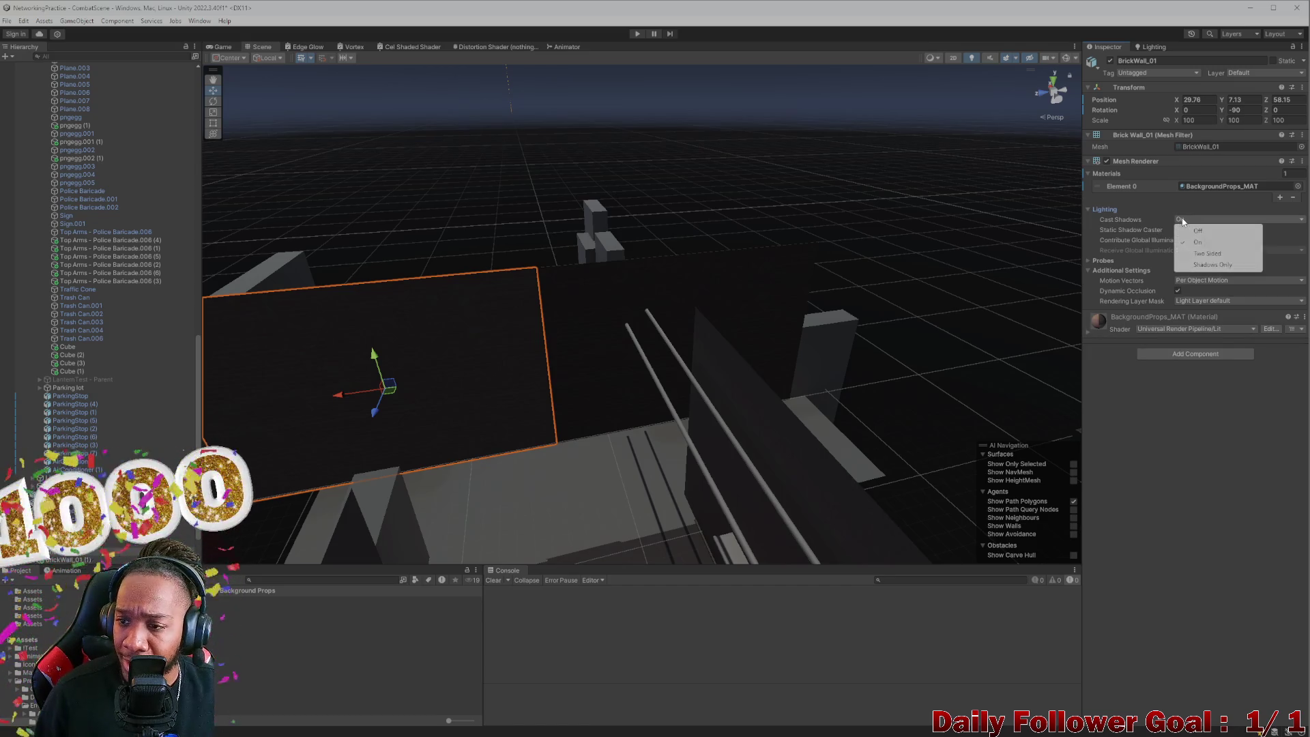
pyautogui.click(1196, 235)
pyautogui.click(580, 297)
pyautogui.click(1251, 221)
pyautogui.click(1215, 232)
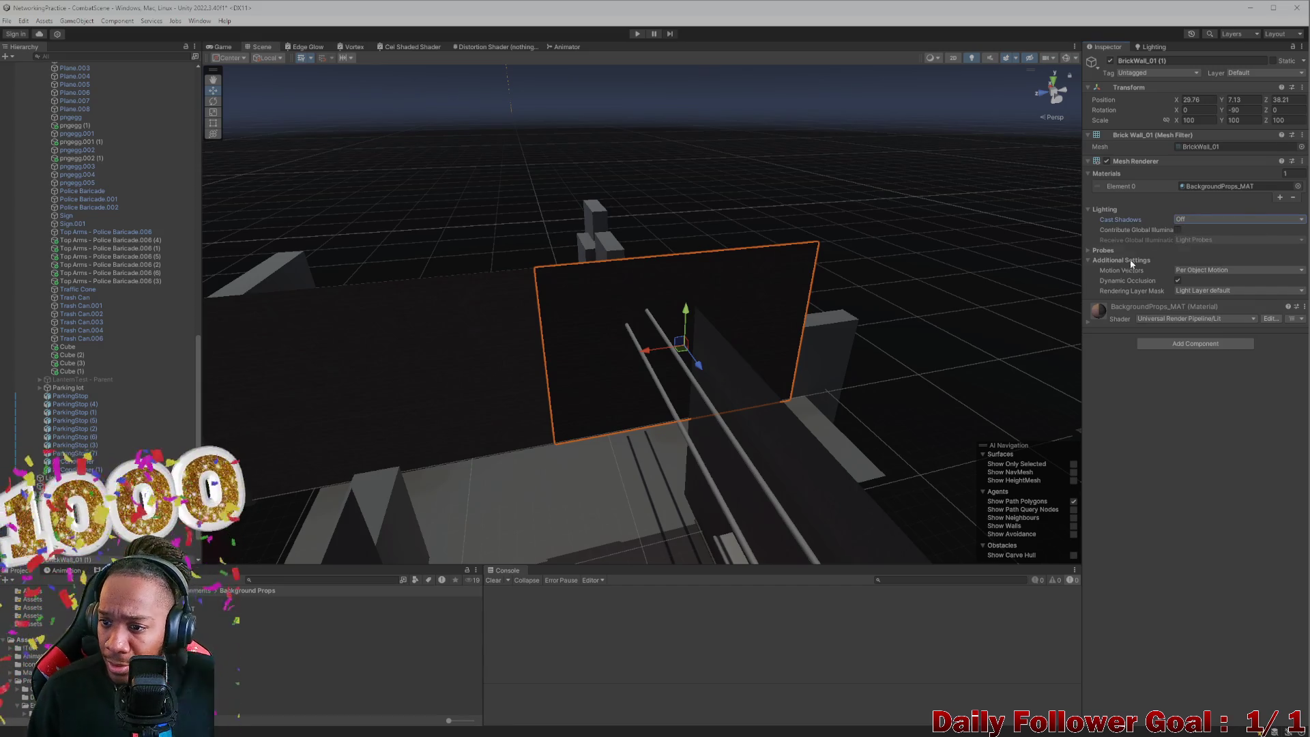
# Step: Move BrickWall_01 (1) further along the alley on Z
pyautogui.moveTo(804, 251)
pyautogui.mouseDown()
pyautogui.moveTo(509, 339)
pyautogui.moveTo(608, 248)
pyautogui.moveTo(600, 269)
pyautogui.moveTo(597, 246)
pyautogui.moveTo(896, 252)
pyautogui.moveTo(772, 259)
pyautogui.moveTo(804, 257)
pyautogui.mouseUp()
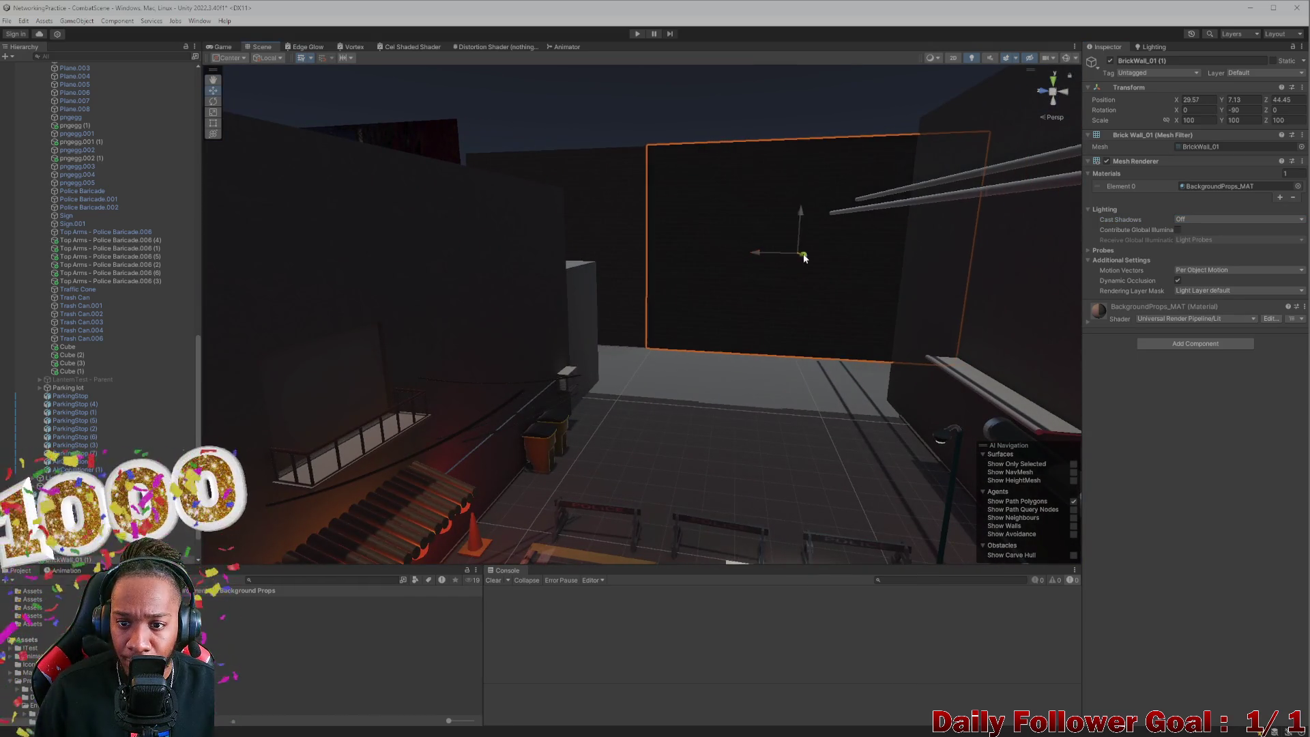
pyautogui.click(662, 102)
pyautogui.moveTo(649, 73)
pyautogui.mouseDown()
pyautogui.moveTo(643, 213)
pyautogui.moveTo(657, 311)
pyautogui.moveTo(591, 433)
pyautogui.moveTo(649, 348)
pyautogui.moveTo(556, 360)
pyautogui.moveTo(813, 339)
pyautogui.moveTo(814, 305)
pyautogui.moveTo(737, 380)
pyautogui.moveTo(1013, 272)
pyautogui.moveTo(614, 334)
pyautogui.moveTo(649, 322)
pyautogui.mouseUp()
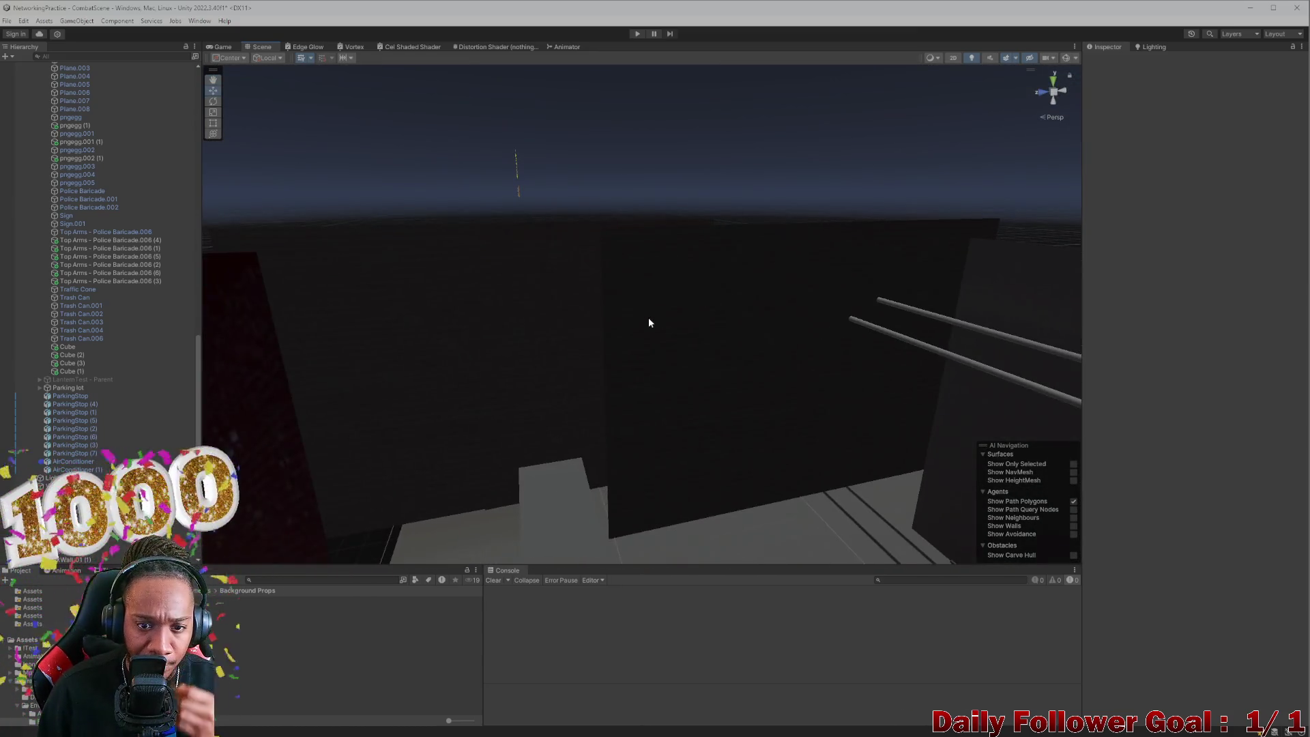
pyautogui.click(522, 292)
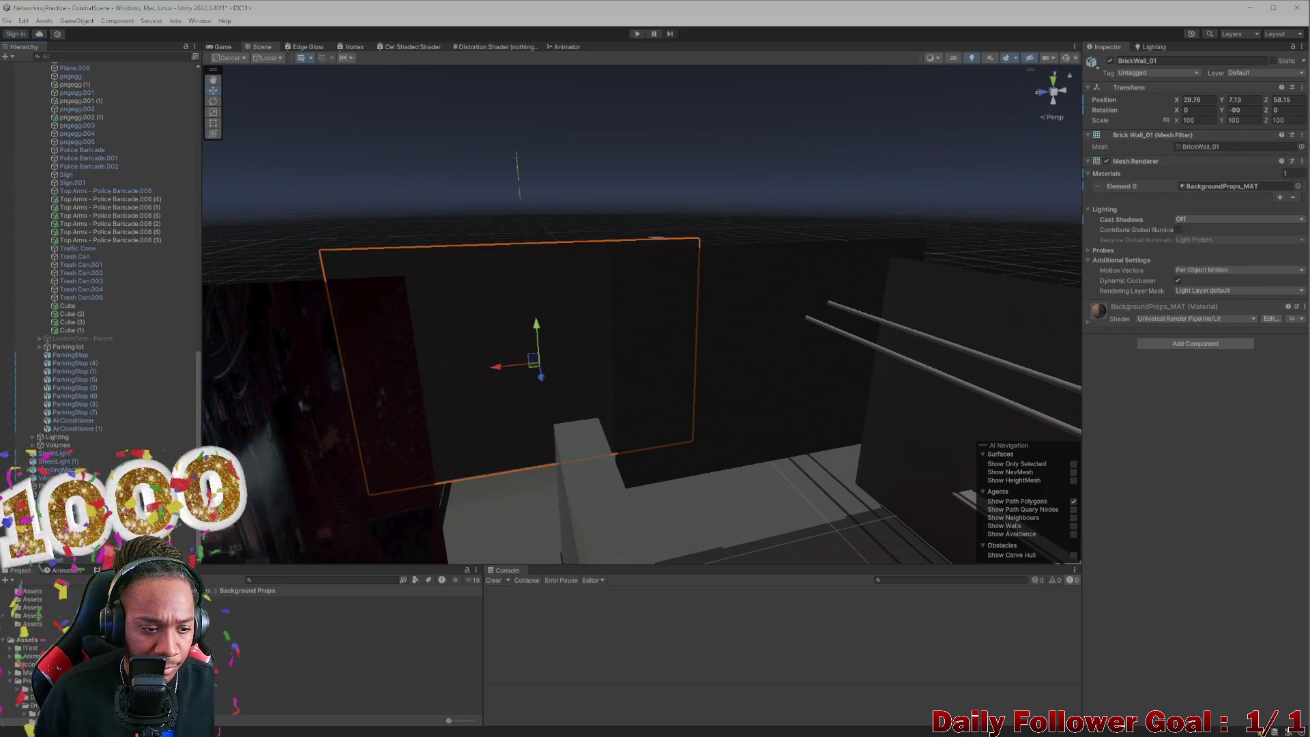
pyautogui.click(771, 362)
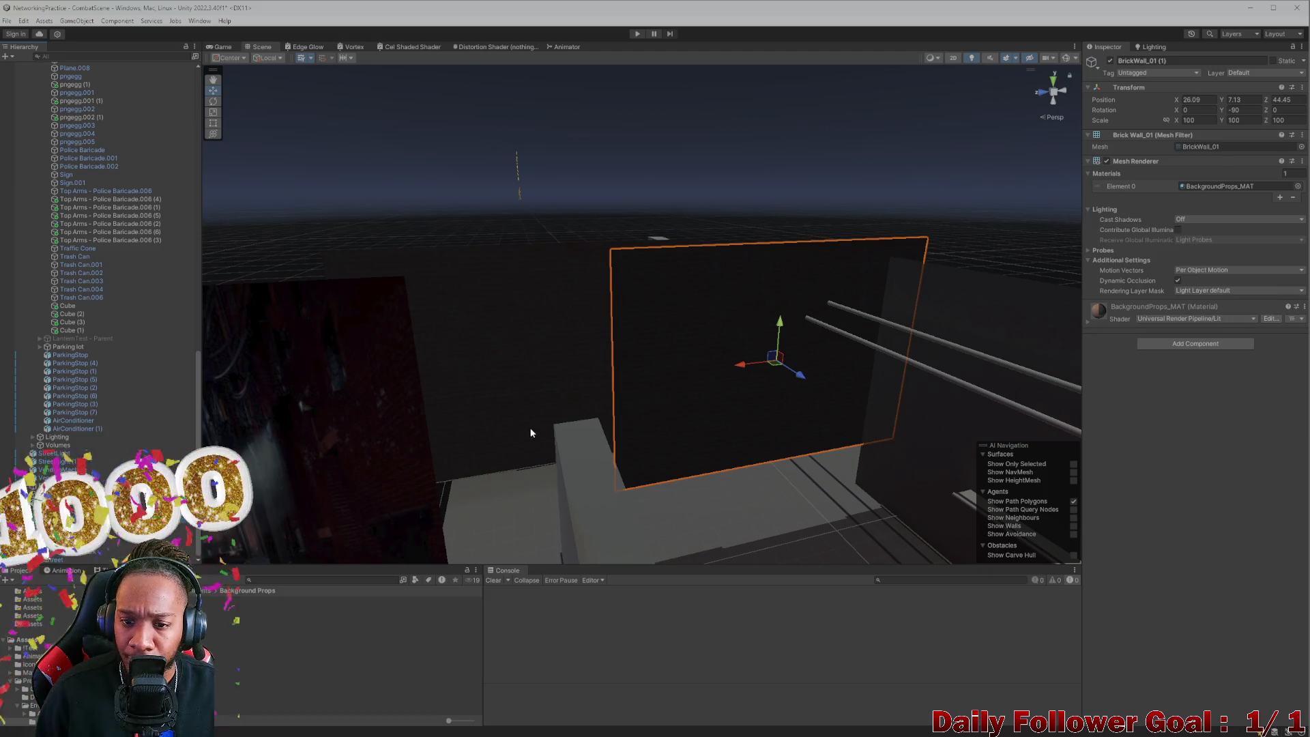
pyautogui.moveTo(752, 371)
pyautogui.mouseDown()
pyautogui.moveTo(520, 444)
pyautogui.moveTo(517, 387)
pyautogui.moveTo(501, 378)
pyautogui.moveTo(544, 252)
pyautogui.mouseUp()
# Step: Undo the wall's latest moves and select BrickWall_01 inside the BackgroundProps group
pyautogui.hotkey('ctrl', 'z')
pyautogui.hotkey('ctrl', 'y')
pyautogui.hotkey('ctrl', 'z')
pyautogui.hotkey('ctrl', 'z')
pyautogui.hotkey('ctrl', 'z')
pyautogui.hotkey('ctrl', 'z')
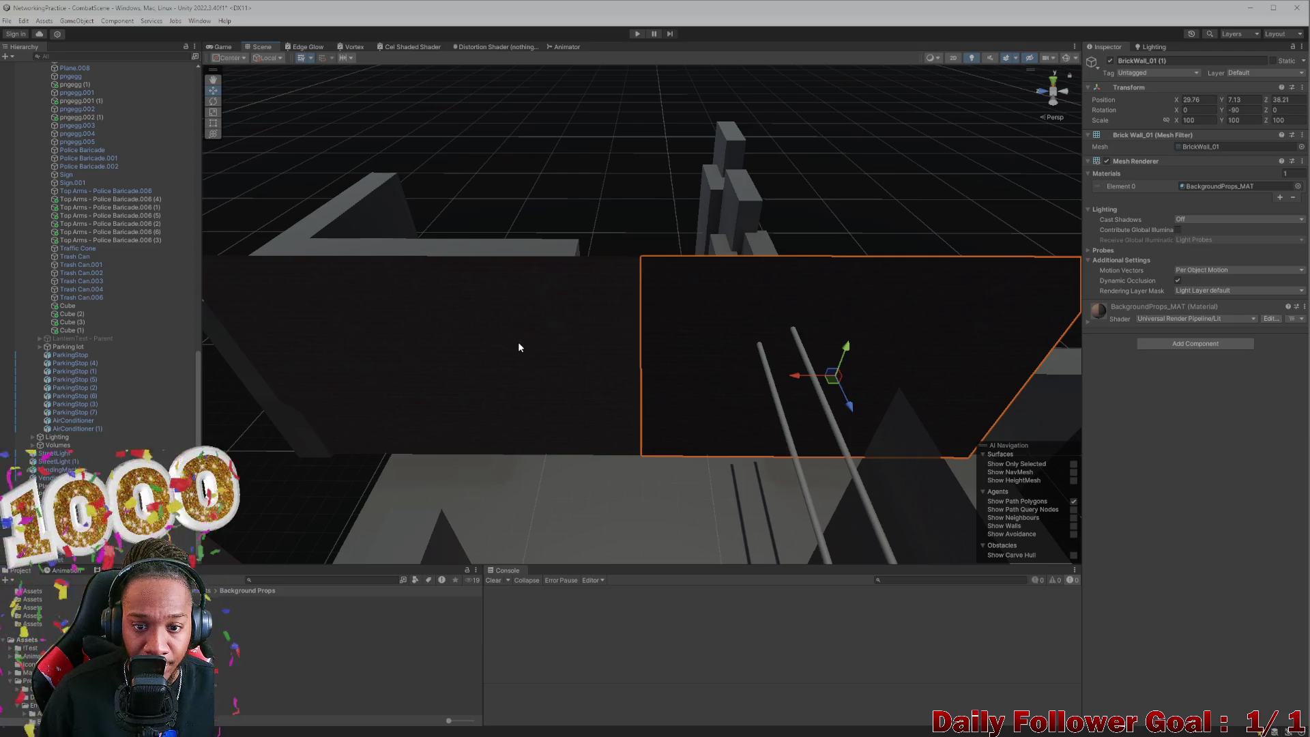
pyautogui.moveTo(501, 387)
pyautogui.mouseDown()
pyautogui.moveTo(494, 299)
pyautogui.moveTo(515, 225)
pyautogui.mouseUp()
pyautogui.click(535, 245)
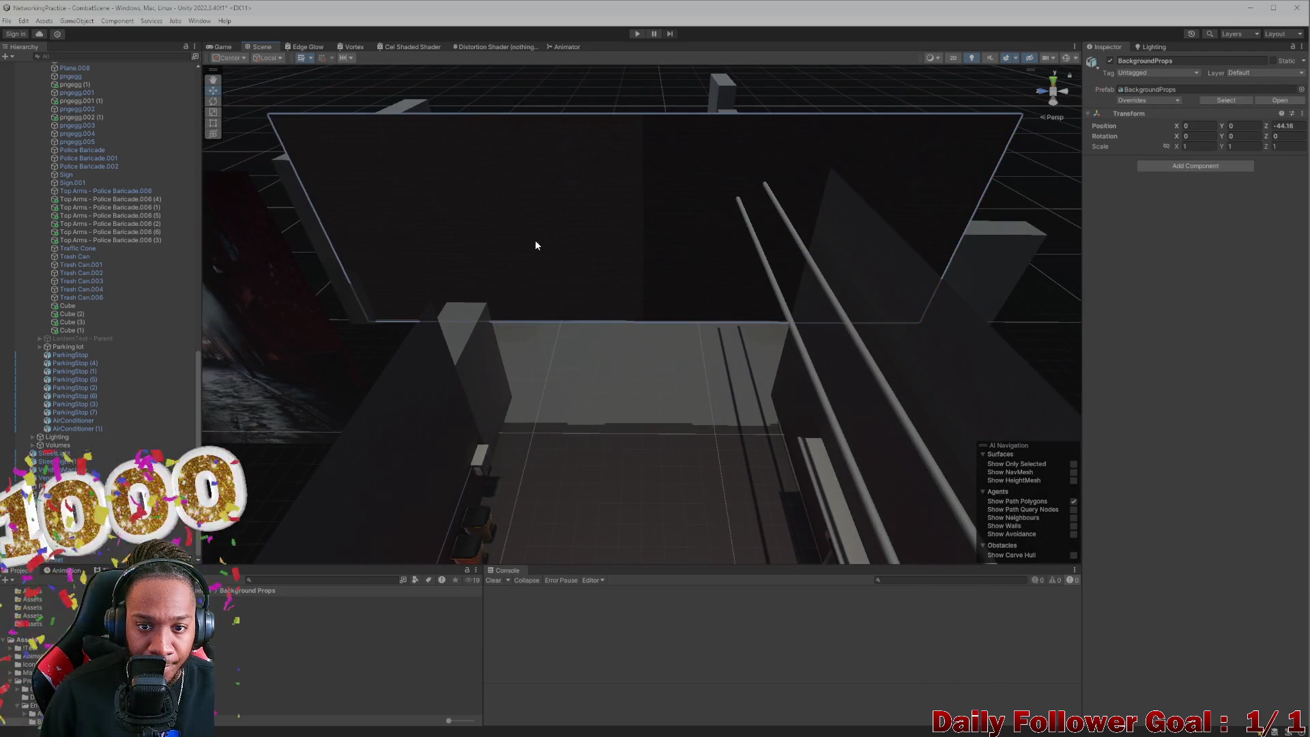
pyautogui.moveTo(570, 310); pyautogui.dragTo(582, 259)
pyautogui.click(582, 259)
# Step: Scale BrickWall_01 to 137.12 and move it closer to the alley
pyautogui.press('e')
pyautogui.press('r')
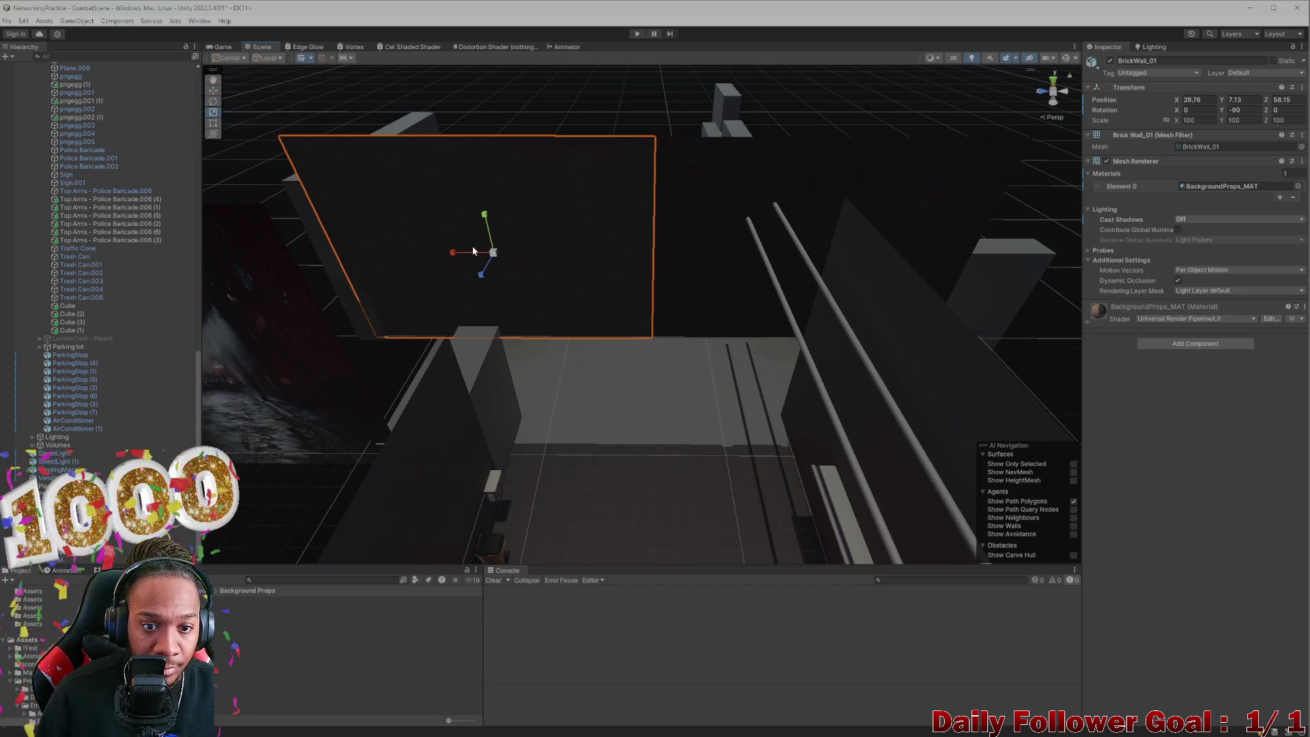
pyautogui.moveTo(496, 255); pyautogui.dragTo(514, 202)
pyautogui.moveTo(608, 352)
pyautogui.mouseDown()
pyautogui.moveTo(604, 251)
pyautogui.moveTo(630, 290)
pyautogui.moveTo(555, 311)
pyautogui.mouseUp()
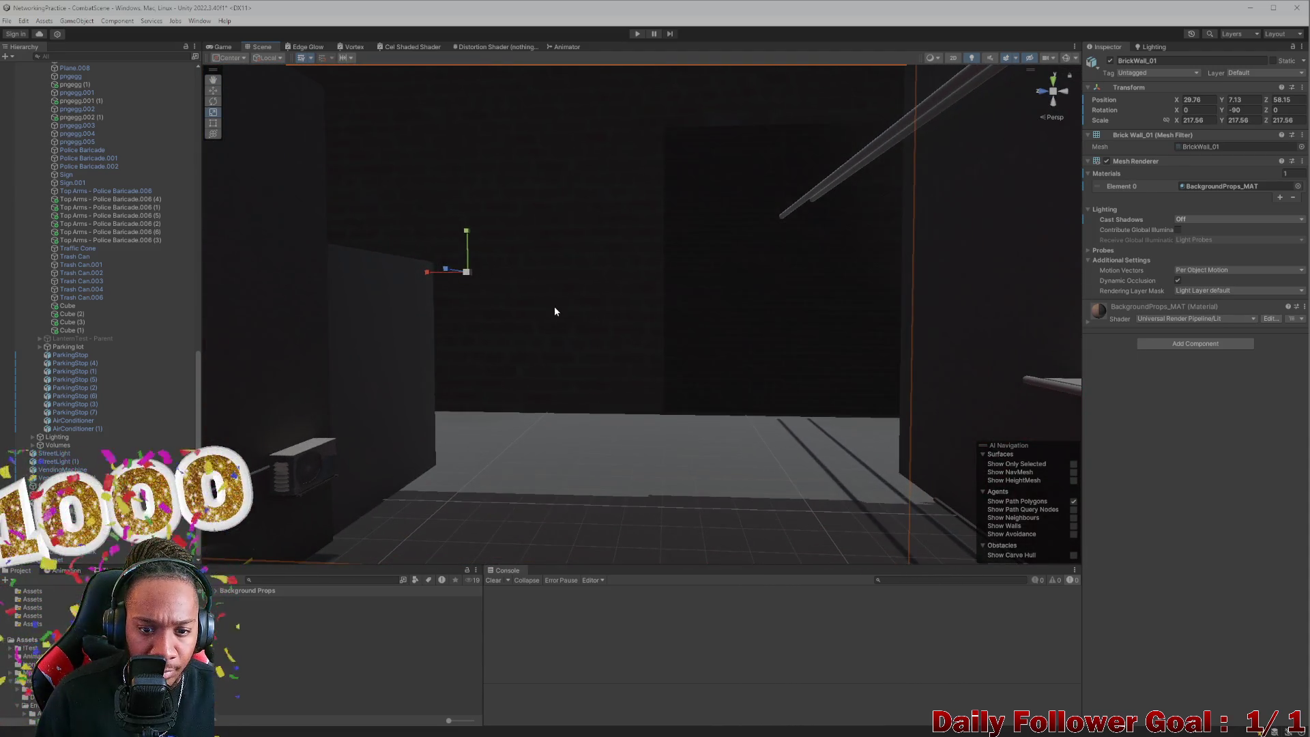
pyautogui.scroll(-5, 555, 311)
pyautogui.hotkey('ctrl', 'z')
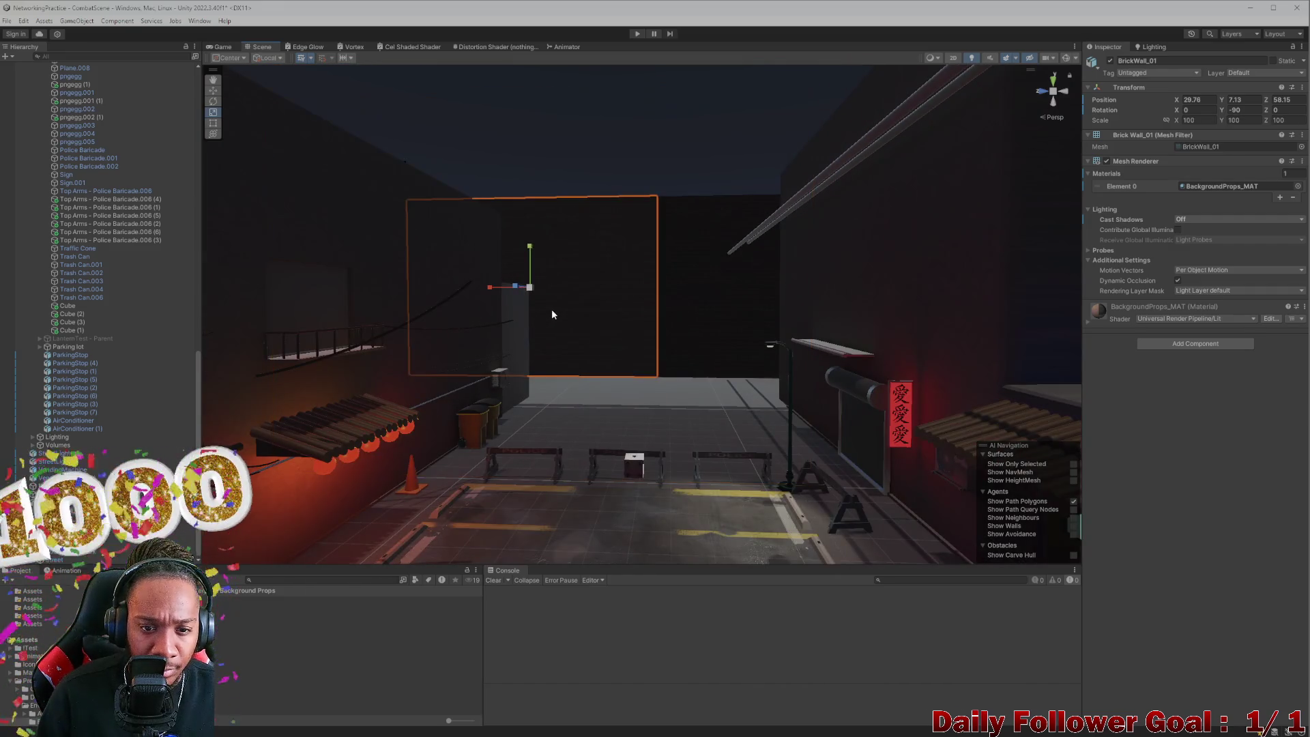
pyautogui.moveTo(530, 287); pyautogui.dragTo(537, 275)
pyautogui.scroll(4, 593, 340)
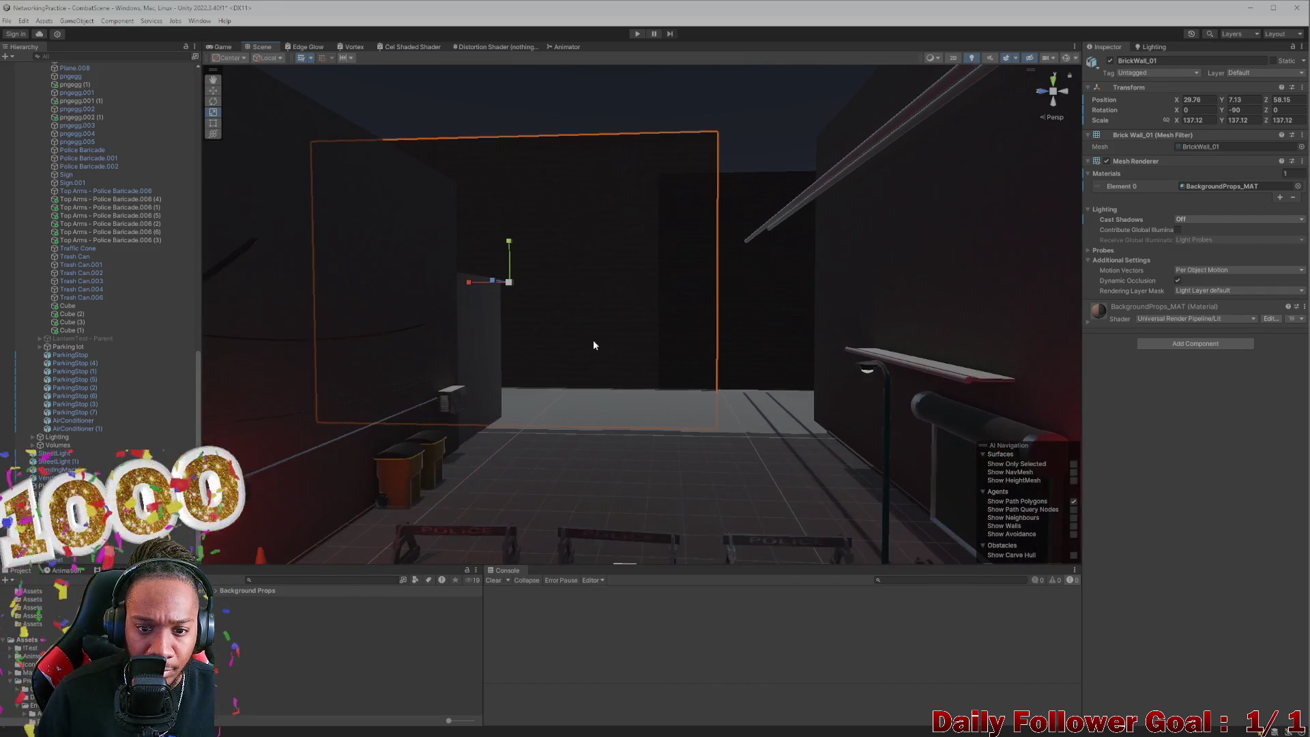
pyautogui.press('w')
pyautogui.moveTo(469, 308)
pyautogui.mouseDown()
pyautogui.moveTo(592, 313)
pyautogui.moveTo(626, 445)
pyautogui.moveTo(550, 424)
pyautogui.moveTo(651, 362)
pyautogui.mouseUp()
pyautogui.moveTo(832, 307); pyautogui.dragTo(614, 280)
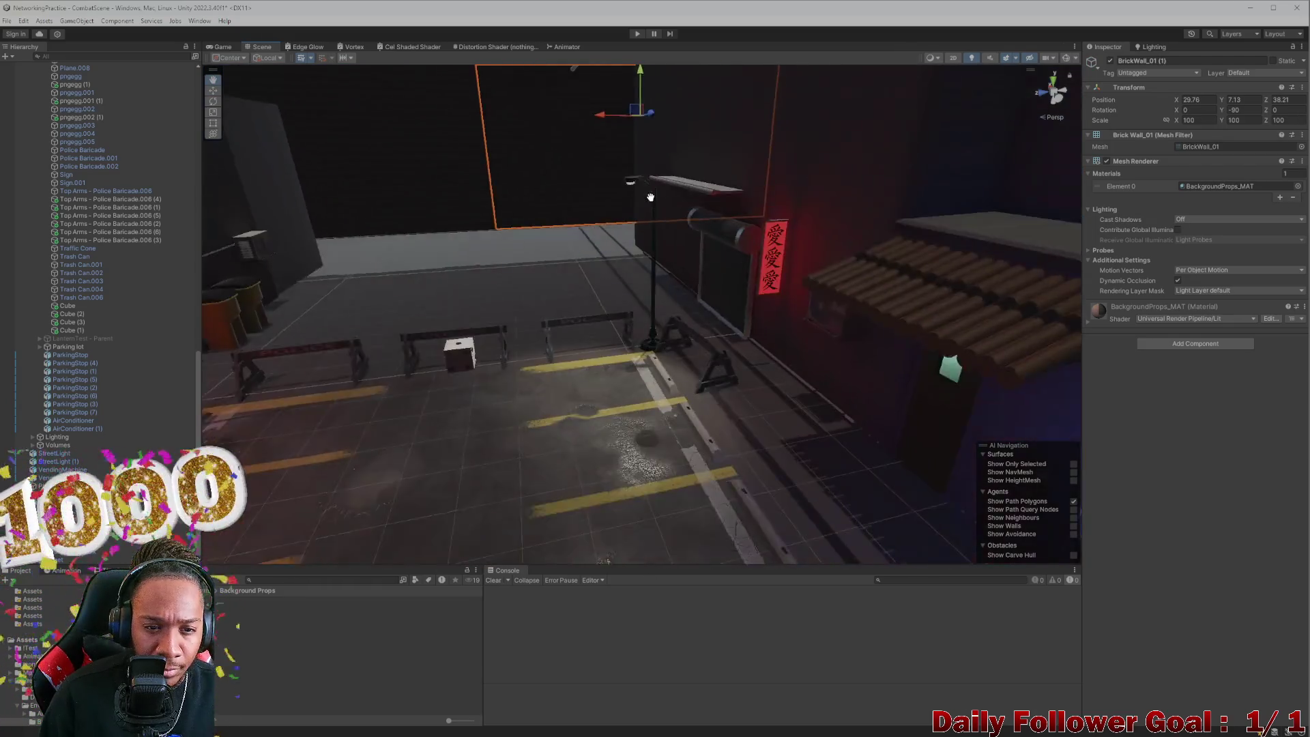
# Step: Slide BrickWall_01 (1) along the street, then delete it
pyautogui.click(716, 273)
pyautogui.moveTo(538, 267)
pyautogui.mouseDown()
pyautogui.moveTo(498, 274)
pyautogui.moveTo(643, 503)
pyautogui.moveTo(614, 448)
pyautogui.moveTo(954, 515)
pyautogui.moveTo(780, 506)
pyautogui.moveTo(837, 592)
pyautogui.mouseUp()
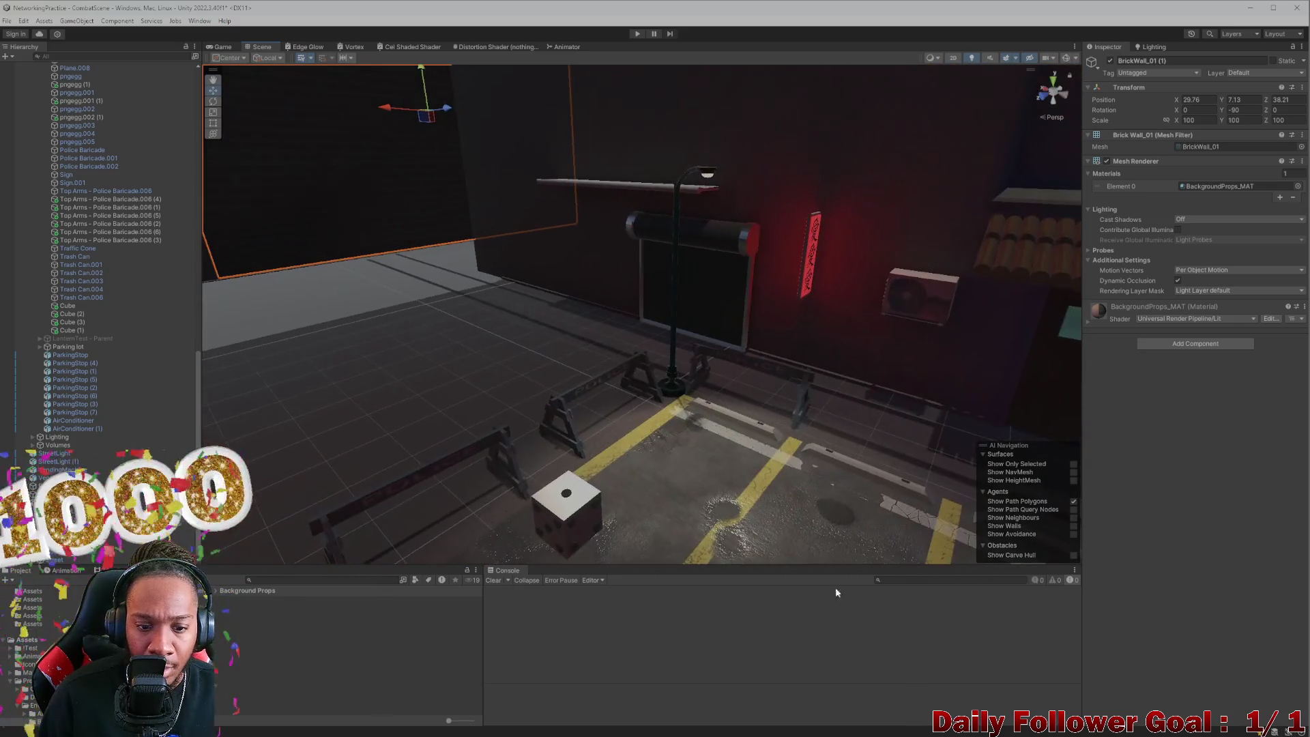
pyautogui.moveTo(627, 529)
pyautogui.mouseDown()
pyautogui.moveTo(521, 342)
pyautogui.moveTo(520, 379)
pyautogui.moveTo(404, 318)
pyautogui.moveTo(422, 348)
pyautogui.mouseUp()
pyautogui.moveTo(872, 146); pyautogui.dragTo(1176, 171)
pyautogui.moveTo(736, 401)
pyautogui.mouseDown()
pyautogui.moveTo(731, 280)
pyautogui.moveTo(708, 342)
pyautogui.moveTo(853, 371)
pyautogui.mouseUp()
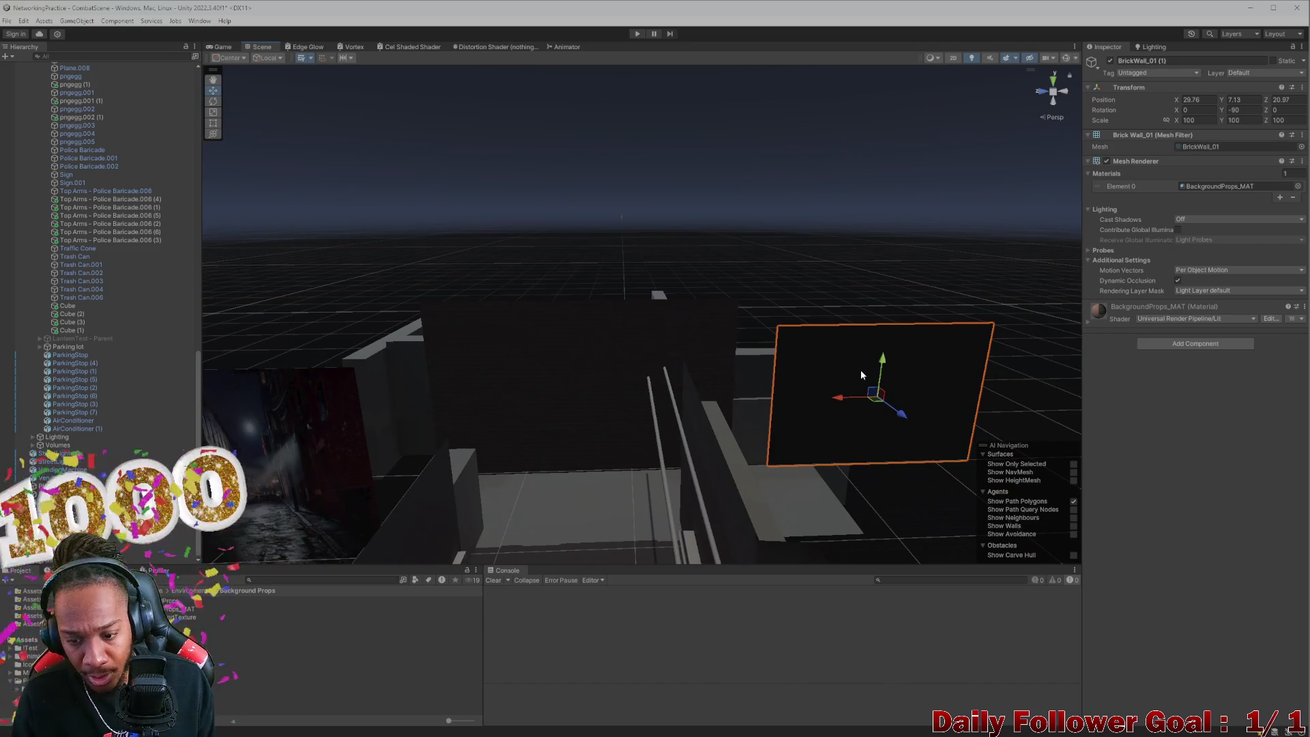
pyautogui.press('Delete')
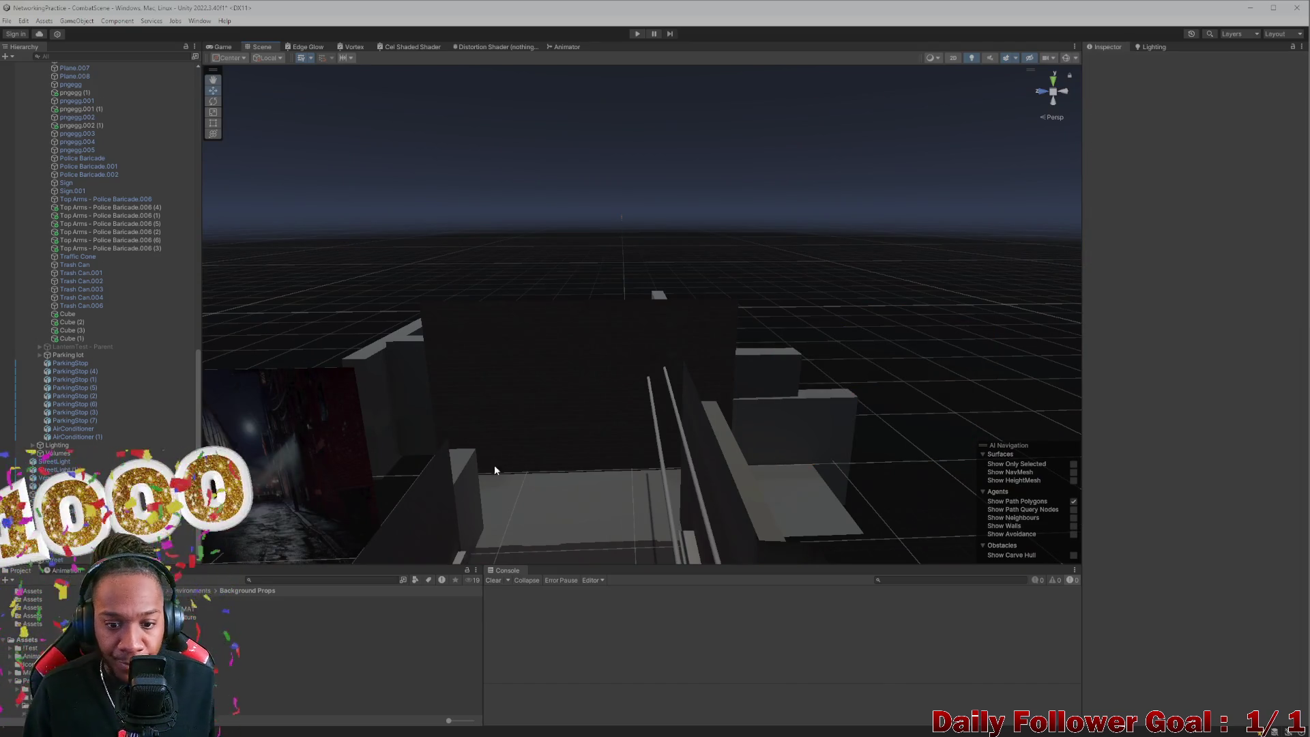
pyautogui.scroll(3, 532, 396)
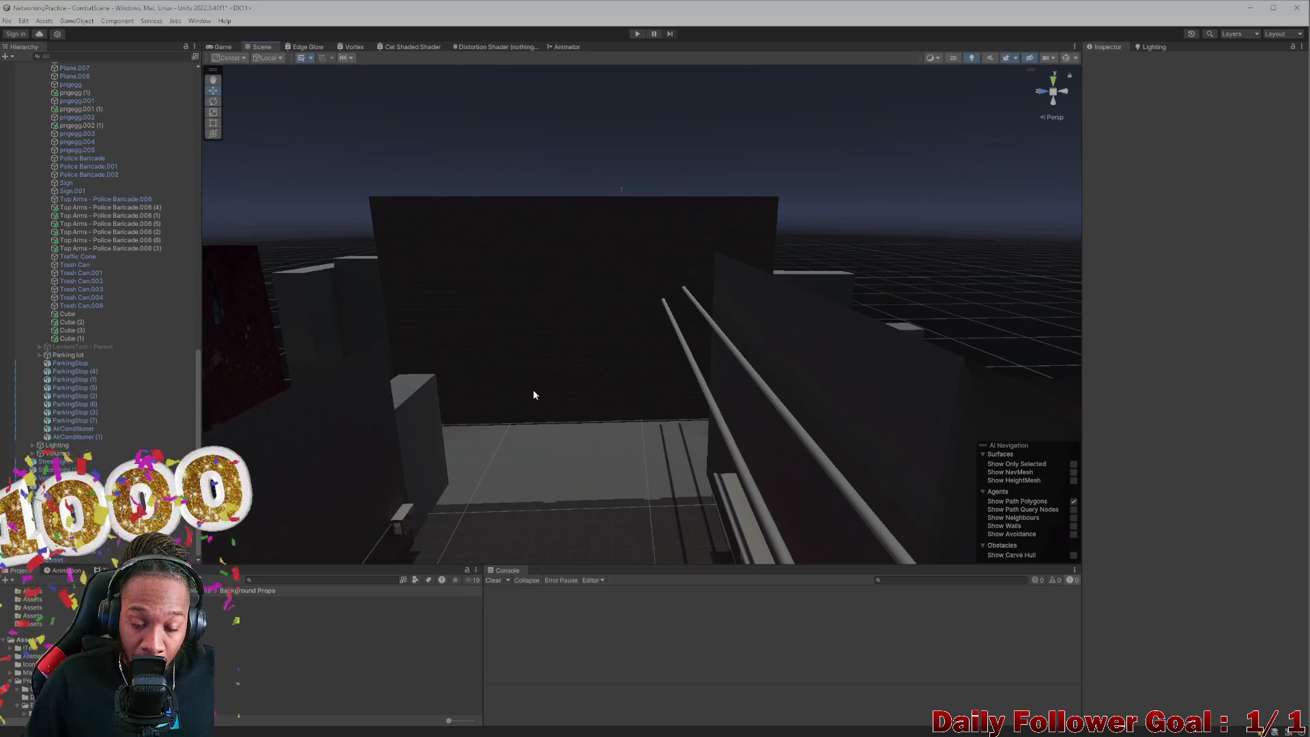
pyautogui.scroll(-5, 525, 387)
pyautogui.moveTo(621, 381)
pyautogui.mouseDown()
pyautogui.moveTo(666, 418)
pyautogui.moveTo(781, 307)
pyautogui.moveTo(833, 442)
pyautogui.moveTo(852, 356)
pyautogui.moveTo(826, 445)
pyautogui.mouseUp()
pyautogui.click(824, 443)
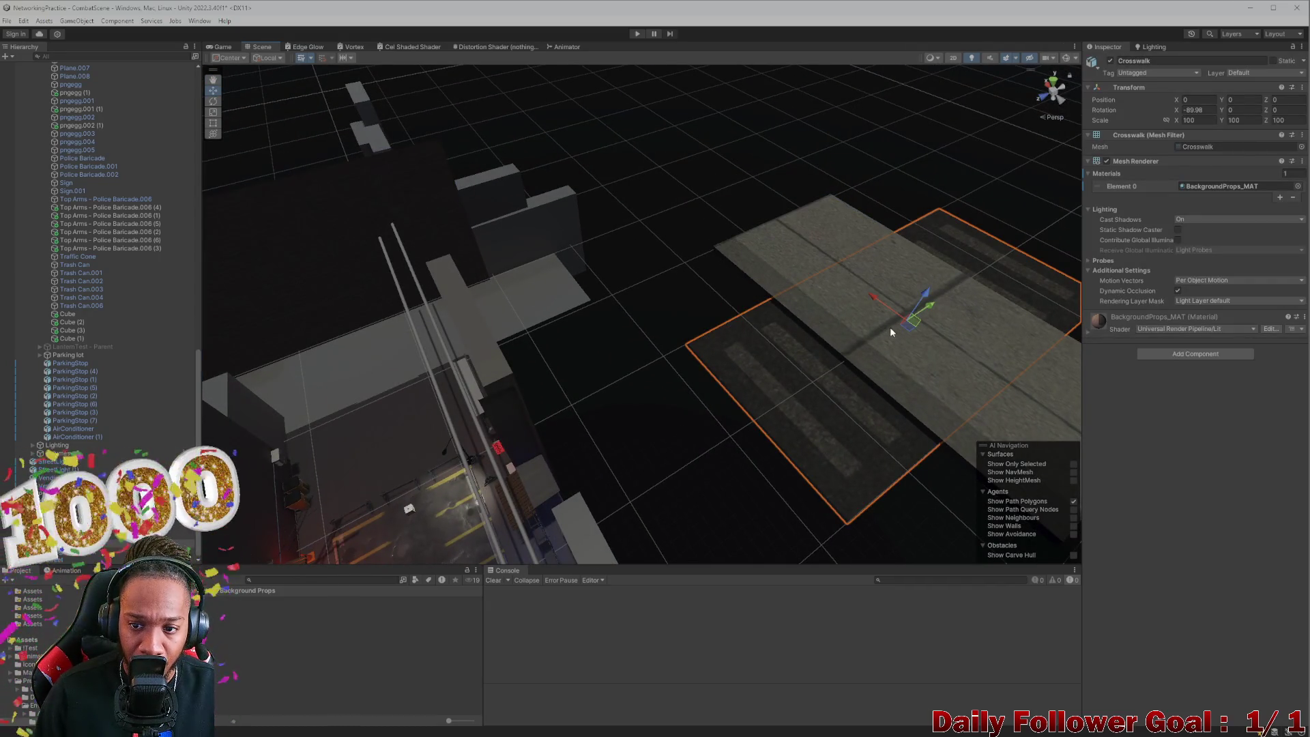
# Step: Move the crosswalk along the street to the alley mouth
pyautogui.moveTo(929, 306)
pyautogui.mouseDown()
pyautogui.moveTo(546, 443)
pyautogui.moveTo(392, 476)
pyautogui.mouseUp()
pyautogui.press('f')
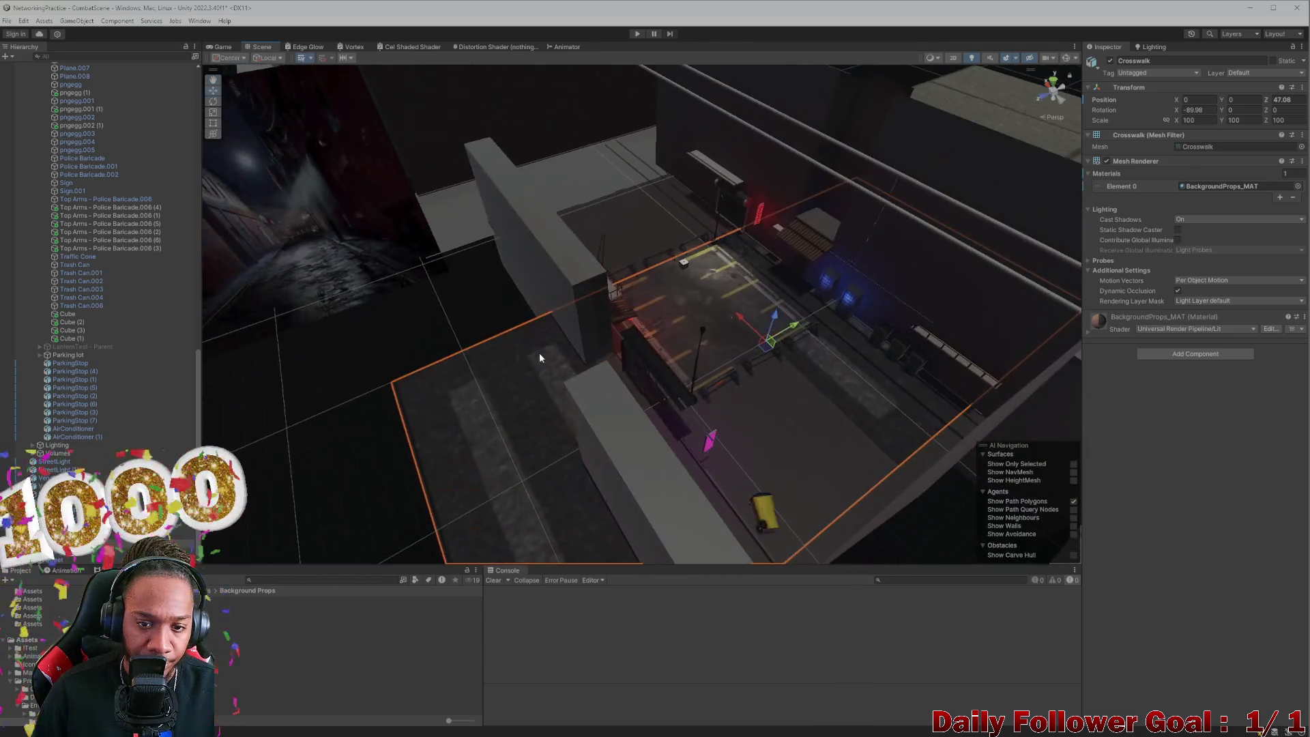
pyautogui.scroll(-5, 765, 414)
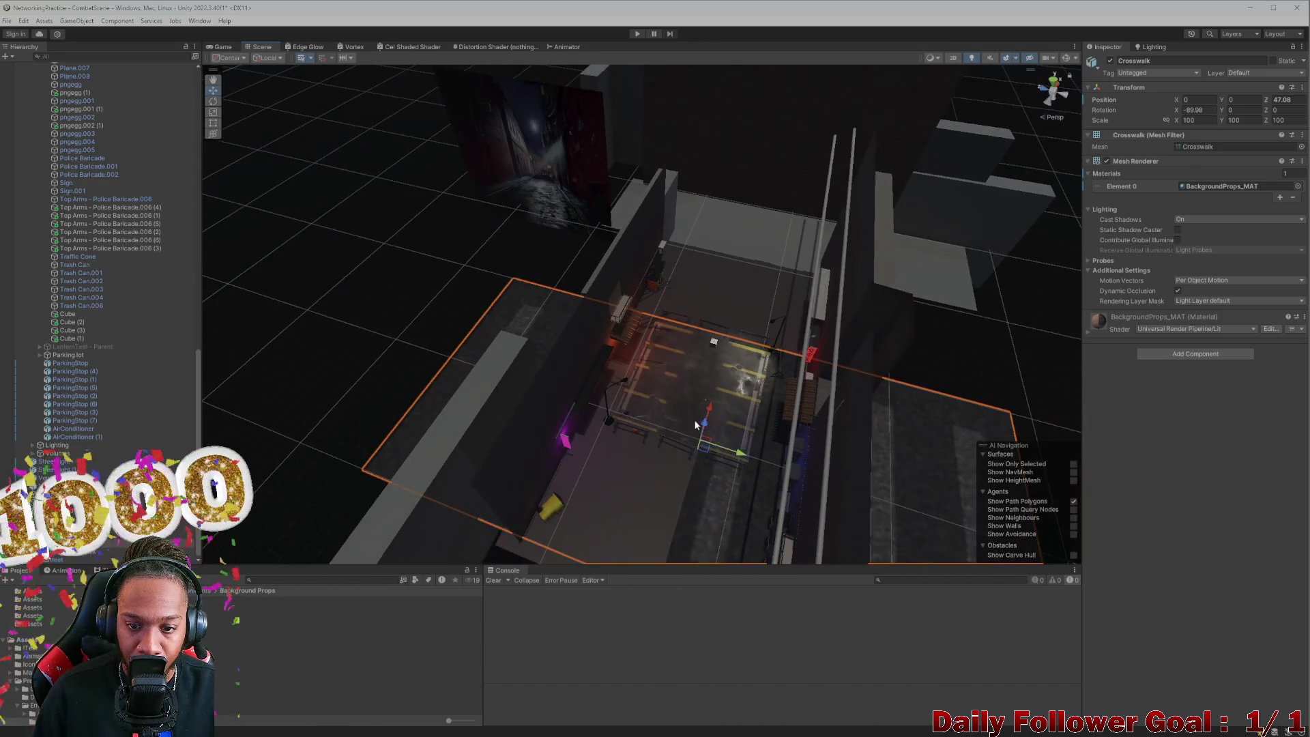
pyautogui.moveTo(705, 433)
pyautogui.mouseDown()
pyautogui.moveTo(765, 269)
pyautogui.moveTo(718, 321)
pyautogui.moveTo(604, 358)
pyautogui.mouseUp()
pyautogui.scroll(5, 764, 269)
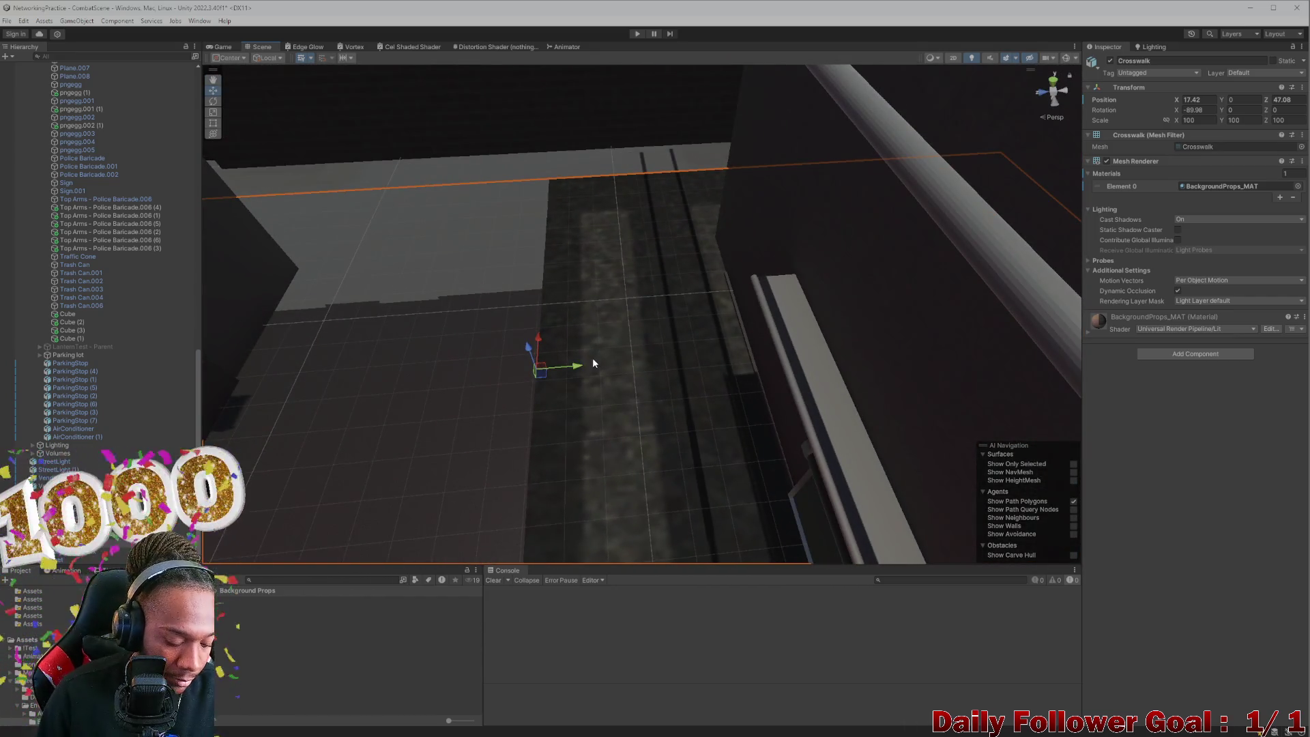
pyautogui.scroll(-6, 593, 358)
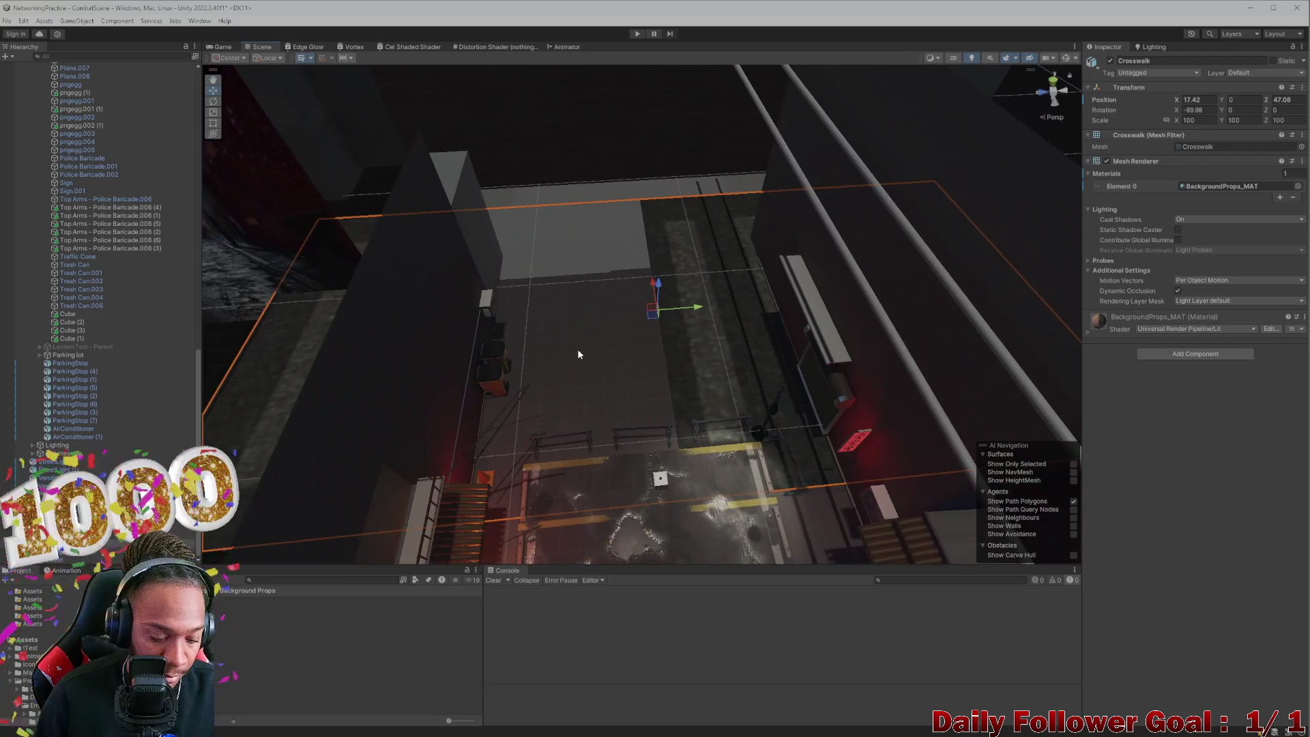
# Step: Shrink the crosswalk to scale 33.709
pyautogui.press('e')
pyautogui.press('r')
pyautogui.moveTo(663, 314); pyautogui.dragTo(642, 339)
pyautogui.scroll(5, 641, 338)
# Step: Raise the crosswalk just above the ground and place it at X 19.48, Y 0.02, Z 48.11
pyautogui.press('w')
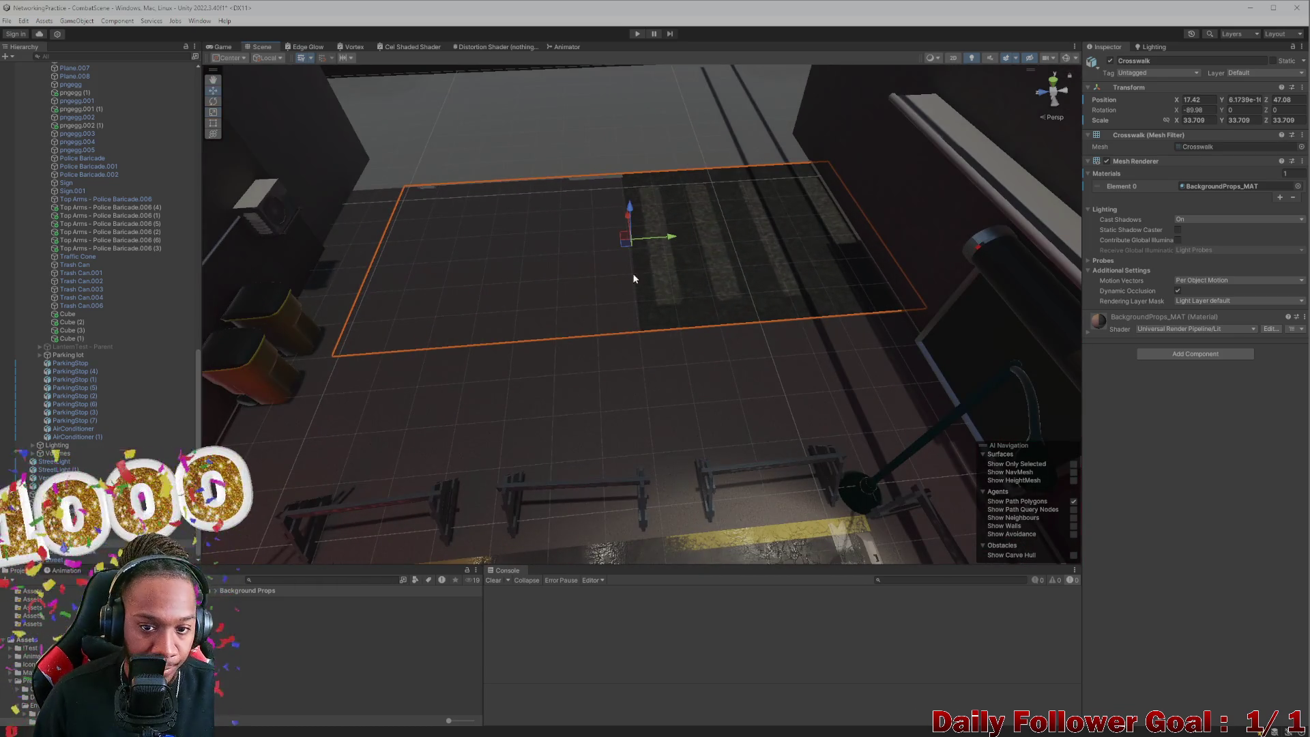
pyautogui.click(641, 238)
pyautogui.click(634, 239)
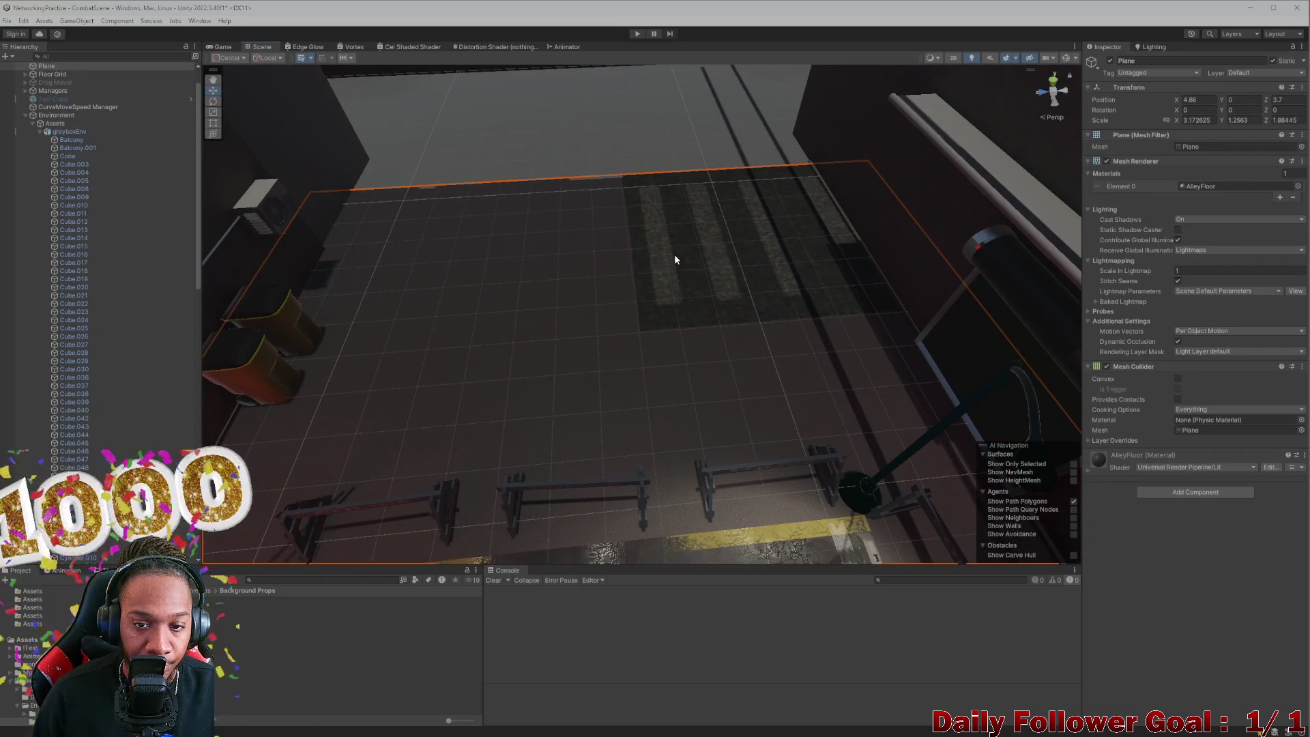
pyautogui.moveTo(634, 227)
pyautogui.mouseDown()
pyautogui.moveTo(629, 198)
pyautogui.moveTo(648, 223)
pyautogui.moveTo(598, 224)
pyautogui.moveTo(614, 251)
pyautogui.moveTo(598, 228)
pyautogui.moveTo(614, 232)
pyautogui.mouseUp()
pyautogui.press('f')
pyautogui.moveTo(850, 253); pyautogui.dragTo(583, 440)
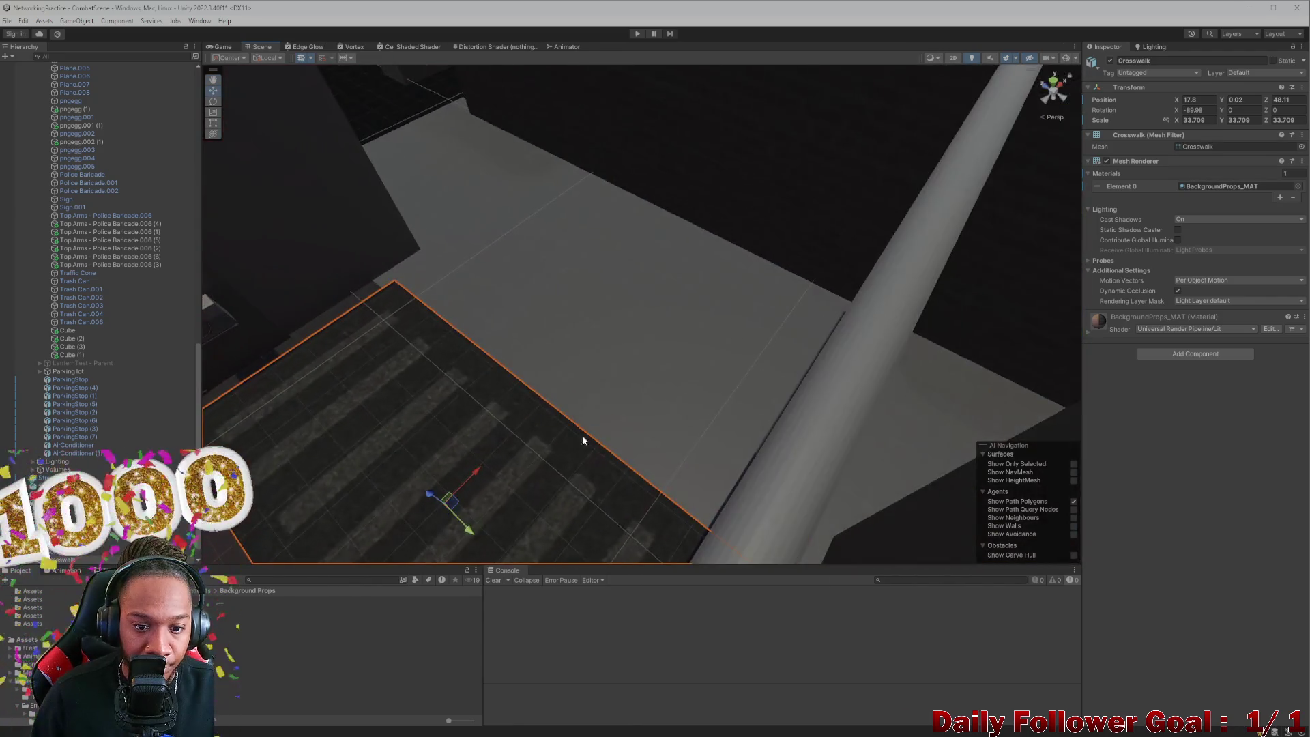
pyautogui.moveTo(469, 485); pyautogui.dragTo(542, 410)
pyautogui.scroll(-5, 478, 436)
pyautogui.moveTo(440, 459)
pyautogui.mouseDown()
pyautogui.moveTo(585, 380)
pyautogui.moveTo(571, 362)
pyautogui.mouseUp()
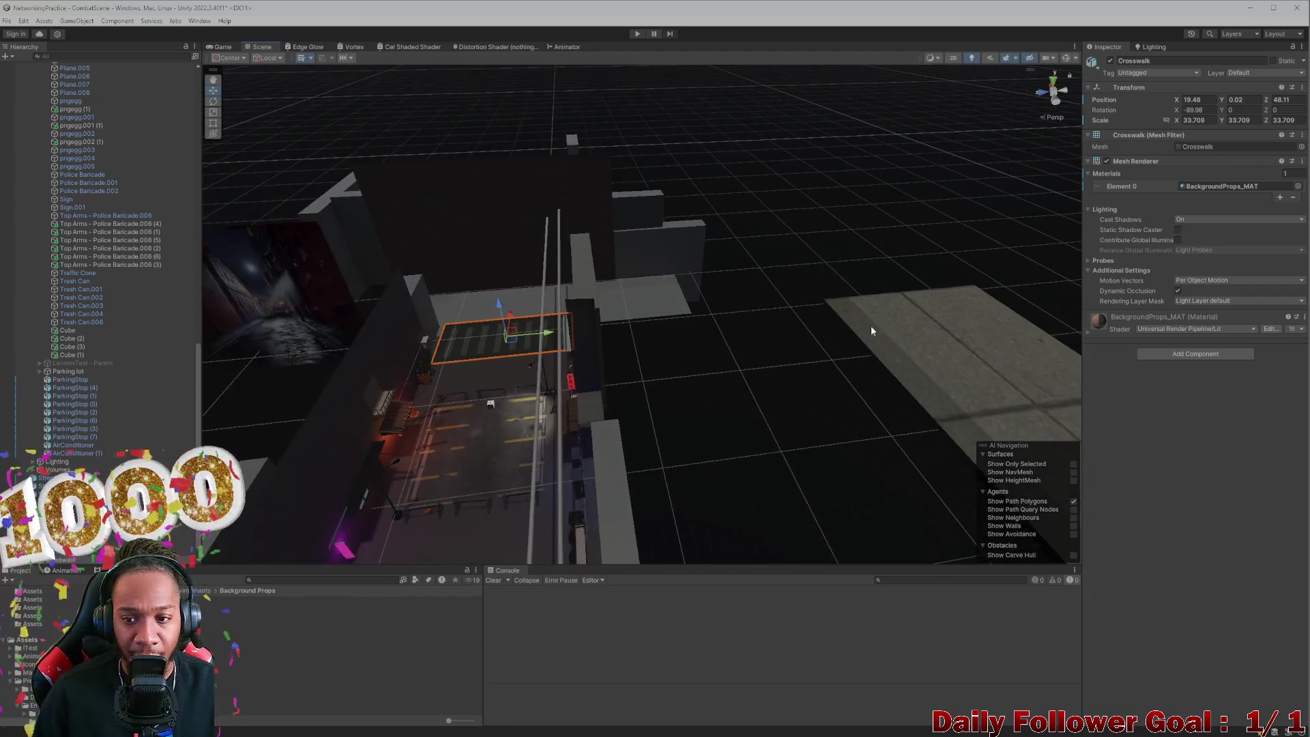
pyautogui.scroll(3, 793, 374)
# Step: Select the Straight Sidewalk and slide it along the street on X
pyautogui.click(786, 419)
pyautogui.press('f')
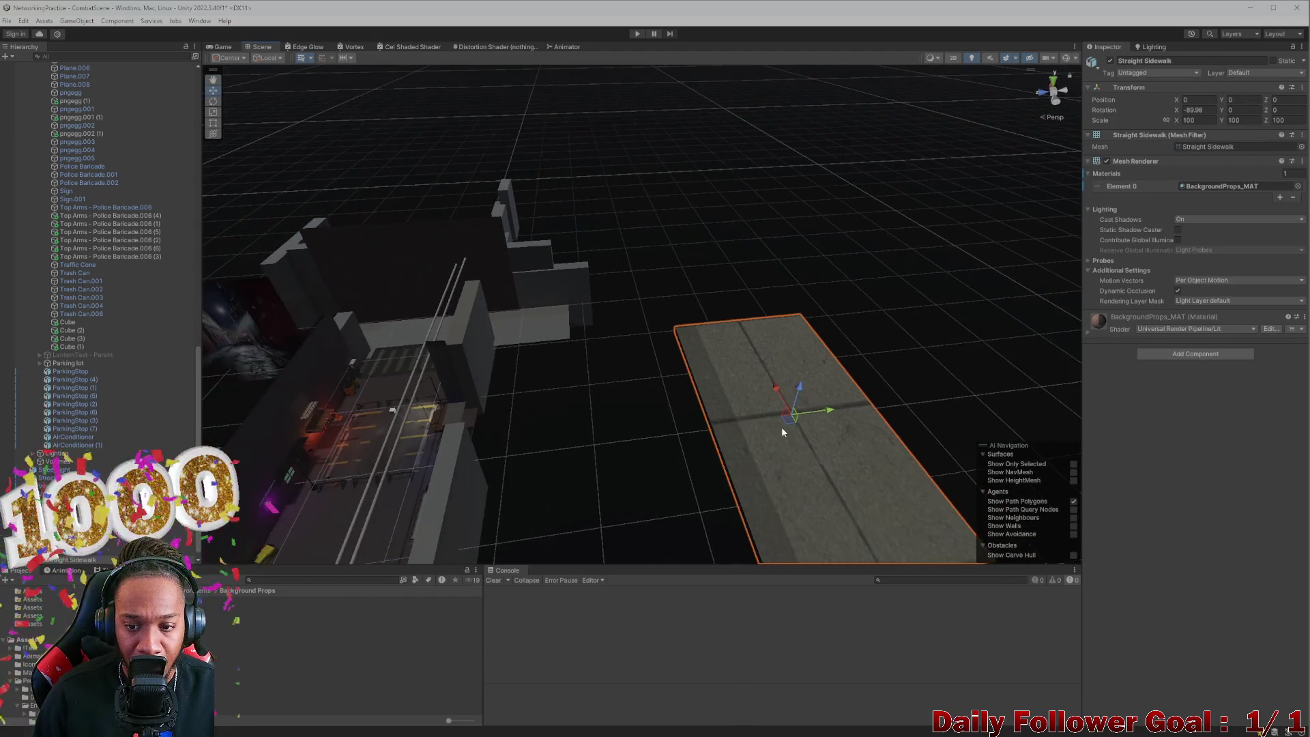
pyautogui.moveTo(707, 392)
pyautogui.mouseDown()
pyautogui.moveTo(489, 395)
pyautogui.moveTo(635, 456)
pyautogui.mouseUp()
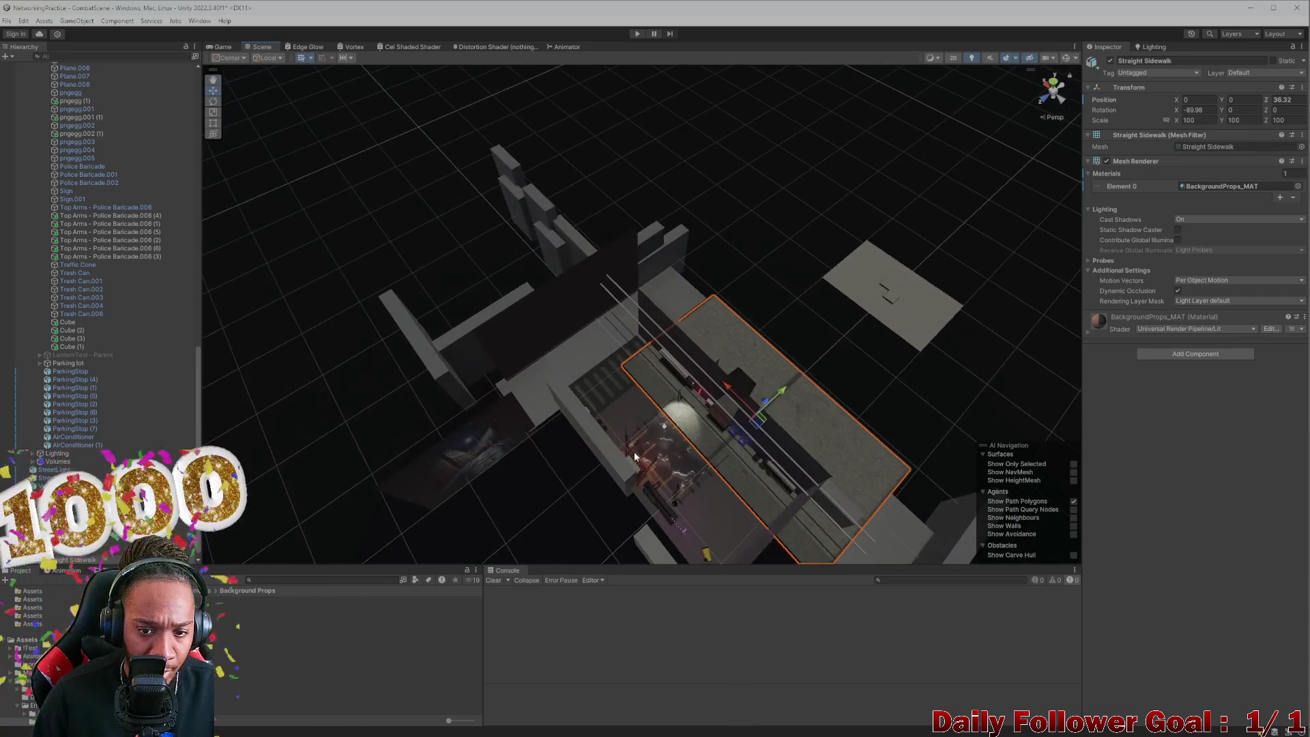
pyautogui.click(550, 308)
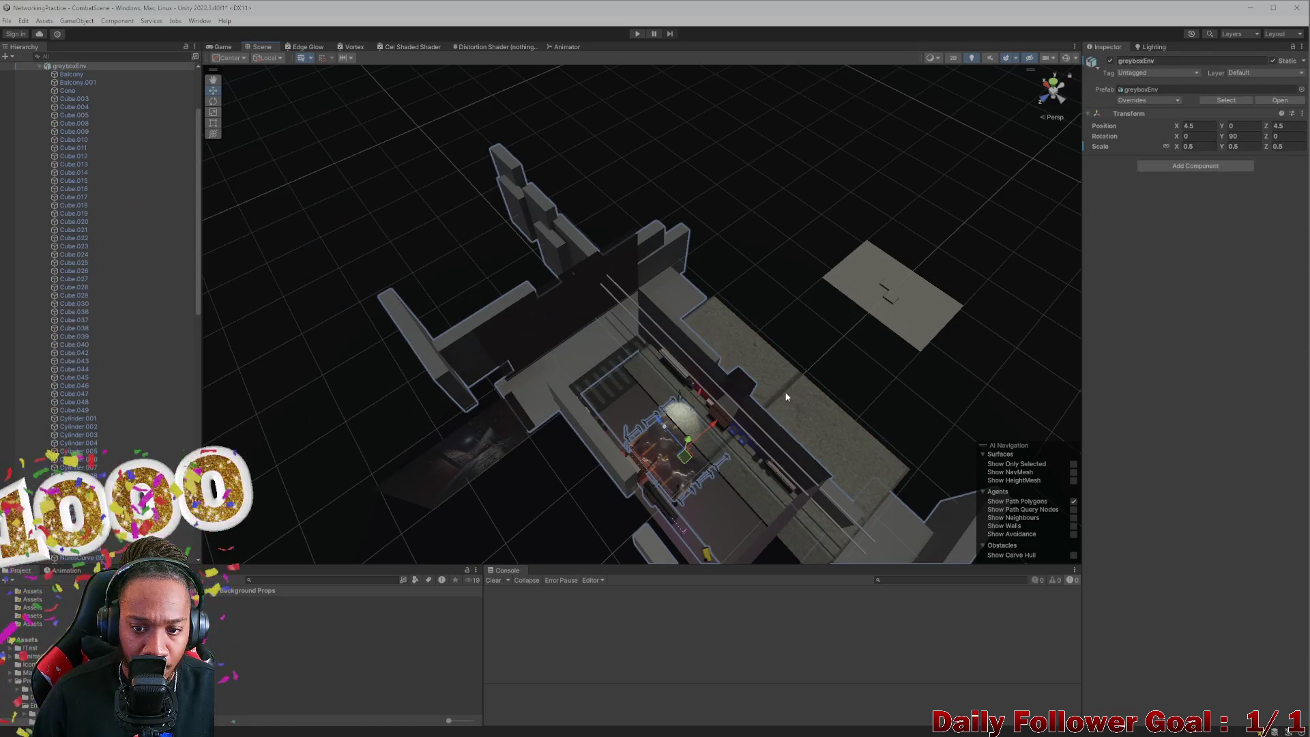
pyautogui.click(742, 344)
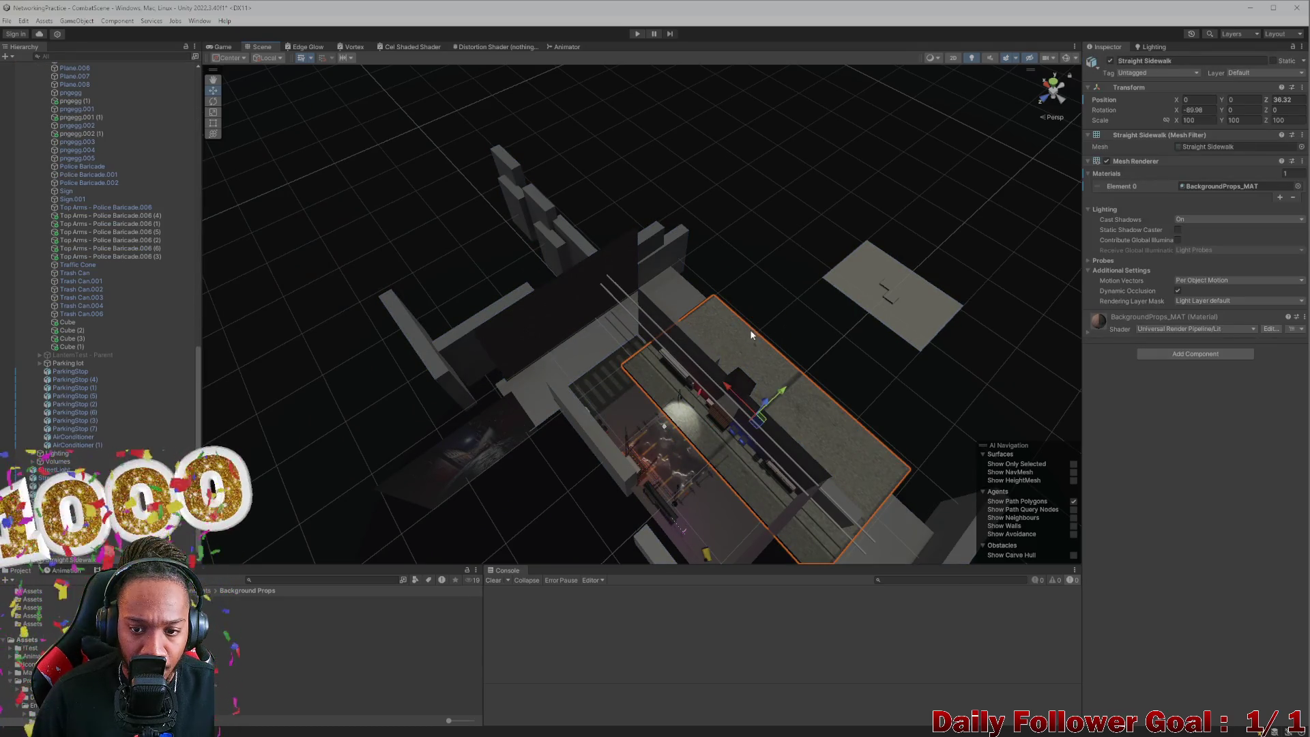
pyautogui.click(742, 398)
pyautogui.click(726, 380)
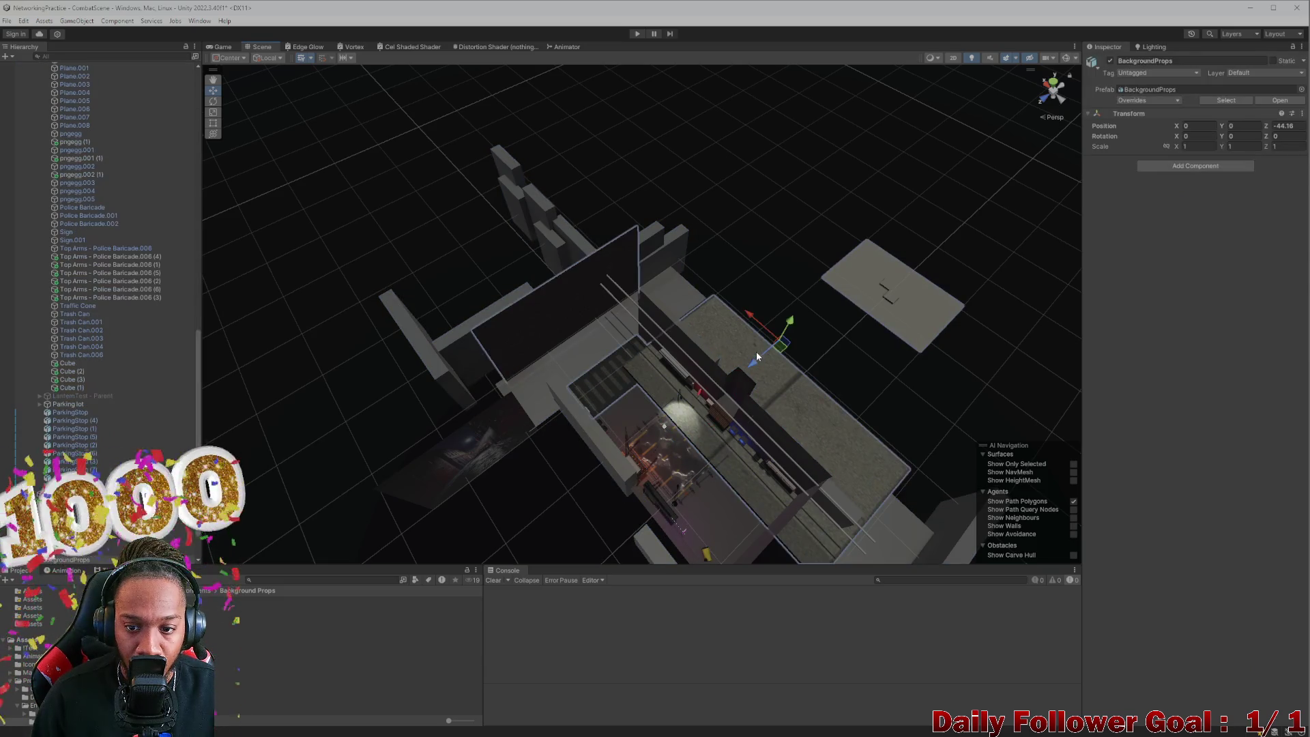
pyautogui.click(756, 351)
pyautogui.moveTo(732, 389); pyautogui.dragTo(645, 333)
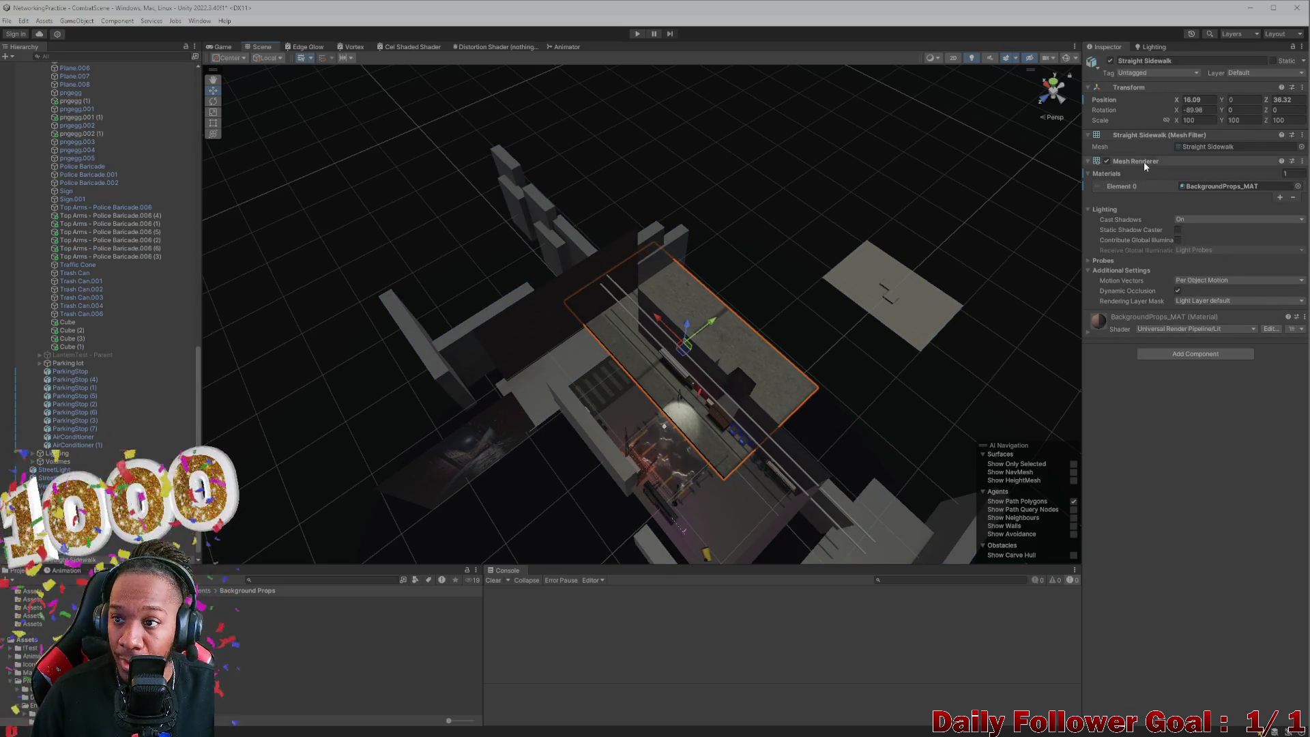
# Step: Set the sidewalk's Y rotation to -90 and shrink it to scale 12.495
pyautogui.moveTo(1222, 110)
pyautogui.mouseDown()
pyautogui.moveTo(1244, 111)
pyautogui.moveTo(210, 210)
pyautogui.moveTo(1304, 120)
pyautogui.mouseUp()
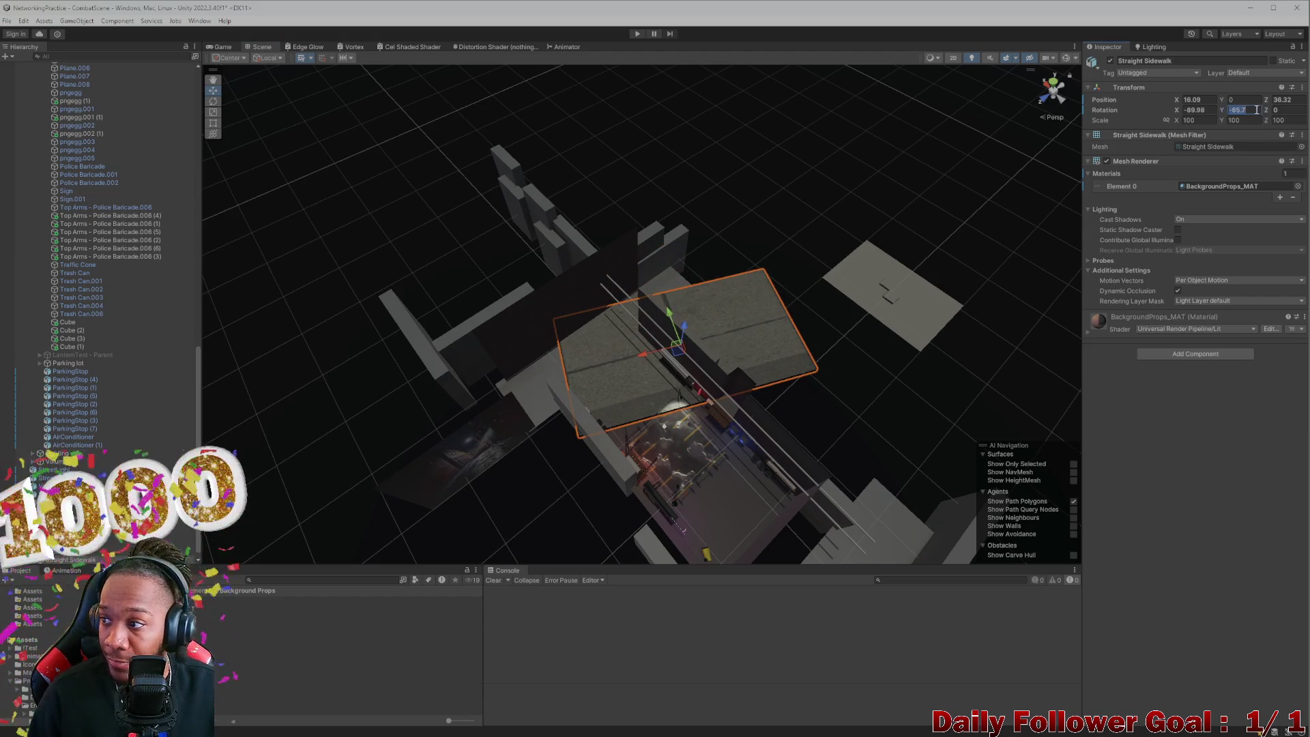
pyautogui.write('-90')
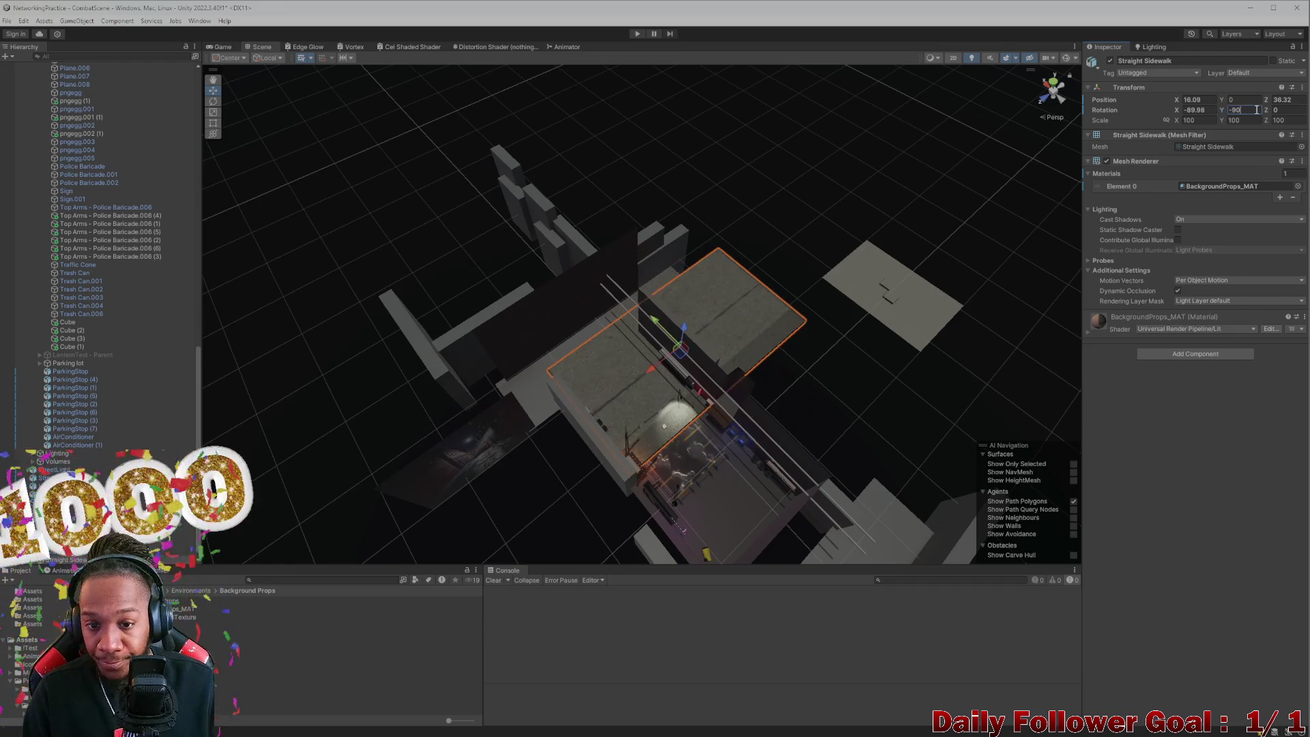
pyautogui.scroll(5, 689, 247)
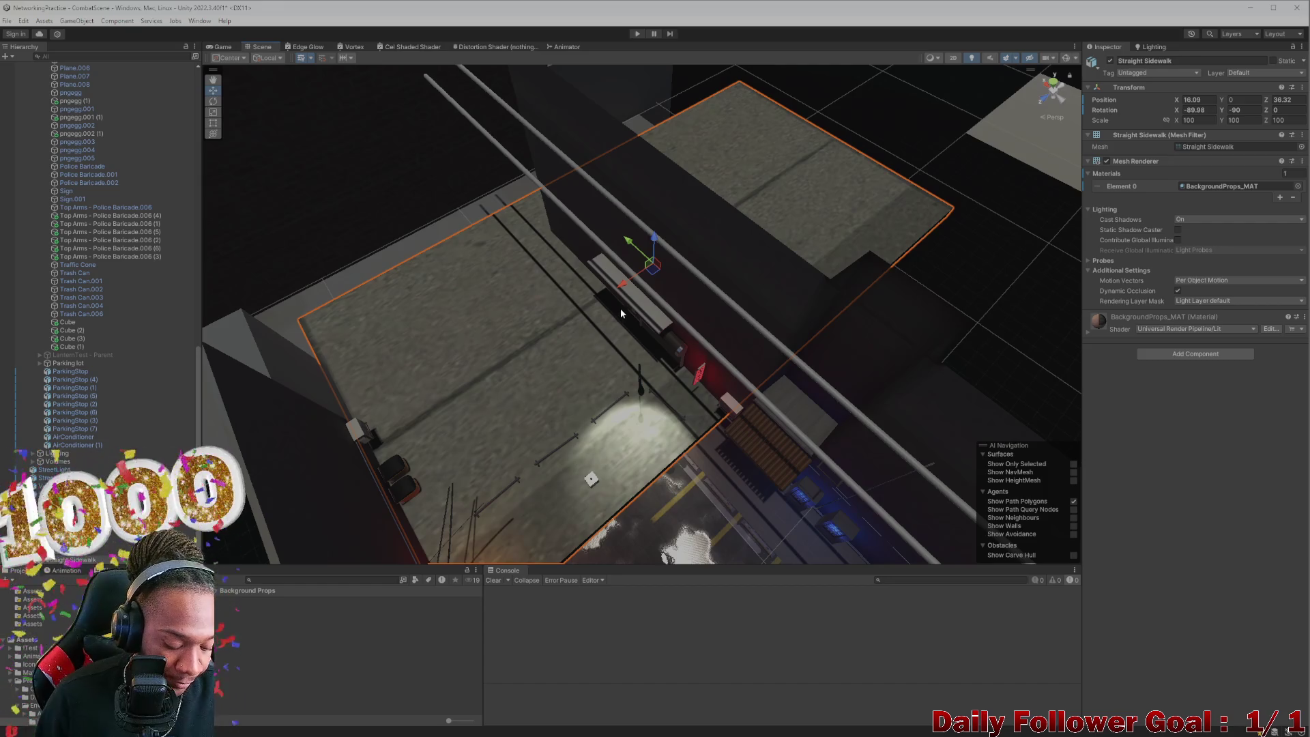
pyautogui.click(535, 356)
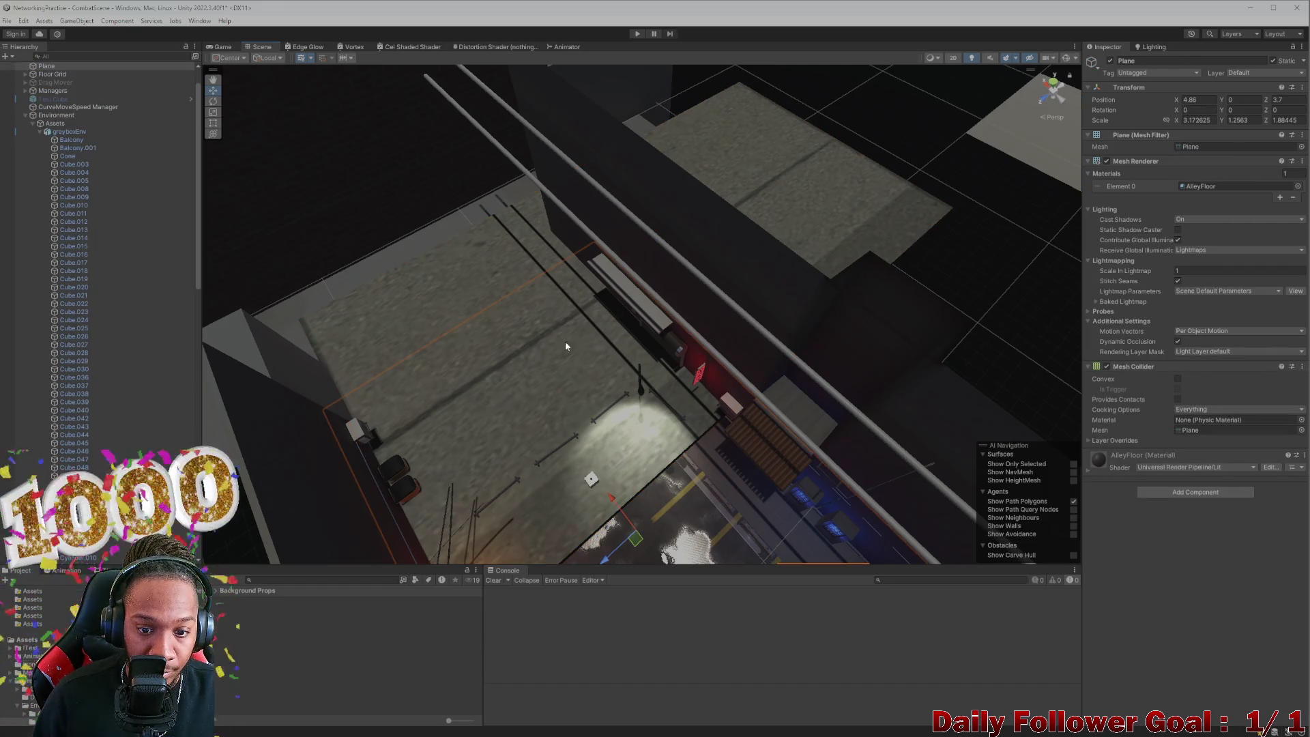
pyautogui.click(505, 342)
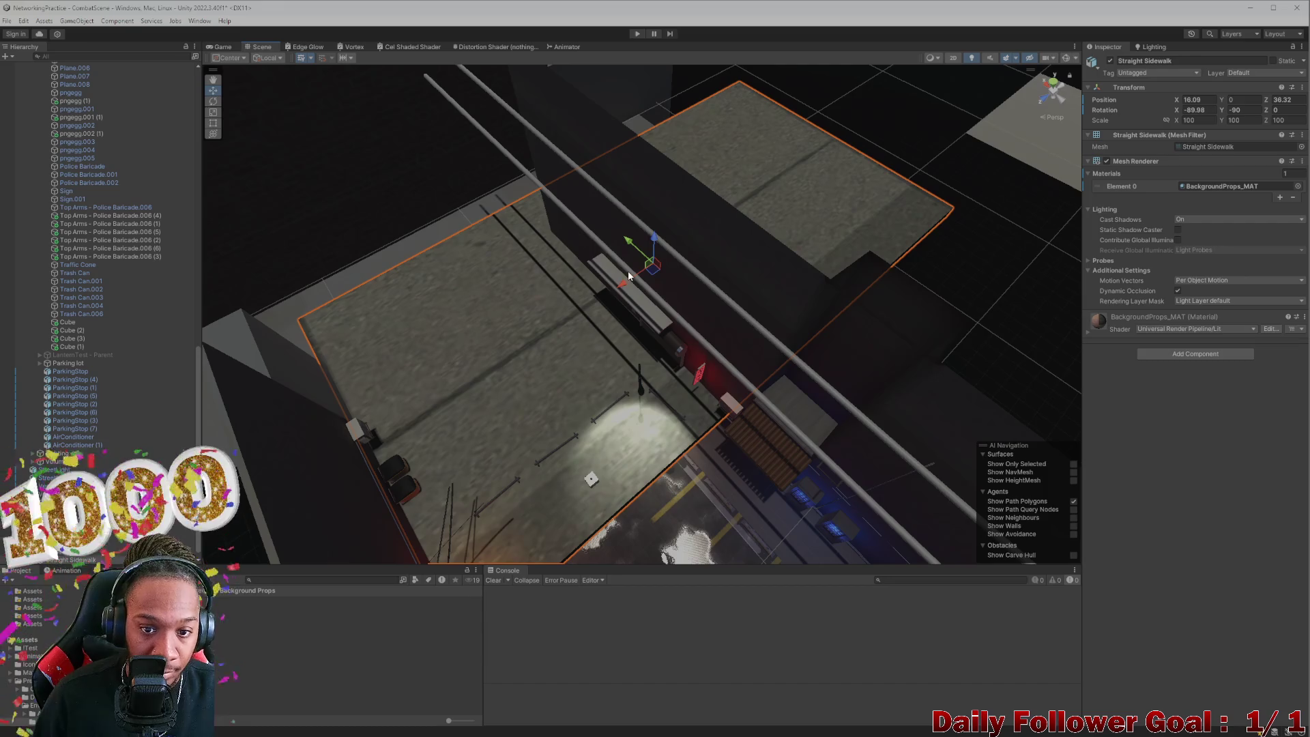
pyautogui.press('e')
pyautogui.press('r')
pyautogui.moveTo(652, 264)
pyautogui.mouseDown()
pyautogui.moveTo(661, 312)
pyautogui.moveTo(627, 325)
pyautogui.mouseUp()
# Step: Move the sidewalk to the alley mouth at X 29.27, Y -0.02, Z 49.69
pyautogui.press('w')
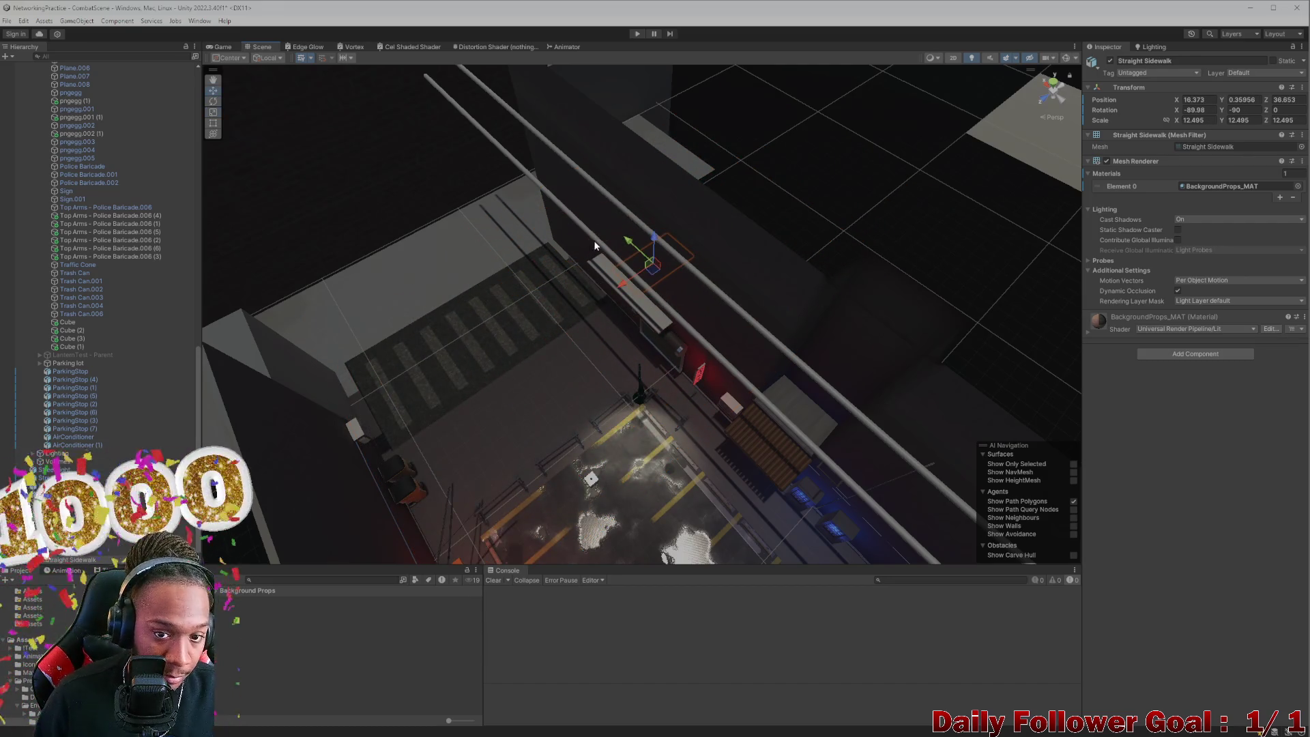
pyautogui.moveTo(633, 250); pyautogui.dragTo(423, 186)
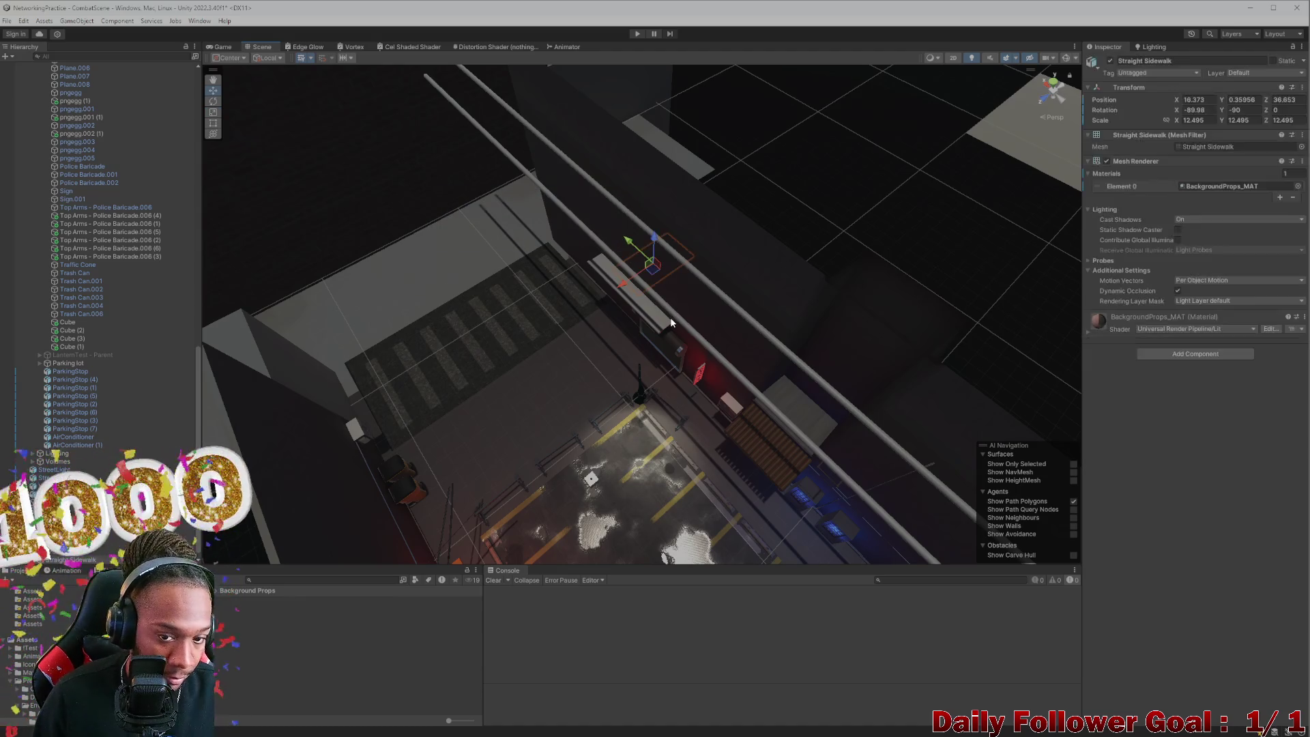
pyautogui.moveTo(635, 255)
pyautogui.mouseDown()
pyautogui.moveTo(481, 194)
pyautogui.moveTo(485, 214)
pyautogui.moveTo(562, 210)
pyautogui.moveTo(576, 251)
pyautogui.moveTo(555, 330)
pyautogui.moveTo(586, 341)
pyautogui.moveTo(518, 342)
pyautogui.moveTo(594, 416)
pyautogui.moveTo(580, 395)
pyautogui.moveTo(717, 413)
pyautogui.moveTo(673, 412)
pyautogui.moveTo(799, 391)
pyautogui.moveTo(789, 322)
pyautogui.moveTo(808, 403)
pyautogui.moveTo(459, 406)
pyautogui.moveTo(514, 429)
pyautogui.moveTo(469, 493)
pyautogui.moveTo(778, 432)
pyautogui.moveTo(765, 437)
pyautogui.mouseUp()
pyautogui.press('f')
# Step: Nudge the Straight Sidewalk along X and upward, then scale it wider
pyautogui.moveTo(570, 459)
pyautogui.mouseDown()
pyautogui.moveTo(558, 452)
pyautogui.moveTo(604, 497)
pyautogui.moveTo(664, 515)
pyautogui.moveTo(576, 389)
pyautogui.moveTo(488, 362)
pyautogui.moveTo(669, 448)
pyautogui.moveTo(592, 392)
pyautogui.mouseUp()
pyautogui.moveTo(594, 294); pyautogui.dragTo(594, 292)
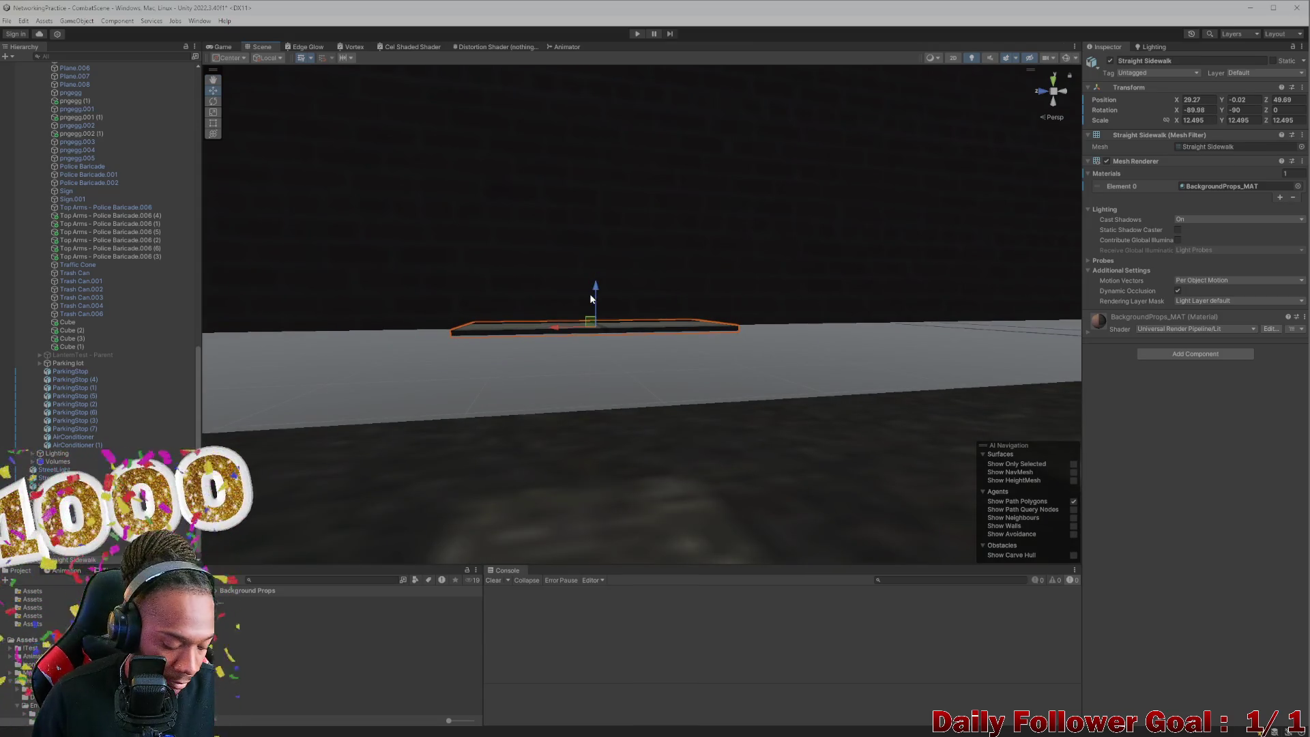
pyautogui.press('e')
pyautogui.press('r')
pyautogui.moveTo(595, 326)
pyautogui.mouseDown()
pyautogui.moveTo(592, 303)
pyautogui.moveTo(592, 378)
pyautogui.moveTo(603, 385)
pyautogui.moveTo(494, 198)
pyautogui.moveTo(493, 106)
pyautogui.moveTo(505, 138)
pyautogui.mouseUp()
pyautogui.press('w')
pyautogui.press('f')
pyautogui.moveTo(566, 270)
pyautogui.mouseDown()
pyautogui.moveTo(600, 386)
pyautogui.moveTo(652, 263)
pyautogui.moveTo(728, 322)
pyautogui.moveTo(698, 292)
pyautogui.moveTo(702, 408)
pyautogui.moveTo(666, 339)
pyautogui.moveTo(653, 367)
pyautogui.mouseUp()
# Step: Lengthen the Straight Sidewalk along its X axis with the scale gizmo
pyautogui.press('e')
pyautogui.press('r')
pyautogui.click(619, 351)
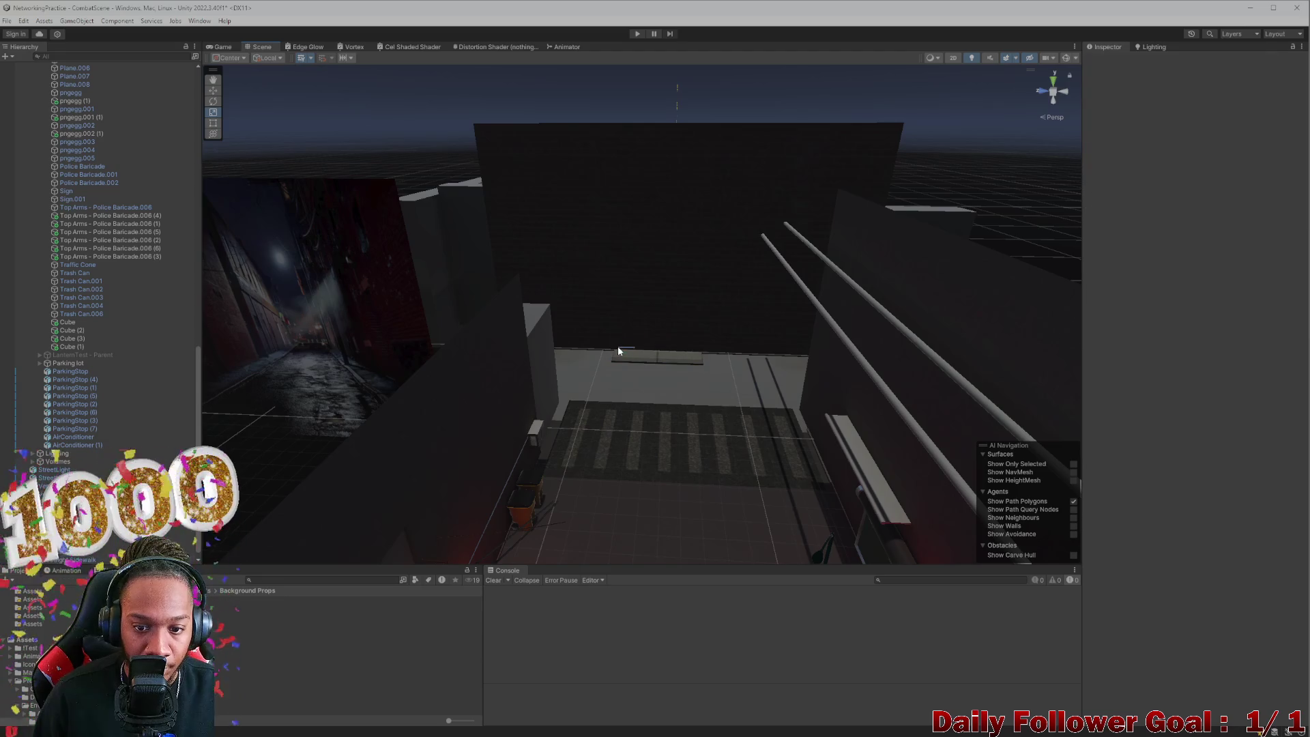
pyautogui.click(639, 355)
pyautogui.click(632, 354)
pyautogui.moveTo(632, 354); pyautogui.dragTo(531, 331)
pyautogui.moveTo(652, 373)
pyautogui.mouseDown()
pyautogui.moveTo(678, 346)
pyautogui.moveTo(653, 332)
pyautogui.moveTo(732, 365)
pyautogui.moveTo(387, 260)
pyautogui.moveTo(666, 420)
pyautogui.moveTo(604, 370)
pyautogui.moveTo(509, 432)
pyautogui.moveTo(597, 416)
pyautogui.moveTo(656, 433)
pyautogui.moveTo(546, 419)
pyautogui.mouseUp()
pyautogui.press('w')
# Step: Shift the sidewalk along Z, enlarge it to about 29.8 scale, and fine-tune its position
pyautogui.click(387, 260)
pyautogui.click(547, 418)
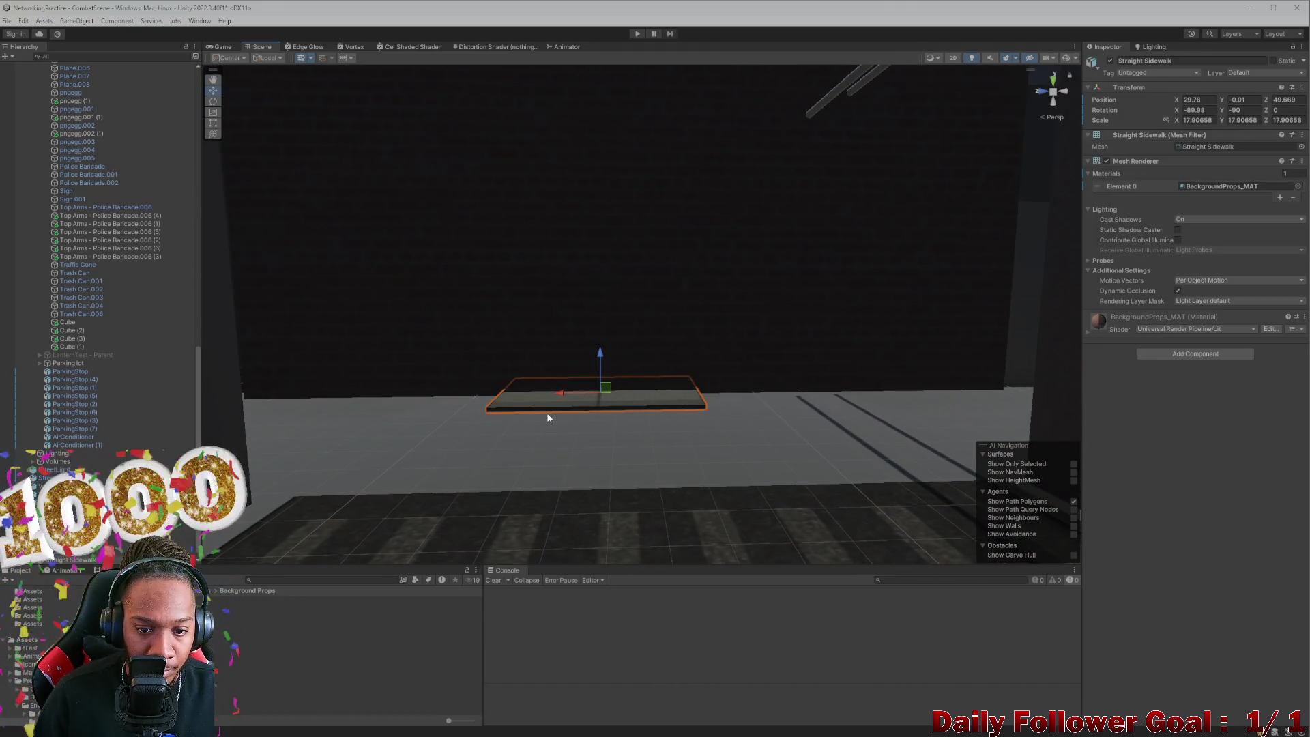
pyautogui.moveTo(562, 394)
pyautogui.mouseDown()
pyautogui.moveTo(371, 376)
pyautogui.moveTo(409, 390)
pyautogui.moveTo(427, 374)
pyautogui.moveTo(396, 452)
pyautogui.moveTo(509, 386)
pyautogui.moveTo(529, 321)
pyautogui.moveTo(556, 357)
pyautogui.moveTo(594, 274)
pyautogui.moveTo(624, 308)
pyautogui.moveTo(647, 287)
pyautogui.moveTo(631, 289)
pyautogui.mouseUp()
pyautogui.press('e')
pyautogui.press('r')
pyautogui.press('w')
pyautogui.moveTo(765, 382); pyautogui.dragTo(693, 314)
pyautogui.moveTo(580, 231); pyautogui.dragTo(588, 263)
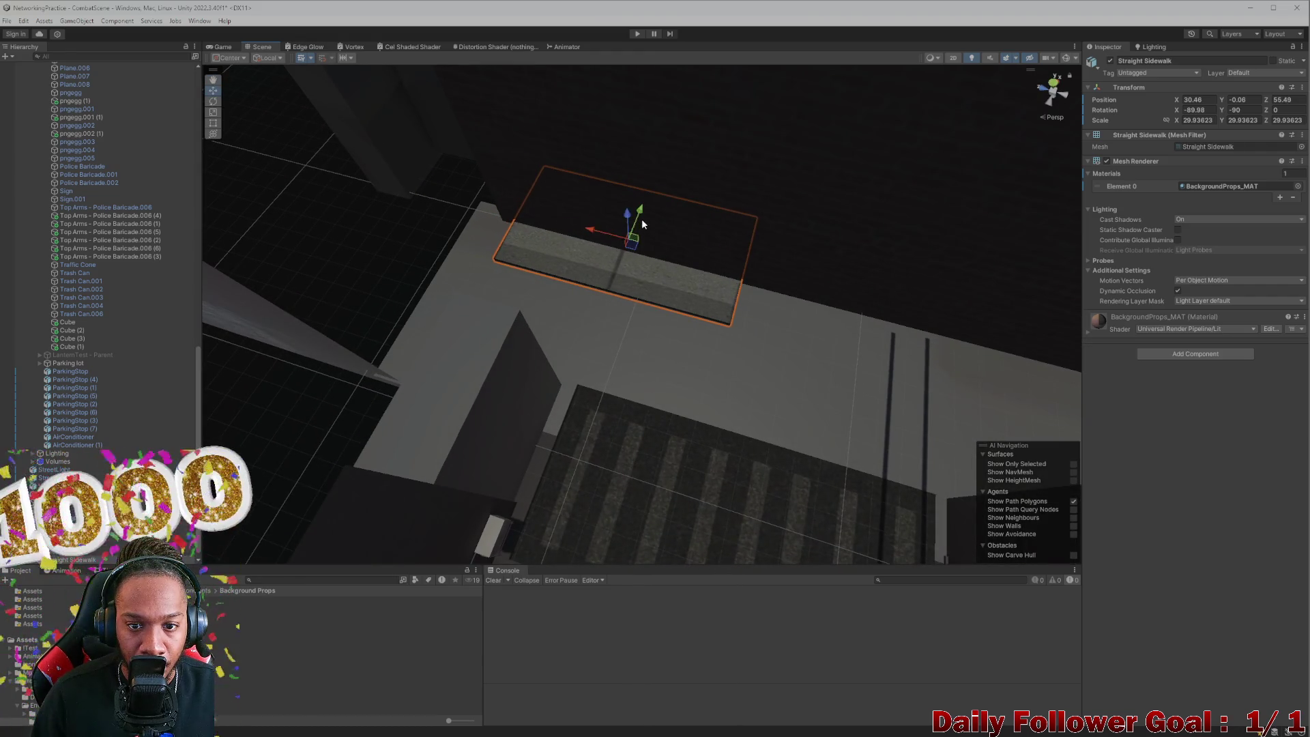
pyautogui.moveTo(641, 218); pyautogui.dragTo(636, 221)
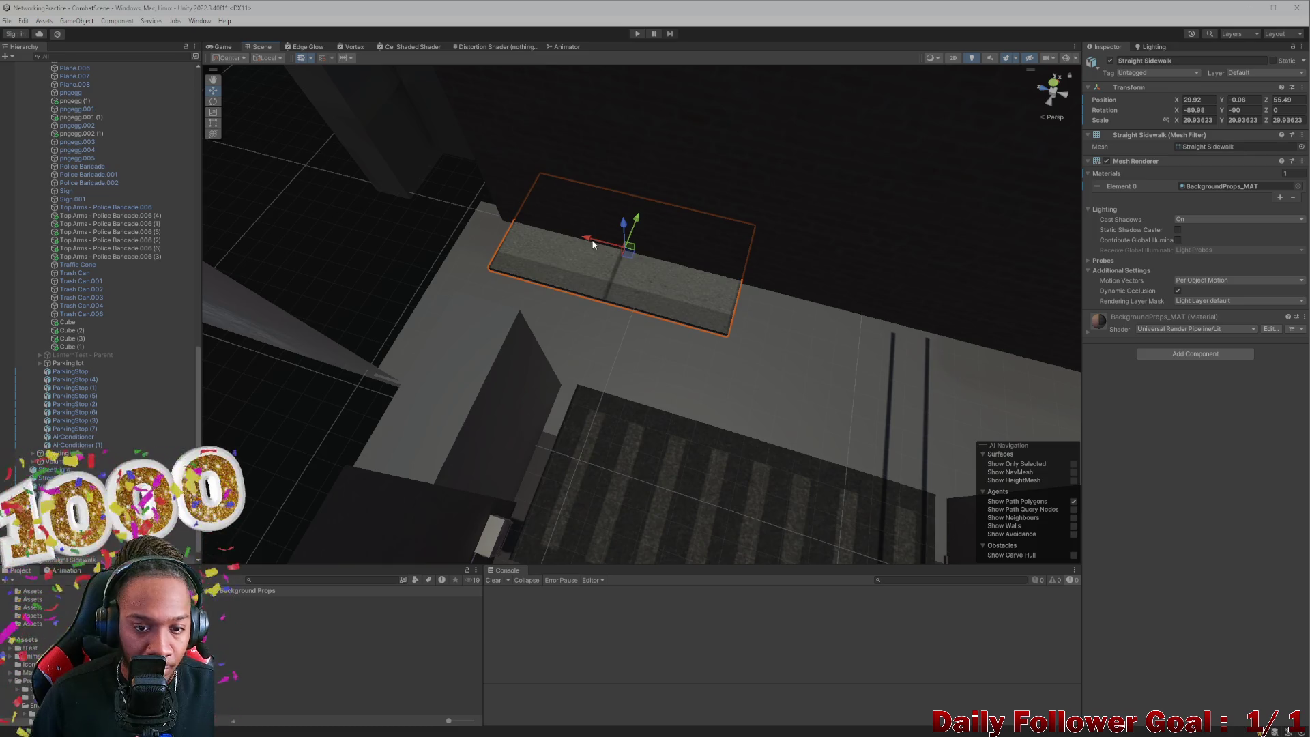
# Step: Duplicate the sidewalk twice, sliding the copies along the street to Z 43.89 and 32.2
pyautogui.hotkey('ctrl', 'd')
pyautogui.moveTo(604, 244)
pyautogui.mouseDown()
pyautogui.moveTo(834, 310)
pyautogui.moveTo(828, 323)
pyautogui.moveTo(772, 302)
pyautogui.moveTo(1087, 354)
pyautogui.moveTo(1056, 363)
pyautogui.mouseUp()
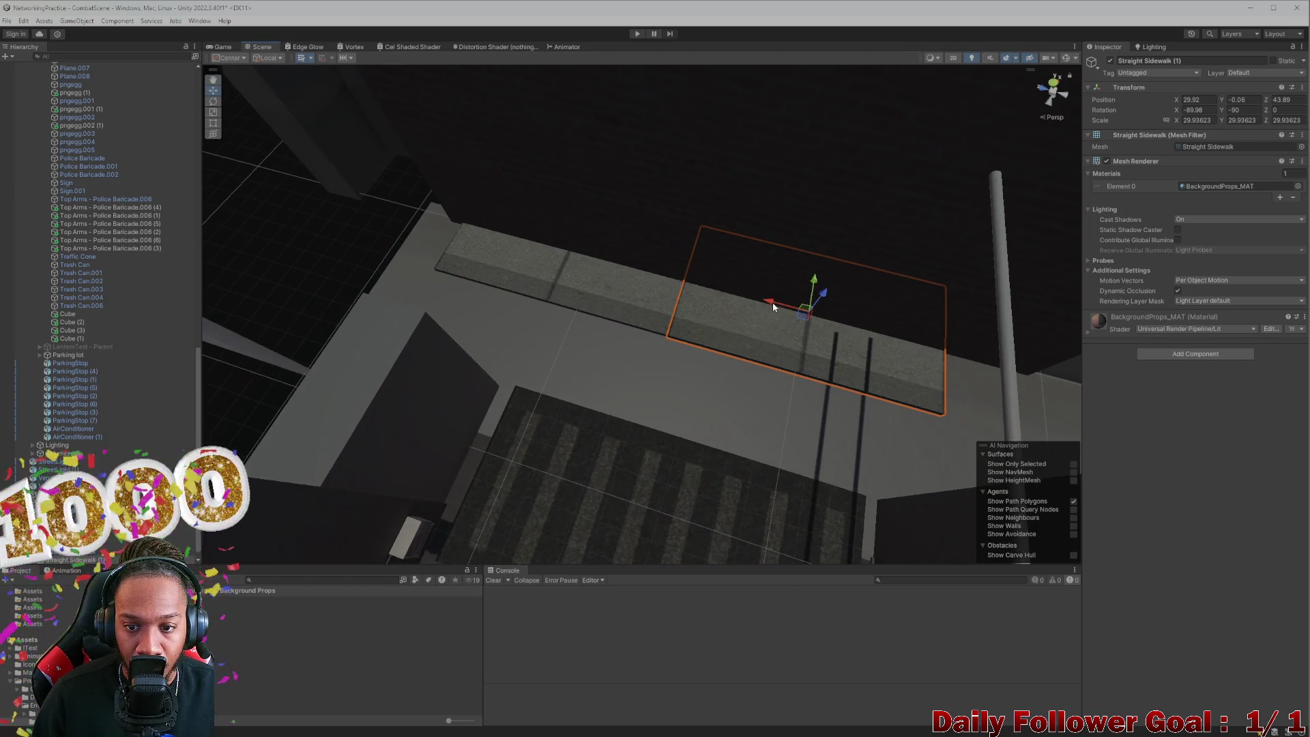
pyautogui.hotkey('ctrl', 'd')
pyautogui.moveTo(669, 522)
pyautogui.mouseDown()
pyautogui.moveTo(702, 371)
pyautogui.moveTo(714, 474)
pyautogui.moveTo(729, 232)
pyautogui.moveTo(679, 330)
pyautogui.moveTo(687, 363)
pyautogui.moveTo(673, 290)
pyautogui.moveTo(626, 380)
pyautogui.moveTo(705, 444)
pyautogui.moveTo(751, 445)
pyautogui.mouseUp()
# Step: Move the Street plane aside and reposition the BrickWall_02 plane
pyautogui.click(843, 449)
pyautogui.click(843, 471)
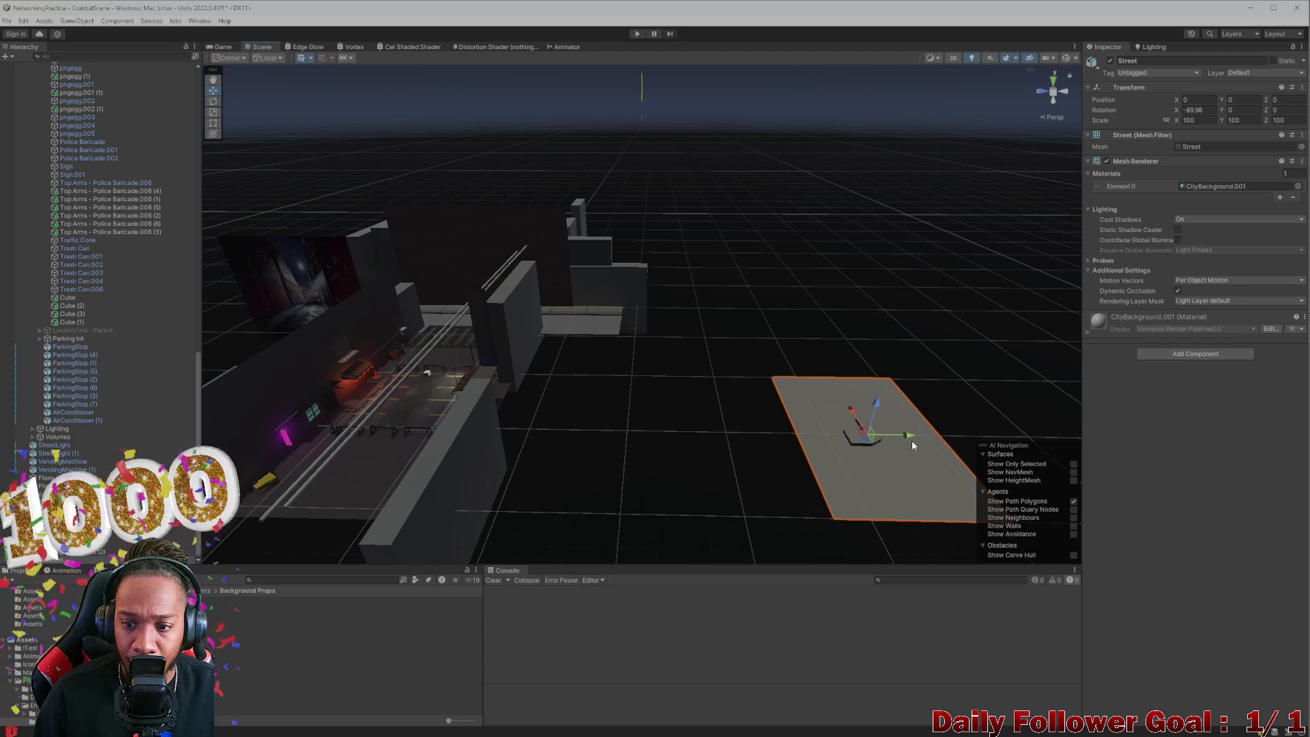
pyautogui.click(874, 447)
pyautogui.click(878, 462)
pyautogui.click(878, 462)
pyautogui.moveTo(905, 434); pyautogui.dragTo(746, 462)
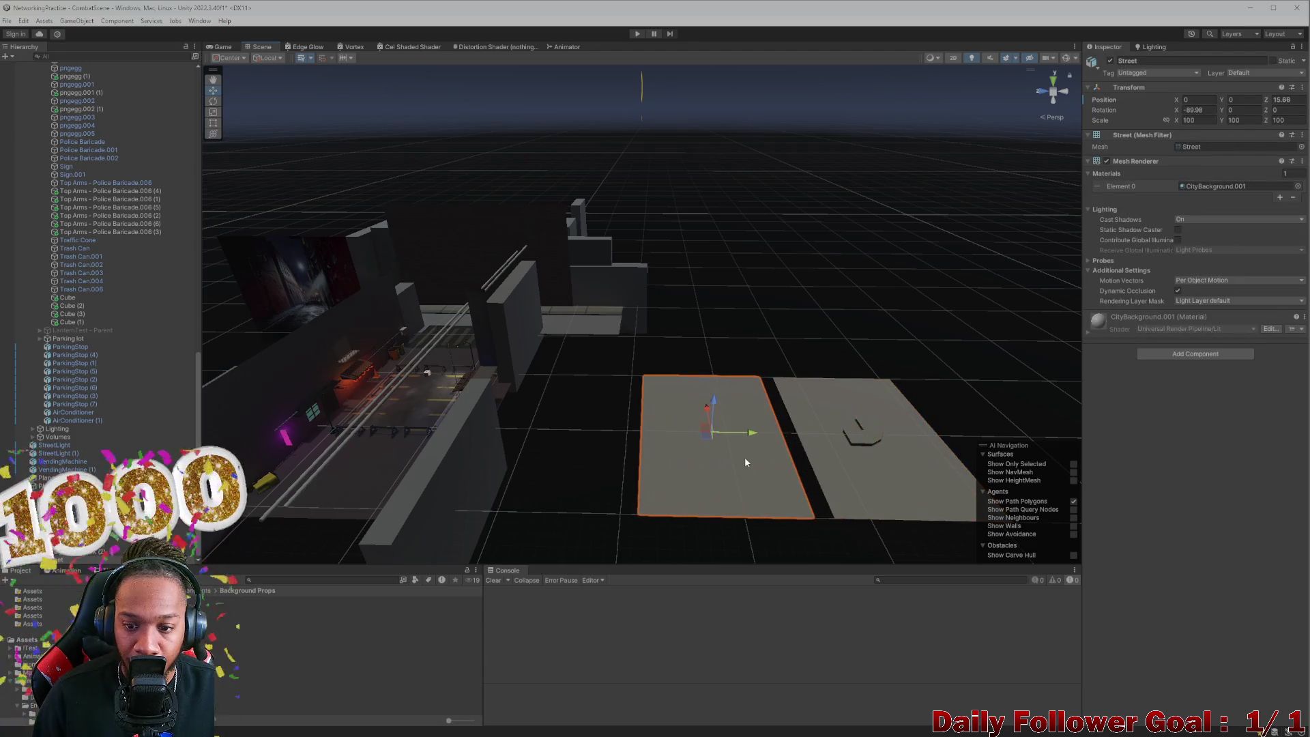
pyautogui.click(838, 473)
pyautogui.moveTo(859, 446)
pyautogui.mouseDown()
pyautogui.moveTo(619, 468)
pyautogui.moveTo(1031, 445)
pyautogui.mouseUp()
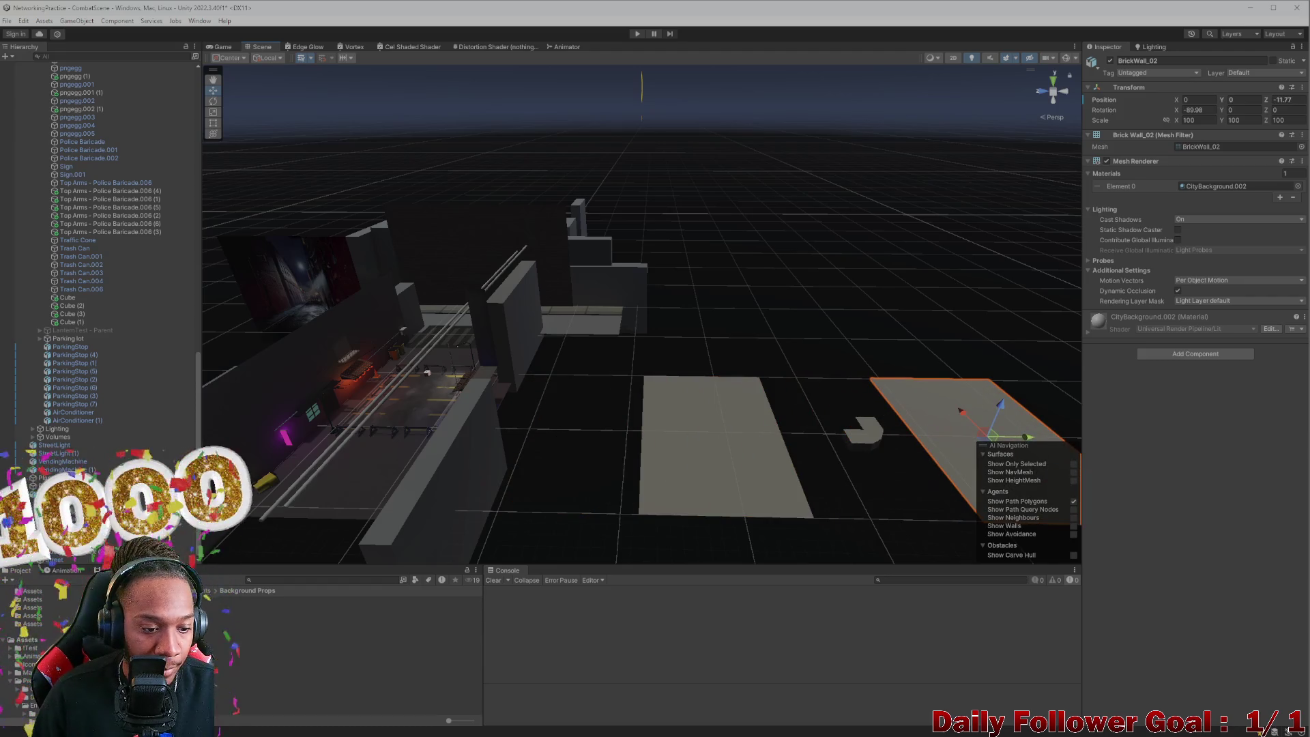
pyautogui.moveTo(755, 462)
pyautogui.mouseDown()
pyautogui.moveTo(439, 530)
pyautogui.moveTo(471, 459)
pyautogui.moveTo(611, 478)
pyautogui.mouseUp()
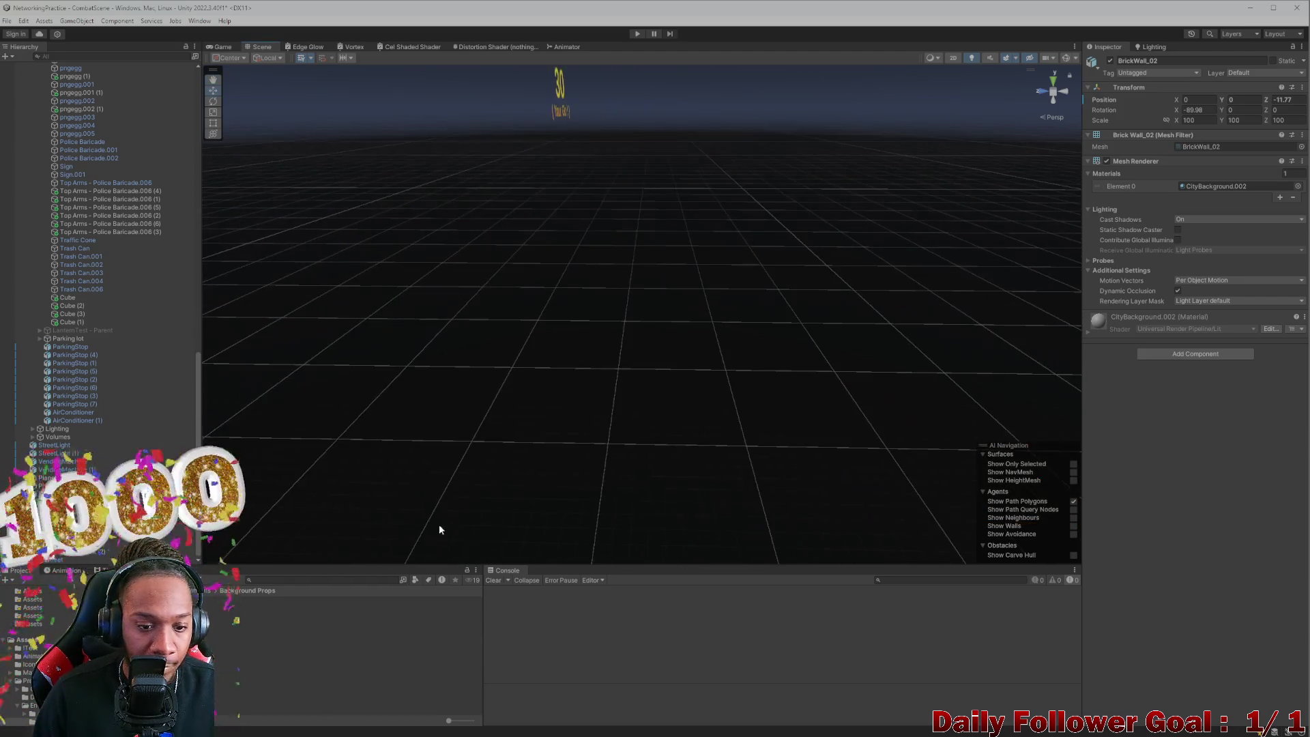
# Step: Apply BackgroundProps_MAT to BrickWall_02, then select the Corner Curb piece
pyautogui.moveTo(355, 609); pyautogui.dragTo(855, 480)
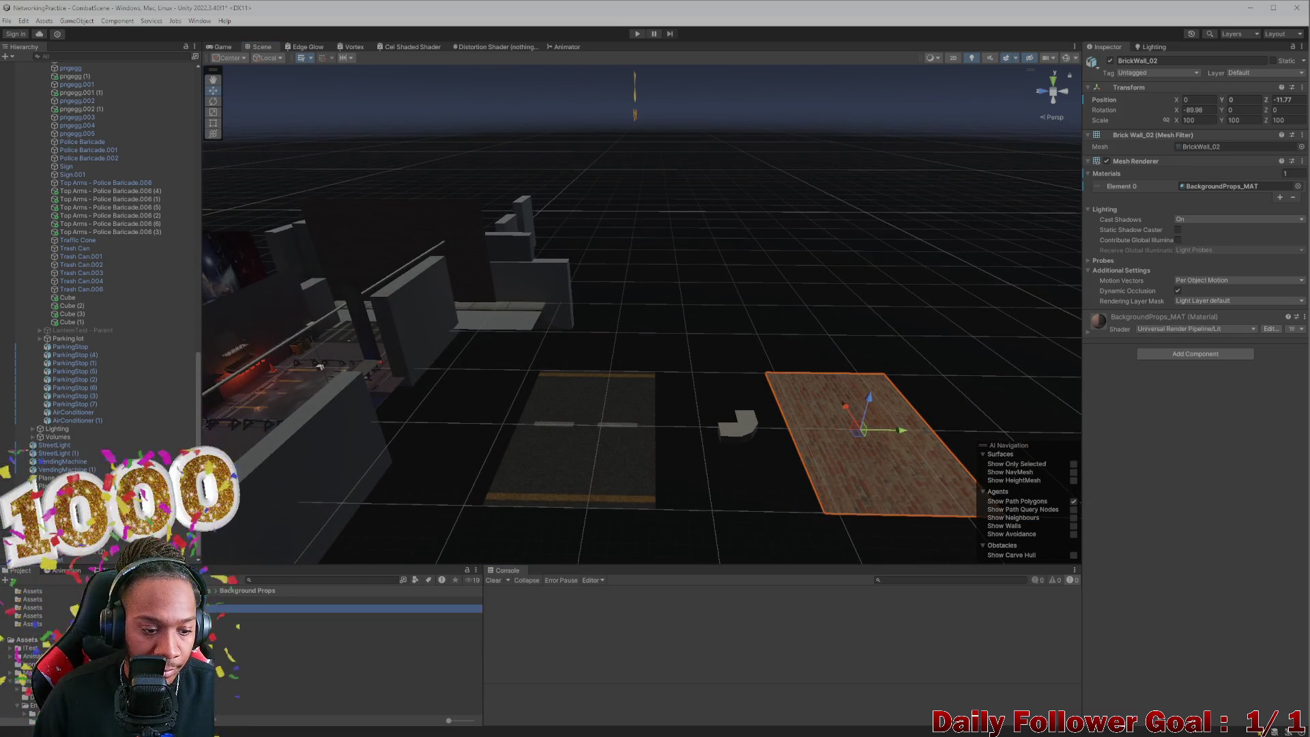
pyautogui.click(548, 466)
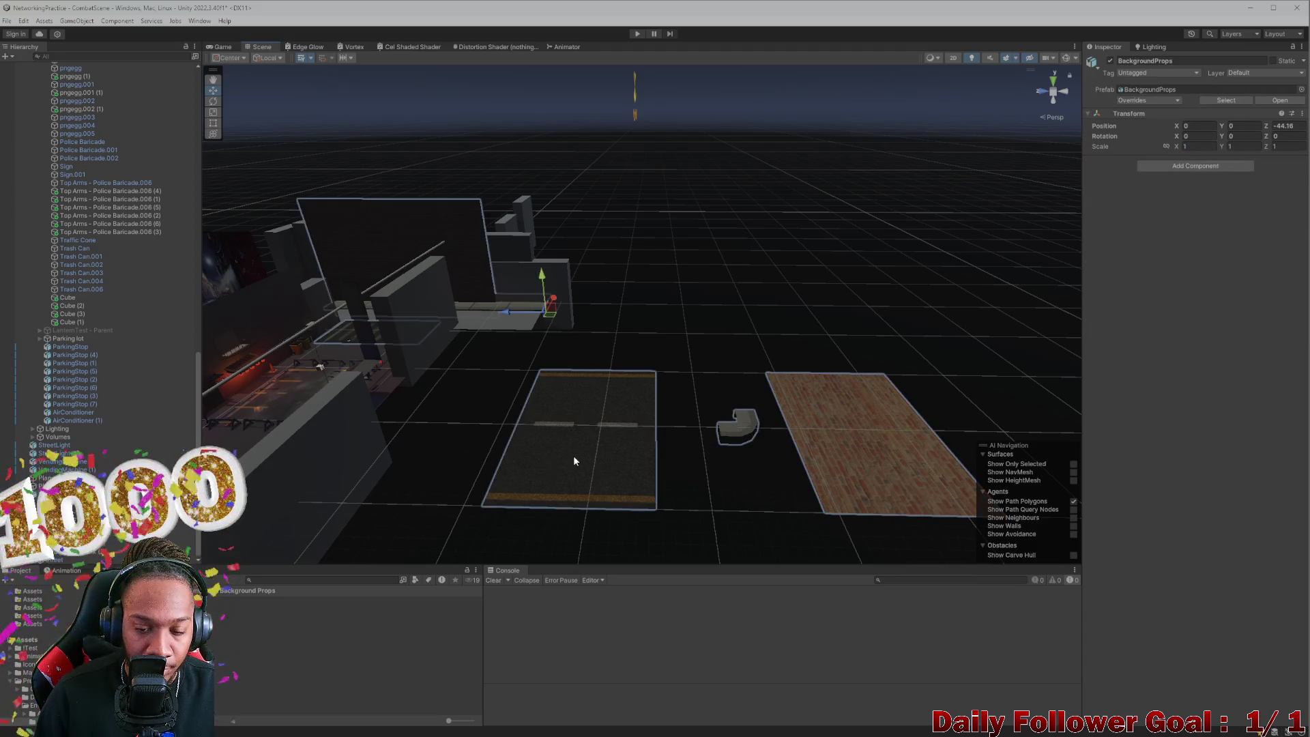
pyautogui.click(733, 425)
pyautogui.moveTo(682, 429)
pyautogui.mouseDown()
pyautogui.moveTo(584, 422)
pyautogui.moveTo(503, 371)
pyautogui.moveTo(971, 387)
pyautogui.moveTo(444, 348)
pyautogui.moveTo(488, 273)
pyautogui.moveTo(478, 276)
pyautogui.moveTo(707, 395)
pyautogui.moveTo(709, 374)
pyautogui.moveTo(654, 377)
pyautogui.moveTo(719, 366)
pyautogui.moveTo(664, 380)
pyautogui.mouseUp()
pyautogui.scroll(3, 478, 276)
# Step: Rotate the Corner Curb to Z -90 and move it to the sidewalk end
pyautogui.press('f')
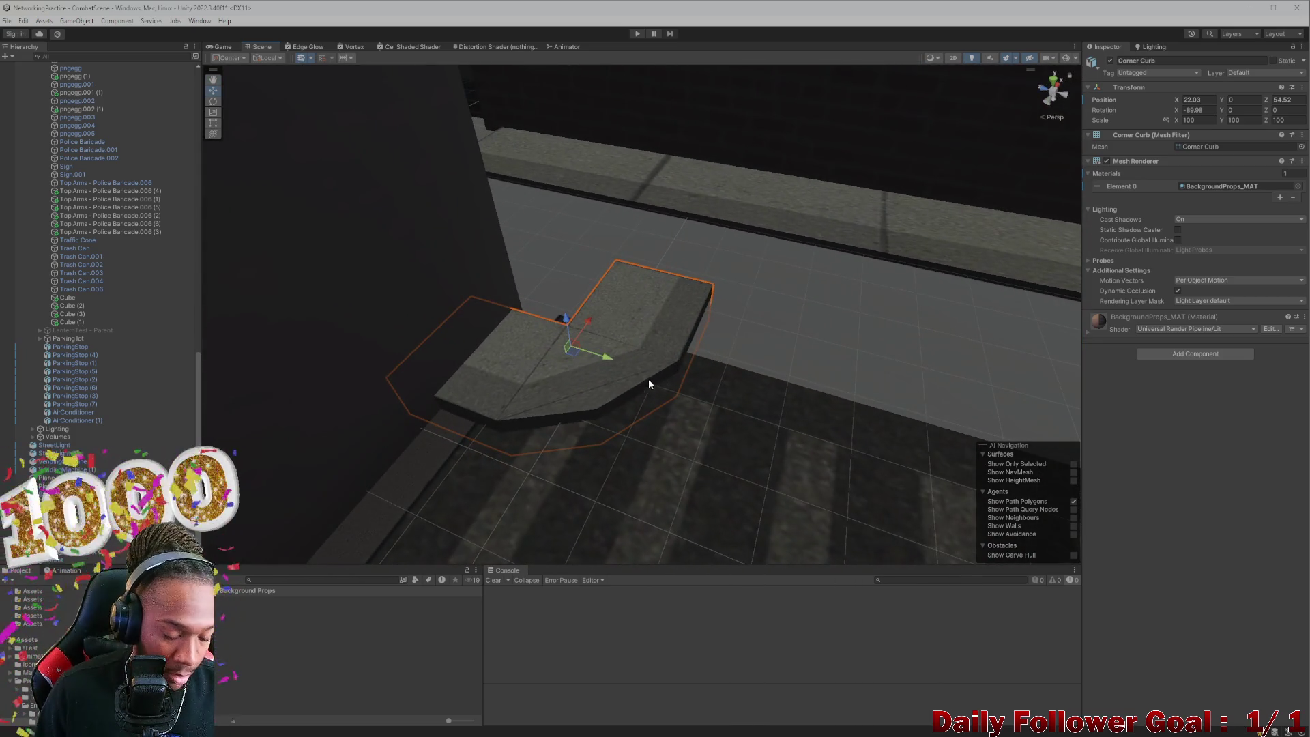
pyautogui.press('e')
pyautogui.moveTo(578, 373); pyautogui.dragTo(752, 334)
pyautogui.click(1286, 109)
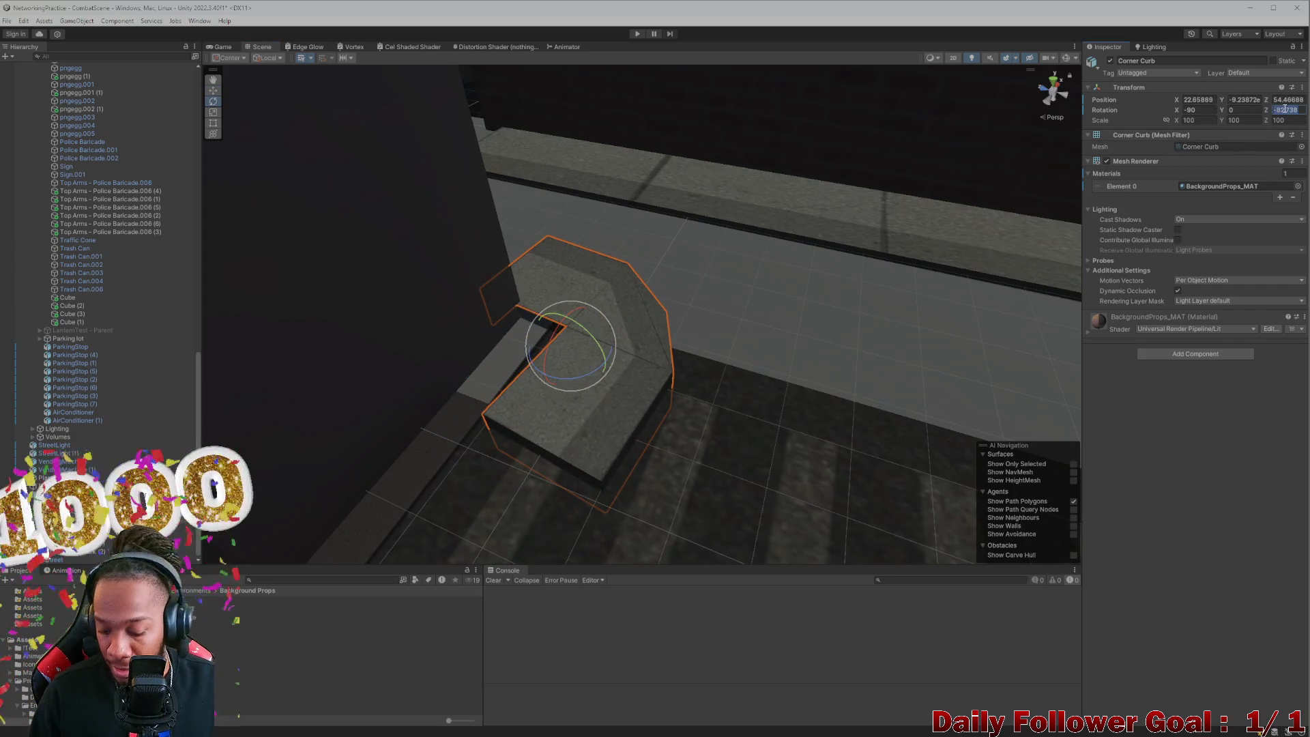
pyautogui.write('-90')
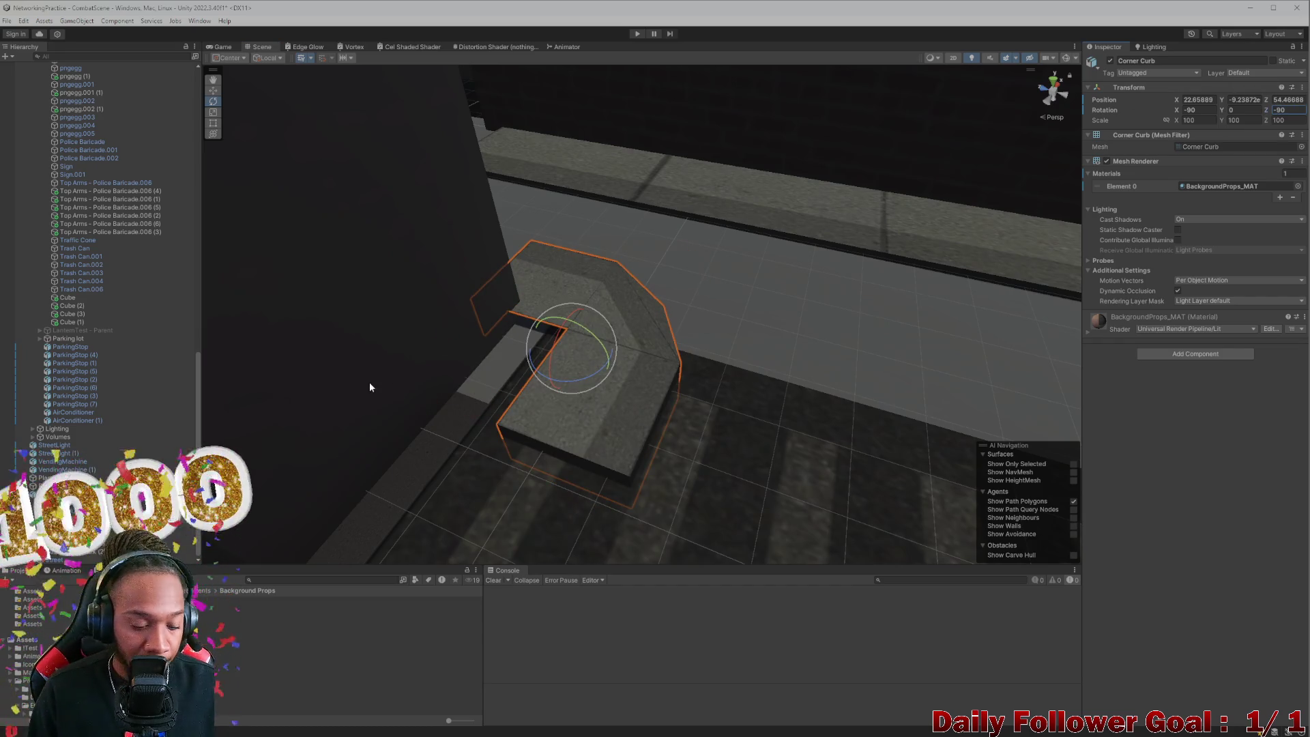
pyautogui.write('w')
pyautogui.moveTo(595, 362)
pyautogui.mouseDown()
pyautogui.moveTo(539, 306)
pyautogui.moveTo(544, 392)
pyautogui.moveTo(583, 396)
pyautogui.moveTo(626, 460)
pyautogui.moveTo(614, 360)
pyautogui.moveTo(594, 390)
pyautogui.moveTo(437, 345)
pyautogui.moveTo(567, 333)
pyautogui.moveTo(526, 284)
pyautogui.moveTo(525, 330)
pyautogui.moveTo(499, 377)
pyautogui.moveTo(690, 370)
pyautogui.mouseUp()
# Step: Duplicate the curb, set the copy's Z rotation to -180, and place it at X 23.13, Z 40.85
pyautogui.hotkey('ctrl', 'd')
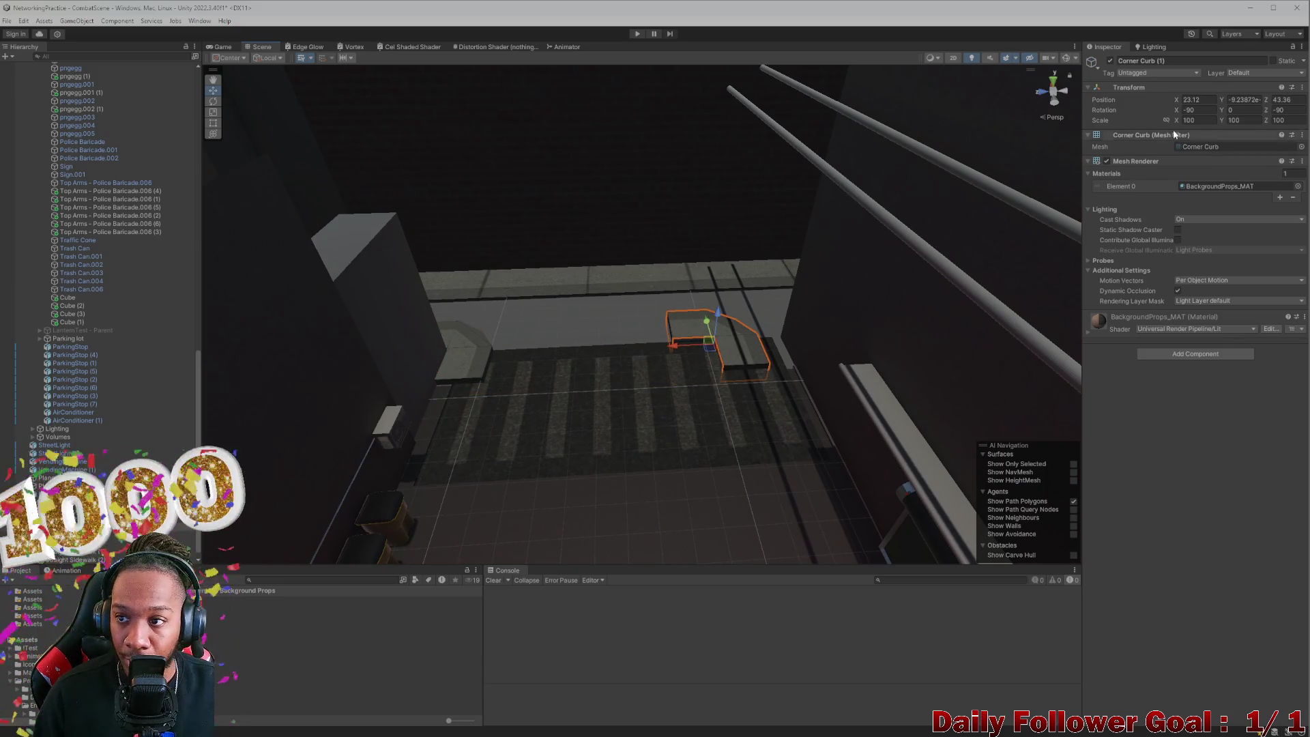
pyautogui.moveTo(1178, 110)
pyautogui.mouseDown()
pyautogui.moveTo(1145, 115)
pyautogui.moveTo(1181, 116)
pyautogui.mouseUp()
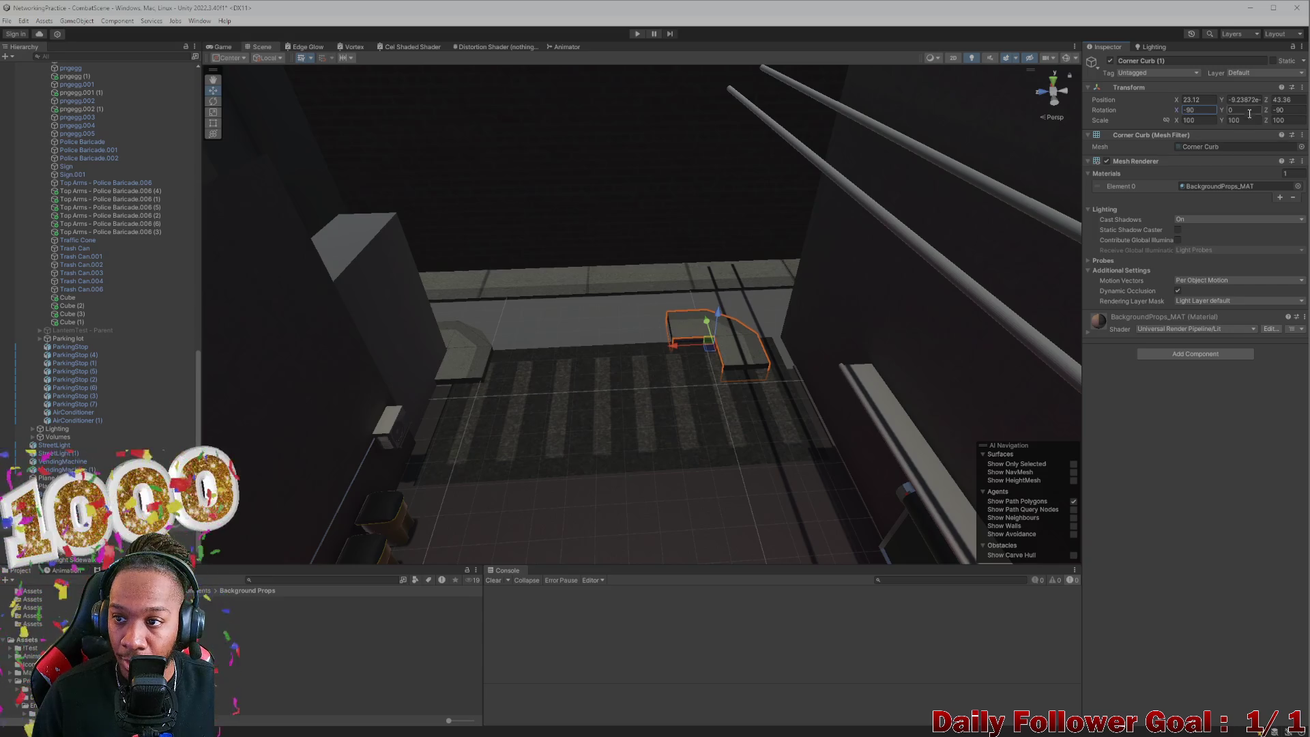
pyautogui.moveTo(1266, 110)
pyautogui.mouseDown()
pyautogui.moveTo(1049, 136)
pyautogui.moveTo(1250, 117)
pyautogui.mouseUp()
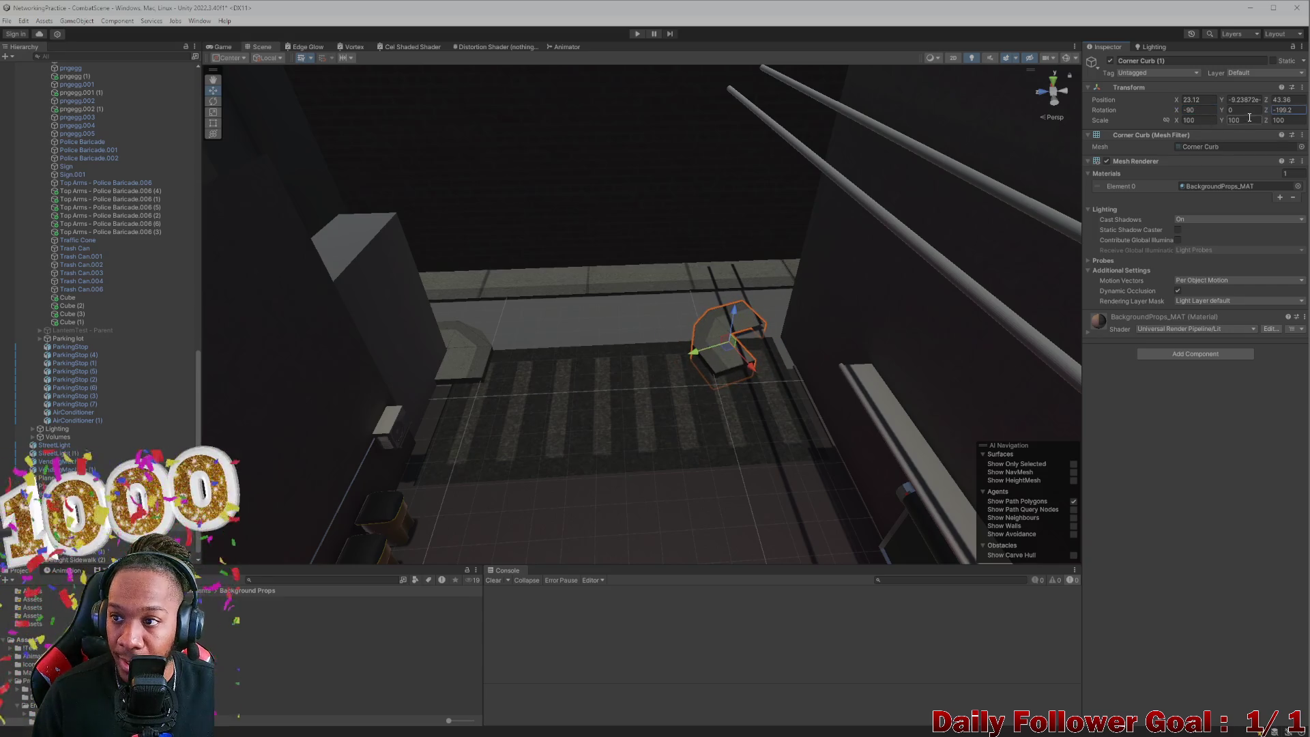
pyautogui.press('BackSpace')
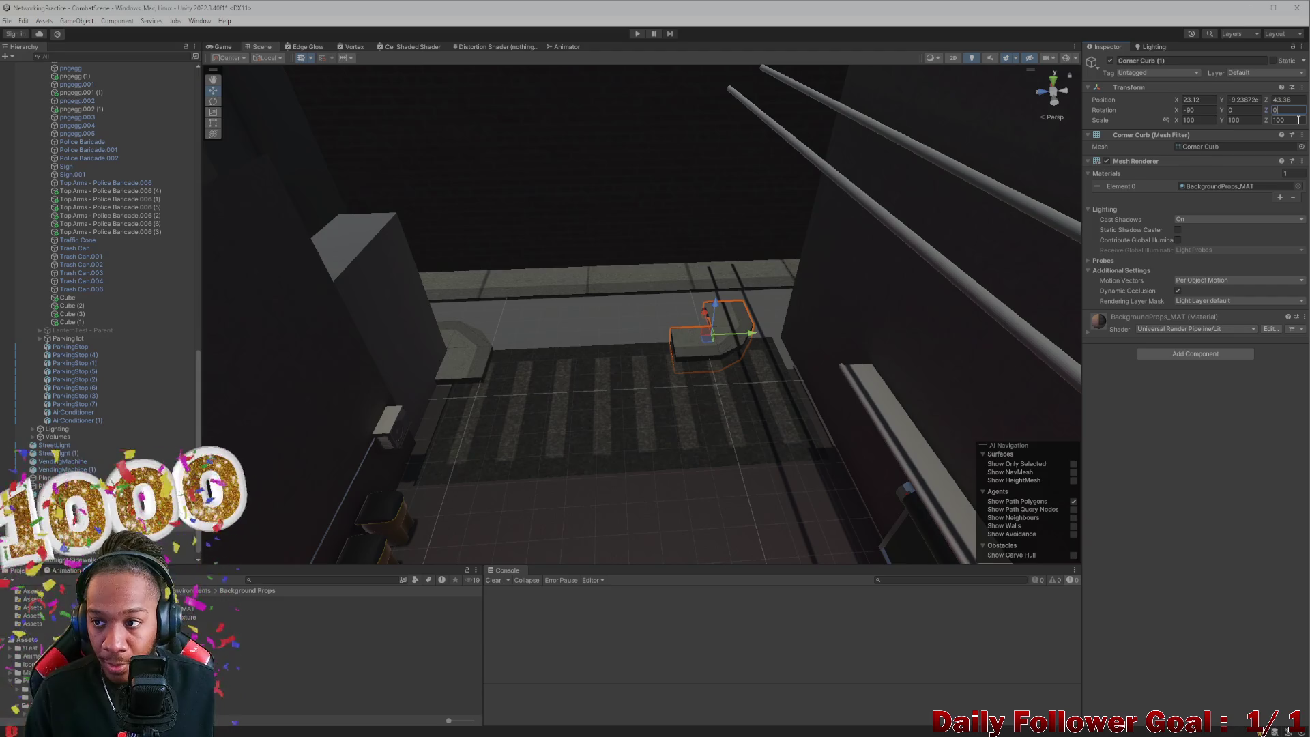
pyautogui.write('180')
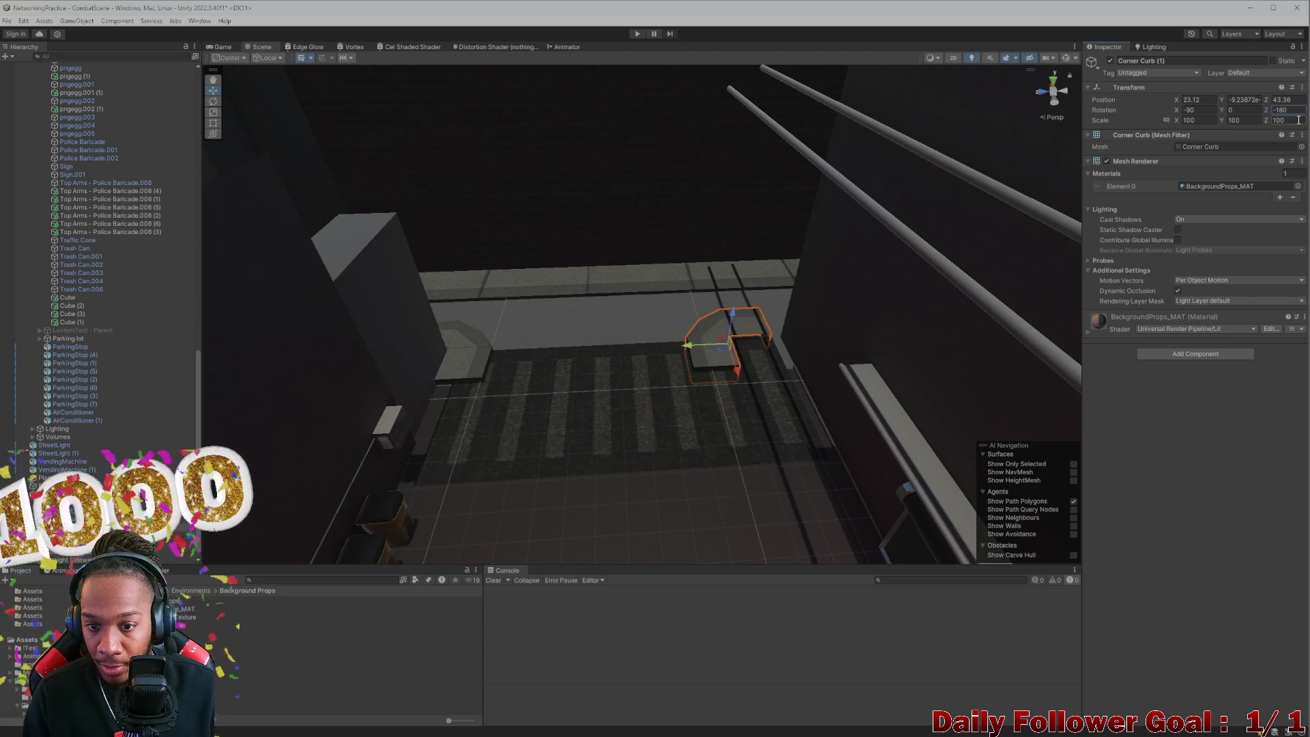
pyautogui.moveTo(703, 344)
pyautogui.mouseDown()
pyautogui.moveTo(775, 343)
pyautogui.moveTo(810, 405)
pyautogui.moveTo(783, 362)
pyautogui.moveTo(395, 316)
pyautogui.moveTo(474, 330)
pyautogui.moveTo(755, 331)
pyautogui.moveTo(797, 291)
pyautogui.moveTo(556, 371)
pyautogui.moveTo(672, 418)
pyautogui.moveTo(681, 450)
pyautogui.moveTo(667, 409)
pyautogui.moveTo(641, 405)
pyautogui.moveTo(641, 373)
pyautogui.moveTo(546, 418)
pyautogui.moveTo(421, 439)
pyautogui.moveTo(360, 424)
pyautogui.moveTo(734, 284)
pyautogui.moveTo(673, 295)
pyautogui.moveTo(614, 266)
pyautogui.moveTo(663, 390)
pyautogui.moveTo(646, 325)
pyautogui.moveTo(632, 486)
pyautogui.moveTo(587, 452)
pyautogui.moveTo(750, 513)
pyautogui.moveTo(616, 466)
pyautogui.moveTo(408, 457)
pyautogui.moveTo(526, 366)
pyautogui.moveTo(468, 409)
pyautogui.moveTo(532, 418)
pyautogui.mouseUp()
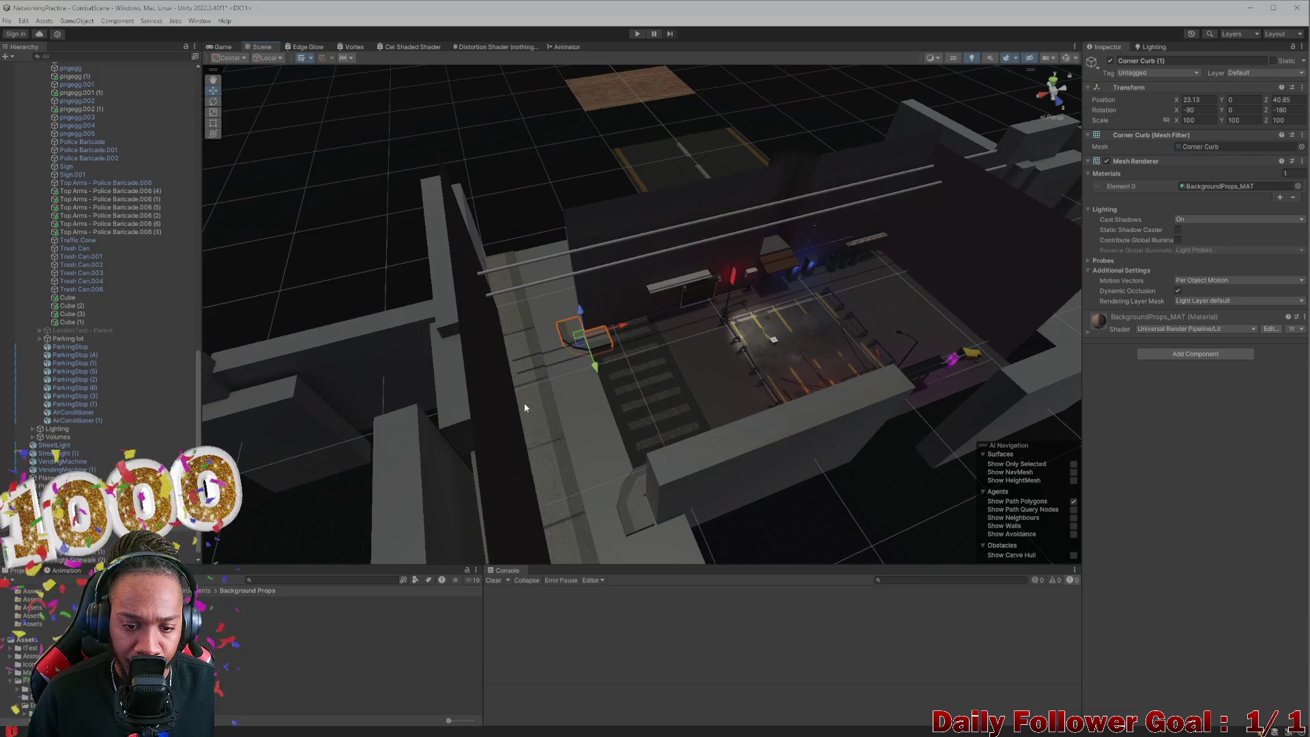
# Step: Select the straight sidewalk pieces, adding and removing the tall wall plane
pyautogui.click(530, 383)
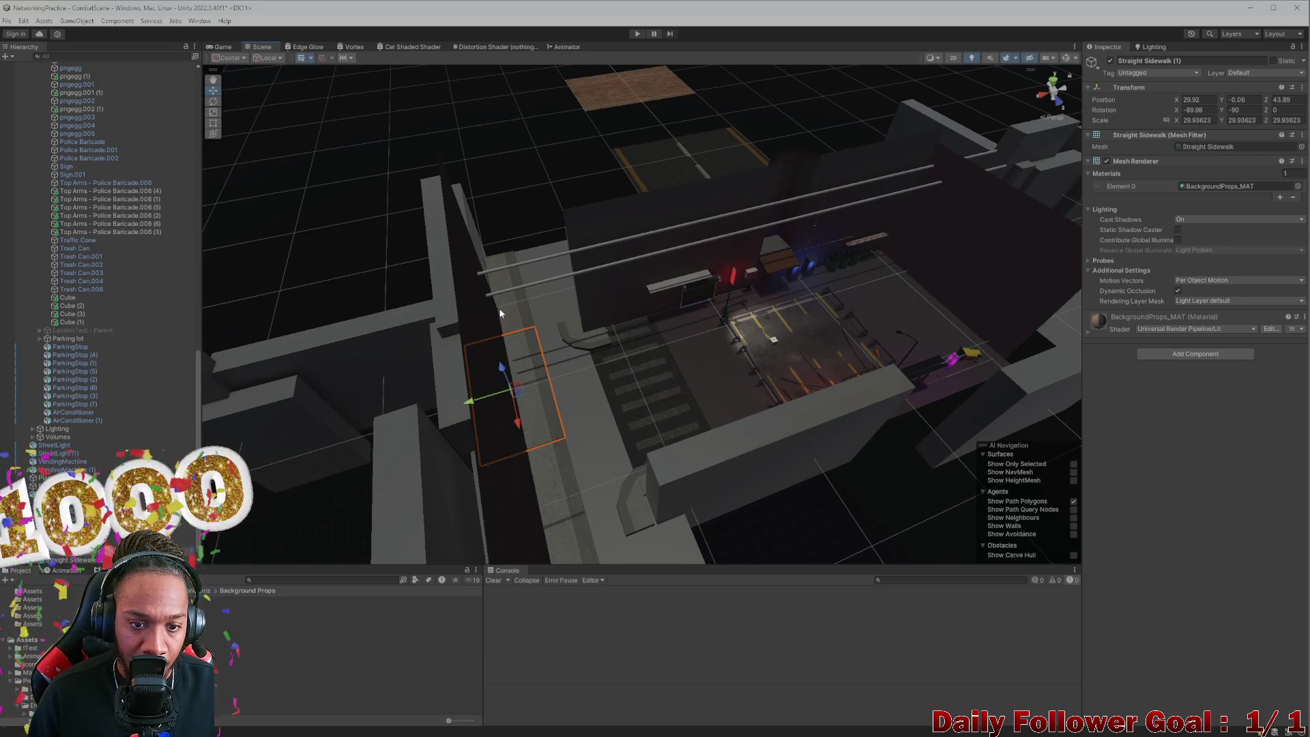
pyautogui.keyDown('shift'); pyautogui.click(568, 514); pyautogui.keyUp('shift')
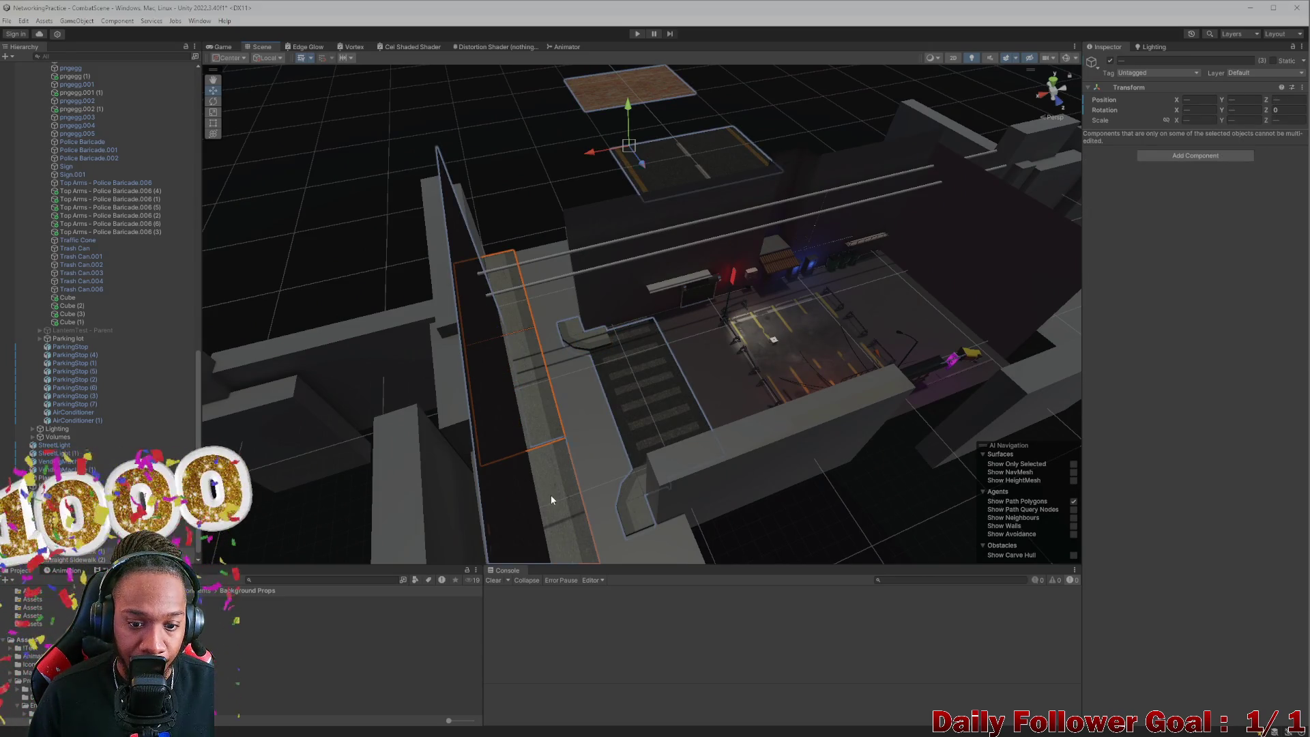
pyautogui.moveTo(550, 494); pyautogui.dragTo(563, 475)
pyautogui.click(571, 471)
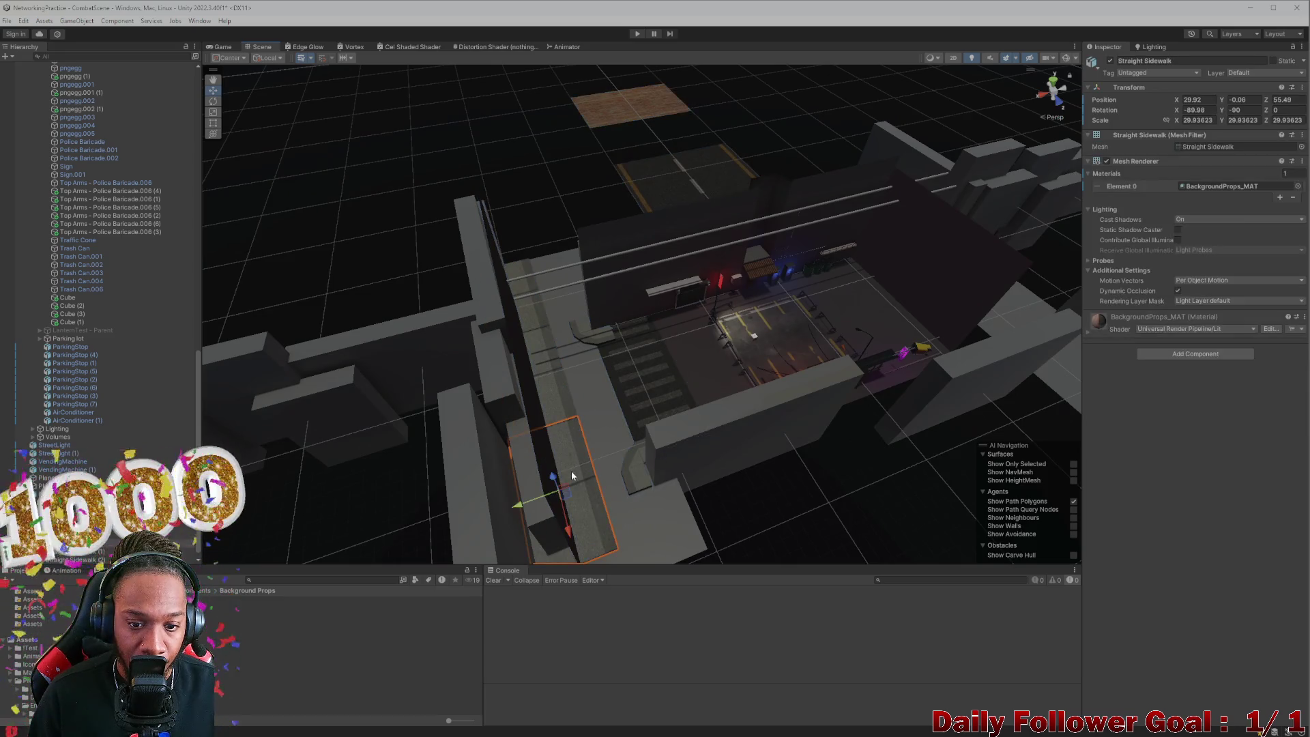
pyautogui.keyDown('shift'); pyautogui.click(551, 382); pyautogui.keyUp('shift')
pyautogui.moveTo(528, 317)
pyautogui.mouseDown()
pyautogui.moveTo(540, 430)
pyautogui.moveTo(615, 376)
pyautogui.mouseUp()
pyautogui.keyDown('shift'); pyautogui.click(625, 378); pyautogui.keyUp('shift')
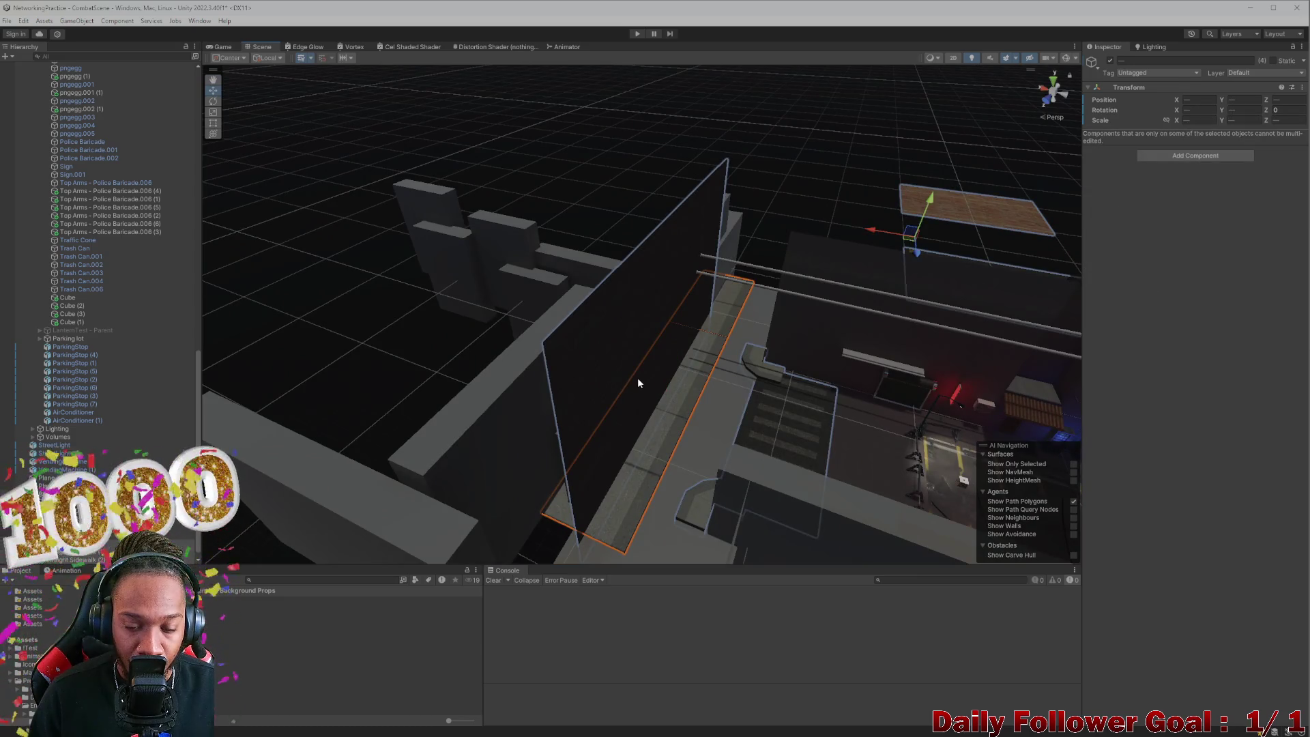
pyautogui.keyDown('shift'); pyautogui.click(638, 378); pyautogui.keyUp('shift')
pyautogui.keyDown('shift'); pyautogui.click(584, 358); pyautogui.keyUp('shift')
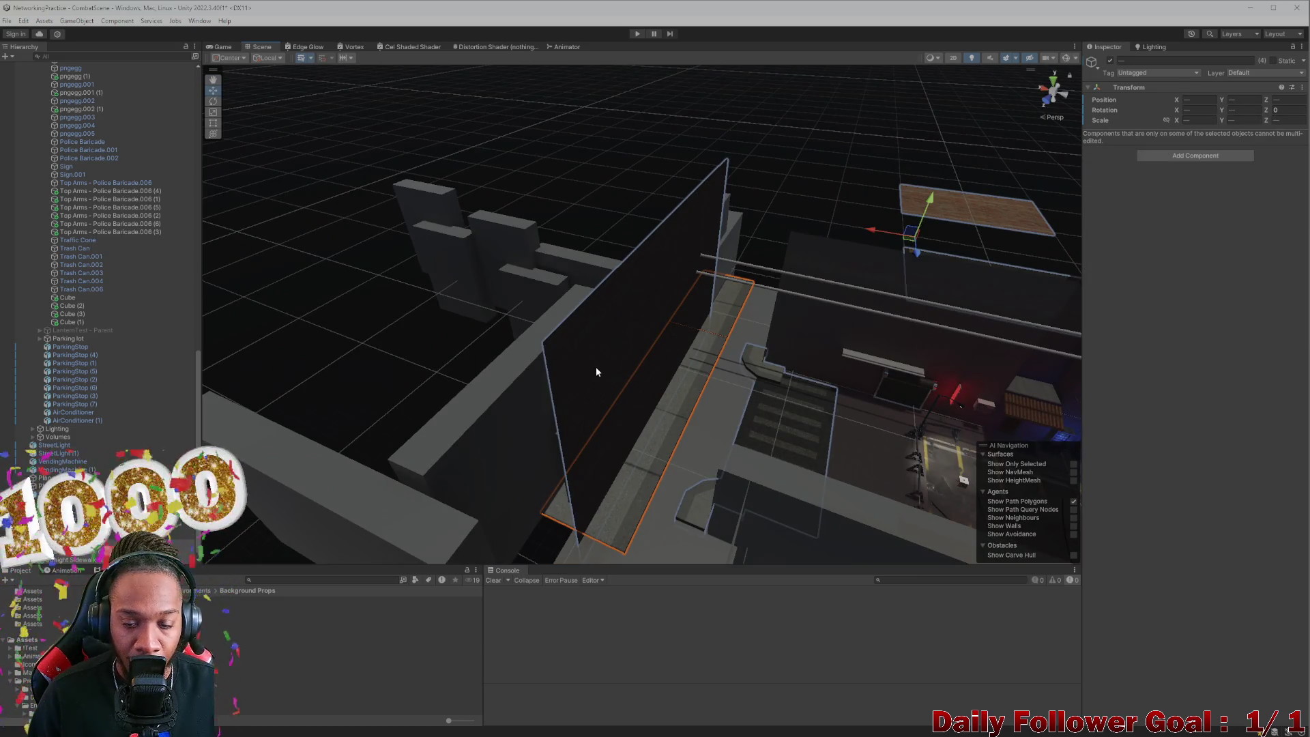
pyautogui.keyDown('shift'); pyautogui.click(592, 366); pyautogui.keyUp('shift')
pyautogui.moveTo(593, 367)
pyautogui.mouseDown()
pyautogui.moveTo(565, 354)
pyautogui.moveTo(554, 374)
pyautogui.moveTo(630, 411)
pyautogui.mouseUp()
# Step: Refine the selection to the sidewalk pieces without the wall plane
pyautogui.keyDown('shift'); pyautogui.click(638, 414); pyautogui.keyUp('shift')
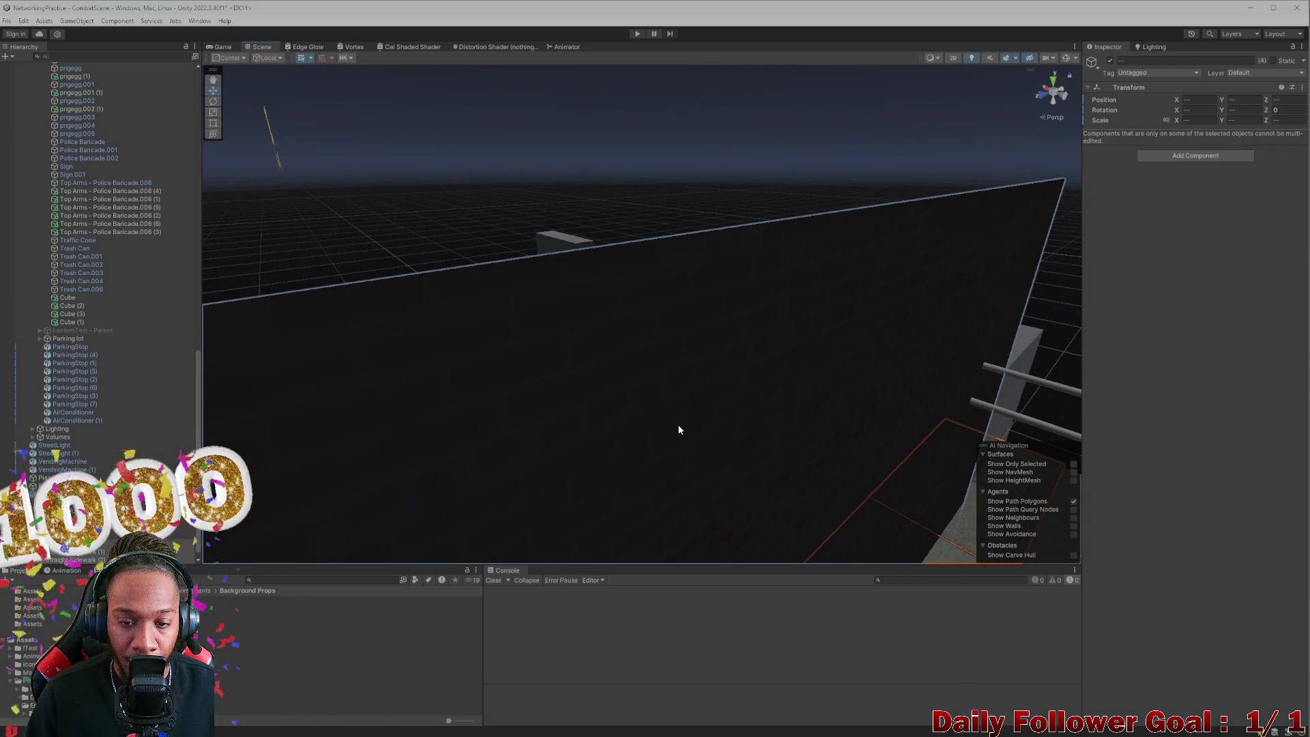
pyautogui.keyDown('shift'); pyautogui.click(678, 424); pyautogui.keyUp('shift')
pyautogui.keyDown('shift'); pyautogui.click(704, 403); pyautogui.keyUp('shift')
pyautogui.moveTo(702, 400)
pyautogui.mouseDown()
pyautogui.moveTo(714, 497)
pyautogui.moveTo(779, 480)
pyautogui.moveTo(696, 413)
pyautogui.mouseUp()
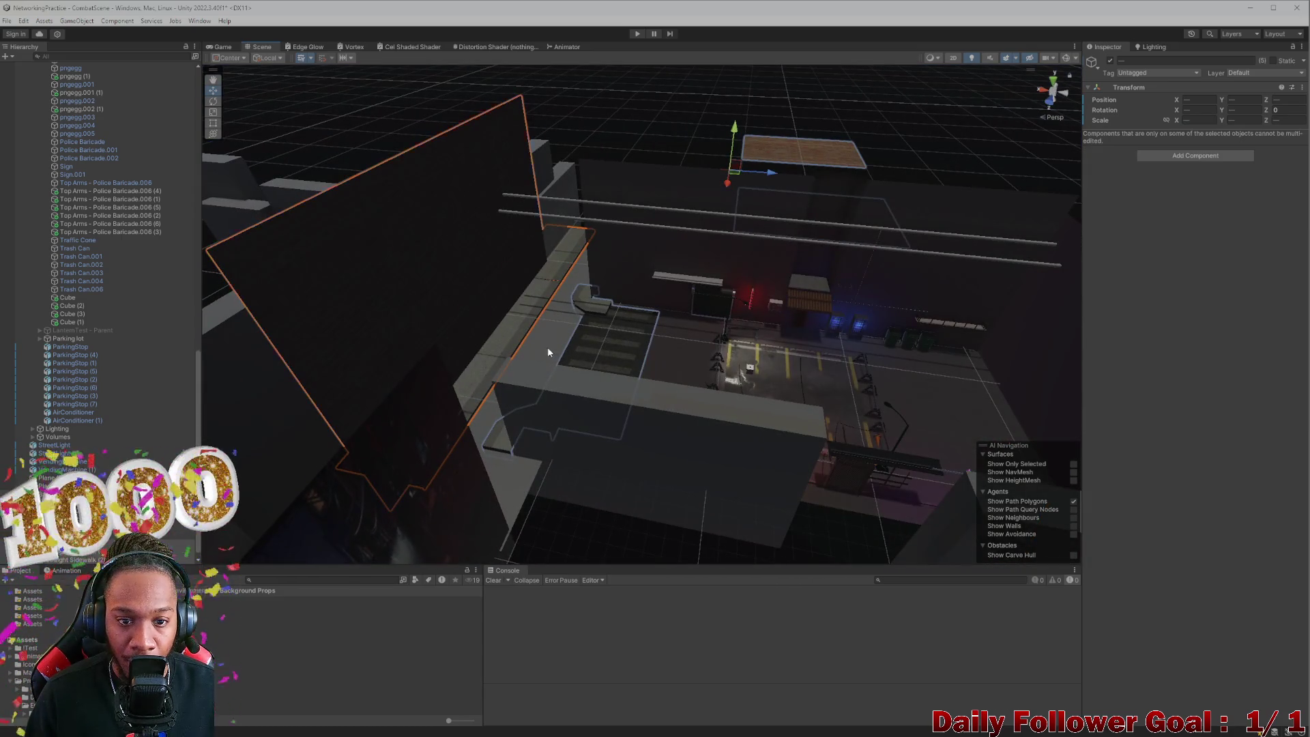
pyautogui.keyDown('shift'); pyautogui.click(435, 277); pyautogui.keyUp('shift')
pyautogui.scroll(3, 453, 284)
pyautogui.keyDown('shift'); pyautogui.click(439, 290); pyautogui.keyUp('shift')
pyautogui.keyDown('shift'); pyautogui.click(469, 323); pyautogui.keyUp('shift')
pyautogui.moveTo(470, 322)
pyautogui.mouseDown()
pyautogui.moveTo(661, 402)
pyautogui.moveTo(676, 390)
pyautogui.moveTo(638, 390)
pyautogui.mouseUp()
# Step: Slide the BrickWall_01 backdrop outward along X beside the moved sidewalk
pyautogui.press('f')
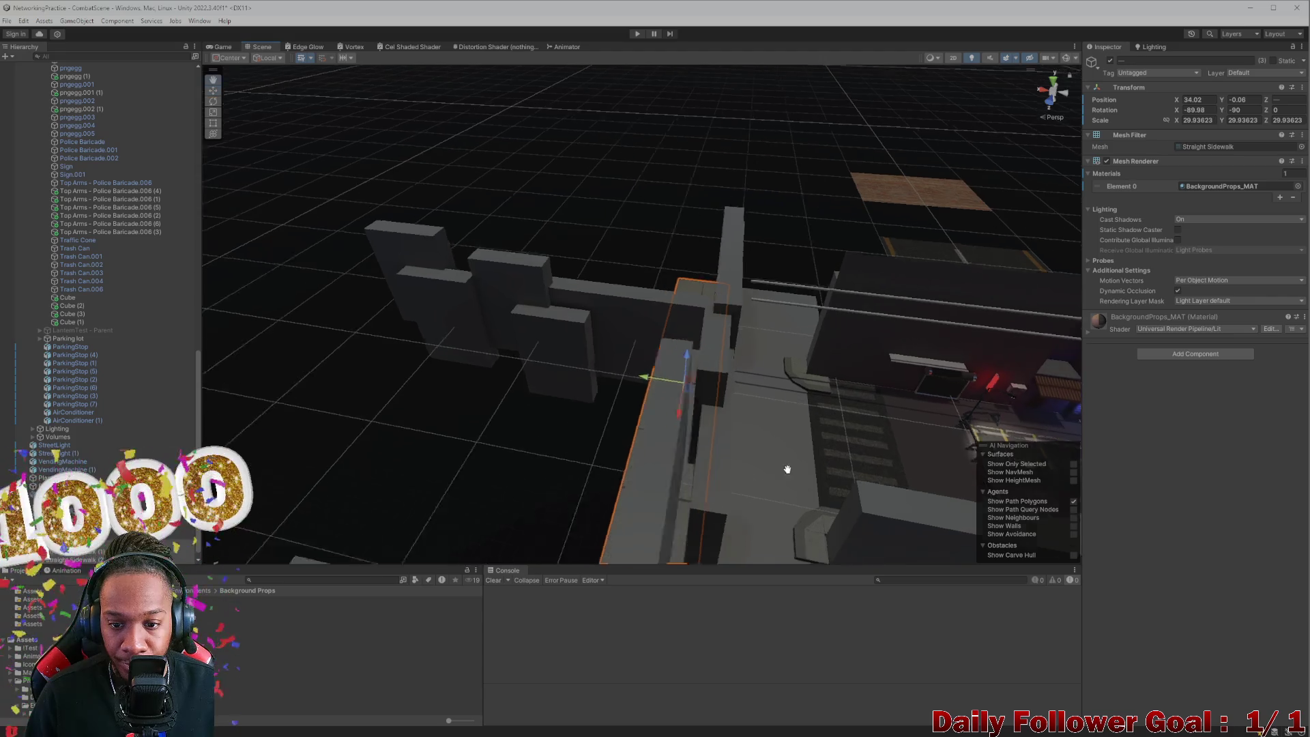
pyautogui.click(636, 306)
pyautogui.click(636, 305)
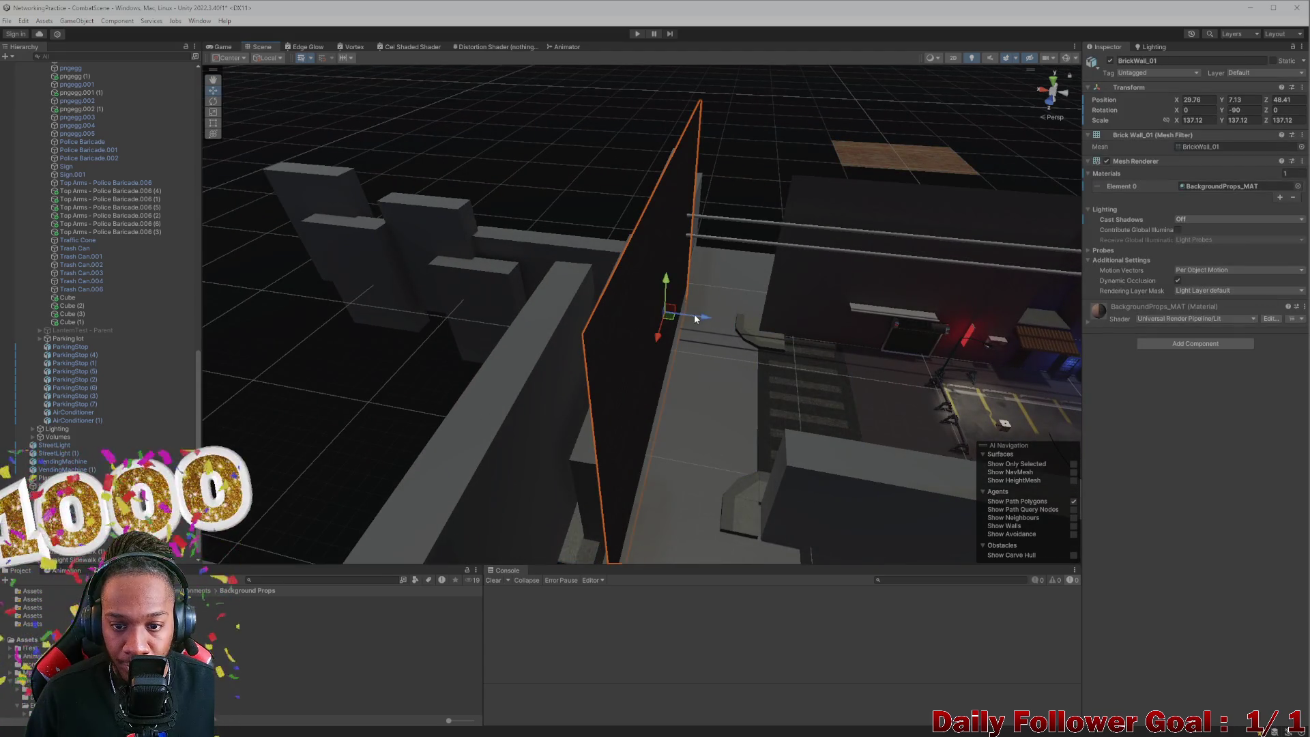
pyautogui.moveTo(694, 314); pyautogui.dragTo(635, 318)
# Step: Select the greybox blocks beside the tall wall, then Cube.021 and the street slab
pyautogui.click(602, 398)
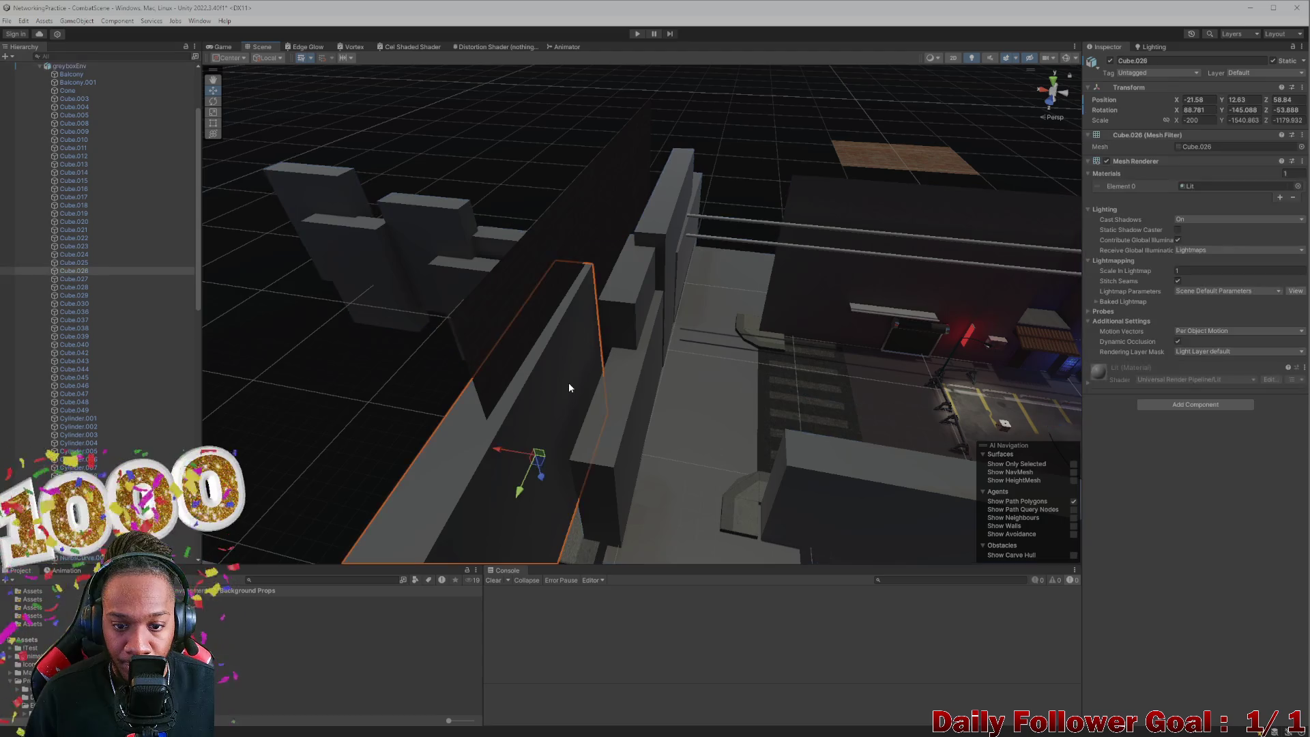
pyautogui.keyDown('shift'); pyautogui.click(629, 302); pyautogui.keyUp('shift')
pyautogui.keyDown('shift'); pyautogui.click(648, 267); pyautogui.keyUp('shift')
pyautogui.keyDown('shift'); pyautogui.click(675, 240); pyautogui.keyUp('shift')
pyautogui.keyDown('shift'); pyautogui.click(669, 312); pyautogui.keyUp('shift')
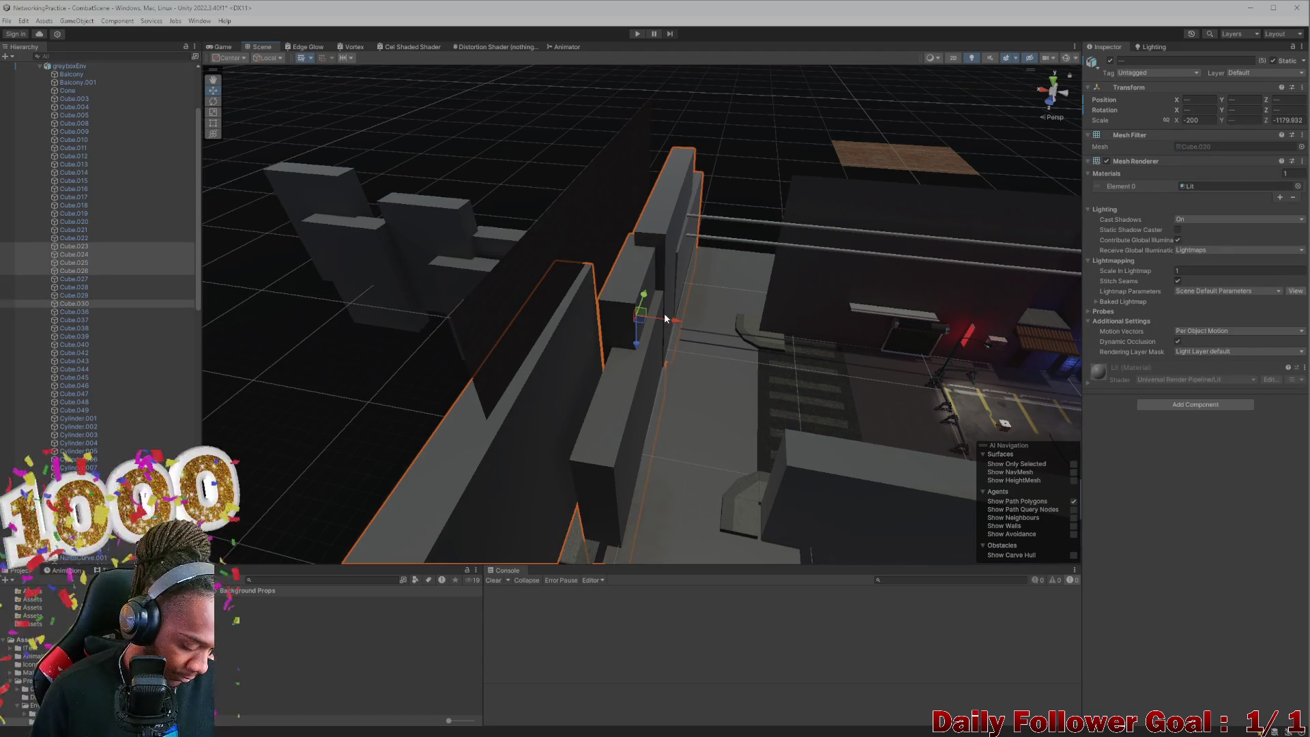
pyautogui.click(666, 318)
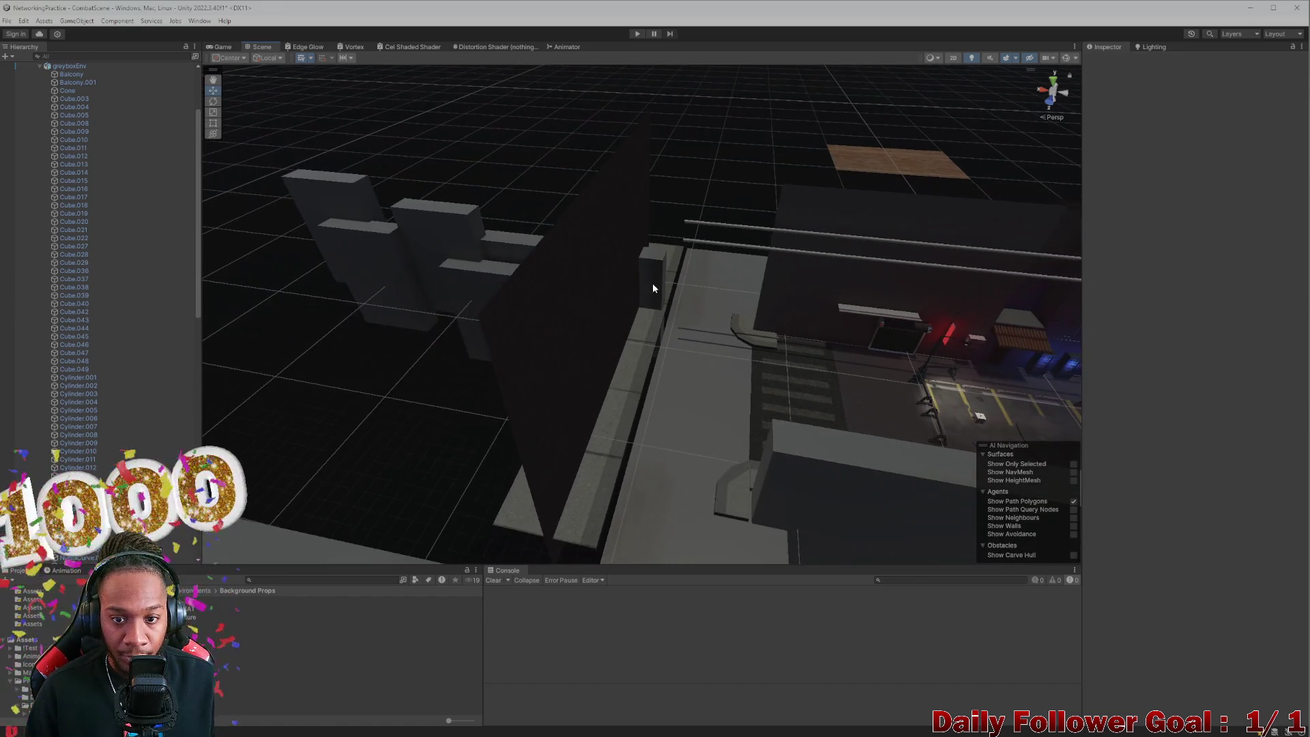
pyautogui.click(652, 281)
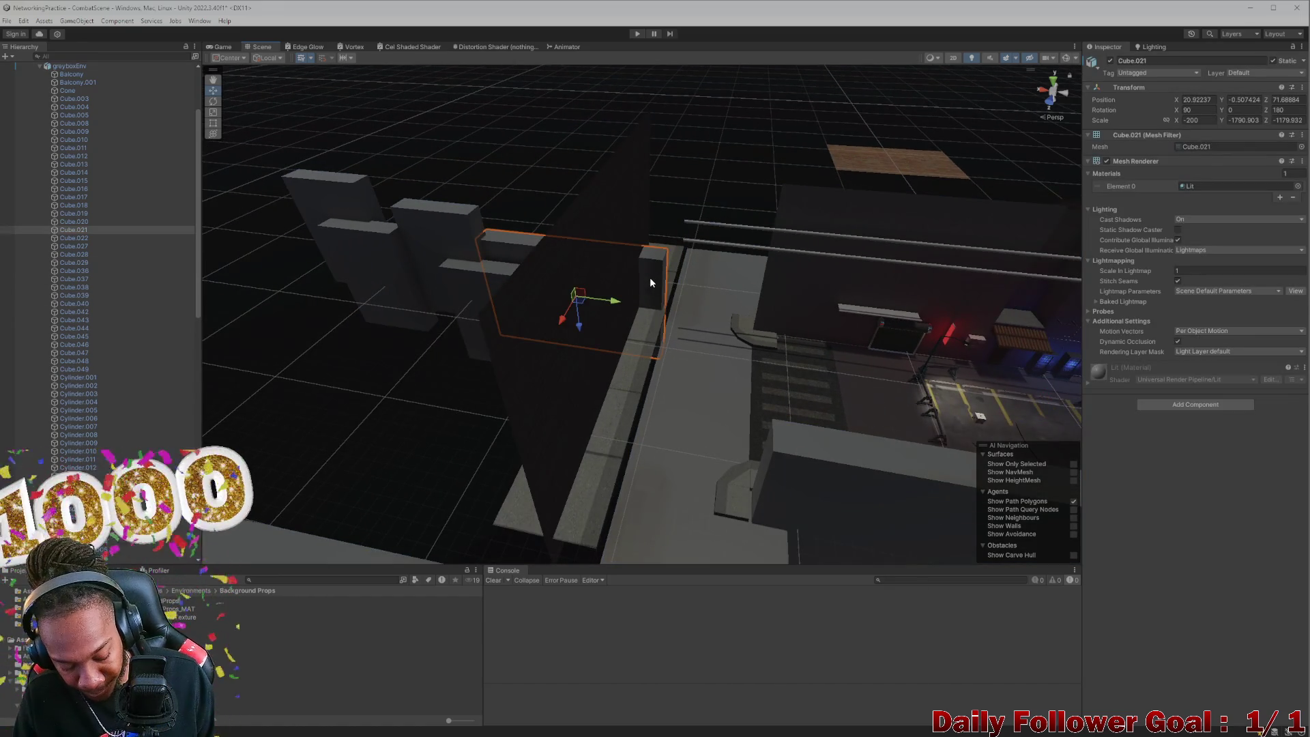
pyautogui.moveTo(650, 277)
pyautogui.mouseDown()
pyautogui.moveTo(648, 407)
pyautogui.moveTo(634, 383)
pyautogui.moveTo(785, 371)
pyautogui.mouseUp()
pyautogui.click(907, 313)
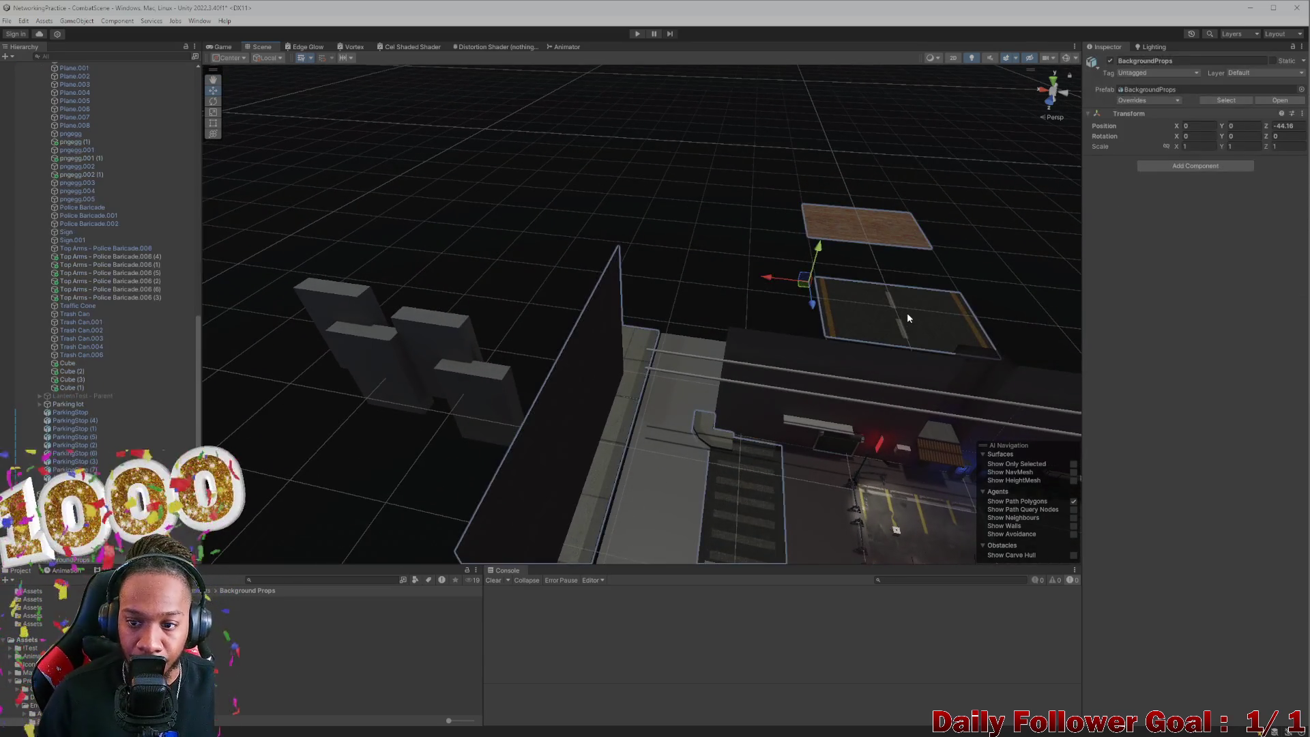
# Step: Move the Street slab toward the alley mouth
pyautogui.click(905, 313)
pyautogui.click(649, 372)
pyautogui.moveTo(649, 368); pyautogui.dragTo(658, 304)
pyautogui.press('f')
pyautogui.moveTo(661, 405)
pyautogui.mouseDown()
pyautogui.moveTo(392, 278)
pyautogui.moveTo(416, 345)
pyautogui.moveTo(702, 502)
pyautogui.moveTo(729, 353)
pyautogui.moveTo(734, 407)
pyautogui.moveTo(740, 393)
pyautogui.mouseUp()
pyautogui.scroll(-5, 702, 502)
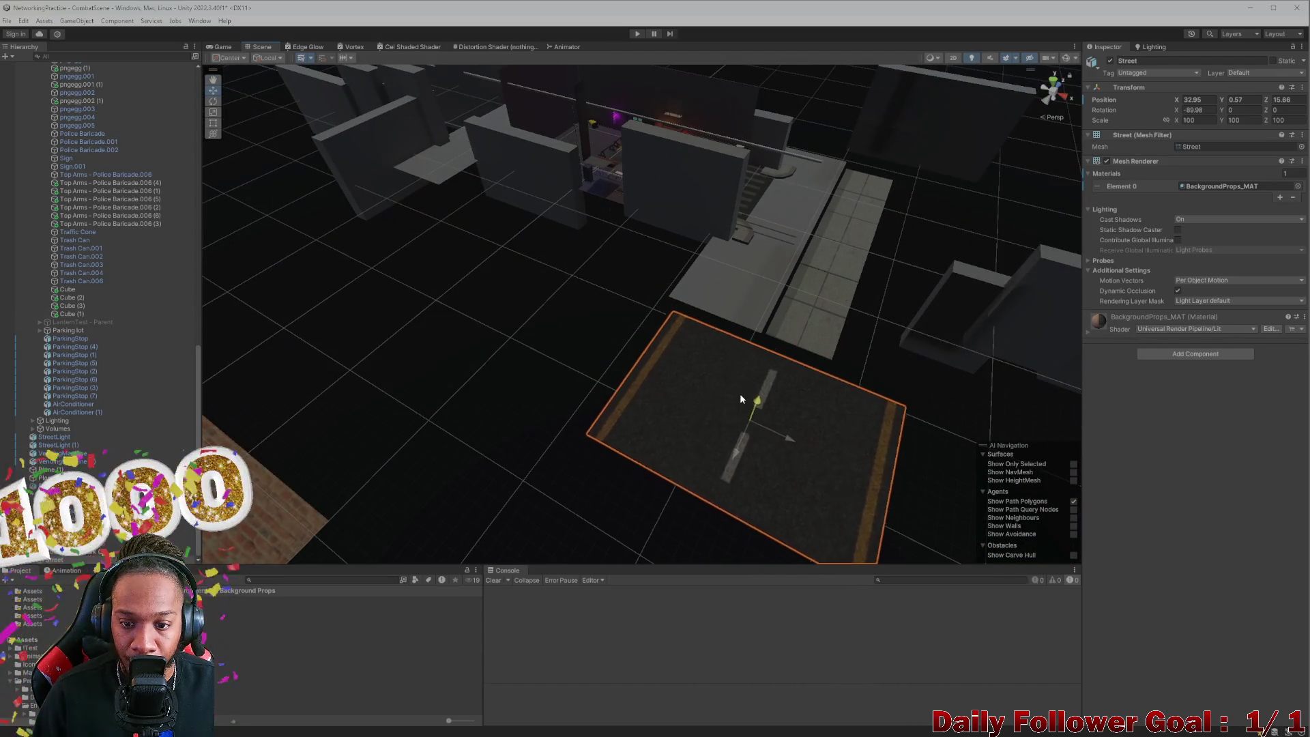
# Step: Adjust the Street slab along X and Z and lower it to ground level
pyautogui.moveTo(784, 433); pyautogui.dragTo(706, 422)
pyautogui.moveTo(689, 368); pyautogui.dragTo(745, 318)
pyautogui.scroll(5, 745, 318)
pyautogui.moveTo(638, 449)
pyautogui.mouseDown()
pyautogui.moveTo(783, 454)
pyautogui.moveTo(354, 492)
pyautogui.moveTo(550, 407)
pyautogui.mouseUp()
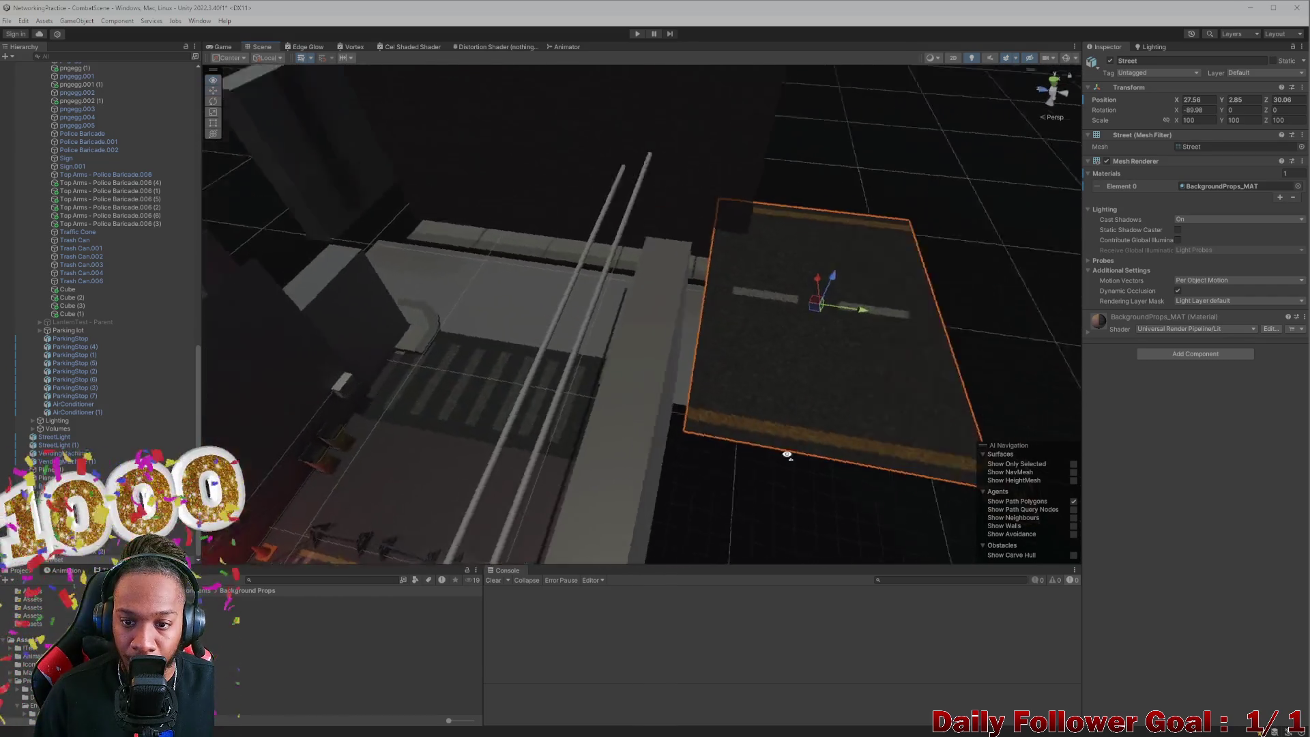
pyautogui.click(891, 248)
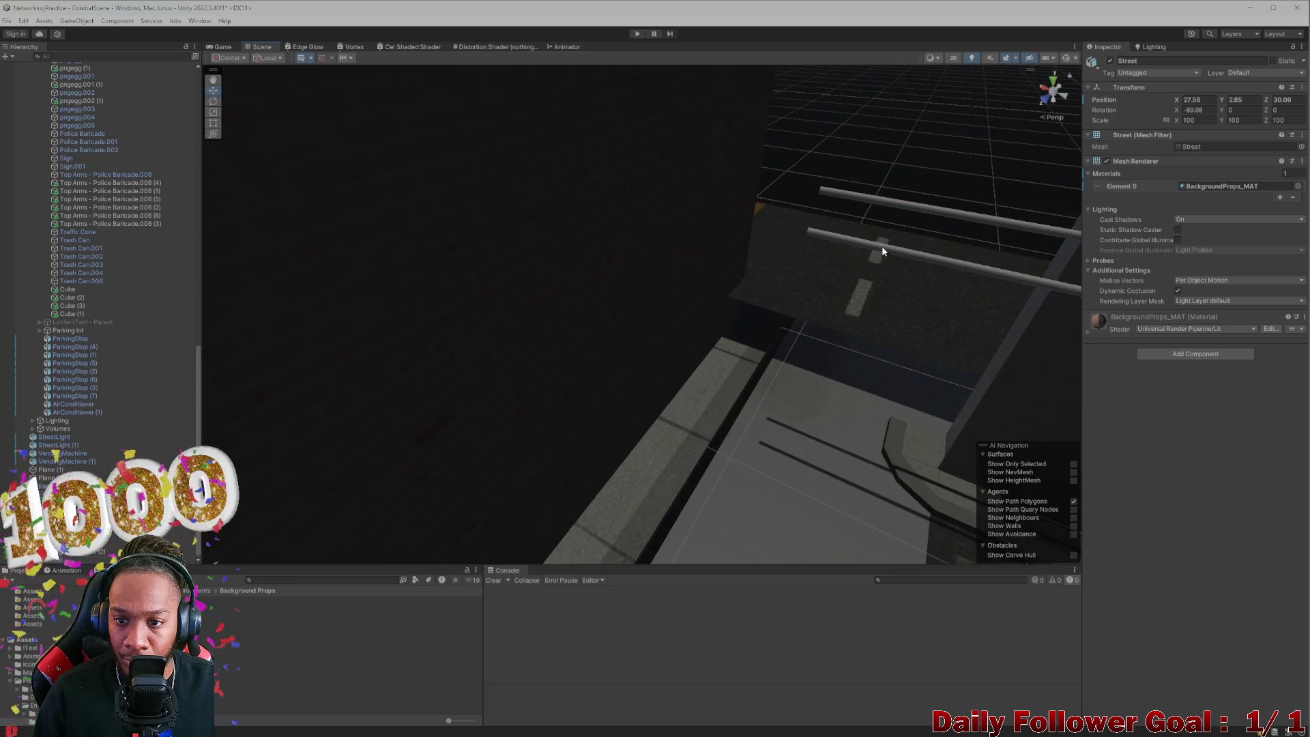
pyautogui.click(880, 284)
pyautogui.moveTo(892, 273)
pyautogui.mouseDown()
pyautogui.moveTo(883, 242)
pyautogui.moveTo(868, 357)
pyautogui.moveTo(795, 447)
pyautogui.moveTo(670, 442)
pyautogui.moveTo(682, 447)
pyautogui.moveTo(641, 427)
pyautogui.mouseUp()
# Step: Push the straight sidewalk pieces farther outward along X
pyautogui.click(635, 414)
pyautogui.click(634, 410)
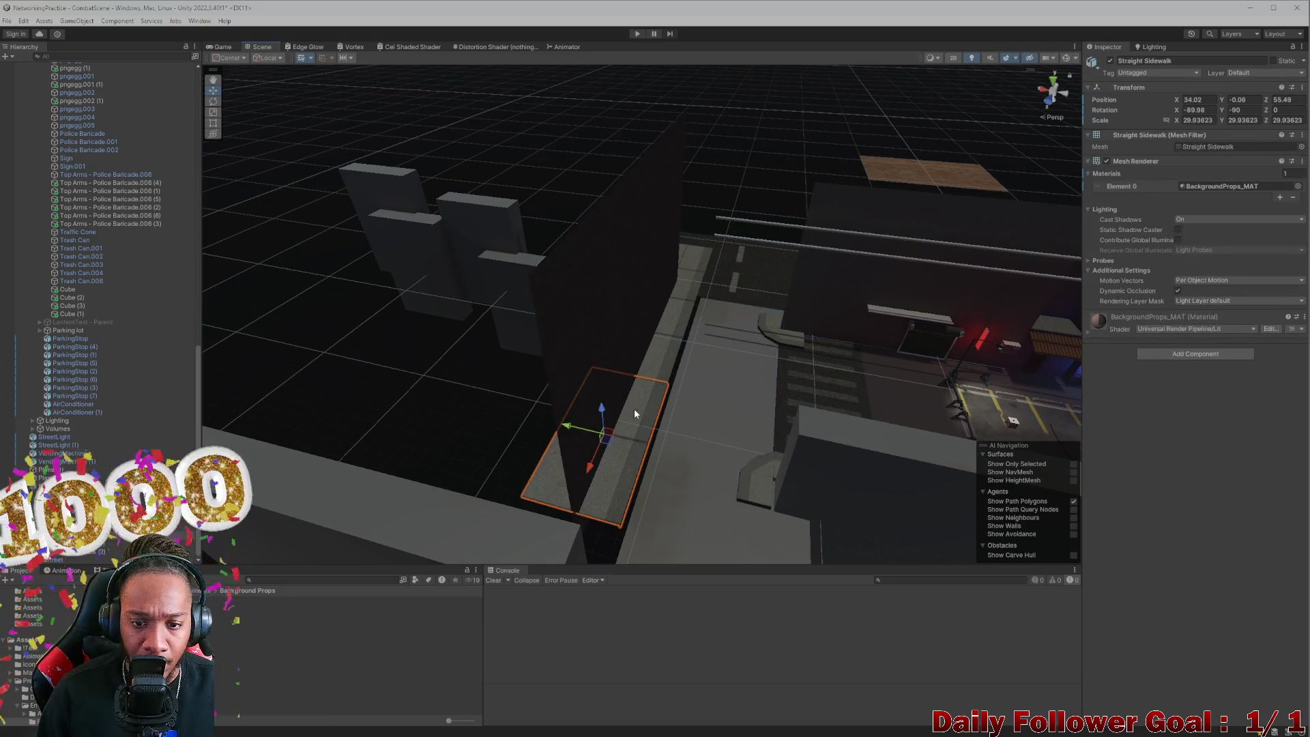
pyautogui.keyDown('shift'); pyautogui.click(686, 279); pyautogui.keyUp('shift')
pyautogui.keyDown('shift'); pyautogui.click(579, 338); pyautogui.keyUp('shift')
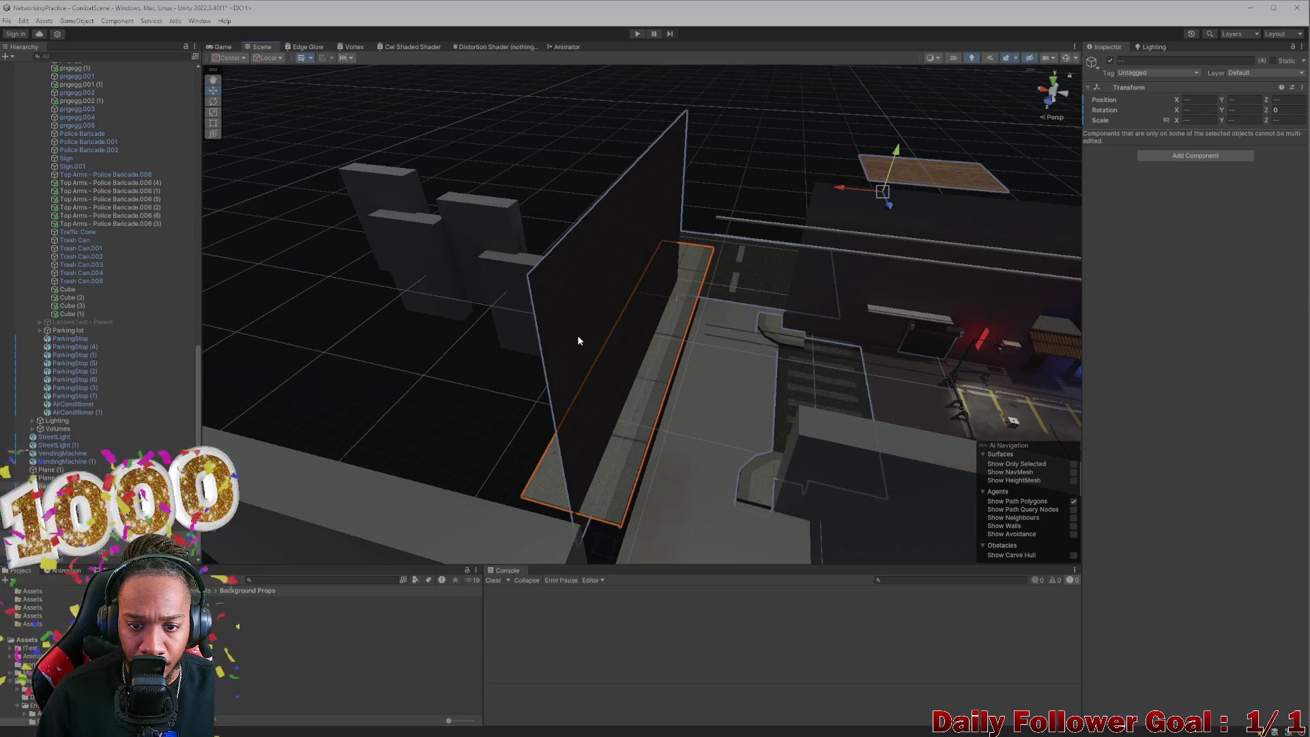
pyautogui.keyDown('shift'); pyautogui.click(628, 425); pyautogui.keyUp('shift')
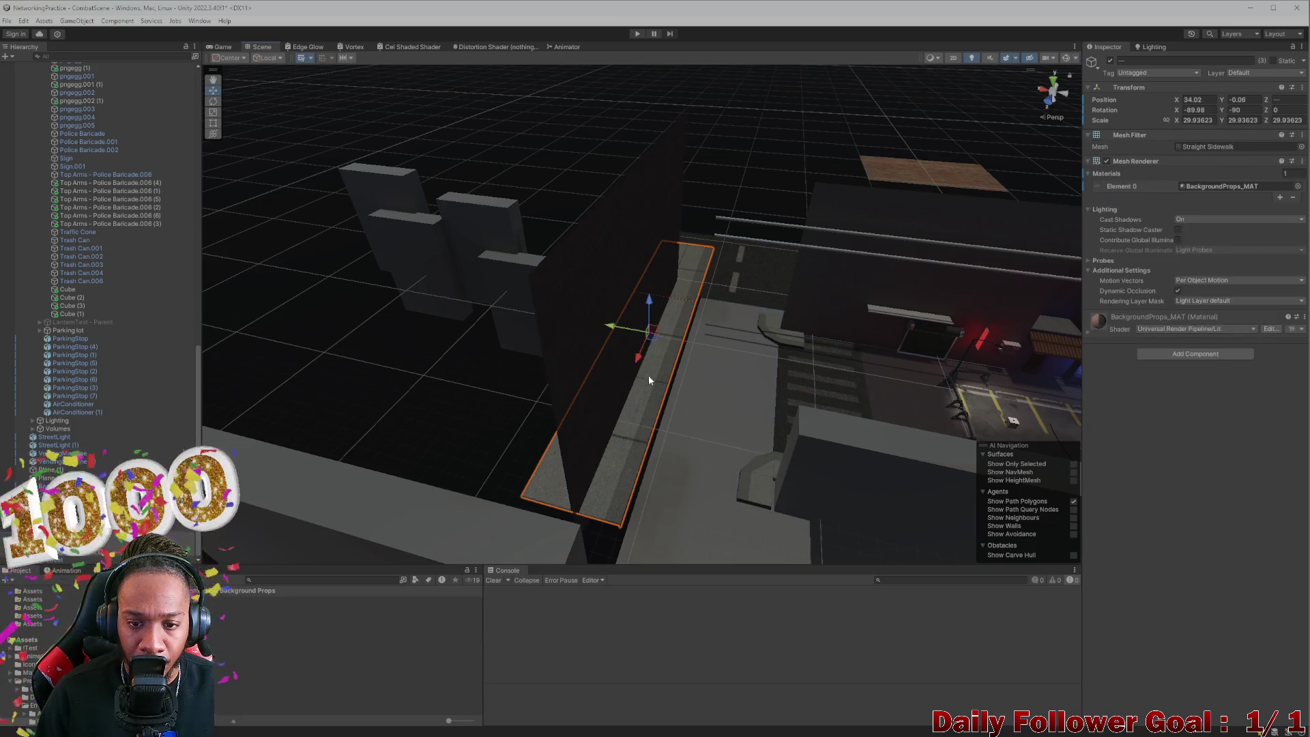
pyautogui.moveTo(613, 331); pyautogui.dragTo(589, 327)
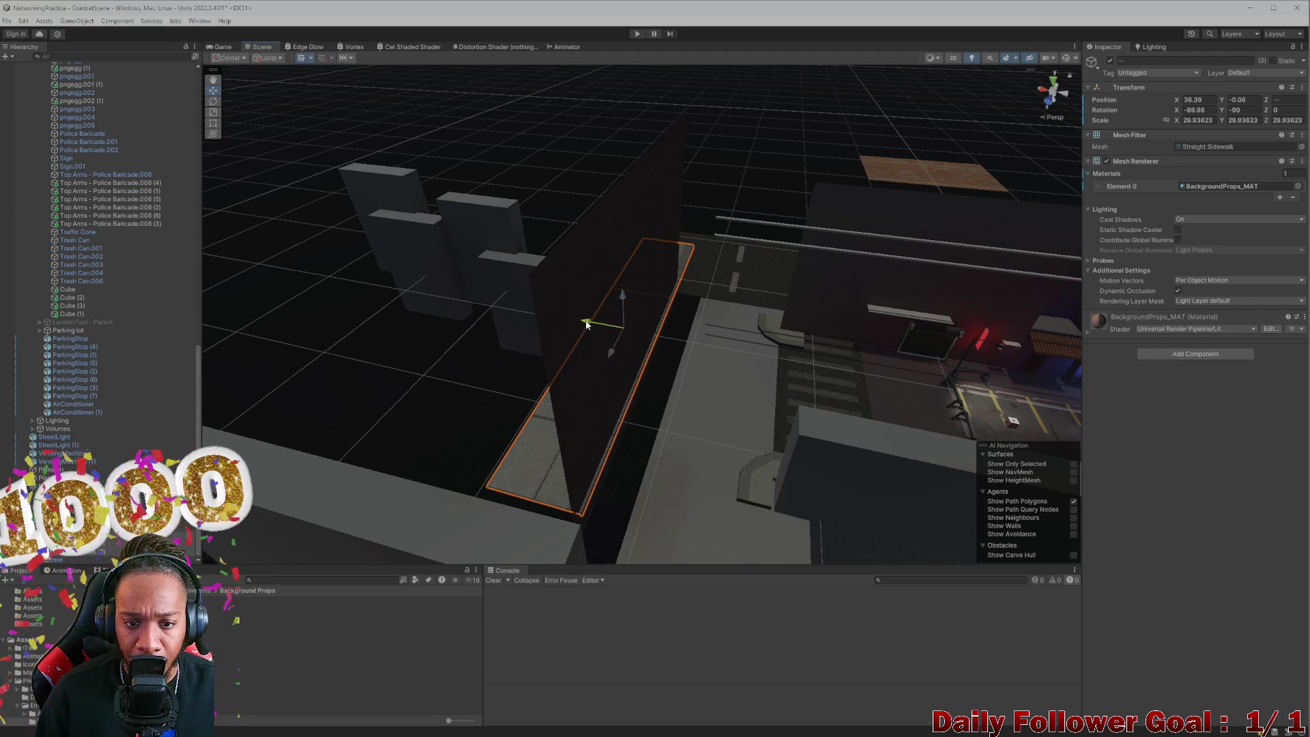
pyautogui.moveTo(586, 325); pyautogui.dragTo(576, 322)
# Step: Move BrickWall_01 out along X to about 37 to match the sidewalk
pyautogui.click(591, 407)
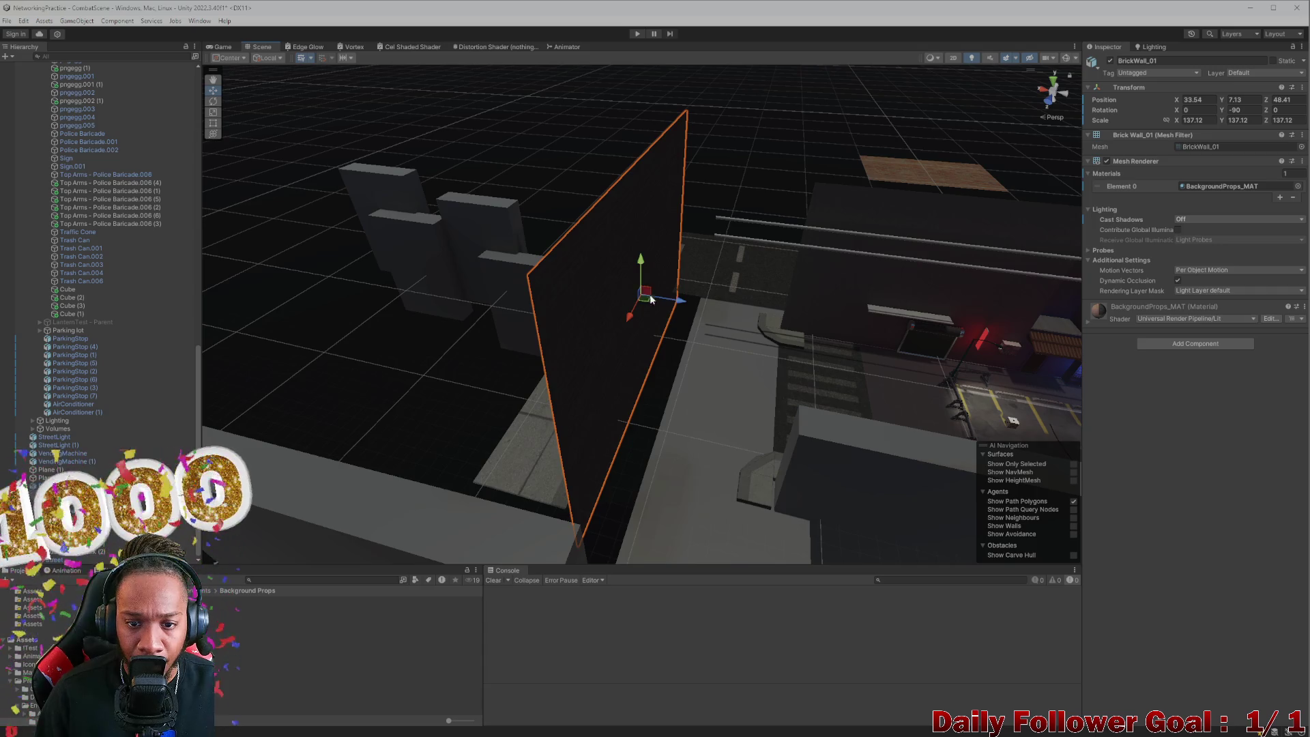
pyautogui.moveTo(685, 303); pyautogui.dragTo(626, 294)
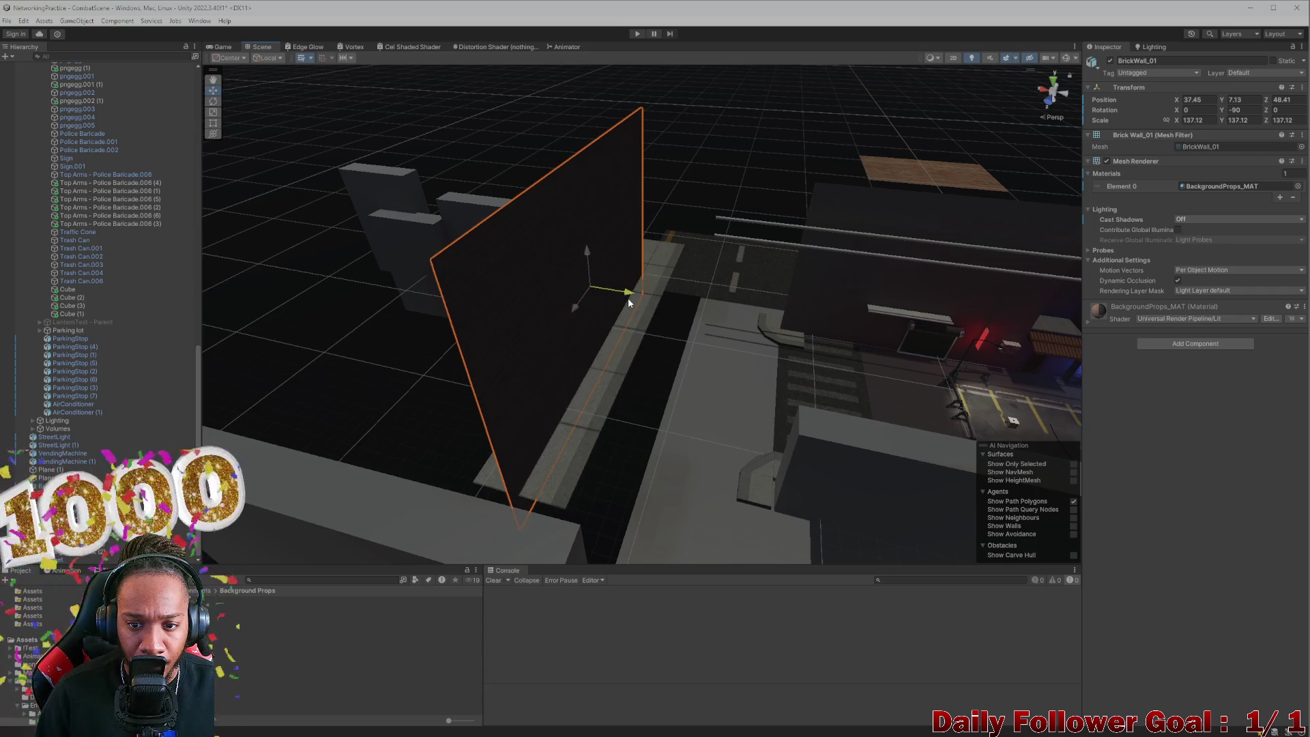
pyautogui.moveTo(628, 297); pyautogui.dragTo(636, 296)
pyautogui.moveTo(641, 403)
pyautogui.mouseDown()
pyautogui.moveTo(719, 372)
pyautogui.moveTo(725, 355)
pyautogui.moveTo(805, 488)
pyautogui.moveTo(844, 470)
pyautogui.moveTo(927, 478)
pyautogui.moveTo(866, 474)
pyautogui.moveTo(910, 515)
pyautogui.moveTo(657, 417)
pyautogui.moveTo(545, 339)
pyautogui.moveTo(658, 466)
pyautogui.moveTo(614, 429)
pyautogui.moveTo(574, 345)
pyautogui.moveTo(573, 269)
pyautogui.moveTo(571, 328)
pyautogui.moveTo(632, 235)
pyautogui.moveTo(614, 210)
pyautogui.moveTo(658, 280)
pyautogui.moveTo(627, 238)
pyautogui.moveTo(654, 273)
pyautogui.moveTo(650, 333)
pyautogui.moveTo(616, 326)
pyautogui.mouseUp()
# Step: Select and frame the Street slab with the Scale tool ready
pyautogui.click(586, 355)
pyautogui.click(588, 359)
pyautogui.press('f')
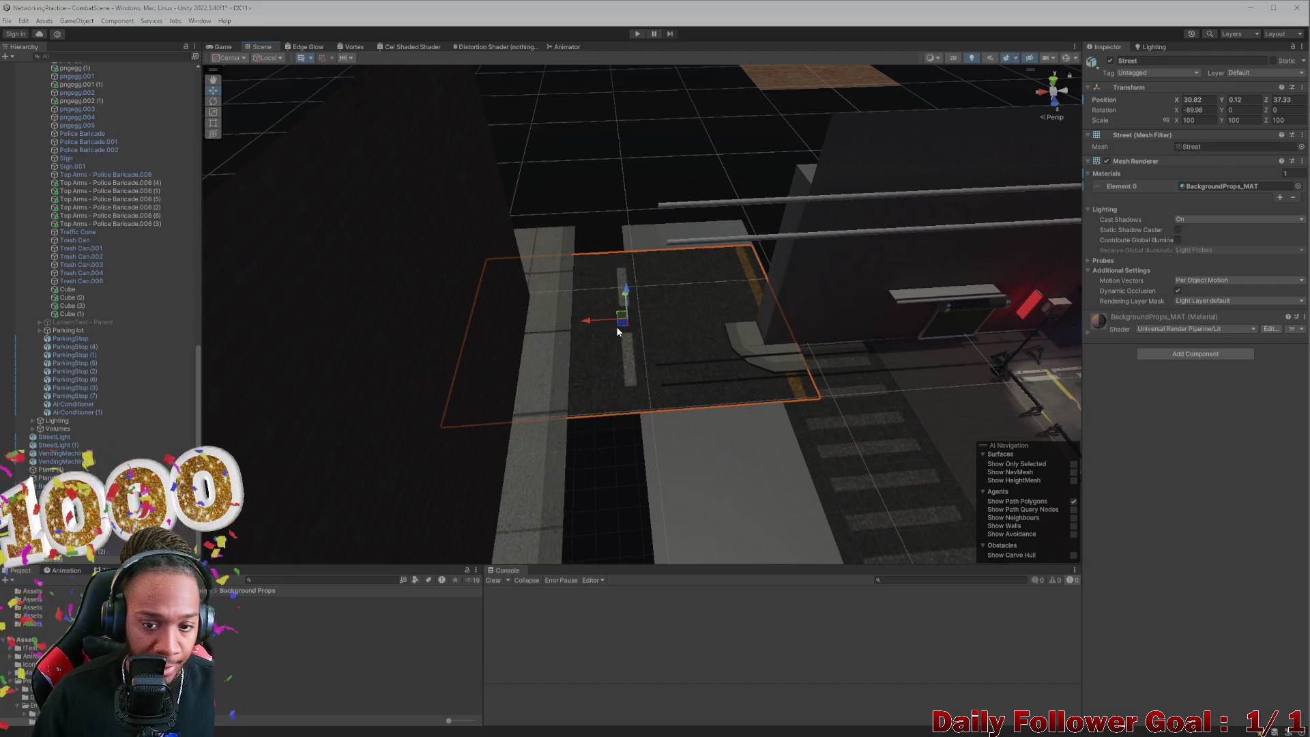
pyautogui.press('e')
pyautogui.press('r')
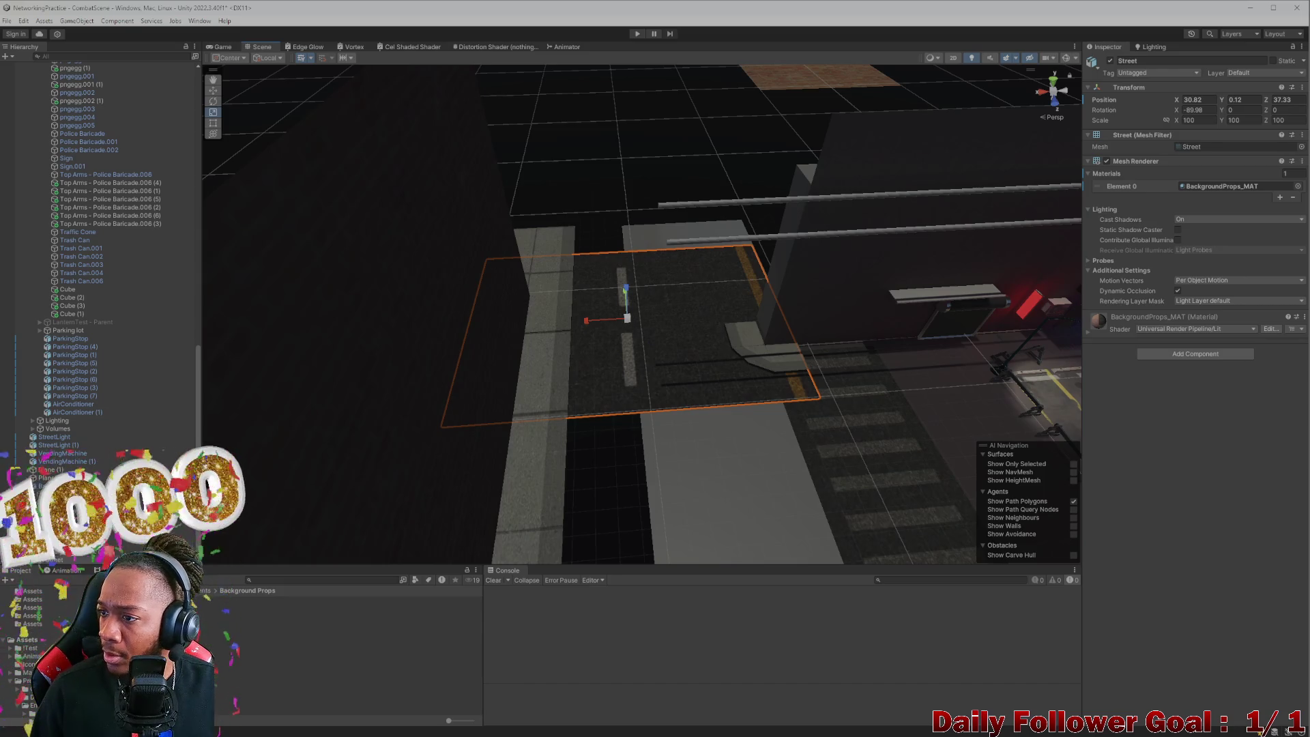
# Step: Scale the Street slab down to about 48.68, roughly half its former size
pyautogui.moveTo(628, 319); pyautogui.dragTo(625, 330)
pyautogui.scroll(2, 637, 349)
pyautogui.scroll(2, 633, 320)
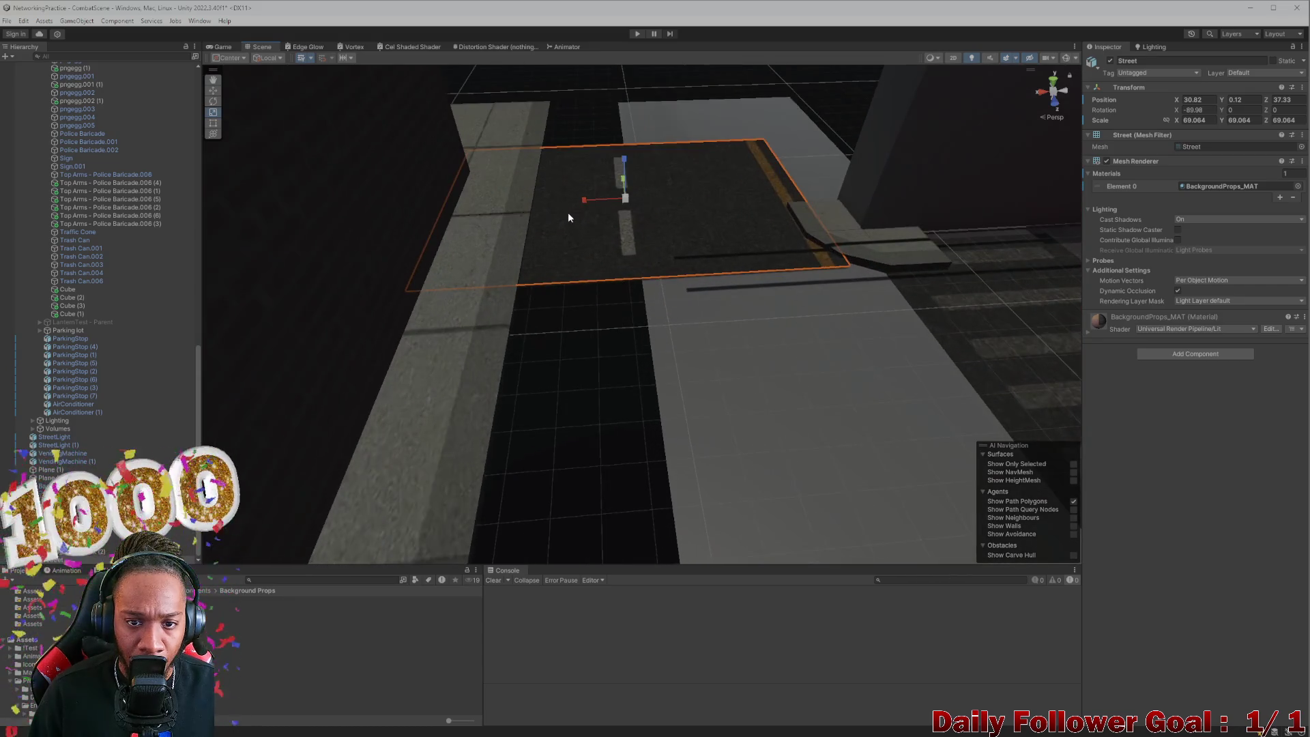
pyautogui.moveTo(625, 202)
pyautogui.mouseDown()
pyautogui.moveTo(605, 202)
pyautogui.moveTo(659, 200)
pyautogui.moveTo(633, 197)
pyautogui.moveTo(682, 234)
pyautogui.moveTo(444, 234)
pyautogui.moveTo(774, 252)
pyautogui.moveTo(851, 287)
pyautogui.moveTo(744, 316)
pyautogui.moveTo(576, 193)
pyautogui.moveTo(589, 187)
pyautogui.moveTo(544, 219)
pyautogui.moveTo(555, 252)
pyautogui.mouseUp()
pyautogui.press('w')
pyautogui.press('e')
pyautogui.press('r')
pyautogui.press('e')
pyautogui.press('r')
pyautogui.press('w')
pyautogui.scroll(3, 628, 204)
pyautogui.scroll(3, 575, 273)
pyautogui.press('f')
pyautogui.moveTo(627, 176)
pyautogui.mouseDown()
pyautogui.moveTo(647, 214)
pyautogui.moveTo(645, 303)
pyautogui.moveTo(615, 355)
pyautogui.moveTo(616, 387)
pyautogui.moveTo(592, 325)
pyautogui.moveTo(608, 305)
pyautogui.moveTo(660, 322)
pyautogui.moveTo(713, 317)
pyautogui.moveTo(608, 360)
pyautogui.moveTo(541, 307)
pyautogui.moveTo(552, 318)
pyautogui.mouseUp()
pyautogui.scroll(1, 658, 314)
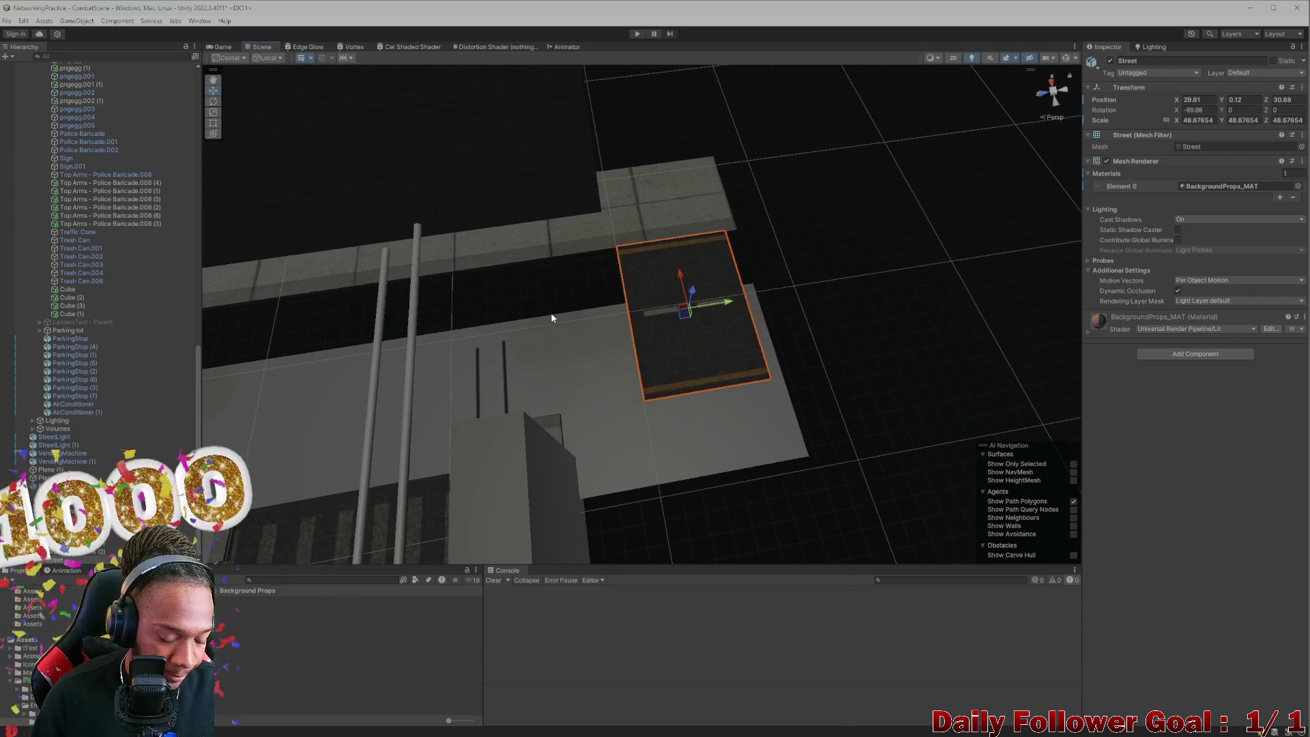
# Step: Duplicate the street tile and butt Street (1) against it at X 29.61, Z 37.45
pyautogui.hotkey('ctrl', 'd')
pyautogui.moveTo(712, 311); pyautogui.dragTo(598, 307)
pyautogui.scroll(5, 598, 307)
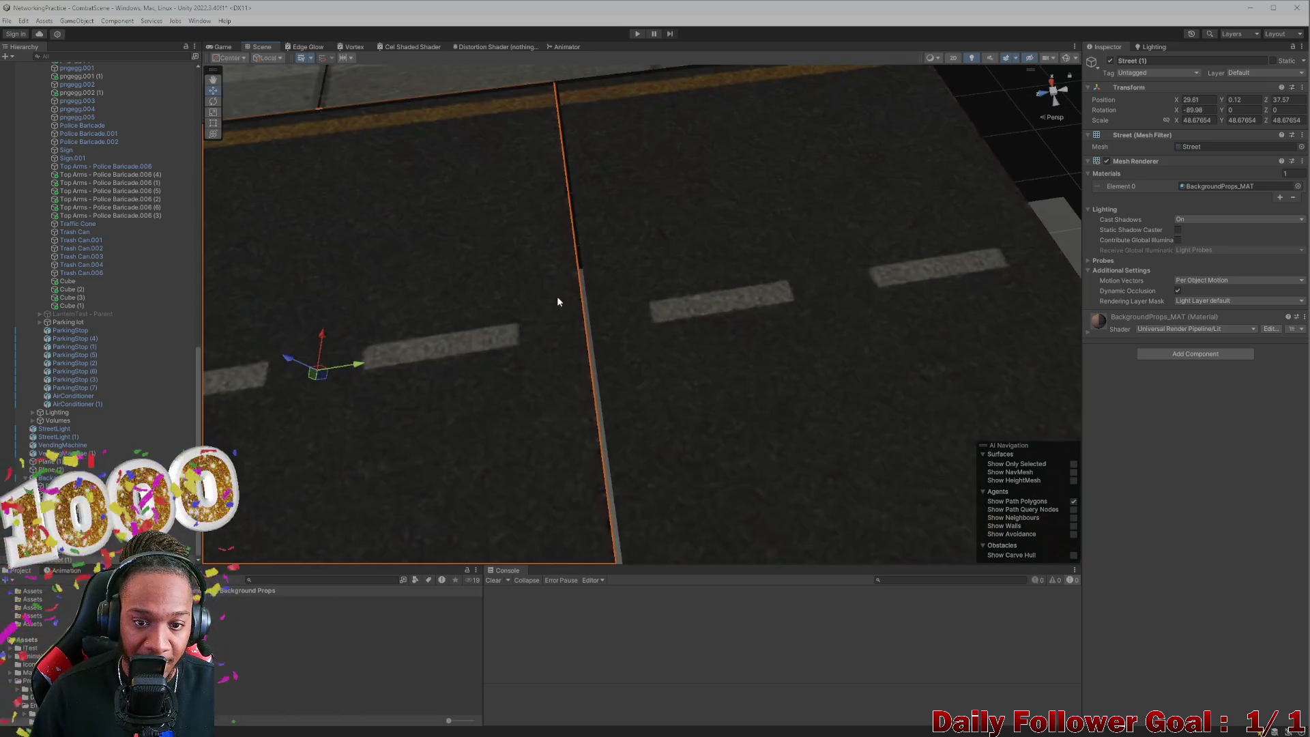
pyautogui.moveTo(498, 340); pyautogui.dragTo(505, 342)
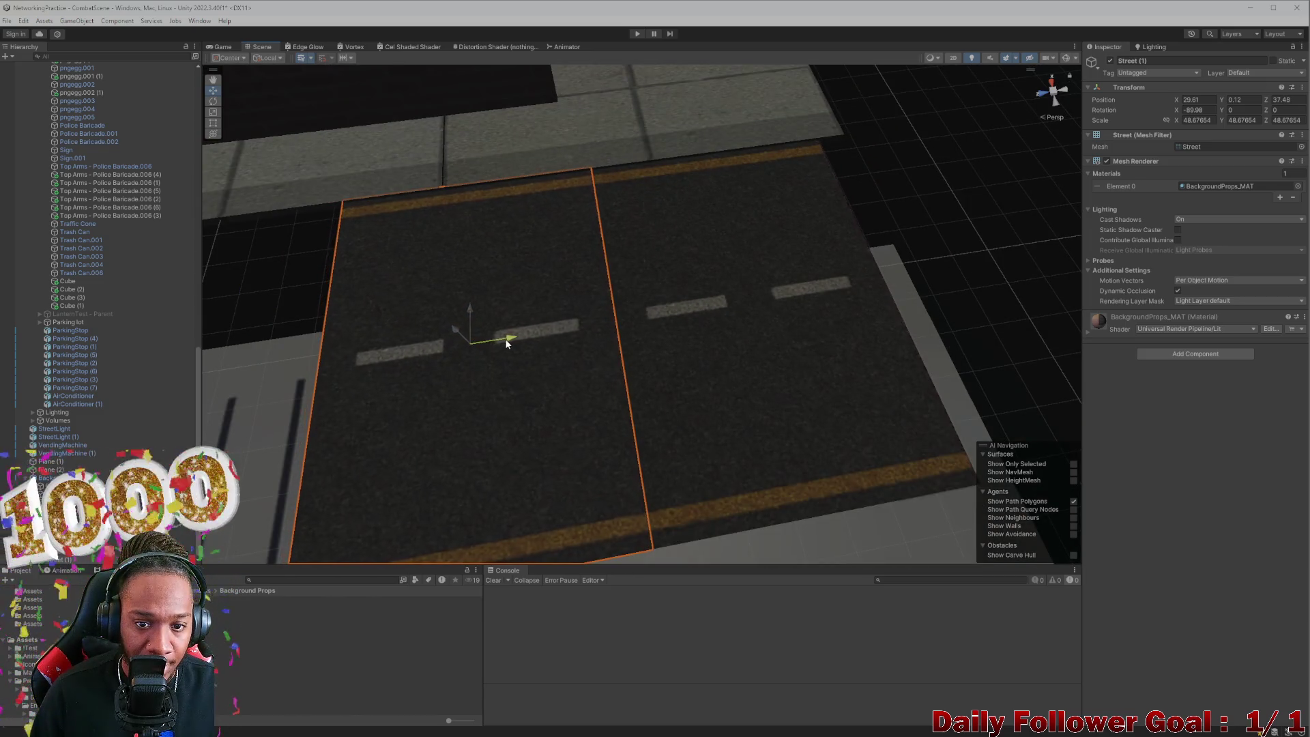
pyautogui.scroll(5, 506, 342)
pyautogui.scroll(-10, 494, 332)
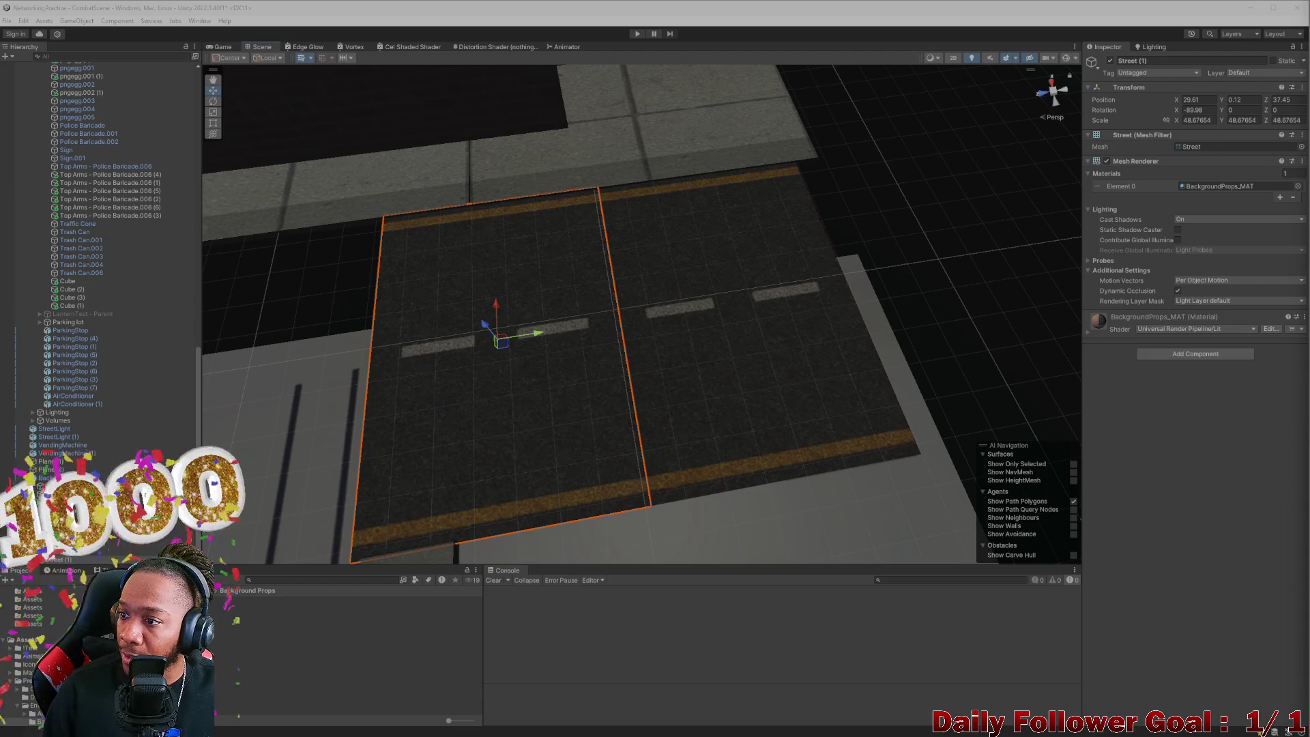
pyautogui.scroll(-3, 809, 318)
pyautogui.scroll(8, 628, 306)
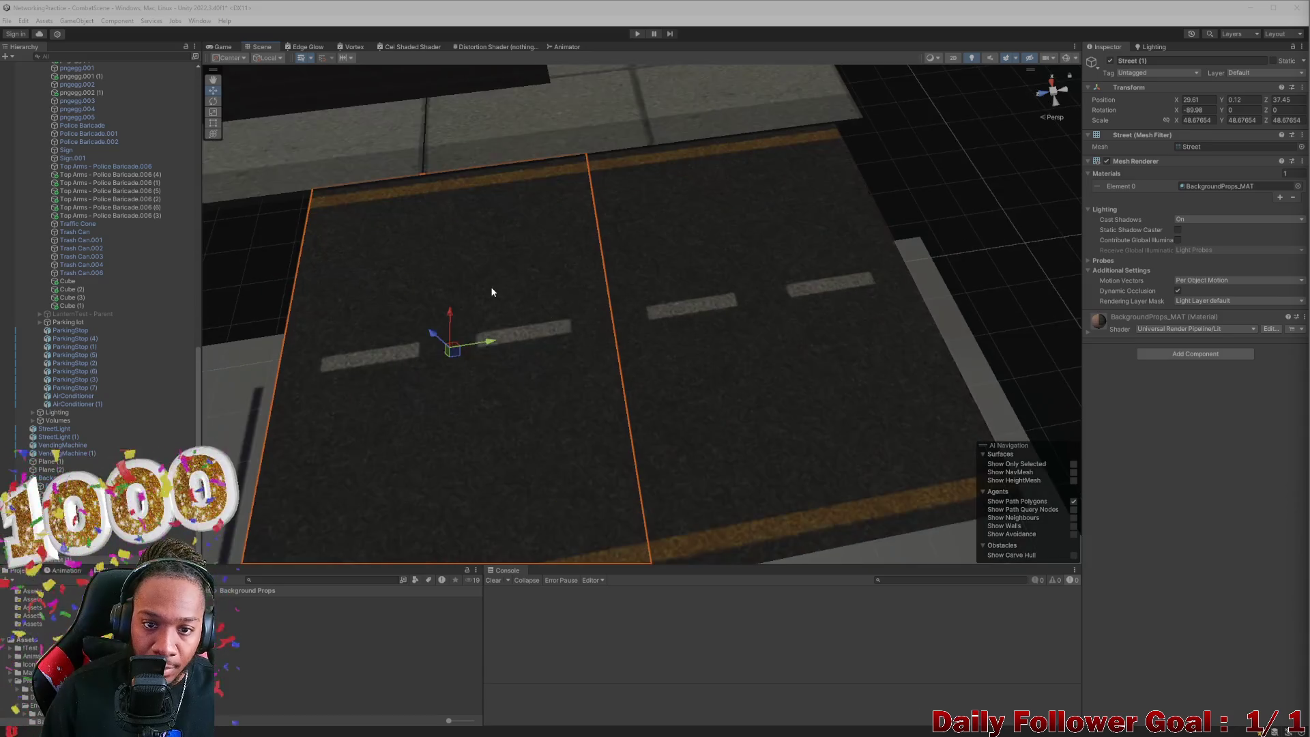
pyautogui.scroll(3, 514, 287)
# Step: Duplicate the street tile once more and place the copy further along the road
pyautogui.scroll(-6, 523, 287)
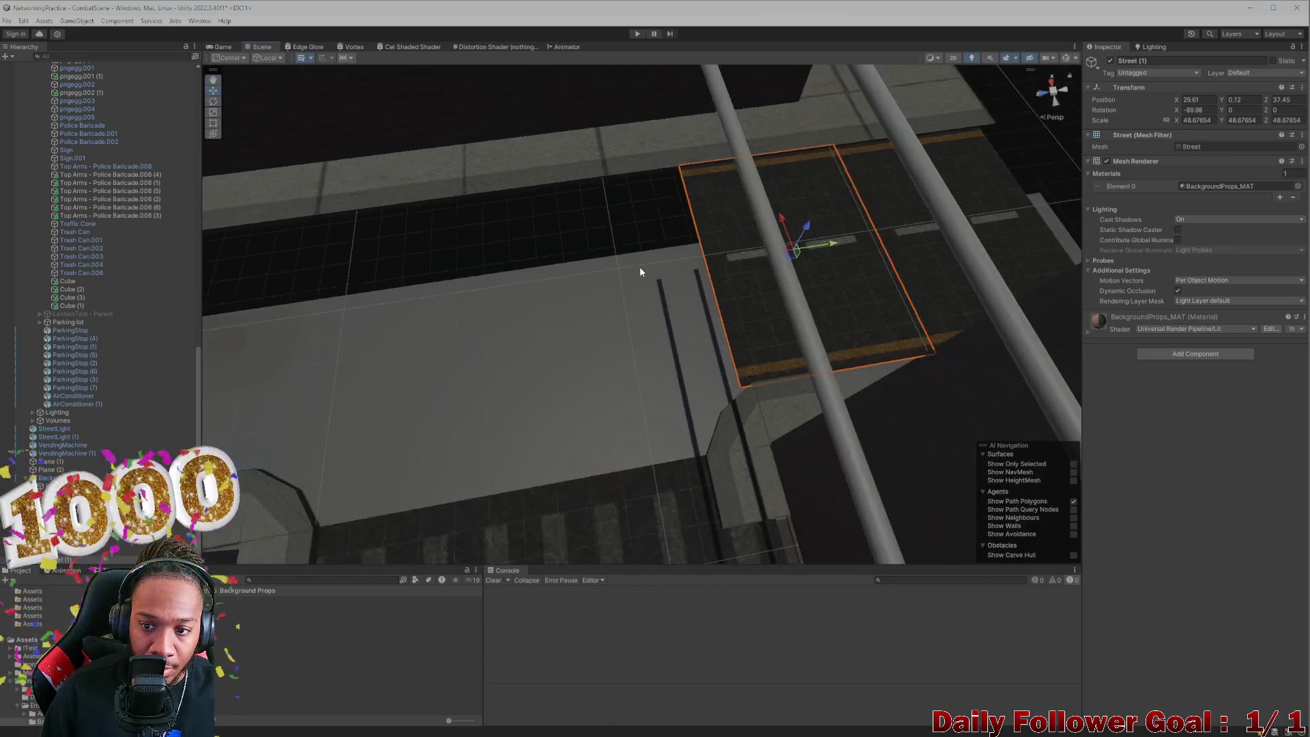
pyautogui.moveTo(675, 248); pyautogui.dragTo(661, 269)
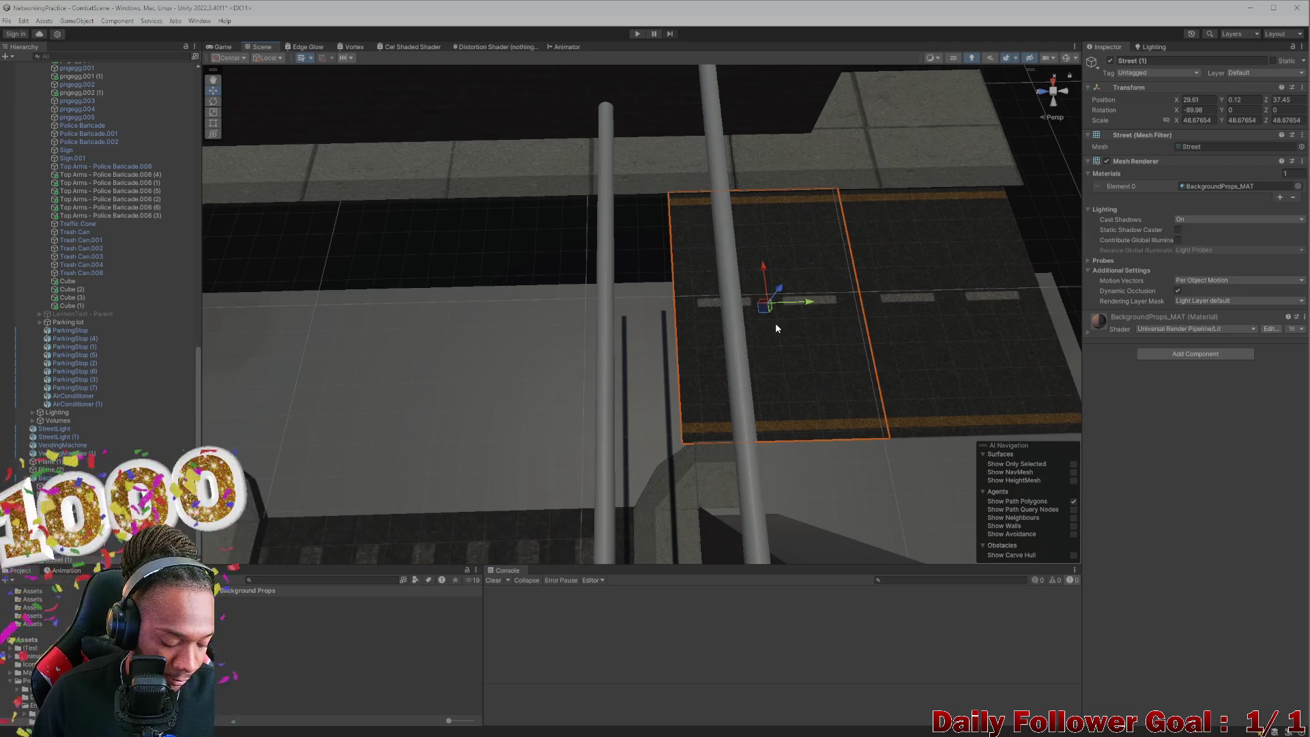
pyautogui.hotkey('ctrl', 'd')
pyautogui.moveTo(809, 301)
pyautogui.mouseDown()
pyautogui.moveTo(594, 307)
pyautogui.moveTo(628, 318)
pyautogui.mouseUp()
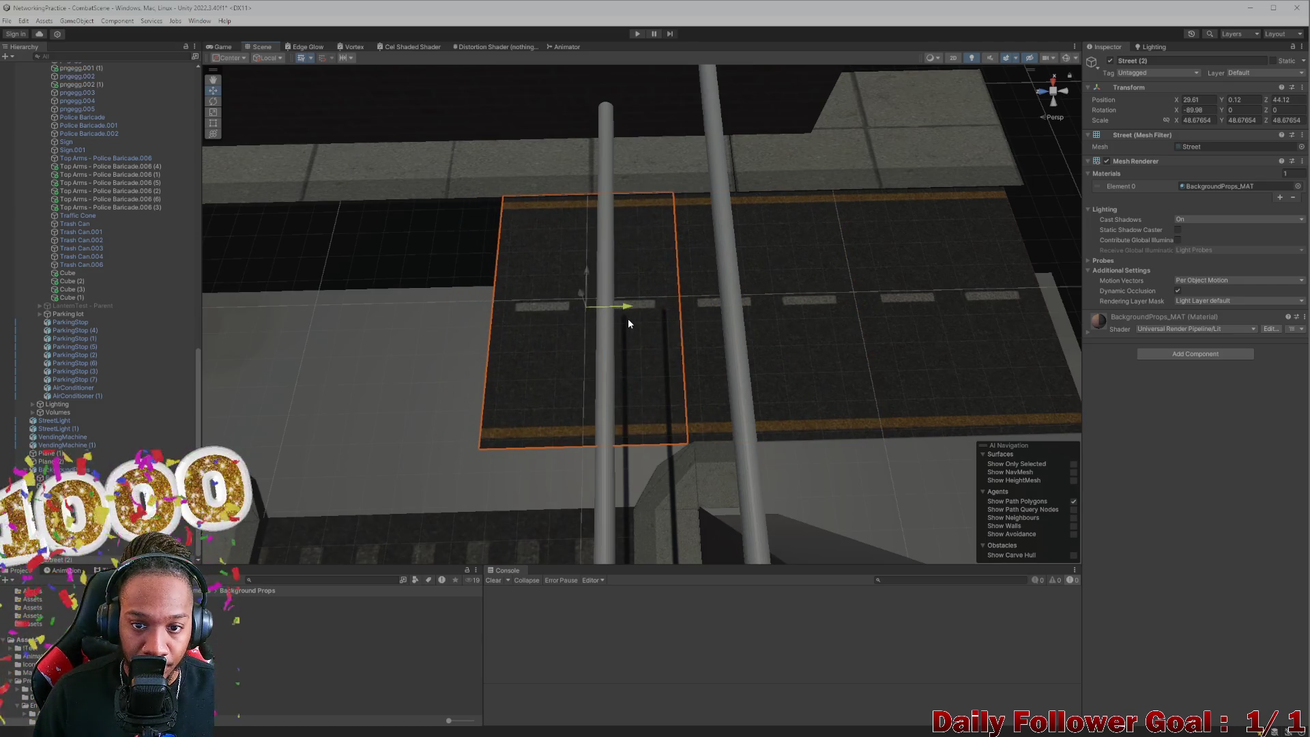
# Step: Select three street pieces, duplicate them, and slide the copies far along X
pyautogui.click(601, 317)
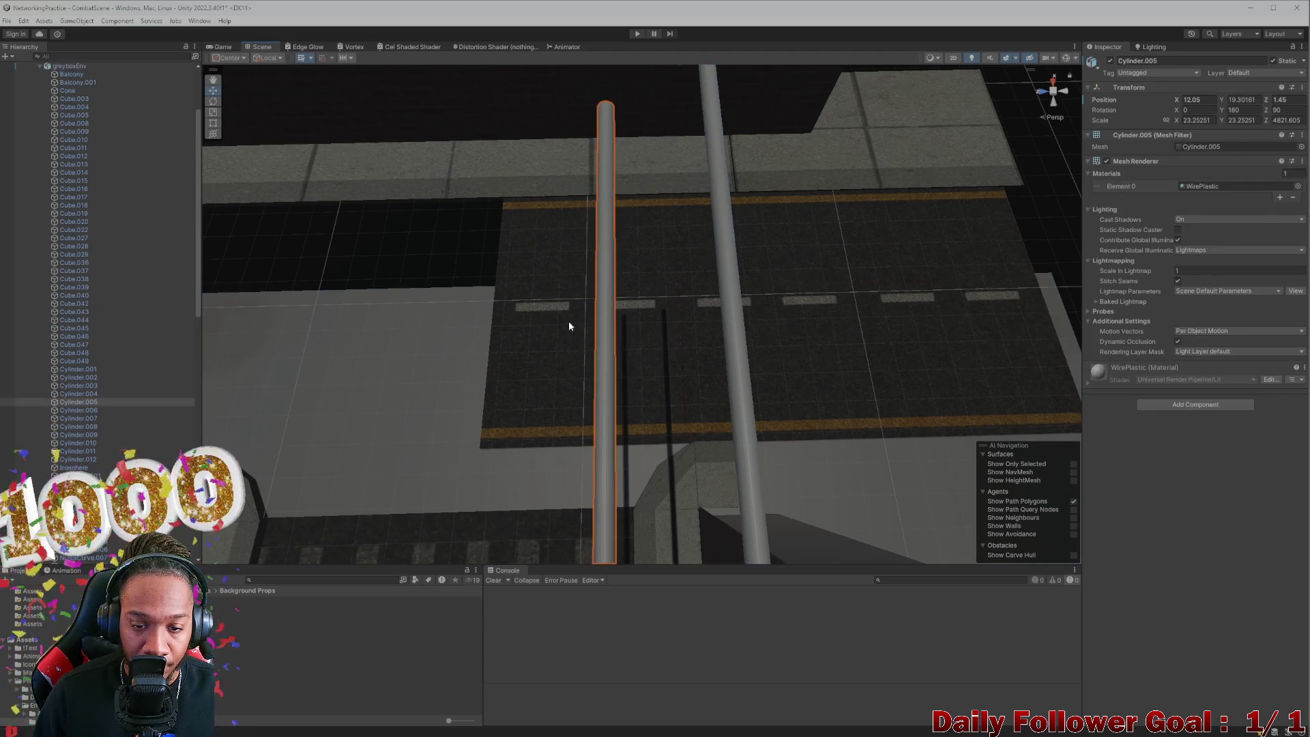
pyautogui.click(894, 337)
pyautogui.click(894, 337)
pyautogui.keyDown('shift'); pyautogui.click(784, 337); pyautogui.keyUp('shift')
pyautogui.keyDown('shift'); pyautogui.click(690, 336); pyautogui.keyUp('shift')
pyautogui.scroll(-2, 675, 336)
pyautogui.scroll(2, 676, 336)
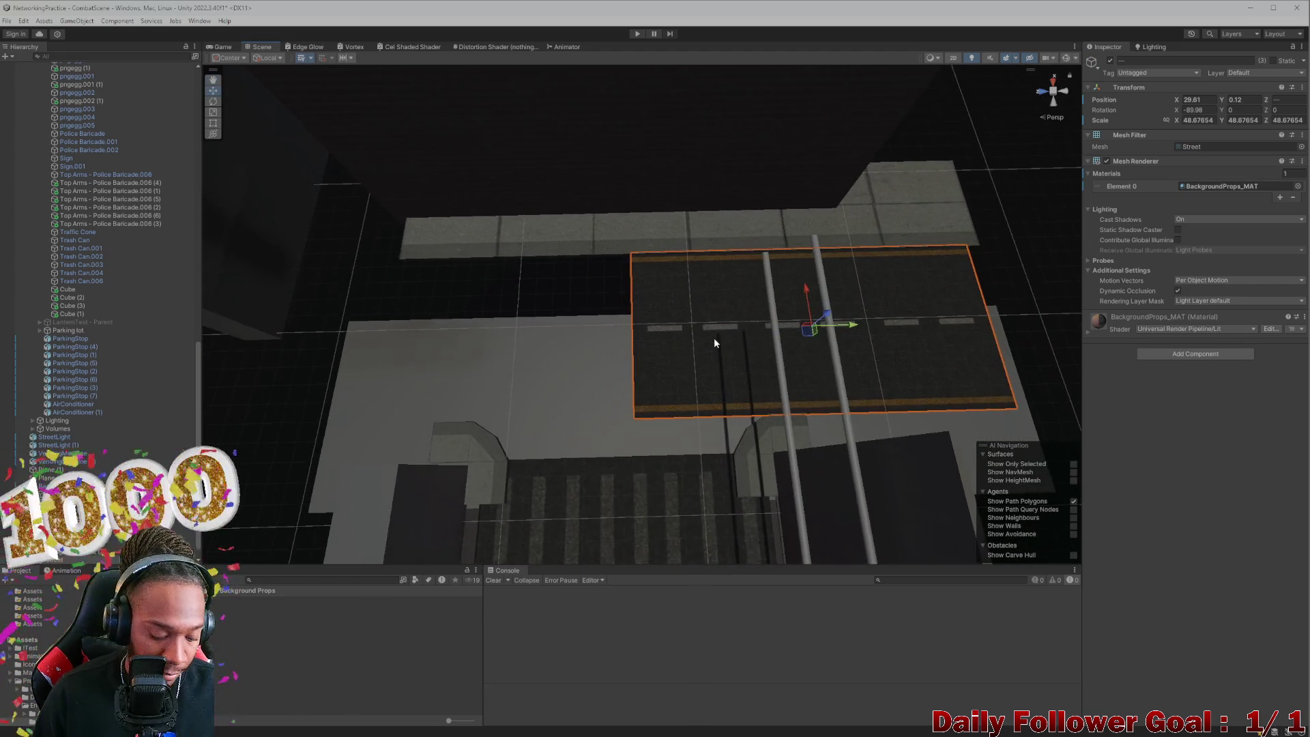
pyautogui.hotkey('ctrl', 'd')
pyautogui.moveTo(848, 325)
pyautogui.mouseDown()
pyautogui.moveTo(477, 336)
pyautogui.moveTo(493, 336)
pyautogui.mouseUp()
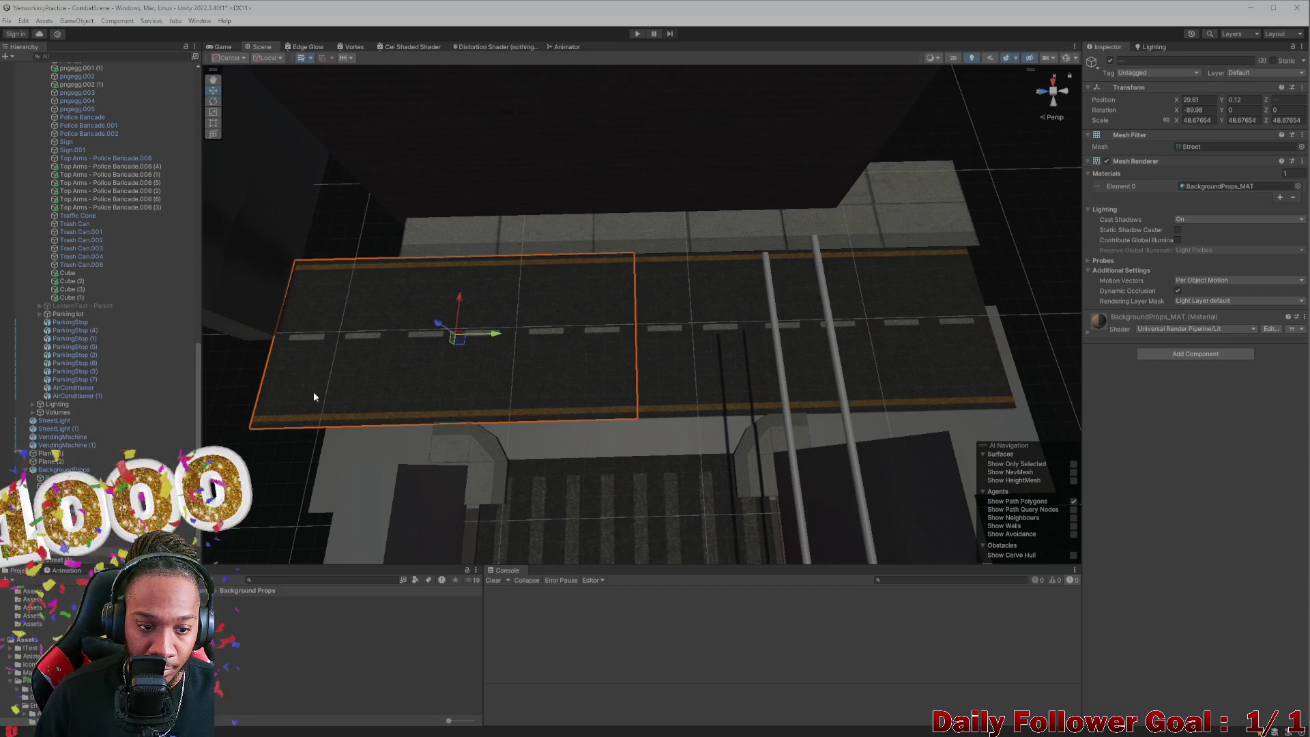
pyautogui.click(269, 457)
pyautogui.moveTo(427, 405)
pyautogui.mouseDown()
pyautogui.moveTo(444, 322)
pyautogui.moveTo(521, 272)
pyautogui.moveTo(539, 304)
pyautogui.moveTo(541, 269)
pyautogui.moveTo(555, 275)
pyautogui.moveTo(524, 219)
pyautogui.moveTo(498, 375)
pyautogui.moveTo(555, 363)
pyautogui.moveTo(512, 268)
pyautogui.moveTo(561, 281)
pyautogui.moveTo(566, 212)
pyautogui.mouseUp()
pyautogui.click(512, 268)
# Step: Shift the Crosswalk back along X and scale it down uniformly a little
pyautogui.click(512, 273)
pyautogui.moveTo(644, 298); pyautogui.dragTo(642, 246)
pyautogui.scroll(2, 627, 272)
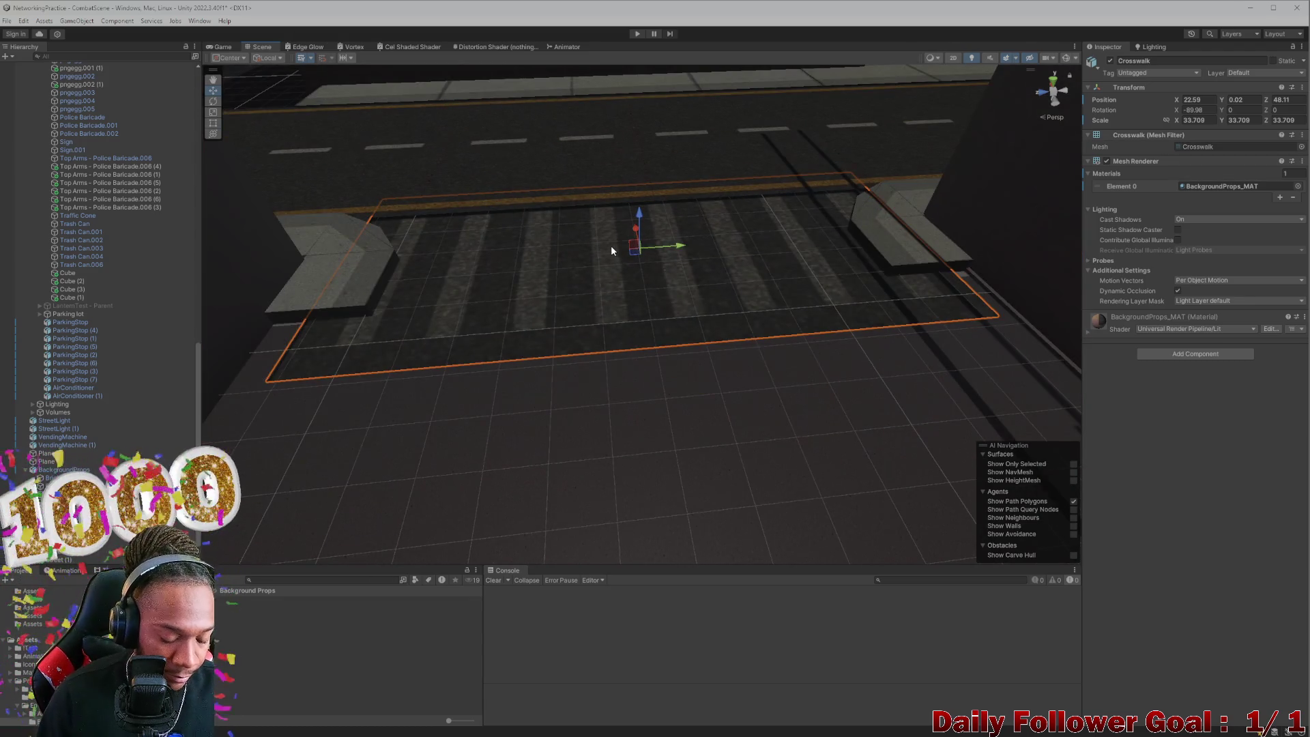
pyautogui.press('e')
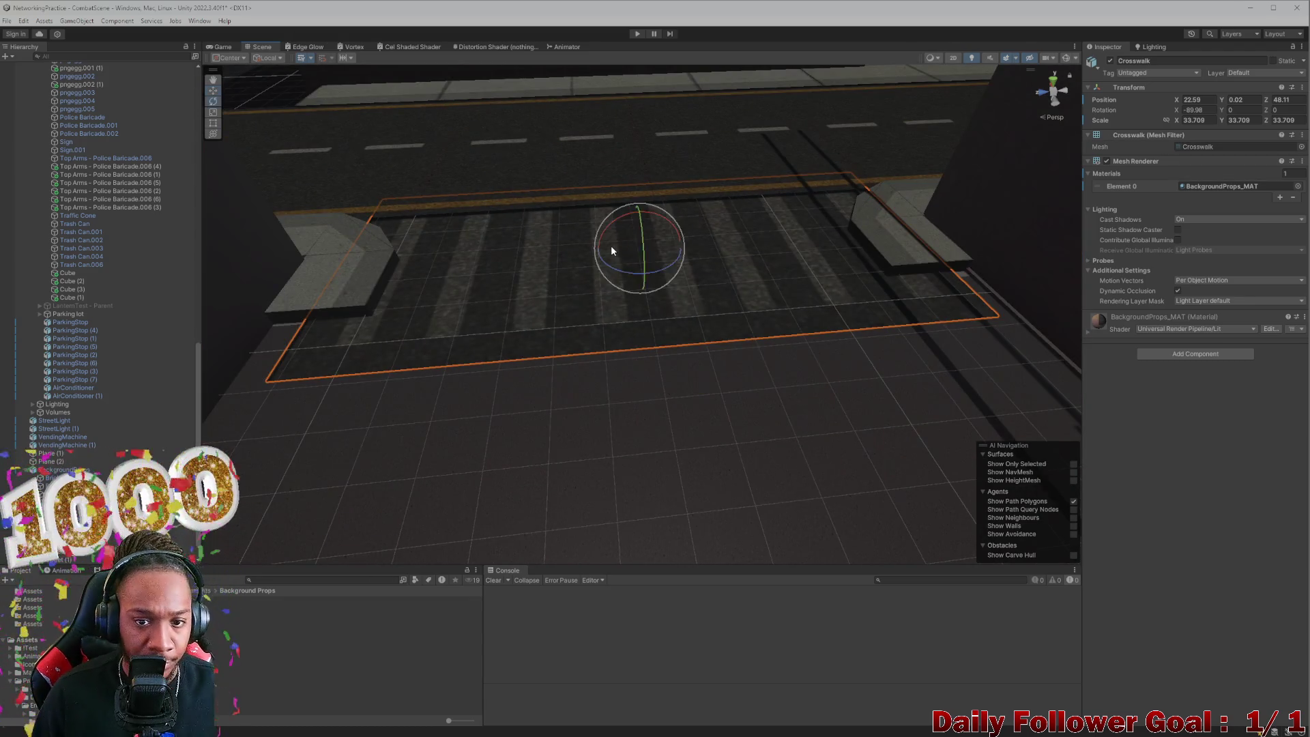
pyautogui.press('r')
pyautogui.moveTo(638, 247); pyautogui.dragTo(645, 259)
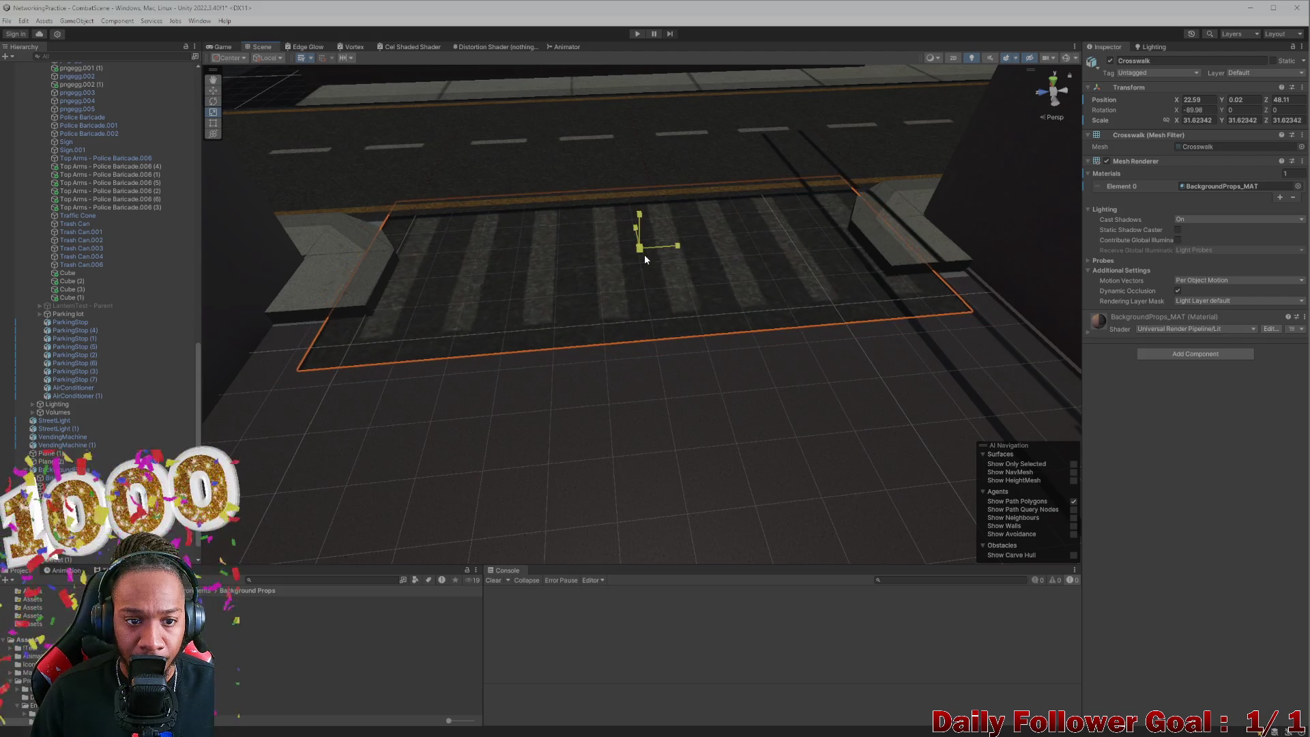
pyautogui.scroll(5, 645, 256)
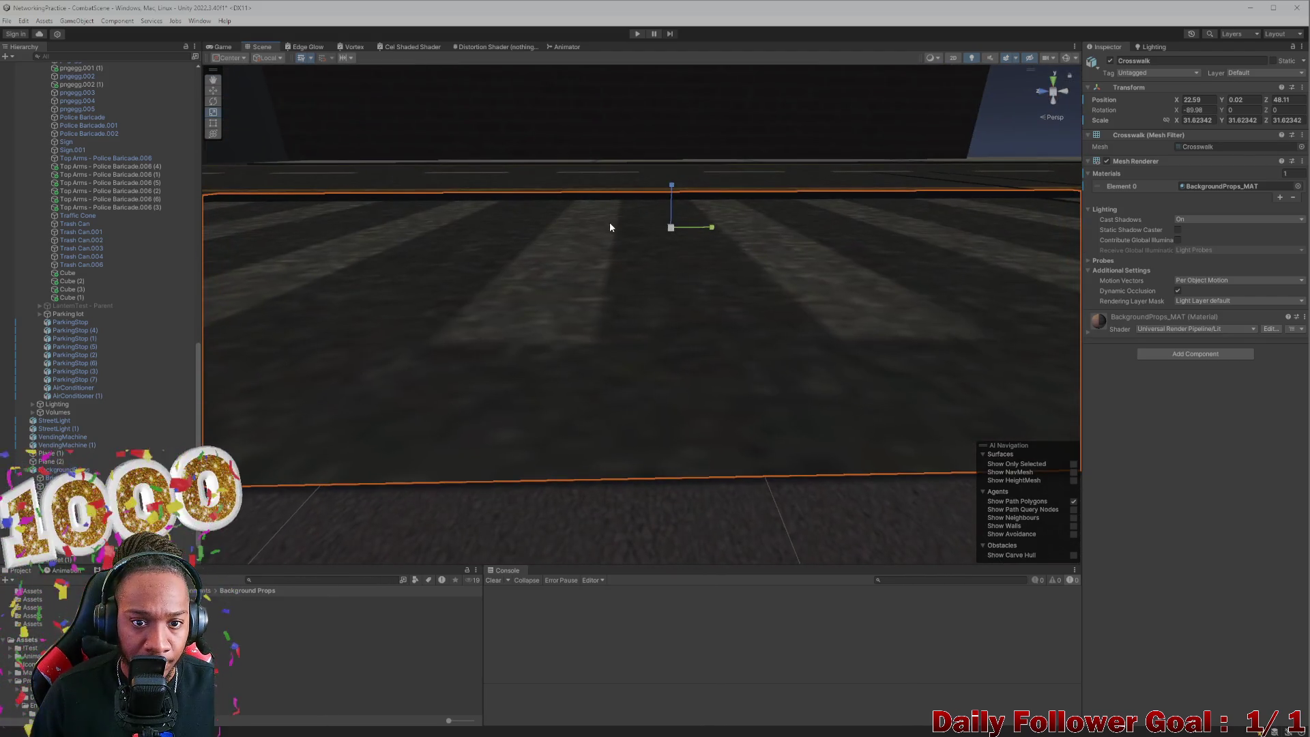
pyautogui.press('w')
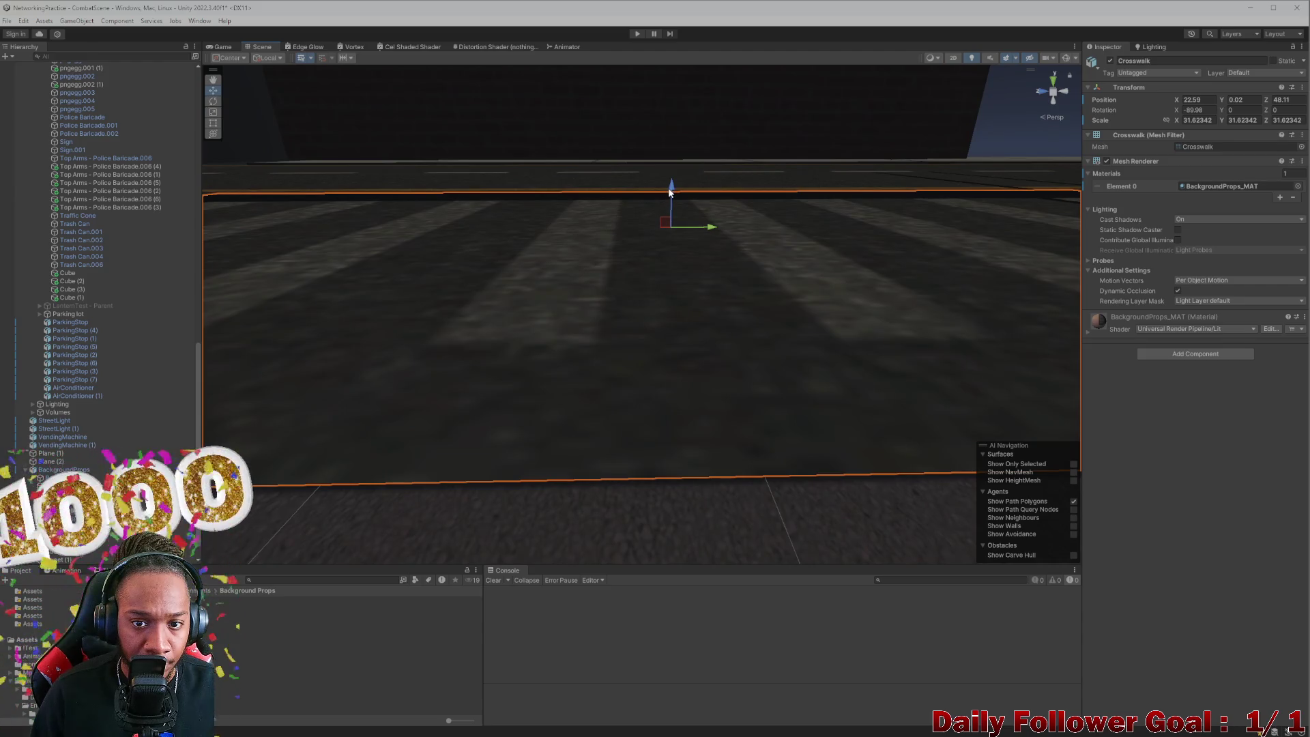
pyautogui.scroll(-5, 645, 204)
pyautogui.moveTo(600, 191); pyautogui.dragTo(602, 321)
pyautogui.scroll(3, 592, 308)
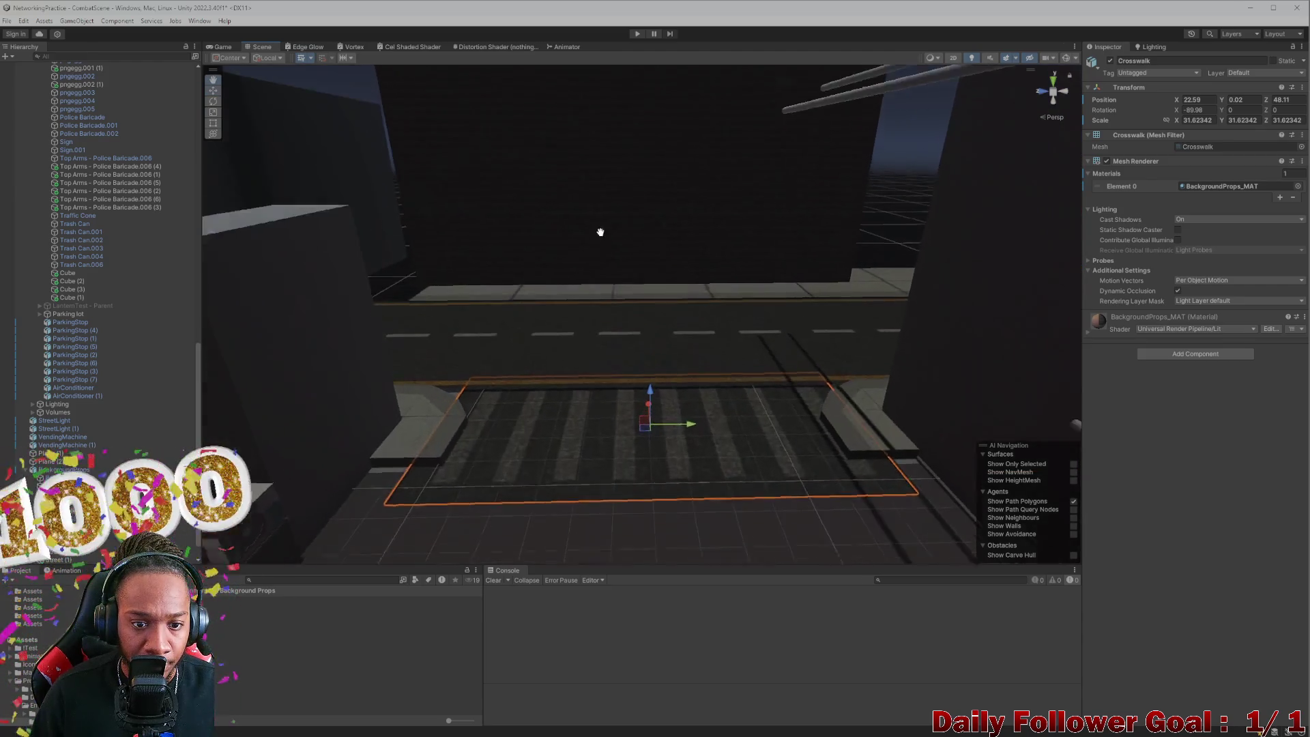
pyautogui.scroll(3, 600, 339)
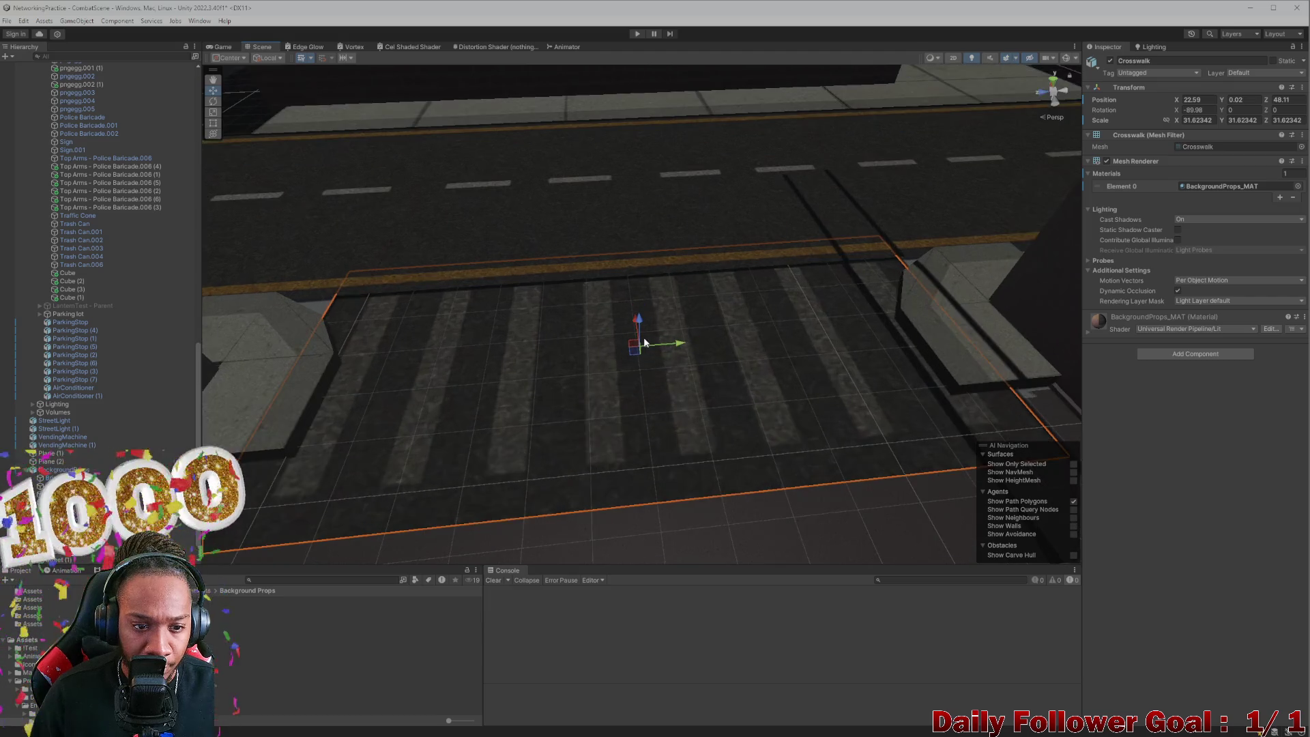
# Step: Shrink the crosswalk further to about 27.7 and nudge it to X 22.37, Z 48.3
pyautogui.press('e')
pyautogui.press('r')
pyautogui.moveTo(642, 348); pyautogui.dragTo(641, 355)
pyautogui.scroll(-2, 640, 389)
pyautogui.scroll(4, 637, 403)
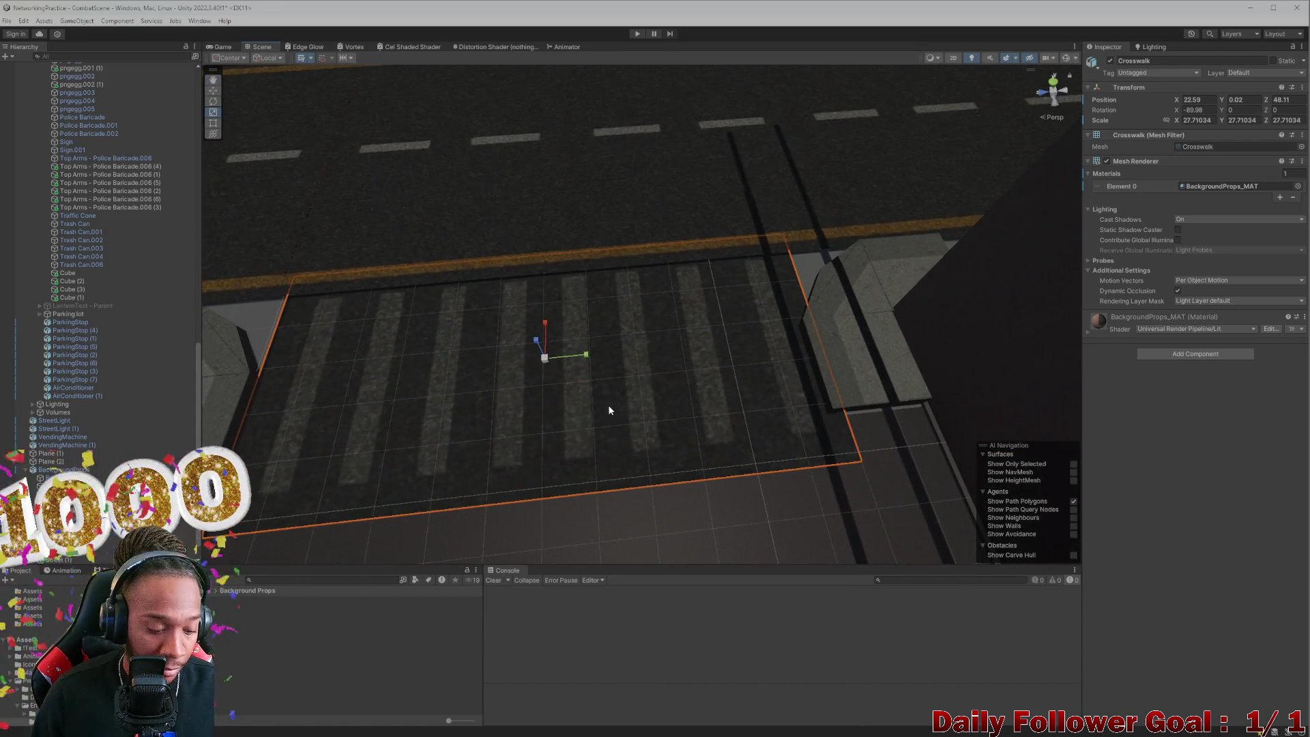
pyautogui.press('w')
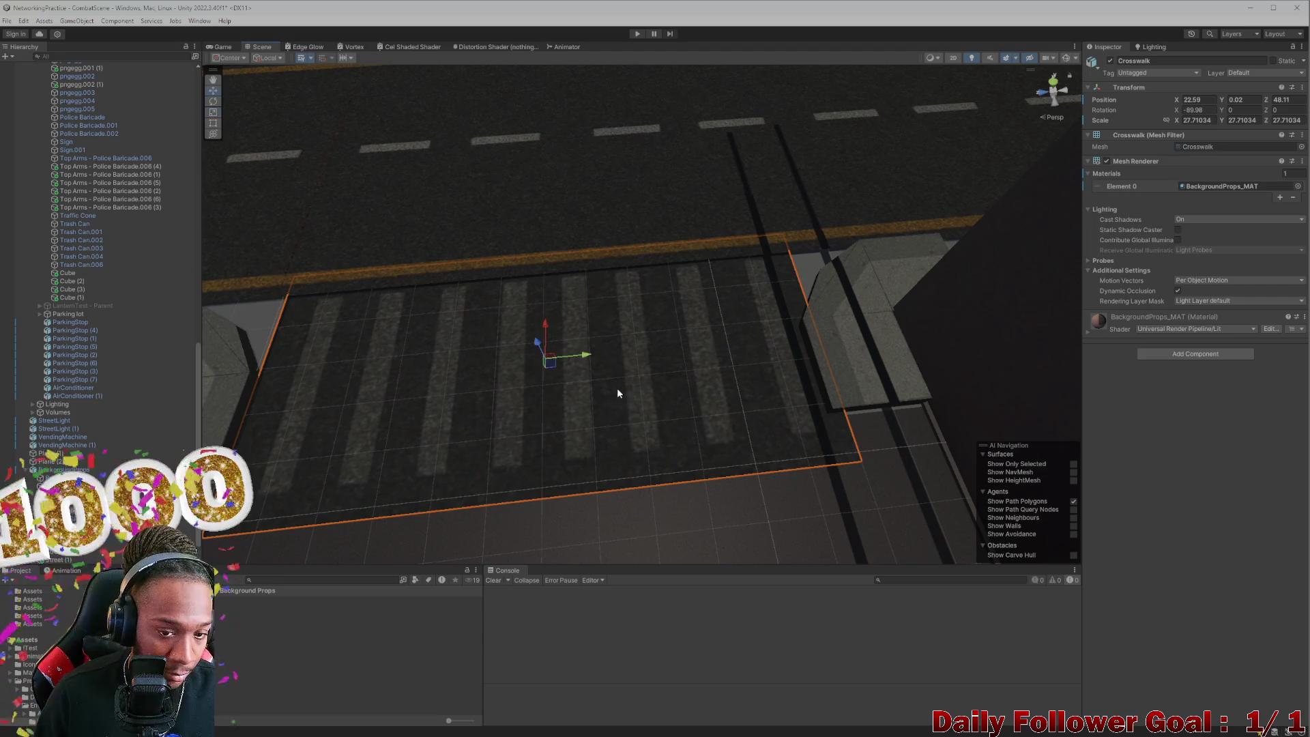
pyautogui.moveTo(587, 359); pyautogui.dragTo(577, 358)
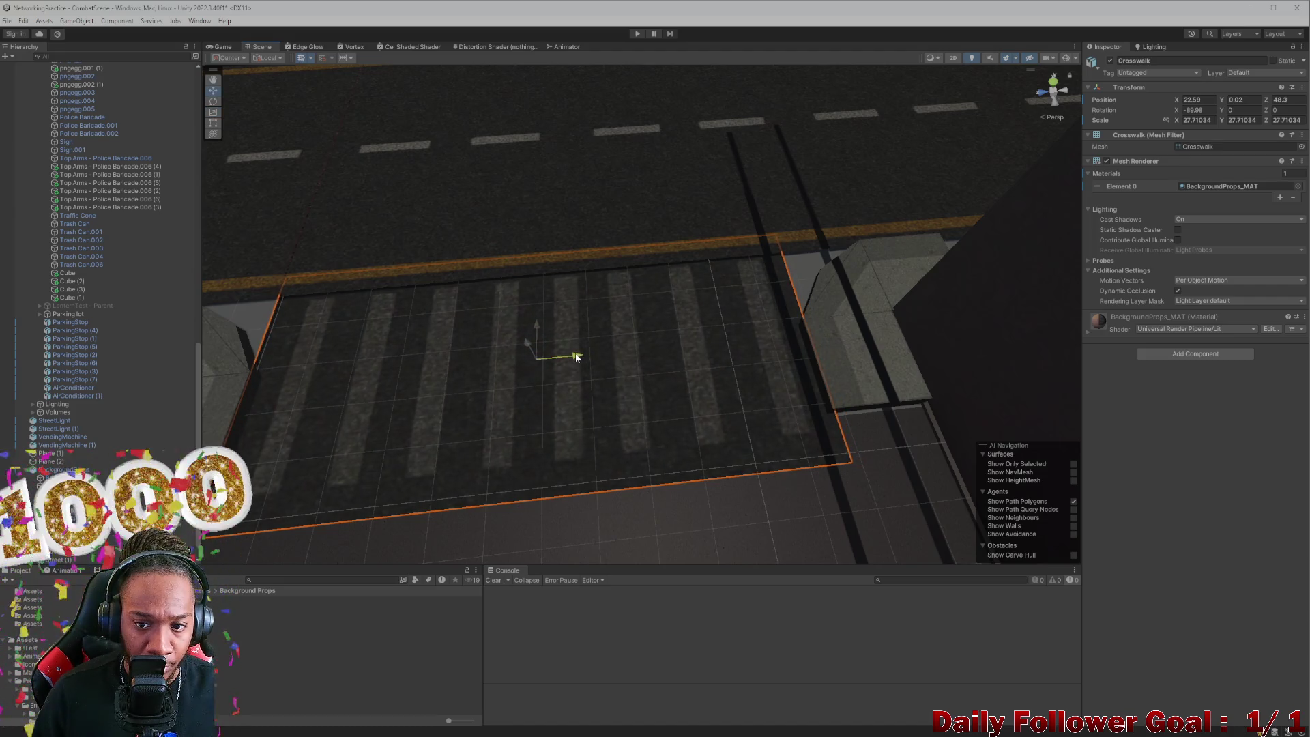
pyautogui.moveTo(576, 512)
pyautogui.mouseDown()
pyautogui.moveTo(505, 409)
pyautogui.moveTo(506, 284)
pyautogui.moveTo(421, 433)
pyautogui.moveTo(529, 301)
pyautogui.moveTo(430, 289)
pyautogui.moveTo(465, 256)
pyautogui.moveTo(492, 264)
pyautogui.mouseUp()
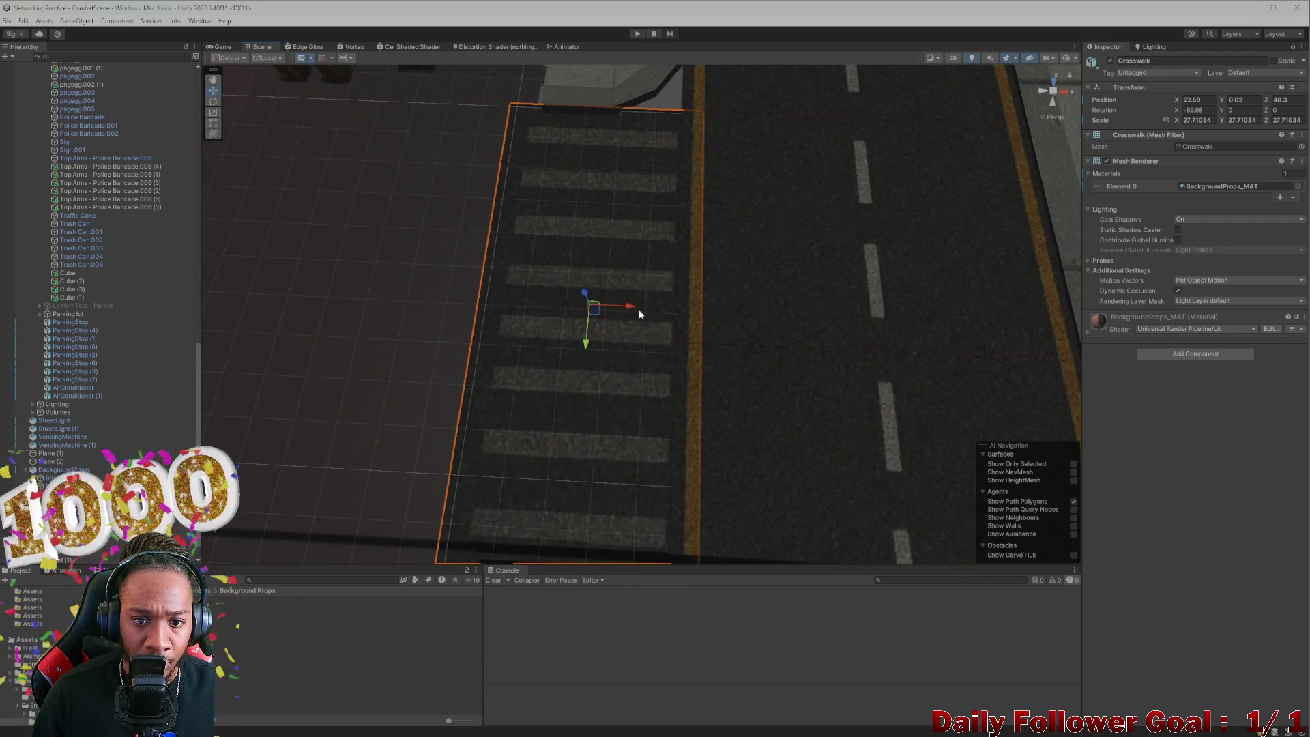
pyautogui.moveTo(631, 311)
pyautogui.mouseDown()
pyautogui.moveTo(623, 329)
pyautogui.moveTo(646, 316)
pyautogui.moveTo(685, 243)
pyautogui.moveTo(444, 369)
pyautogui.moveTo(325, 371)
pyautogui.moveTo(408, 301)
pyautogui.moveTo(429, 391)
pyautogui.mouseUp()
pyautogui.scroll(10, 646, 316)
pyautogui.scroll(-3, 648, 225)
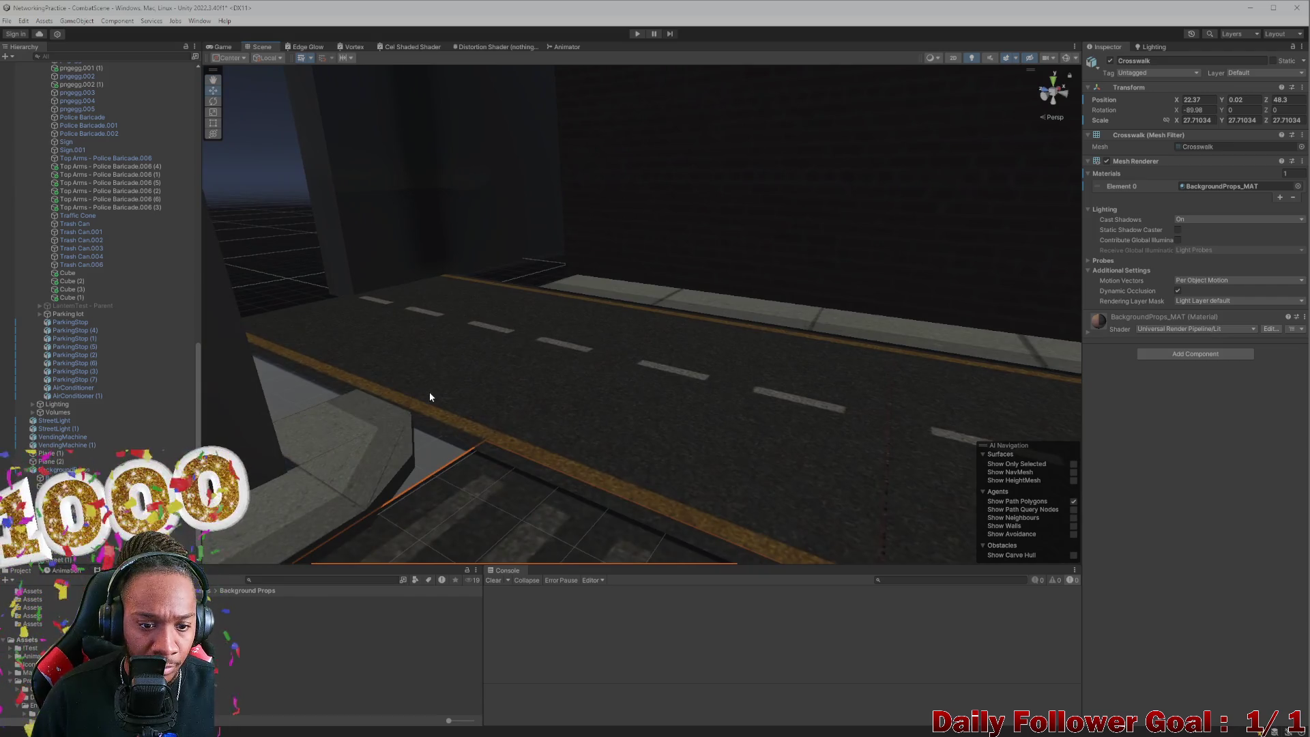
# Step: Select the street pieces next to the crosswalk and lower them slightly
pyautogui.click(428, 392)
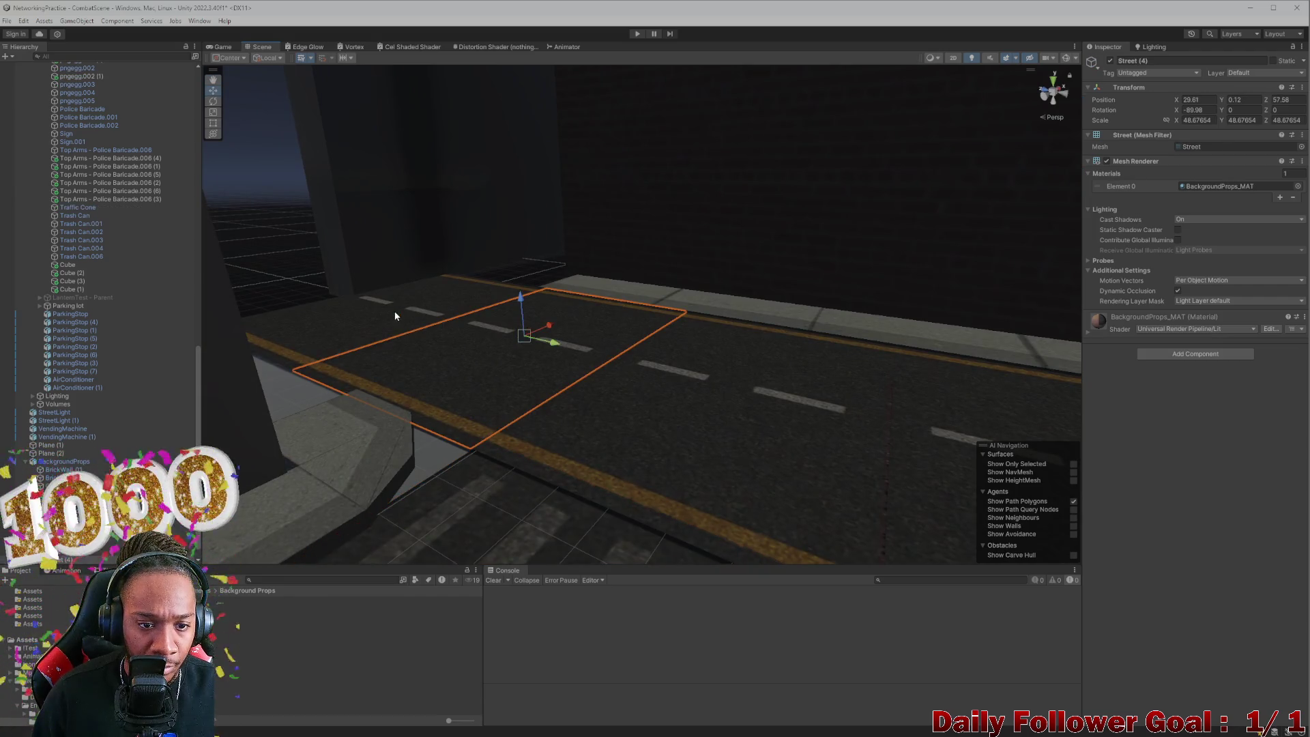
pyautogui.moveTo(577, 453)
pyautogui.mouseDown()
pyautogui.moveTo(731, 477)
pyautogui.moveTo(633, 449)
pyautogui.mouseUp()
pyautogui.click(767, 405)
pyautogui.moveTo(767, 408); pyautogui.dragTo(689, 379)
pyautogui.click(677, 356)
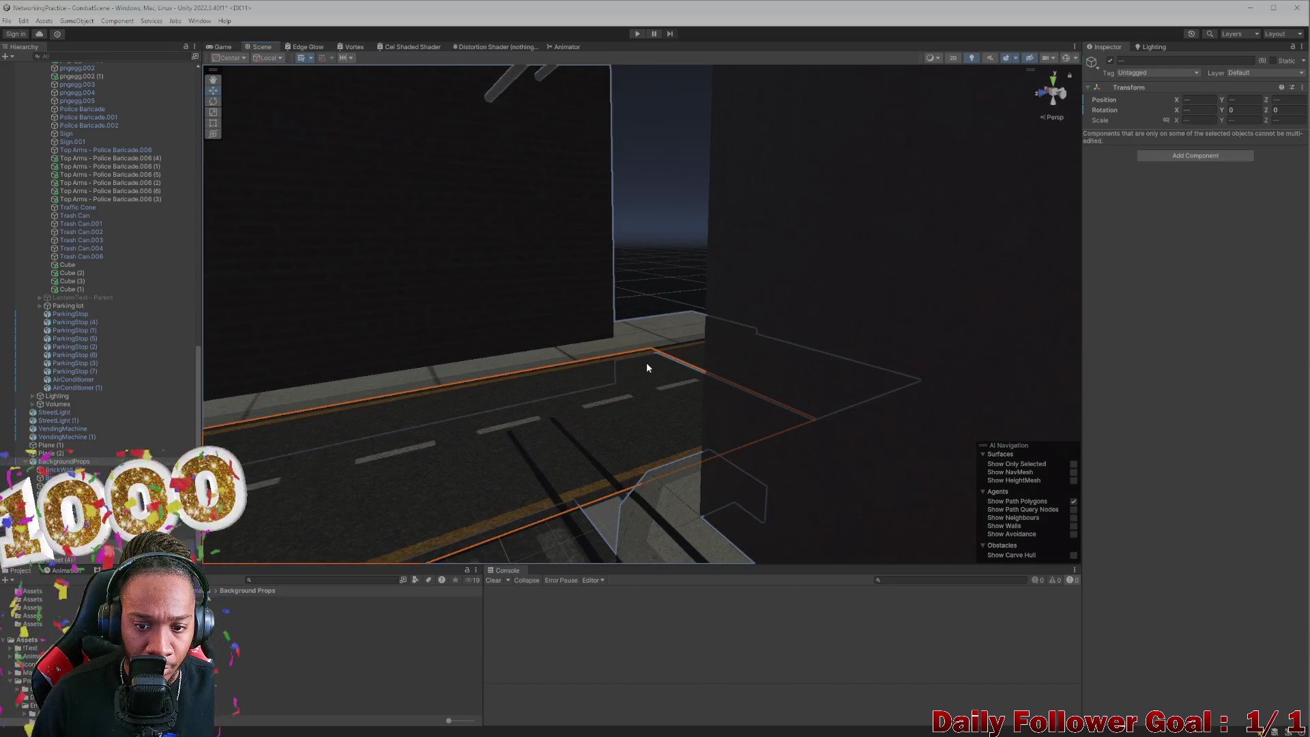
pyautogui.moveTo(673, 357)
pyautogui.mouseDown()
pyautogui.moveTo(555, 388)
pyautogui.moveTo(611, 414)
pyautogui.mouseUp()
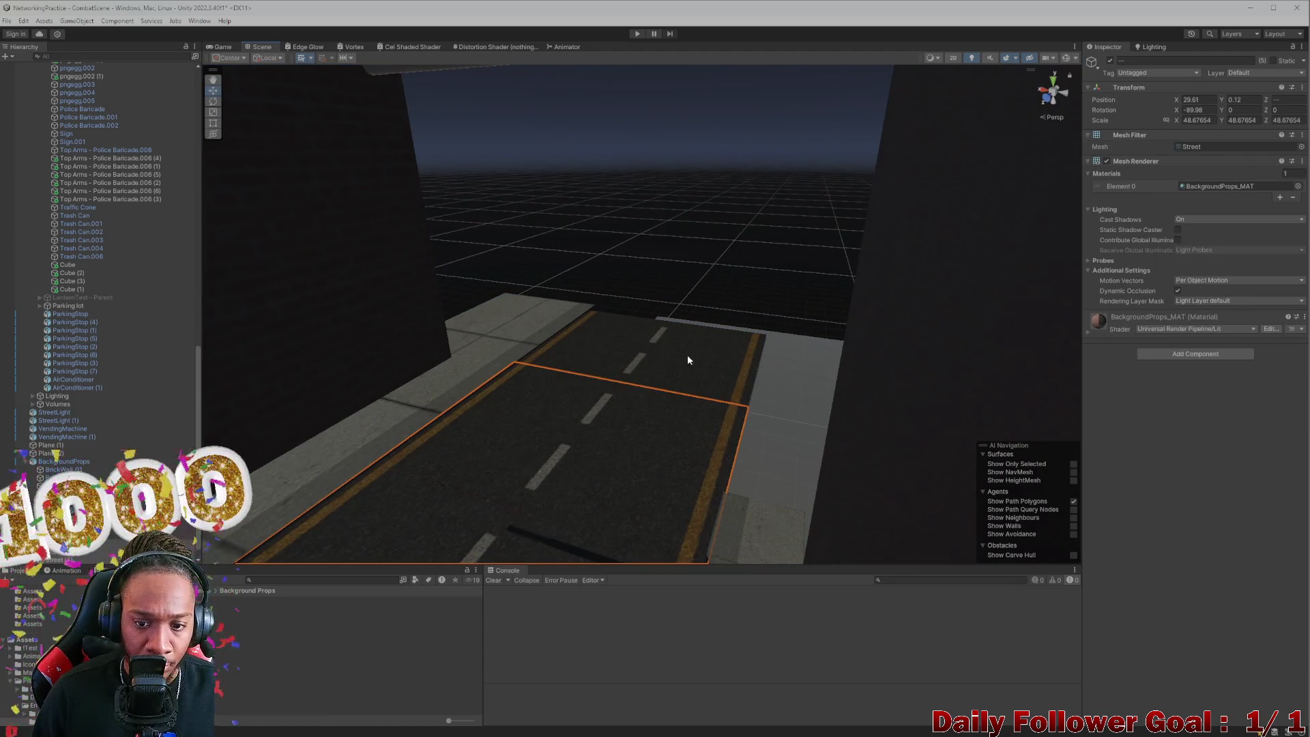
pyautogui.keyDown('shift'); pyautogui.click(703, 354); pyautogui.keyUp('shift')
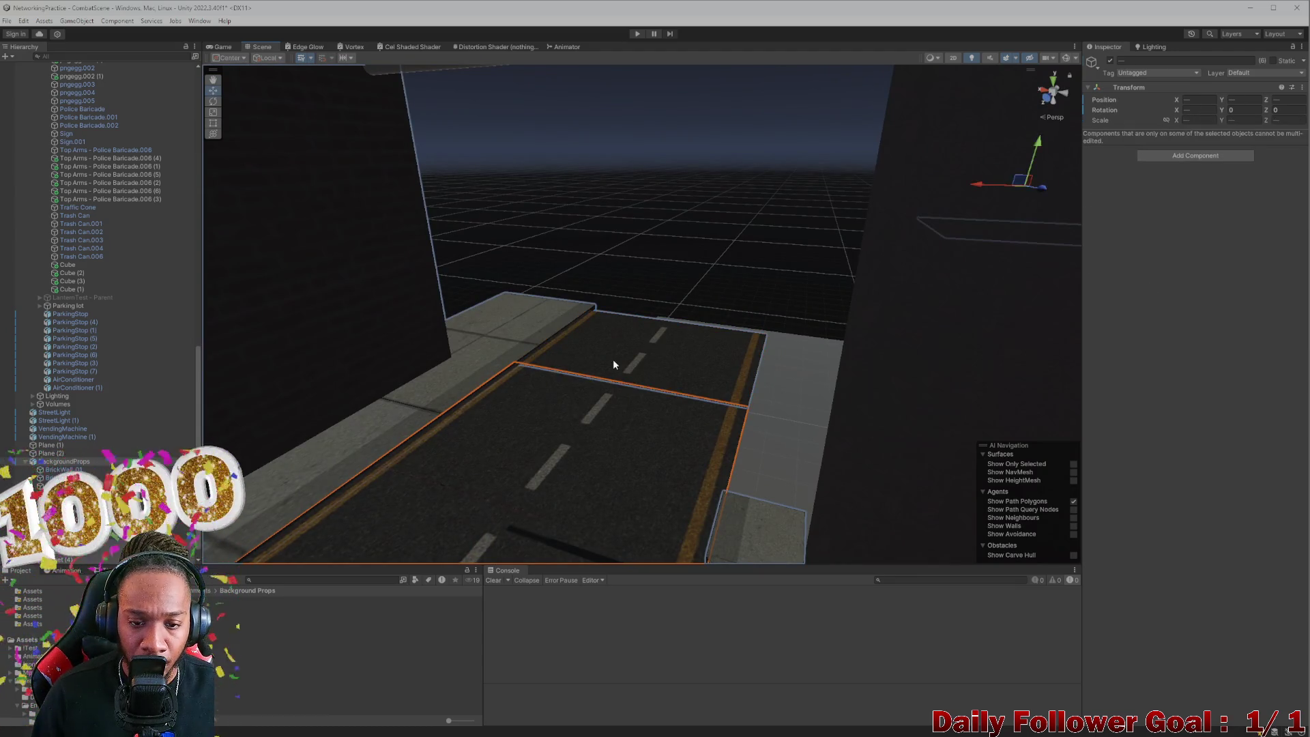
pyautogui.keyDown('shift'); pyautogui.click(723, 379); pyautogui.keyUp('shift')
pyautogui.moveTo(718, 383)
pyautogui.mouseDown()
pyautogui.moveTo(600, 453)
pyautogui.moveTo(522, 385)
pyautogui.moveTo(523, 407)
pyautogui.moveTo(526, 396)
pyautogui.mouseUp()
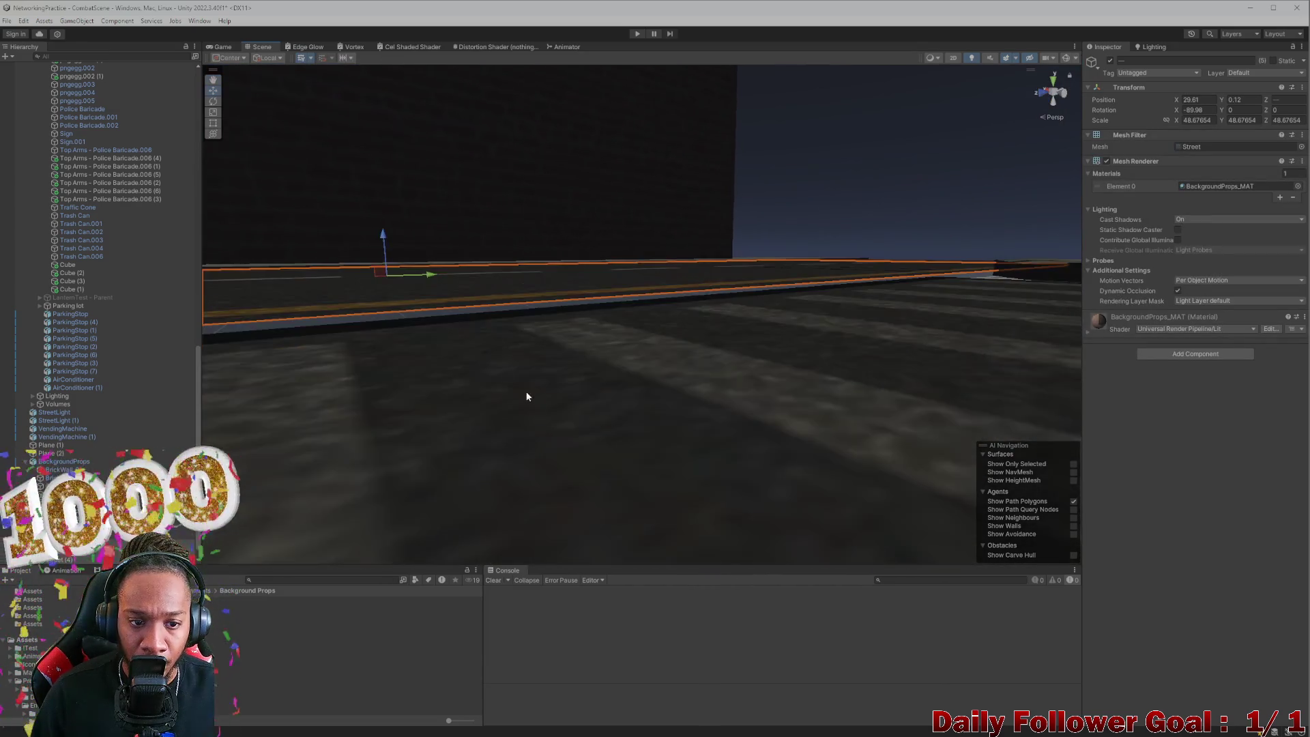
pyautogui.moveTo(382, 243)
pyautogui.mouseDown()
pyautogui.moveTo(512, 345)
pyautogui.moveTo(520, 334)
pyautogui.moveTo(521, 348)
pyautogui.moveTo(585, 348)
pyautogui.moveTo(638, 454)
pyautogui.mouseUp()
# Step: Lower a single street slab to about Y 0.042, then reselect the Crosswalk
pyautogui.scroll(10, 638, 454)
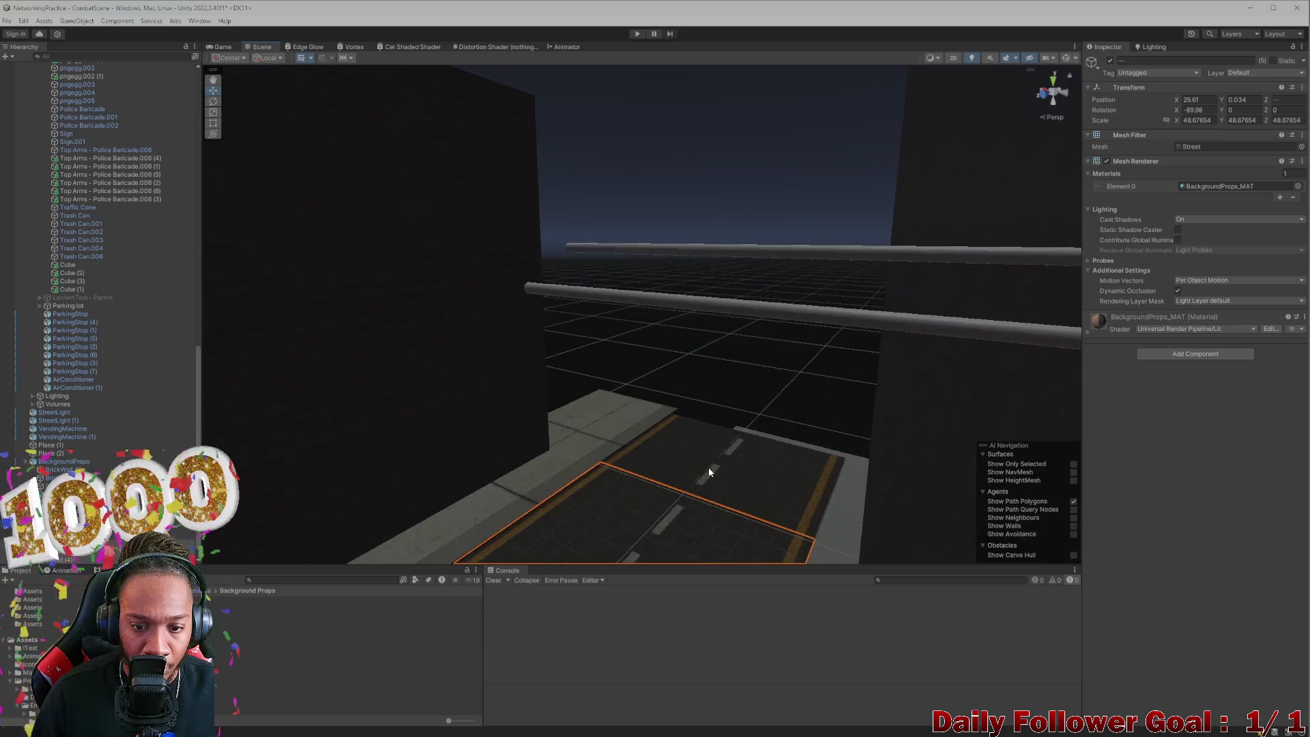
pyautogui.click(620, 390)
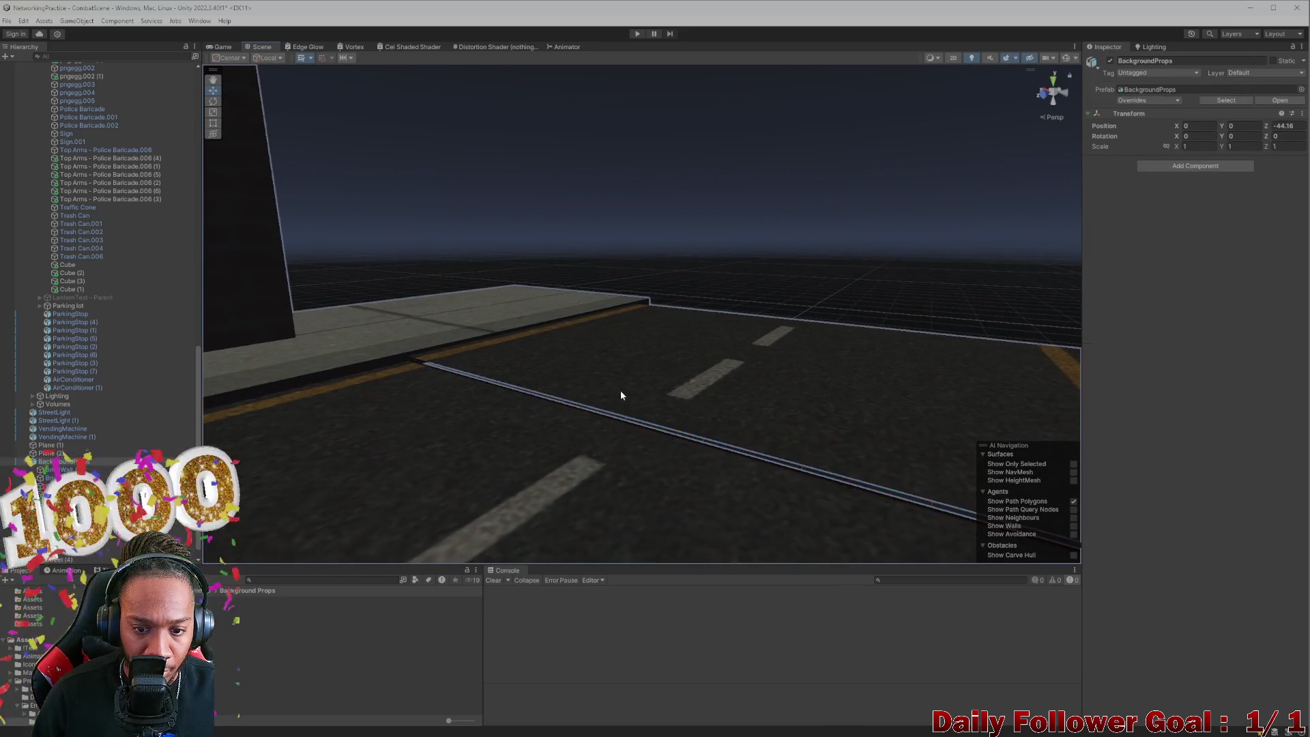
pyautogui.click(640, 368)
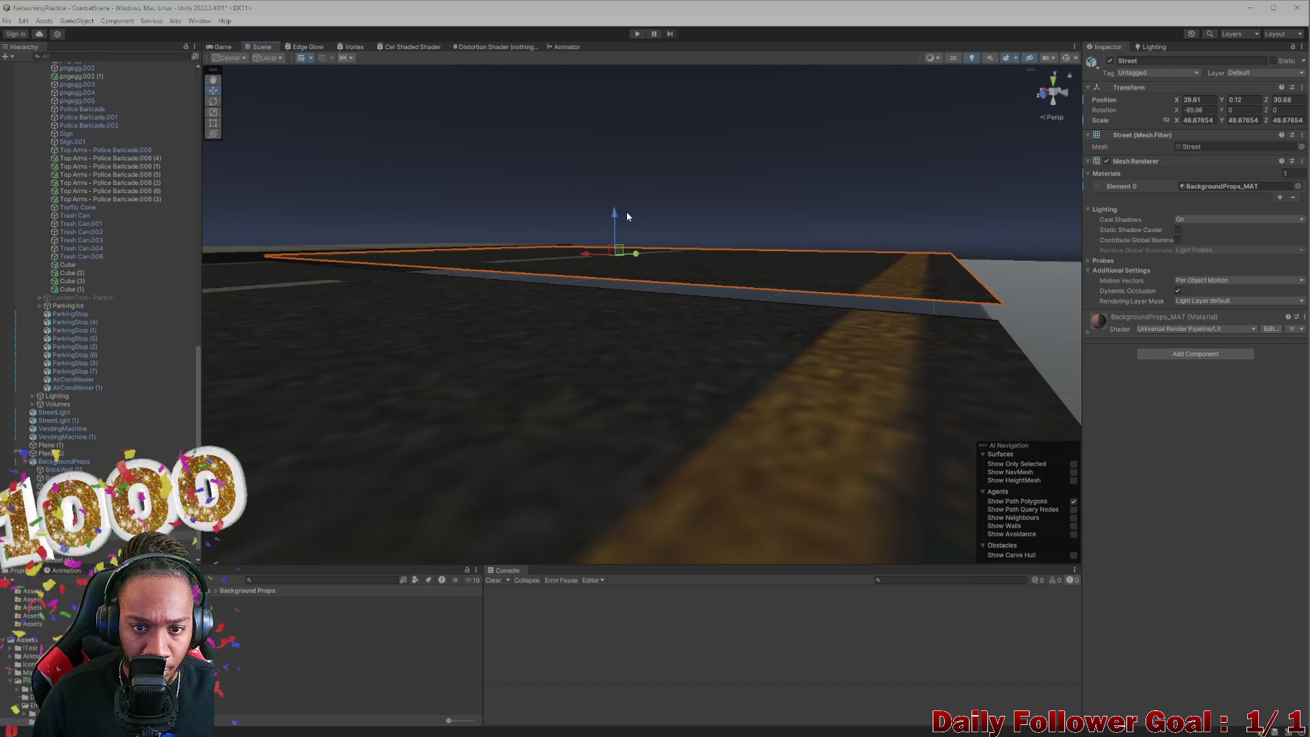
pyautogui.moveTo(614, 219); pyautogui.dragTo(614, 225)
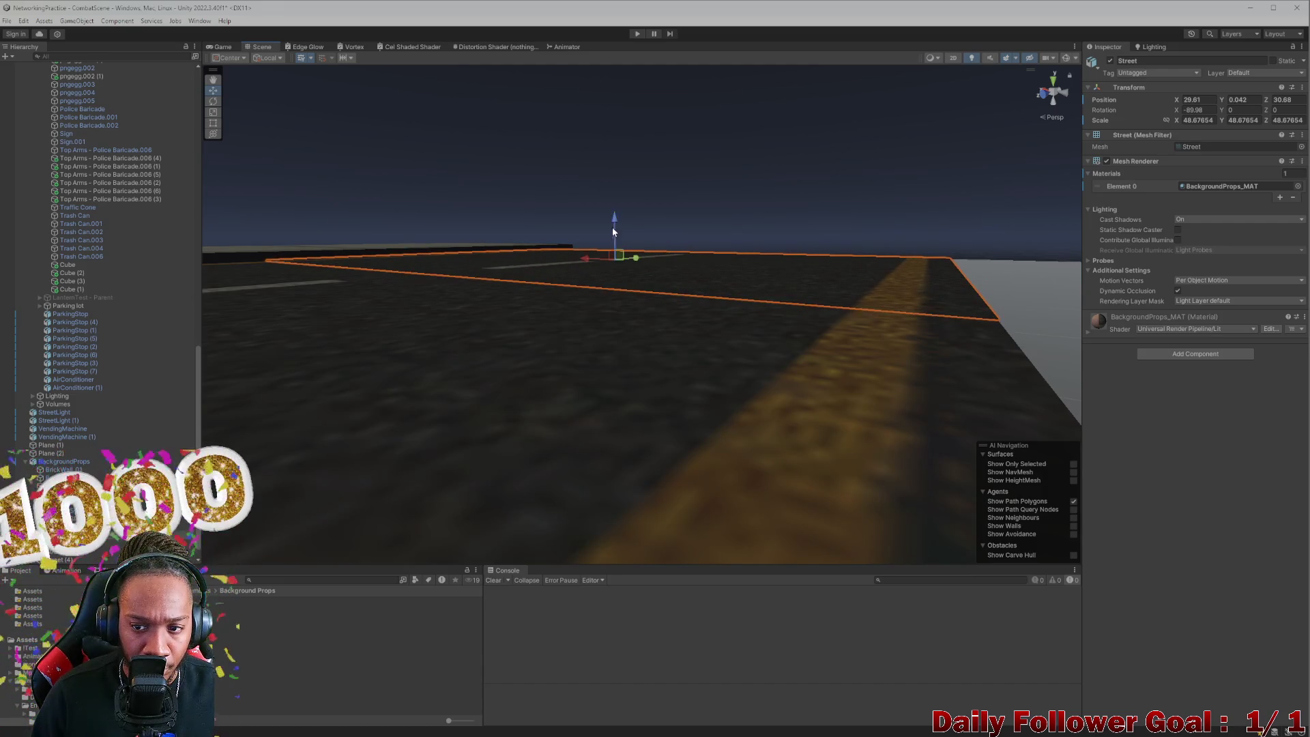
pyautogui.scroll(-10, 617, 411)
pyautogui.click(715, 469)
pyautogui.scroll(-3, 614, 402)
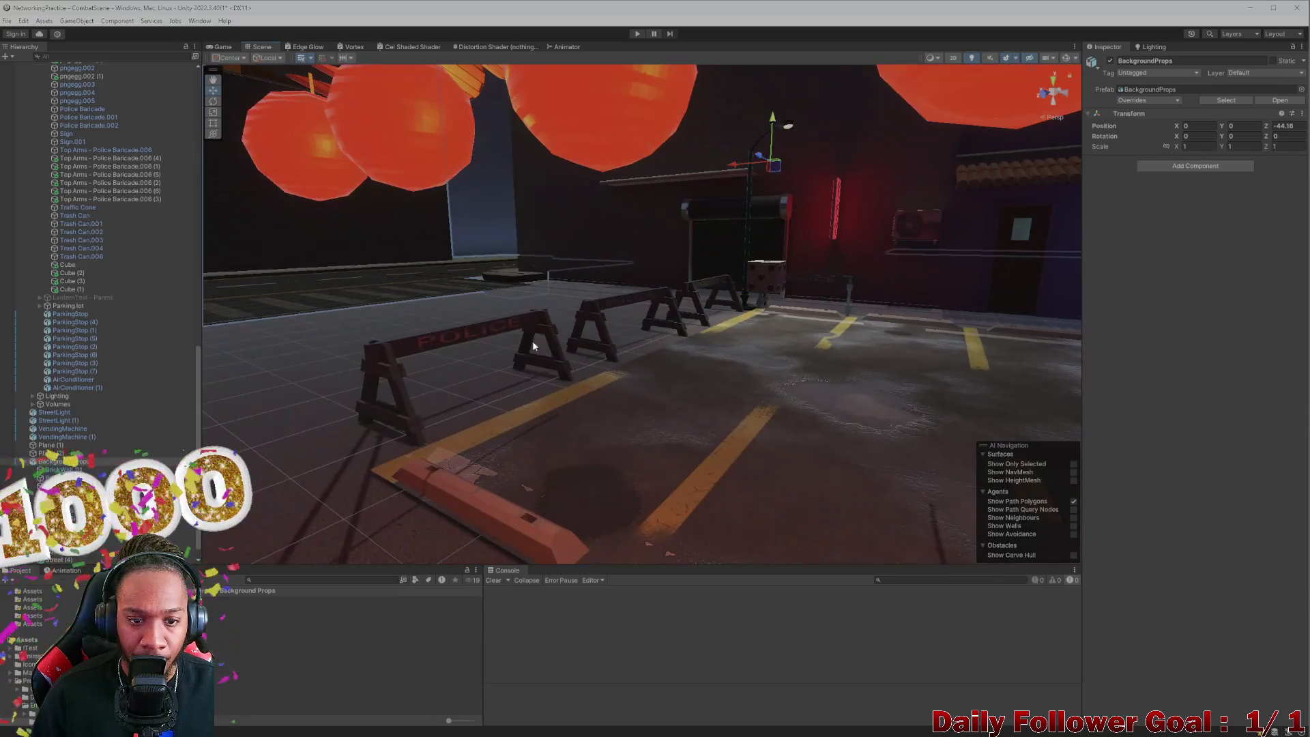
pyautogui.click(462, 313)
pyautogui.scroll(-3, 437, 341)
pyautogui.scroll(-5, 437, 370)
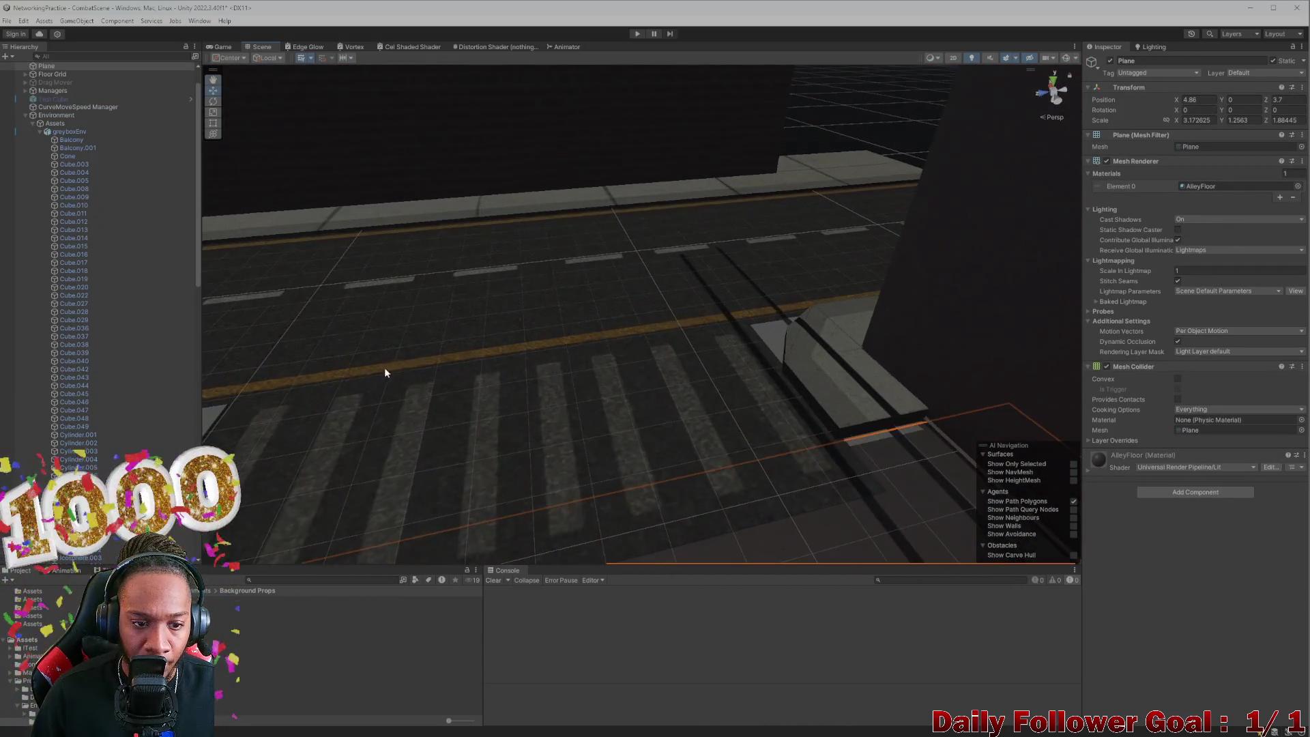
pyautogui.scroll(-3, 383, 373)
pyautogui.moveTo(380, 375)
pyautogui.mouseDown()
pyautogui.moveTo(725, 375)
pyautogui.moveTo(579, 383)
pyautogui.moveTo(477, 436)
pyautogui.moveTo(600, 401)
pyautogui.moveTo(761, 385)
pyautogui.moveTo(714, 371)
pyautogui.mouseUp()
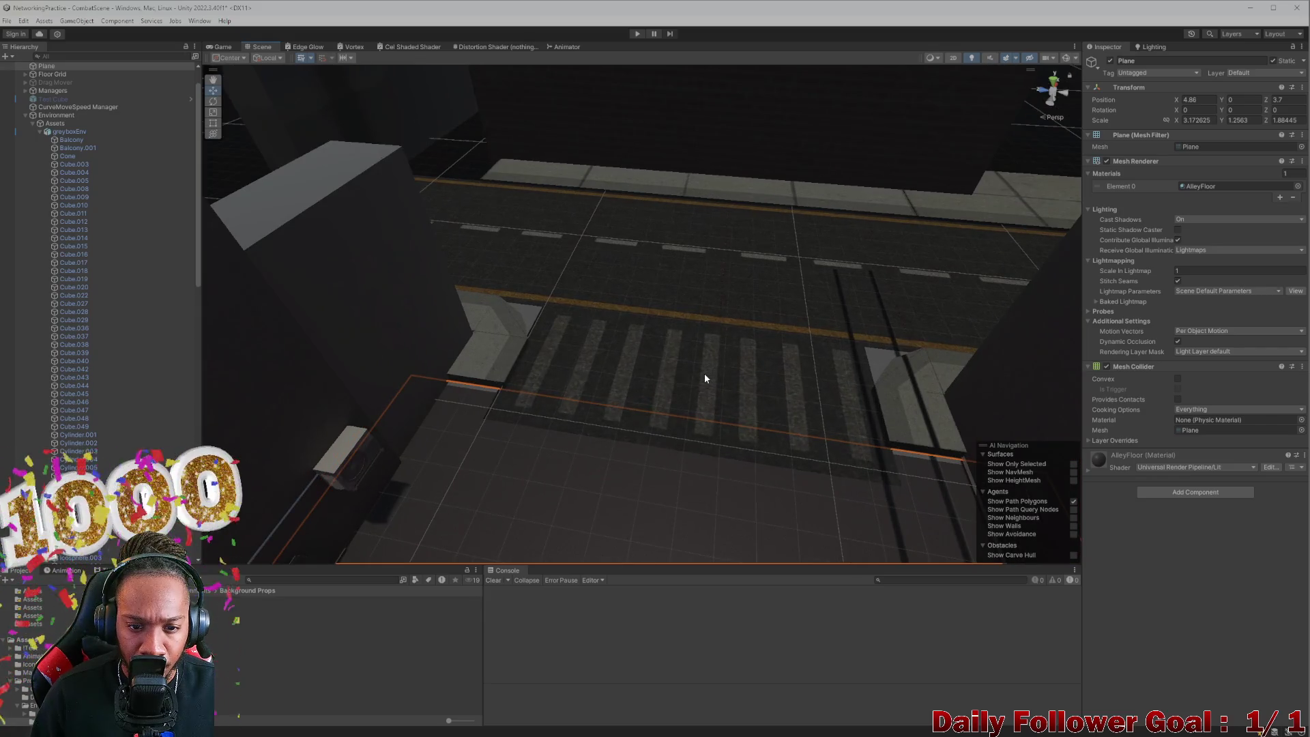
pyautogui.scroll(-3, 705, 374)
pyautogui.scroll(-1, 718, 381)
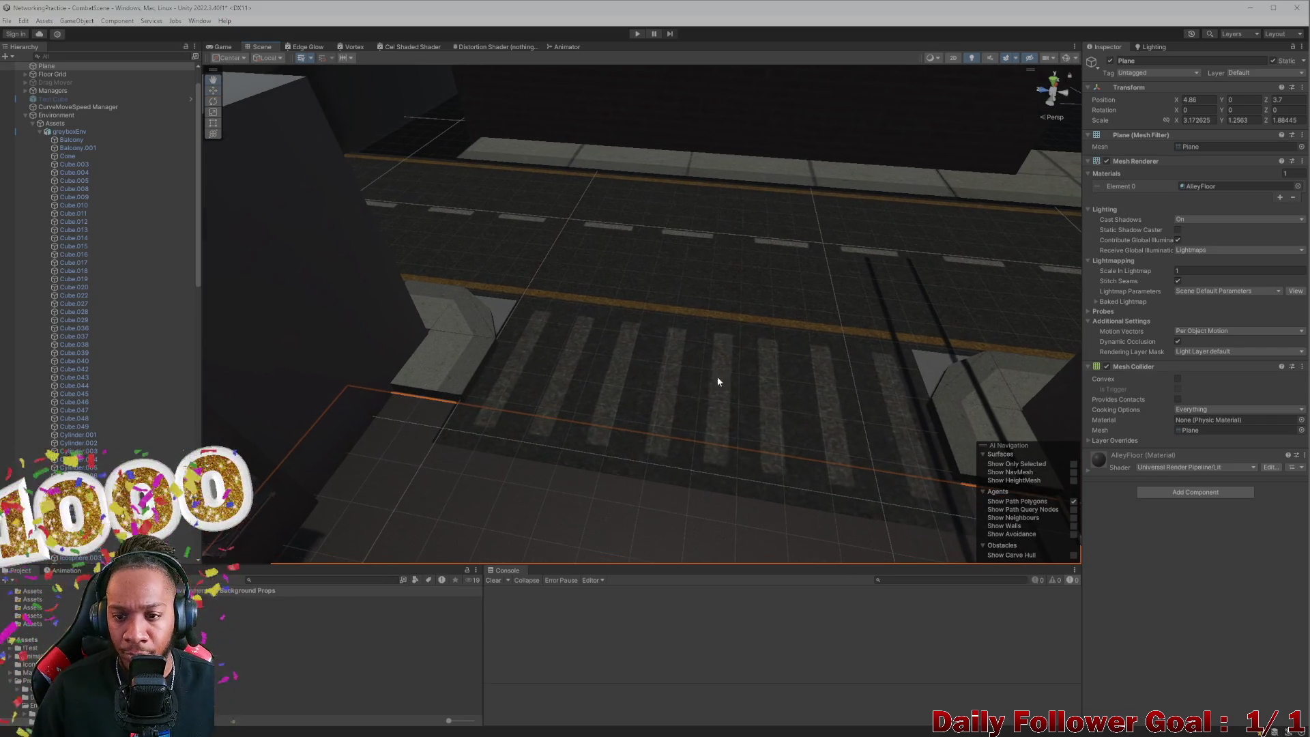
pyautogui.click(680, 380)
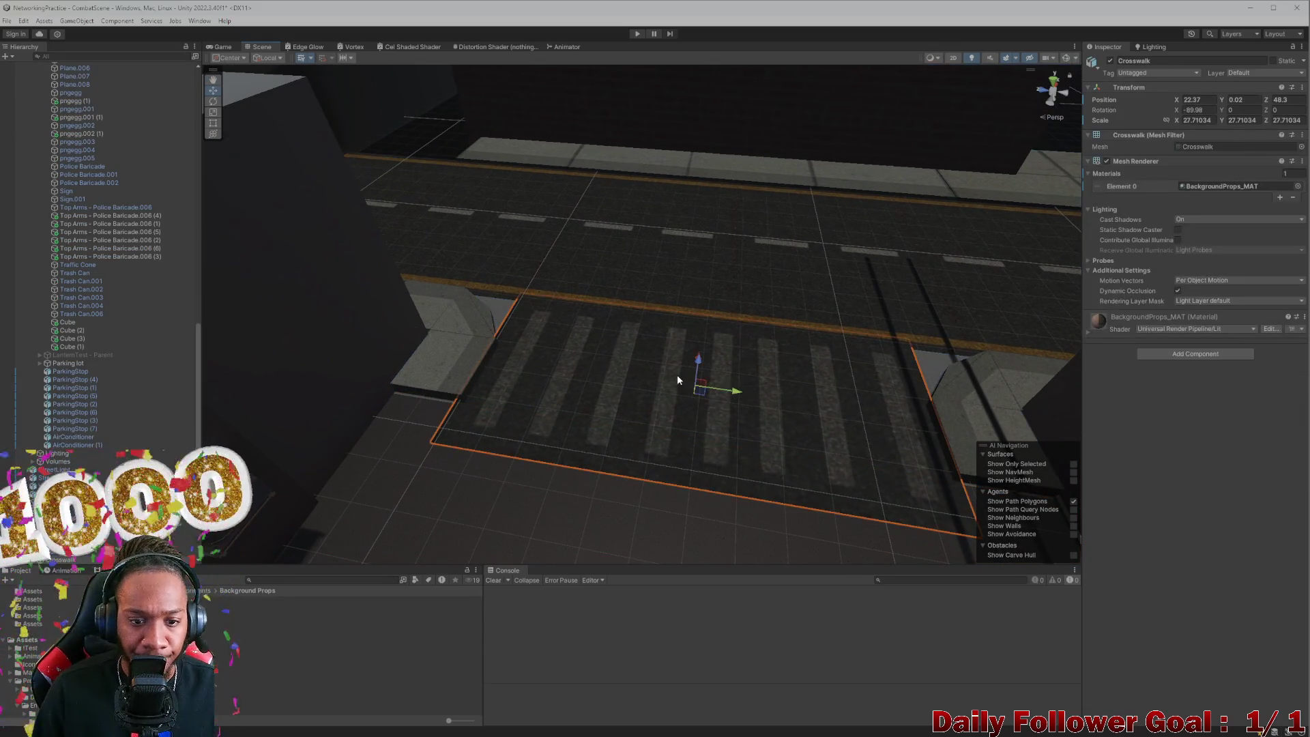
# Step: Stretch the Crosswalk's Y scale and nudge it slightly along X
pyautogui.press('e')
pyautogui.press('r')
pyautogui.moveTo(720, 390); pyautogui.dragTo(757, 400)
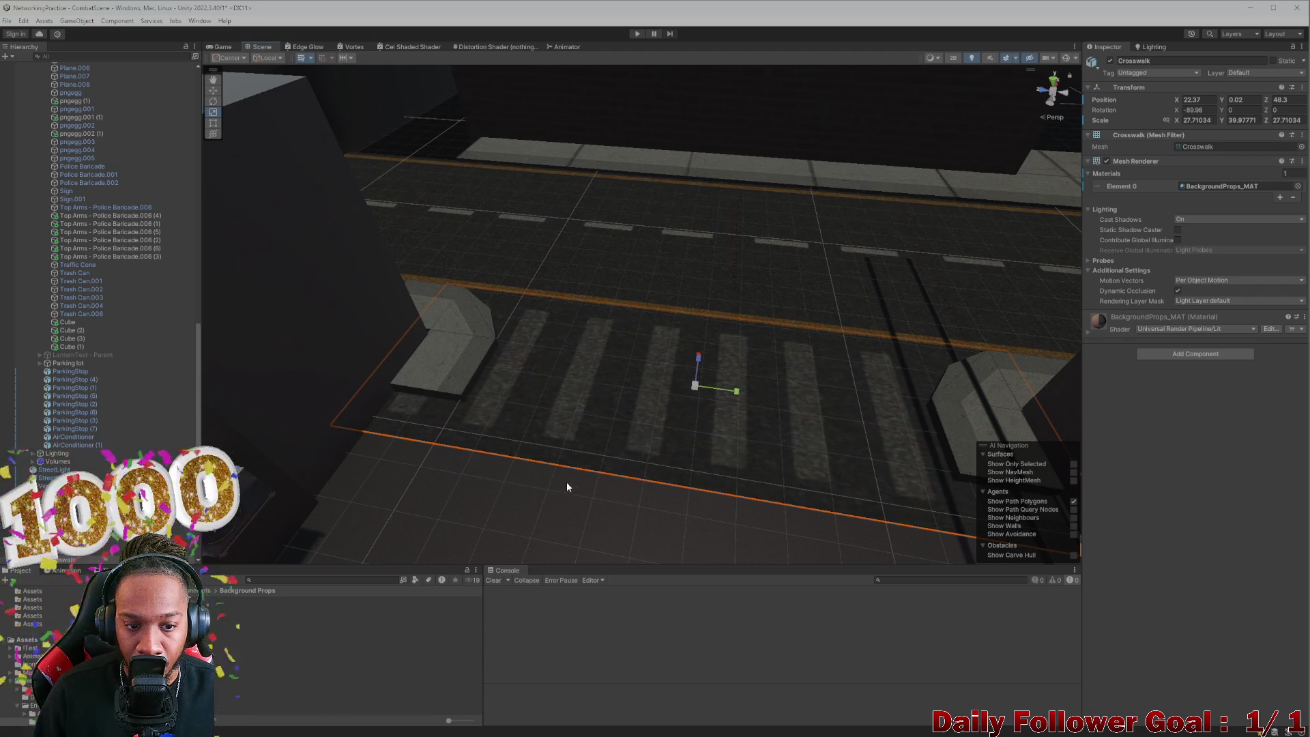
pyautogui.moveTo(710, 359)
pyautogui.mouseDown()
pyautogui.moveTo(767, 396)
pyautogui.moveTo(696, 409)
pyautogui.moveTo(639, 374)
pyautogui.moveTo(662, 366)
pyautogui.mouseUp()
pyautogui.moveTo(408, 473)
pyautogui.mouseDown()
pyautogui.moveTo(594, 466)
pyautogui.moveTo(607, 436)
pyautogui.moveTo(595, 389)
pyautogui.moveTo(571, 372)
pyautogui.moveTo(585, 389)
pyautogui.moveTo(581, 330)
pyautogui.mouseUp()
pyautogui.click(620, 428)
pyautogui.scroll(2, 593, 388)
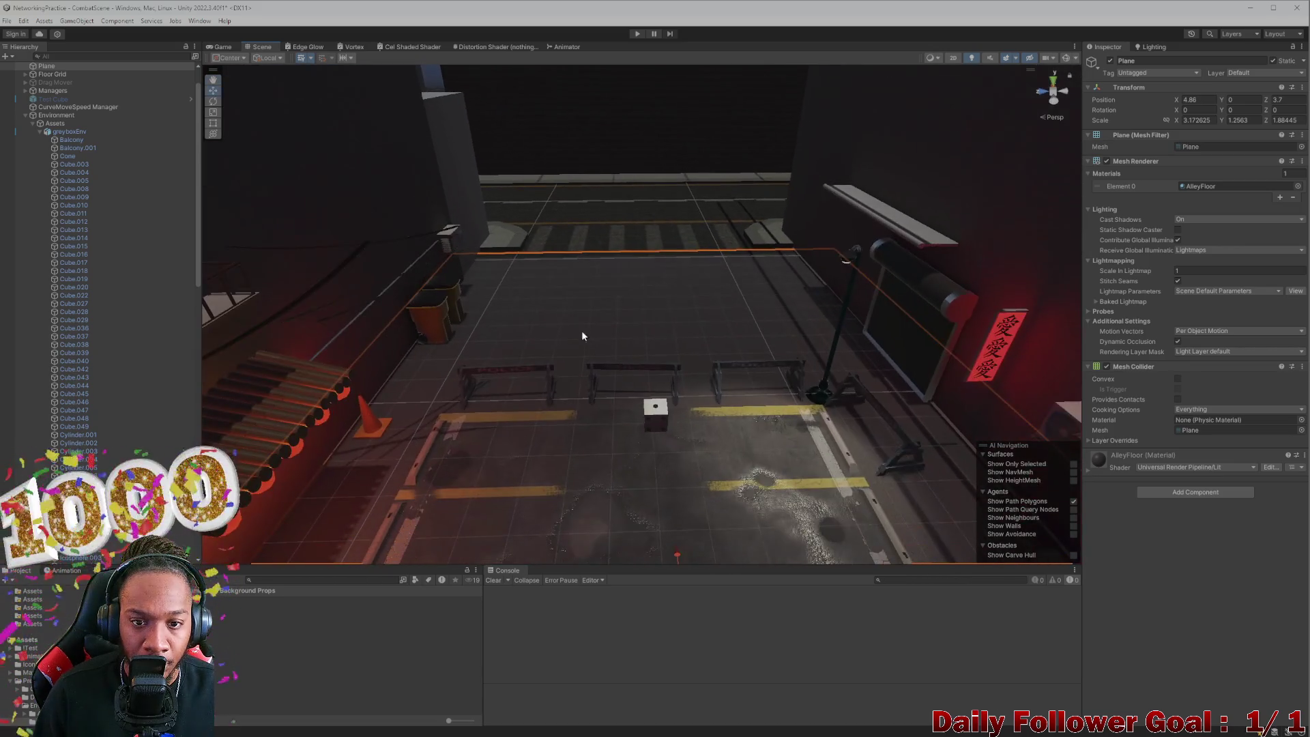
pyautogui.click(587, 310)
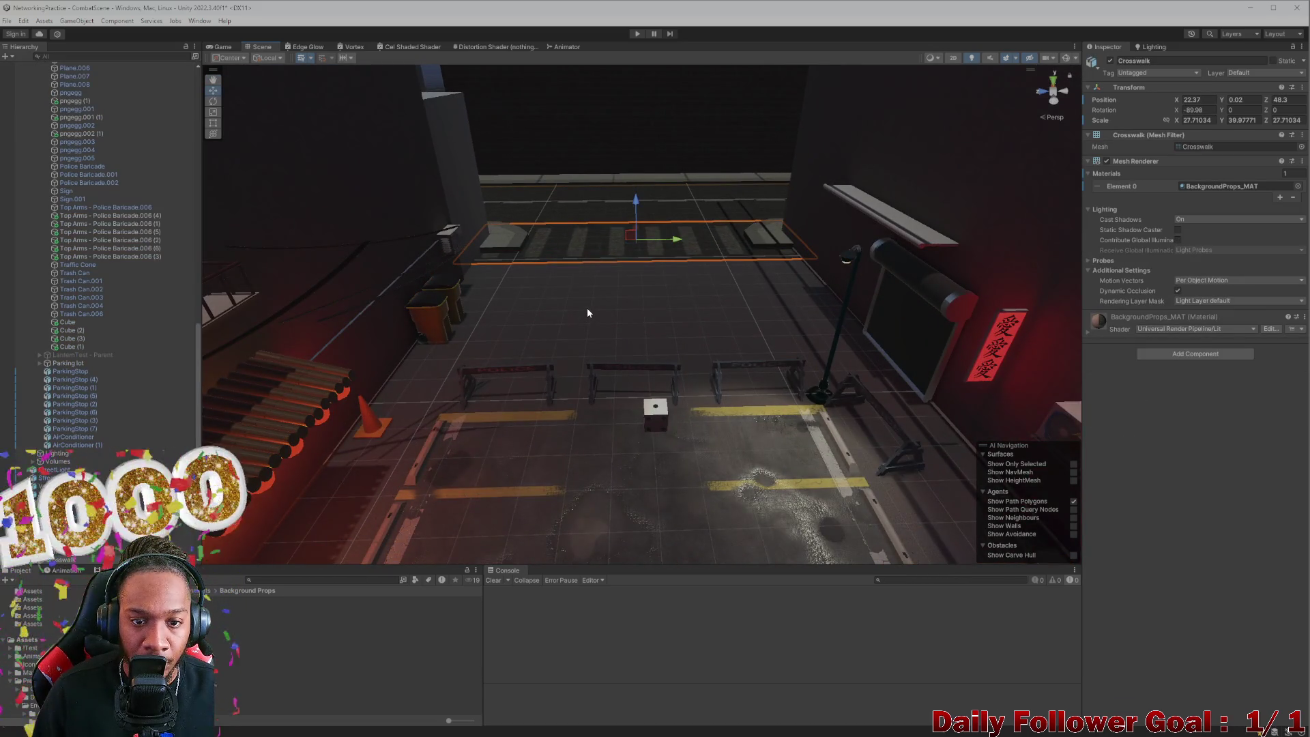
pyautogui.press('f')
pyautogui.moveTo(569, 383)
pyautogui.mouseDown()
pyautogui.moveTo(493, 311)
pyautogui.moveTo(533, 466)
pyautogui.mouseUp()
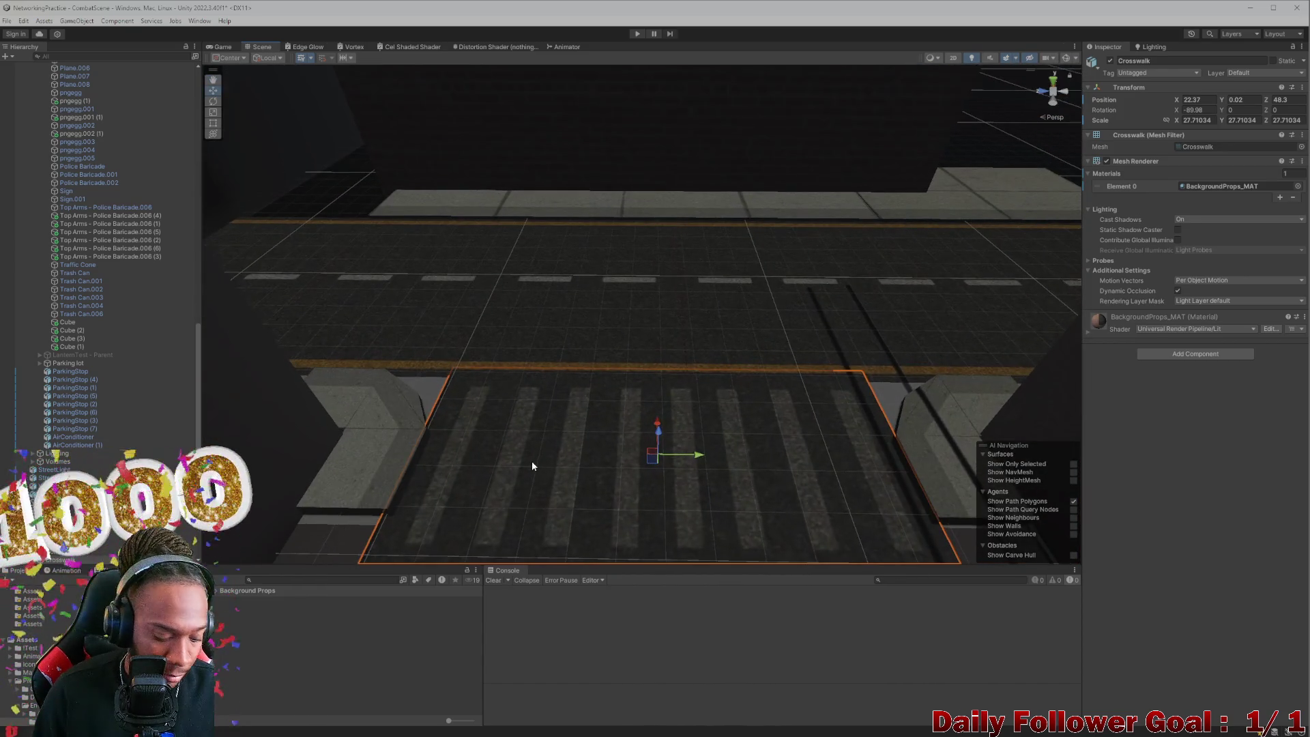
# Step: Duplicate the crosswalk, slide the copy along the street, and undo an accidental width change
pyautogui.hotkey('ctrl', 'd')
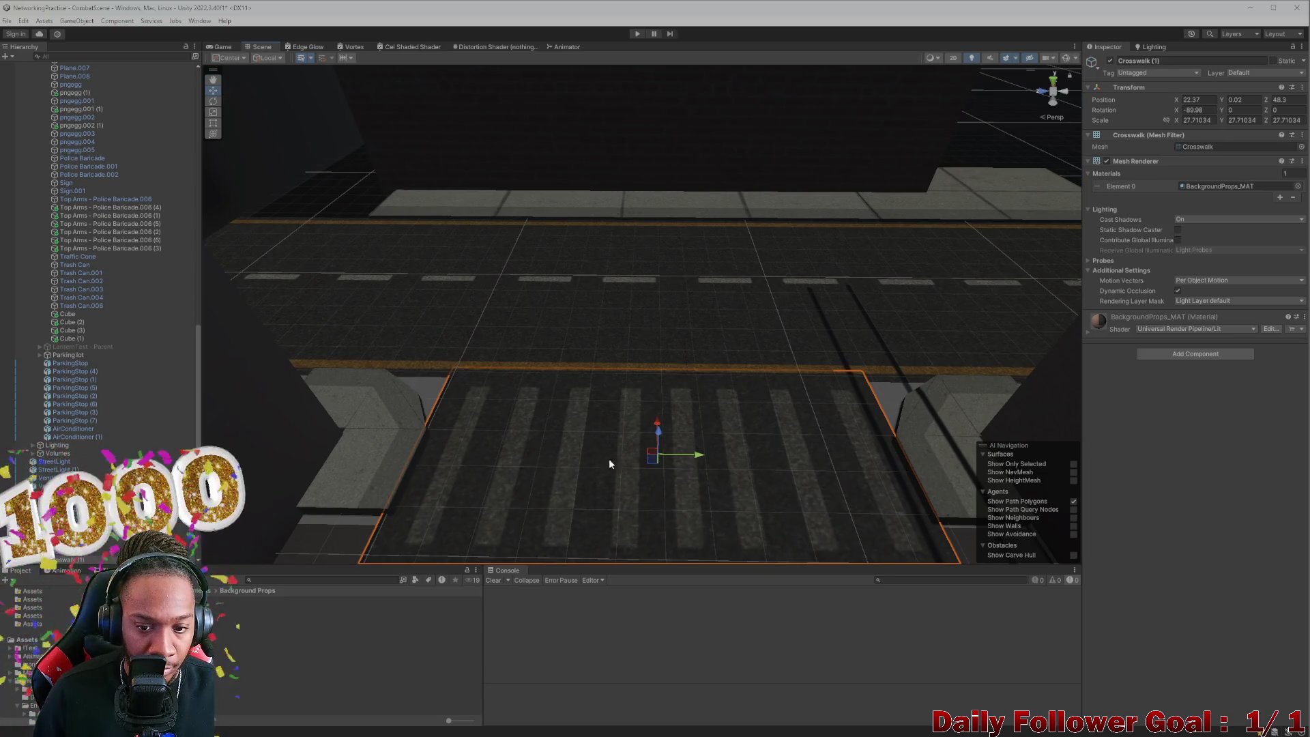
pyautogui.moveTo(707, 456); pyautogui.dragTo(287, 456)
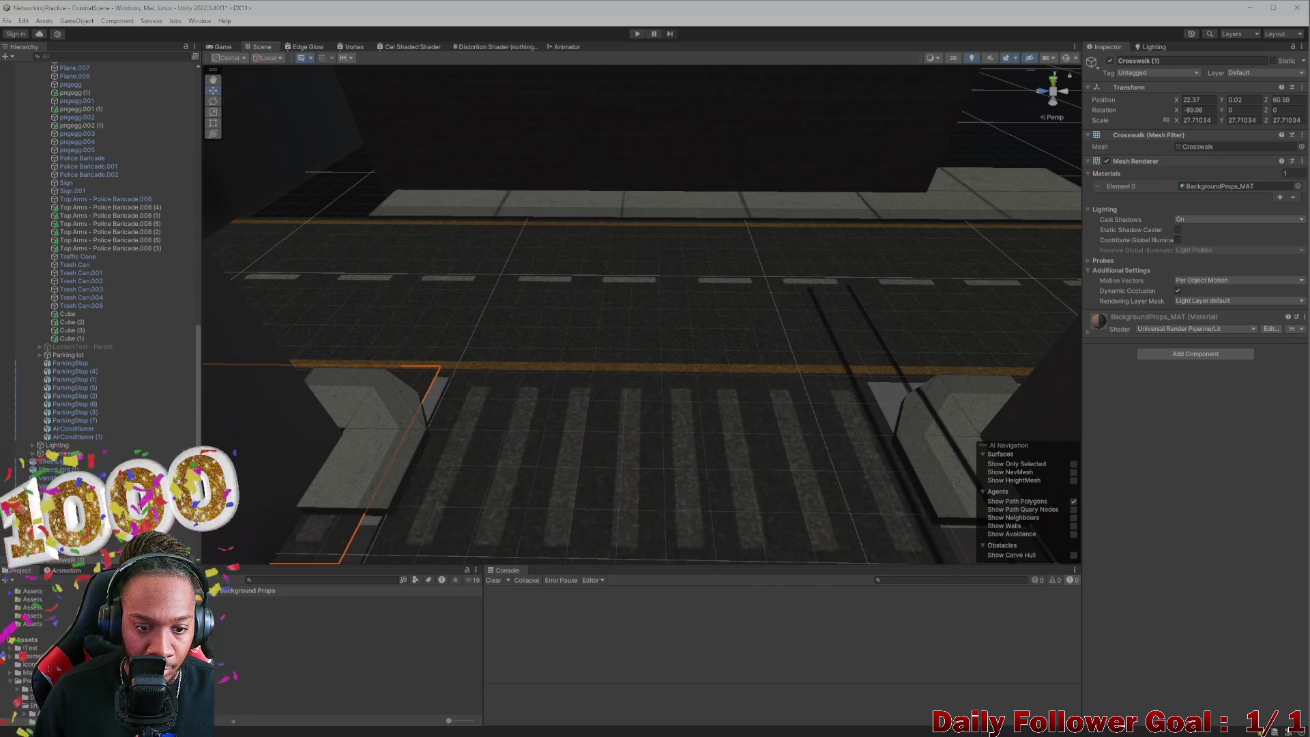
pyautogui.moveTo(519, 307)
pyautogui.mouseDown()
pyautogui.moveTo(478, 273)
pyautogui.moveTo(543, 390)
pyautogui.moveTo(613, 365)
pyautogui.mouseUp()
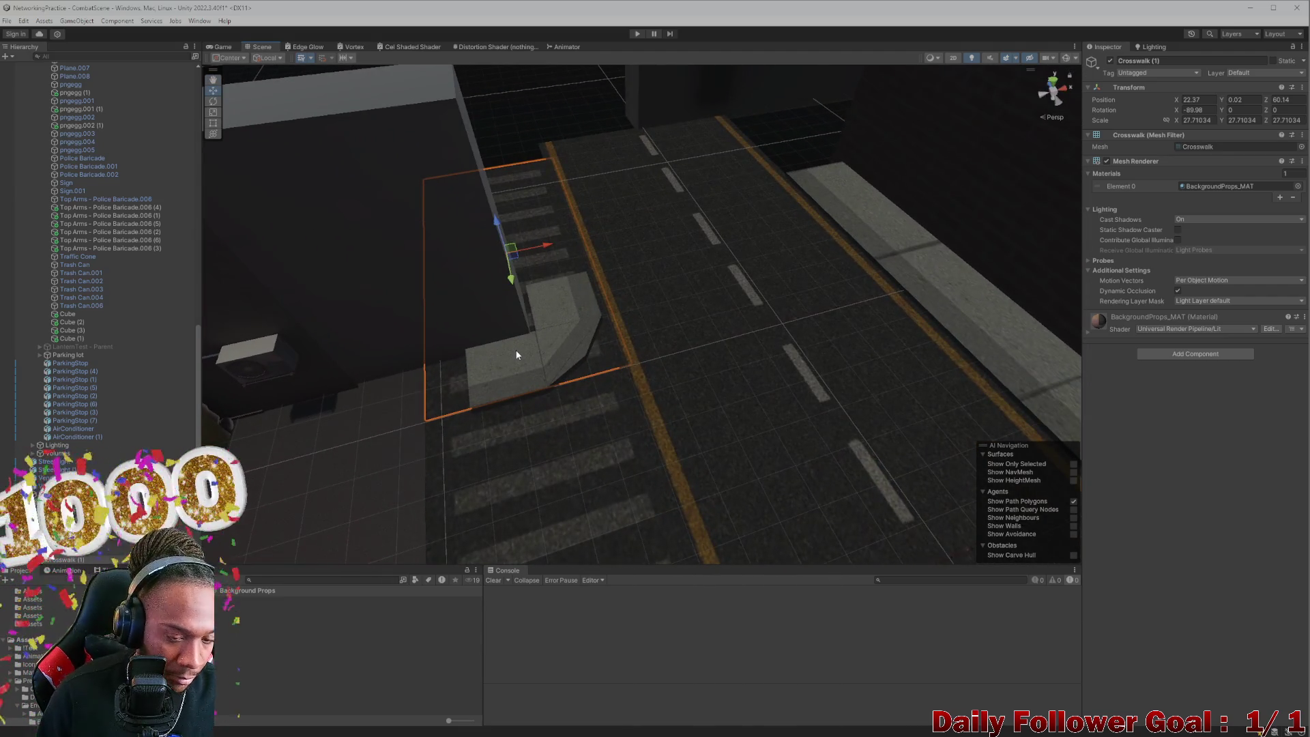
pyautogui.press('r')
pyautogui.click(537, 262)
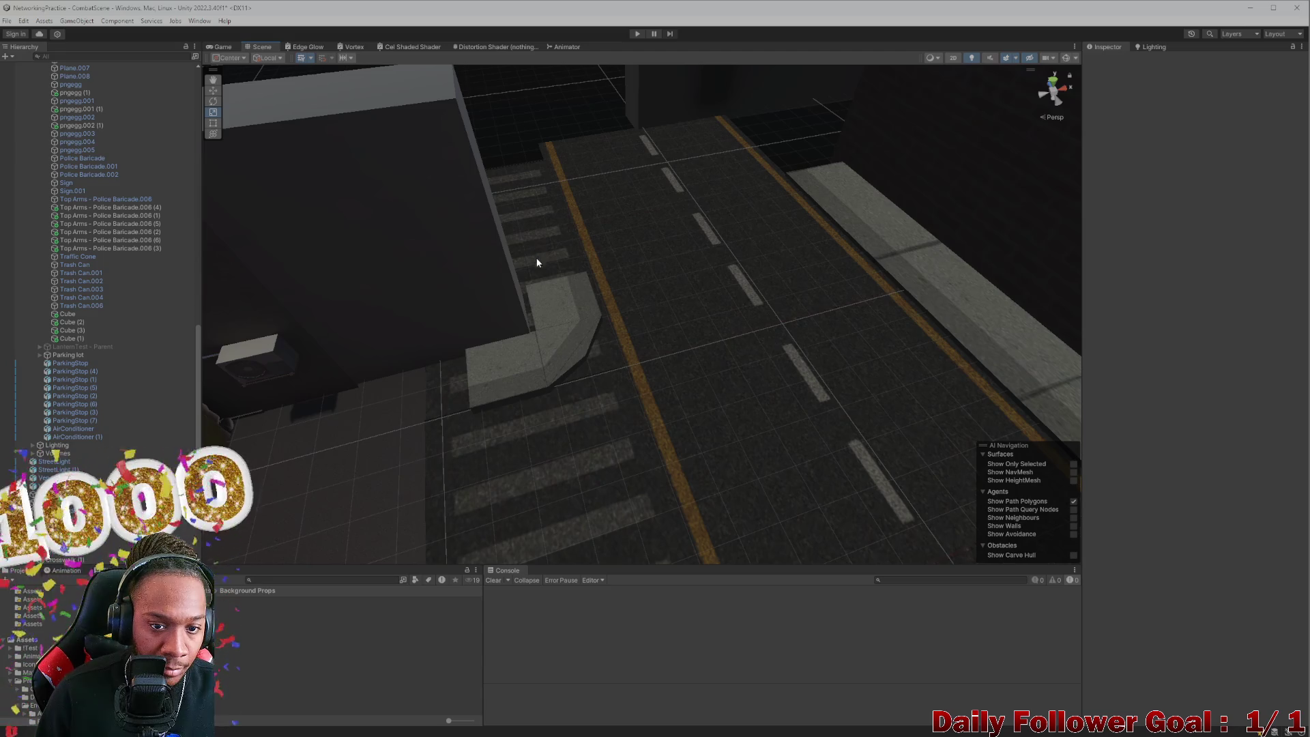
pyautogui.click(591, 309)
pyautogui.moveTo(540, 247); pyautogui.dragTo(533, 286)
pyautogui.hotkey('ctrl', 'z')
# Step: Slide the crosswalk copy along the street to Z 44.56 beside the original
pyautogui.moveTo(432, 482)
pyautogui.mouseDown()
pyautogui.moveTo(618, 526)
pyautogui.moveTo(715, 371)
pyautogui.moveTo(753, 268)
pyautogui.moveTo(706, 281)
pyautogui.mouseUp()
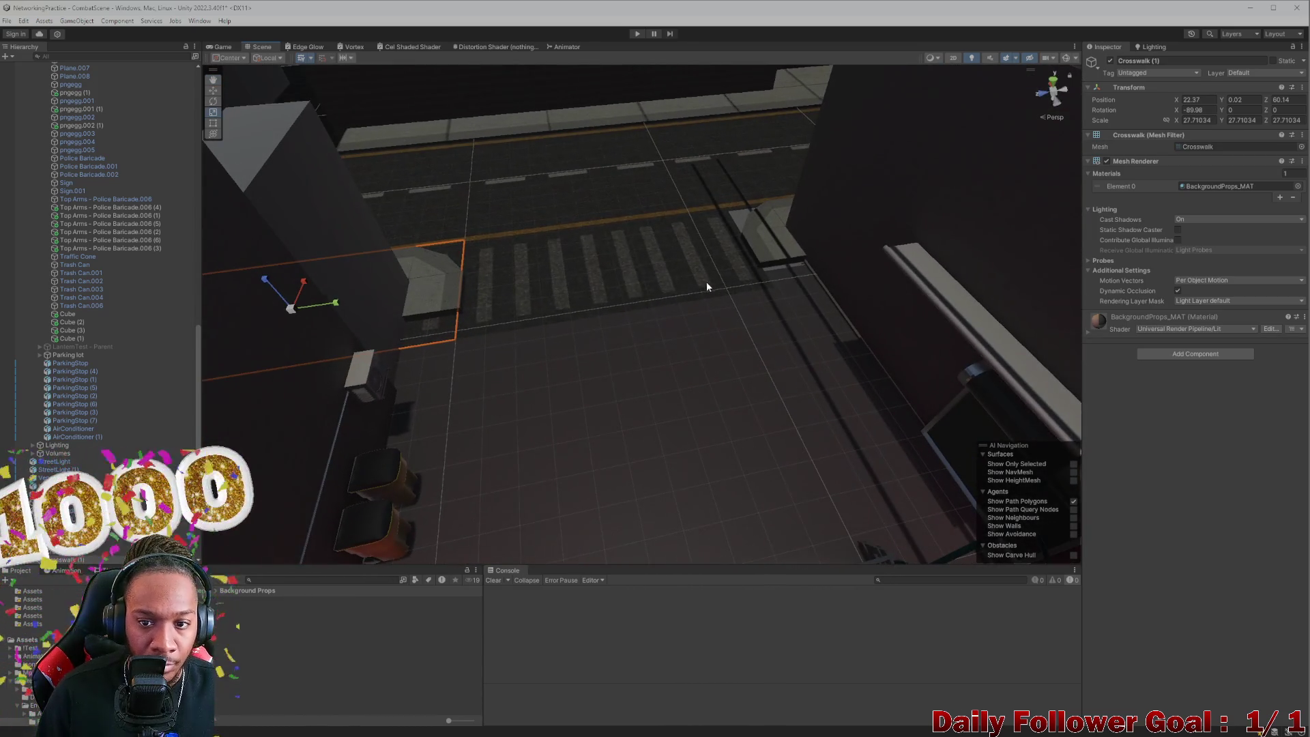
pyautogui.click(464, 325)
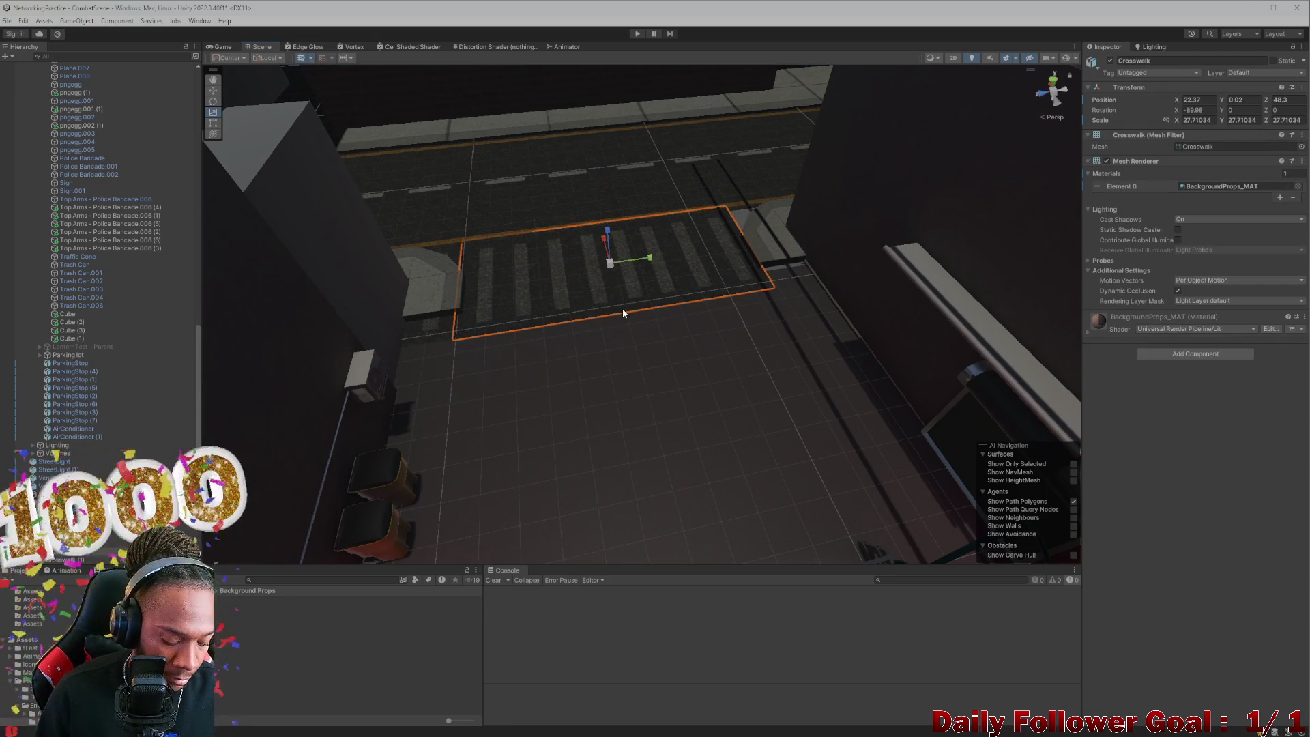
pyautogui.press('w')
pyautogui.click(849, 243)
pyautogui.click(620, 290)
pyautogui.moveTo(647, 261); pyautogui.dragTo(864, 240)
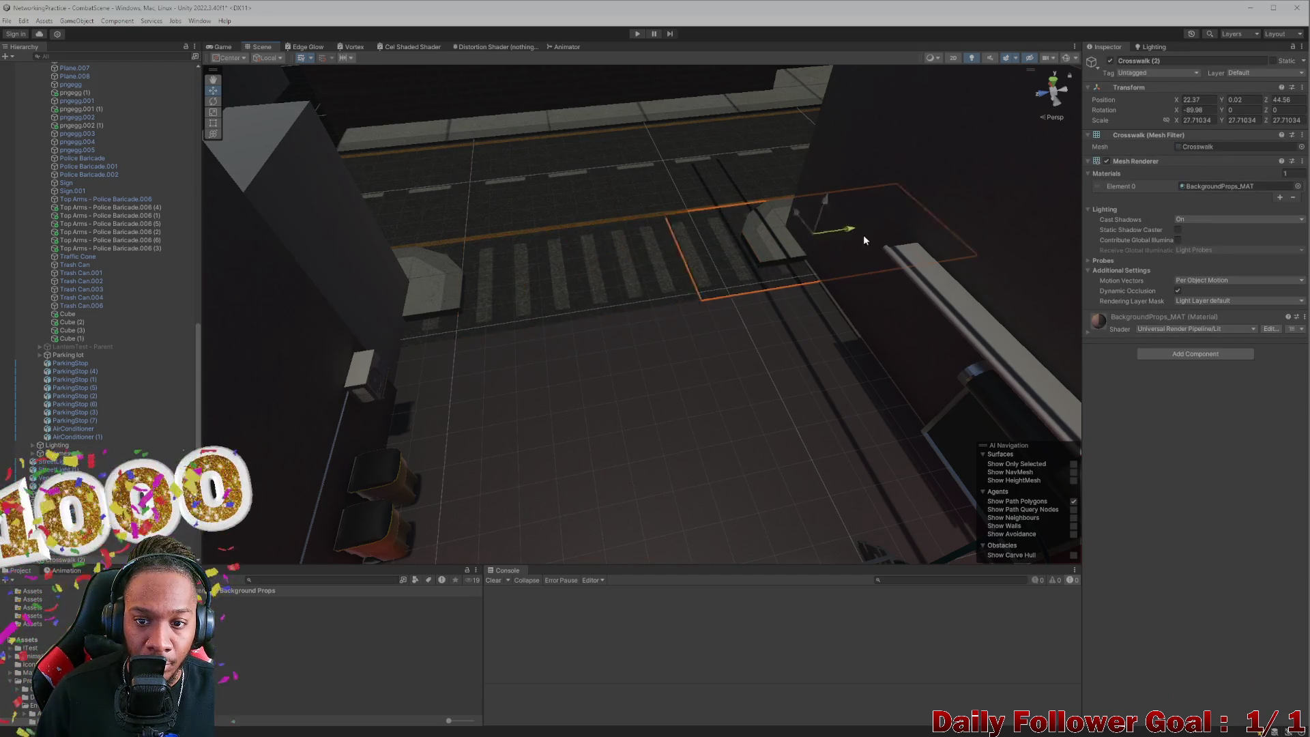
# Step: Reframe the view on the alley floor and orbit down to eye level by the sidewalk
pyautogui.click(795, 331)
pyautogui.press('f')
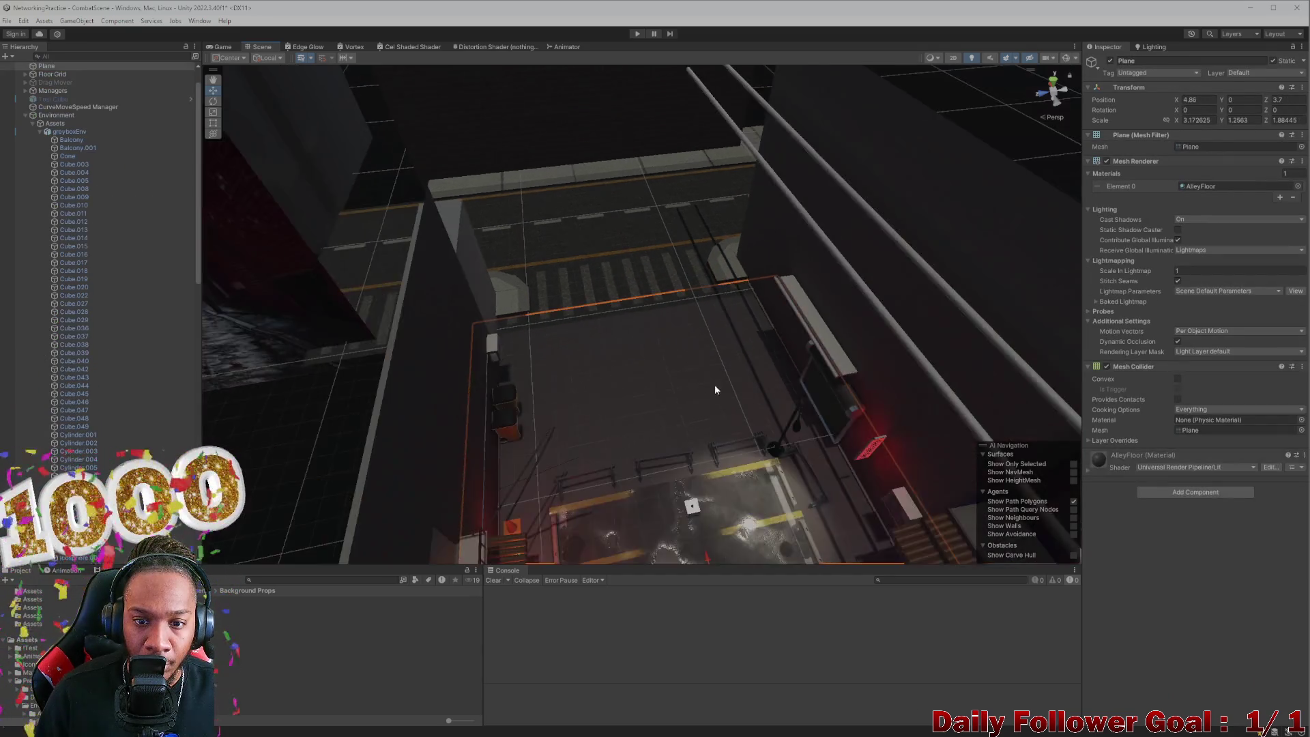
pyautogui.scroll(5, 604, 306)
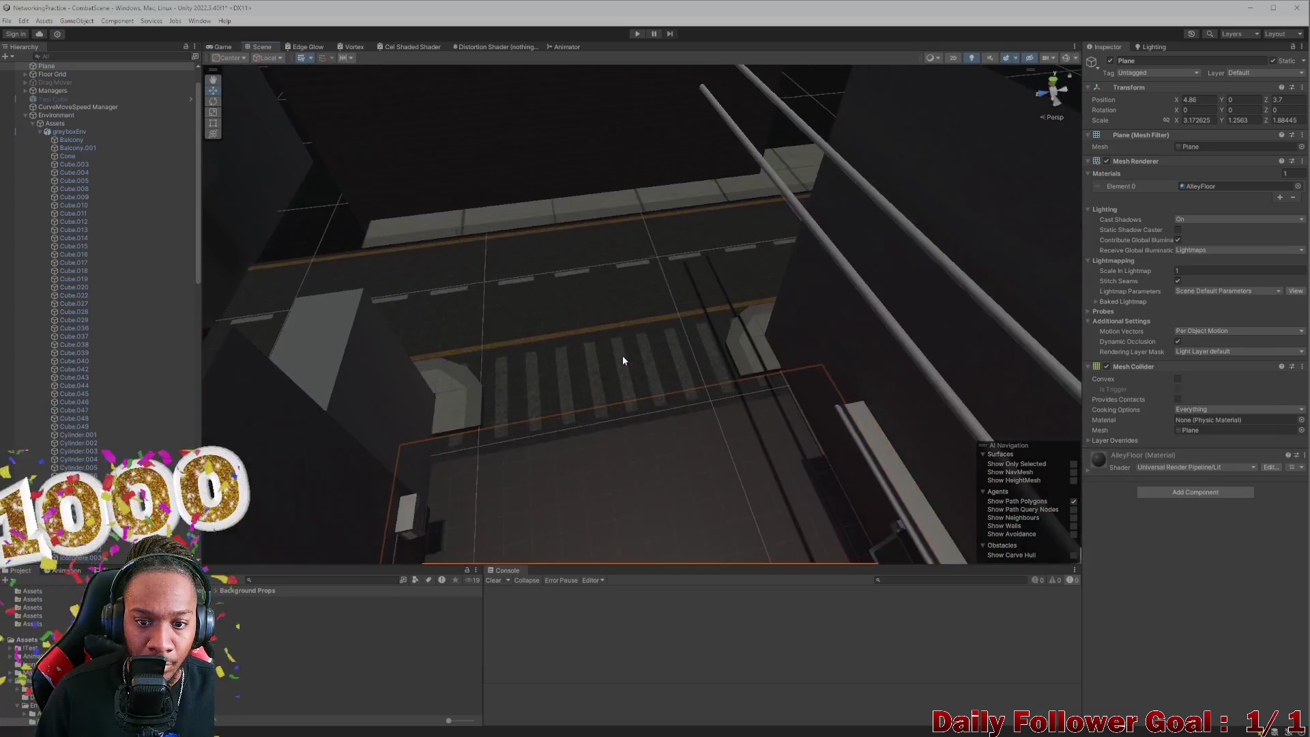
pyautogui.scroll(-5, 622, 361)
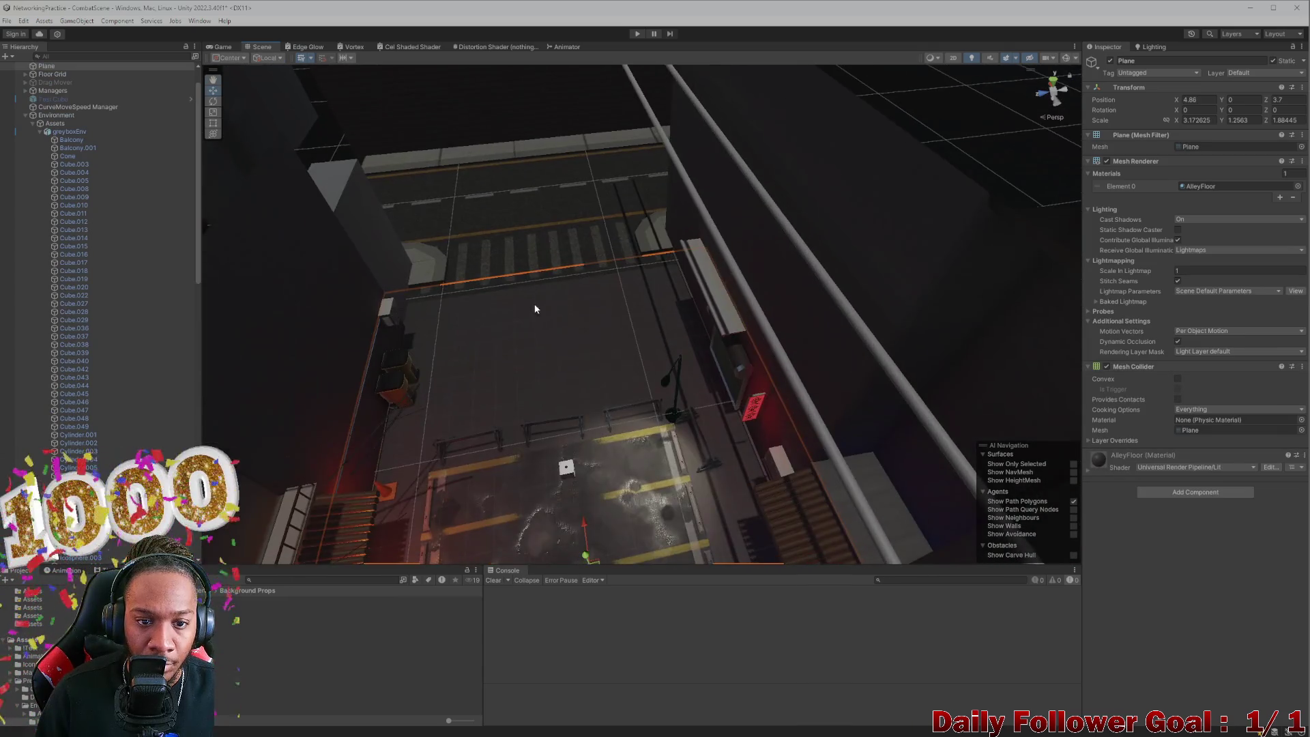
pyautogui.click(888, 190)
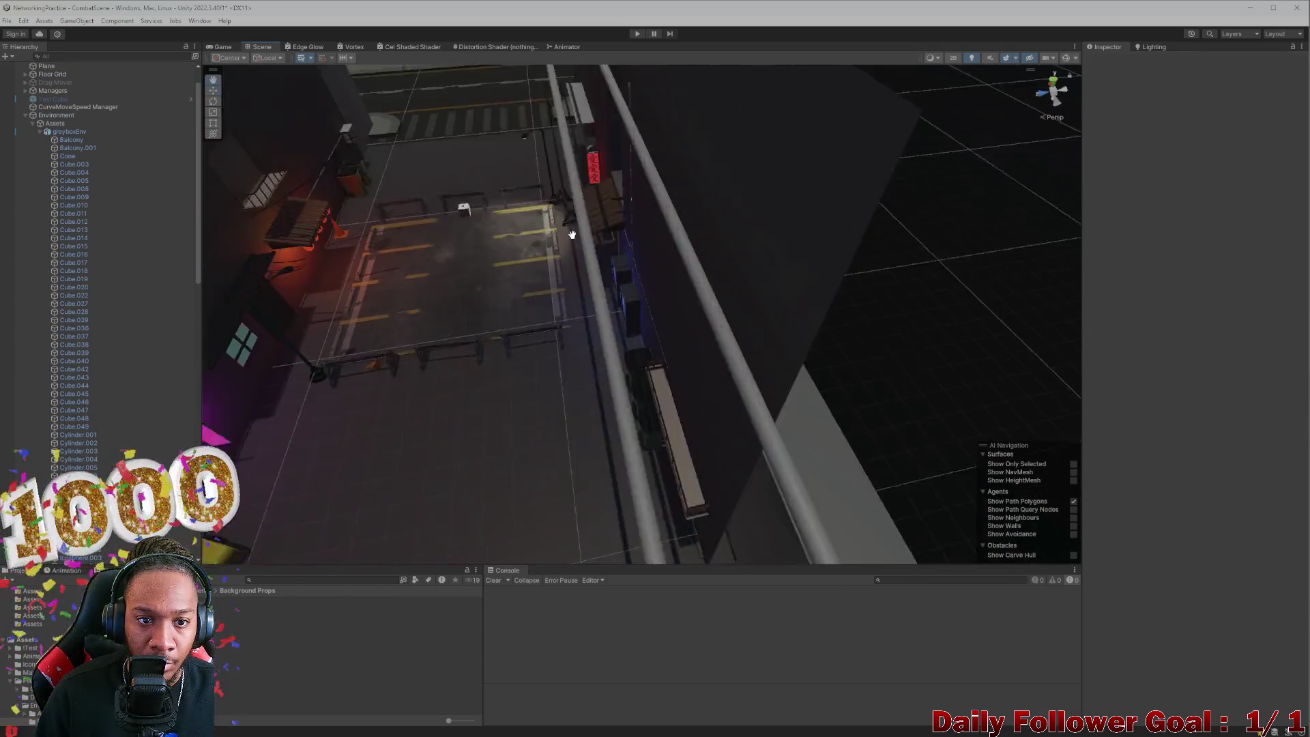
pyautogui.scroll(5, 682, 273)
pyautogui.moveTo(519, 424)
pyautogui.mouseDown()
pyautogui.moveTo(459, 258)
pyautogui.moveTo(468, 284)
pyautogui.moveTo(546, 322)
pyautogui.moveTo(564, 302)
pyautogui.mouseUp()
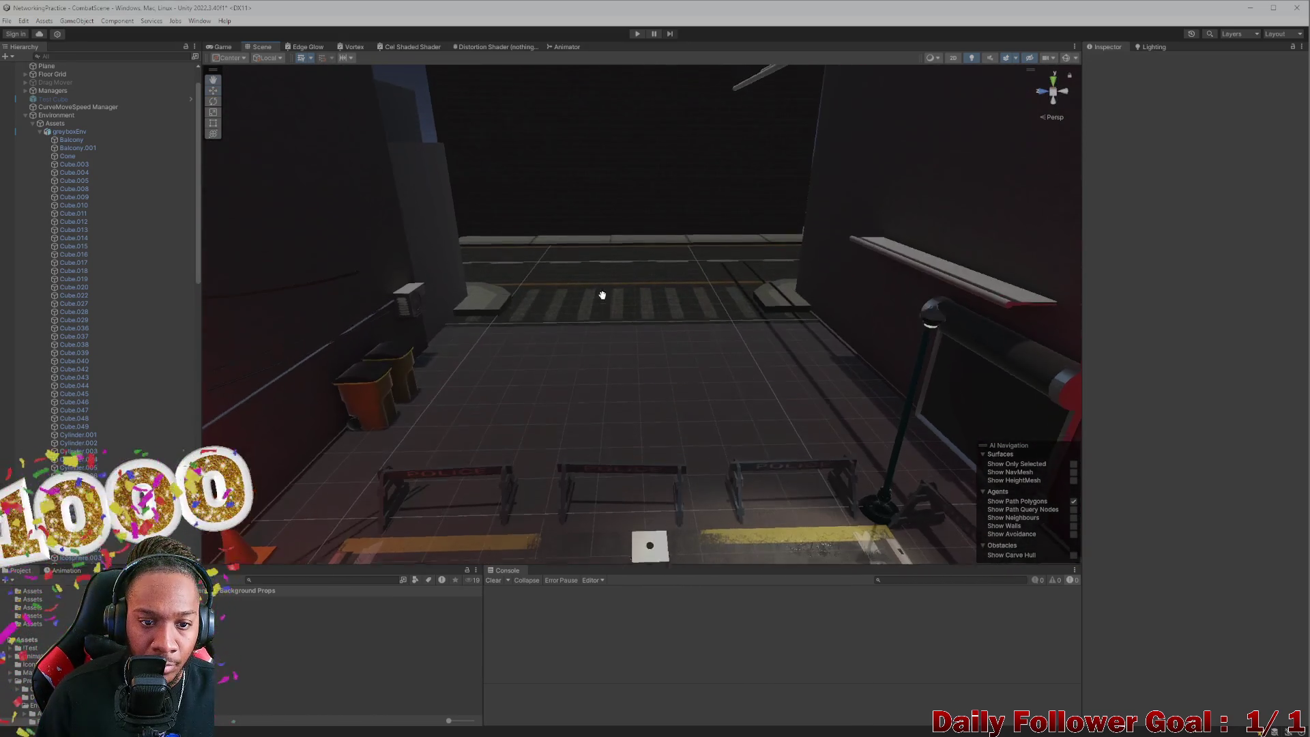
pyautogui.scroll(5, 570, 258)
pyautogui.click(610, 301)
pyautogui.click(610, 301)
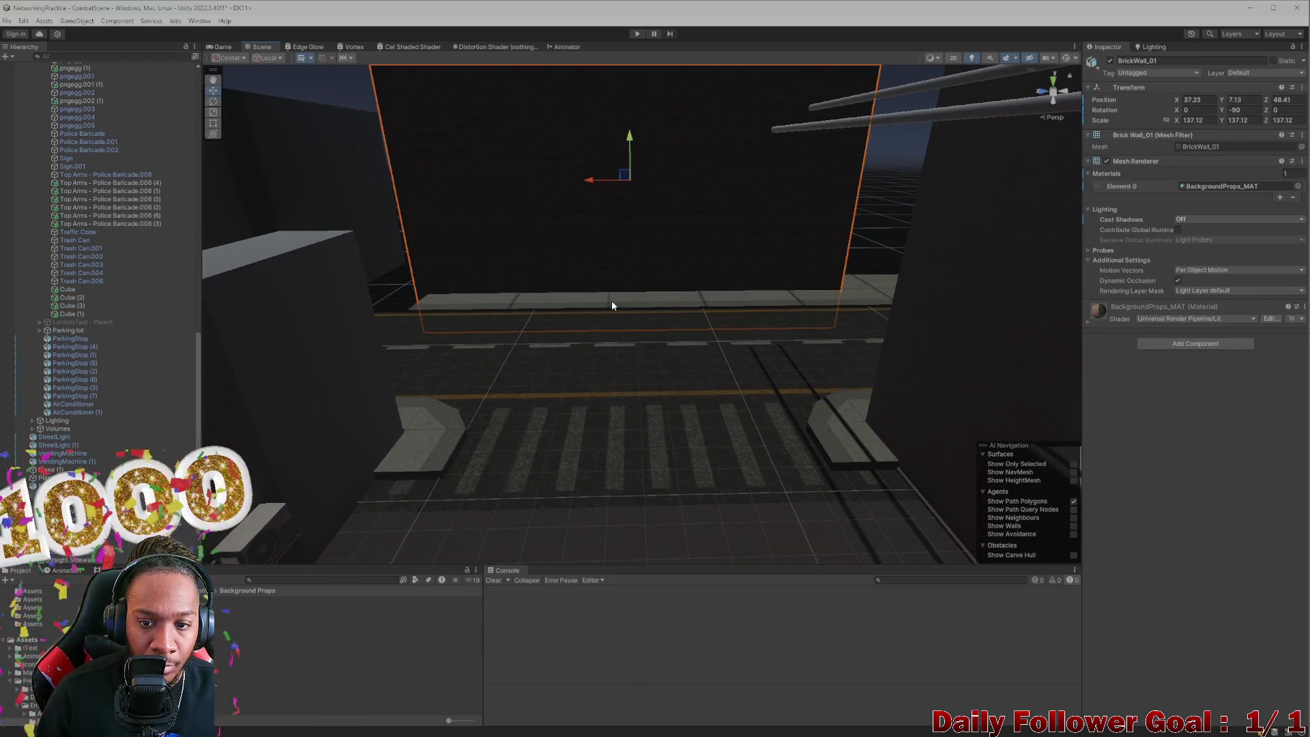
# Step: Duplicate the Straight Sidewalk and lay the copy flat with Rotation Z set to 0
pyautogui.click(536, 304)
pyautogui.click(547, 300)
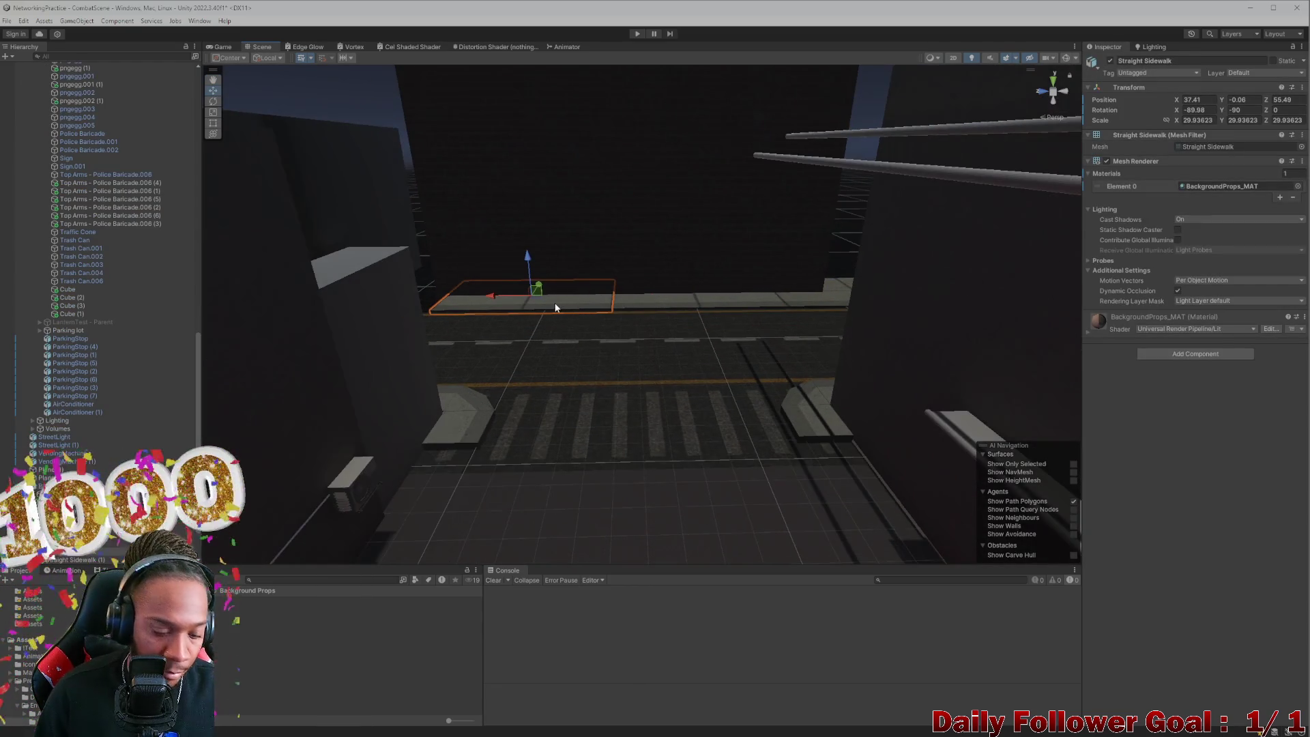
pyautogui.hotkey('ctrl', 'd')
pyautogui.moveTo(536, 297)
pyautogui.mouseDown()
pyautogui.moveTo(776, 489)
pyautogui.moveTo(889, 480)
pyautogui.mouseUp()
pyautogui.scroll(-3, 878, 476)
pyautogui.press('e')
pyautogui.moveTo(817, 448); pyautogui.dragTo(660, 435)
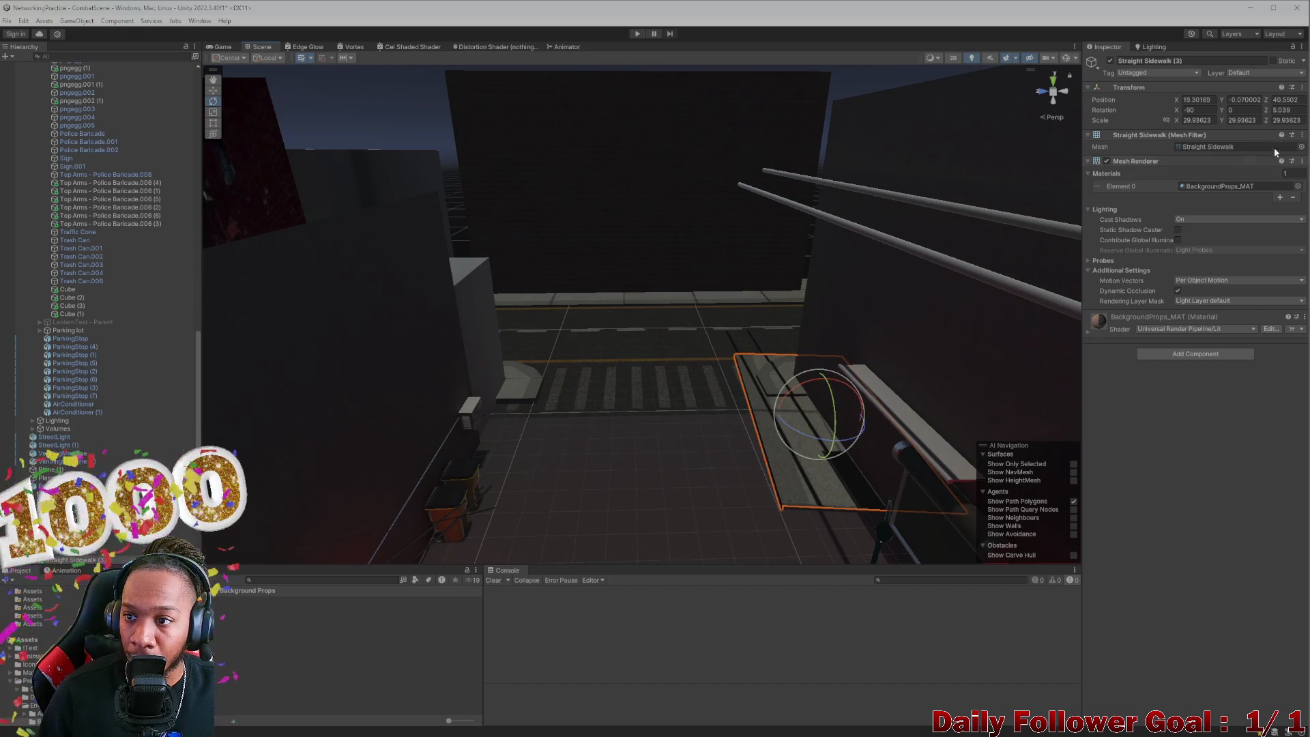
pyautogui.write('0')
pyautogui.press('Return')
pyautogui.press('f')
pyautogui.press('w')
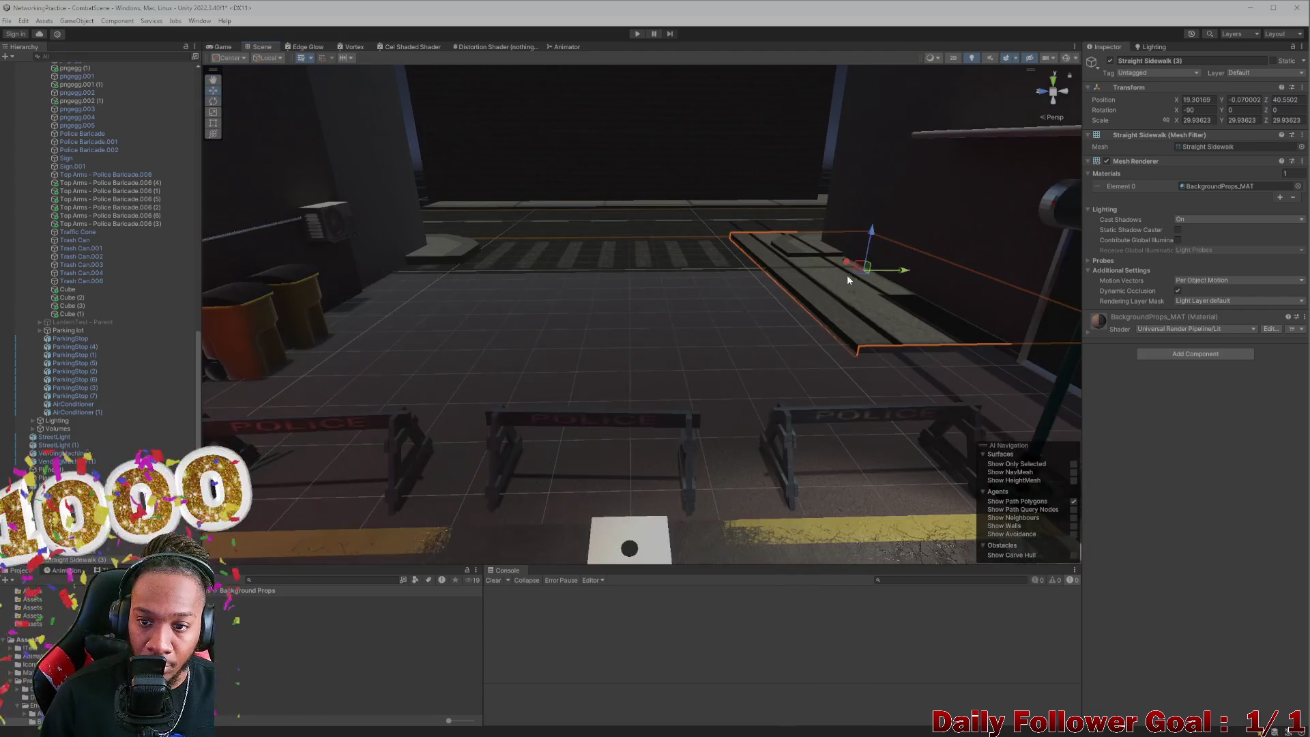
# Step: Place Straight Sidewalk (3) along the right wall and scale it down to 20.67516
pyautogui.moveTo(846, 265)
pyautogui.mouseDown()
pyautogui.moveTo(898, 308)
pyautogui.moveTo(767, 321)
pyautogui.moveTo(723, 424)
pyautogui.moveTo(739, 348)
pyautogui.moveTo(831, 444)
pyautogui.moveTo(789, 375)
pyautogui.moveTo(788, 400)
pyautogui.mouseUp()
pyautogui.click(954, 297)
pyautogui.click(862, 323)
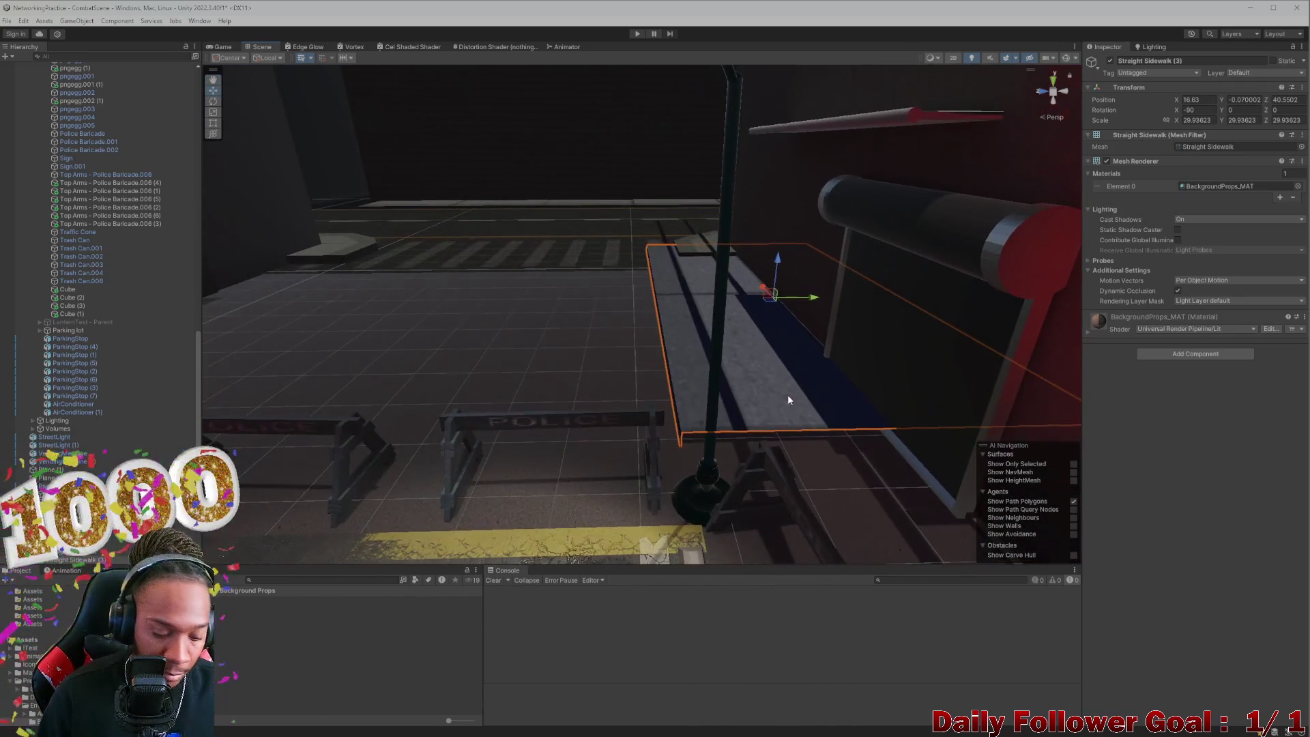
pyautogui.moveTo(783, 296)
pyautogui.mouseDown()
pyautogui.moveTo(669, 345)
pyautogui.moveTo(705, 396)
pyautogui.moveTo(661, 430)
pyautogui.moveTo(574, 402)
pyautogui.mouseUp()
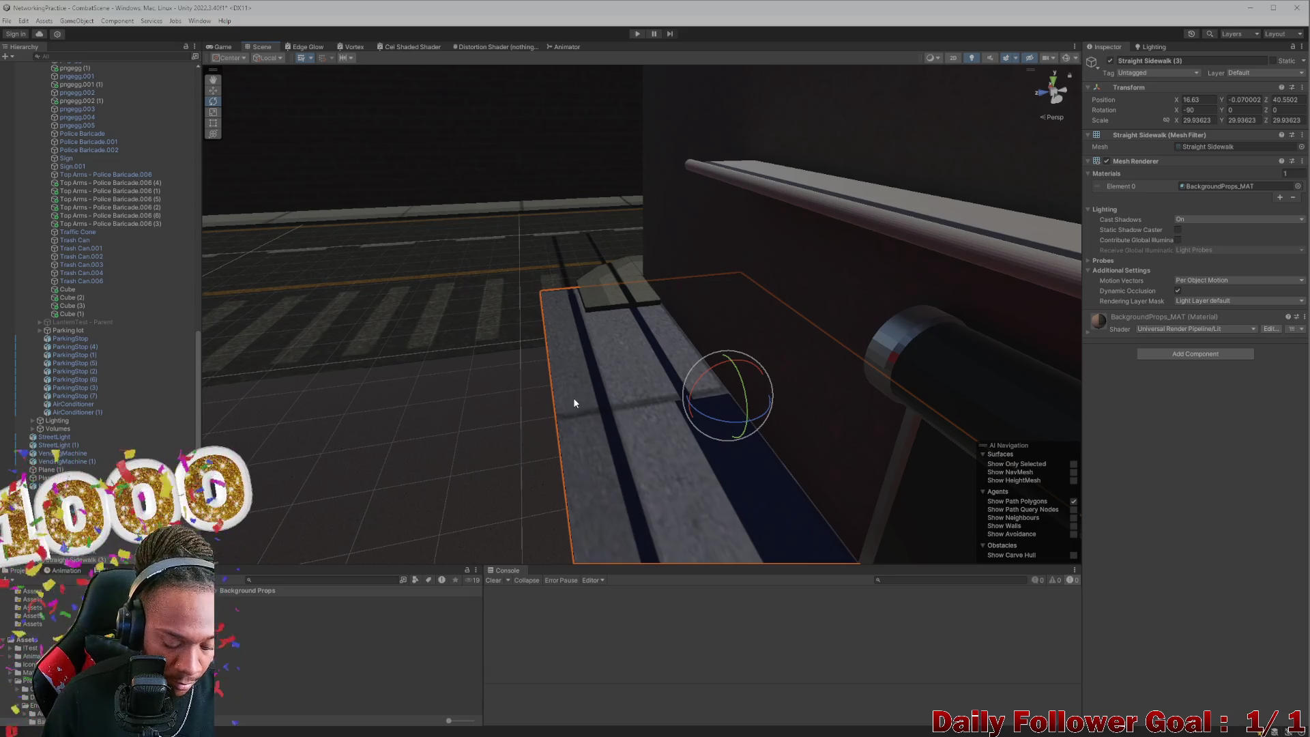
pyautogui.press('r')
pyautogui.moveTo(733, 399)
pyautogui.mouseDown()
pyautogui.moveTo(735, 418)
pyautogui.moveTo(725, 371)
pyautogui.moveTo(775, 246)
pyautogui.moveTo(752, 262)
pyautogui.moveTo(797, 272)
pyautogui.mouseUp()
pyautogui.scroll(5, 773, 404)
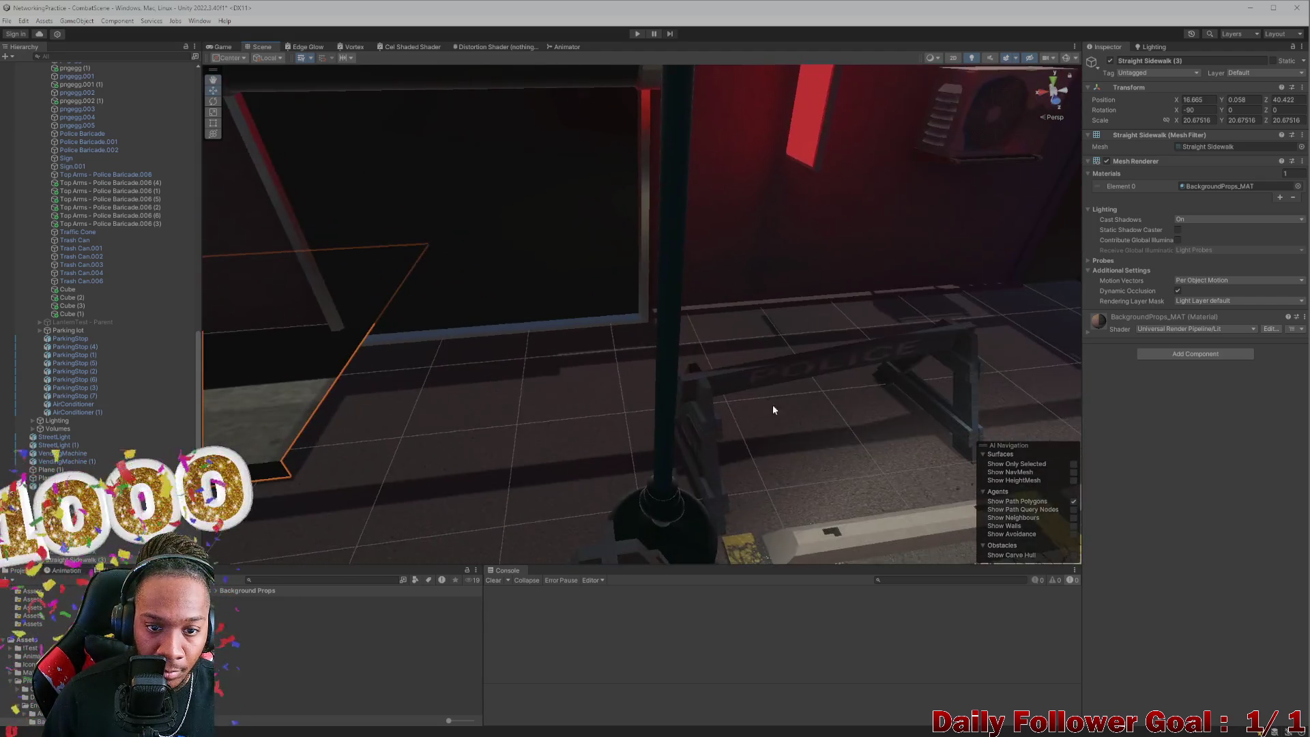
# Step: Nudge Straight Sidewalk (3) sideways and slightly upward so it meets the alley wall
pyautogui.press('f')
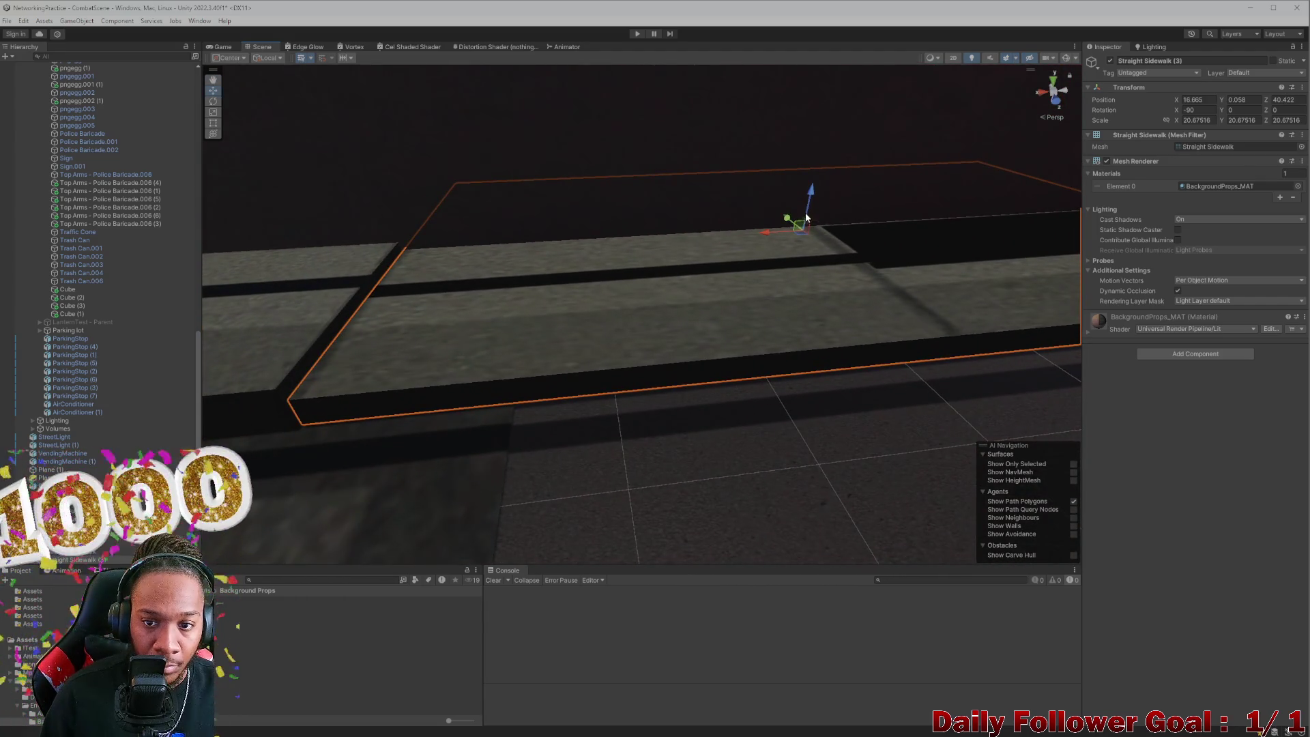
pyautogui.click(780, 226)
pyautogui.click(702, 300)
pyautogui.moveTo(768, 234)
pyautogui.mouseDown()
pyautogui.moveTo(759, 240)
pyautogui.moveTo(869, 348)
pyautogui.moveTo(717, 312)
pyautogui.moveTo(696, 354)
pyautogui.moveTo(757, 430)
pyautogui.moveTo(704, 392)
pyautogui.mouseUp()
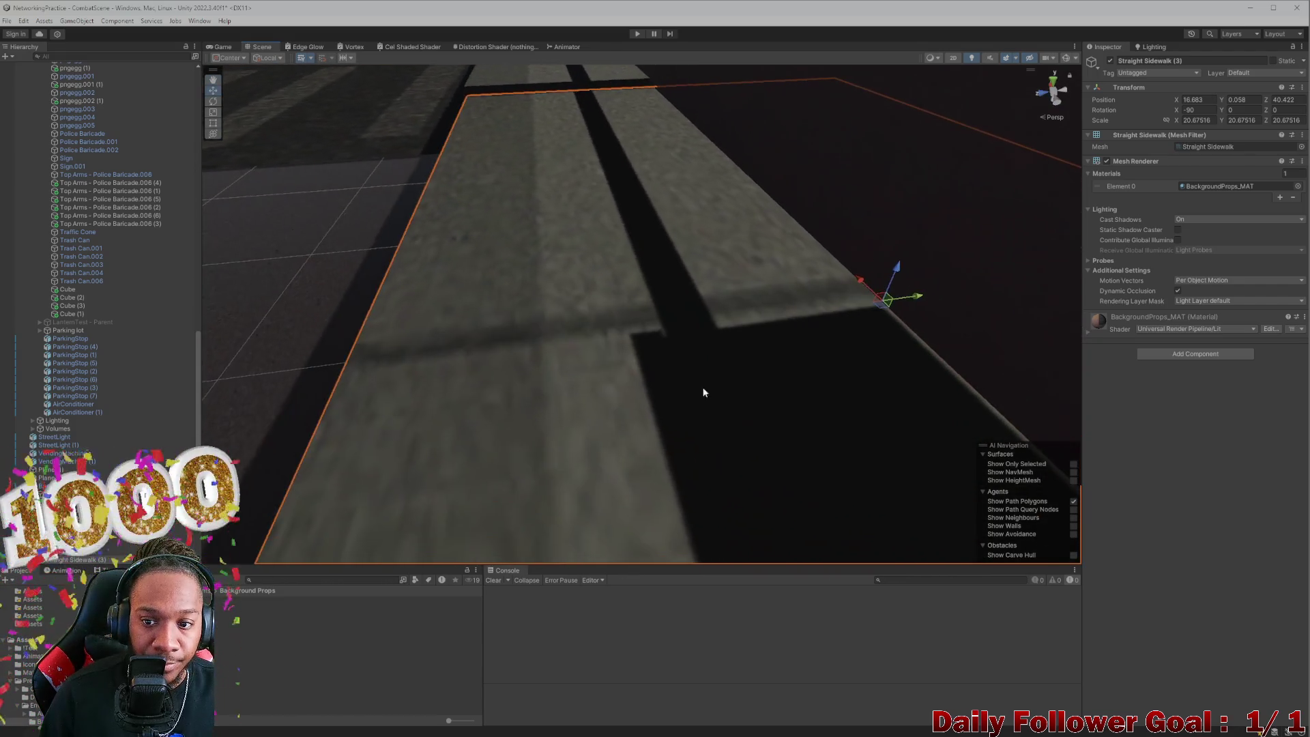
pyautogui.moveTo(873, 305); pyautogui.dragTo(883, 269)
pyautogui.moveTo(761, 316)
pyautogui.mouseDown()
pyautogui.moveTo(705, 438)
pyautogui.moveTo(601, 443)
pyautogui.mouseUp()
pyautogui.scroll(-5, 602, 444)
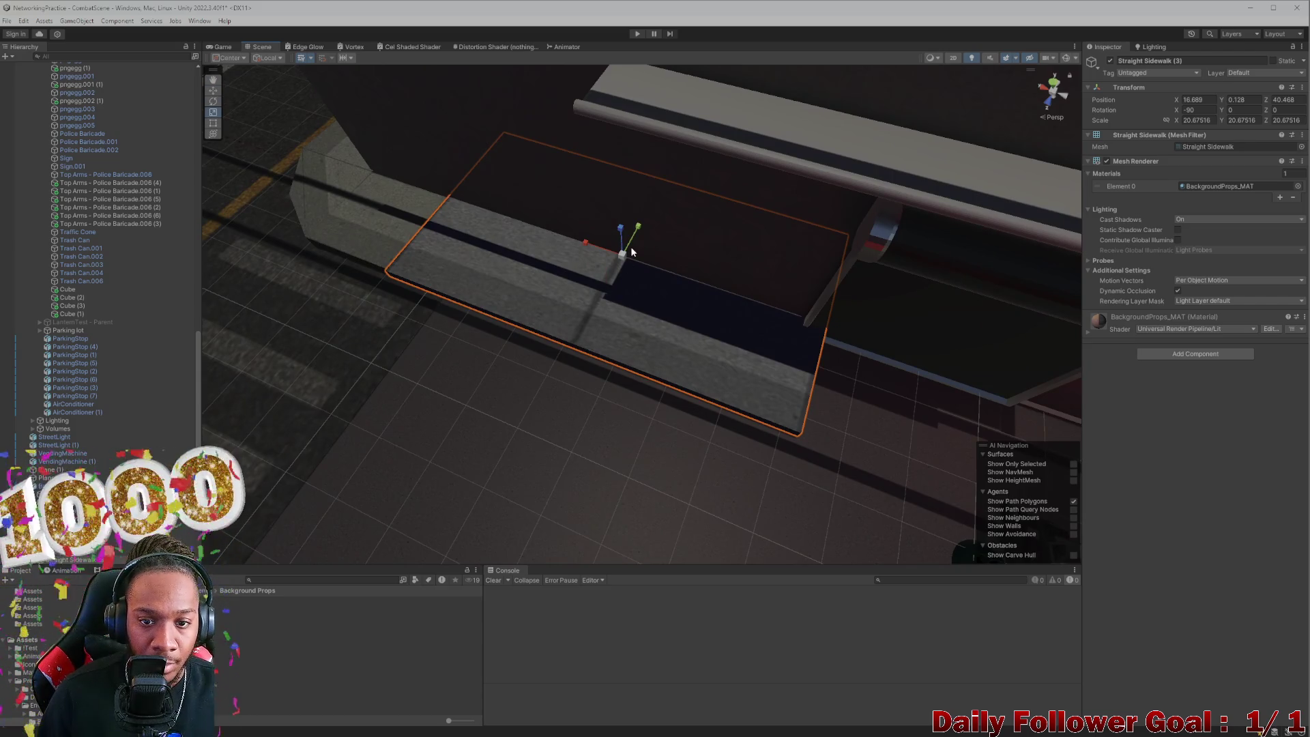
# Step: Shorten the sidewalk to X scale 29.83623 and raise it a touch to Y -0.06
pyautogui.moveTo(591, 248); pyautogui.dragTo(587, 239)
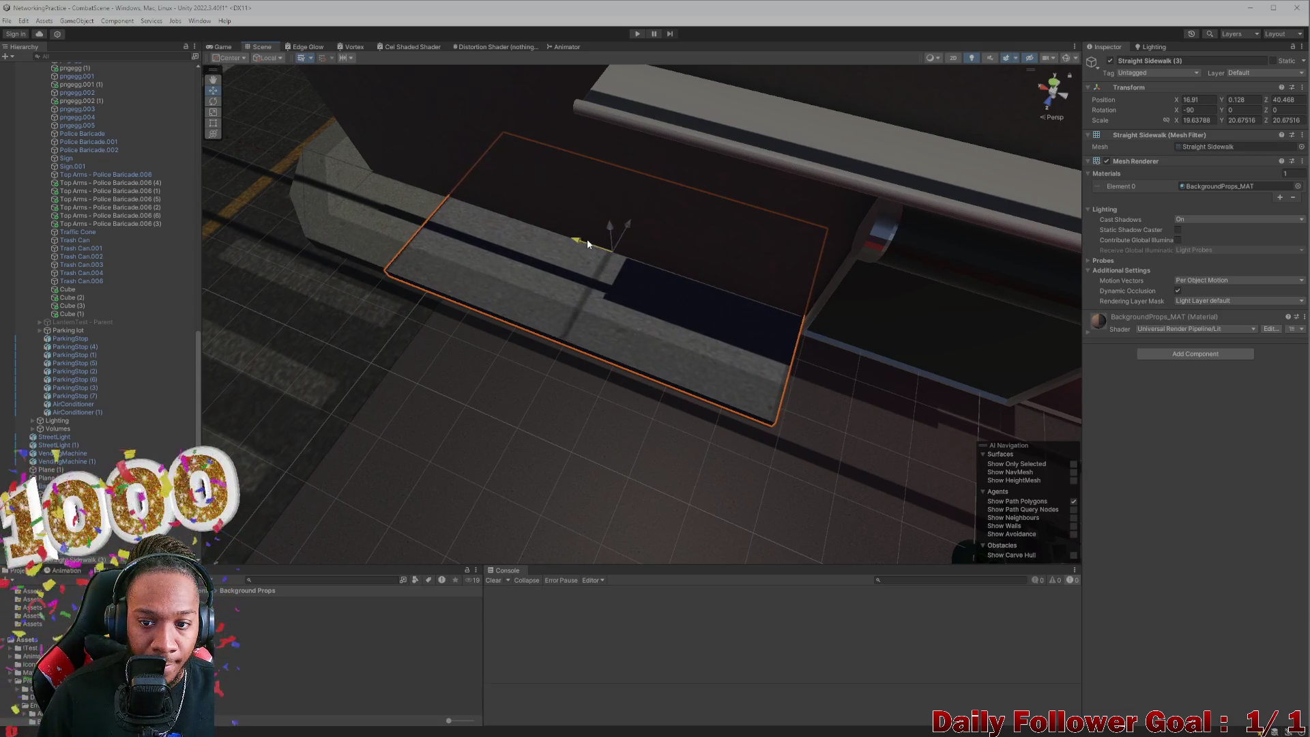
pyautogui.click(591, 423)
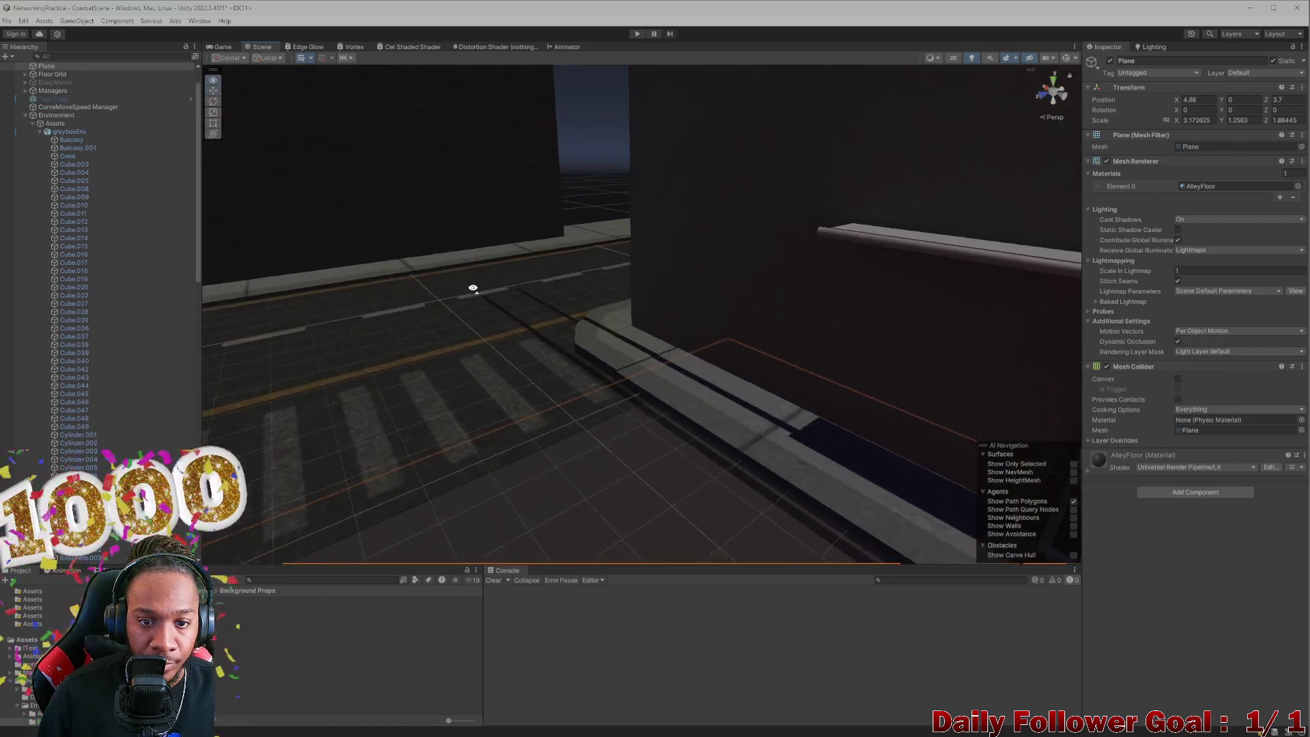
pyautogui.moveTo(480, 391)
pyautogui.mouseDown()
pyautogui.moveTo(523, 403)
pyautogui.moveTo(509, 431)
pyautogui.moveTo(683, 477)
pyautogui.moveTo(696, 367)
pyautogui.moveTo(725, 348)
pyautogui.moveTo(851, 357)
pyautogui.moveTo(796, 354)
pyautogui.moveTo(825, 367)
pyautogui.mouseUp()
pyautogui.click(825, 367)
pyautogui.moveTo(947, 353)
pyautogui.mouseDown()
pyautogui.moveTo(740, 319)
pyautogui.moveTo(766, 427)
pyautogui.moveTo(725, 479)
pyautogui.moveTo(640, 330)
pyautogui.moveTo(564, 374)
pyautogui.moveTo(617, 460)
pyautogui.moveTo(591, 371)
pyautogui.moveTo(690, 395)
pyautogui.moveTo(868, 356)
pyautogui.mouseUp()
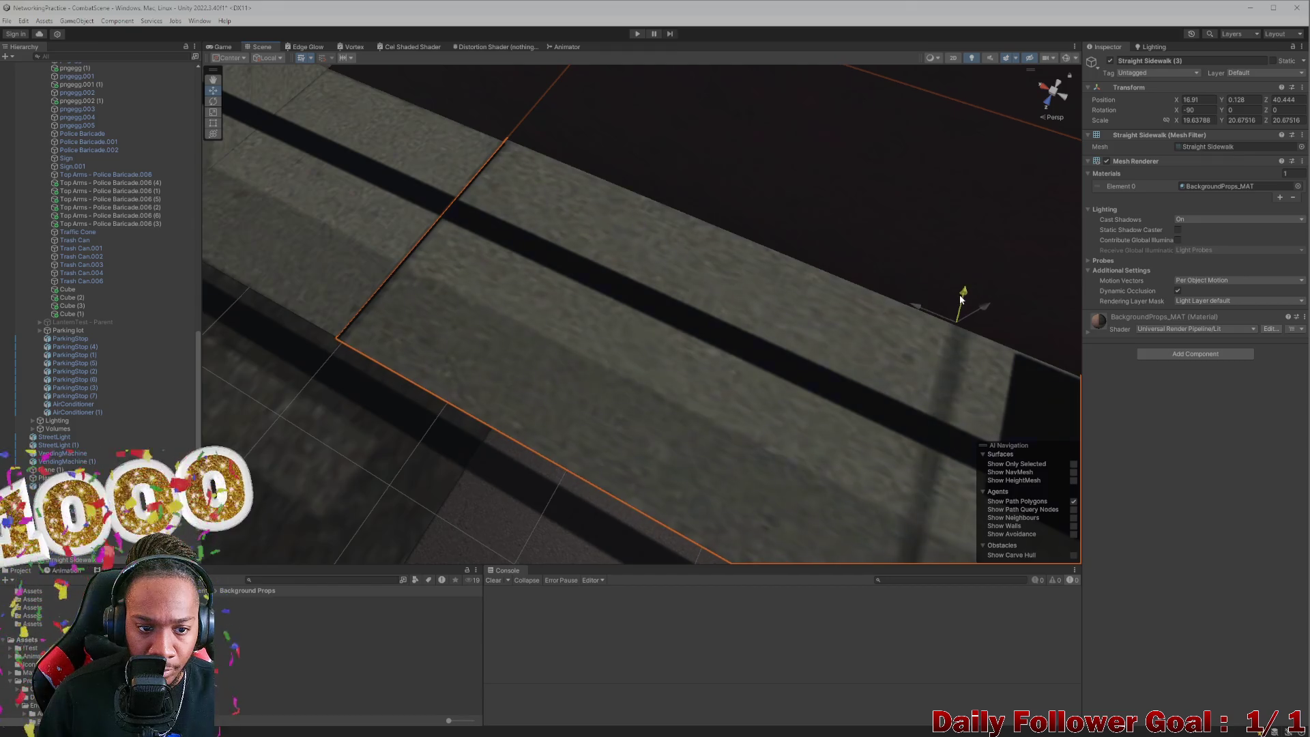
pyautogui.moveTo(984, 309)
pyautogui.mouseDown()
pyautogui.moveTo(646, 398)
pyautogui.moveTo(649, 348)
pyautogui.moveTo(667, 433)
pyautogui.moveTo(715, 397)
pyautogui.moveTo(714, 322)
pyautogui.moveTo(588, 325)
pyautogui.moveTo(492, 284)
pyautogui.moveTo(629, 377)
pyautogui.moveTo(567, 387)
pyautogui.mouseUp()
# Step: Orbit back over the street and select a far-side sidewalk slab
pyautogui.click(649, 348)
pyautogui.scroll(-10, 567, 386)
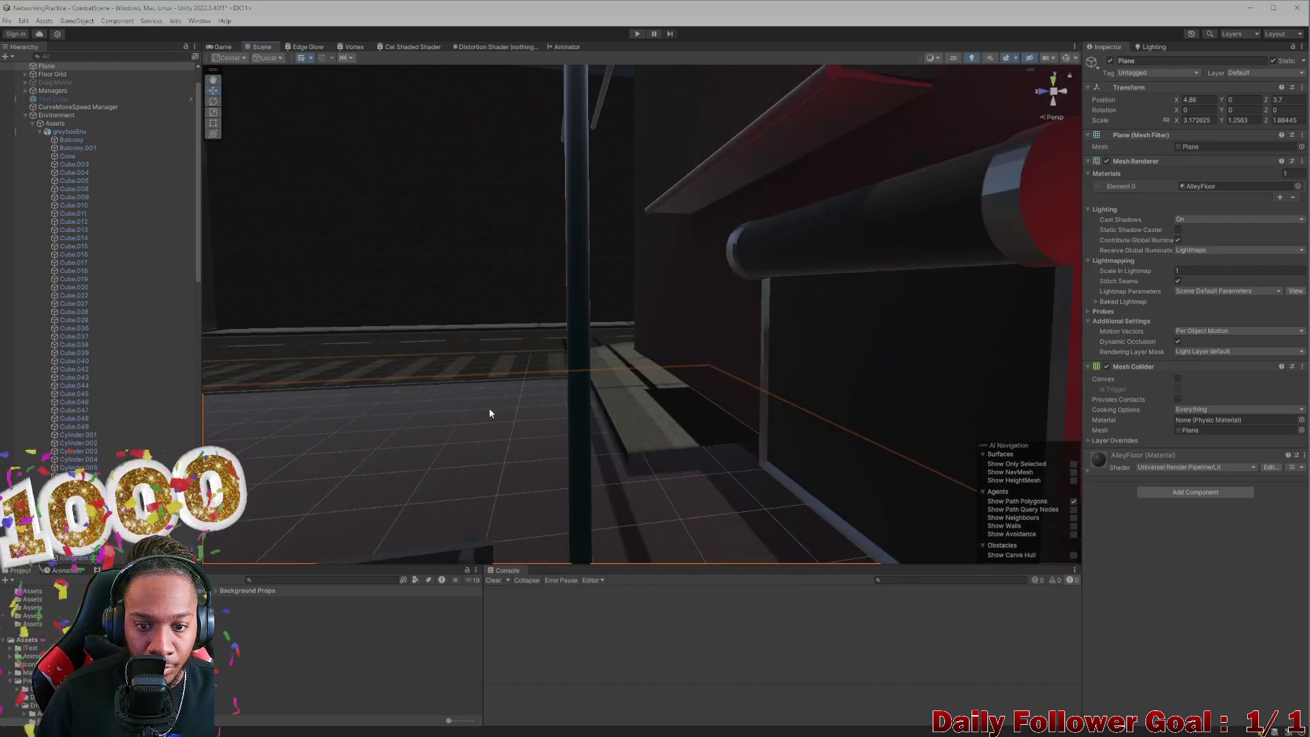
pyautogui.moveTo(504, 451)
pyautogui.mouseDown()
pyautogui.moveTo(452, 446)
pyautogui.moveTo(634, 412)
pyautogui.moveTo(636, 391)
pyautogui.moveTo(680, 353)
pyautogui.moveTo(666, 388)
pyautogui.moveTo(682, 432)
pyautogui.moveTo(547, 395)
pyautogui.moveTo(520, 374)
pyautogui.moveTo(453, 220)
pyautogui.moveTo(515, 406)
pyautogui.moveTo(603, 412)
pyautogui.moveTo(632, 559)
pyautogui.moveTo(675, 525)
pyautogui.mouseUp()
pyautogui.scroll(-3, 513, 450)
pyautogui.click(866, 327)
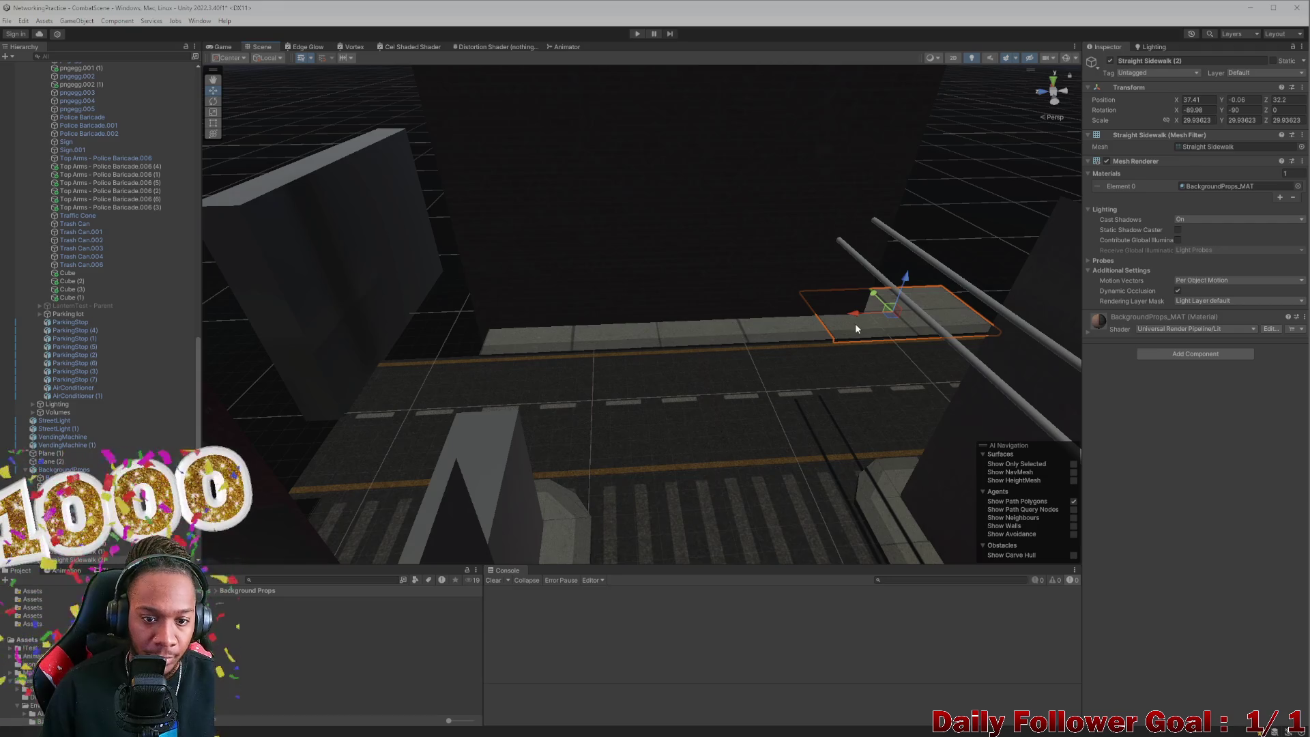
# Step: Slide Straight Sidewalk (4) to the row's left end at Position Z 67.02
pyautogui.click(583, 340)
pyautogui.click(538, 339)
pyautogui.moveTo(534, 328)
pyautogui.mouseDown()
pyautogui.moveTo(336, 331)
pyautogui.moveTo(365, 338)
pyautogui.mouseUp()
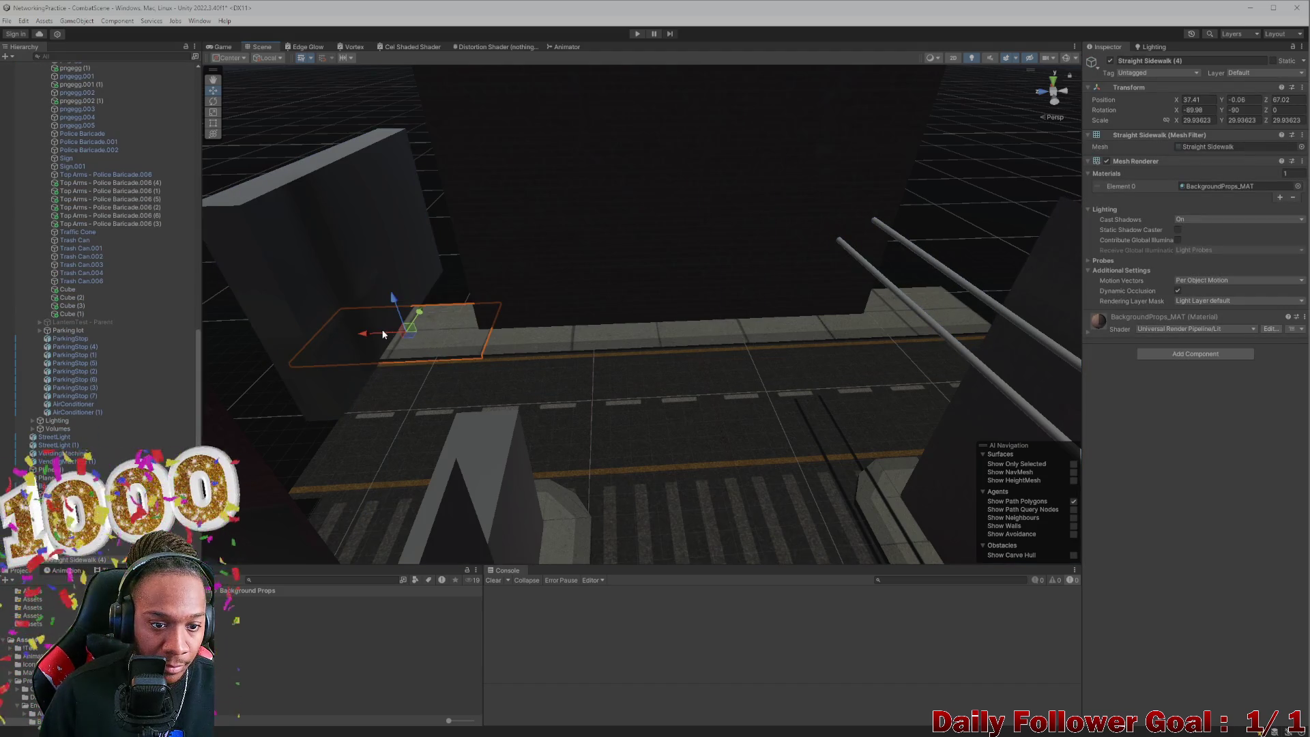
pyautogui.click(385, 332)
pyautogui.click(396, 329)
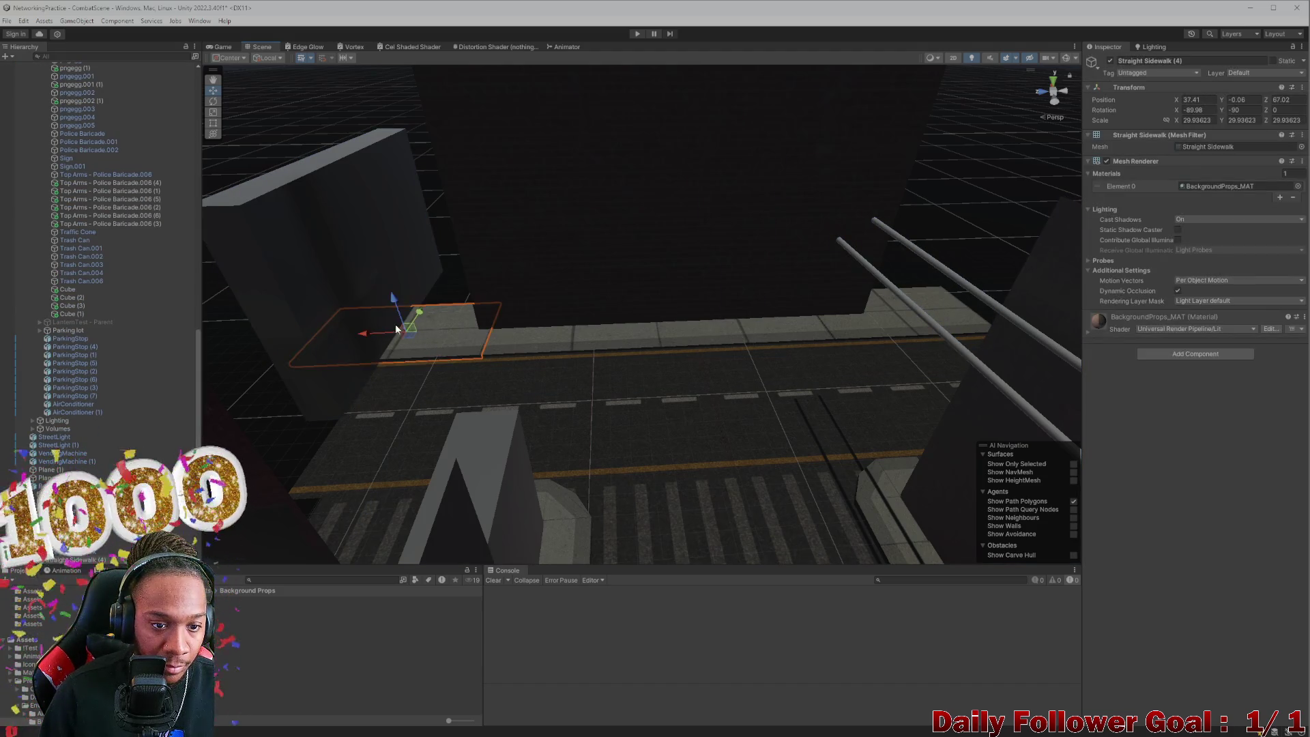
# Step: Frame the street tile beyond the crosswalk and orbit down the street toward the far walls
pyautogui.click(658, 414)
pyautogui.press('f')
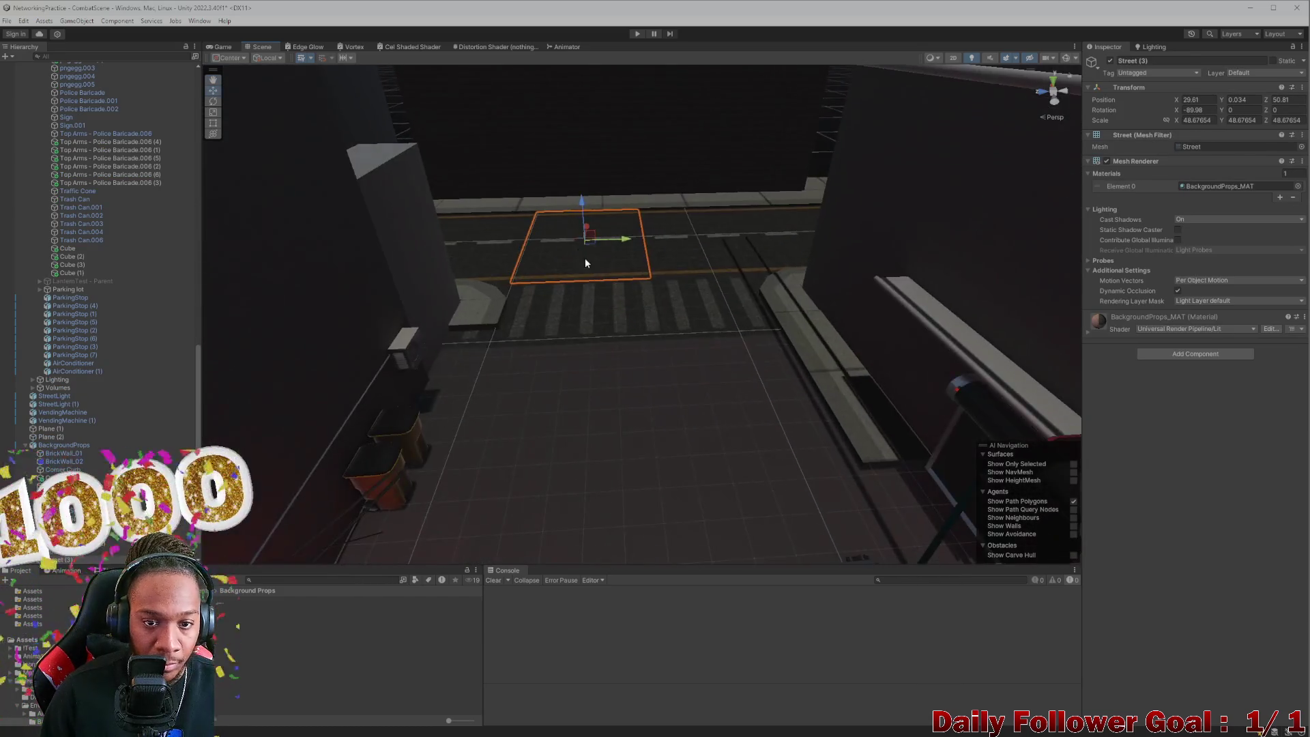
pyautogui.press('s')
pyautogui.moveTo(610, 275)
pyautogui.mouseDown()
pyautogui.moveTo(614, 355)
pyautogui.moveTo(711, 392)
pyautogui.mouseUp()
pyautogui.moveTo(560, 299)
pyautogui.mouseDown()
pyautogui.moveTo(551, 326)
pyautogui.moveTo(548, 307)
pyautogui.moveTo(578, 273)
pyautogui.moveTo(594, 348)
pyautogui.mouseUp()
pyautogui.click(598, 369)
pyautogui.moveTo(576, 229)
pyautogui.mouseDown()
pyautogui.moveTo(509, 244)
pyautogui.moveTo(557, 332)
pyautogui.moveTo(547, 375)
pyautogui.moveTo(557, 314)
pyautogui.moveTo(542, 314)
pyautogui.moveTo(581, 378)
pyautogui.mouseUp()
pyautogui.moveTo(526, 314); pyautogui.dragTo(596, 367)
pyautogui.moveTo(585, 198)
pyautogui.mouseDown()
pyautogui.moveTo(566, 133)
pyautogui.moveTo(608, 257)
pyautogui.moveTo(559, 235)
pyautogui.moveTo(568, 272)
pyautogui.moveTo(550, 319)
pyautogui.moveTo(576, 383)
pyautogui.moveTo(550, 351)
pyautogui.moveTo(629, 404)
pyautogui.moveTo(641, 437)
pyautogui.moveTo(596, 430)
pyautogui.moveTo(666, 462)
pyautogui.moveTo(576, 419)
pyautogui.moveTo(573, 459)
pyautogui.moveTo(494, 327)
pyautogui.moveTo(457, 297)
pyautogui.mouseUp()
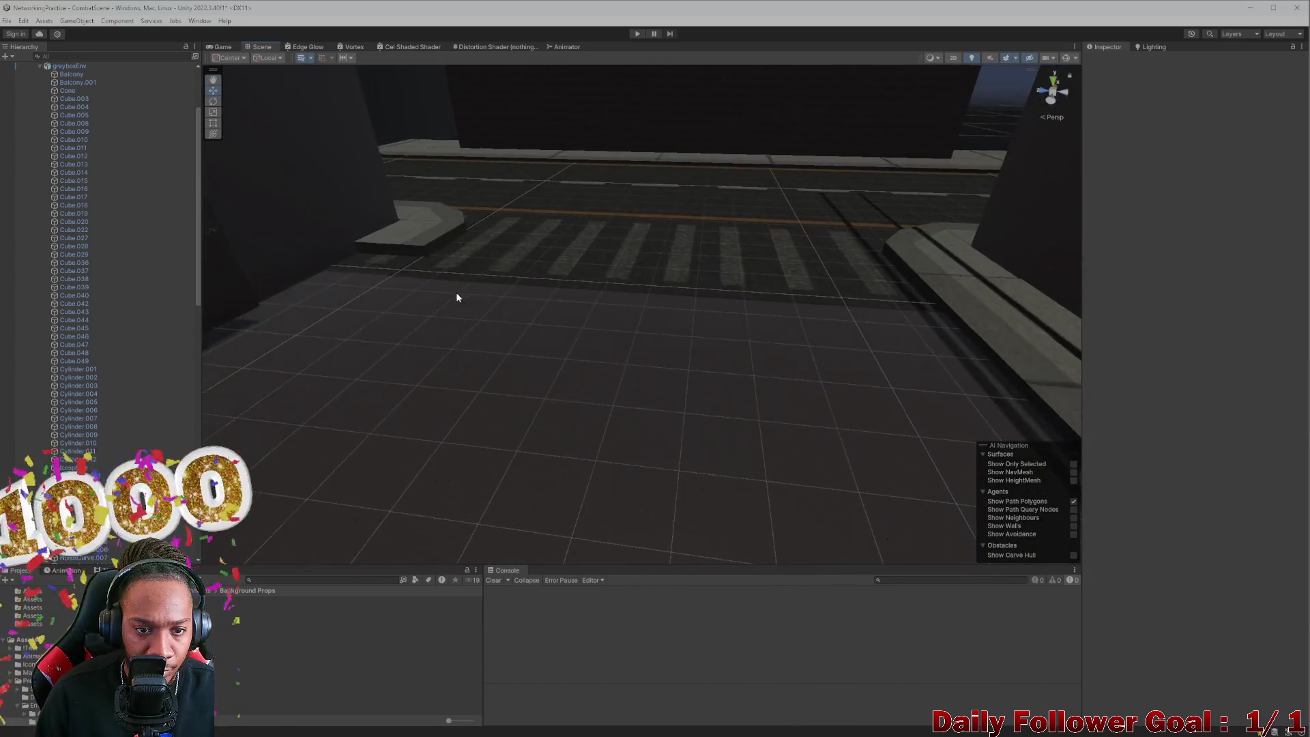
# Step: Slide Straight Sidewalk (5) along the alley and set its Rotation Z to -180
pyautogui.scroll(-5, 457, 297)
pyautogui.click(879, 335)
pyautogui.click(901, 344)
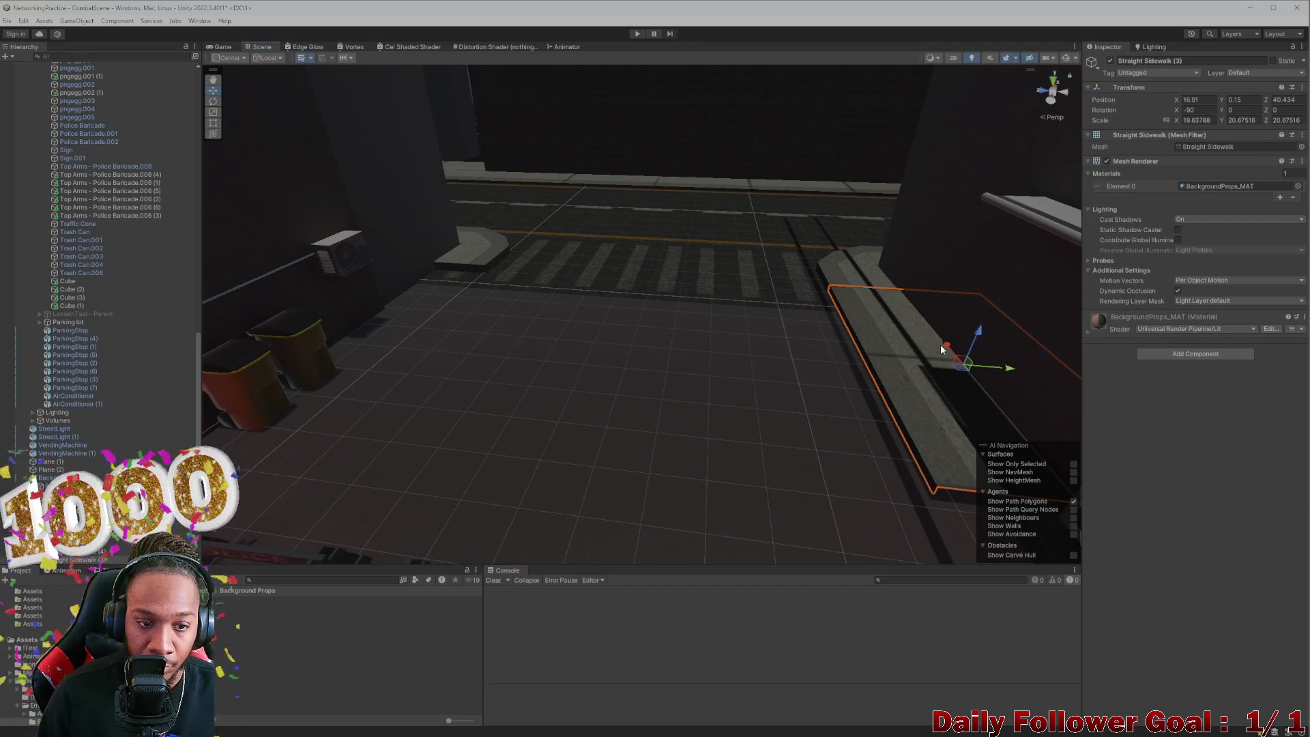
pyautogui.moveTo(1012, 371)
pyautogui.mouseDown()
pyautogui.moveTo(527, 376)
pyautogui.moveTo(770, 312)
pyautogui.mouseUp()
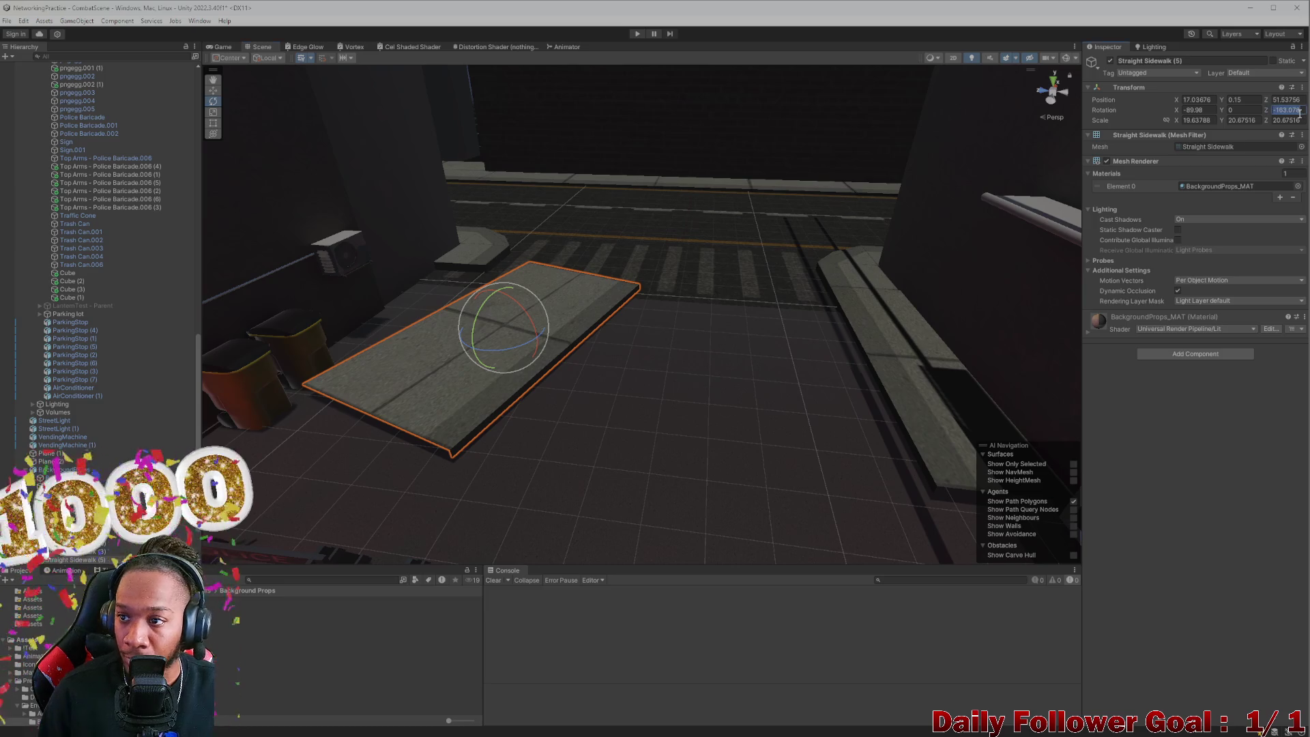
pyautogui.write('180')
pyautogui.moveTo(498, 430)
pyautogui.mouseDown()
pyautogui.moveTo(544, 432)
pyautogui.moveTo(581, 413)
pyautogui.moveTo(591, 443)
pyautogui.mouseUp()
# Step: Set the sidewalk against the wall beside the trash bins at X 18.1
pyautogui.moveTo(602, 366)
pyautogui.mouseDown()
pyautogui.moveTo(424, 345)
pyautogui.moveTo(409, 352)
pyautogui.moveTo(420, 363)
pyautogui.mouseUp()
pyautogui.moveTo(518, 371)
pyautogui.mouseDown()
pyautogui.moveTo(622, 419)
pyautogui.moveTo(404, 371)
pyautogui.moveTo(675, 436)
pyautogui.moveTo(671, 426)
pyautogui.mouseUp()
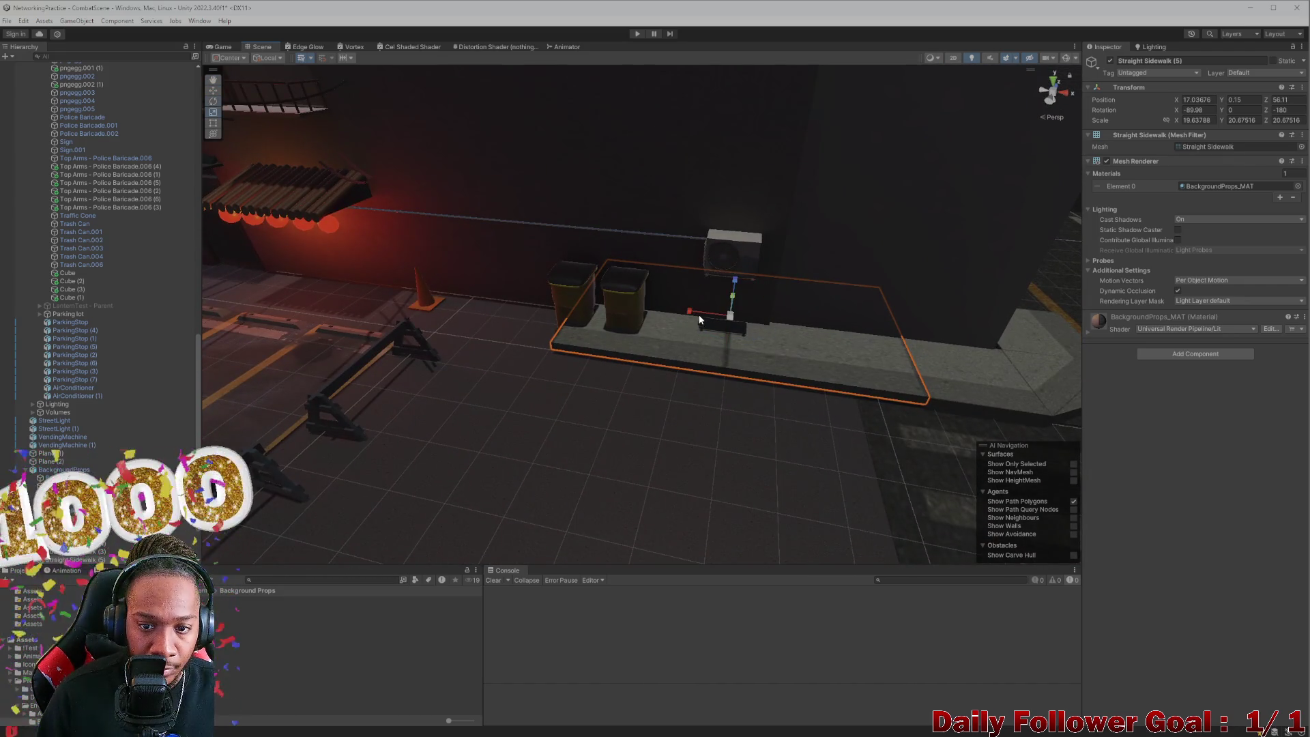
pyautogui.click(701, 314)
pyautogui.click(678, 310)
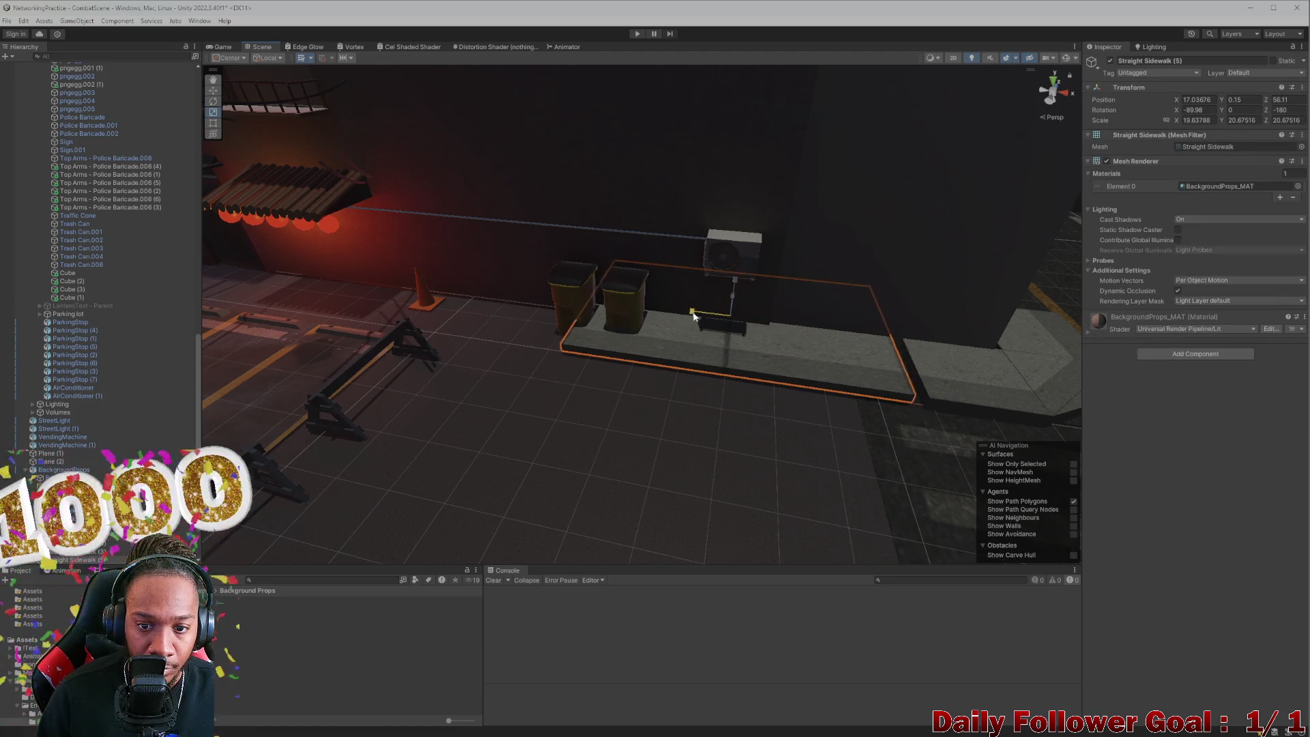
pyautogui.moveTo(741, 328); pyautogui.dragTo(748, 333)
pyautogui.press('e')
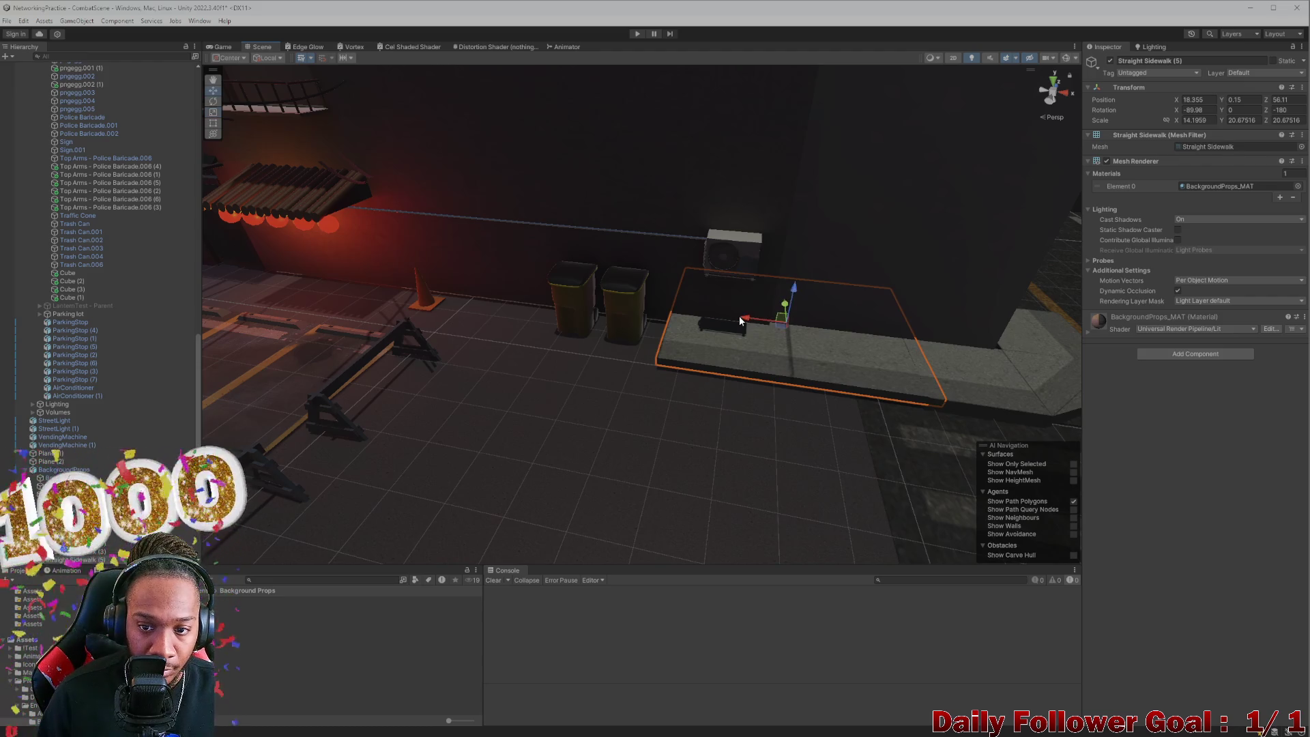
pyautogui.moveTo(743, 323); pyautogui.dragTo(735, 325)
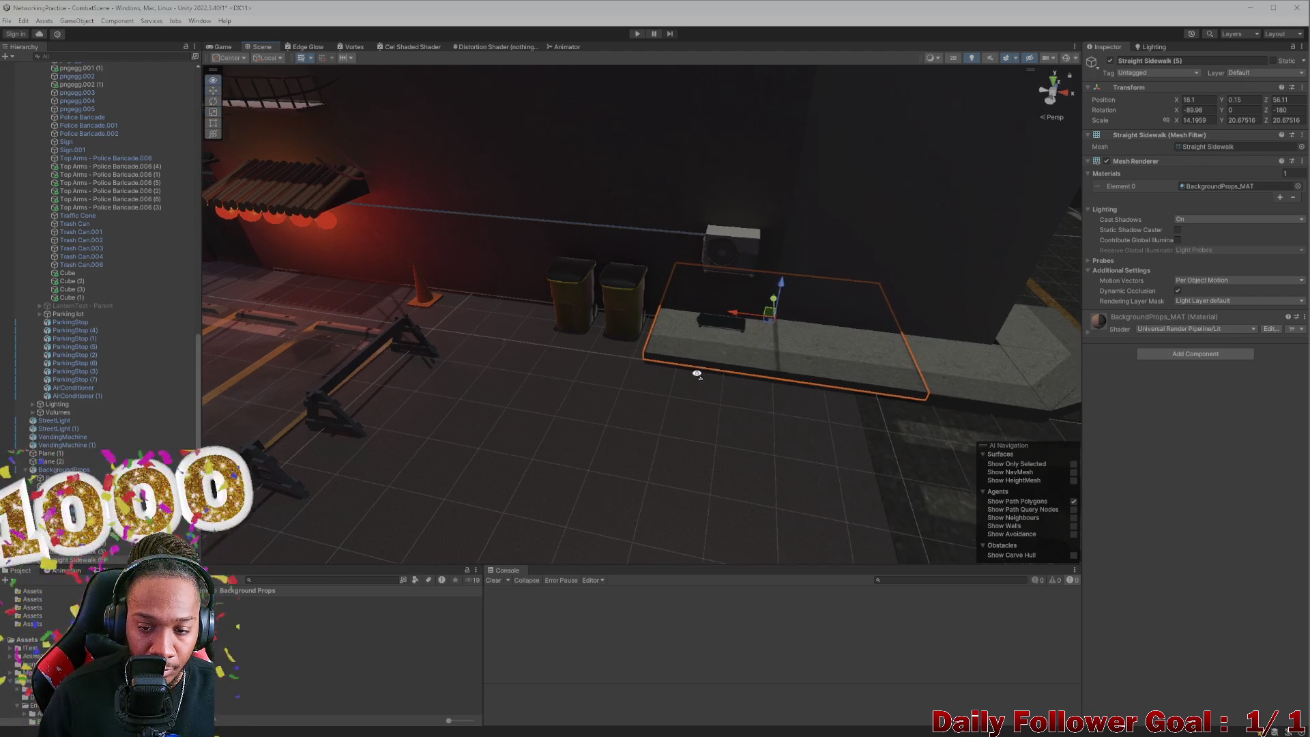
pyautogui.scroll(5, 694, 371)
pyautogui.click(623, 340)
pyautogui.scroll(-5, 622, 340)
pyautogui.moveTo(585, 386)
pyautogui.mouseDown()
pyautogui.moveTo(636, 404)
pyautogui.moveTo(702, 344)
pyautogui.moveTo(754, 389)
pyautogui.moveTo(738, 342)
pyautogui.moveTo(637, 292)
pyautogui.moveTo(641, 366)
pyautogui.moveTo(617, 347)
pyautogui.mouseUp()
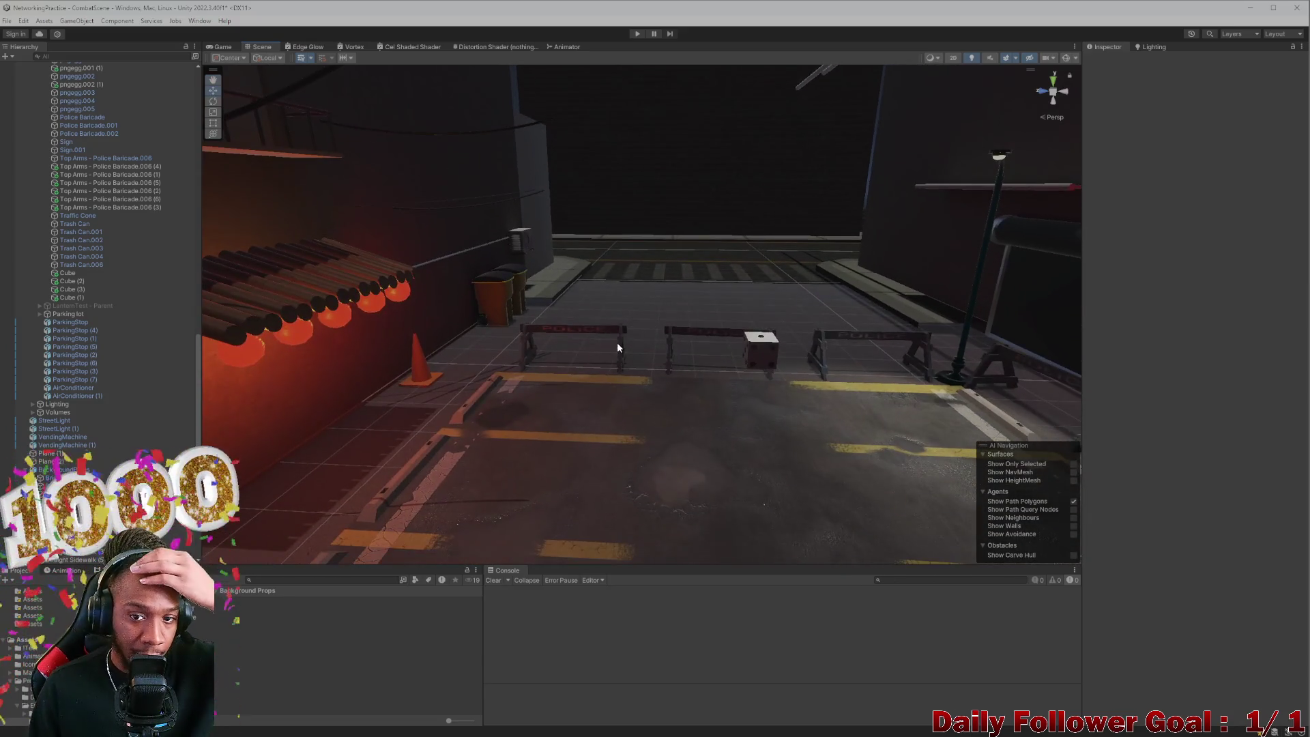
pyautogui.scroll(-6, 617, 342)
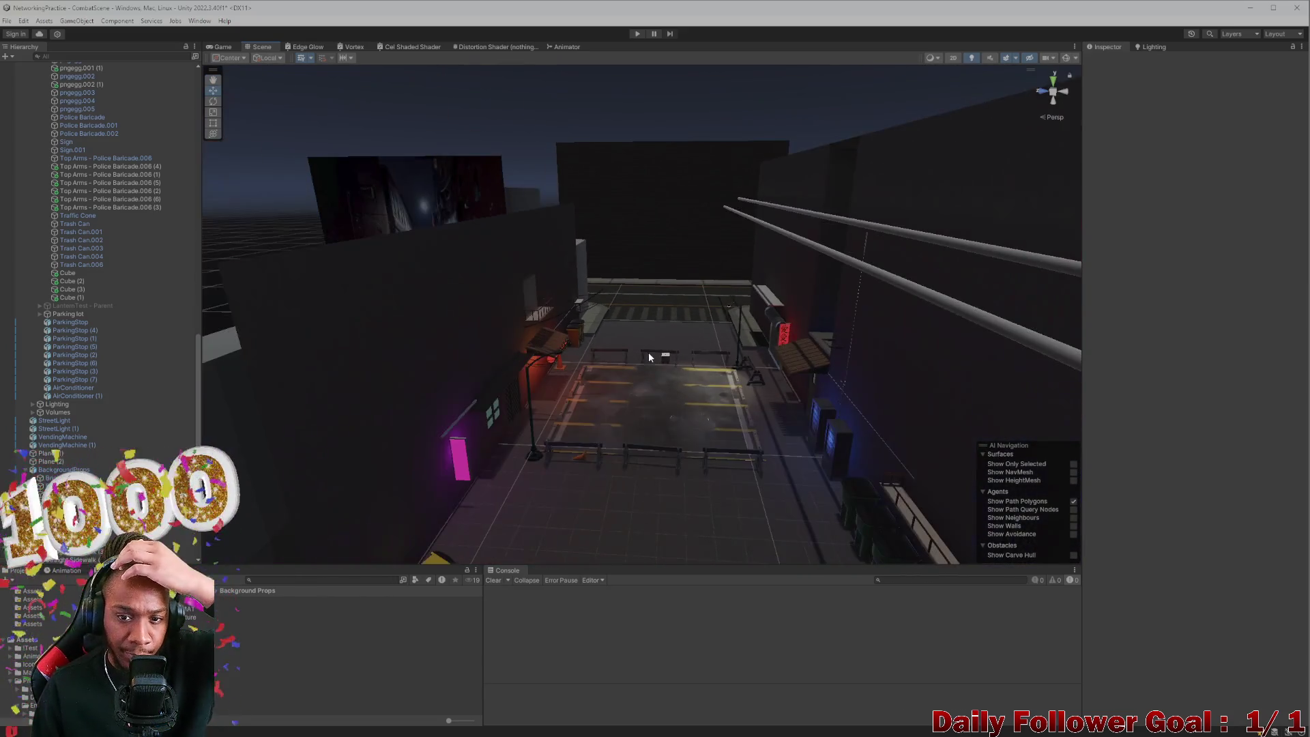
# Step: Drag the Crosswalk toward the alley mouth to about Position X 19.48, between the sidewalks
pyautogui.scroll(10, 648, 337)
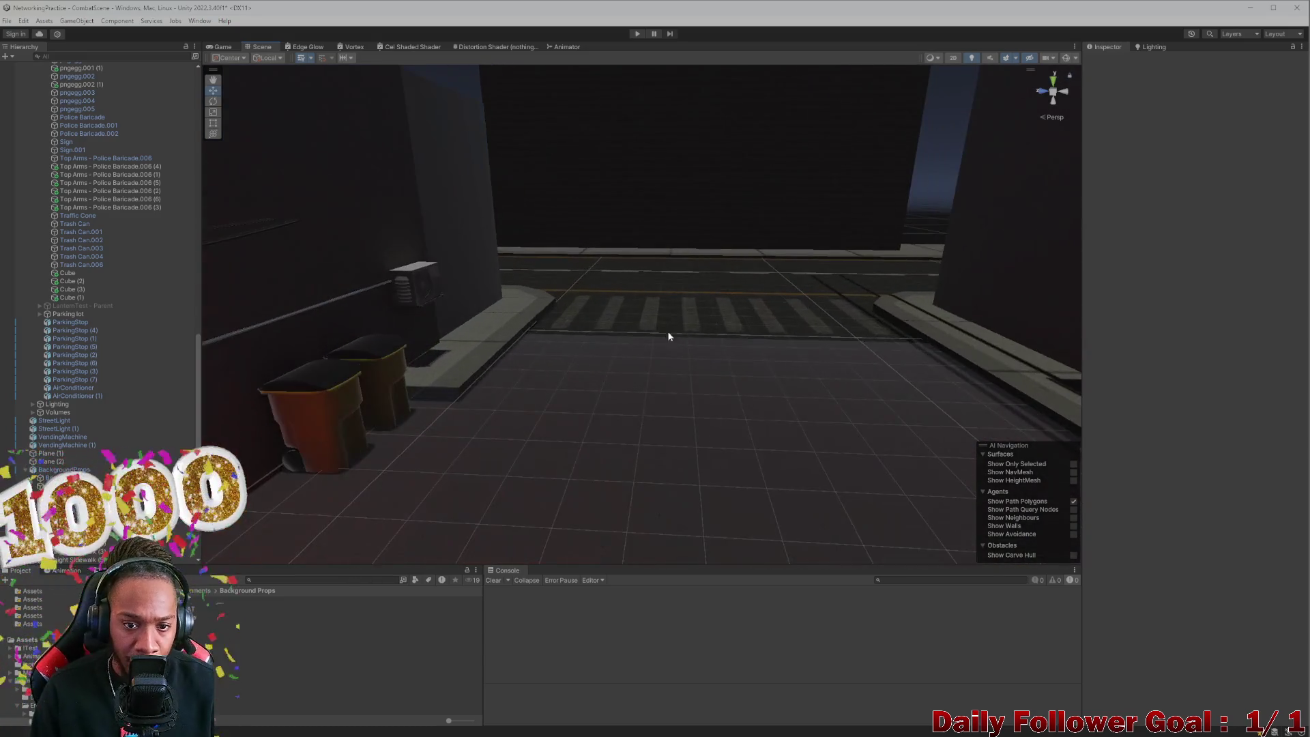
pyautogui.click(617, 442)
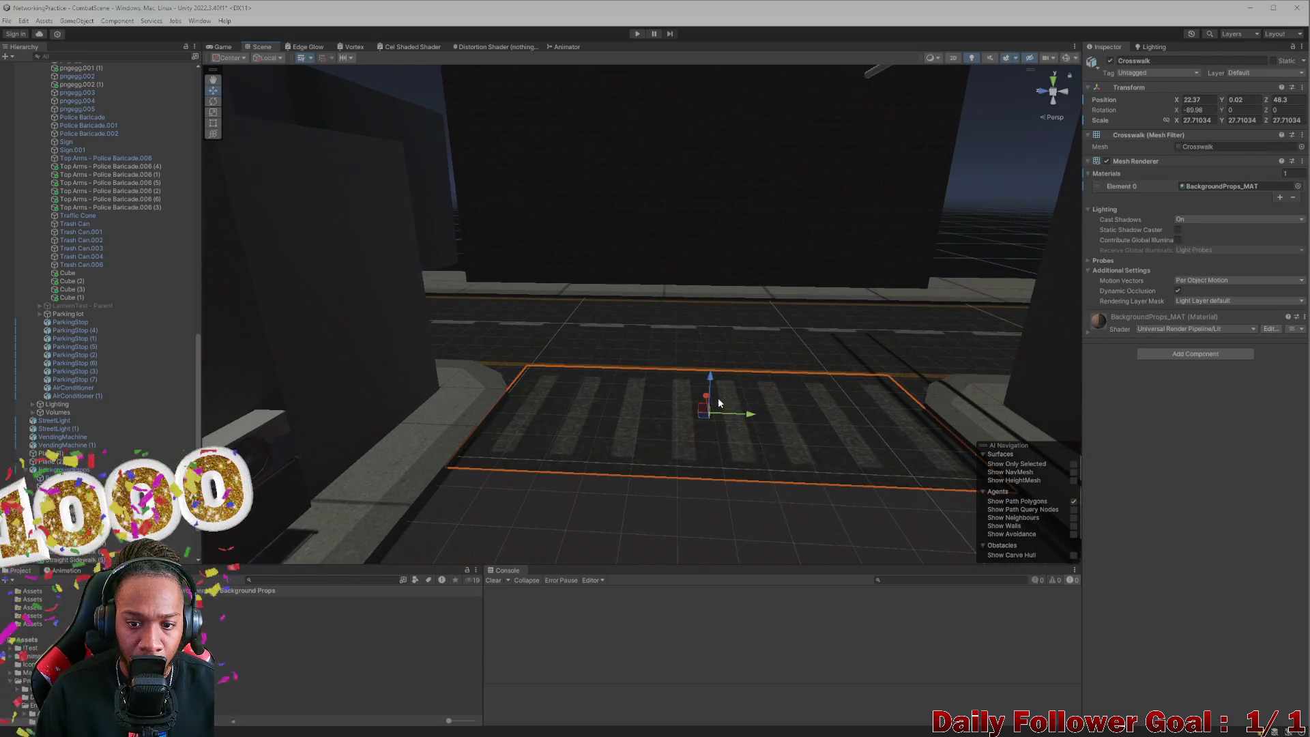
pyautogui.moveTo(704, 415); pyautogui.dragTo(705, 427)
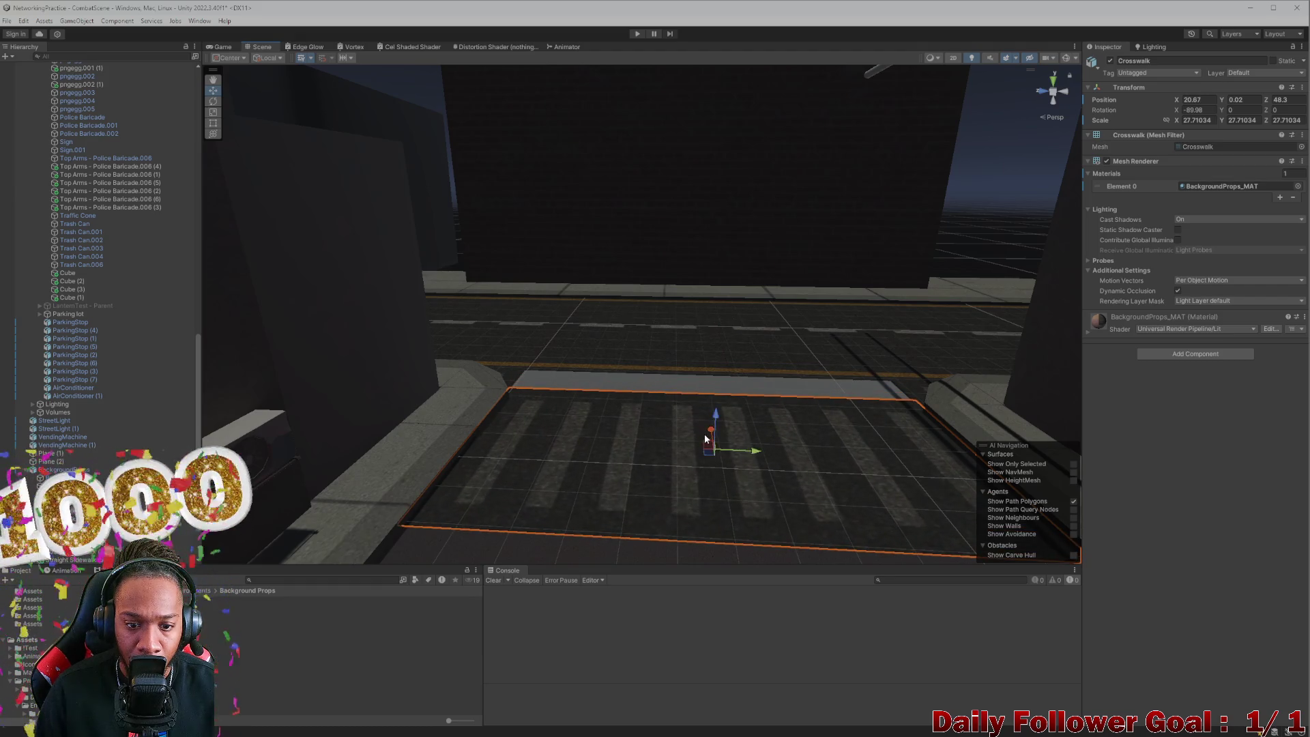
pyautogui.scroll(-5, 706, 439)
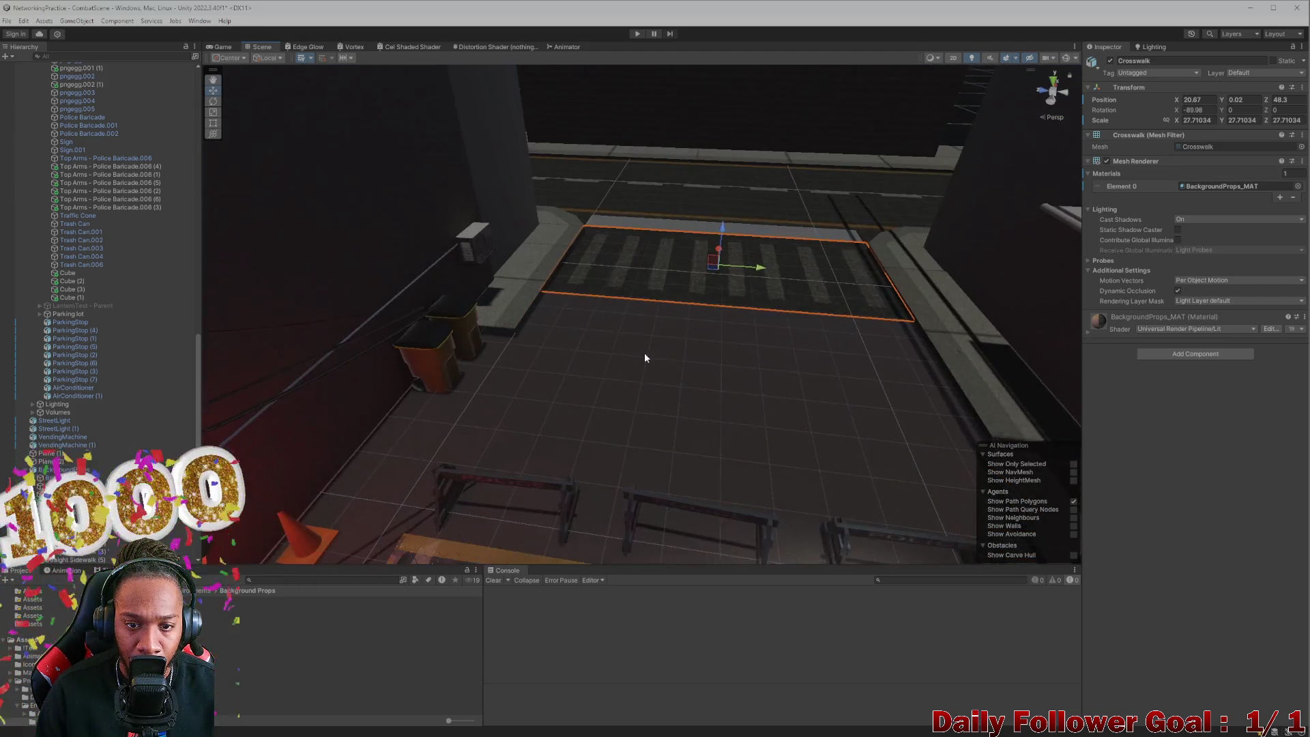
pyautogui.scroll(5, 645, 357)
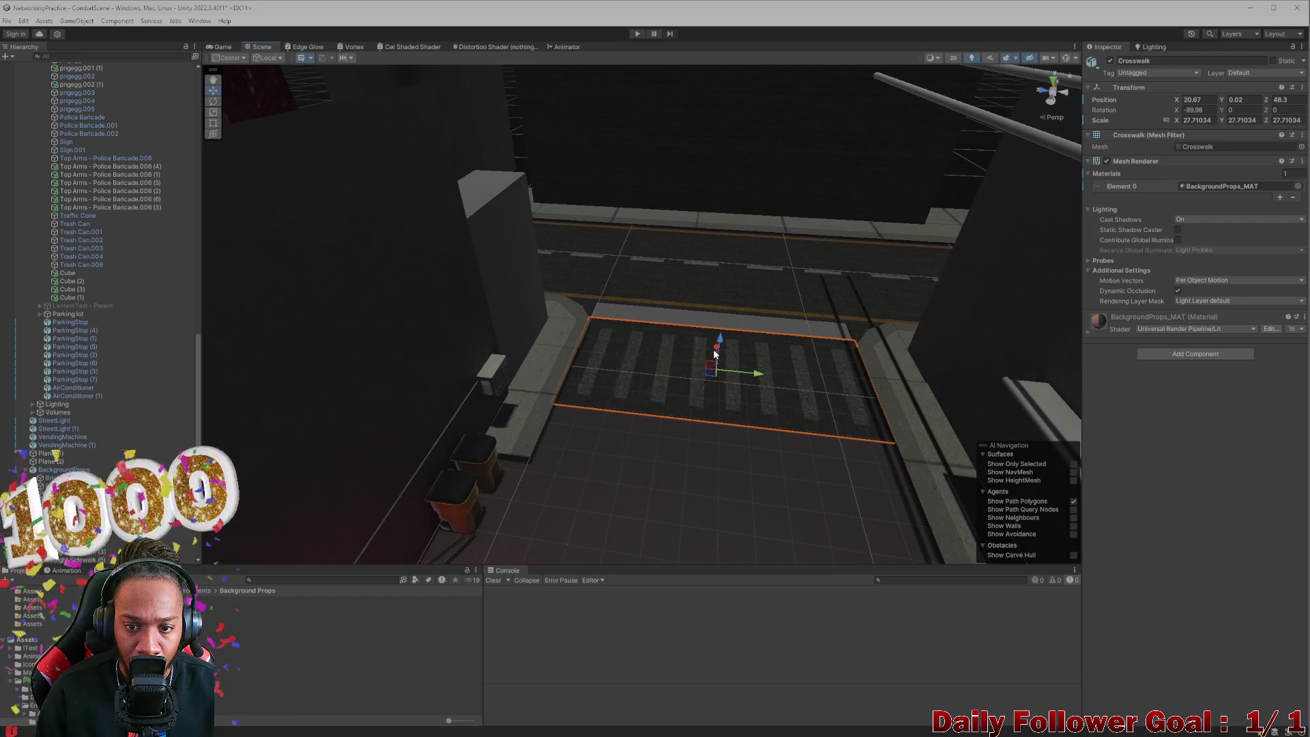
pyautogui.moveTo(715, 354); pyautogui.dragTo(719, 364)
pyautogui.scroll(-2, 688, 316)
pyautogui.moveTo(686, 315)
pyautogui.mouseDown()
pyautogui.moveTo(755, 314)
pyautogui.moveTo(576, 399)
pyautogui.moveTo(688, 348)
pyautogui.moveTo(655, 339)
pyautogui.moveTo(710, 363)
pyautogui.moveTo(621, 310)
pyautogui.moveTo(621, 280)
pyautogui.moveTo(725, 336)
pyautogui.mouseUp()
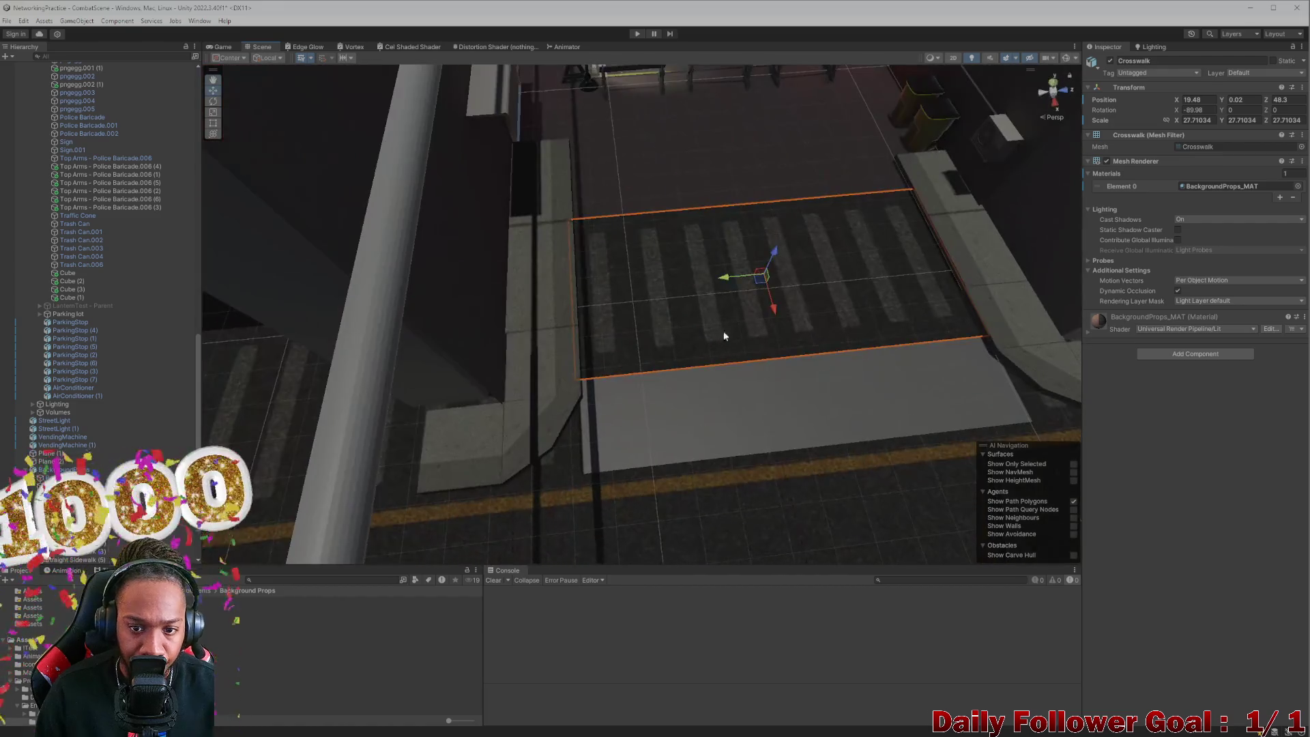
pyautogui.moveTo(818, 357)
pyautogui.mouseDown()
pyautogui.moveTo(714, 355)
pyautogui.moveTo(767, 383)
pyautogui.moveTo(737, 404)
pyautogui.moveTo(744, 384)
pyautogui.moveTo(747, 423)
pyautogui.moveTo(714, 378)
pyautogui.moveTo(705, 313)
pyautogui.moveTo(649, 369)
pyautogui.moveTo(799, 433)
pyautogui.moveTo(637, 430)
pyautogui.moveTo(791, 435)
pyautogui.moveTo(738, 327)
pyautogui.moveTo(572, 309)
pyautogui.moveTo(600, 306)
pyautogui.mouseUp()
pyautogui.click(599, 305)
pyautogui.moveTo(628, 350)
pyautogui.mouseDown()
pyautogui.moveTo(649, 265)
pyautogui.moveTo(682, 248)
pyautogui.moveTo(668, 260)
pyautogui.moveTo(694, 273)
pyautogui.mouseUp()
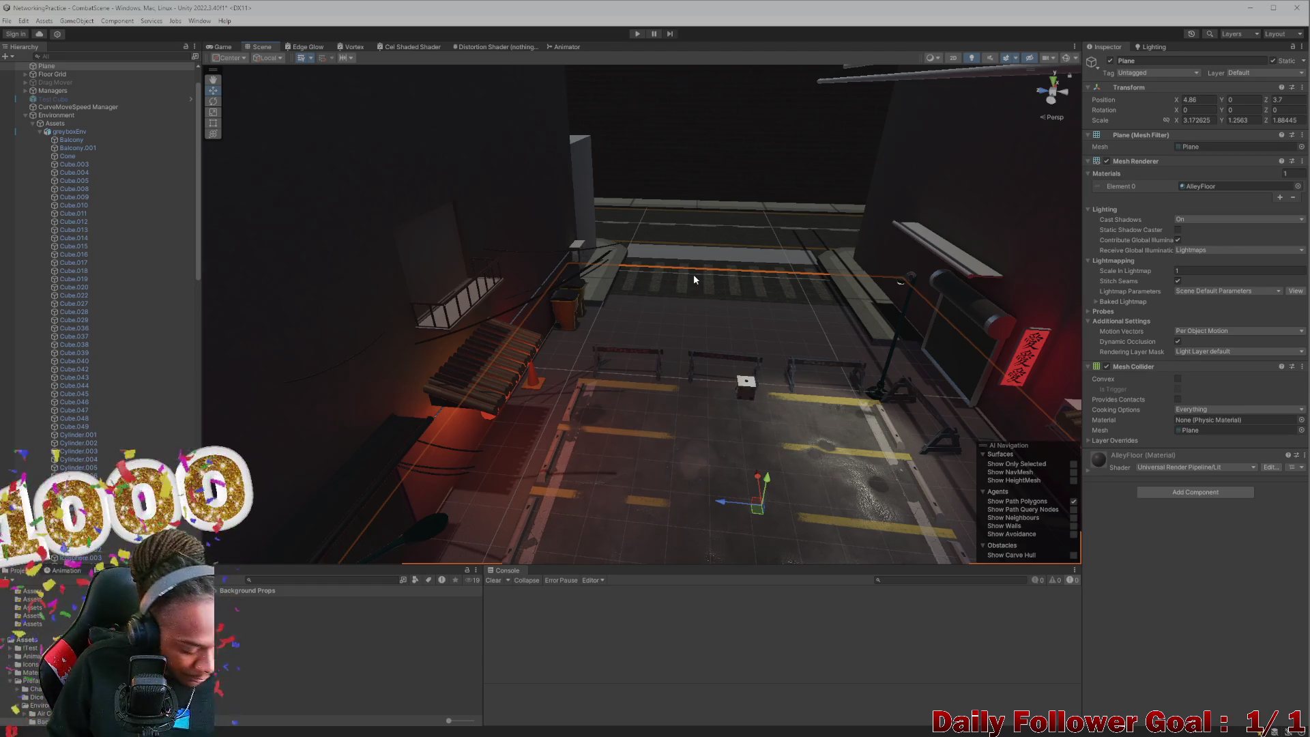
pyautogui.scroll(-10, 308, 420)
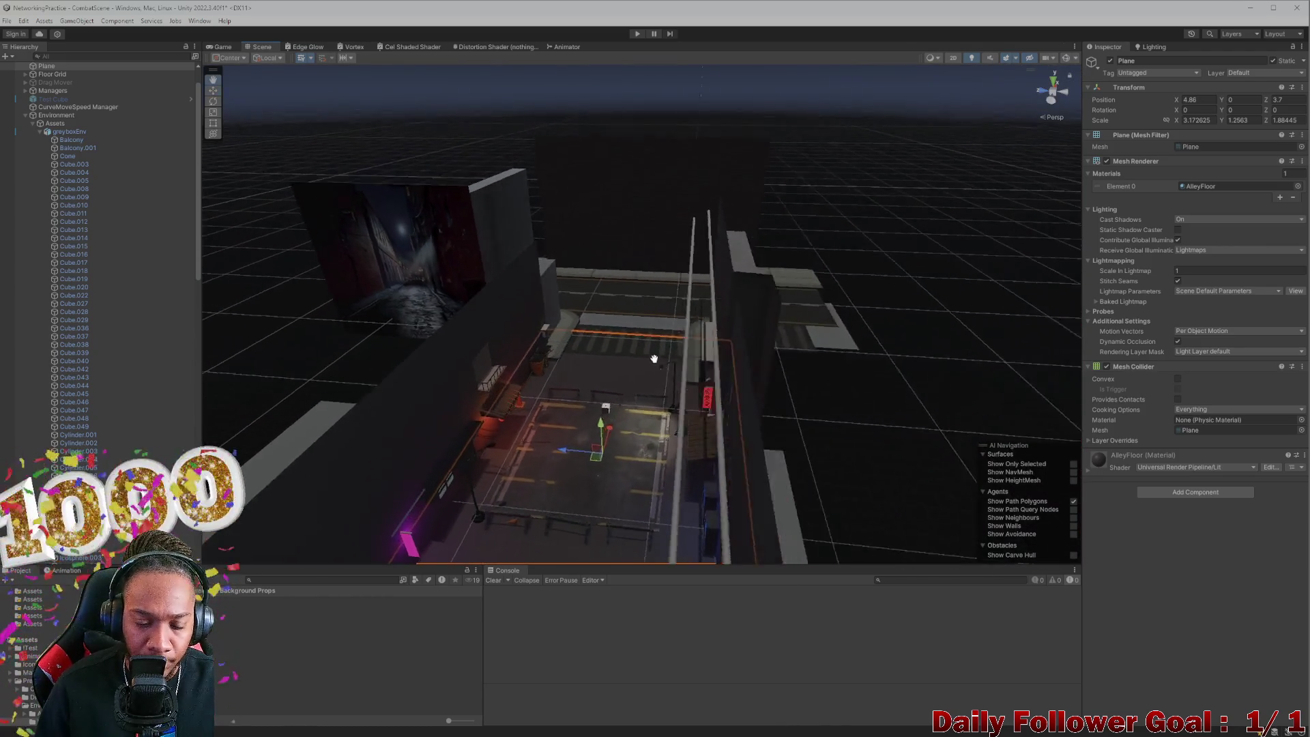
pyautogui.scroll(5, 654, 358)
pyautogui.moveTo(662, 401)
pyautogui.mouseDown()
pyautogui.moveTo(641, 320)
pyautogui.moveTo(616, 367)
pyautogui.moveTo(681, 330)
pyautogui.moveTo(629, 342)
pyautogui.moveTo(673, 307)
pyautogui.moveTo(631, 303)
pyautogui.moveTo(571, 326)
pyautogui.mouseUp()
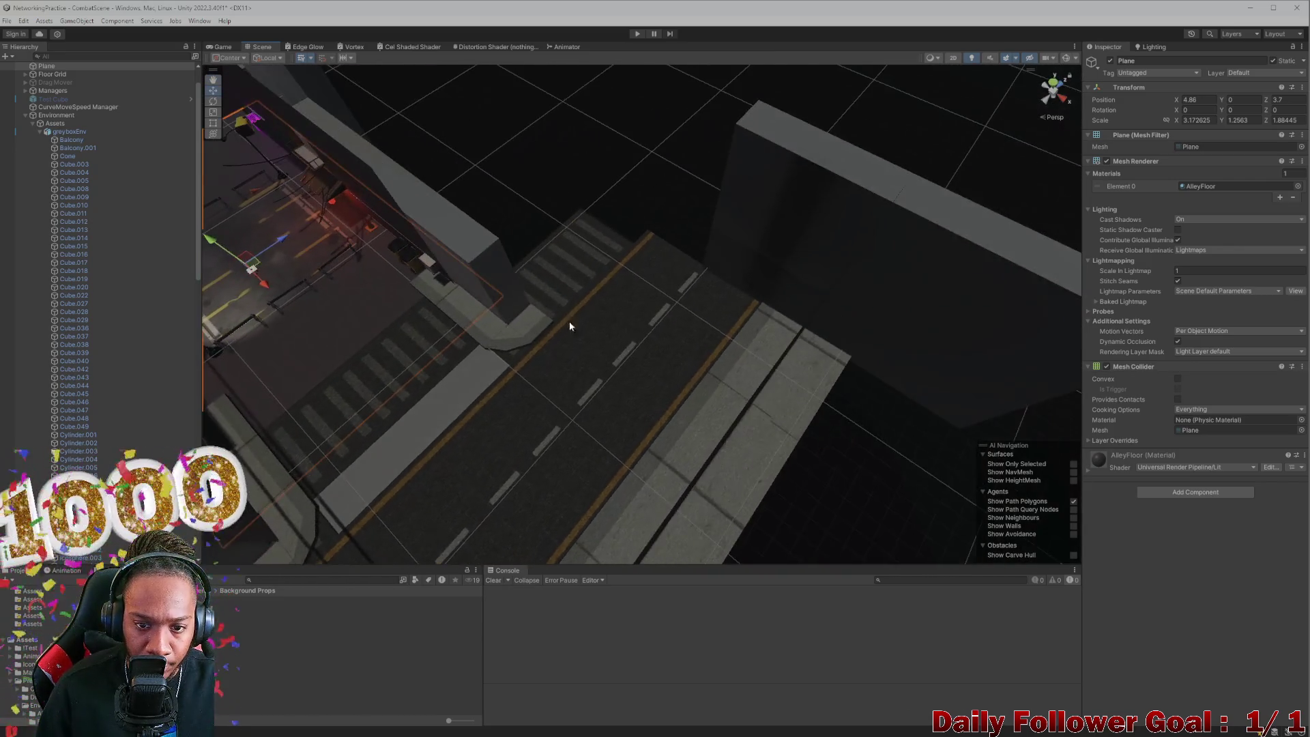
pyautogui.click(594, 257)
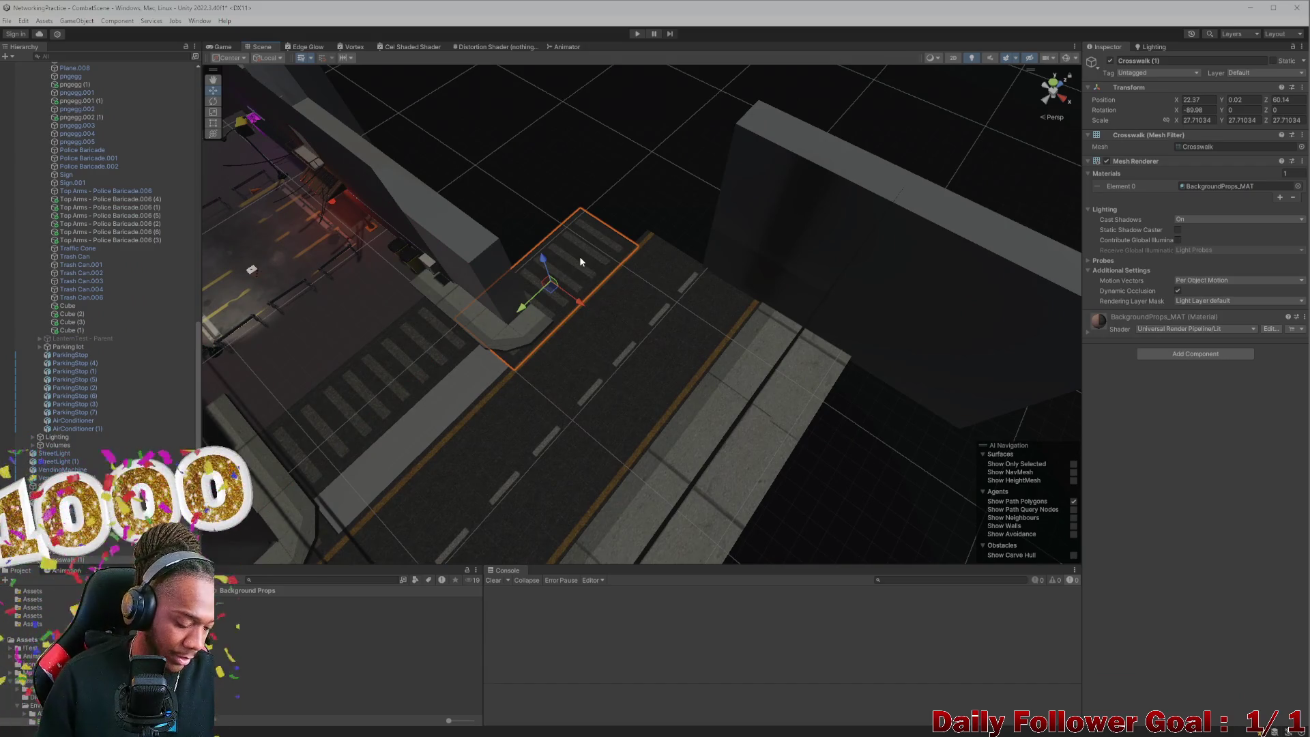
pyautogui.click(580, 255)
pyautogui.moveTo(559, 268)
pyautogui.mouseDown()
pyautogui.moveTo(388, 410)
pyautogui.moveTo(646, 342)
pyautogui.moveTo(477, 310)
pyautogui.moveTo(754, 372)
pyautogui.moveTo(559, 366)
pyautogui.moveTo(535, 273)
pyautogui.moveTo(395, 336)
pyautogui.moveTo(474, 258)
pyautogui.moveTo(686, 276)
pyautogui.moveTo(669, 263)
pyautogui.moveTo(728, 280)
pyautogui.moveTo(717, 318)
pyautogui.moveTo(681, 275)
pyautogui.moveTo(514, 391)
pyautogui.moveTo(644, 369)
pyautogui.mouseUp()
pyautogui.click(408, 395)
pyautogui.click(618, 302)
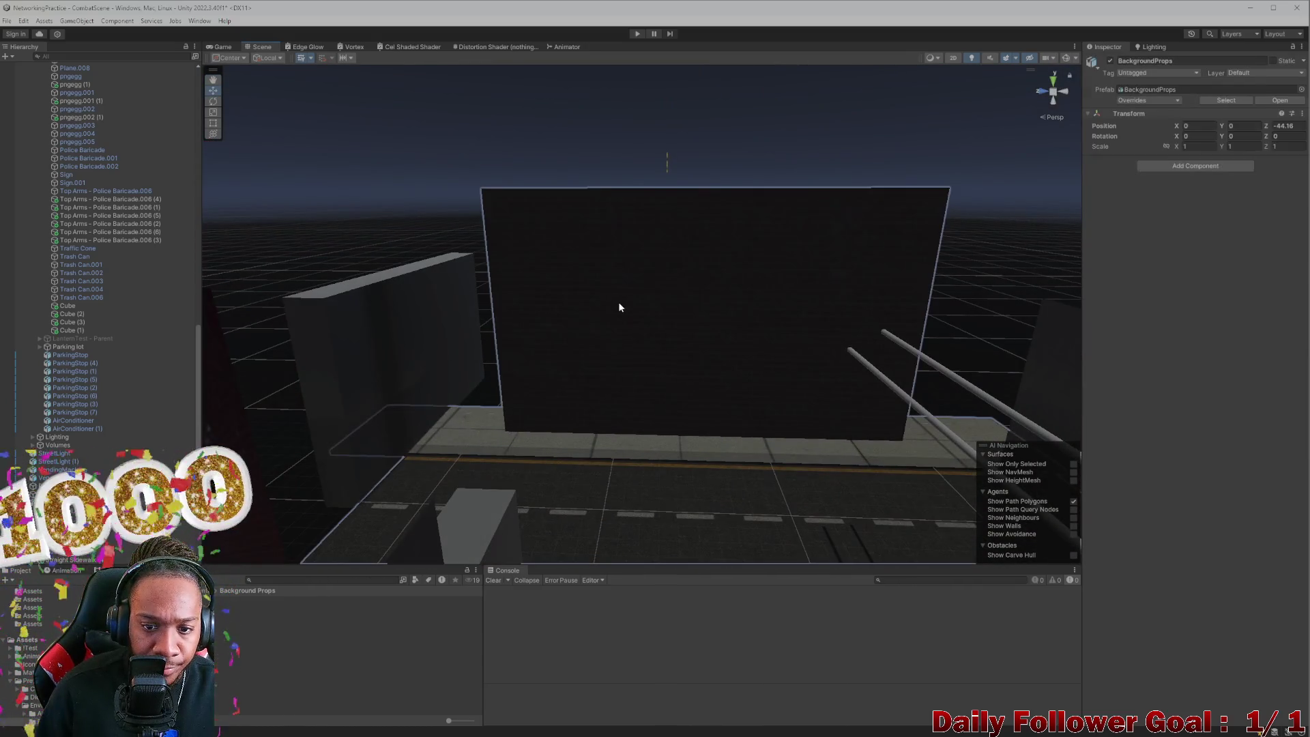
# Step: Stretch BrickWall_01 to about 250 on X scale, then collapse the greyboxEnv group
pyautogui.click(673, 341)
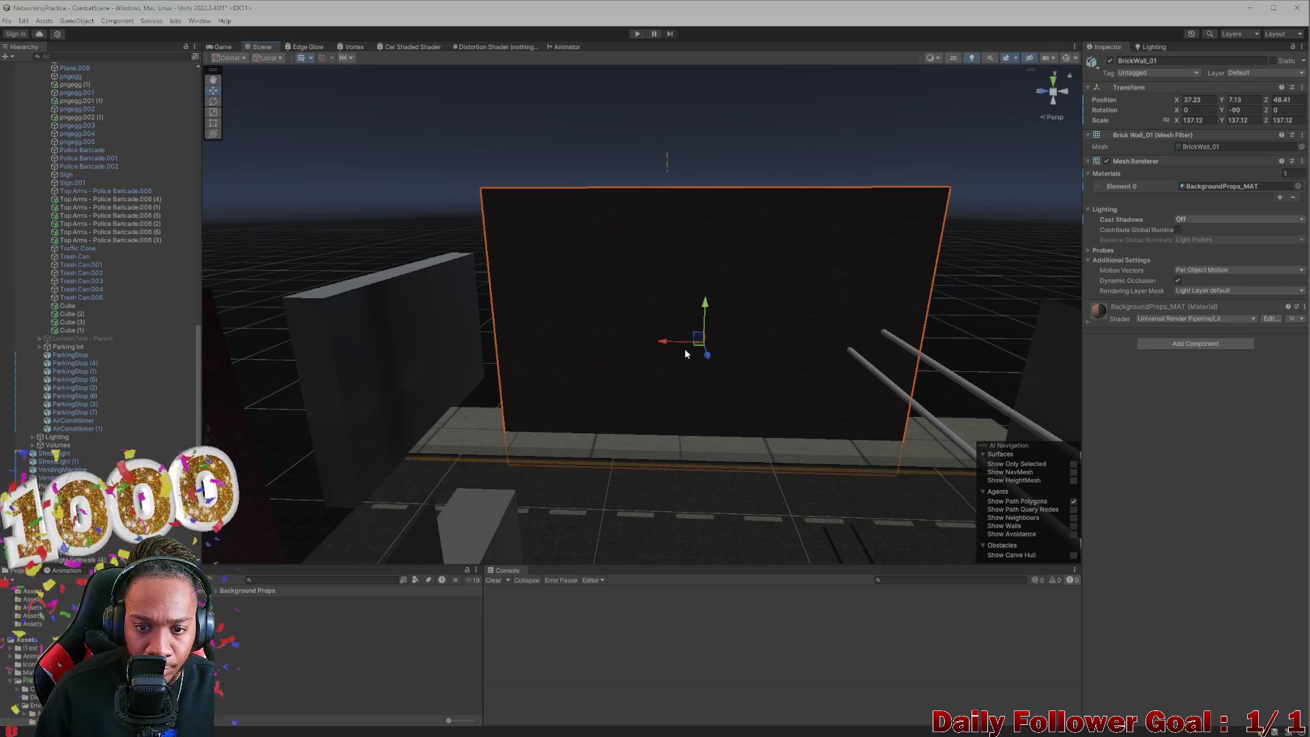
pyautogui.scroll(3, 685, 348)
pyautogui.scroll(-4, 706, 358)
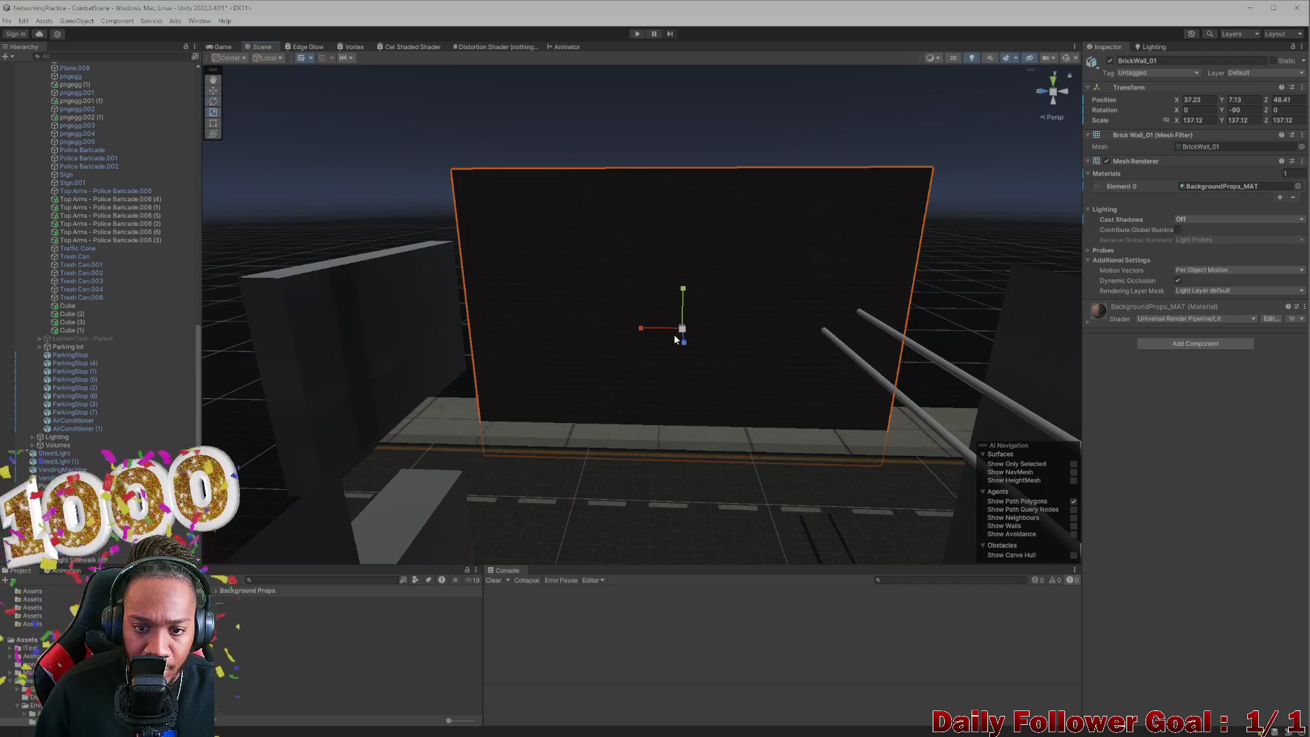
pyautogui.moveTo(662, 329)
pyautogui.mouseDown()
pyautogui.moveTo(622, 334)
pyautogui.moveTo(681, 342)
pyautogui.moveTo(717, 433)
pyautogui.moveTo(778, 485)
pyautogui.moveTo(781, 445)
pyautogui.moveTo(564, 404)
pyautogui.moveTo(693, 418)
pyautogui.moveTo(667, 417)
pyautogui.moveTo(664, 348)
pyautogui.moveTo(769, 430)
pyautogui.moveTo(813, 436)
pyautogui.moveTo(775, 439)
pyautogui.moveTo(651, 343)
pyautogui.moveTo(628, 435)
pyautogui.moveTo(635, 496)
pyautogui.moveTo(612, 449)
pyautogui.moveTo(742, 419)
pyautogui.moveTo(752, 442)
pyautogui.moveTo(728, 456)
pyautogui.moveTo(613, 430)
pyautogui.moveTo(494, 473)
pyautogui.moveTo(515, 460)
pyautogui.moveTo(812, 506)
pyautogui.moveTo(784, 527)
pyautogui.moveTo(878, 433)
pyautogui.moveTo(767, 310)
pyautogui.moveTo(478, 317)
pyautogui.moveTo(539, 323)
pyautogui.moveTo(598, 352)
pyautogui.moveTo(647, 329)
pyautogui.moveTo(641, 300)
pyautogui.moveTo(583, 243)
pyautogui.moveTo(618, 271)
pyautogui.moveTo(629, 255)
pyautogui.moveTo(1024, 292)
pyautogui.moveTo(712, 220)
pyautogui.moveTo(562, 236)
pyautogui.moveTo(459, 228)
pyautogui.moveTo(428, 187)
pyautogui.moveTo(386, 223)
pyautogui.moveTo(392, 249)
pyautogui.moveTo(755, 412)
pyautogui.moveTo(769, 403)
pyautogui.moveTo(702, 374)
pyautogui.moveTo(720, 407)
pyautogui.moveTo(660, 387)
pyautogui.moveTo(826, 379)
pyautogui.moveTo(636, 396)
pyautogui.moveTo(883, 447)
pyautogui.moveTo(747, 414)
pyautogui.moveTo(694, 381)
pyautogui.moveTo(690, 430)
pyautogui.moveTo(812, 446)
pyautogui.moveTo(726, 419)
pyautogui.moveTo(645, 350)
pyautogui.moveTo(411, 355)
pyautogui.moveTo(591, 413)
pyautogui.moveTo(669, 419)
pyautogui.moveTo(637, 391)
pyautogui.mouseUp()
pyautogui.press('w')
pyautogui.click(692, 459)
pyautogui.scroll(-3, 681, 412)
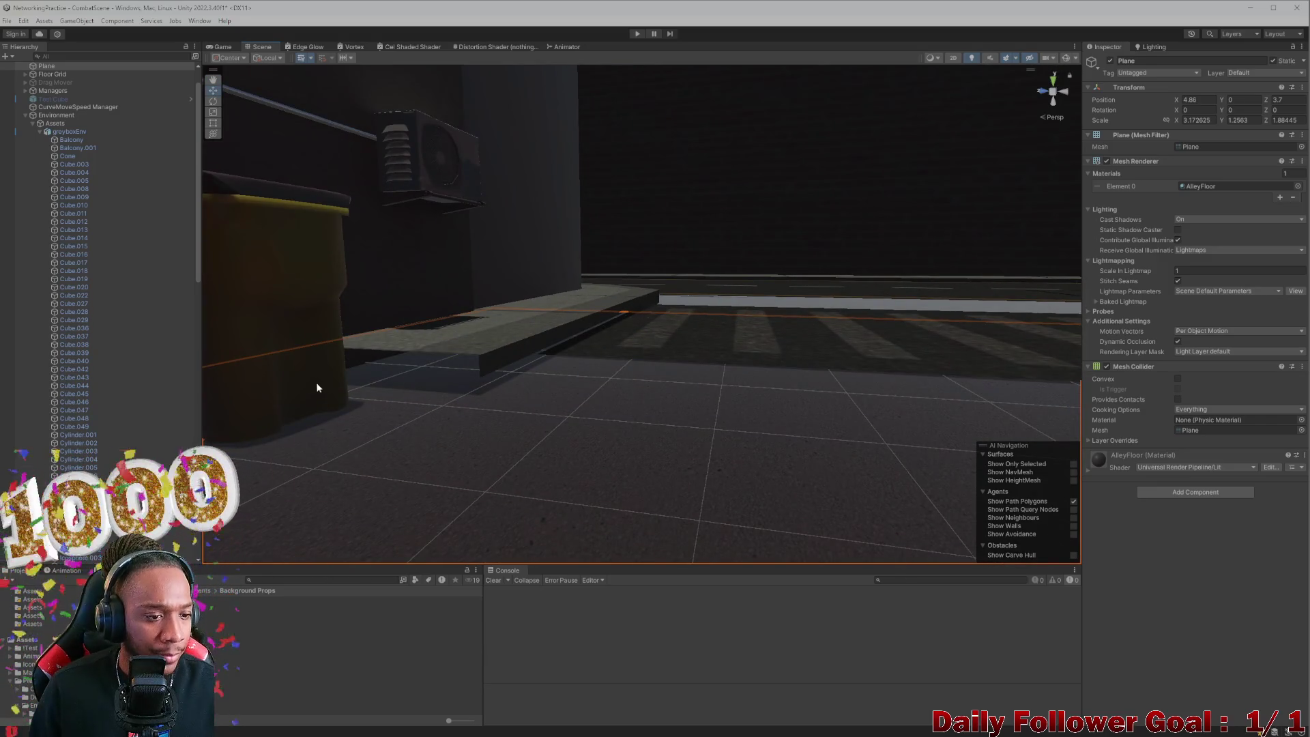
pyautogui.click(39, 132)
pyautogui.scroll(1, 80, 258)
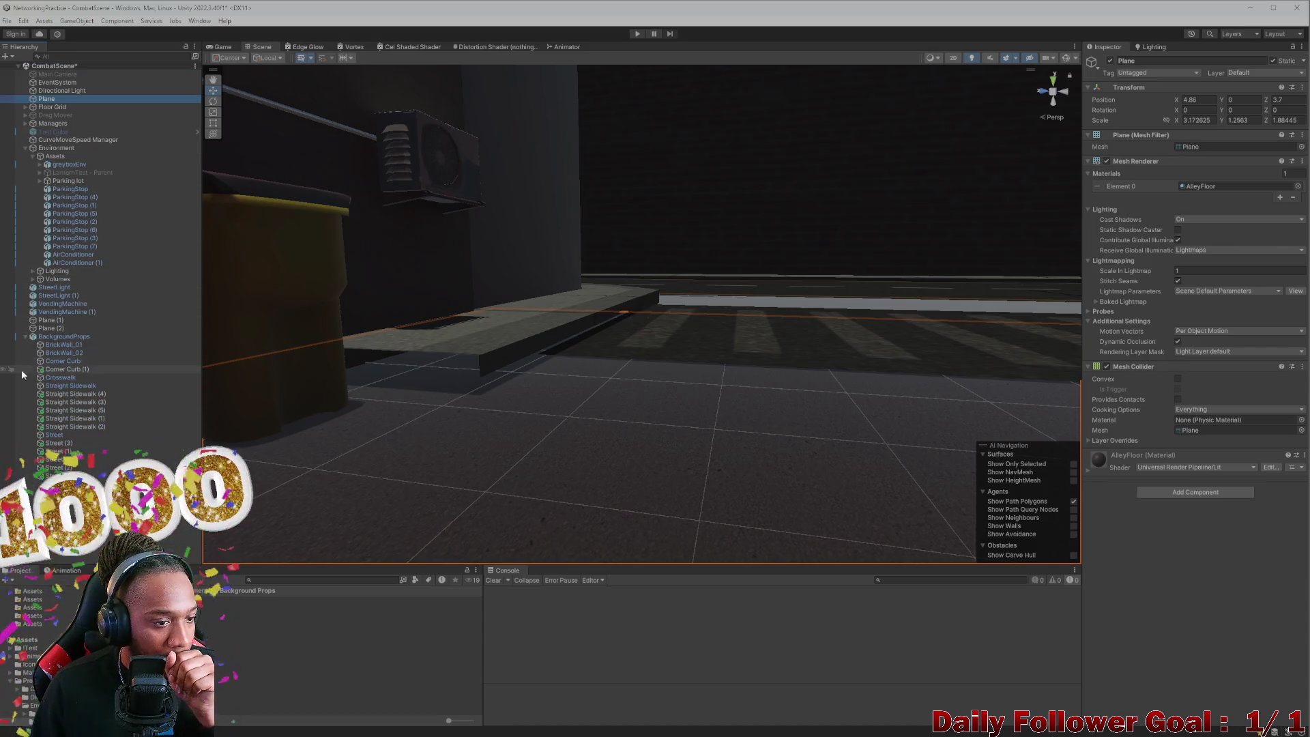
# Step: Create a new 3D Cube under the BackgroundProps group
pyautogui.click(49, 336)
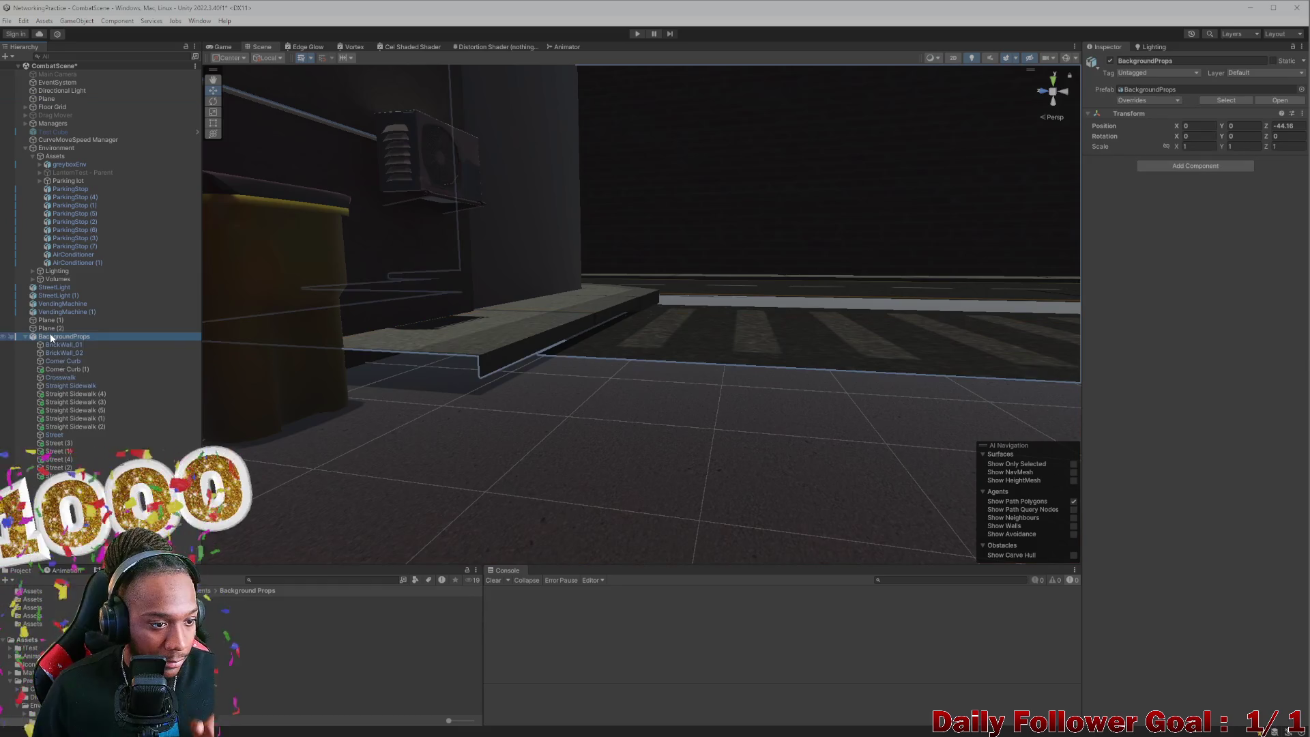
pyautogui.rightClick(51, 337)
pyautogui.moveTo(100, 478)
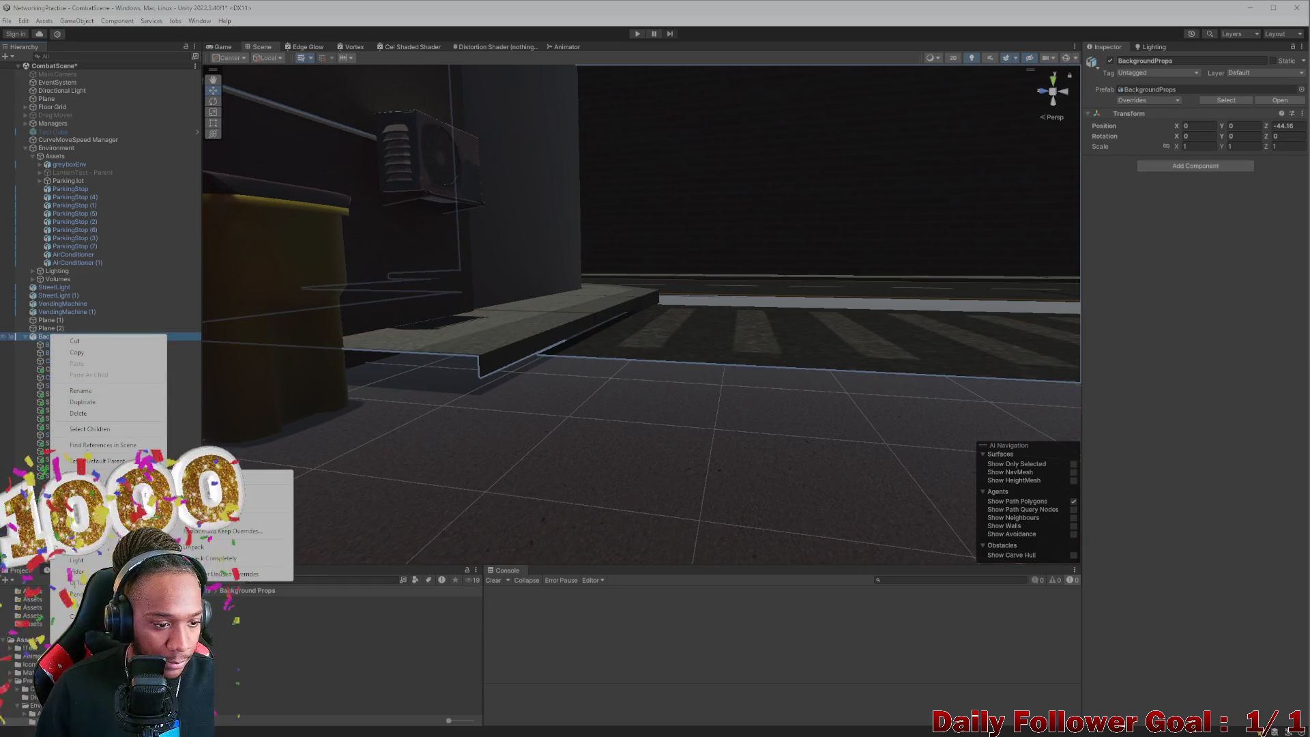
pyautogui.moveTo(137, 526)
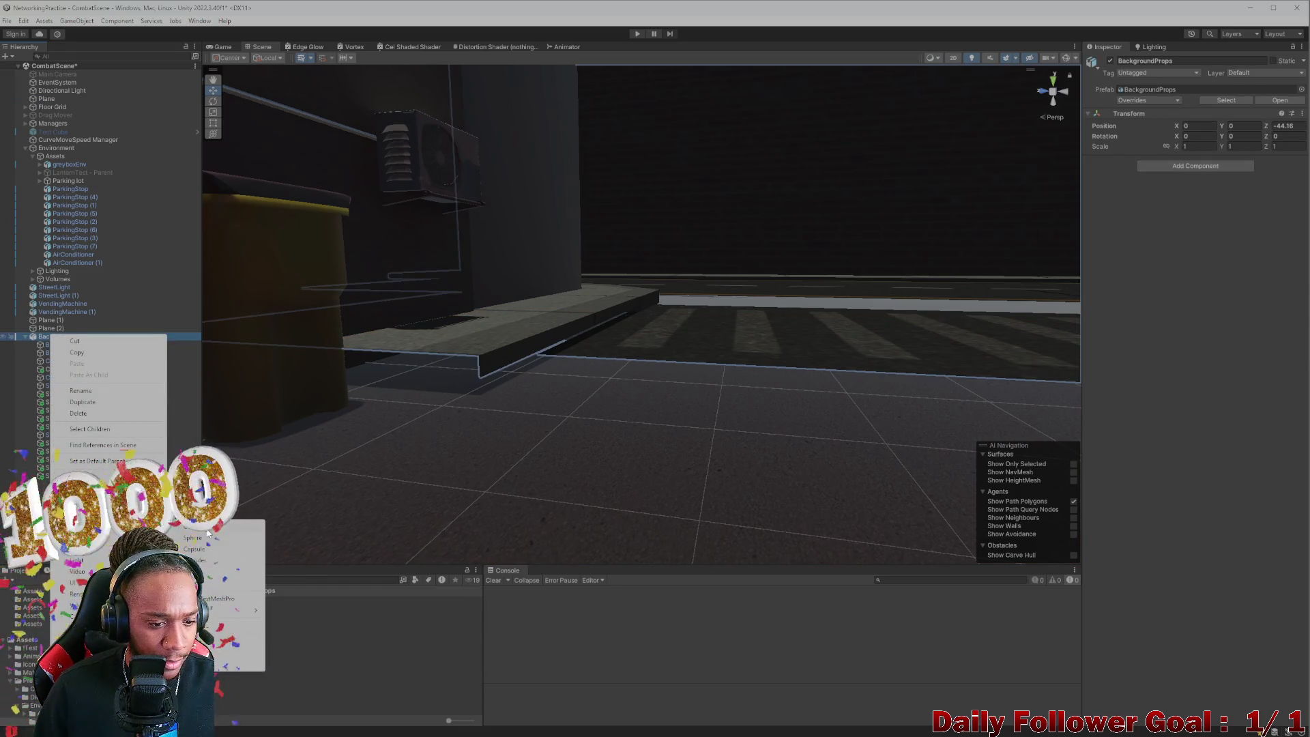
pyautogui.click(195, 527)
# Step: Frame the new cube and view it beside the trash bins and parking area
pyautogui.scroll(-10, 494, 408)
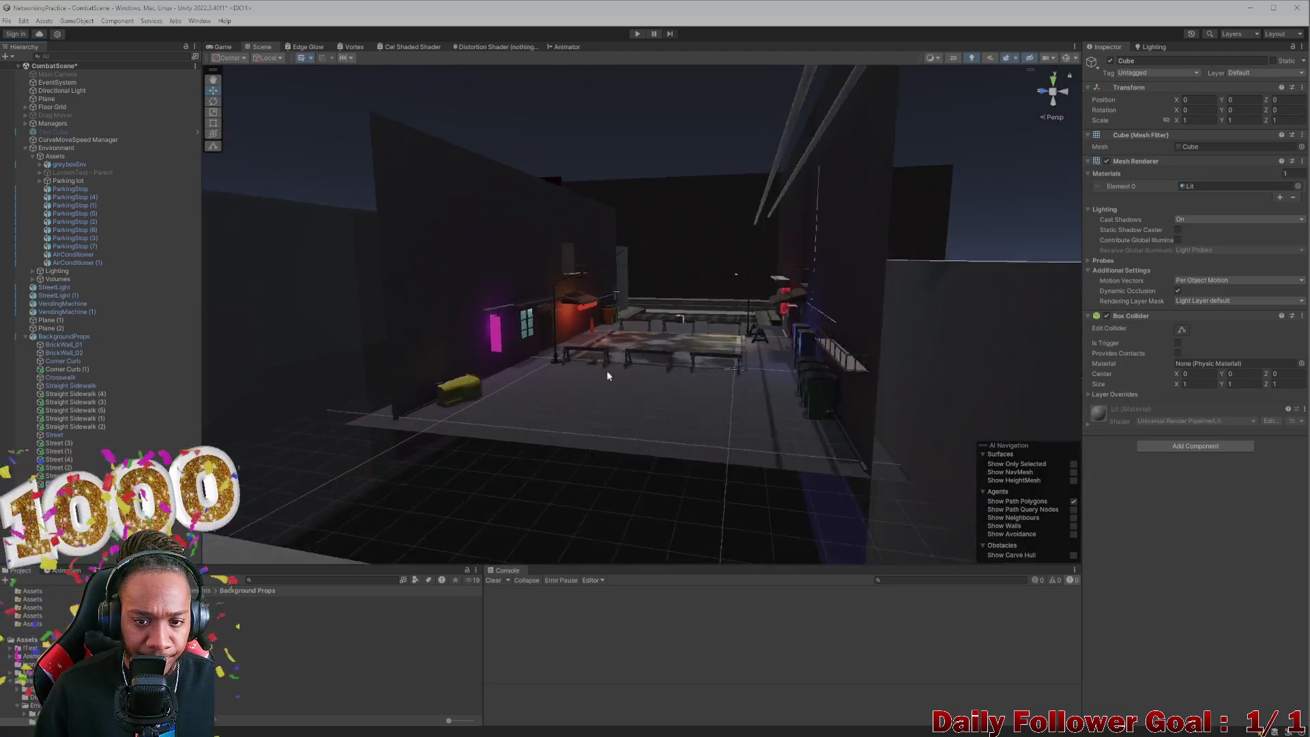
pyautogui.scroll(3, 697, 364)
pyautogui.scroll(-10, 694, 384)
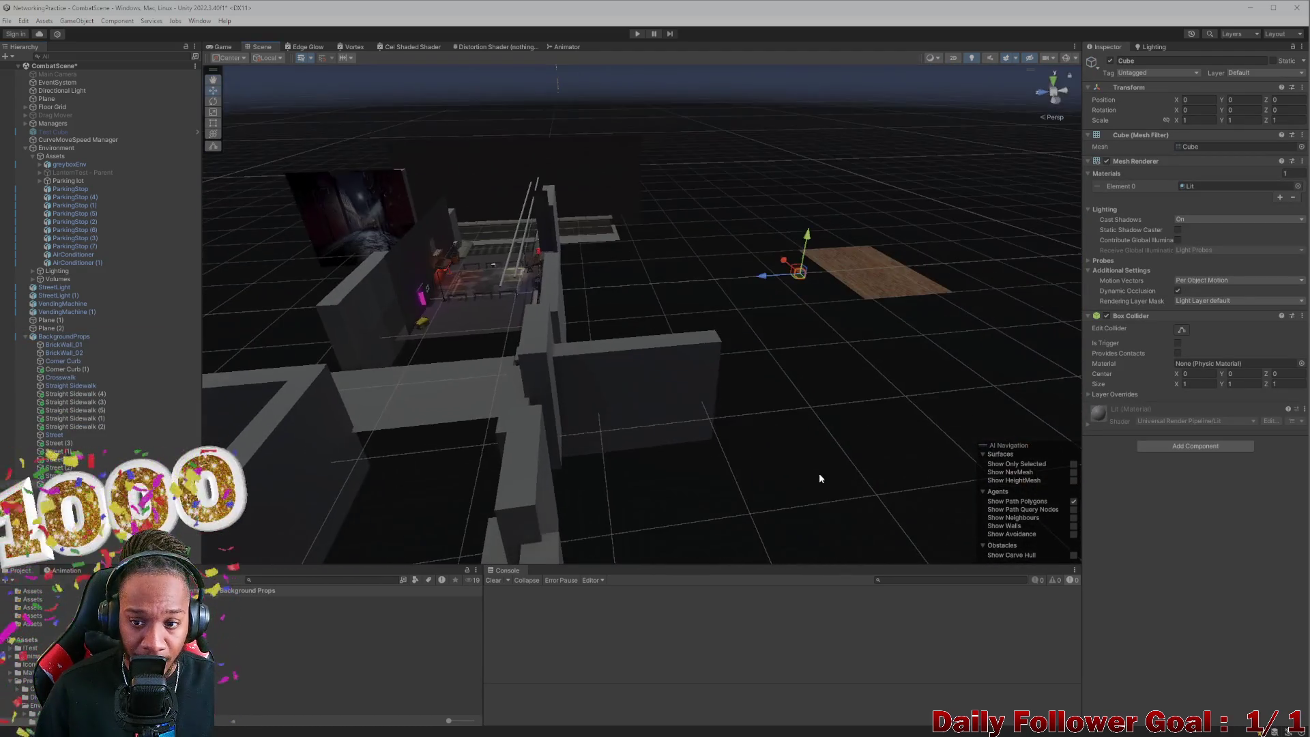
pyautogui.moveTo(819, 477); pyautogui.dragTo(812, 421)
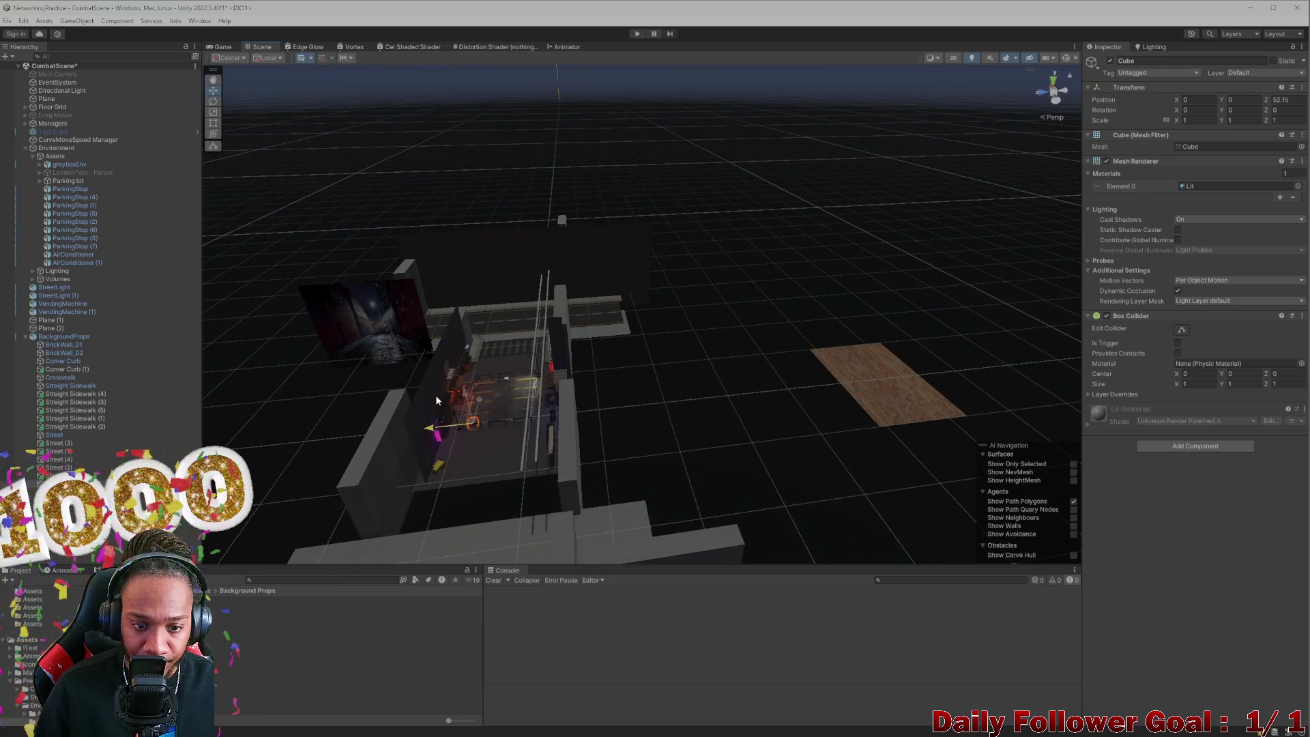
pyautogui.press('f')
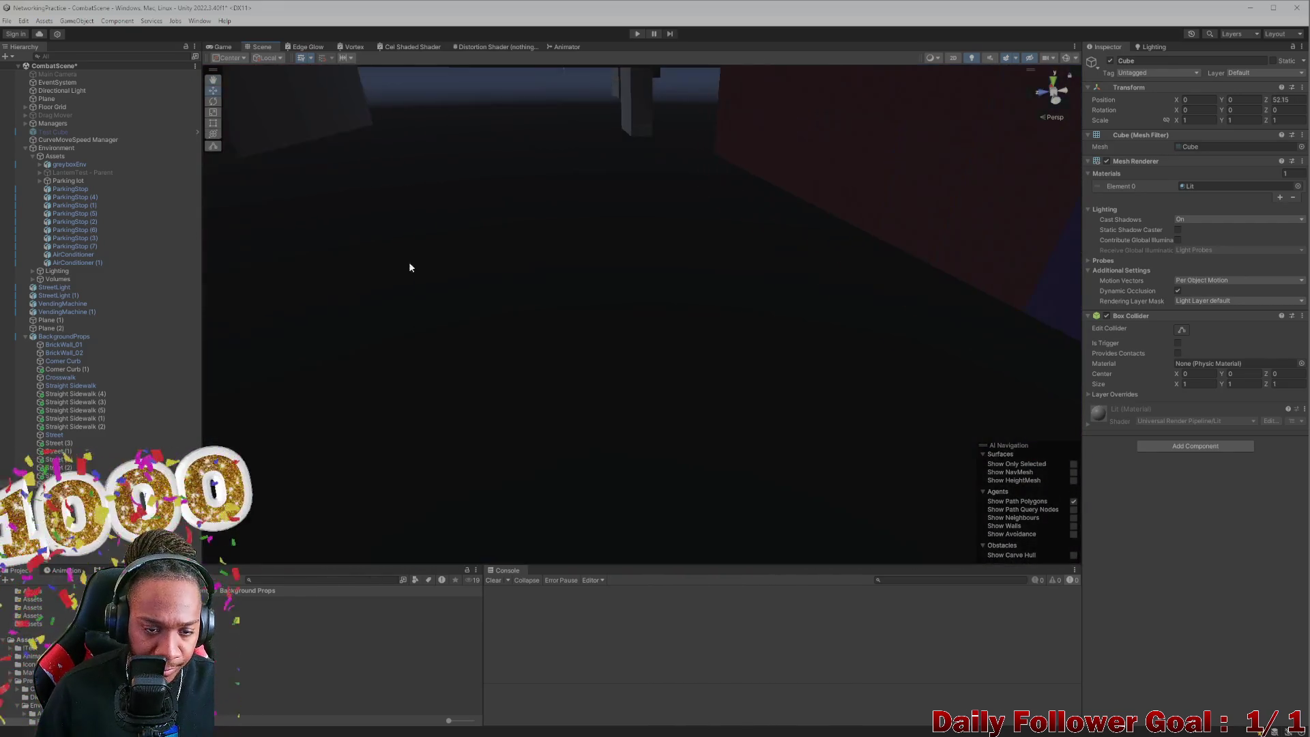
pyautogui.moveTo(409, 266)
pyautogui.mouseDown()
pyautogui.moveTo(461, 396)
pyautogui.moveTo(546, 408)
pyautogui.moveTo(465, 389)
pyautogui.moveTo(544, 380)
pyautogui.moveTo(454, 374)
pyautogui.moveTo(297, 547)
pyautogui.moveTo(625, 436)
pyautogui.moveTo(867, 315)
pyautogui.moveTo(807, 248)
pyautogui.moveTo(770, 295)
pyautogui.moveTo(530, 281)
pyautogui.moveTo(576, 310)
pyautogui.moveTo(553, 284)
pyautogui.moveTo(658, 304)
pyautogui.moveTo(603, 337)
pyautogui.moveTo(587, 321)
pyautogui.moveTo(565, 330)
pyautogui.moveTo(538, 264)
pyautogui.moveTo(655, 237)
pyautogui.mouseUp()
pyautogui.scroll(5, 866, 341)
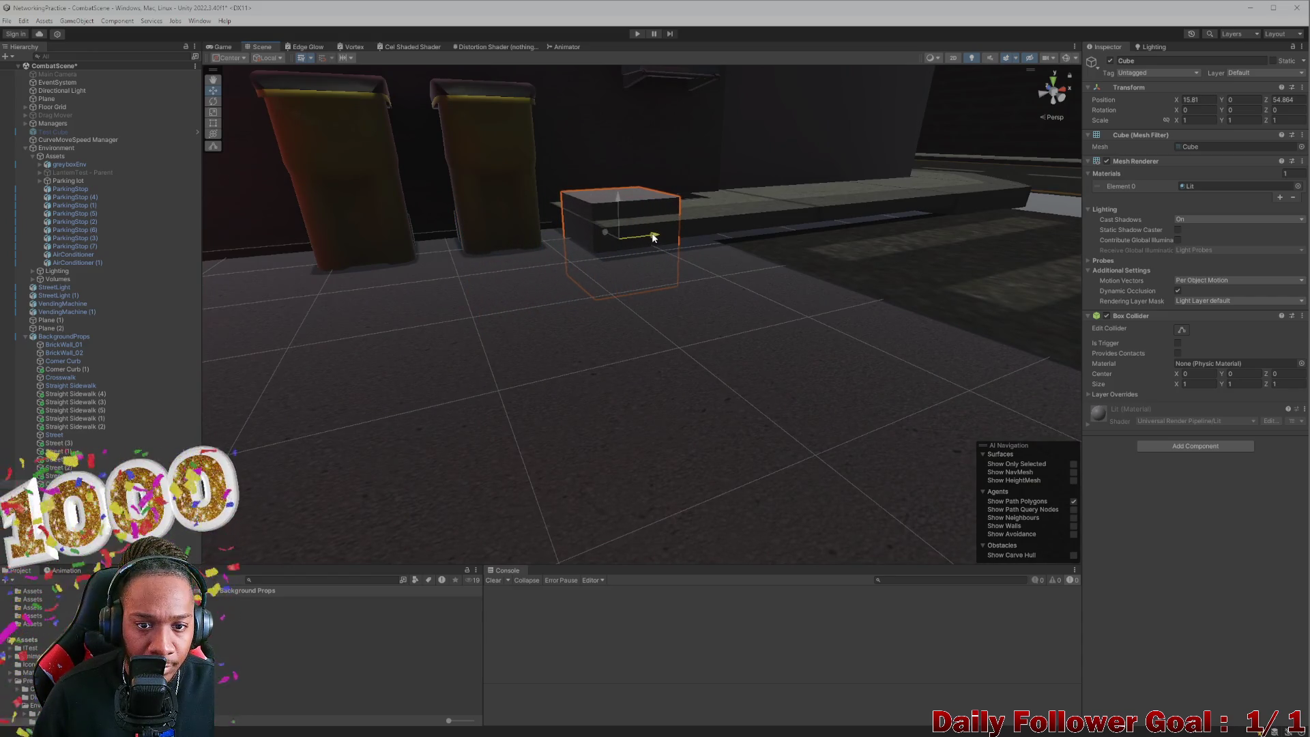
# Step: Stretch the cube wider along X and deeper along Z into a low slab
pyautogui.moveTo(601, 216)
pyautogui.mouseDown()
pyautogui.moveTo(545, 261)
pyautogui.moveTo(542, 324)
pyautogui.mouseUp()
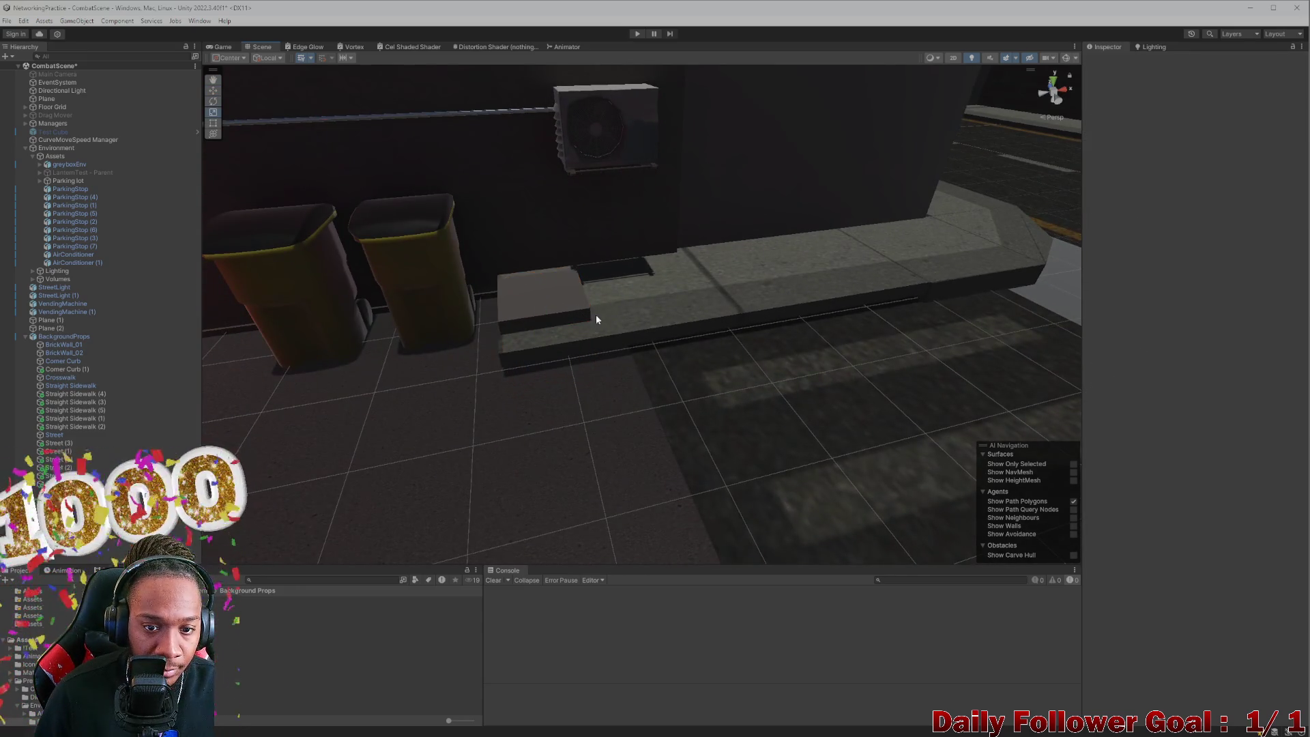
pyautogui.moveTo(588, 323); pyautogui.dragTo(672, 312)
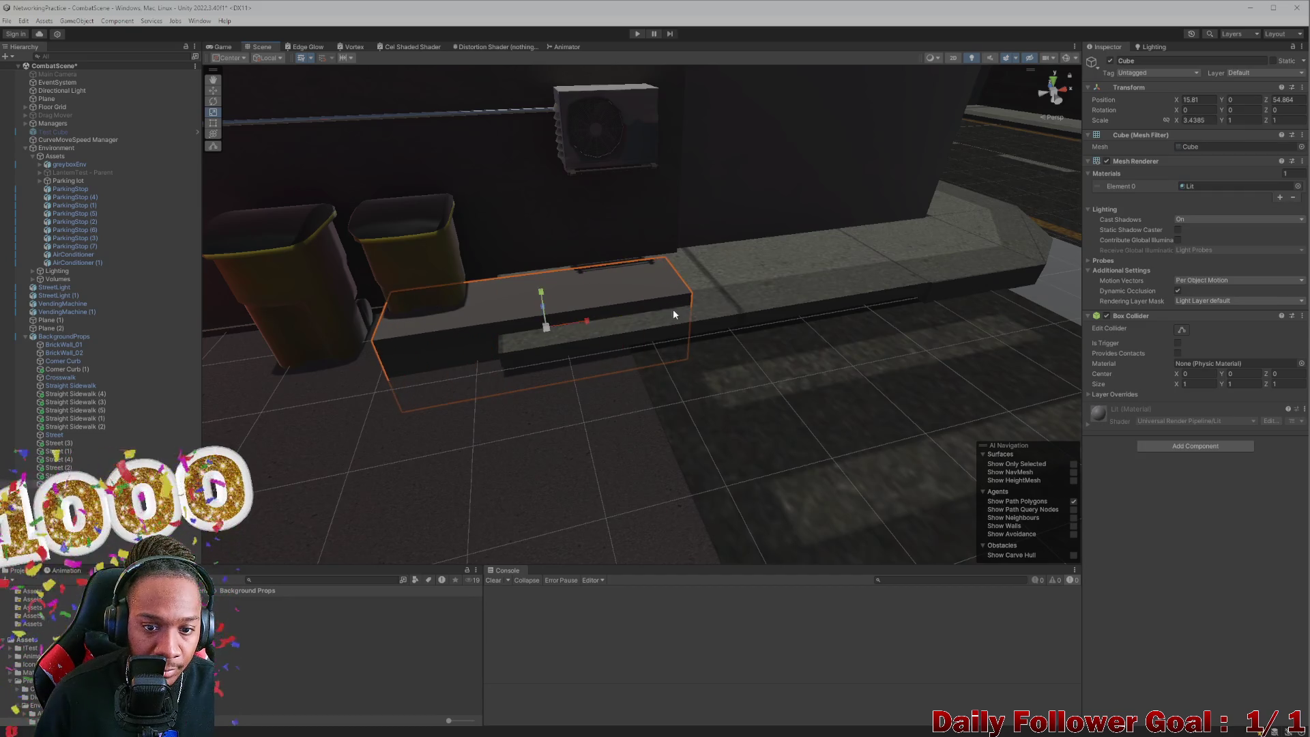
pyautogui.moveTo(517, 316); pyautogui.dragTo(646, 380)
pyautogui.moveTo(505, 296); pyautogui.dragTo(468, 298)
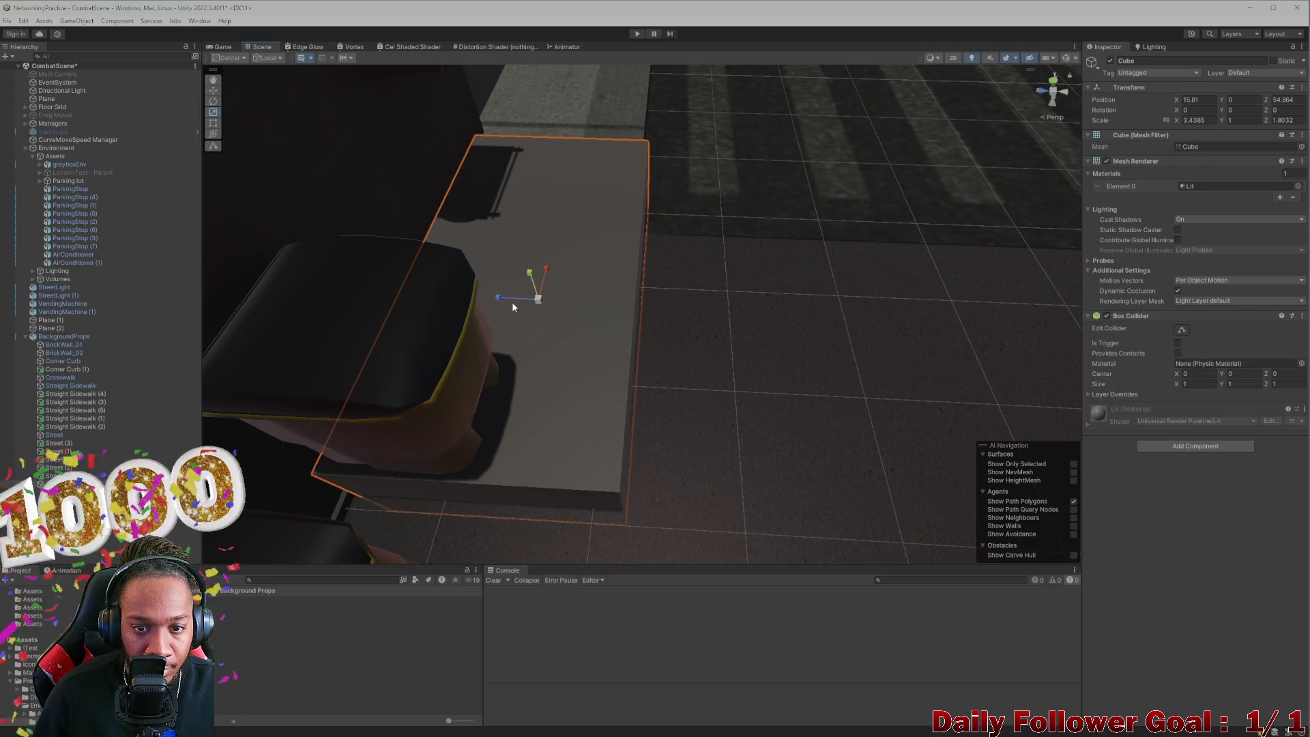
pyautogui.press('f')
pyautogui.press('w')
# Step: Slide the cube along Z toward the wall and sink it to Y -0.174
pyautogui.moveTo(663, 323); pyautogui.dragTo(637, 307)
pyautogui.scroll(3, 641, 342)
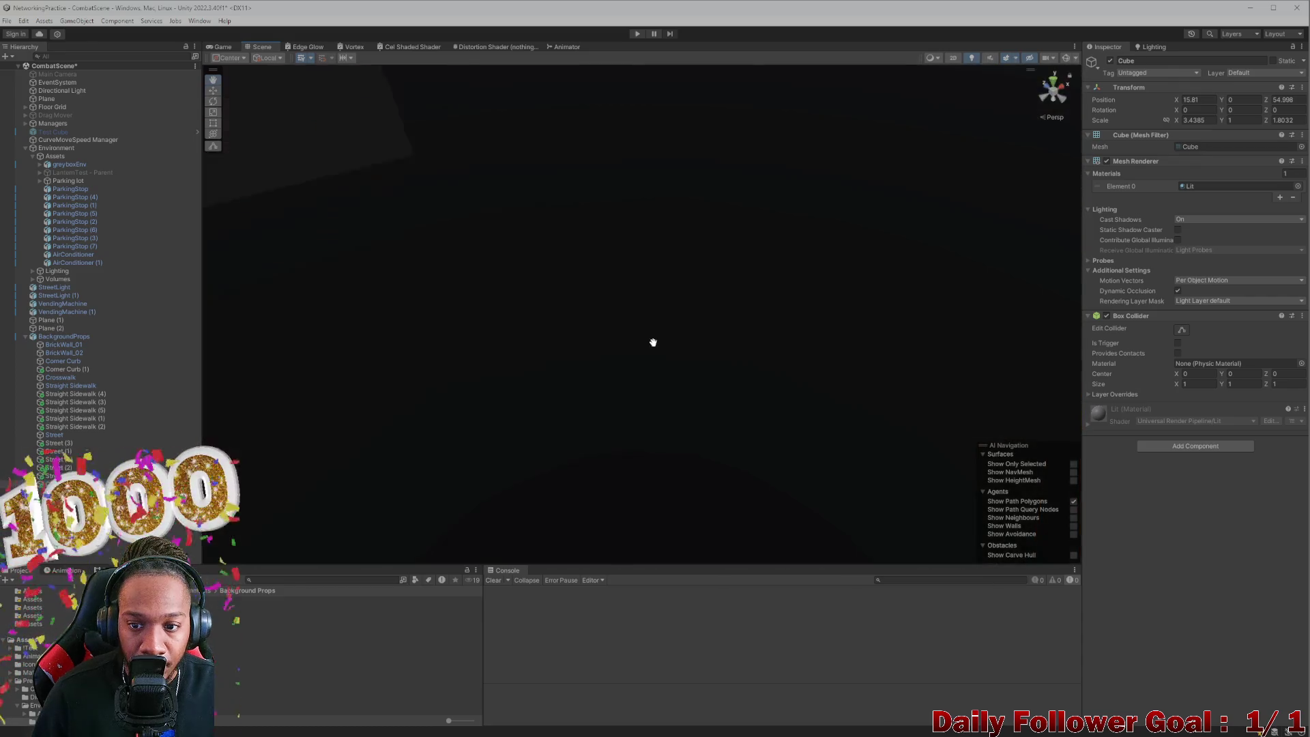
pyautogui.scroll(-5, 653, 342)
pyautogui.scroll(5, 527, 280)
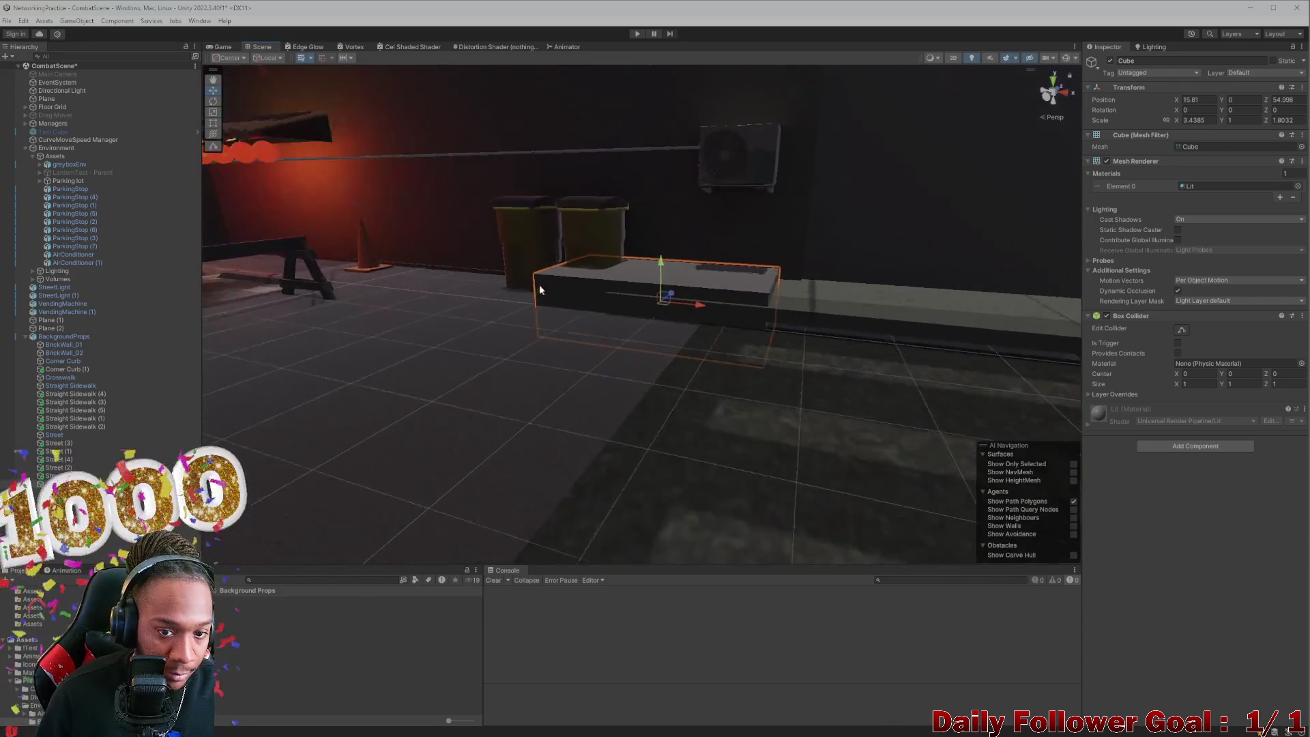
pyautogui.scroll(-3, 690, 269)
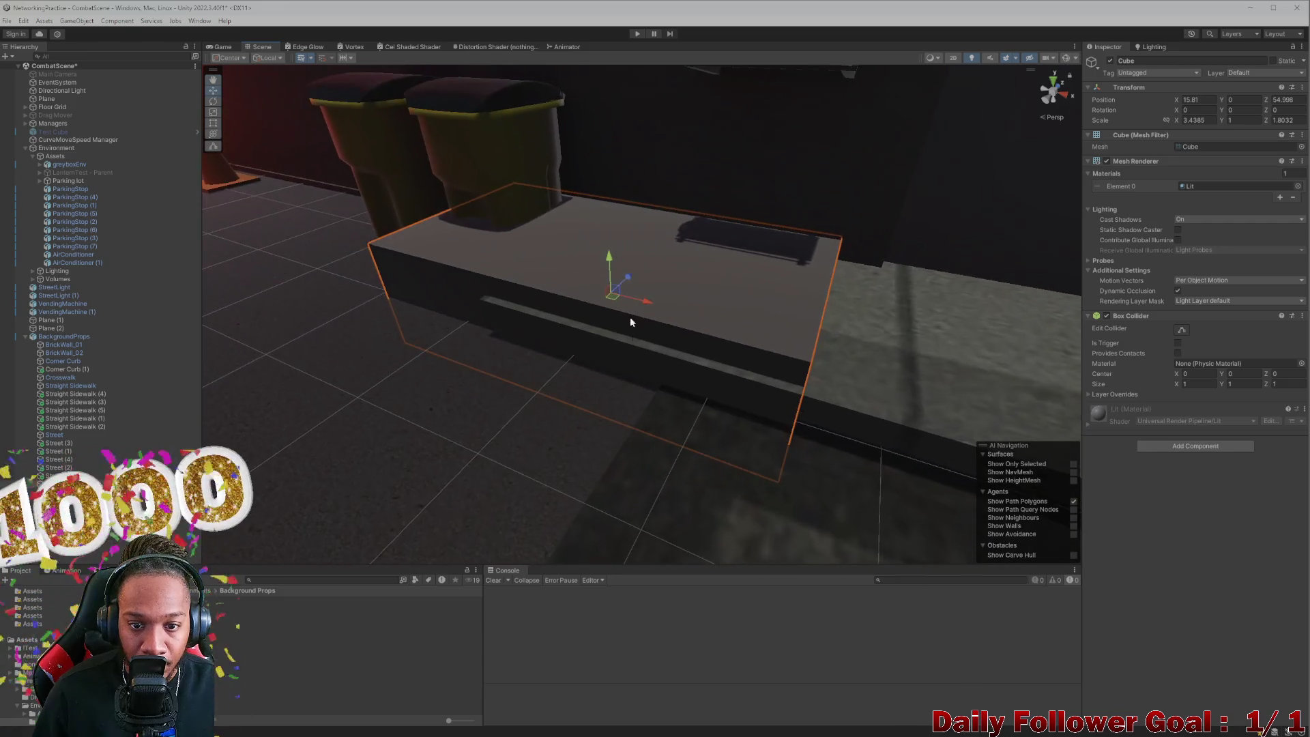
pyautogui.moveTo(628, 276)
pyautogui.mouseDown()
pyautogui.moveTo(757, 338)
pyautogui.moveTo(834, 342)
pyautogui.moveTo(757, 337)
pyautogui.mouseUp()
pyautogui.moveTo(730, 295)
pyautogui.mouseDown()
pyautogui.moveTo(737, 317)
pyautogui.moveTo(913, 350)
pyautogui.moveTo(640, 303)
pyautogui.moveTo(764, 287)
pyautogui.moveTo(658, 296)
pyautogui.moveTo(694, 281)
pyautogui.moveTo(625, 272)
pyautogui.moveTo(702, 292)
pyautogui.moveTo(583, 254)
pyautogui.moveTo(535, 260)
pyautogui.mouseUp()
# Step: Line the curb block up at X 18.021, Z 54.99 beside the trash cans
pyautogui.click(609, 274)
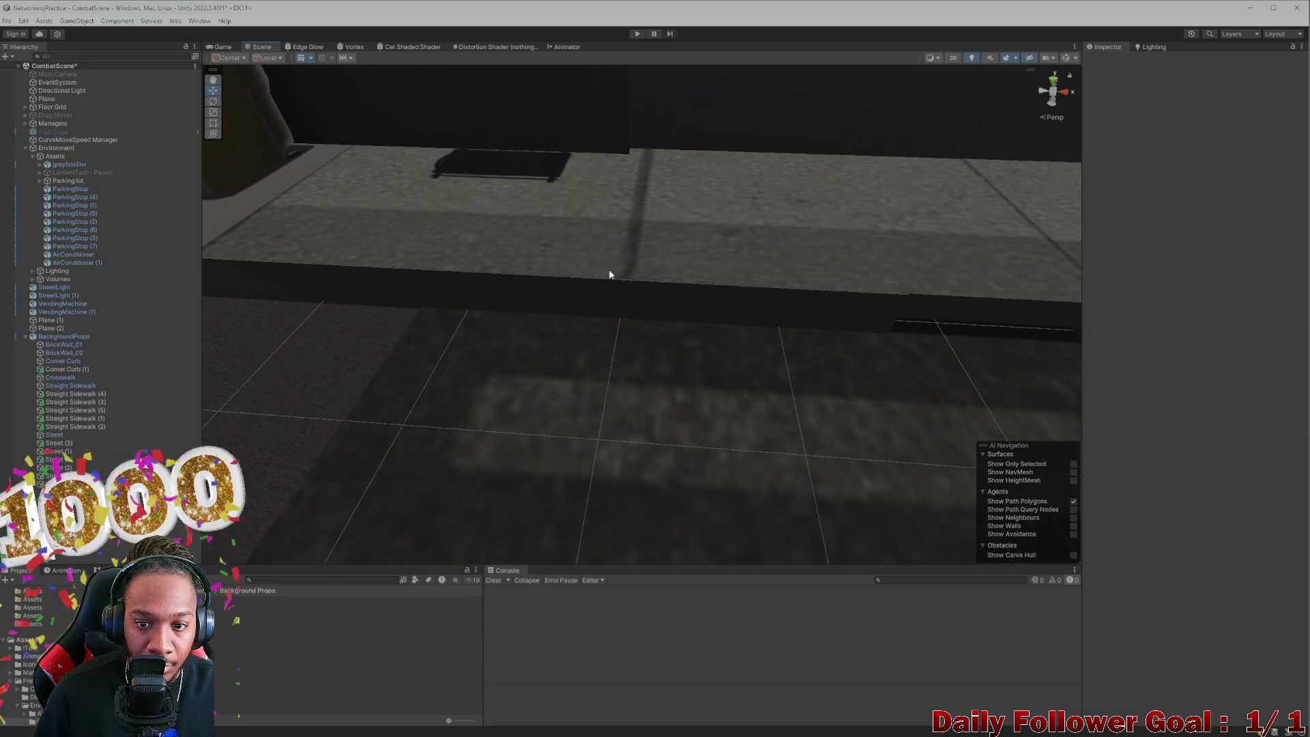
pyautogui.click(615, 311)
pyautogui.press('f')
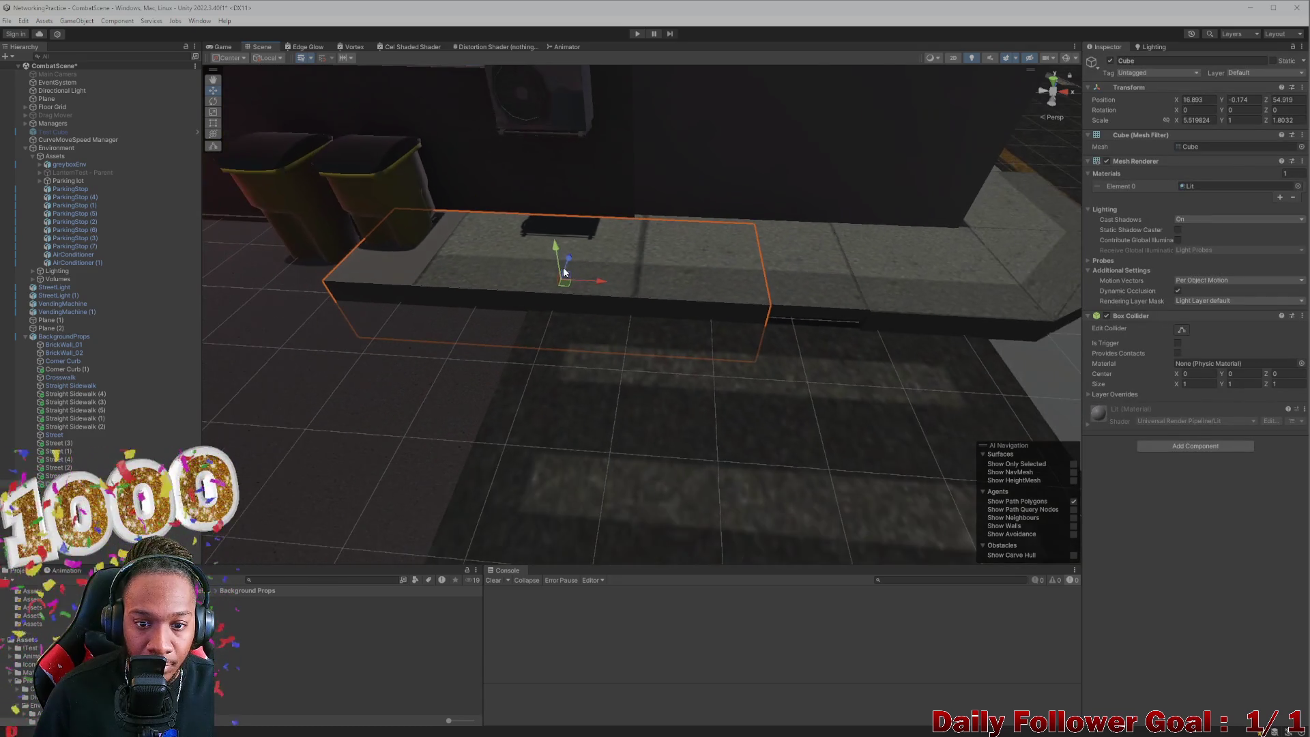
pyautogui.moveTo(598, 282)
pyautogui.mouseDown()
pyautogui.moveTo(676, 292)
pyautogui.moveTo(550, 305)
pyautogui.moveTo(673, 316)
pyautogui.moveTo(876, 199)
pyautogui.moveTo(783, 272)
pyautogui.moveTo(812, 301)
pyautogui.moveTo(624, 330)
pyautogui.mouseUp()
pyautogui.click(812, 302)
pyautogui.scroll(10, 624, 330)
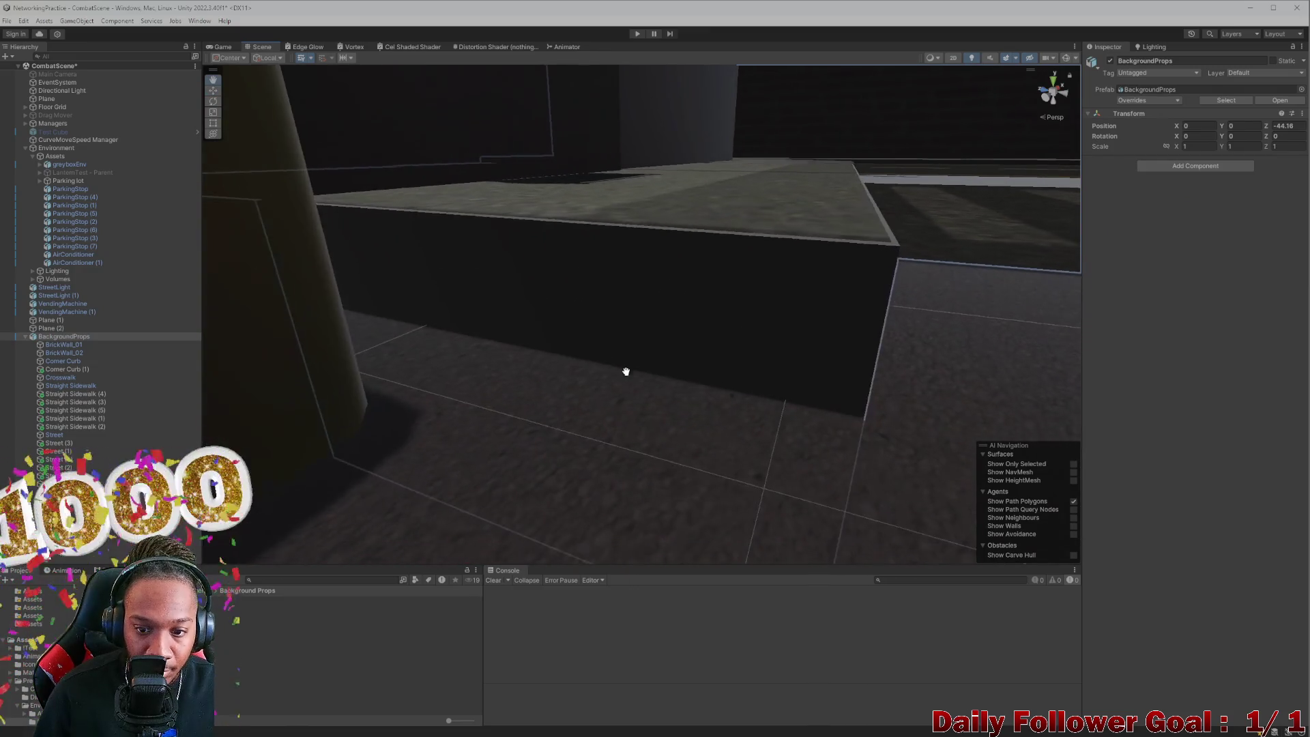
pyautogui.click(703, 326)
pyautogui.scroll(-10, 711, 313)
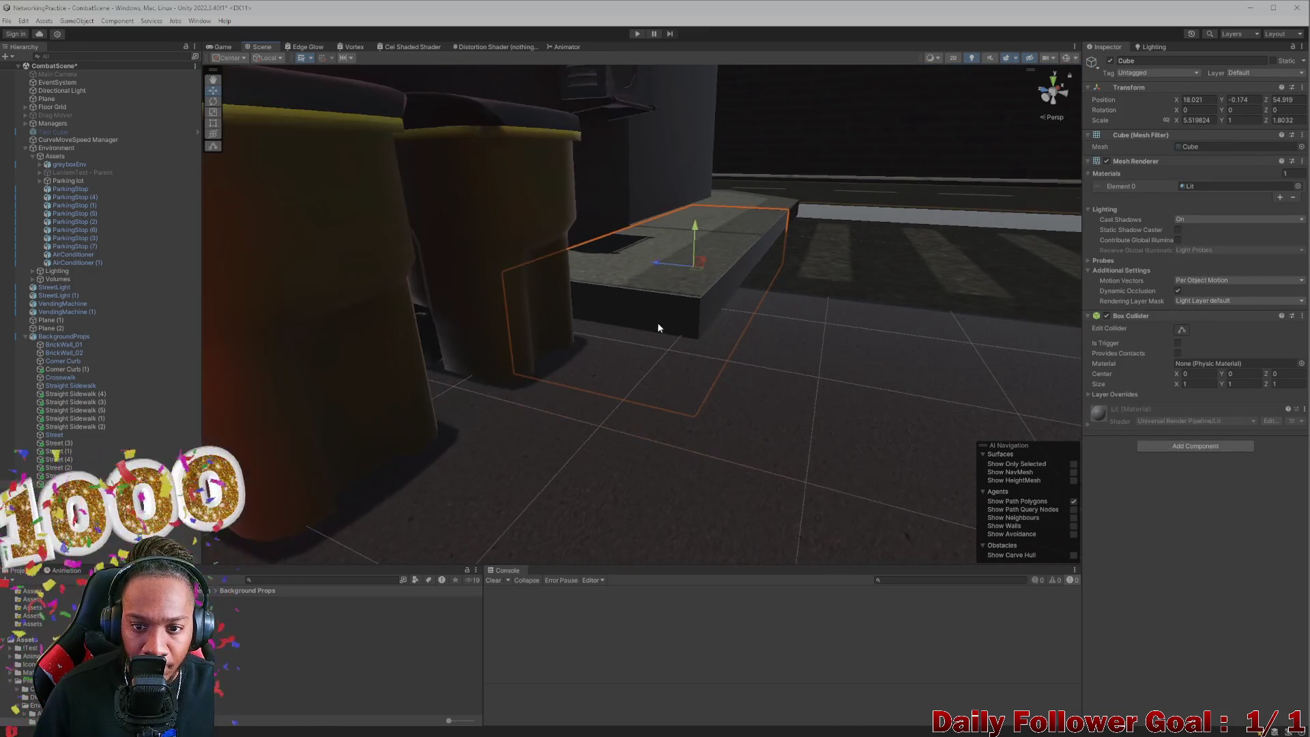
pyautogui.scroll(5, 667, 314)
pyautogui.moveTo(670, 256); pyautogui.dragTo(668, 257)
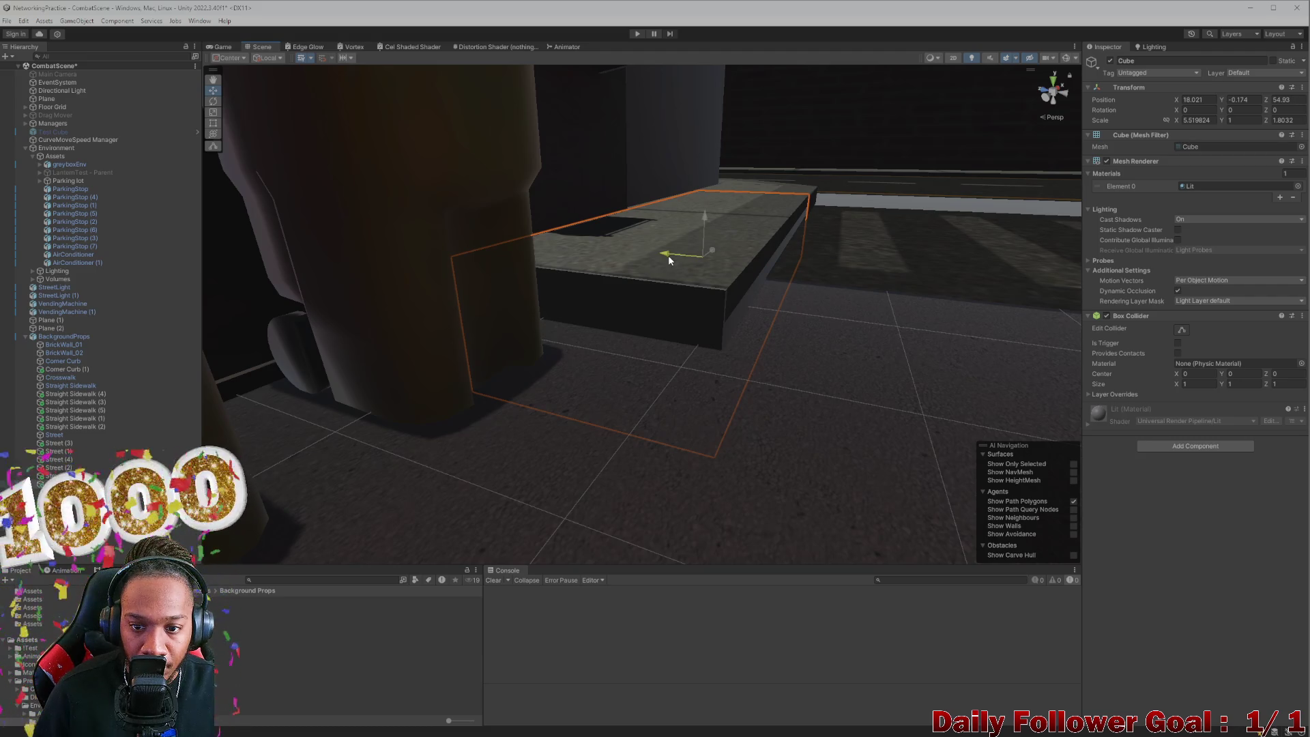
pyautogui.moveTo(890, 339)
pyautogui.mouseDown()
pyautogui.moveTo(825, 356)
pyautogui.moveTo(925, 380)
pyautogui.moveTo(552, 301)
pyautogui.moveTo(521, 316)
pyautogui.moveTo(367, 295)
pyautogui.moveTo(456, 330)
pyautogui.moveTo(369, 336)
pyautogui.moveTo(528, 343)
pyautogui.moveTo(509, 342)
pyautogui.moveTo(558, 295)
pyautogui.moveTo(549, 252)
pyautogui.moveTo(681, 313)
pyautogui.moveTo(711, 301)
pyautogui.moveTo(601, 311)
pyautogui.mouseUp()
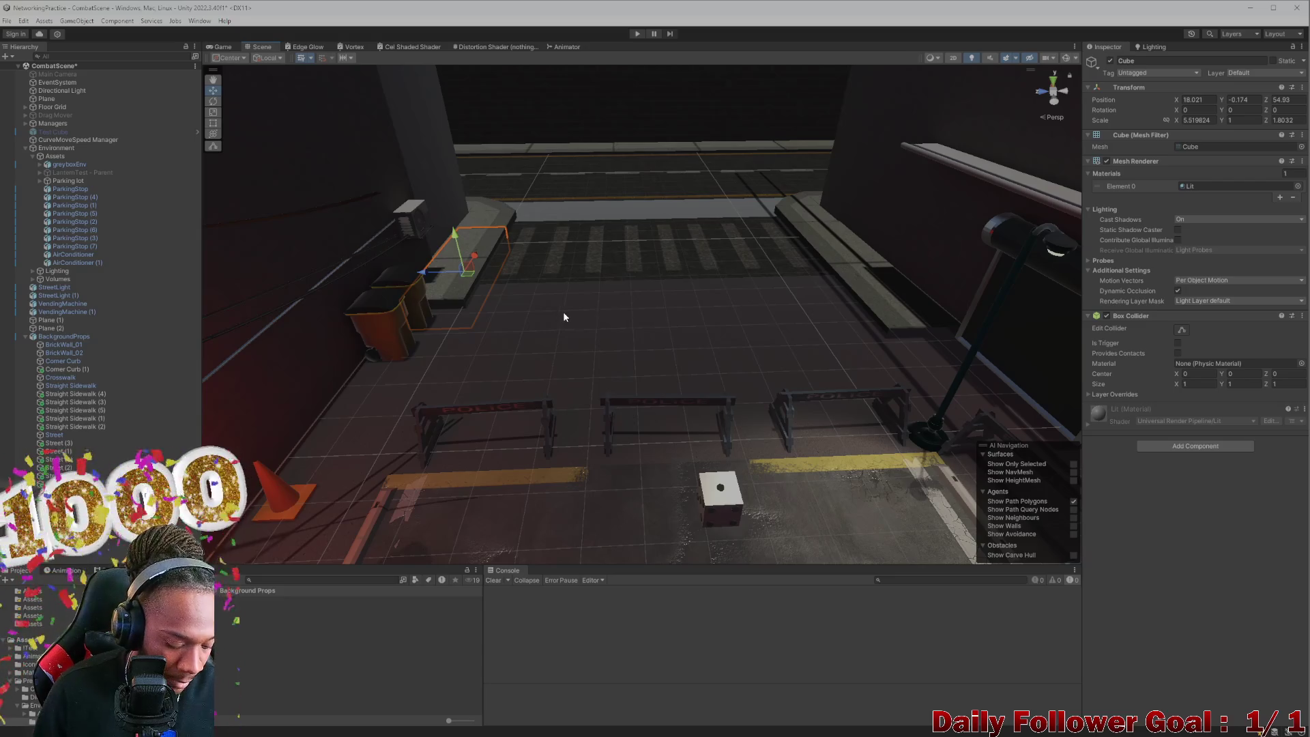
# Step: Move Cube (1) to the opposite sidewalk at Z 41.612
pyautogui.moveTo(434, 272); pyautogui.dragTo(927, 336)
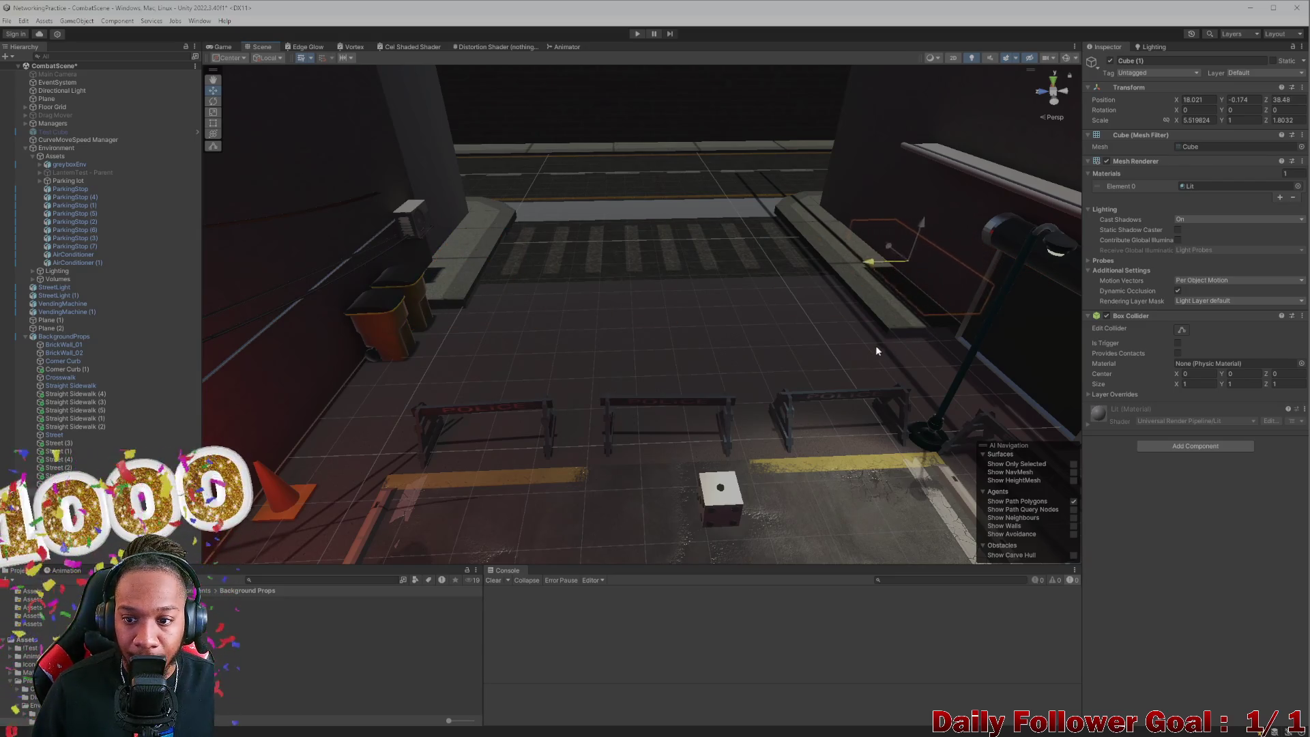
pyautogui.moveTo(834, 354)
pyautogui.mouseDown()
pyautogui.moveTo(879, 329)
pyautogui.moveTo(903, 292)
pyautogui.moveTo(669, 256)
pyautogui.moveTo(604, 166)
pyautogui.moveTo(626, 112)
pyautogui.moveTo(658, 169)
pyautogui.mouseUp()
pyautogui.moveTo(673, 255)
pyautogui.mouseDown()
pyautogui.moveTo(542, 237)
pyautogui.moveTo(601, 198)
pyautogui.moveTo(647, 231)
pyautogui.moveTo(713, 205)
pyautogui.moveTo(775, 268)
pyautogui.moveTo(810, 249)
pyautogui.moveTo(727, 266)
pyautogui.moveTo(686, 326)
pyautogui.moveTo(628, 321)
pyautogui.moveTo(539, 218)
pyautogui.moveTo(520, 239)
pyautogui.moveTo(629, 257)
pyautogui.moveTo(567, 228)
pyautogui.moveTo(643, 215)
pyautogui.moveTo(662, 232)
pyautogui.moveTo(707, 211)
pyautogui.moveTo(676, 277)
pyautogui.moveTo(702, 307)
pyautogui.moveTo(576, 249)
pyautogui.moveTo(676, 270)
pyautogui.moveTo(571, 260)
pyautogui.mouseUp()
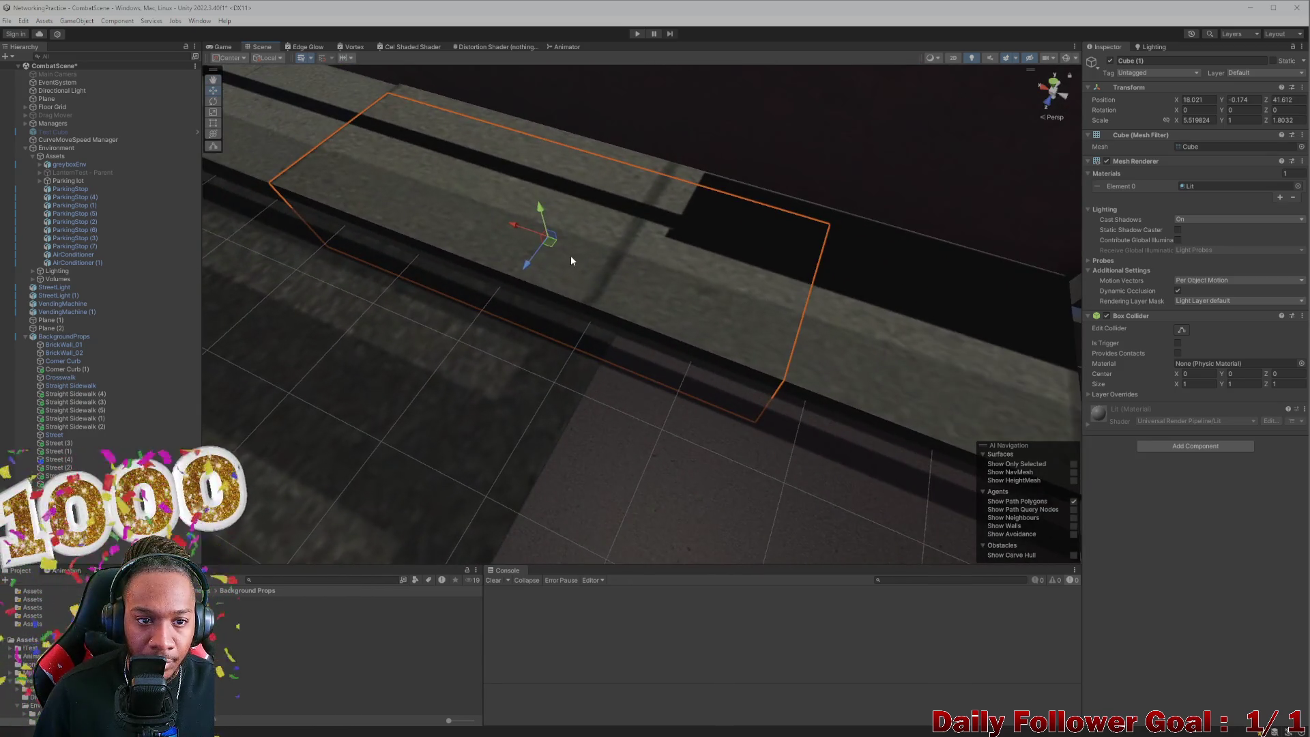
# Step: Lengthen Cube (1) along X to a scale of 7.747634
pyautogui.click(517, 225)
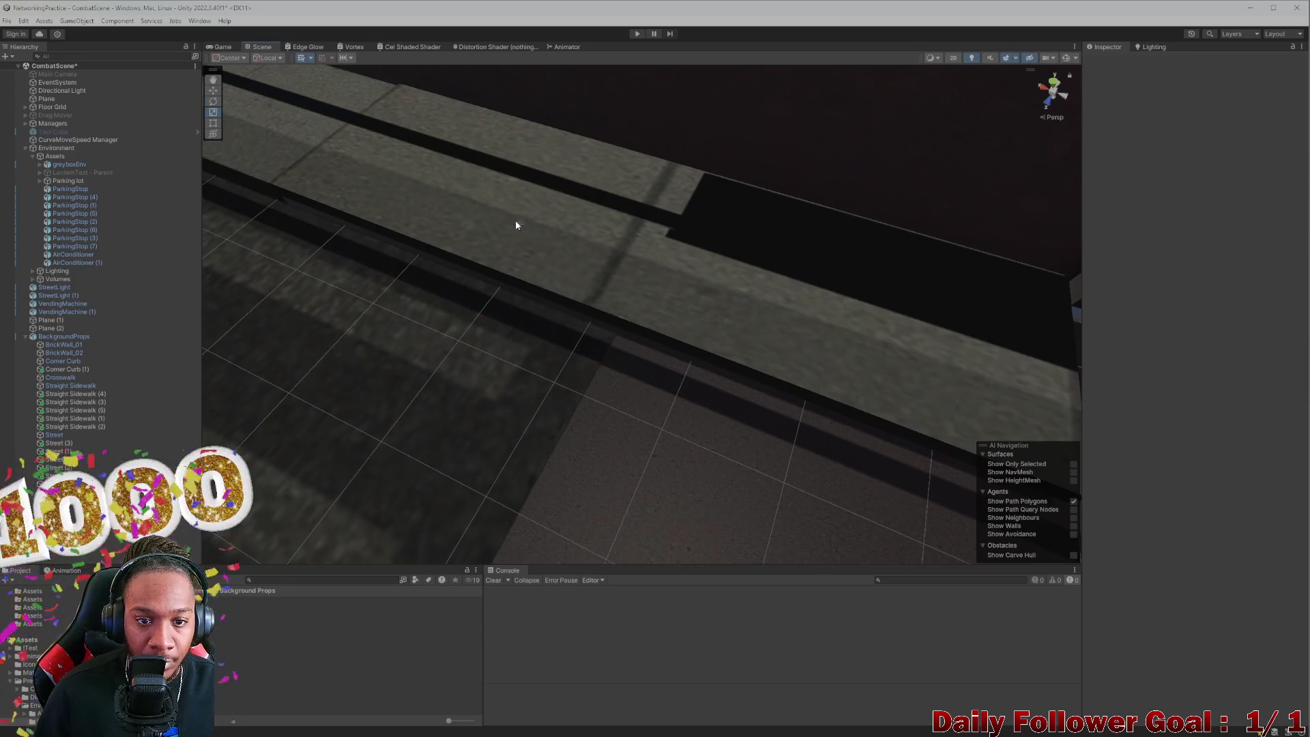
pyautogui.click(524, 242)
pyautogui.moveTo(515, 225)
pyautogui.mouseDown()
pyautogui.moveTo(573, 264)
pyautogui.moveTo(494, 216)
pyautogui.moveTo(571, 260)
pyautogui.moveTo(545, 249)
pyautogui.moveTo(555, 230)
pyautogui.moveTo(690, 312)
pyautogui.moveTo(632, 305)
pyautogui.moveTo(568, 260)
pyautogui.moveTo(469, 239)
pyautogui.moveTo(379, 243)
pyautogui.moveTo(529, 263)
pyautogui.moveTo(568, 284)
pyautogui.moveTo(521, 319)
pyautogui.moveTo(584, 307)
pyautogui.mouseUp()
pyautogui.press('e')
pyautogui.press('r')
# Step: Search the project assets for 'concre' and try a concrete material on the floor plane
pyautogui.scroll(3, 380, 242)
pyautogui.click(379, 242)
pyautogui.scroll(3, 577, 295)
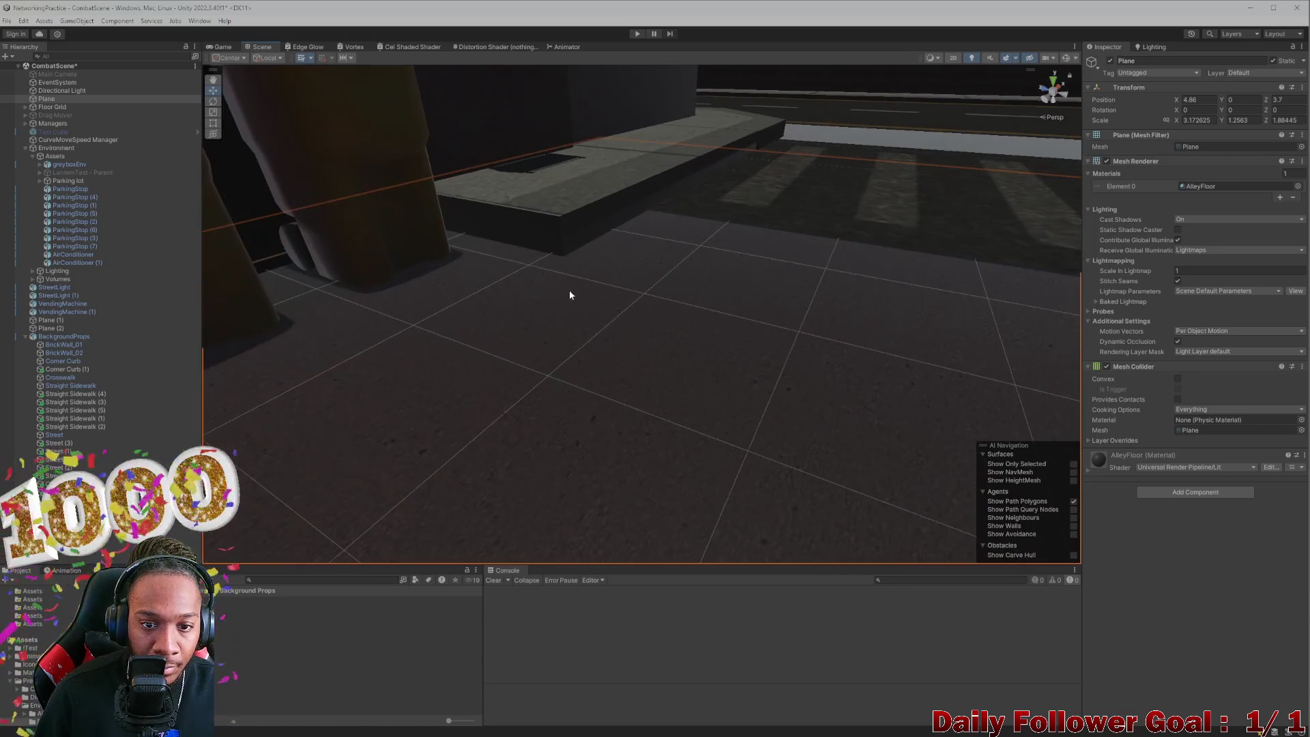
pyautogui.click(329, 580)
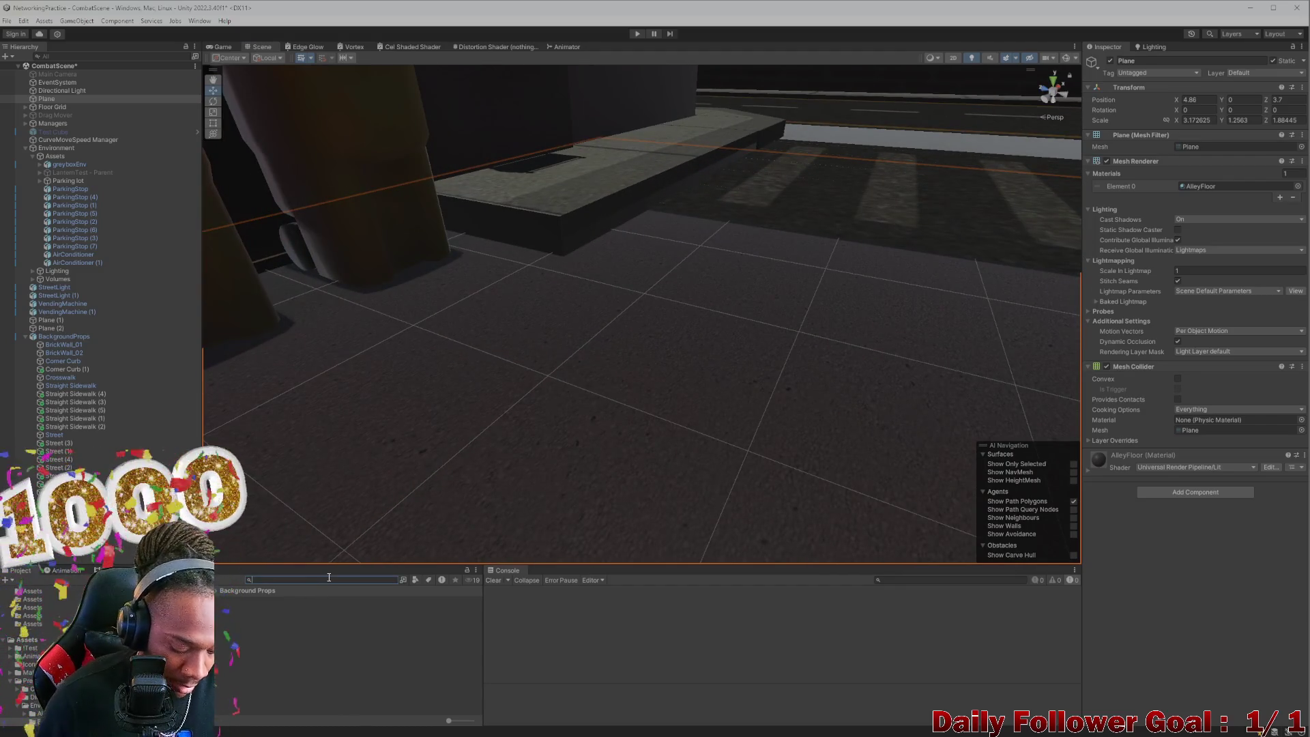
pyautogui.write('concre')
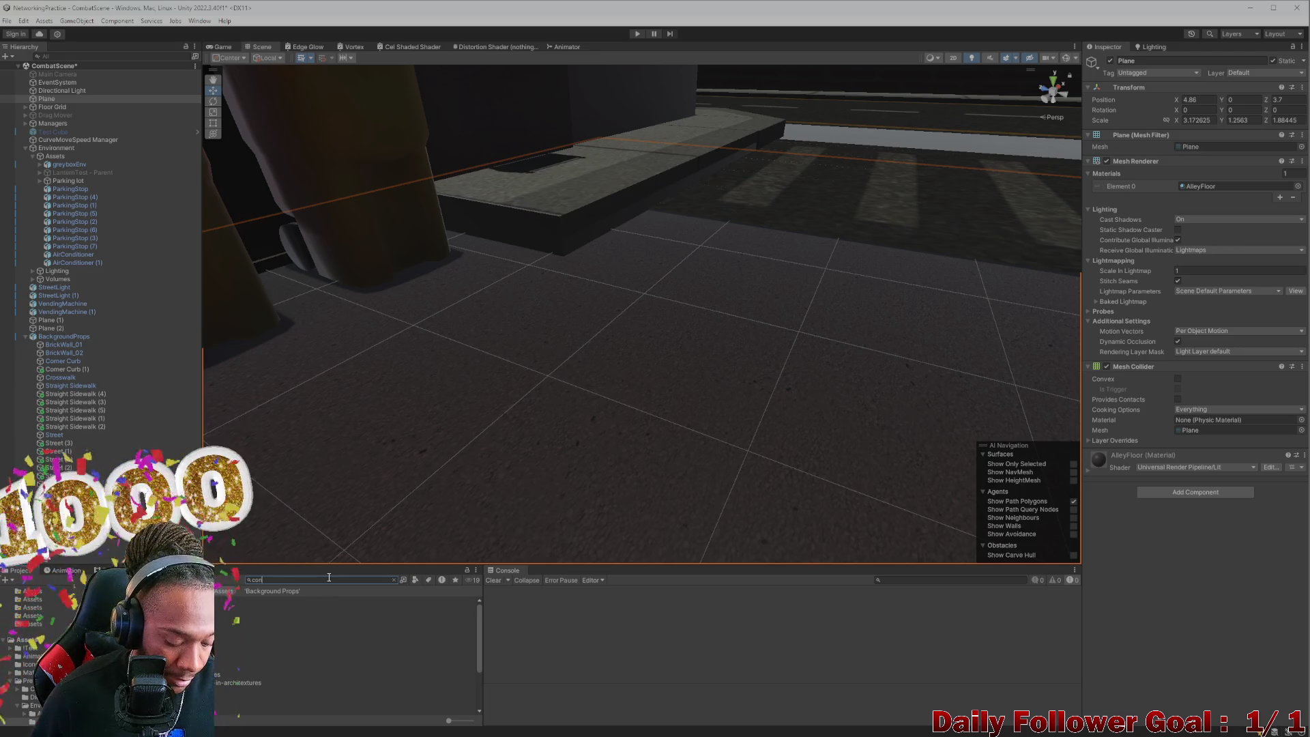
pyautogui.moveTo(287, 625)
pyautogui.mouseDown()
pyautogui.moveTo(448, 278)
pyautogui.moveTo(509, 224)
pyautogui.mouseUp()
# Step: Search for 'wall', test Wall_Mat on the floor, undo it, and select Wall_Mat
pyautogui.moveTo(573, 275)
pyautogui.mouseDown()
pyautogui.moveTo(658, 325)
pyautogui.moveTo(620, 366)
pyautogui.moveTo(766, 371)
pyautogui.moveTo(337, 508)
pyautogui.mouseUp()
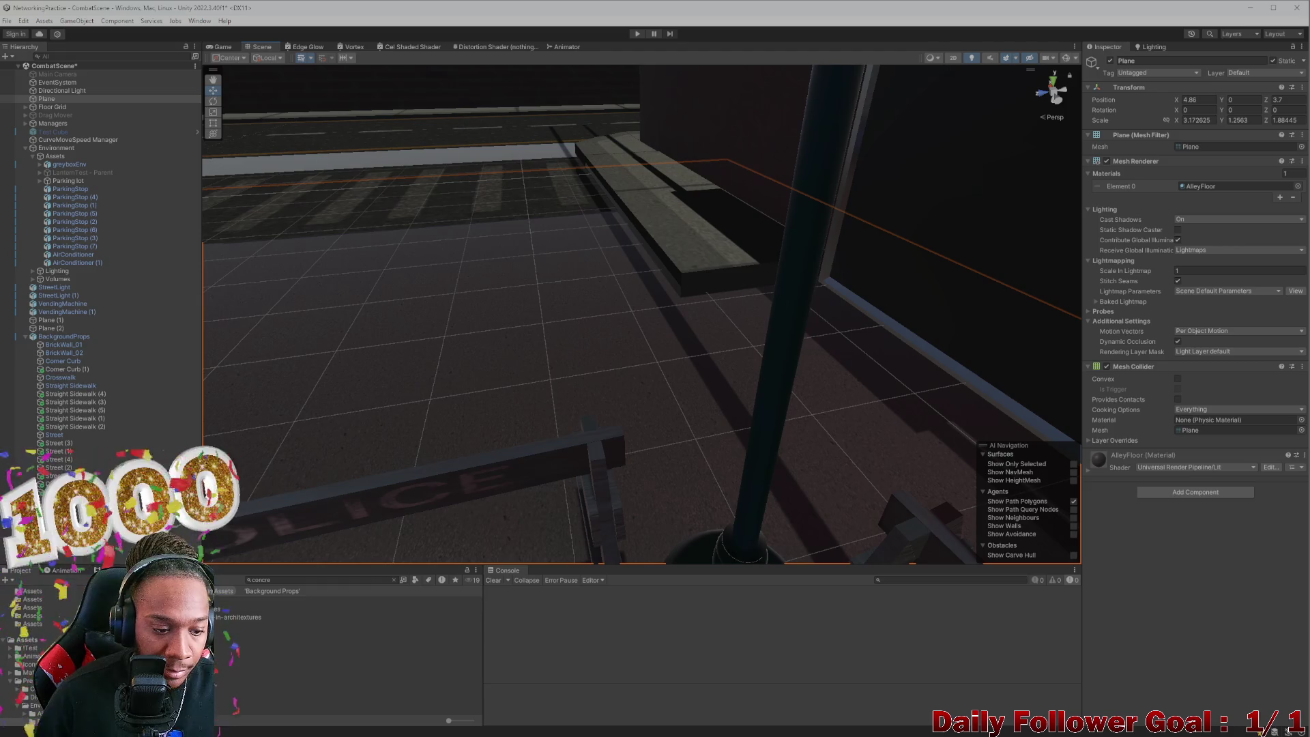
pyautogui.write('wall')
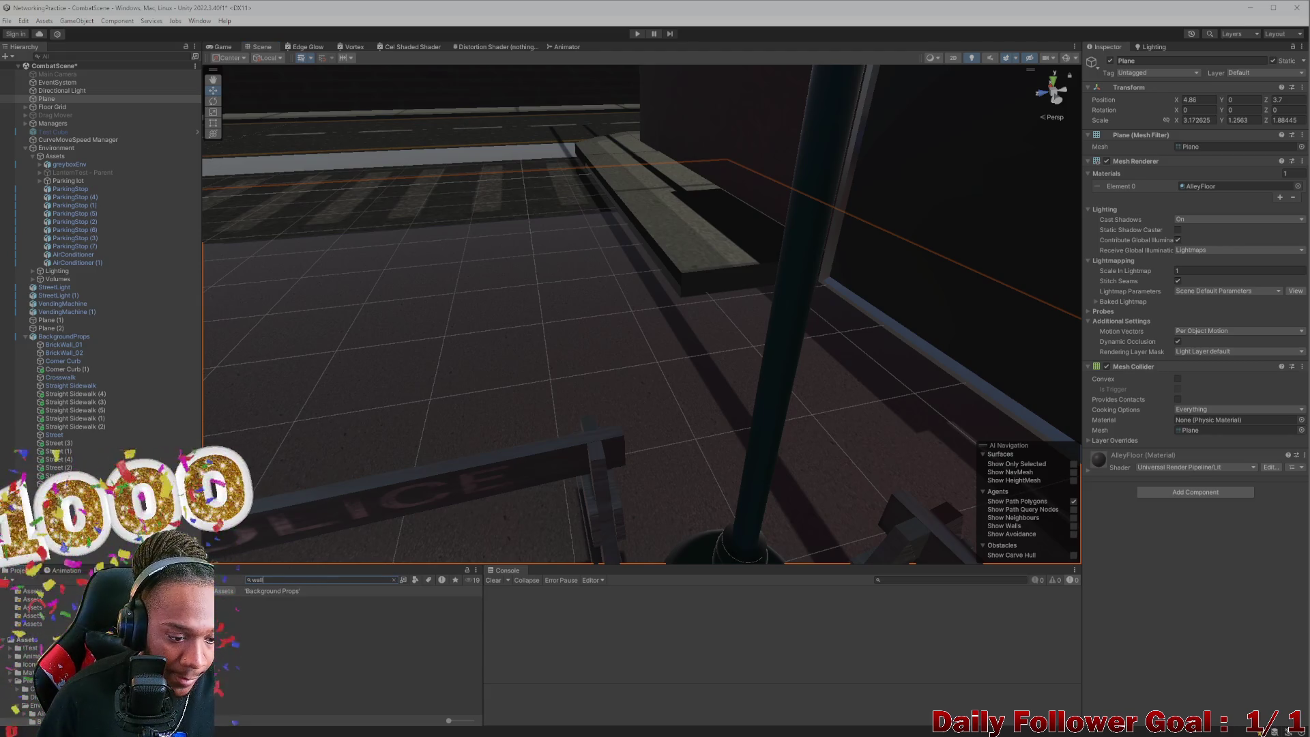
pyautogui.moveTo(232, 604); pyautogui.dragTo(316, 535)
pyautogui.hotkey('ctrl', 'z')
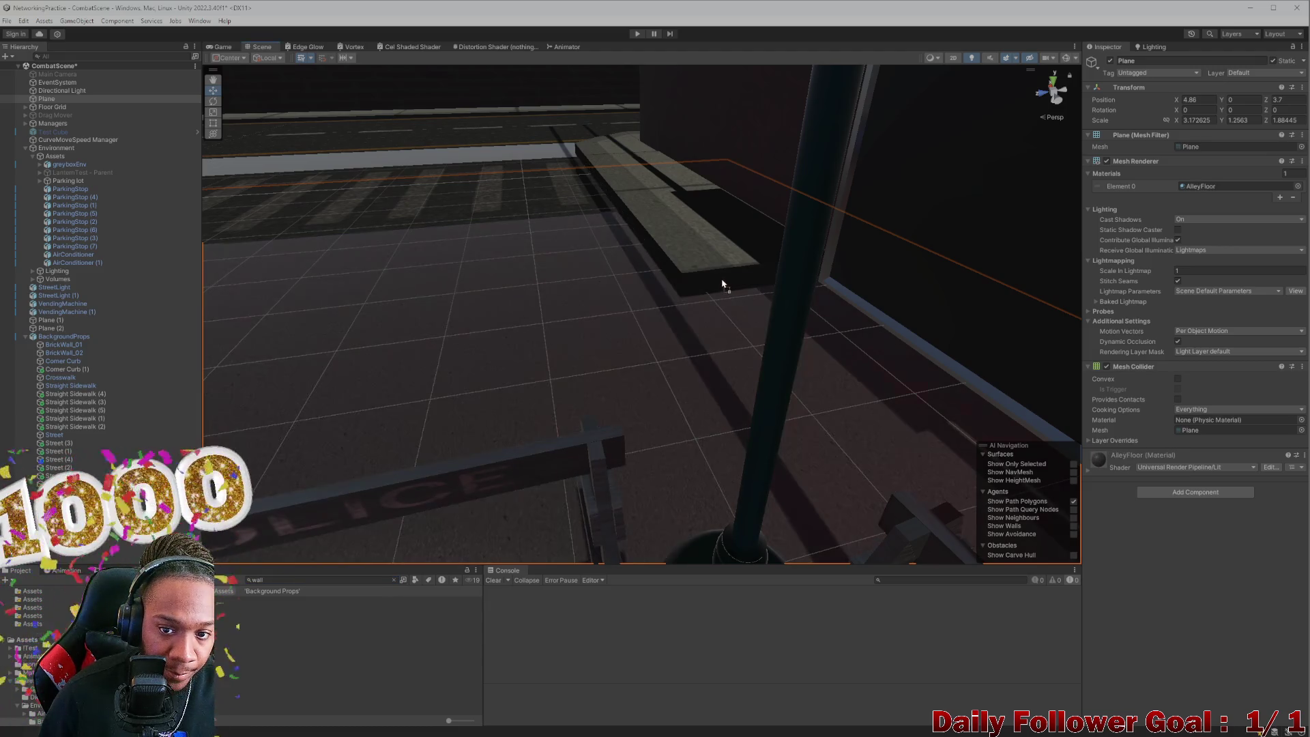
pyautogui.moveTo(721, 281)
pyautogui.mouseDown()
pyautogui.moveTo(339, 298)
pyautogui.moveTo(546, 296)
pyautogui.moveTo(341, 365)
pyautogui.mouseUp()
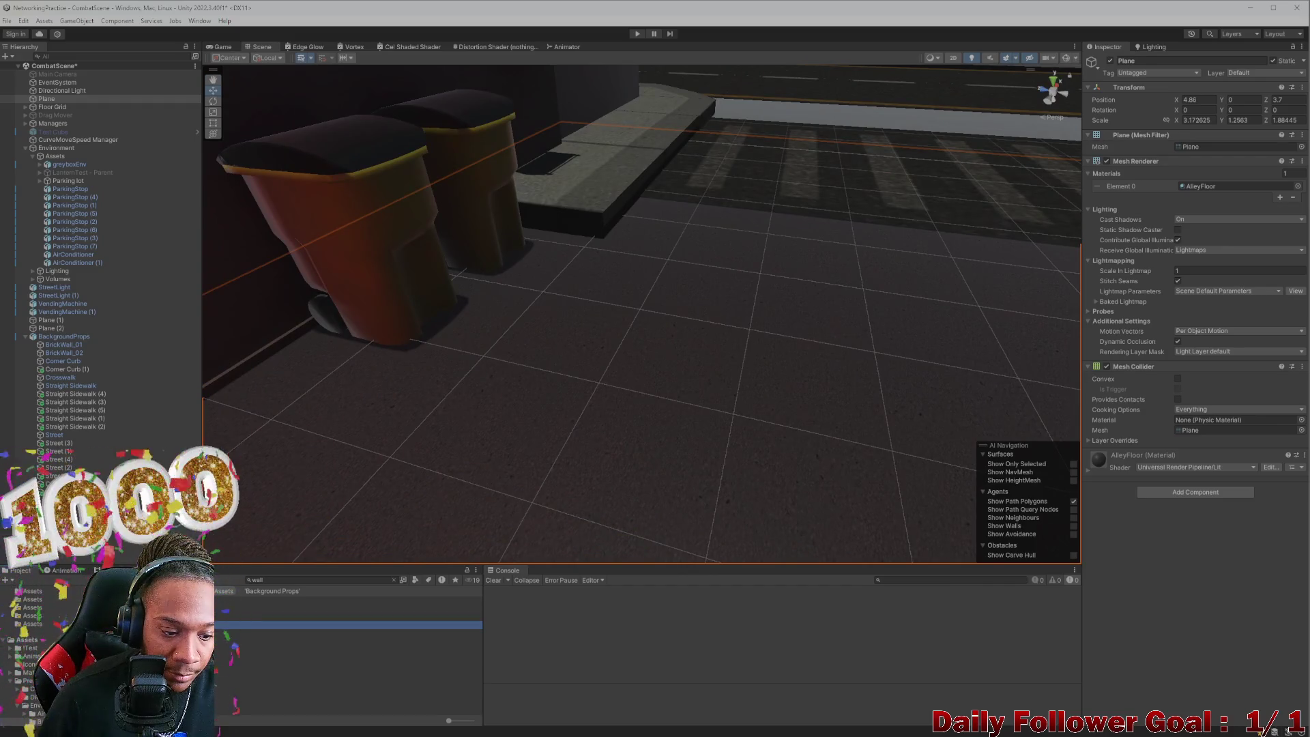
pyautogui.click(273, 634)
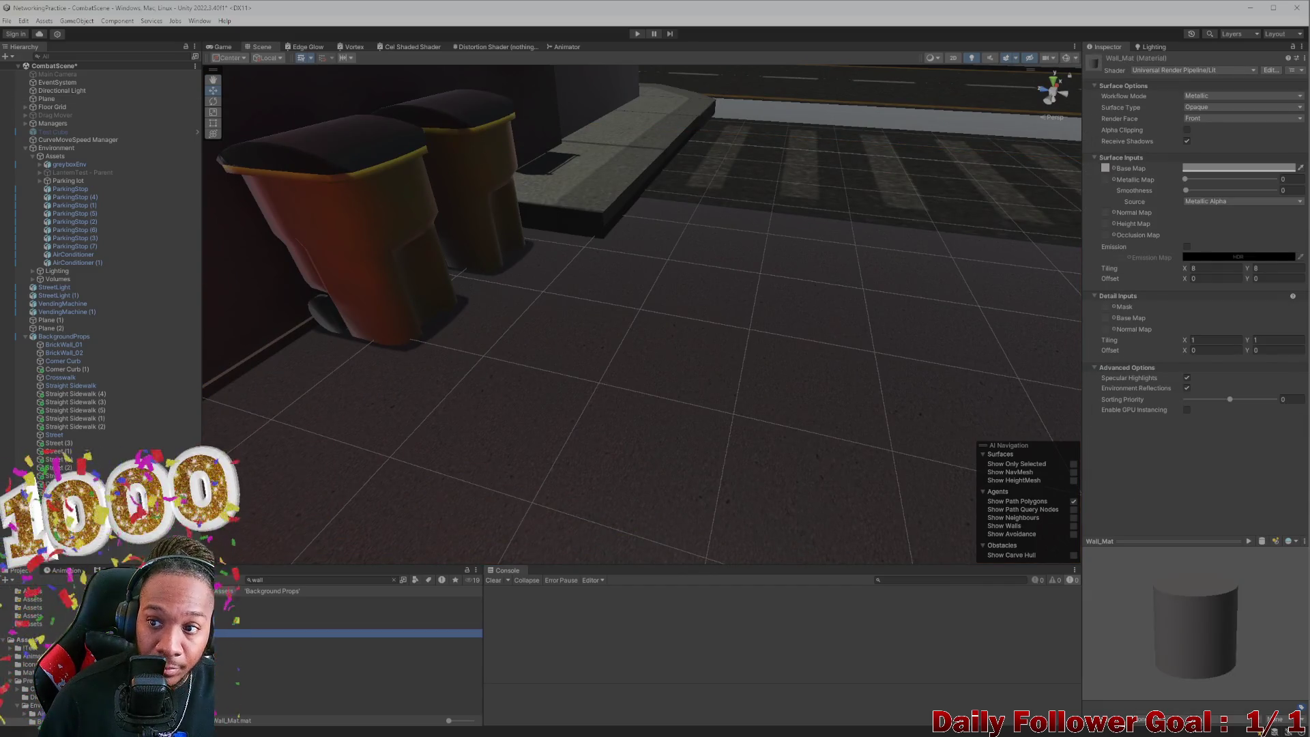
# Step: Apply Wall_Mat to the curb block by the trash cans and view the whole street
pyautogui.moveTo(273, 634)
pyautogui.mouseDown()
pyautogui.moveTo(499, 242)
pyautogui.moveTo(573, 307)
pyautogui.mouseUp()
pyautogui.moveTo(567, 228); pyautogui.dragTo(569, 230)
pyautogui.moveTo(569, 230)
pyautogui.mouseDown()
pyautogui.moveTo(769, 342)
pyautogui.moveTo(737, 359)
pyautogui.moveTo(771, 378)
pyautogui.moveTo(778, 351)
pyautogui.moveTo(730, 354)
pyautogui.moveTo(697, 384)
pyautogui.moveTo(644, 484)
pyautogui.moveTo(594, 503)
pyautogui.moveTo(579, 485)
pyautogui.moveTo(573, 494)
pyautogui.moveTo(600, 450)
pyautogui.moveTo(557, 448)
pyautogui.moveTo(571, 481)
pyautogui.moveTo(666, 483)
pyautogui.moveTo(707, 444)
pyautogui.moveTo(163, 463)
pyautogui.moveTo(284, 351)
pyautogui.moveTo(506, 530)
pyautogui.moveTo(652, 605)
pyautogui.moveTo(619, 388)
pyautogui.mouseUp()
pyautogui.scroll(-2, 618, 388)
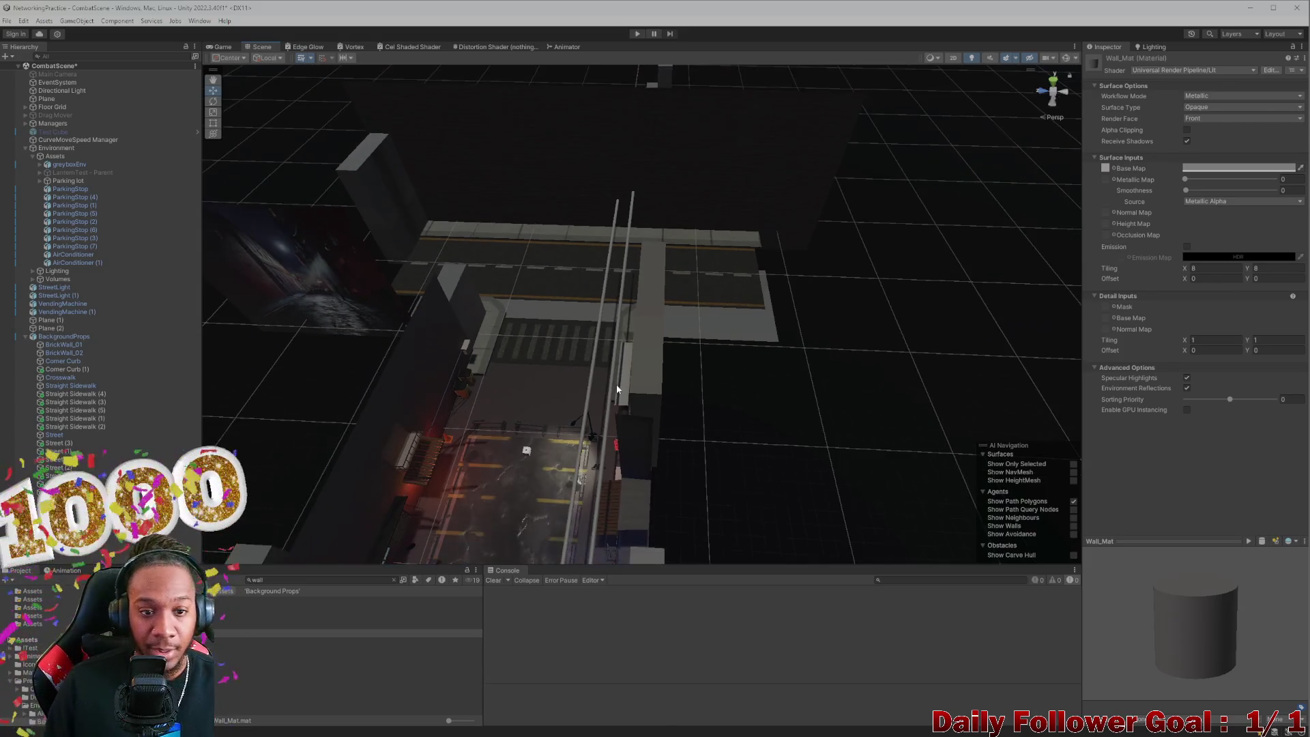
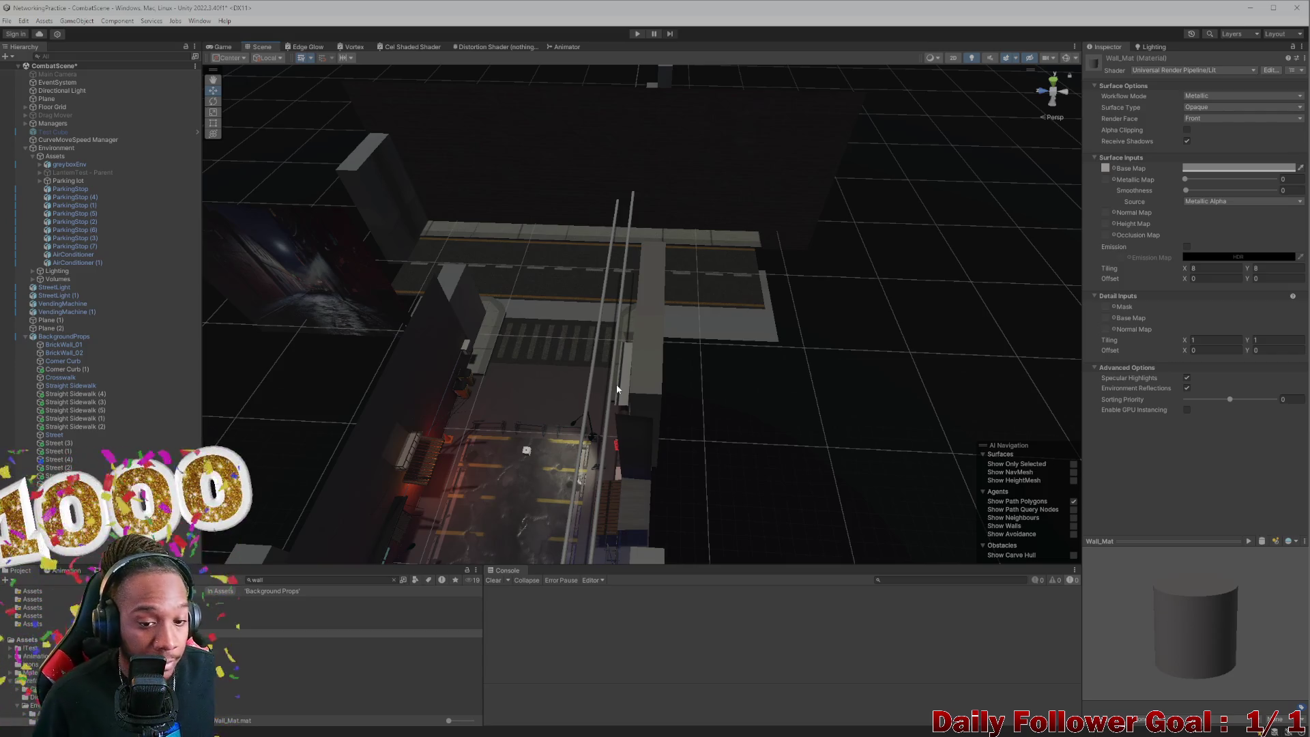
# Step: Delete the dark Plane (2) from the street area
pyautogui.moveTo(290, 367)
pyautogui.mouseDown()
pyautogui.moveTo(301, 328)
pyautogui.moveTo(558, 290)
pyautogui.moveTo(679, 304)
pyautogui.moveTo(734, 451)
pyautogui.moveTo(605, 383)
pyautogui.moveTo(368, 348)
pyautogui.moveTo(707, 433)
pyautogui.moveTo(708, 453)
pyautogui.moveTo(790, 401)
pyautogui.moveTo(506, 415)
pyautogui.mouseUp()
pyautogui.click(503, 429)
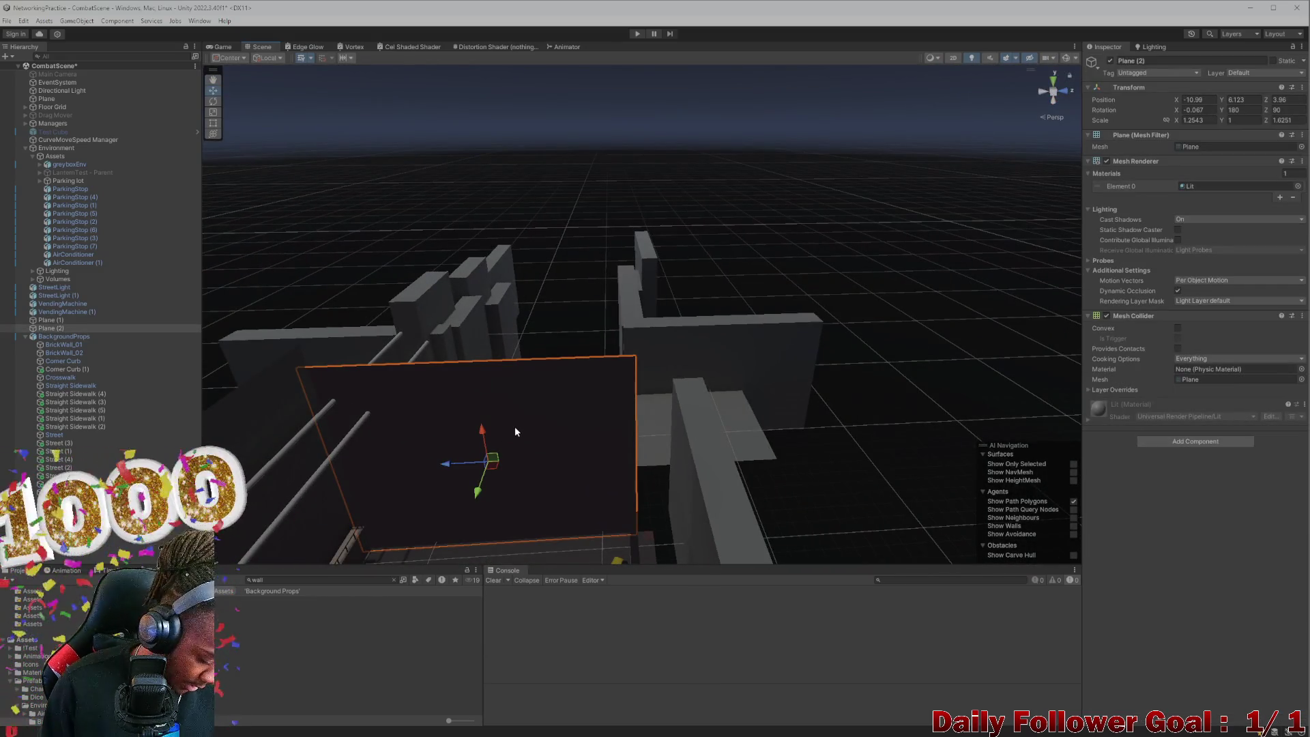
pyautogui.press('Delete')
# Step: Delete the Cube.008 wall block inside greyboxEnv
pyautogui.moveTo(555, 433)
pyautogui.mouseDown()
pyautogui.moveTo(716, 424)
pyautogui.moveTo(444, 453)
pyautogui.moveTo(498, 469)
pyautogui.moveTo(588, 448)
pyautogui.moveTo(594, 460)
pyautogui.moveTo(550, 433)
pyautogui.moveTo(503, 443)
pyautogui.moveTo(690, 491)
pyautogui.moveTo(901, 476)
pyautogui.mouseUp()
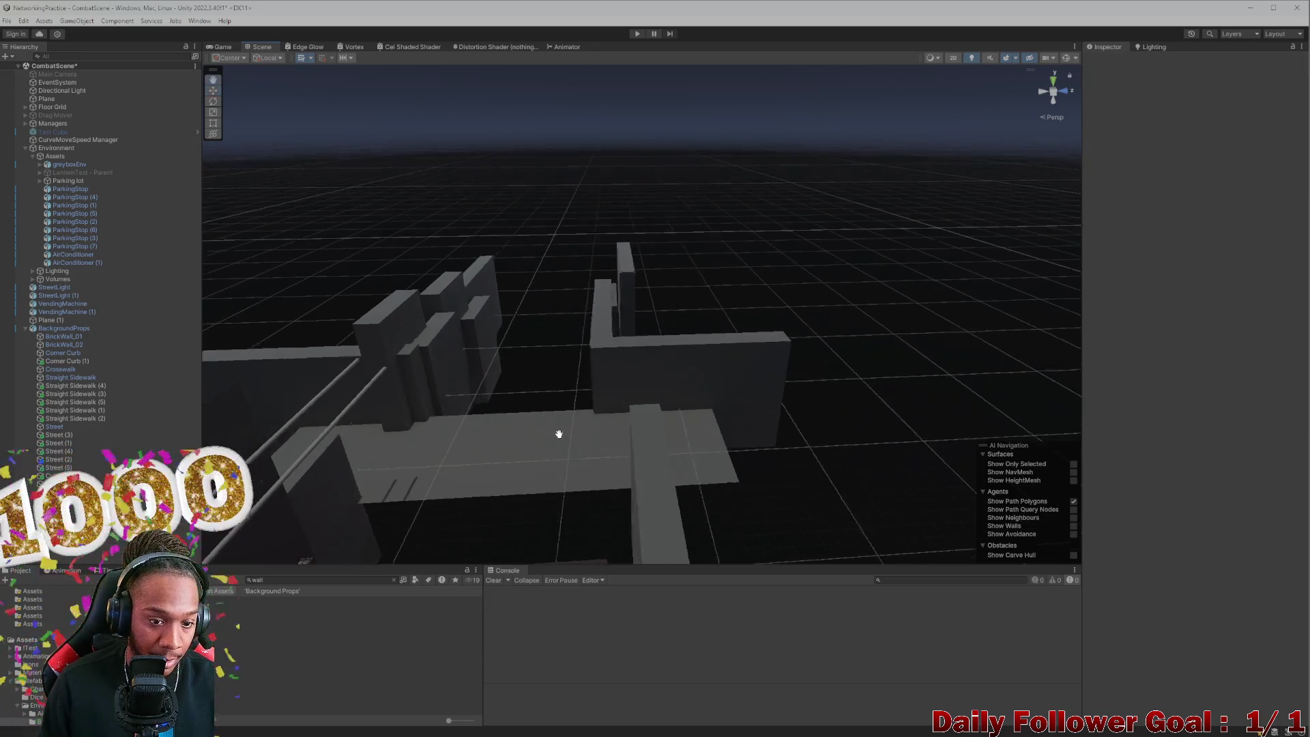
pyautogui.moveTo(571, 447)
pyautogui.mouseDown()
pyautogui.moveTo(617, 386)
pyautogui.moveTo(676, 454)
pyautogui.moveTo(646, 410)
pyautogui.mouseUp()
pyautogui.click(635, 412)
pyautogui.click(633, 414)
pyautogui.press('f')
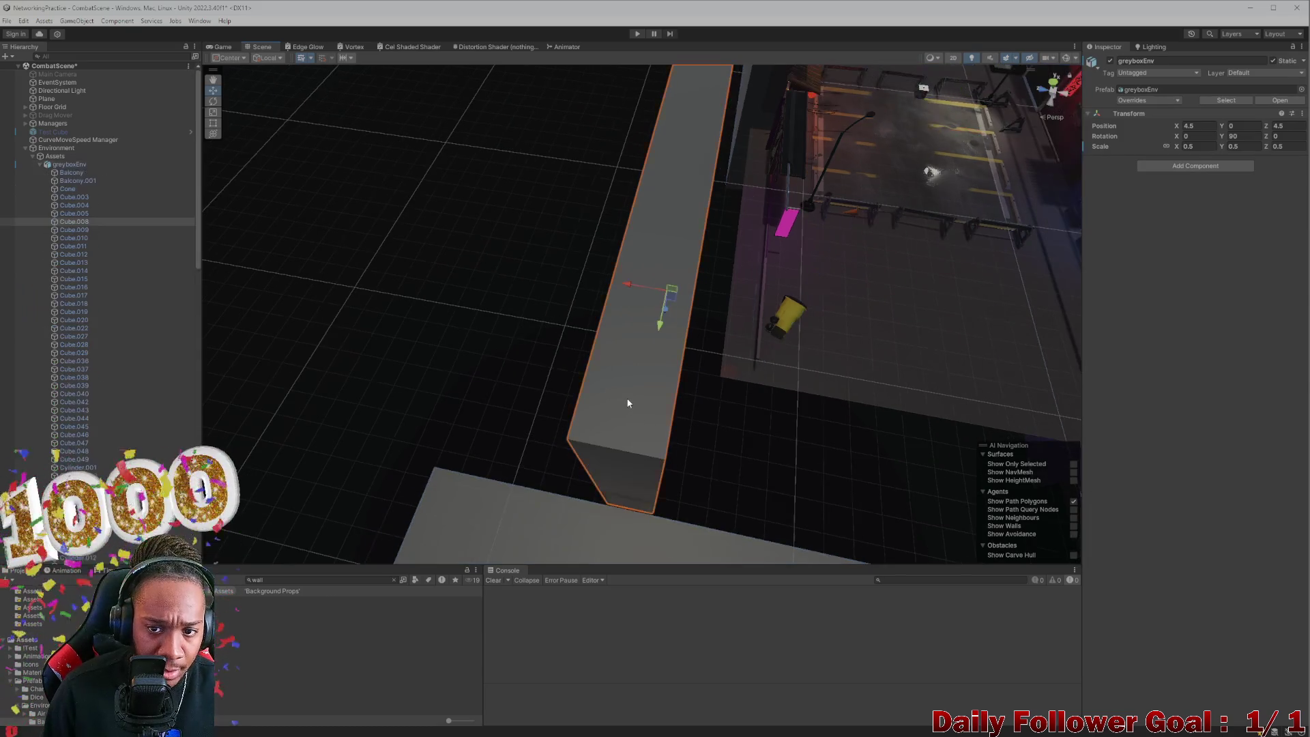
pyautogui.press('Delete')
pyautogui.moveTo(625, 416); pyautogui.dragTo(883, 374)
pyautogui.moveTo(917, 421); pyautogui.dragTo(819, 388)
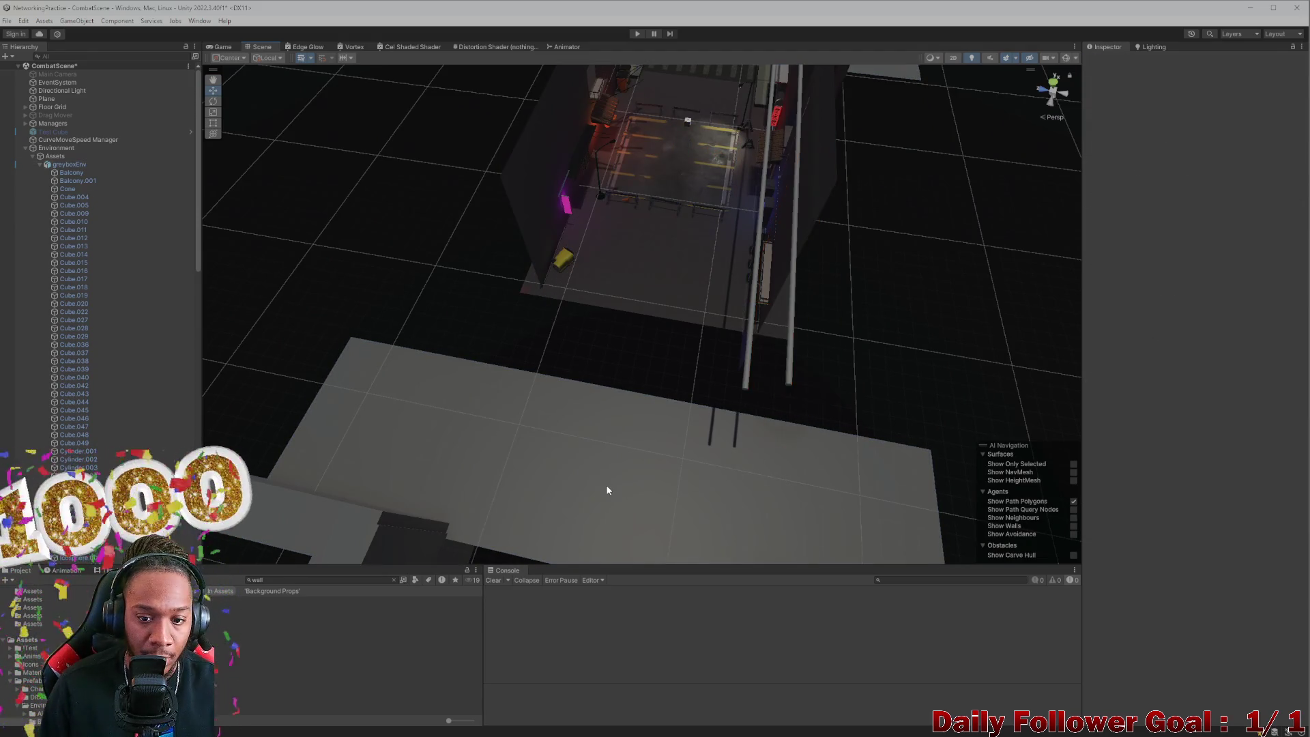
# Step: Delete Plane.001 and the box-selected left greyboxEnv wall blocks
pyautogui.moveTo(608, 489); pyautogui.dragTo(475, 400)
pyautogui.press('Delete')
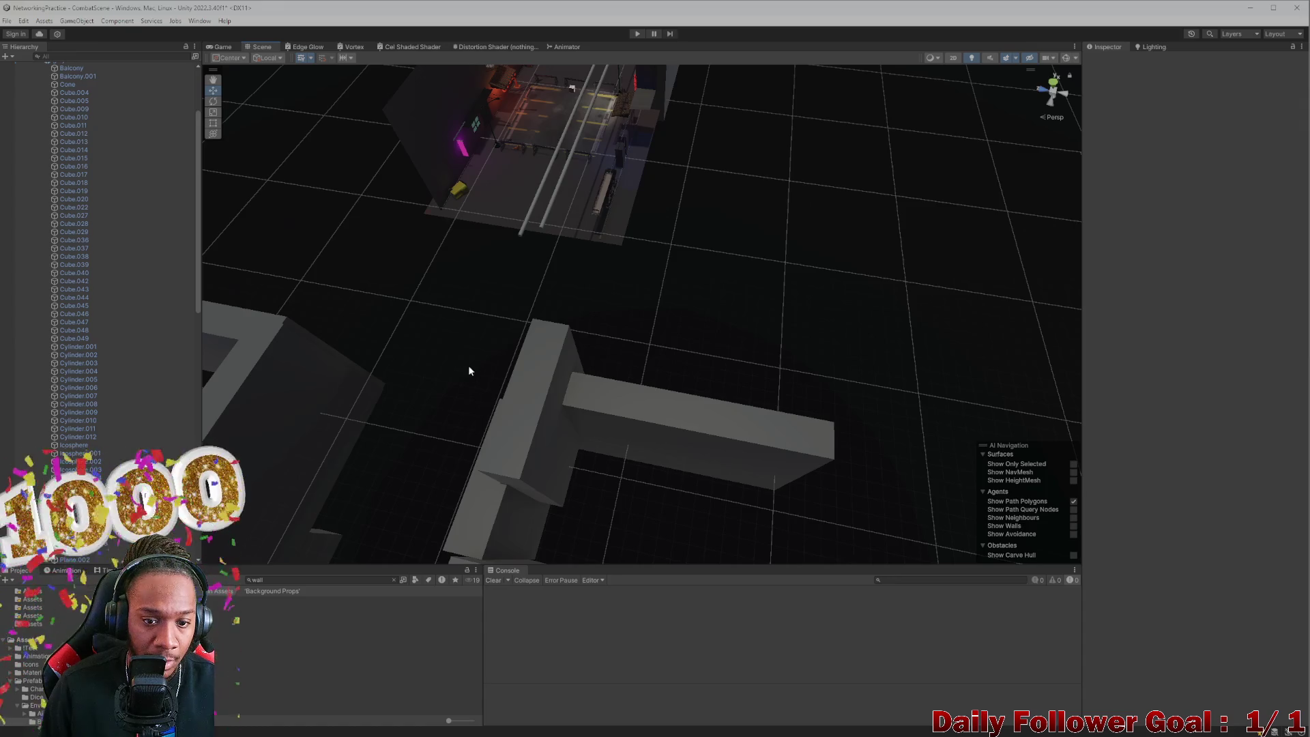
pyautogui.scroll(-5, 464, 375)
pyautogui.moveTo(416, 308); pyautogui.dragTo(496, 493)
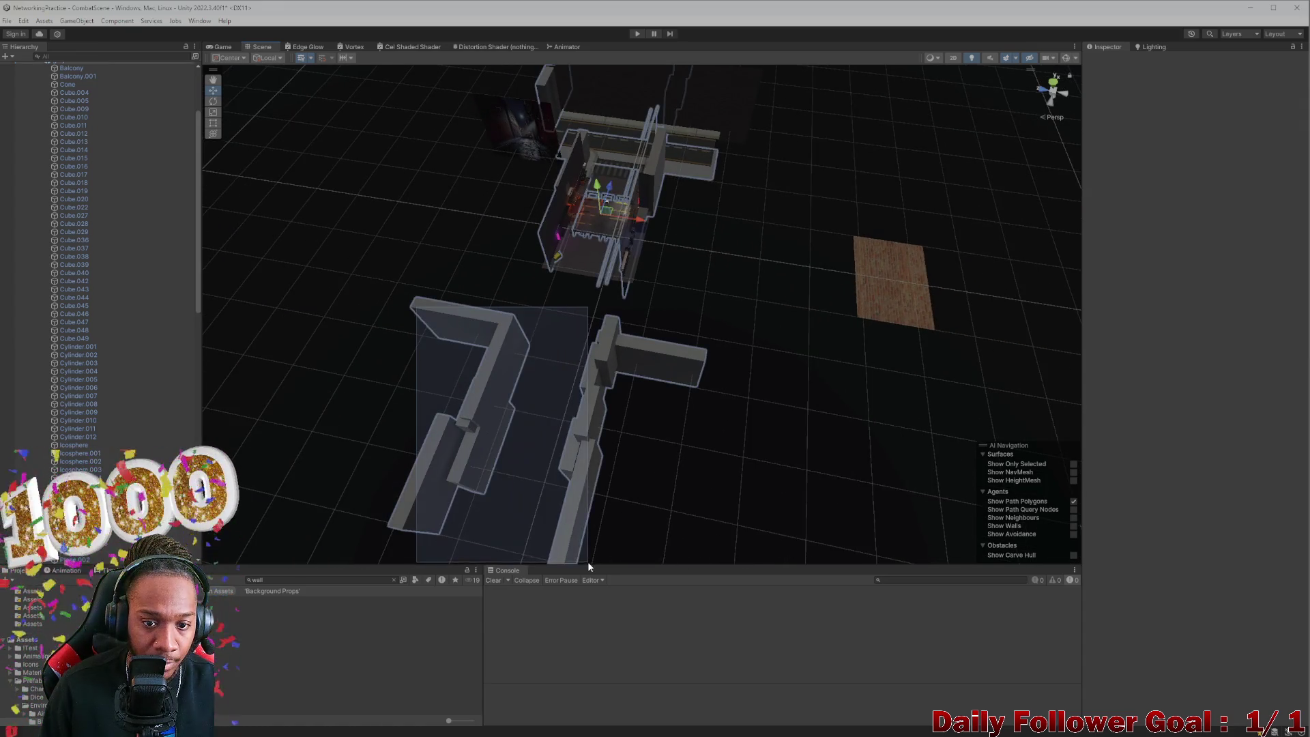
pyautogui.moveTo(587, 561); pyautogui.dragTo(587, 561)
pyautogui.moveTo(519, 443); pyautogui.dragTo(478, 362)
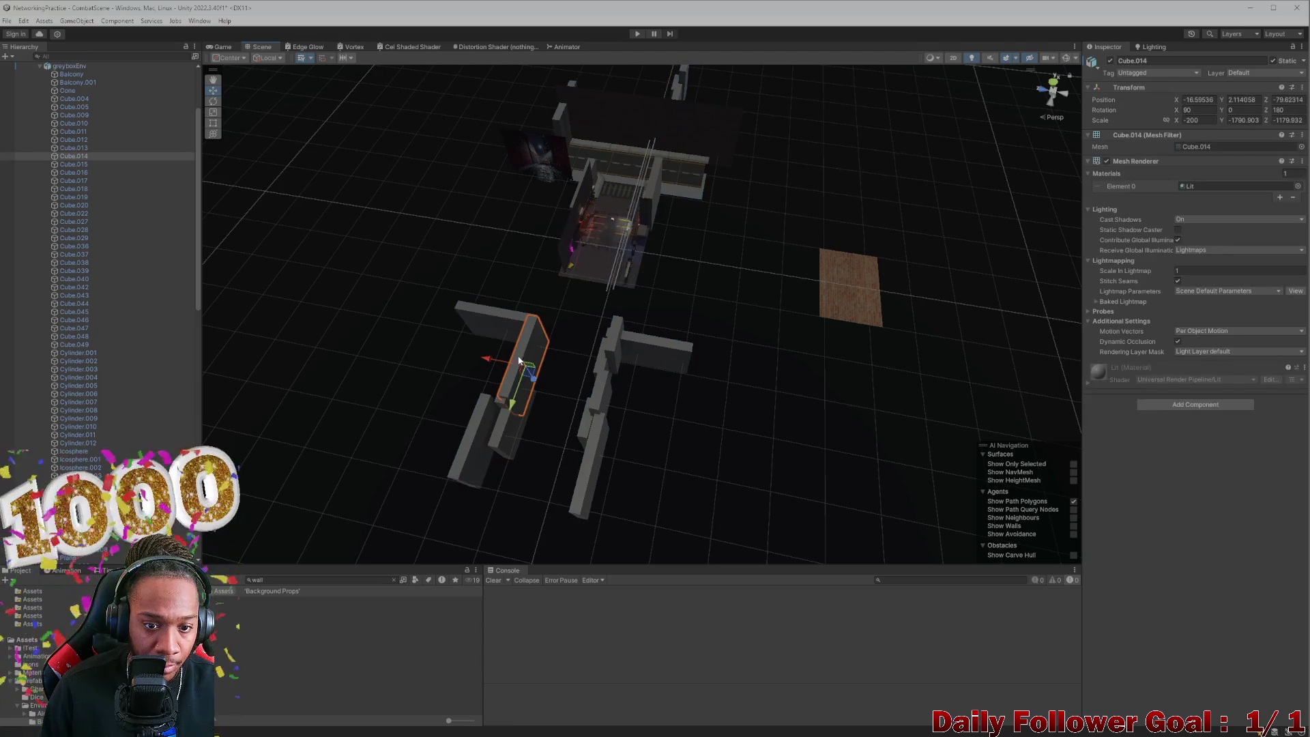
pyautogui.keyDown('shift'); pyautogui.click(511, 424); pyautogui.keyUp('shift')
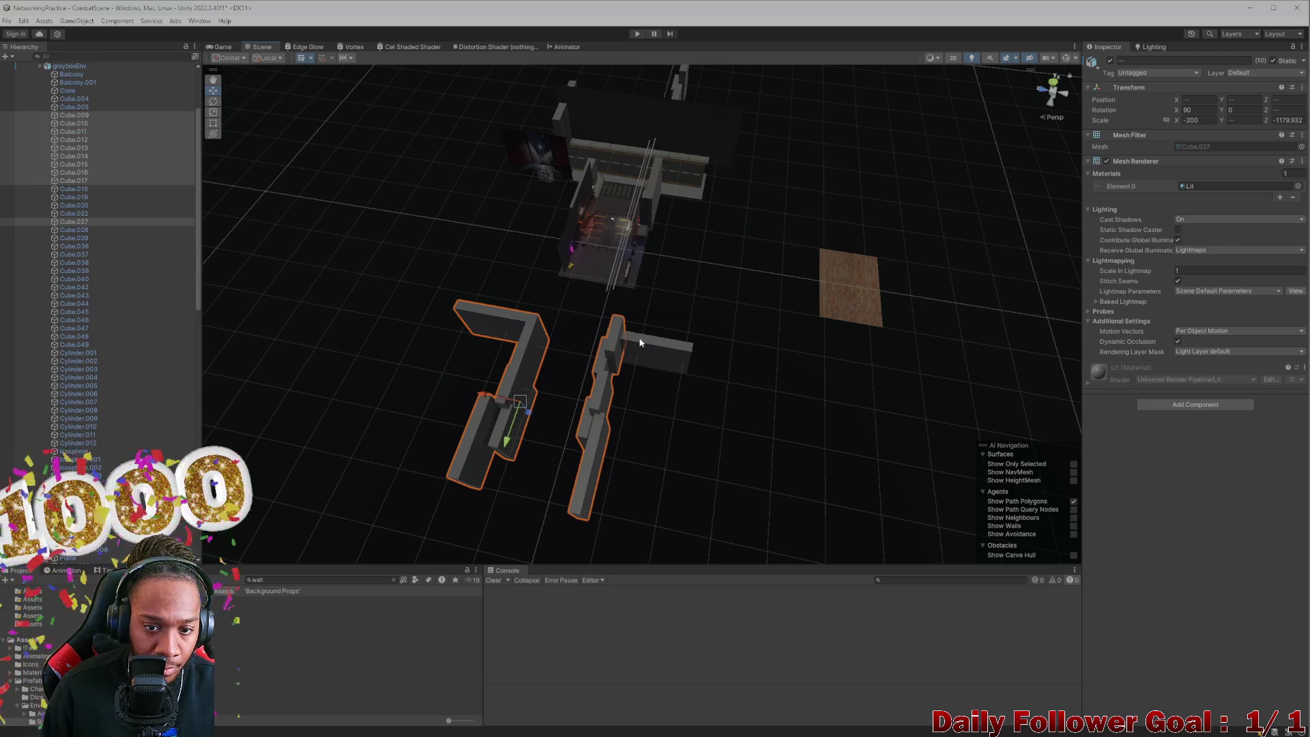
pyautogui.press('Delete')
# Step: Delete the T-shaped Cube.029 and the Cube.020 wall, then look over the street and barriers
pyautogui.moveTo(647, 225)
pyautogui.mouseDown()
pyautogui.moveTo(690, 418)
pyautogui.moveTo(705, 342)
pyautogui.moveTo(468, 374)
pyautogui.moveTo(715, 354)
pyautogui.moveTo(713, 321)
pyautogui.moveTo(741, 283)
pyautogui.mouseUp()
pyautogui.click(685, 296)
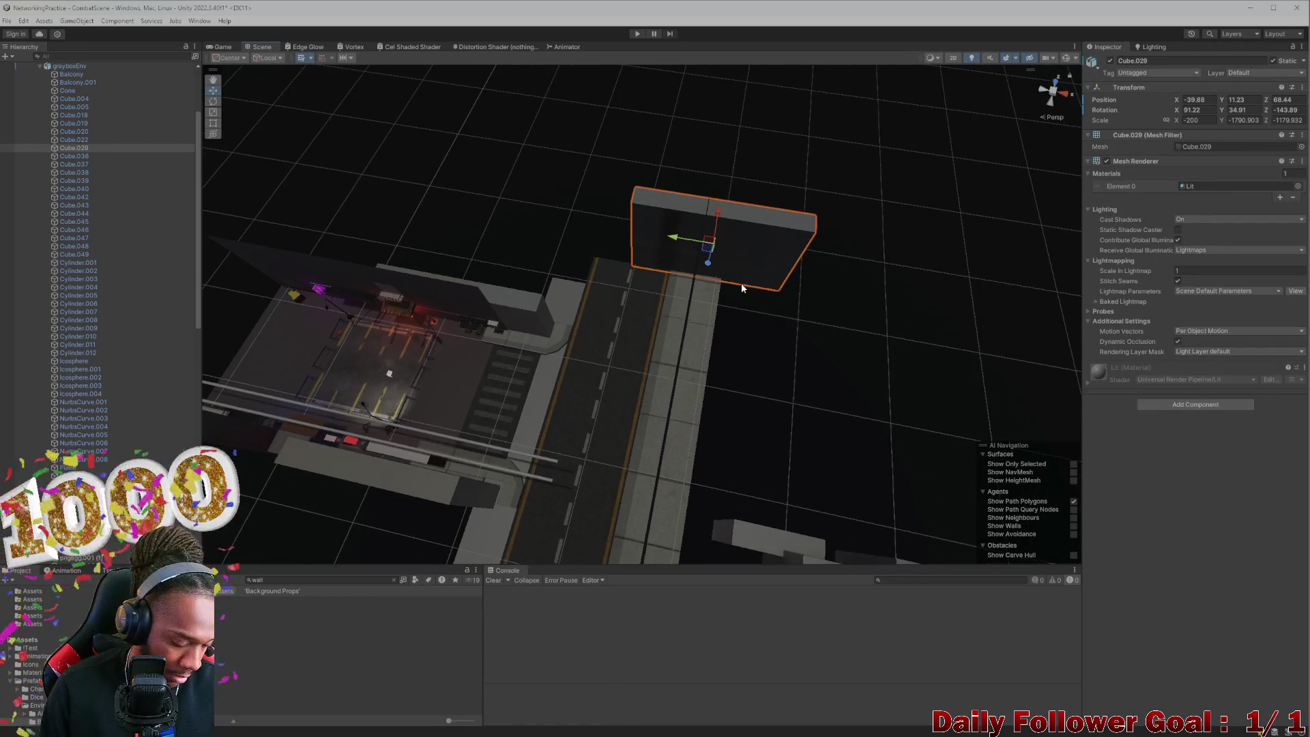
pyautogui.press('Delete')
pyautogui.moveTo(738, 362); pyautogui.dragTo(638, 336)
pyautogui.click(601, 324)
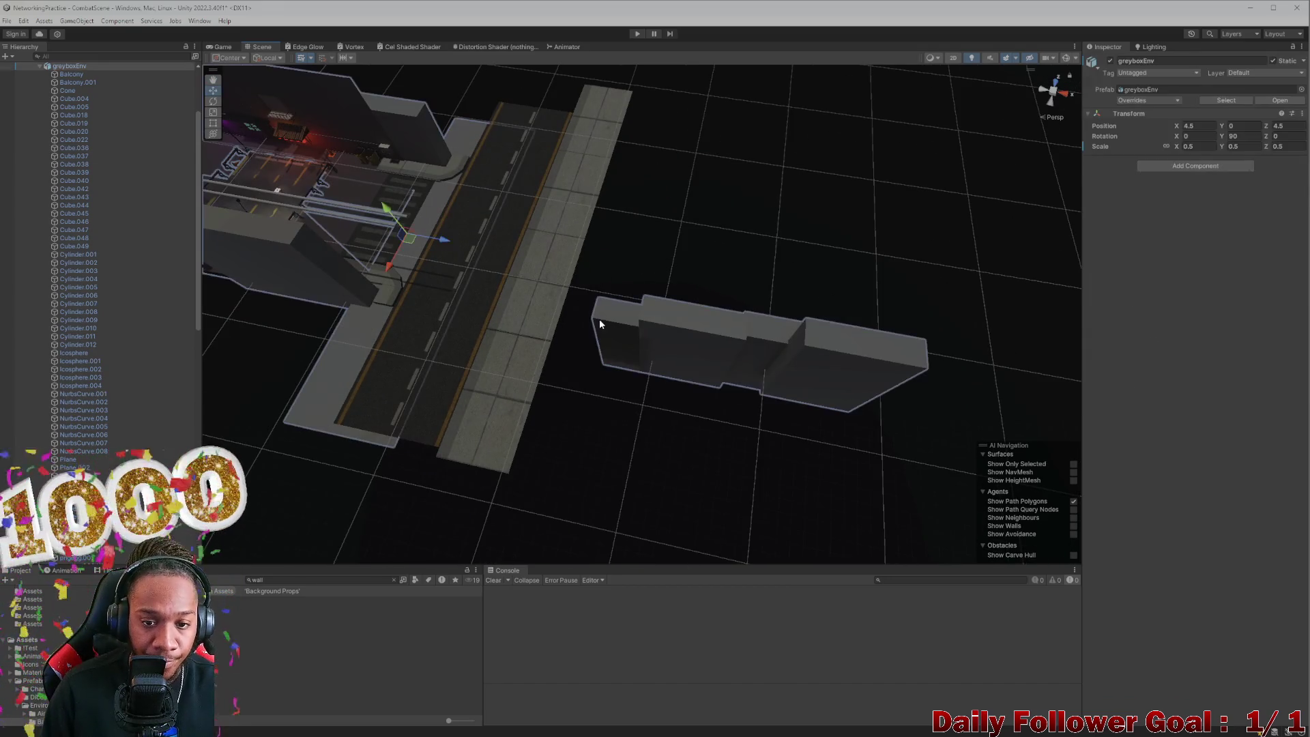
pyautogui.click(619, 326)
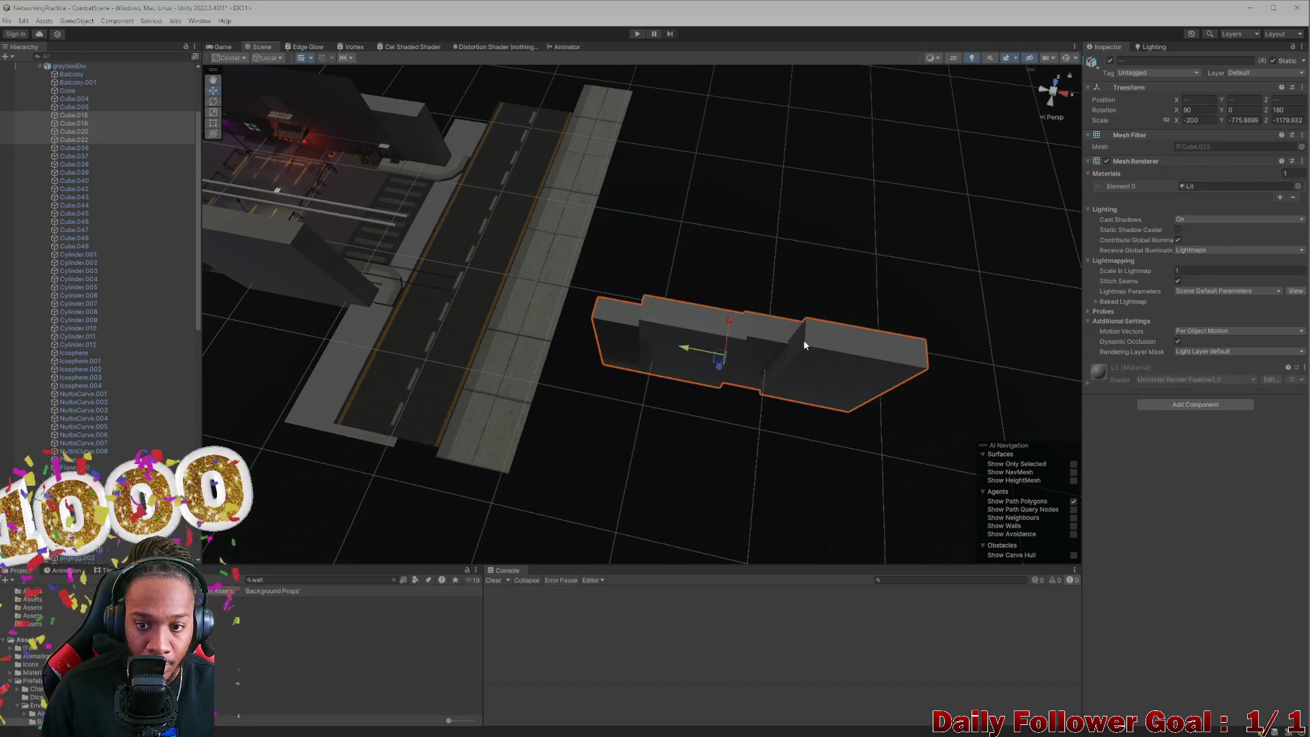
pyautogui.press('Delete')
pyautogui.scroll(5, 531, 313)
pyautogui.moveTo(712, 351)
pyautogui.mouseDown()
pyautogui.moveTo(739, 446)
pyautogui.moveTo(478, 410)
pyautogui.moveTo(255, 401)
pyautogui.moveTo(618, 400)
pyautogui.moveTo(681, 424)
pyautogui.moveTo(559, 221)
pyautogui.mouseUp()
pyautogui.moveTo(595, 339)
pyautogui.mouseDown()
pyautogui.moveTo(605, 359)
pyautogui.moveTo(591, 418)
pyautogui.moveTo(588, 304)
pyautogui.moveTo(613, 384)
pyautogui.moveTo(552, 401)
pyautogui.moveTo(520, 389)
pyautogui.moveTo(576, 438)
pyautogui.moveTo(755, 328)
pyautogui.moveTo(746, 307)
pyautogui.moveTo(890, 392)
pyautogui.moveTo(1058, 414)
pyautogui.moveTo(535, 305)
pyautogui.moveTo(222, 311)
pyautogui.moveTo(258, 323)
pyautogui.moveTo(269, 383)
pyautogui.moveTo(767, 395)
pyautogui.moveTo(468, 547)
pyautogui.moveTo(273, 444)
pyautogui.mouseUp()
pyautogui.moveTo(58, 331)
pyautogui.mouseDown()
pyautogui.moveTo(7, 369)
pyautogui.moveTo(82, 348)
pyautogui.moveTo(51, 349)
pyautogui.moveTo(64, 331)
pyautogui.moveTo(31, 389)
pyautogui.moveTo(134, 404)
pyautogui.moveTo(371, 389)
pyautogui.moveTo(207, 374)
pyautogui.moveTo(132, 348)
pyautogui.moveTo(48, 379)
pyautogui.moveTo(165, 396)
pyautogui.moveTo(68, 382)
pyautogui.mouseUp()
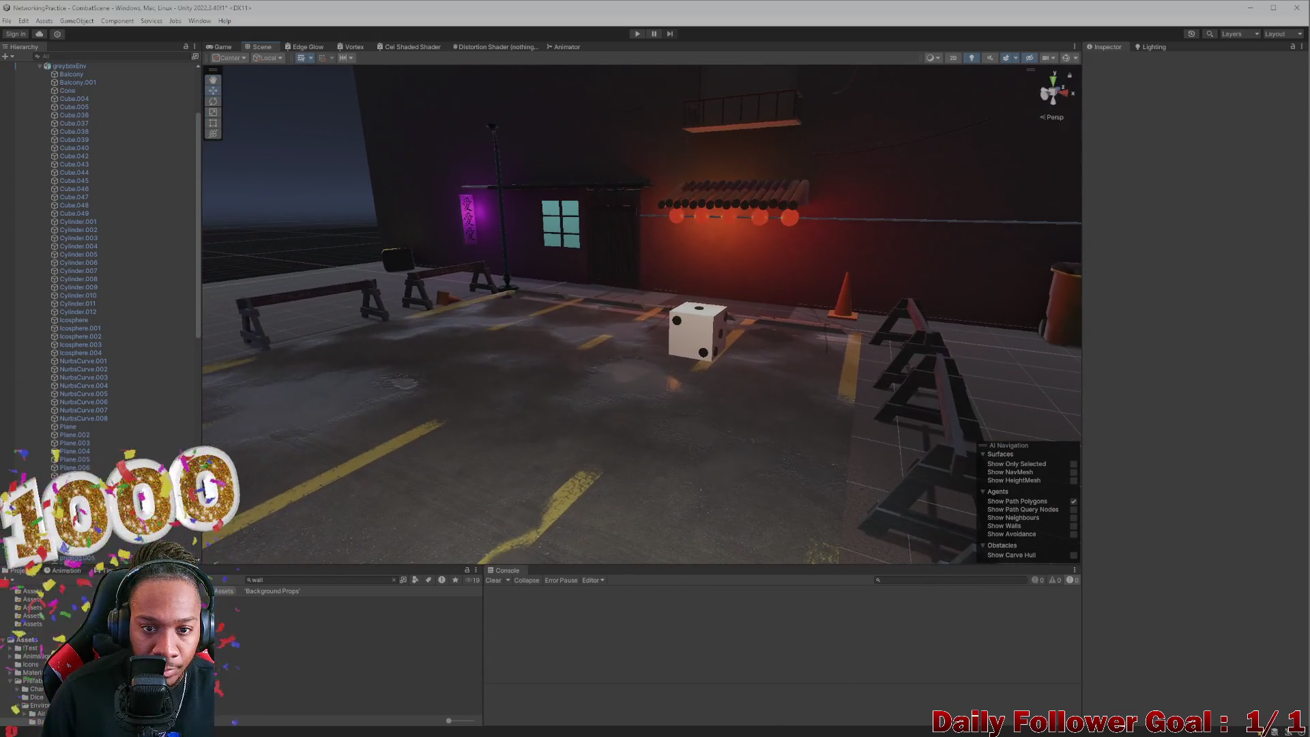
# Step: Delete the Plane (1) image plane and check the barricades and road markings afterwards
pyautogui.moveTo(658, 432)
pyautogui.mouseDown()
pyautogui.moveTo(681, 468)
pyautogui.moveTo(634, 469)
pyautogui.moveTo(658, 445)
pyautogui.moveTo(887, 457)
pyautogui.moveTo(4, 463)
pyautogui.moveTo(234, 342)
pyautogui.moveTo(396, 290)
pyautogui.moveTo(648, 438)
pyautogui.moveTo(629, 314)
pyautogui.moveTo(518, 273)
pyautogui.moveTo(577, 280)
pyautogui.moveTo(596, 310)
pyautogui.moveTo(570, 418)
pyautogui.moveTo(585, 473)
pyautogui.moveTo(571, 331)
pyautogui.moveTo(539, 328)
pyautogui.moveTo(554, 367)
pyautogui.moveTo(551, 337)
pyautogui.moveTo(459, 313)
pyautogui.moveTo(471, 369)
pyautogui.moveTo(657, 454)
pyautogui.moveTo(624, 465)
pyautogui.moveTo(586, 354)
pyautogui.moveTo(782, 393)
pyautogui.moveTo(438, 318)
pyautogui.moveTo(697, 471)
pyautogui.moveTo(640, 404)
pyautogui.mouseUp()
pyautogui.click(338, 210)
pyautogui.press('Delete')
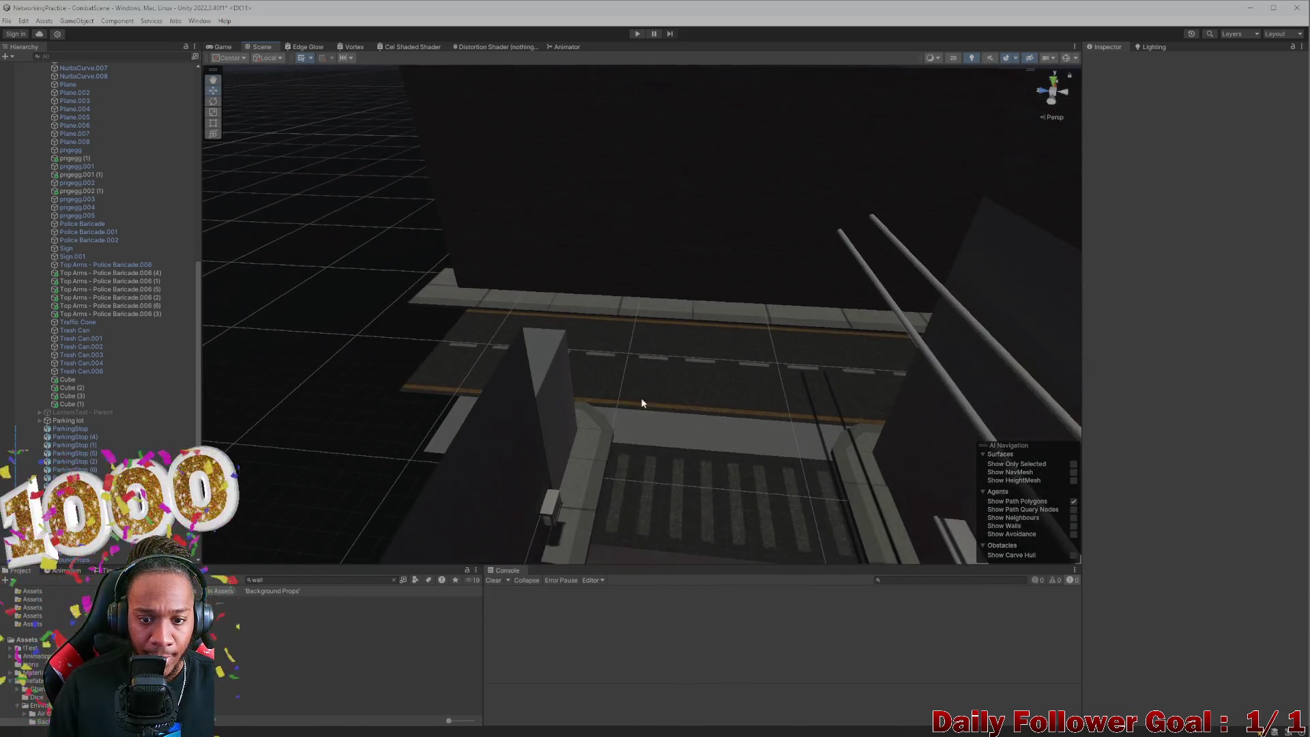
pyautogui.scroll(3, 641, 403)
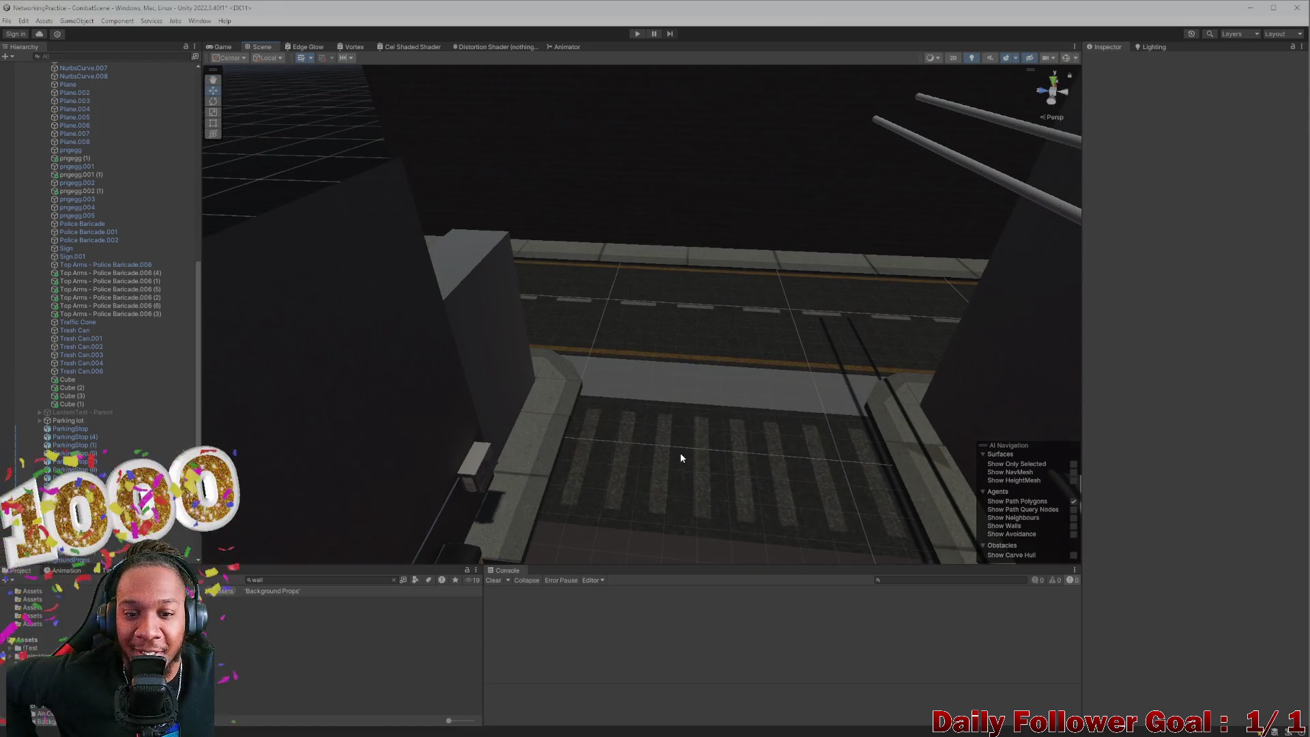
pyautogui.moveTo(685, 459)
pyautogui.mouseDown()
pyautogui.moveTo(679, 495)
pyautogui.moveTo(588, 375)
pyautogui.moveTo(717, 398)
pyautogui.moveTo(775, 450)
pyautogui.moveTo(746, 437)
pyautogui.mouseUp()
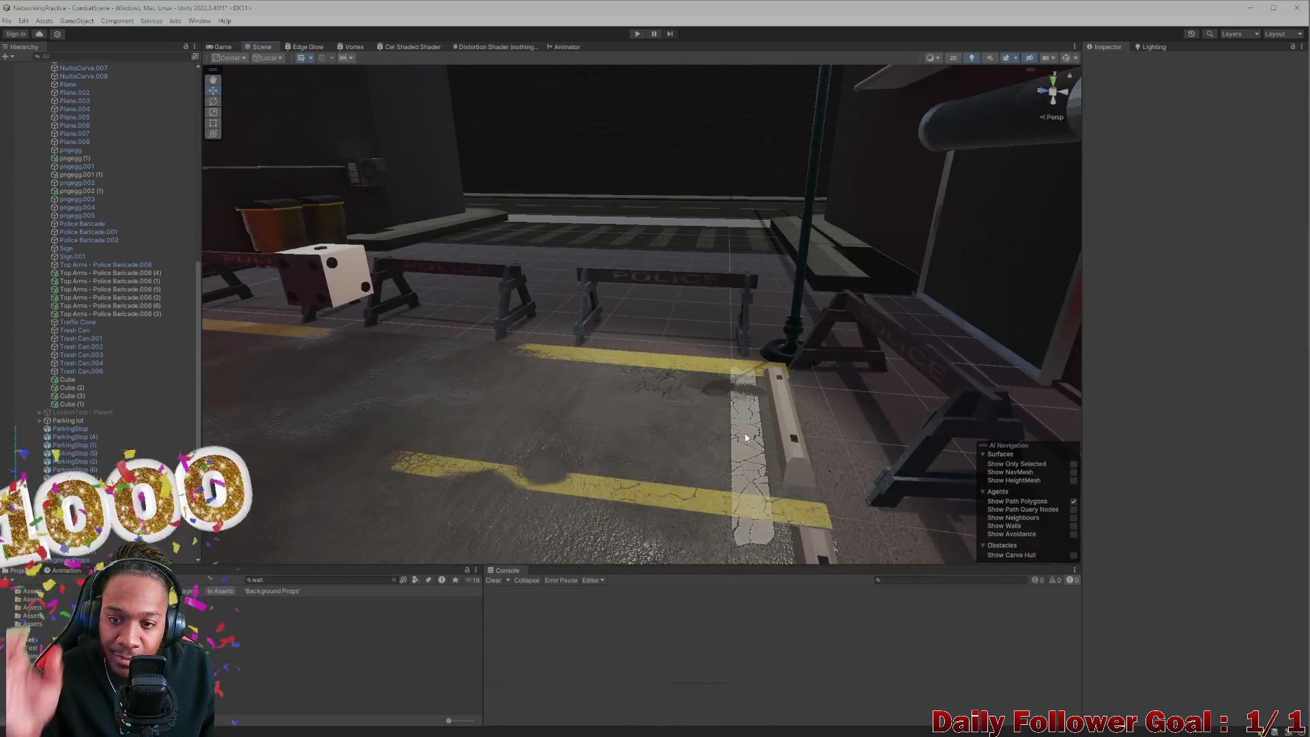
pyautogui.moveTo(607, 377)
pyautogui.mouseDown()
pyautogui.moveTo(594, 383)
pyautogui.moveTo(489, 325)
pyautogui.mouseUp()
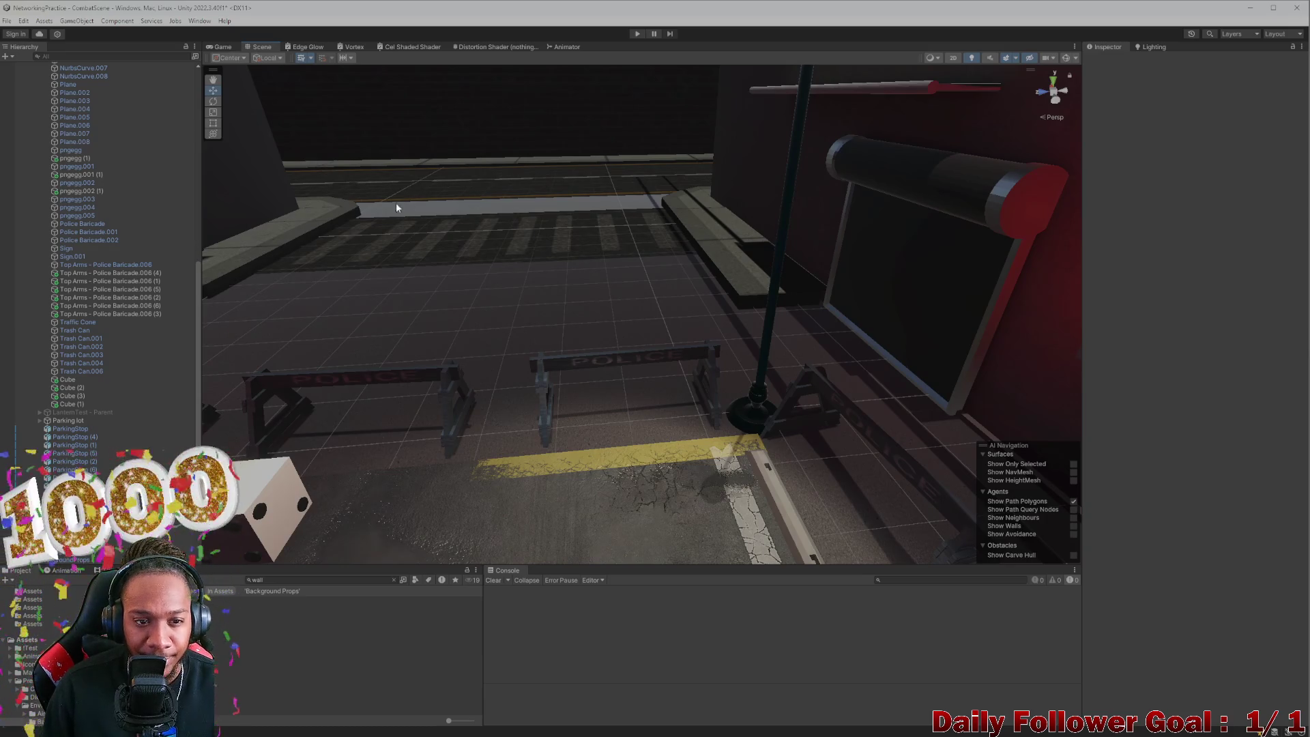
pyautogui.moveTo(699, 224)
pyautogui.mouseDown()
pyautogui.moveTo(734, 232)
pyautogui.moveTo(740, 293)
pyautogui.moveTo(667, 342)
pyautogui.moveTo(688, 261)
pyautogui.moveTo(699, 350)
pyautogui.moveTo(683, 371)
pyautogui.moveTo(1062, 410)
pyautogui.moveTo(931, 405)
pyautogui.moveTo(654, 444)
pyautogui.moveTo(477, 448)
pyautogui.moveTo(530, 347)
pyautogui.moveTo(694, 297)
pyautogui.mouseUp()
pyautogui.moveTo(790, 243)
pyautogui.mouseDown()
pyautogui.moveTo(817, 309)
pyautogui.moveTo(775, 307)
pyautogui.moveTo(767, 355)
pyautogui.moveTo(448, 318)
pyautogui.moveTo(652, 339)
pyautogui.moveTo(634, 269)
pyautogui.moveTo(515, 342)
pyautogui.moveTo(511, 360)
pyautogui.mouseUp()
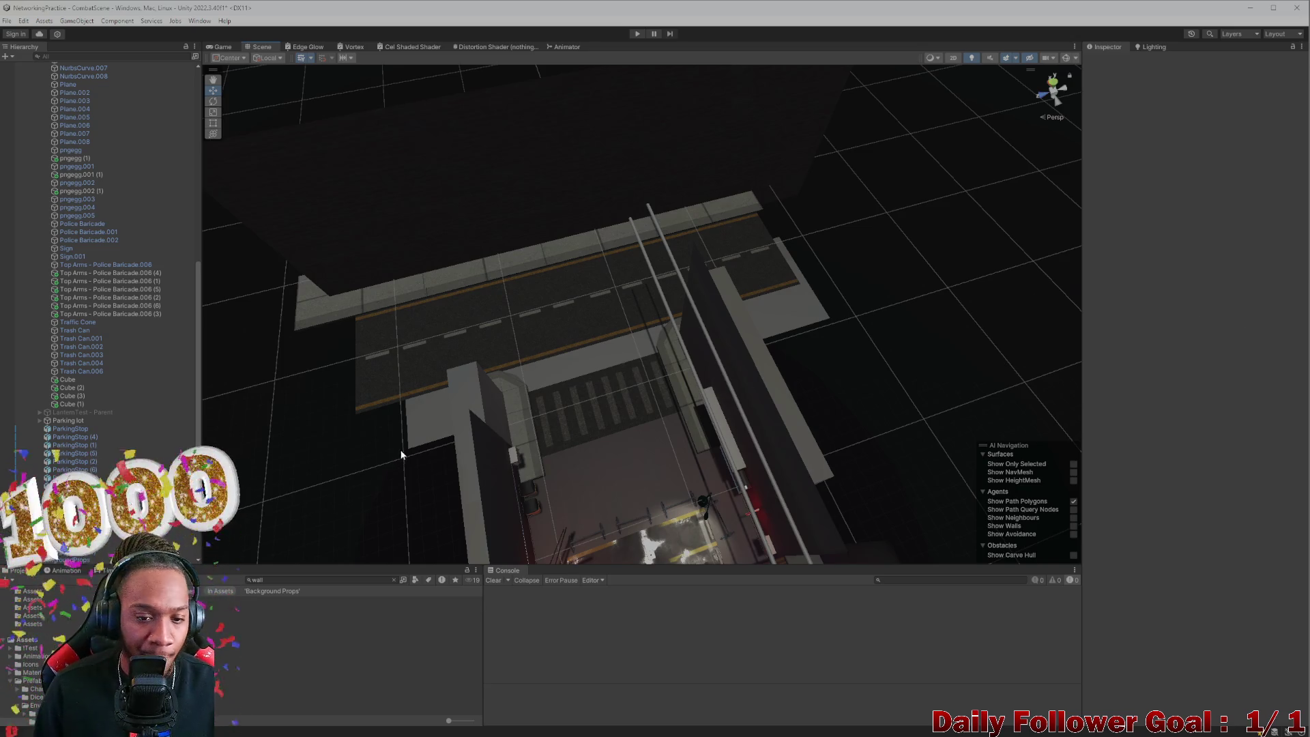
pyautogui.scroll(10, 402, 454)
pyautogui.moveTo(683, 522)
pyautogui.mouseDown()
pyautogui.moveTo(354, 522)
pyautogui.moveTo(584, 474)
pyautogui.moveTo(433, 419)
pyautogui.moveTo(494, 366)
pyautogui.moveTo(569, 369)
pyautogui.moveTo(503, 388)
pyautogui.moveTo(541, 351)
pyautogui.moveTo(585, 391)
pyautogui.moveTo(667, 409)
pyautogui.moveTo(595, 379)
pyautogui.mouseUp()
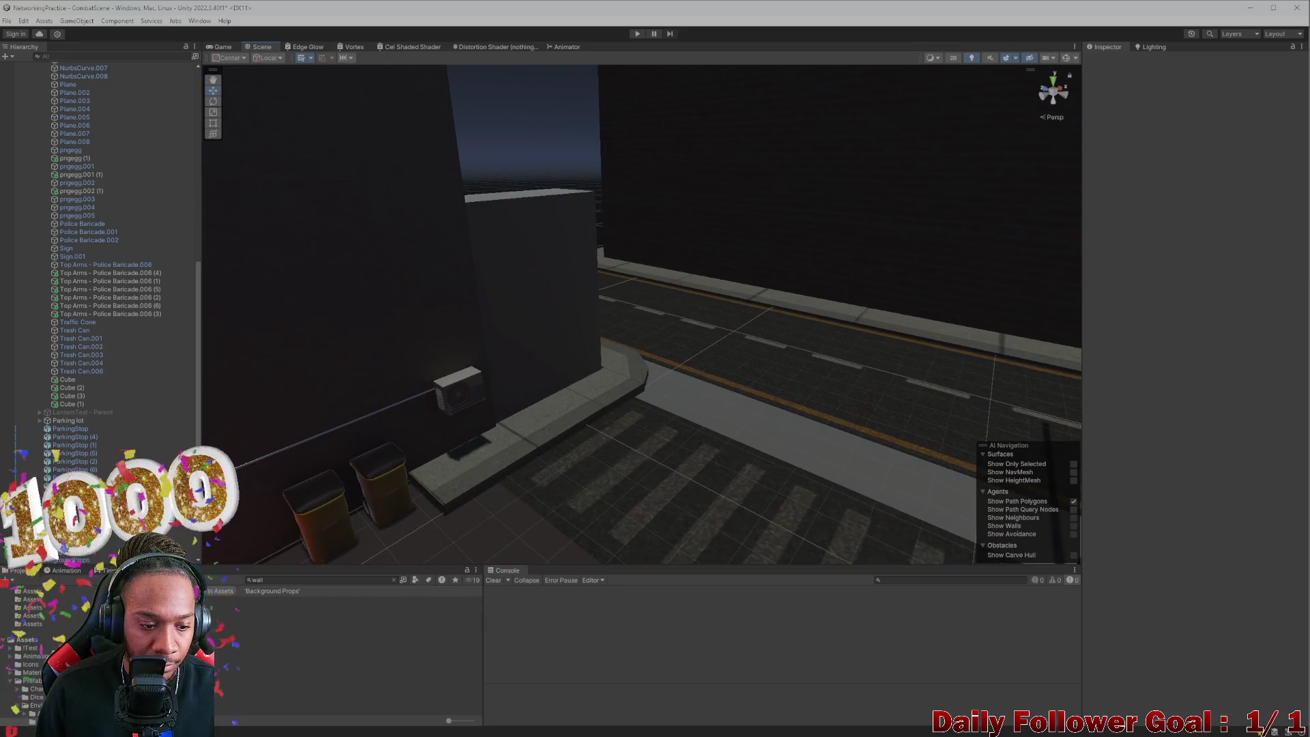
pyautogui.moveTo(561, 305)
pyautogui.mouseDown()
pyautogui.moveTo(557, 366)
pyautogui.moveTo(538, 380)
pyautogui.moveTo(571, 436)
pyautogui.moveTo(707, 337)
pyautogui.moveTo(775, 329)
pyautogui.moveTo(696, 314)
pyautogui.moveTo(706, 304)
pyautogui.moveTo(802, 313)
pyautogui.mouseUp()
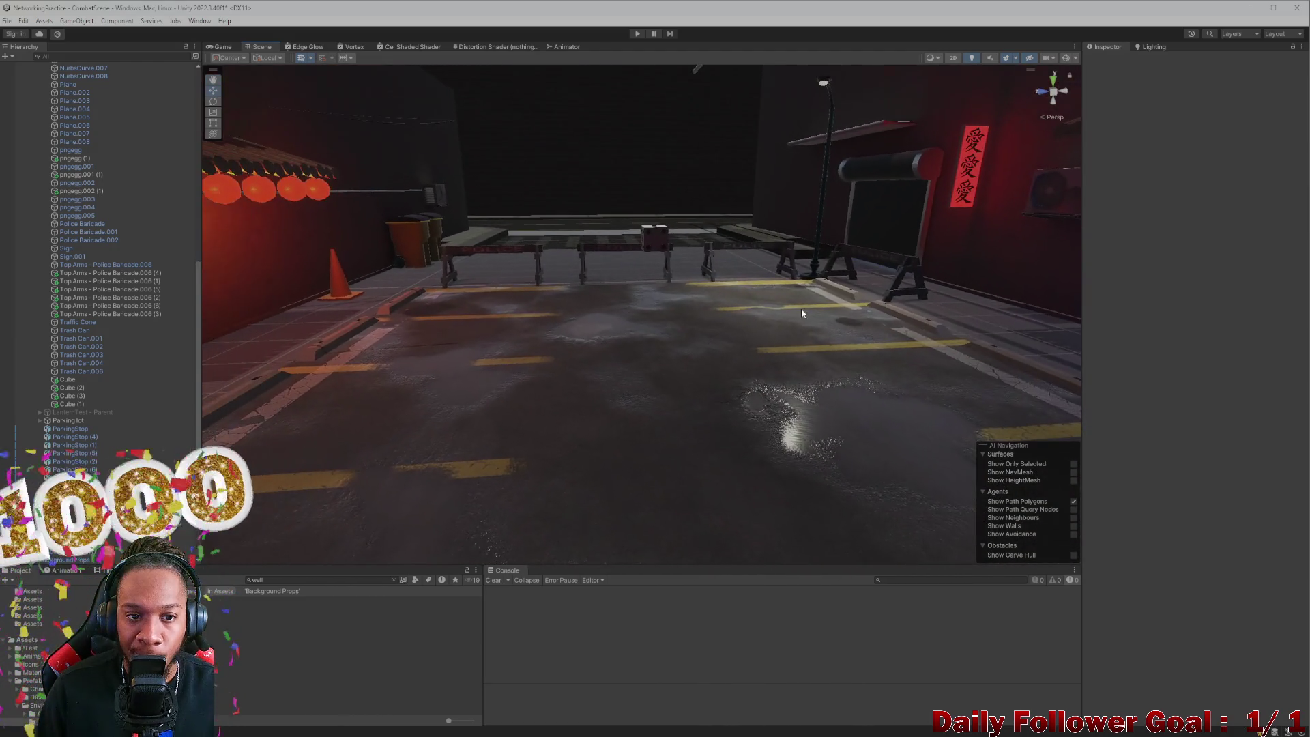
pyautogui.moveTo(725, 362)
pyautogui.mouseDown()
pyautogui.moveTo(734, 461)
pyautogui.moveTo(831, 474)
pyautogui.moveTo(500, 439)
pyautogui.moveTo(532, 454)
pyautogui.moveTo(496, 477)
pyautogui.mouseUp()
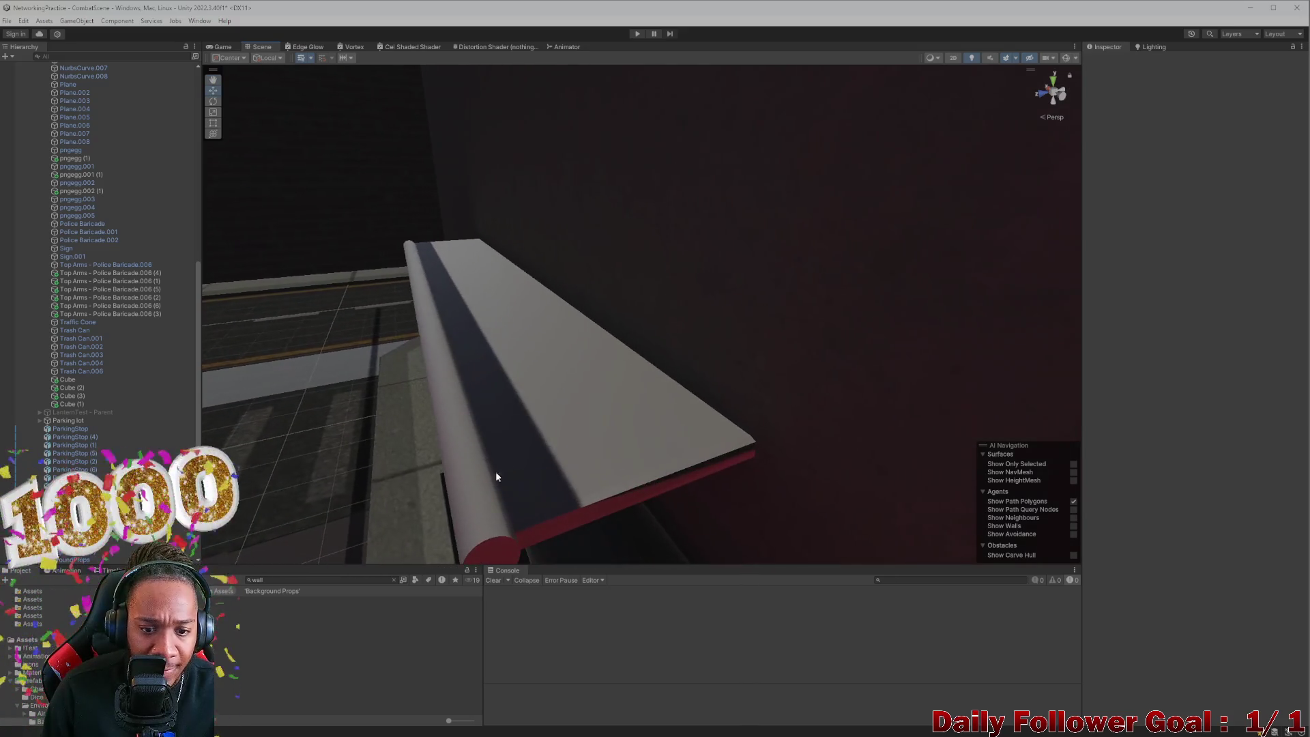
pyautogui.moveTo(323, 499)
pyautogui.mouseDown()
pyautogui.moveTo(453, 430)
pyautogui.moveTo(433, 476)
pyautogui.moveTo(485, 438)
pyautogui.moveTo(433, 468)
pyautogui.moveTo(473, 460)
pyautogui.moveTo(587, 494)
pyautogui.moveTo(615, 447)
pyautogui.moveTo(601, 382)
pyautogui.moveTo(535, 330)
pyautogui.moveTo(635, 357)
pyautogui.moveTo(580, 339)
pyautogui.moveTo(720, 316)
pyautogui.moveTo(991, 337)
pyautogui.mouseUp()
pyautogui.moveTo(655, 326)
pyautogui.mouseDown()
pyautogui.moveTo(915, 357)
pyautogui.moveTo(743, 345)
pyautogui.moveTo(880, 337)
pyautogui.moveTo(901, 345)
pyautogui.moveTo(840, 360)
pyautogui.moveTo(692, 347)
pyautogui.moveTo(782, 355)
pyautogui.mouseUp()
pyautogui.moveTo(693, 370)
pyautogui.mouseDown()
pyautogui.moveTo(755, 351)
pyautogui.moveTo(953, 347)
pyautogui.moveTo(817, 325)
pyautogui.moveTo(534, 333)
pyautogui.moveTo(772, 301)
pyautogui.moveTo(1149, 337)
pyautogui.moveTo(1054, 290)
pyautogui.moveTo(745, 342)
pyautogui.moveTo(536, 315)
pyautogui.mouseUp()
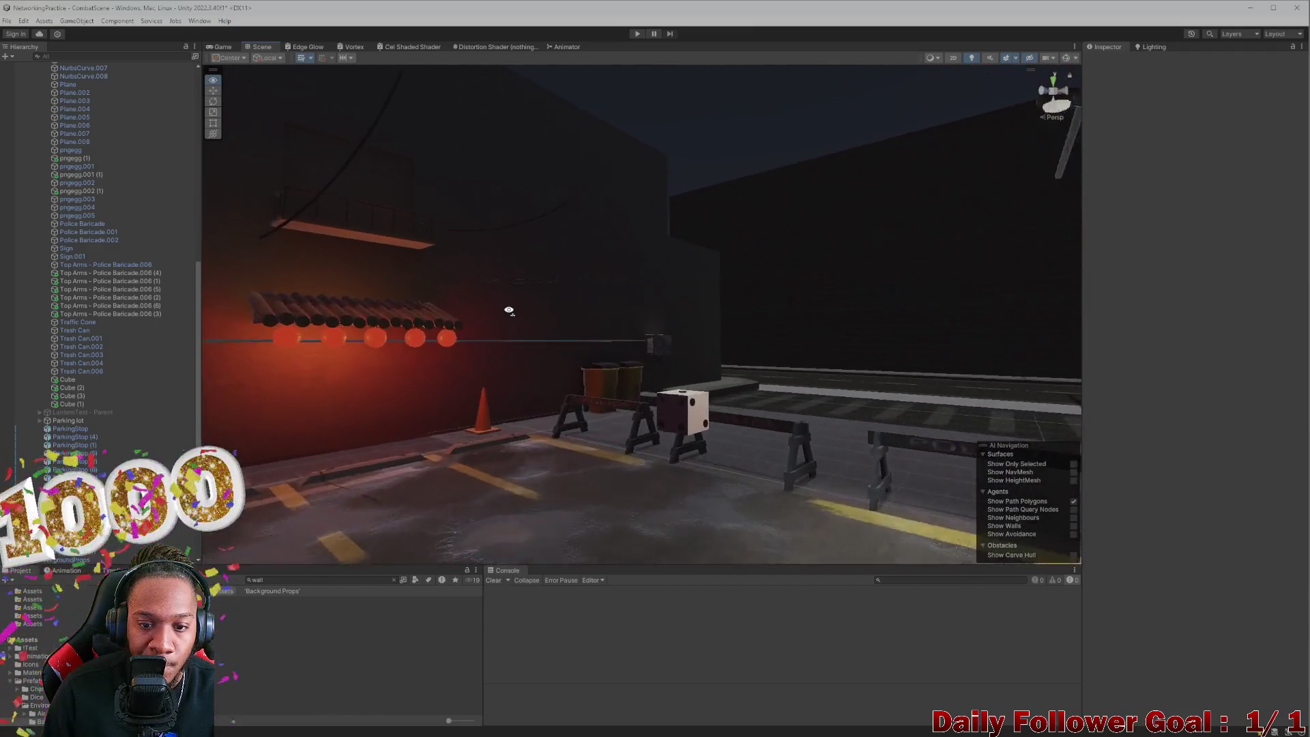
pyautogui.moveTo(208, 234)
pyautogui.mouseDown()
pyautogui.moveTo(161, 369)
pyautogui.moveTo(582, 436)
pyautogui.moveTo(663, 335)
pyautogui.moveTo(717, 331)
pyautogui.moveTo(912, 247)
pyautogui.mouseUp()
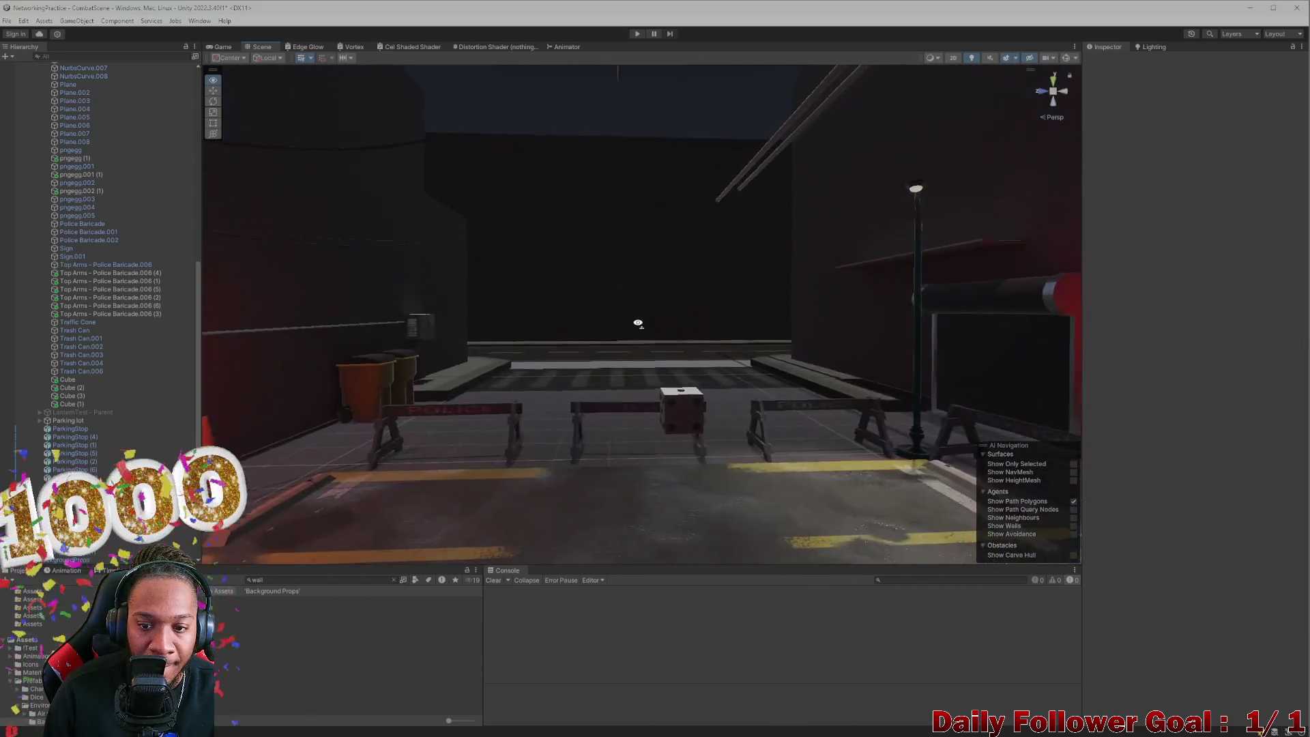
pyautogui.moveTo(638, 324); pyautogui.dragTo(630, 343)
pyautogui.moveTo(925, 377); pyautogui.dragTo(908, 382)
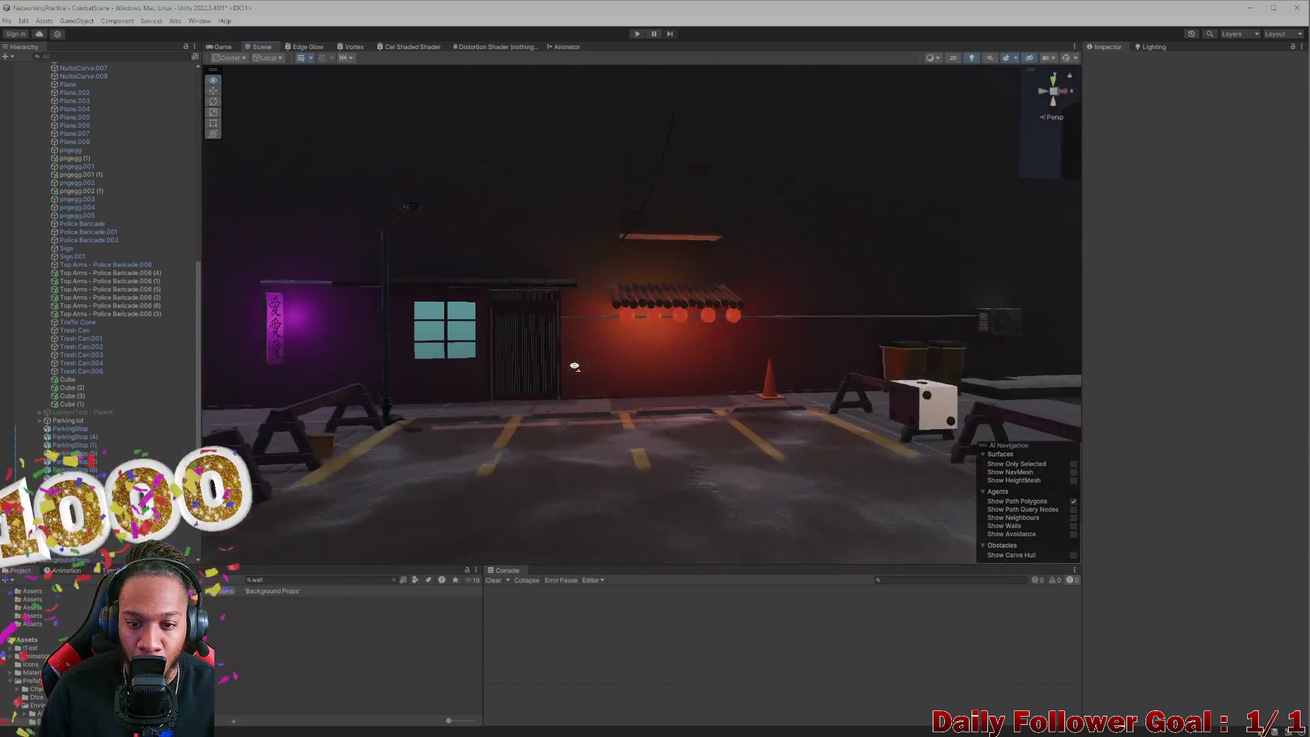
pyautogui.moveTo(574, 366); pyautogui.dragTo(445, 371)
pyautogui.moveTo(437, 370)
pyautogui.mouseDown()
pyautogui.moveTo(705, 412)
pyautogui.moveTo(997, 407)
pyautogui.moveTo(861, 391)
pyautogui.moveTo(871, 400)
pyautogui.moveTo(722, 305)
pyautogui.moveTo(740, 375)
pyautogui.moveTo(722, 373)
pyautogui.moveTo(717, 389)
pyautogui.moveTo(781, 380)
pyautogui.moveTo(752, 413)
pyautogui.moveTo(944, 383)
pyautogui.moveTo(941, 342)
pyautogui.moveTo(687, 371)
pyautogui.moveTo(602, 362)
pyautogui.moveTo(580, 383)
pyautogui.moveTo(637, 354)
pyautogui.moveTo(643, 326)
pyautogui.moveTo(547, 357)
pyautogui.moveTo(656, 386)
pyautogui.moveTo(673, 339)
pyautogui.moveTo(700, 327)
pyautogui.moveTo(658, 433)
pyautogui.moveTo(685, 430)
pyautogui.mouseUp()
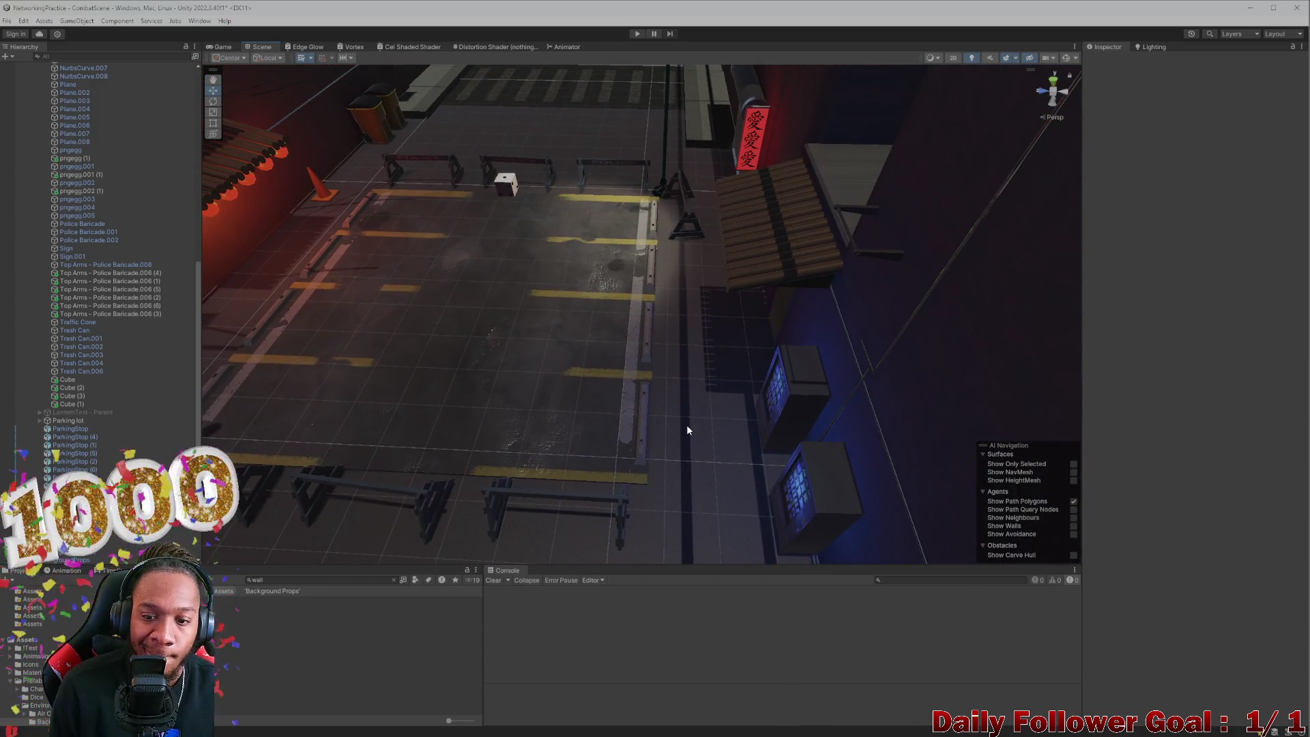
pyautogui.moveTo(688, 433)
pyautogui.mouseDown()
pyautogui.moveTo(696, 448)
pyautogui.moveTo(929, 376)
pyautogui.moveTo(730, 309)
pyautogui.mouseUp()
pyautogui.click(732, 256)
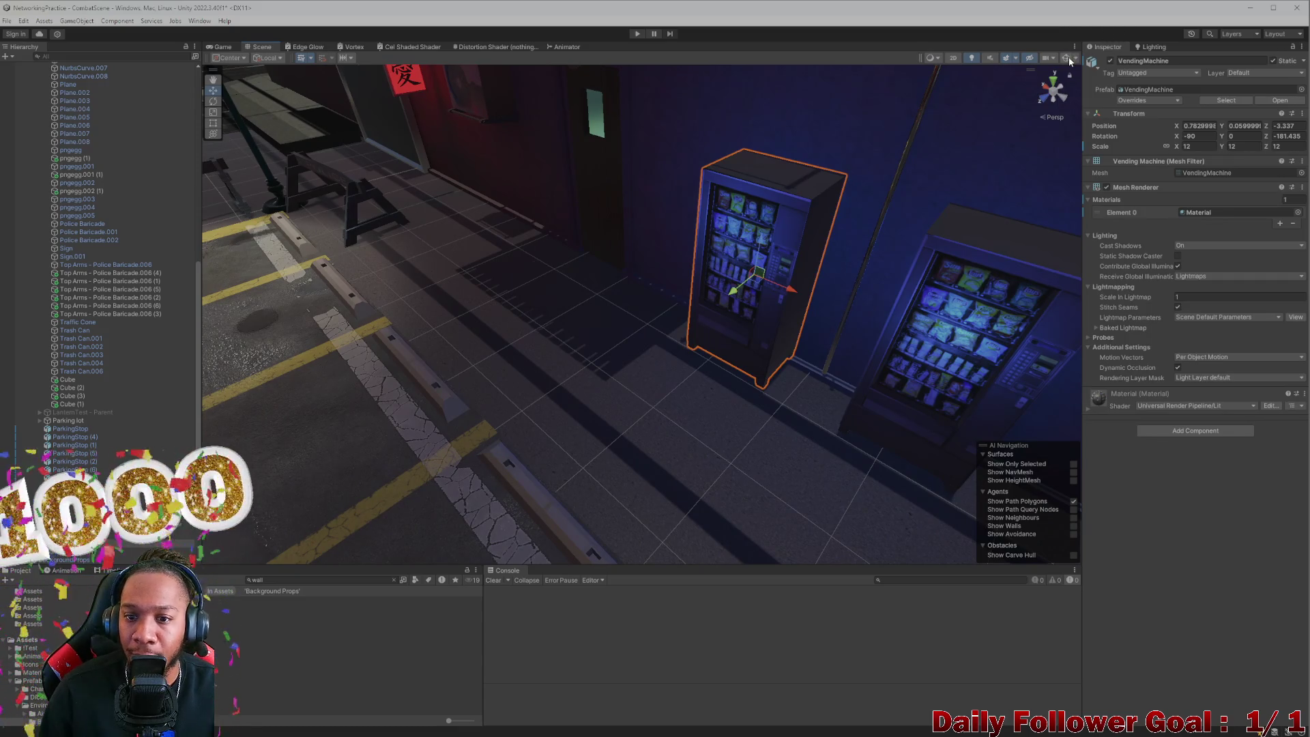
# Step: Match the right vending-machine point light's height to the left one at 1.807
pyautogui.click(1068, 59)
pyautogui.click(707, 280)
pyautogui.moveTo(773, 329); pyautogui.dragTo(694, 398)
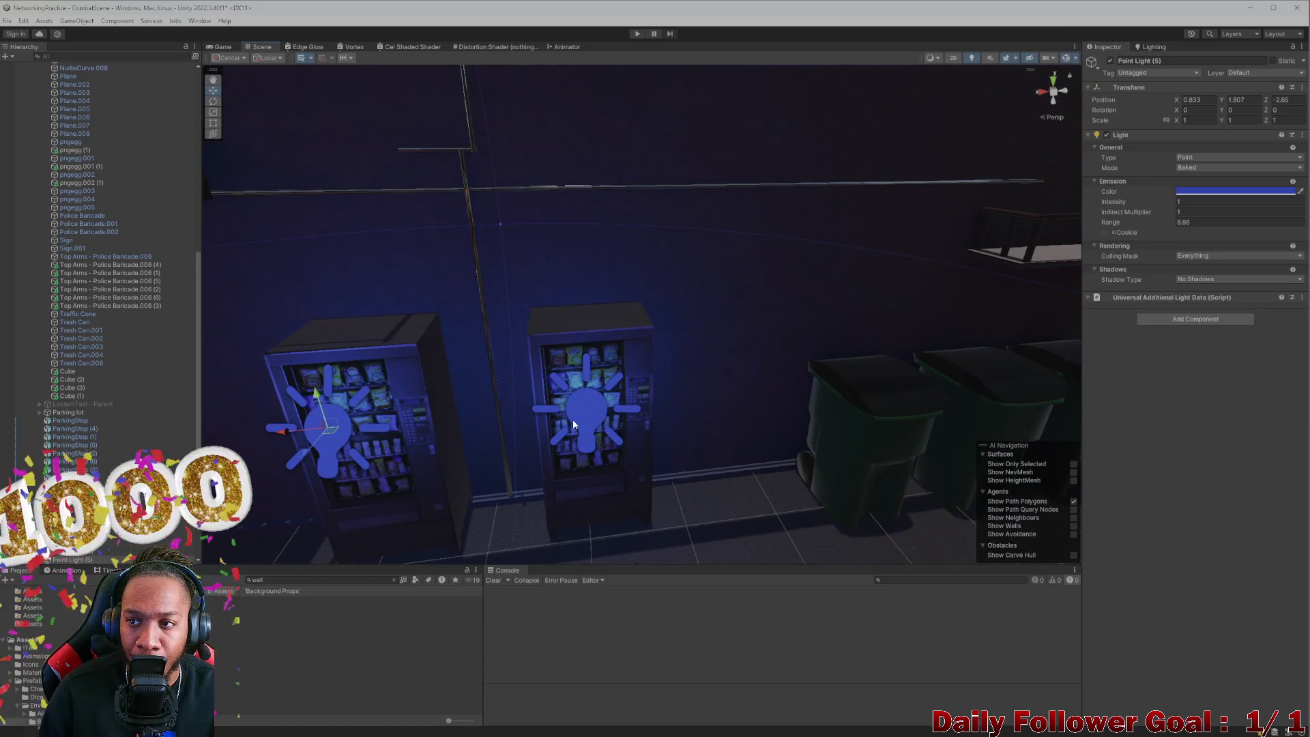
pyautogui.click(590, 421)
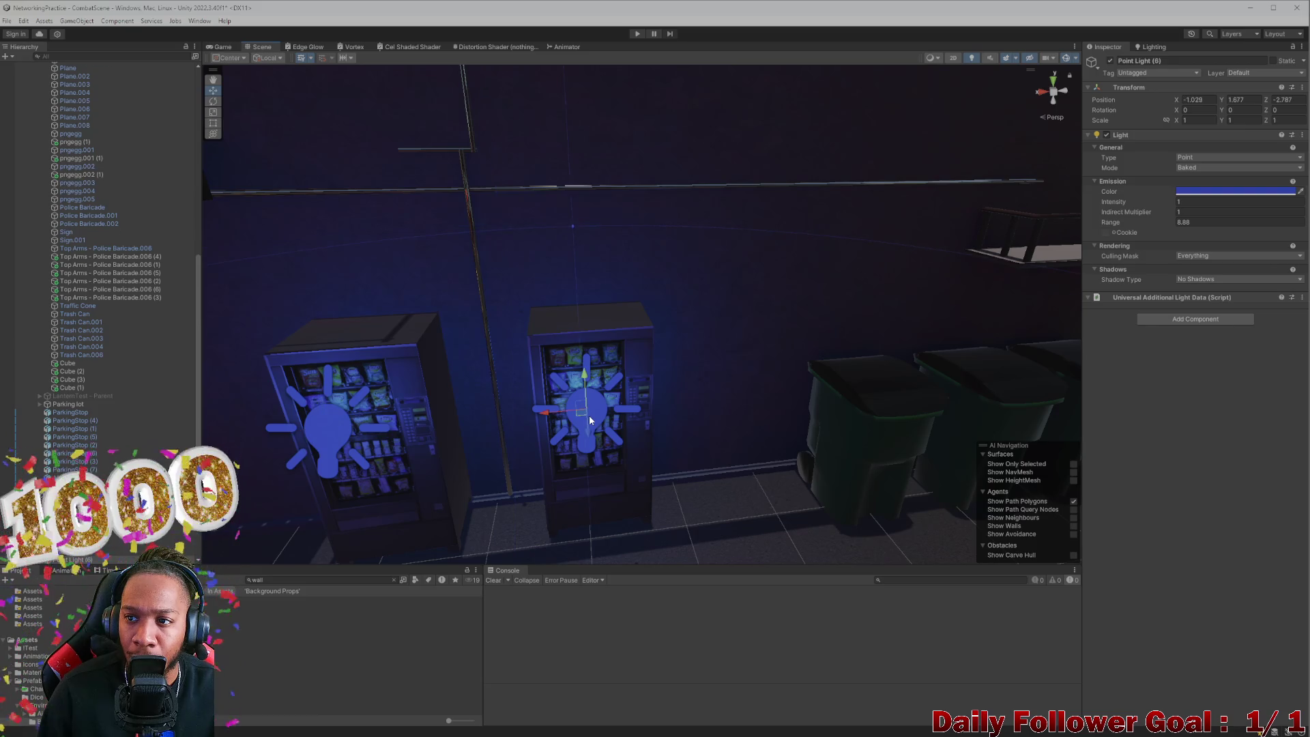
pyautogui.click(333, 429)
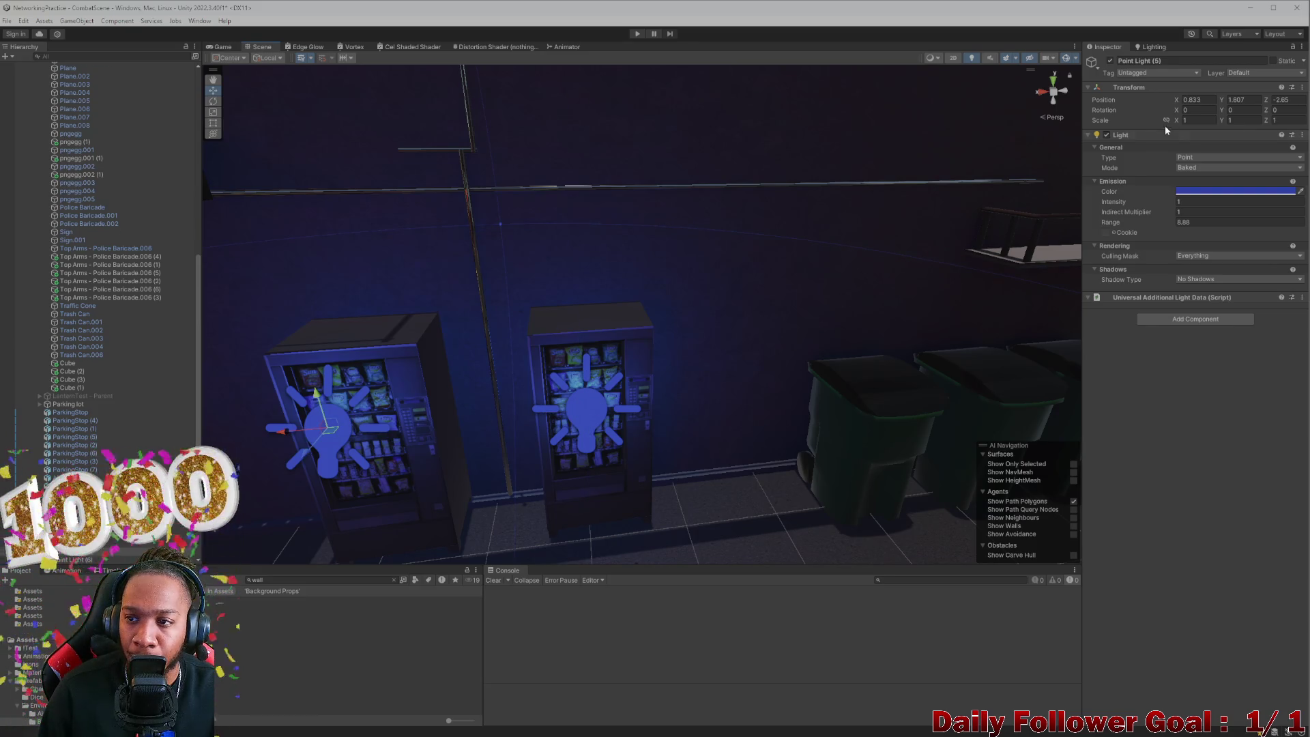
pyautogui.click(1237, 101)
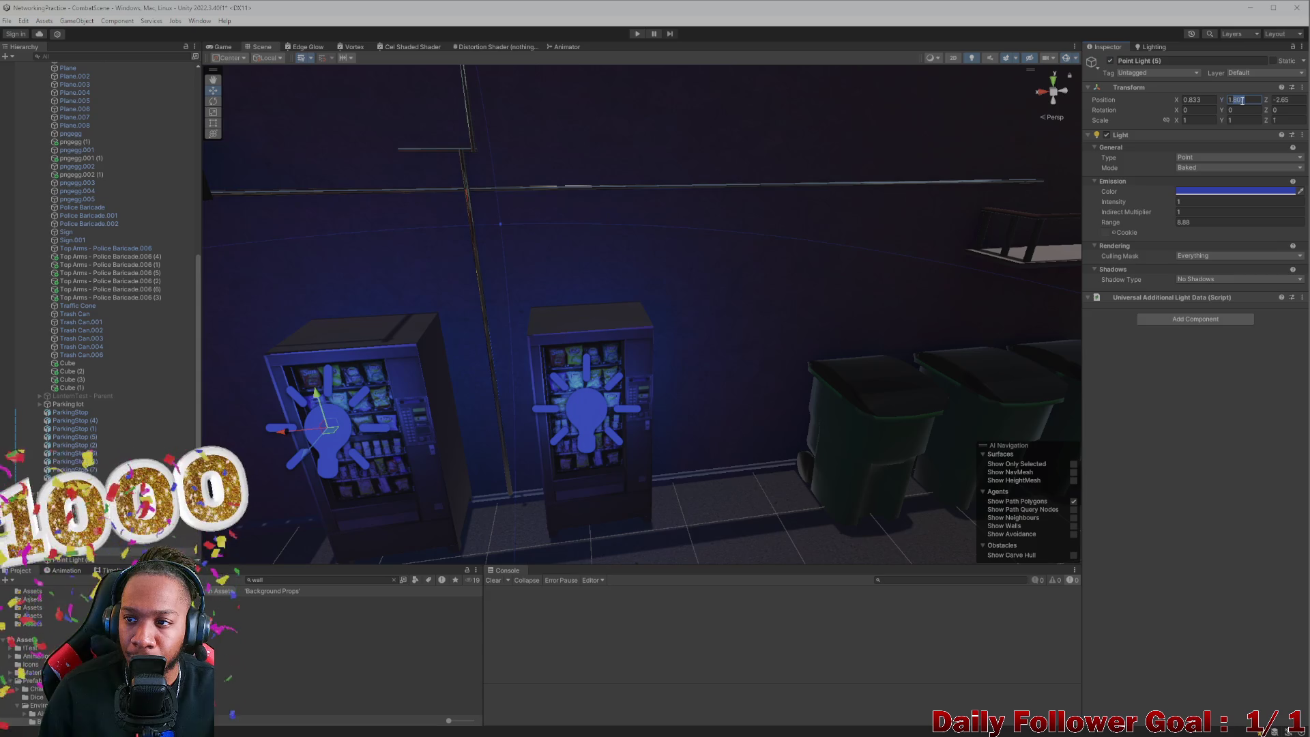
pyautogui.click(589, 416)
pyautogui.click(1237, 100)
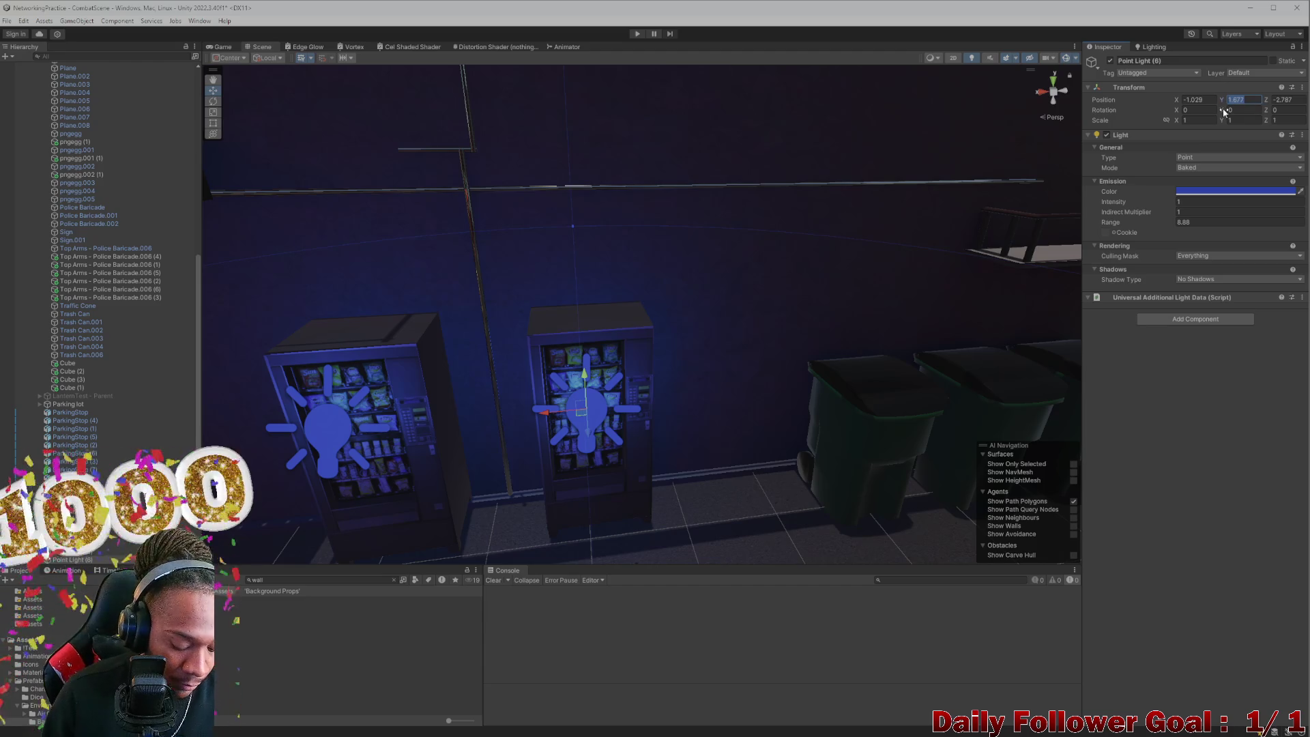
pyautogui.write('1.807')
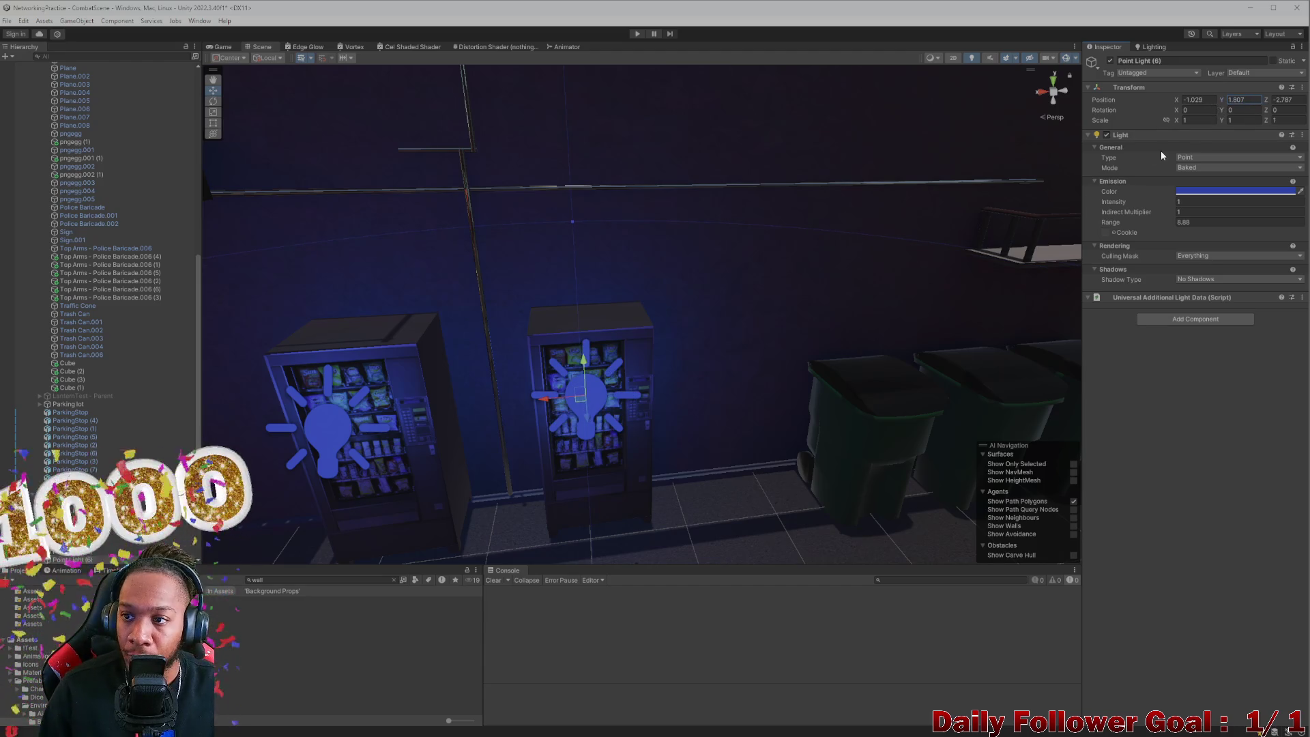
# Step: Set the left vending-machine point light's intensity to 1.5
pyautogui.click(1199, 202)
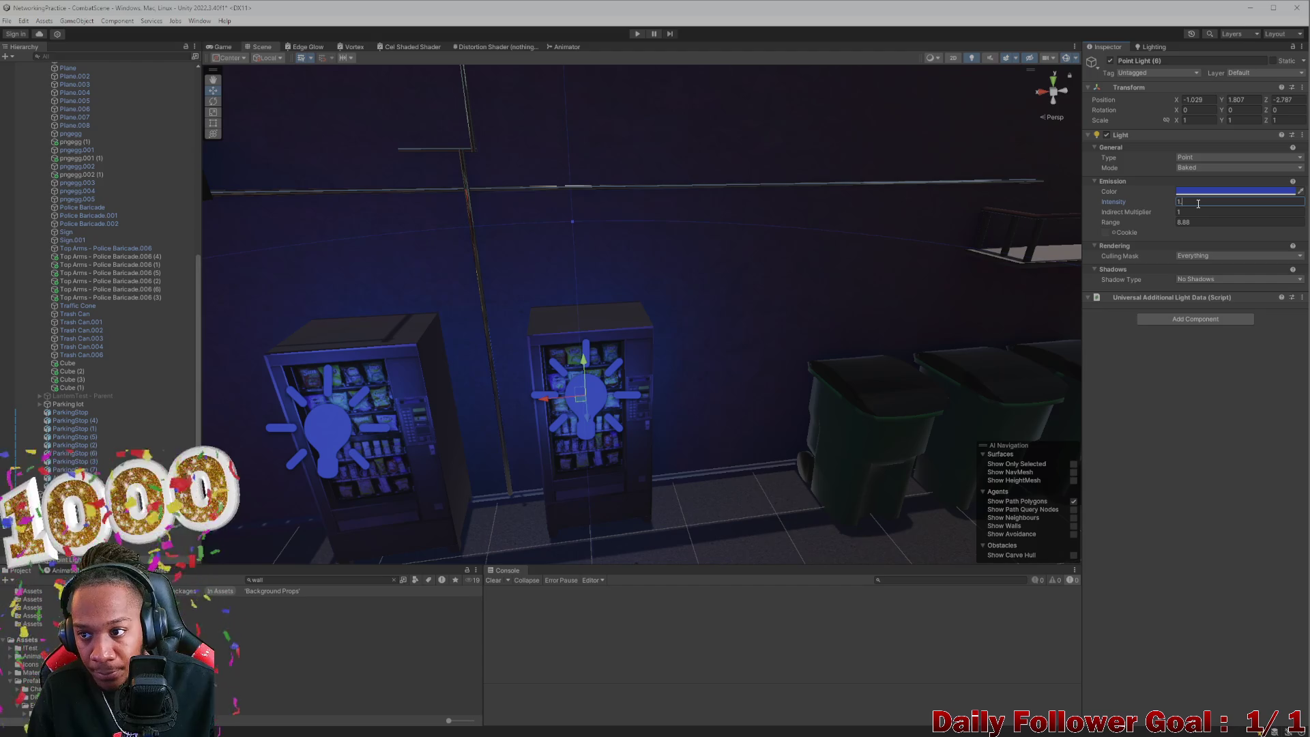
pyautogui.write('.5')
pyautogui.click(320, 428)
pyautogui.click(1203, 203)
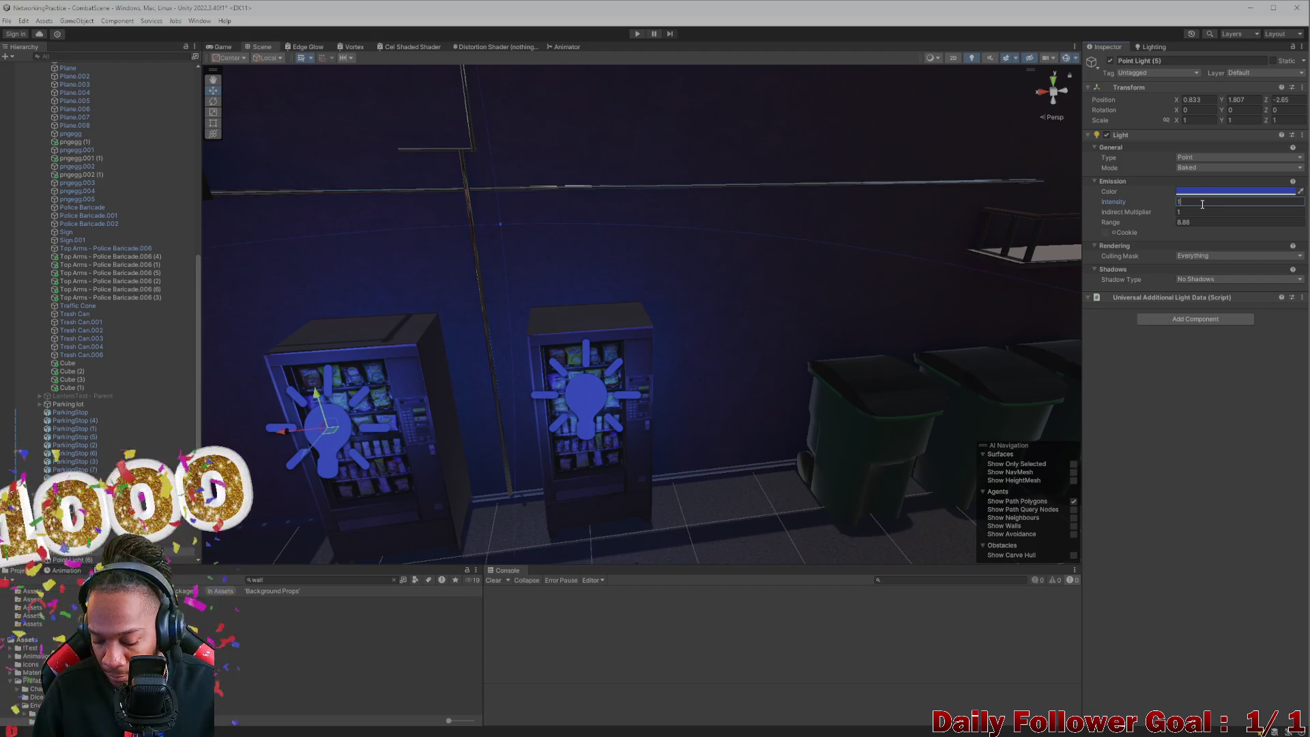
pyautogui.write('.5')
pyautogui.moveTo(546, 437); pyautogui.dragTo(702, 473)
# Step: Set Point Light (6) Z to -2.65, then nudge both point lights together to Z -2.581
pyautogui.scroll(5, 702, 474)
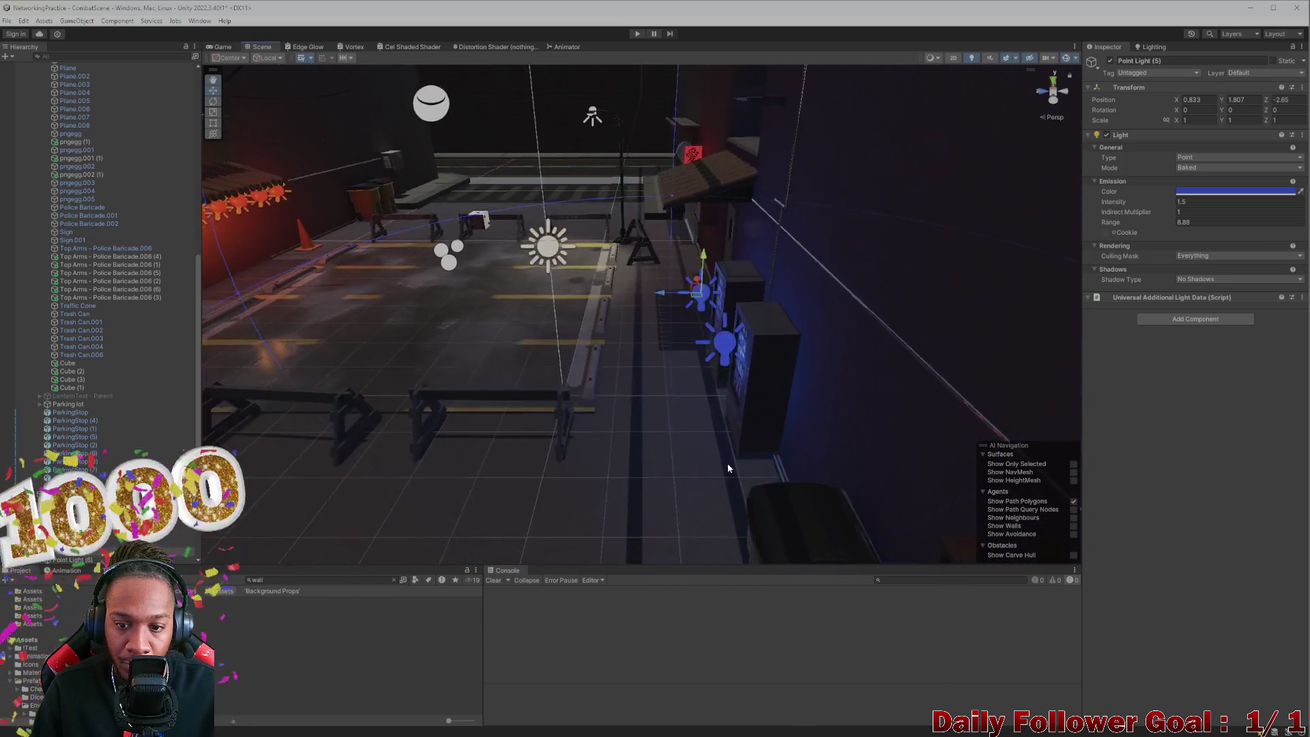
pyautogui.moveTo(780, 376); pyautogui.dragTo(817, 393)
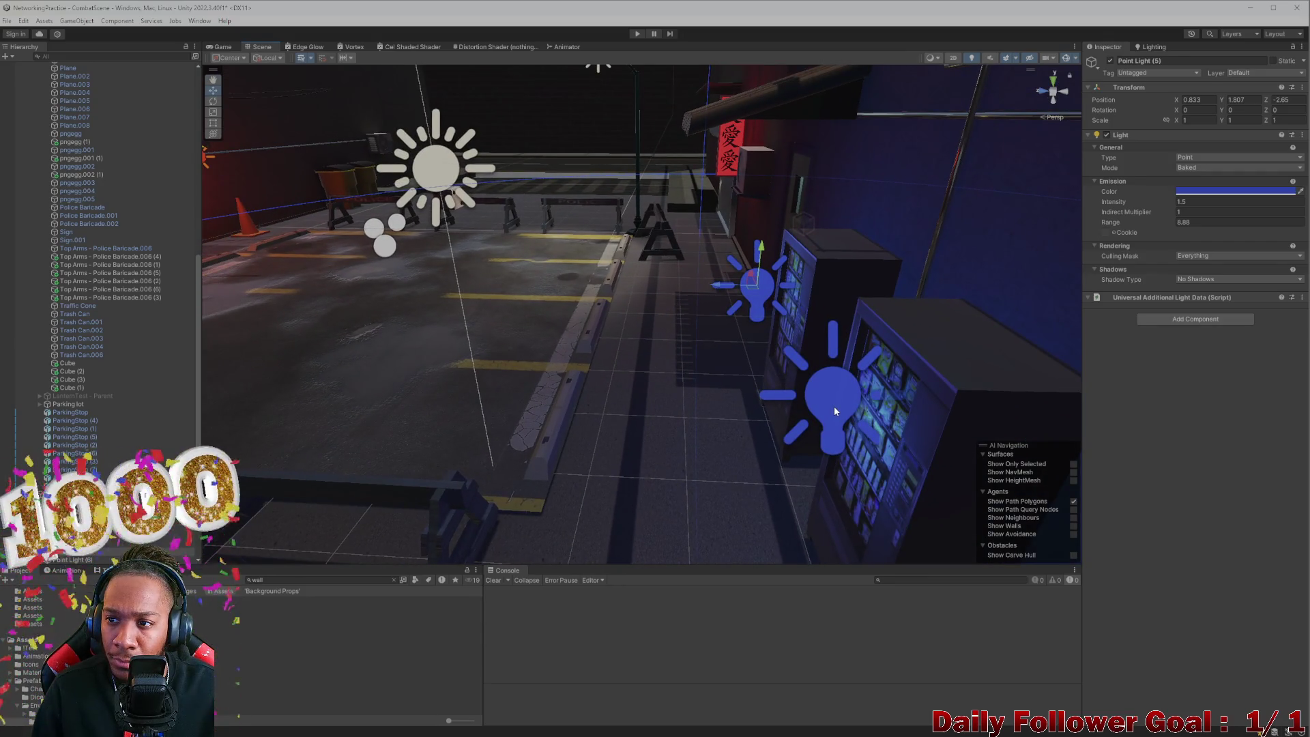
pyautogui.click(1287, 100)
pyautogui.click(840, 406)
pyautogui.click(1287, 100)
pyautogui.write('-2.65')
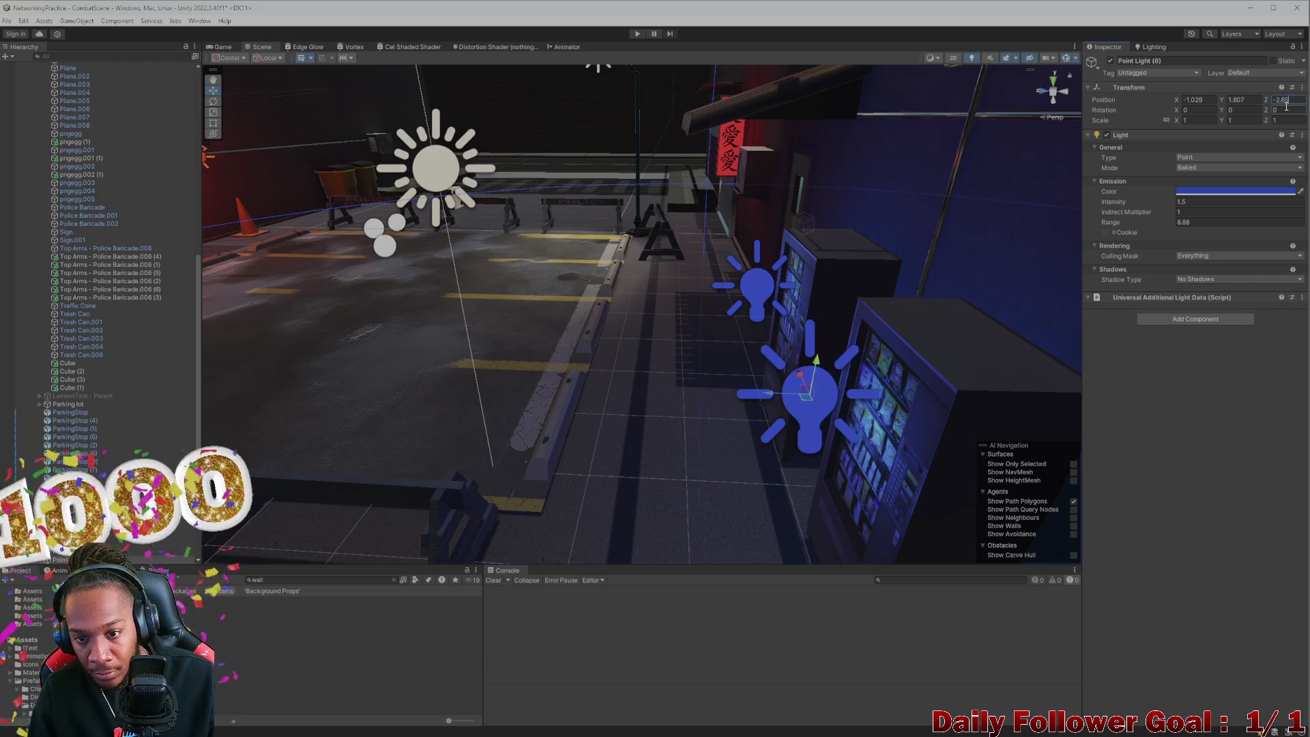
pyautogui.keyDown('shift'); pyautogui.click(755, 292); pyautogui.keyUp('shift')
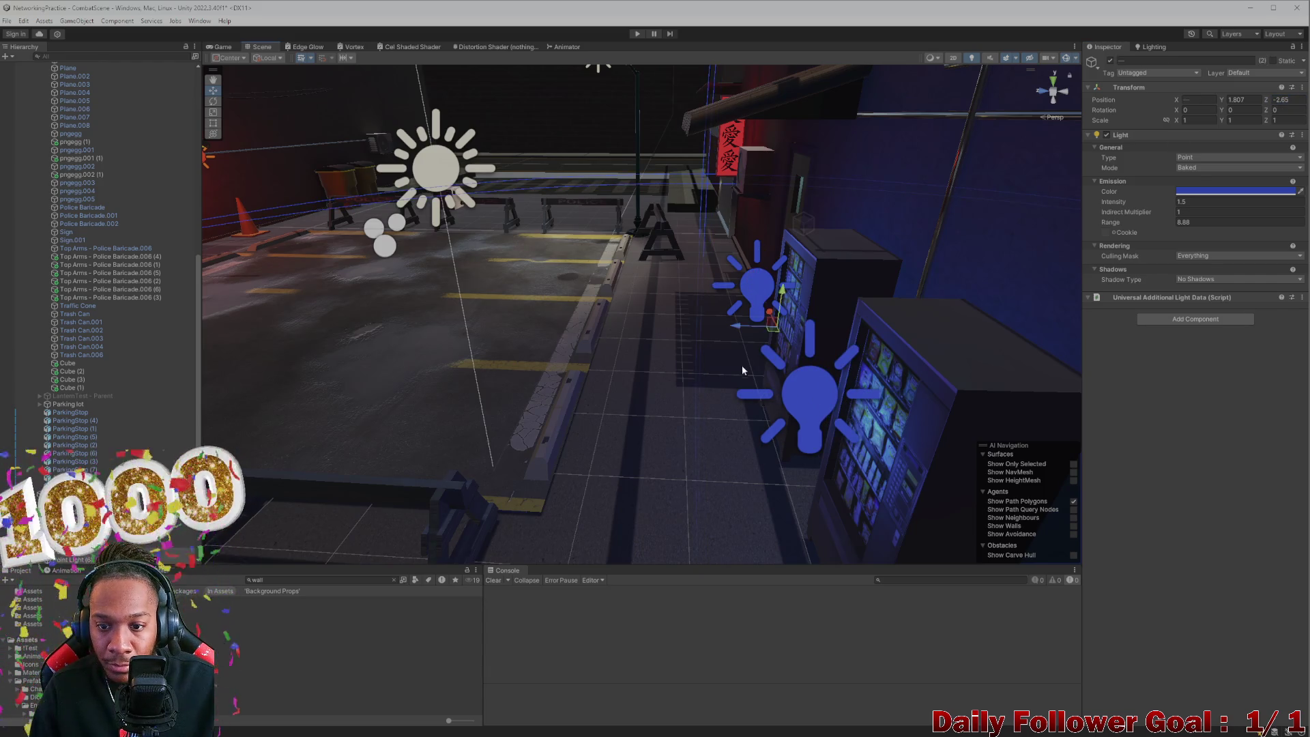
pyautogui.moveTo(748, 328)
pyautogui.mouseDown()
pyautogui.moveTo(641, 354)
pyautogui.moveTo(559, 401)
pyautogui.moveTo(556, 389)
pyautogui.moveTo(706, 390)
pyautogui.moveTo(673, 372)
pyautogui.mouseUp()
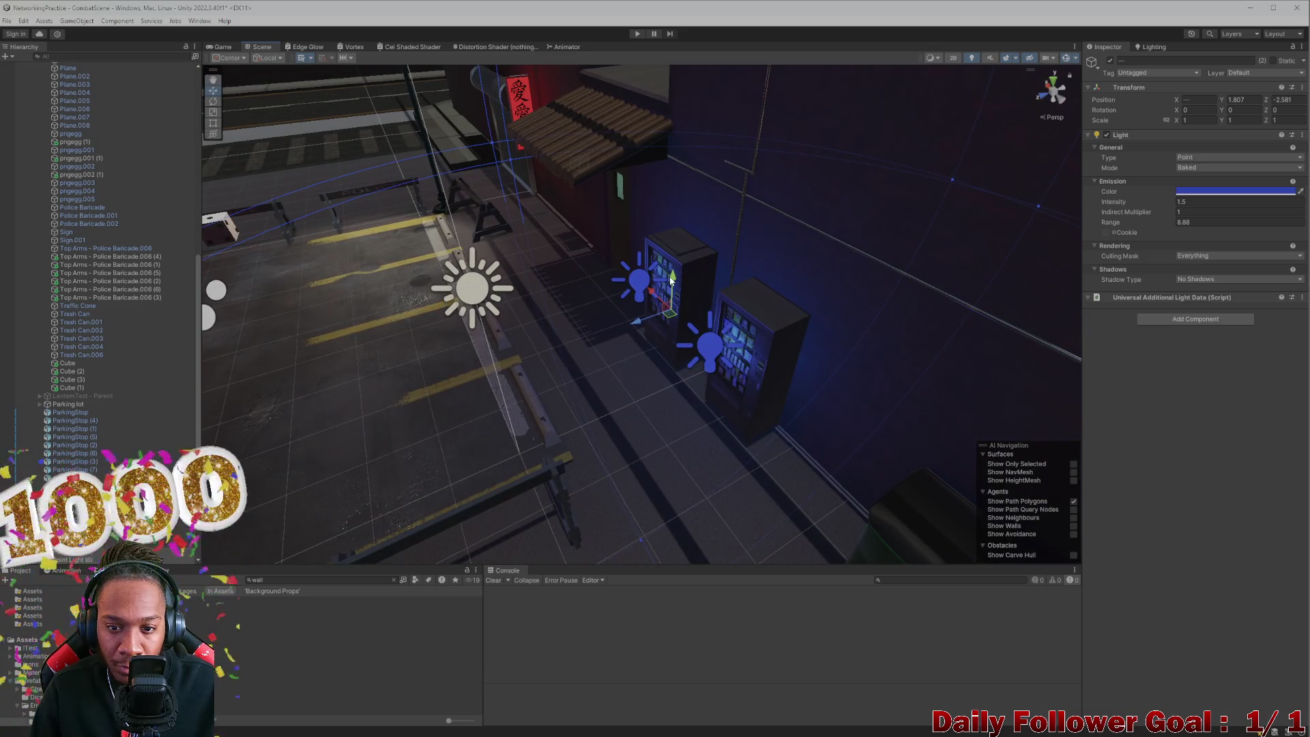
pyautogui.click(353, 360)
pyautogui.moveTo(355, 371)
pyautogui.mouseDown()
pyautogui.moveTo(412, 412)
pyautogui.moveTo(624, 225)
pyautogui.moveTo(669, 342)
pyautogui.moveTo(673, 296)
pyautogui.moveTo(649, 359)
pyautogui.moveTo(674, 357)
pyautogui.moveTo(742, 450)
pyautogui.moveTo(760, 366)
pyautogui.moveTo(753, 419)
pyautogui.moveTo(717, 382)
pyautogui.moveTo(907, 269)
pyautogui.moveTo(593, 396)
pyautogui.moveTo(599, 442)
pyautogui.moveTo(445, 503)
pyautogui.moveTo(620, 416)
pyautogui.mouseUp()
pyautogui.hotkey('alt', 'Tab')
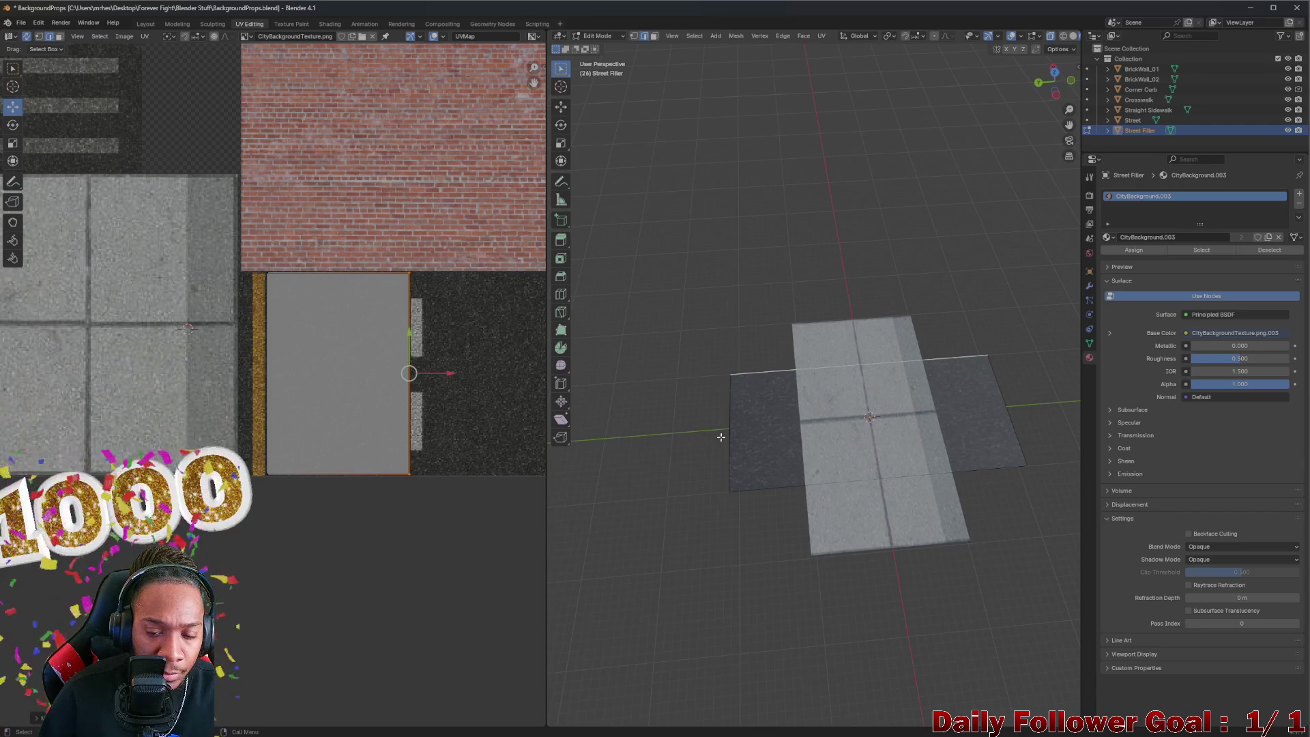
# Step: Slide the Street Filler's UV island right onto the grey area by the curb
pyautogui.scroll(-2, 459, 407)
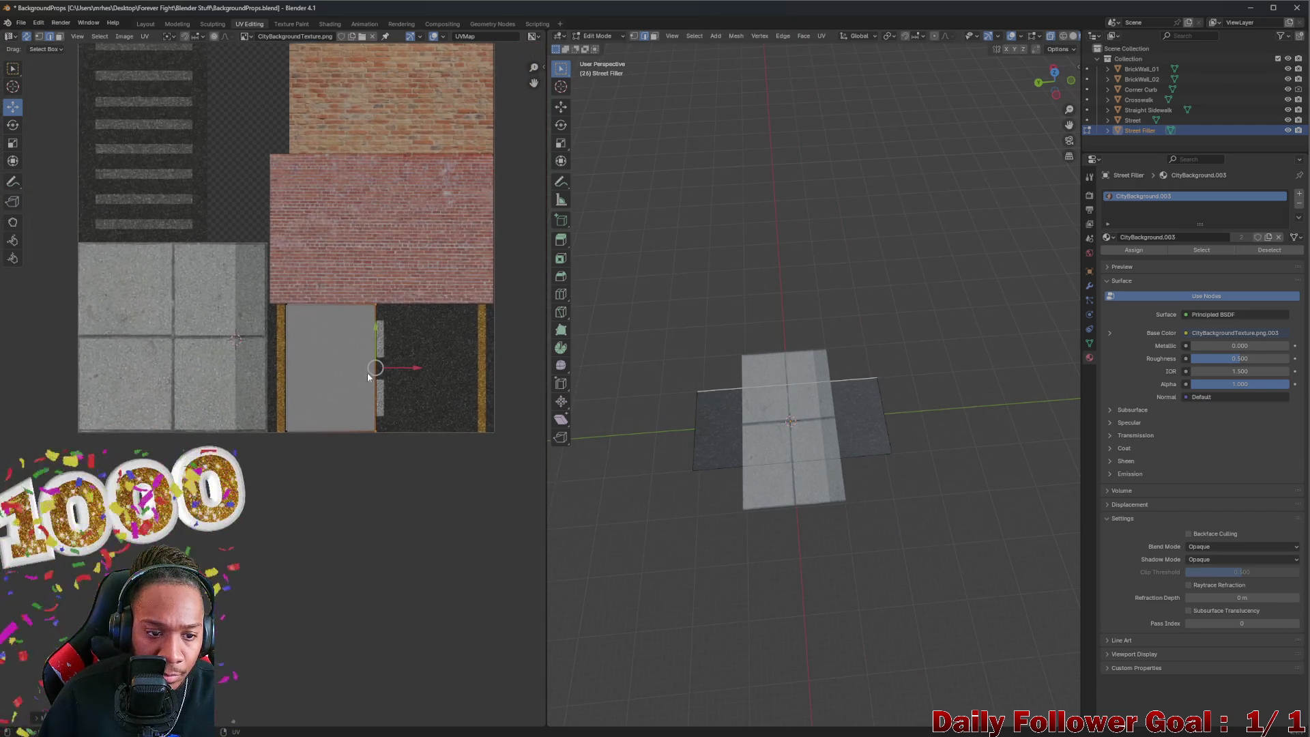
pyautogui.click(314, 365)
pyautogui.moveTo(359, 370); pyautogui.dragTo(489, 384)
# Step: Push the island's right UV edge slightly outward, then return to the Layout workspace
pyautogui.scroll(3, 493, 381)
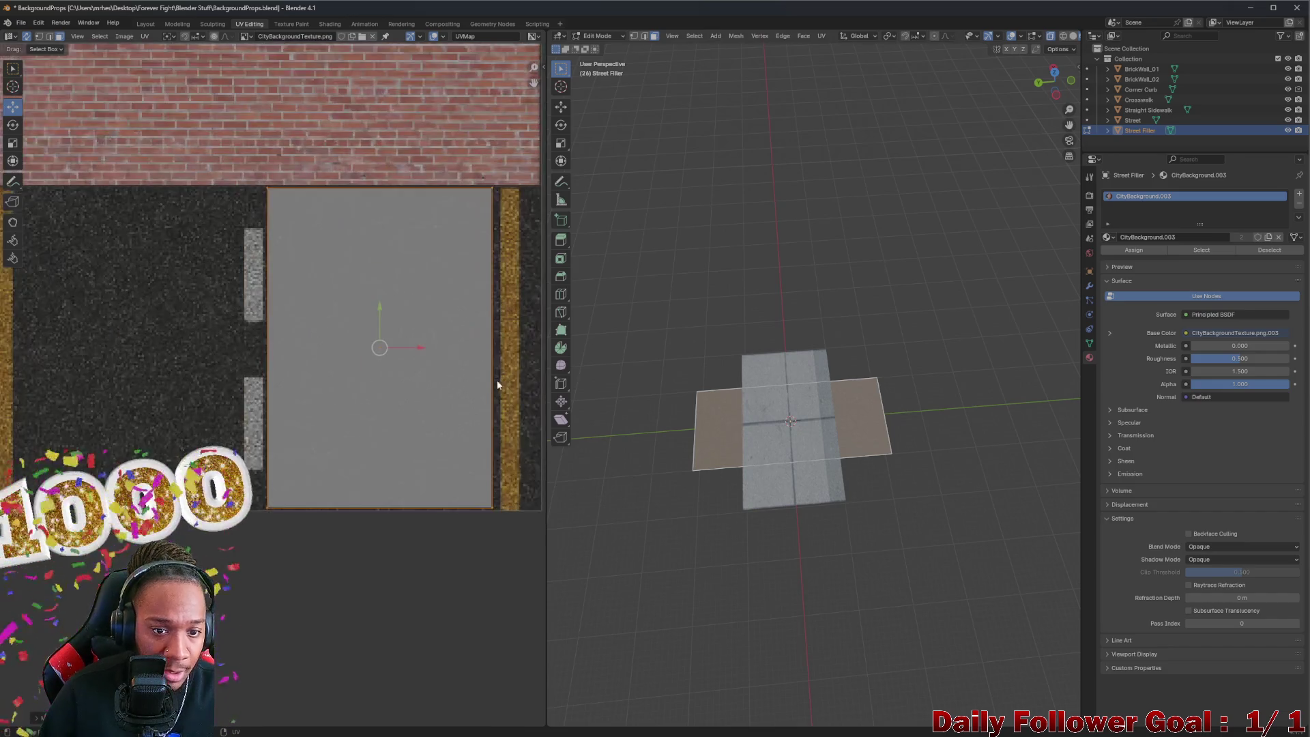
pyautogui.click(466, 359)
pyautogui.press('2')
pyautogui.click(461, 356)
pyautogui.moveTo(481, 357); pyautogui.dragTo(497, 361)
pyautogui.click(496, 361)
pyautogui.click(239, 354)
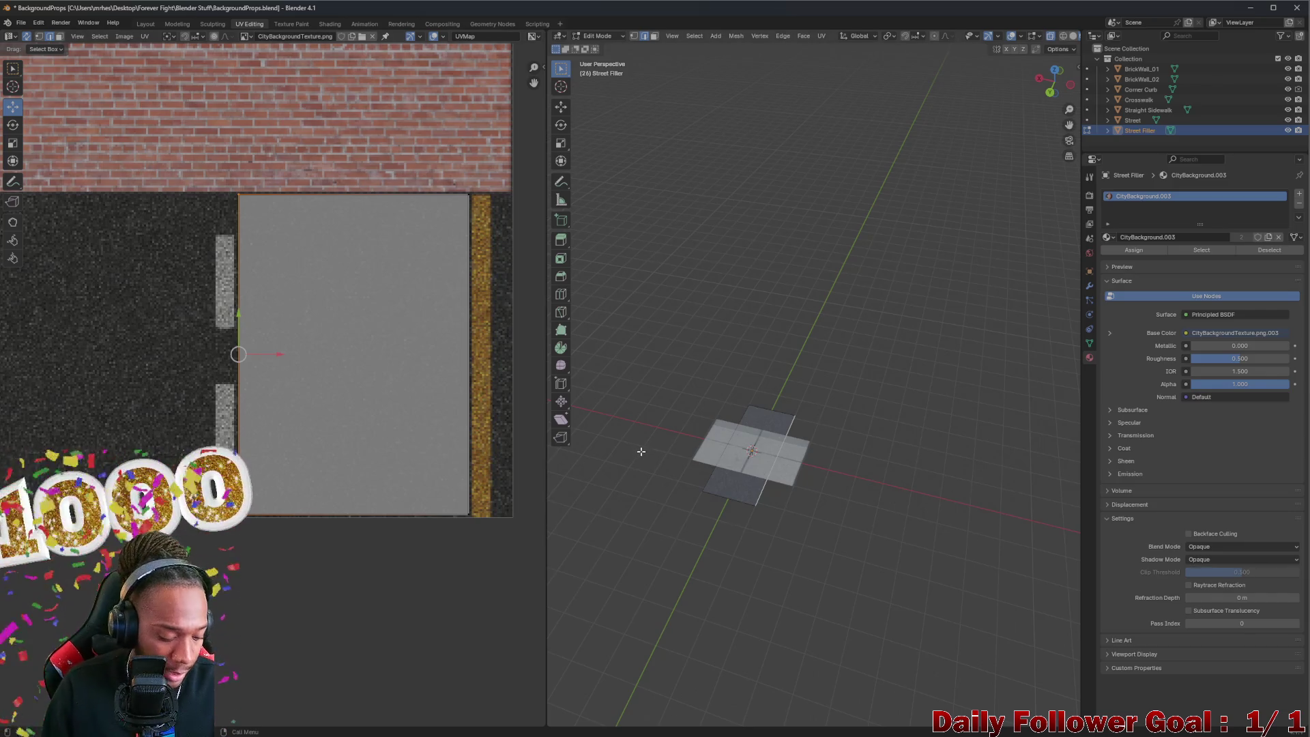
pyautogui.scroll(-1, 306, 309)
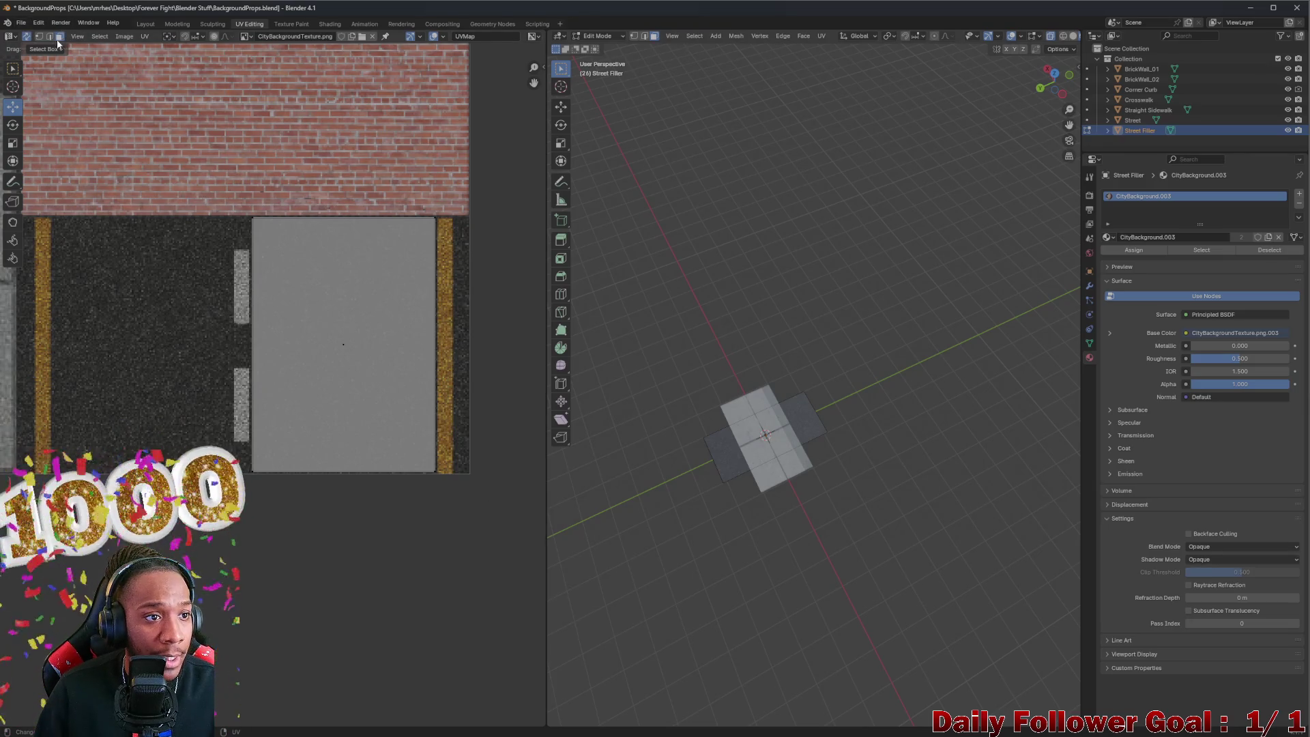
pyautogui.click(27, 26)
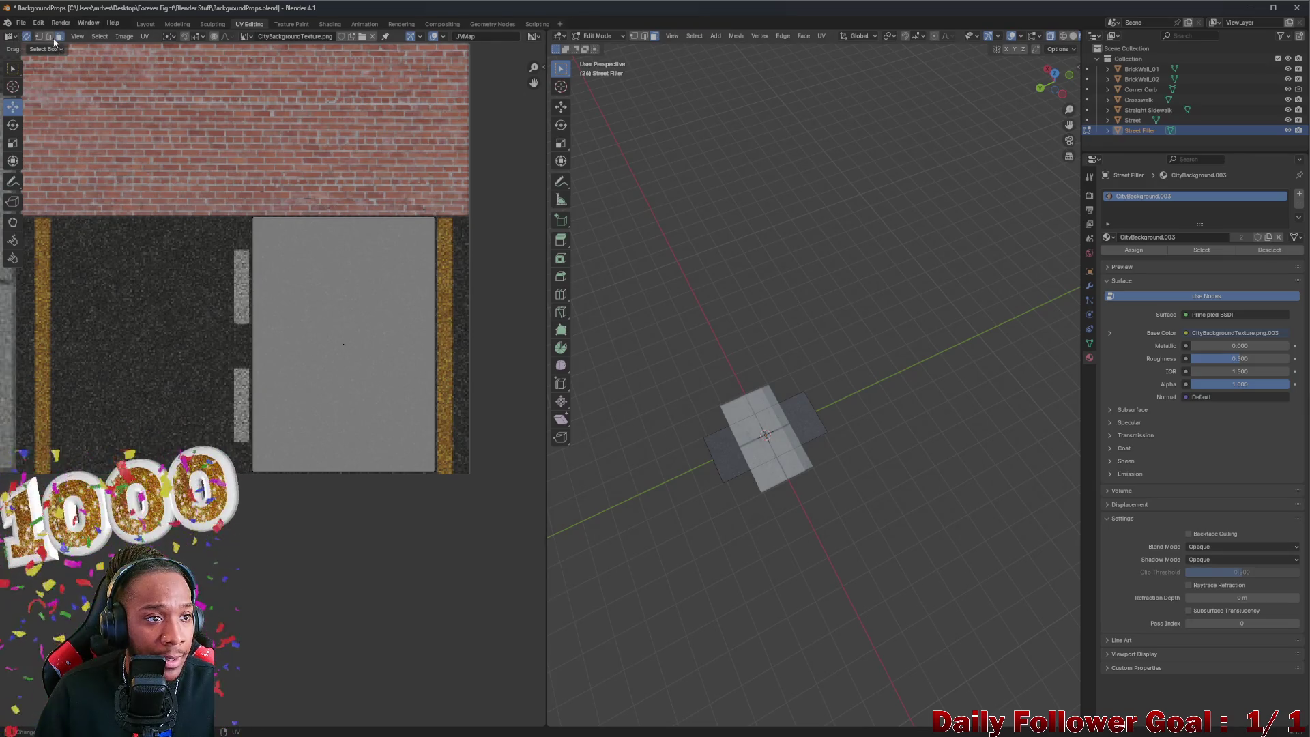
pyautogui.click(146, 24)
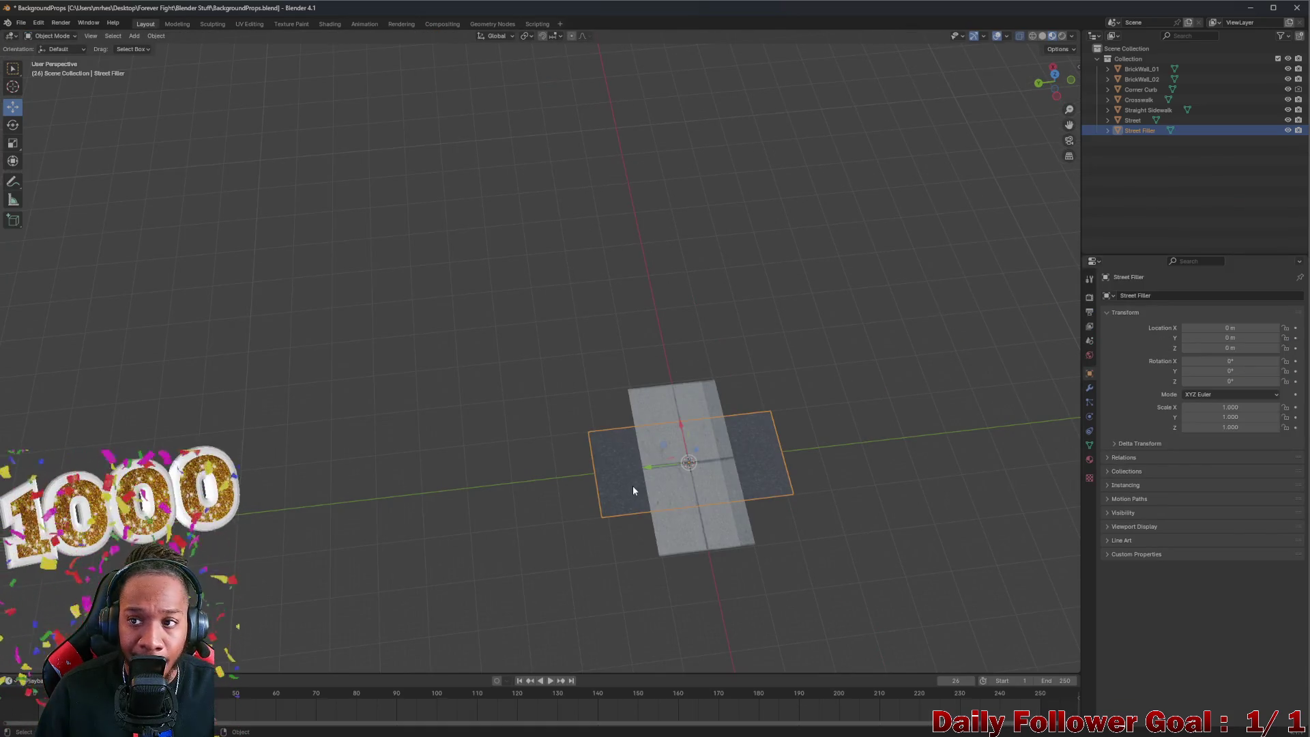
# Step: Select every object from BrickWall_01 to Street Filler in the Outliner
pyautogui.click(23, 26)
pyautogui.click(205, 294)
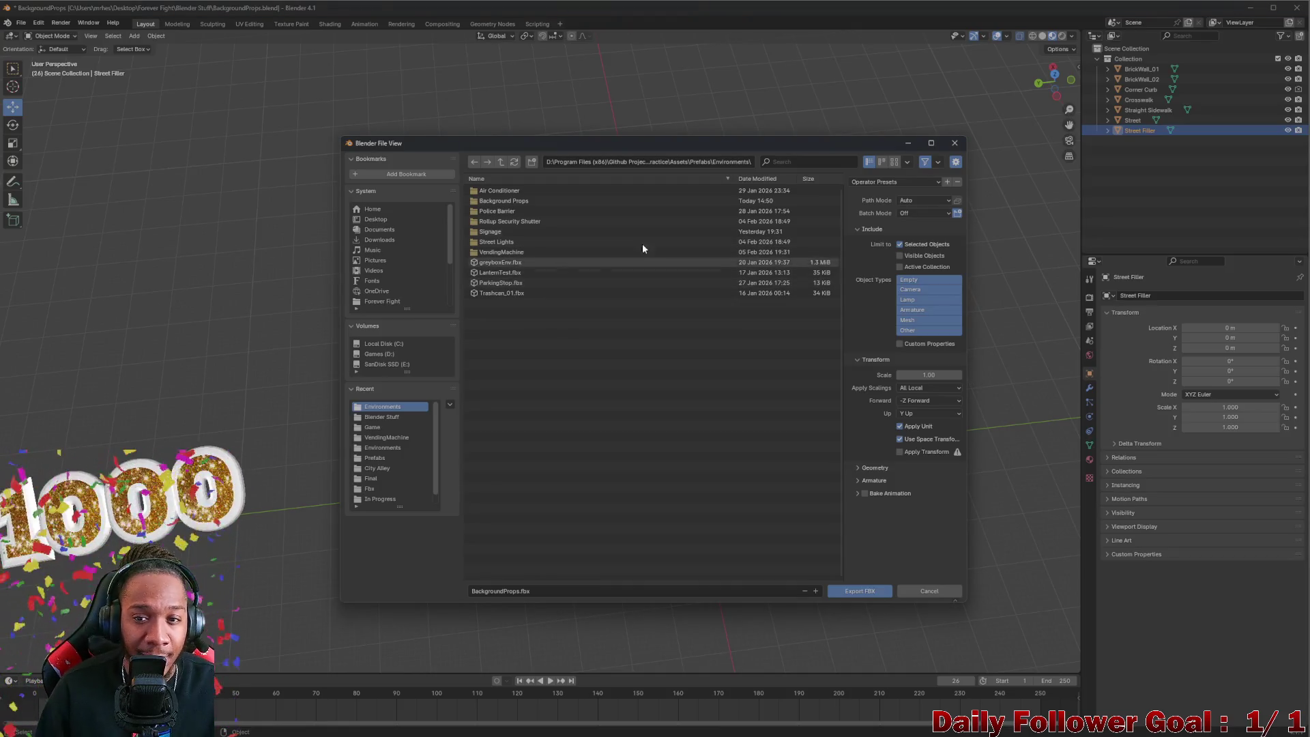
pyautogui.click(955, 143)
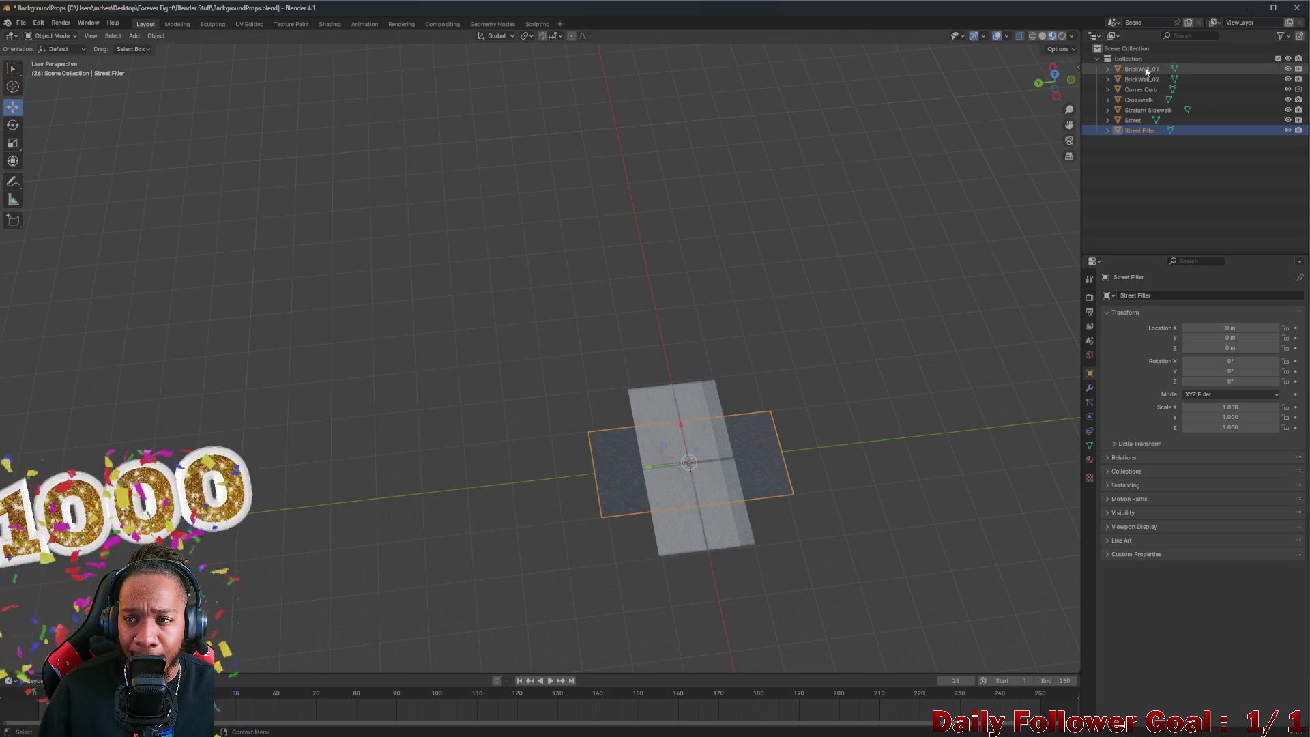
pyautogui.click(1145, 61)
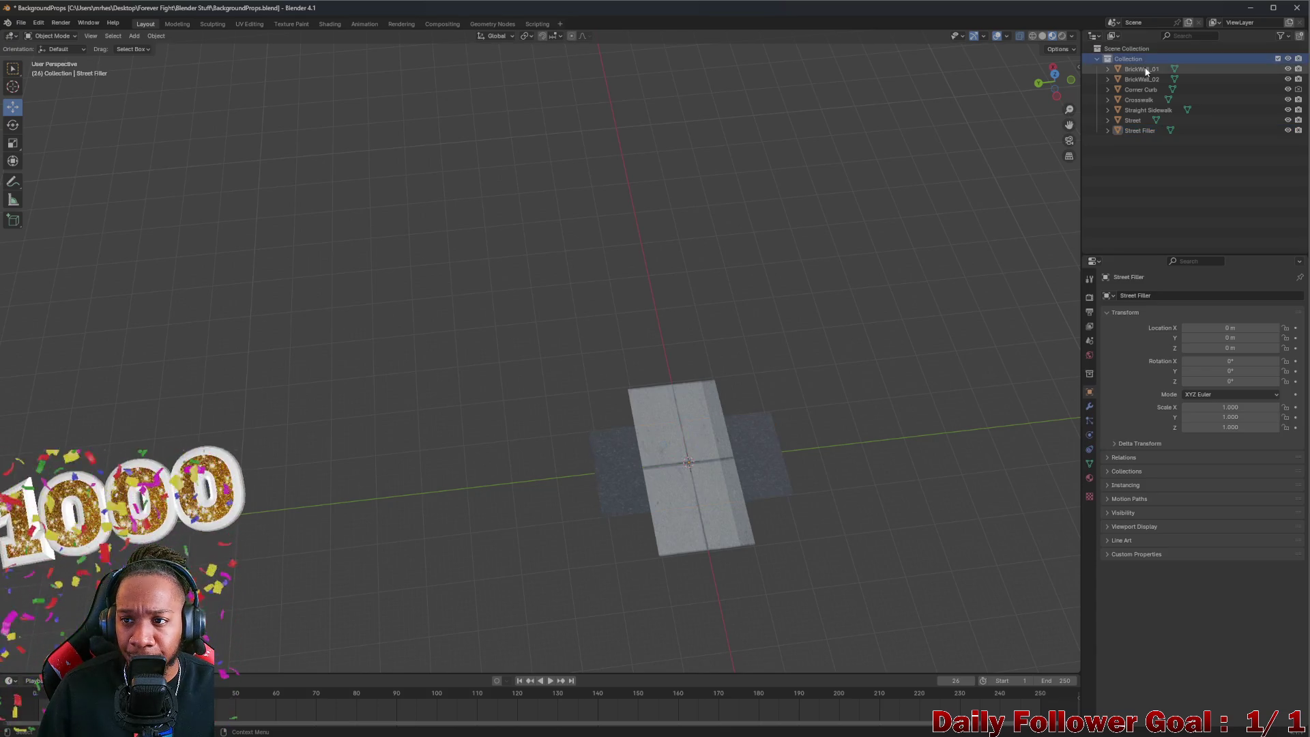
pyautogui.click(1143, 79)
pyautogui.click(1145, 110)
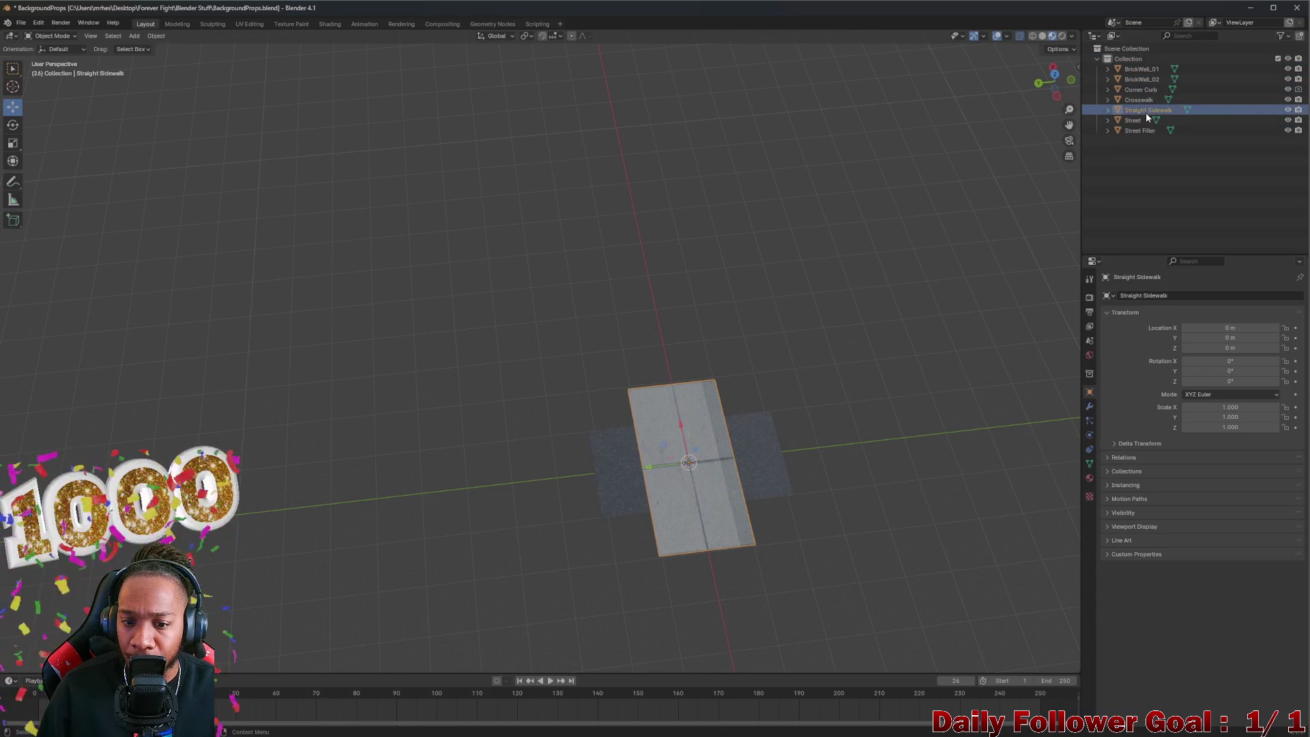
pyautogui.click(1144, 130)
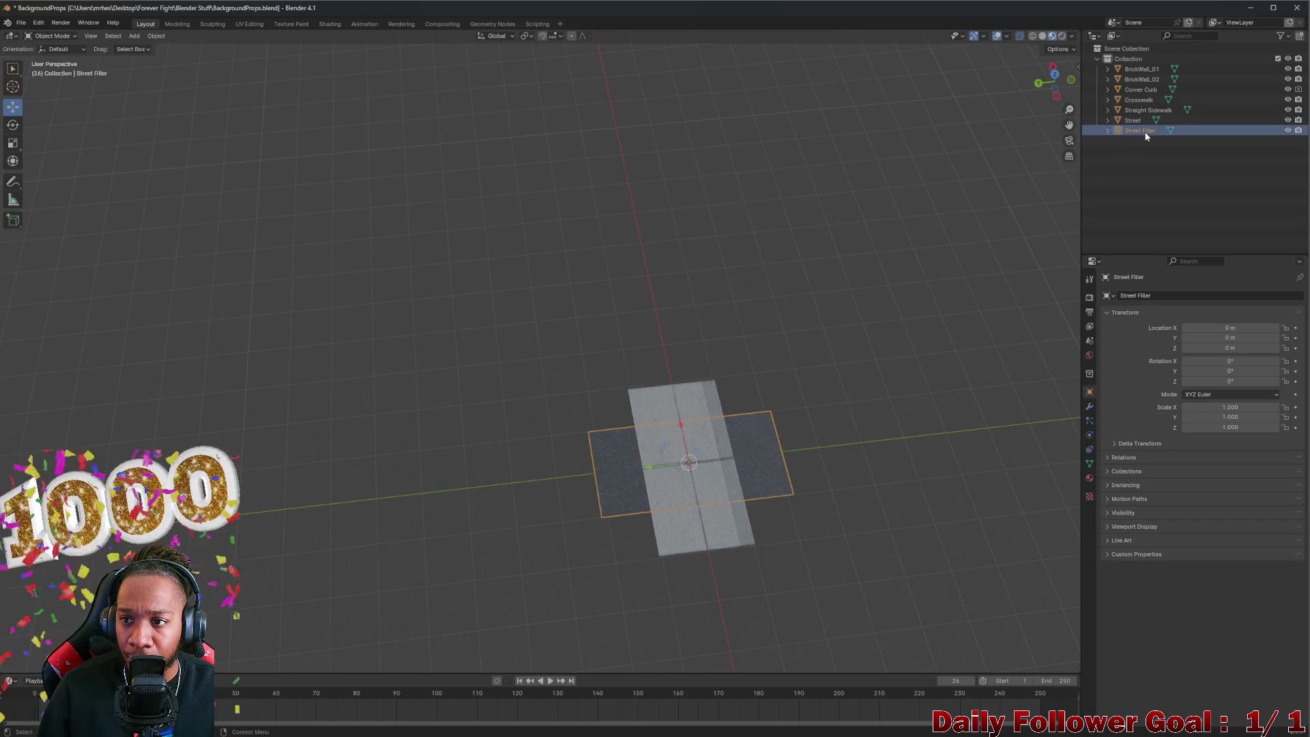
pyautogui.click(1140, 64)
pyautogui.hotkey('ctrl', 'z')
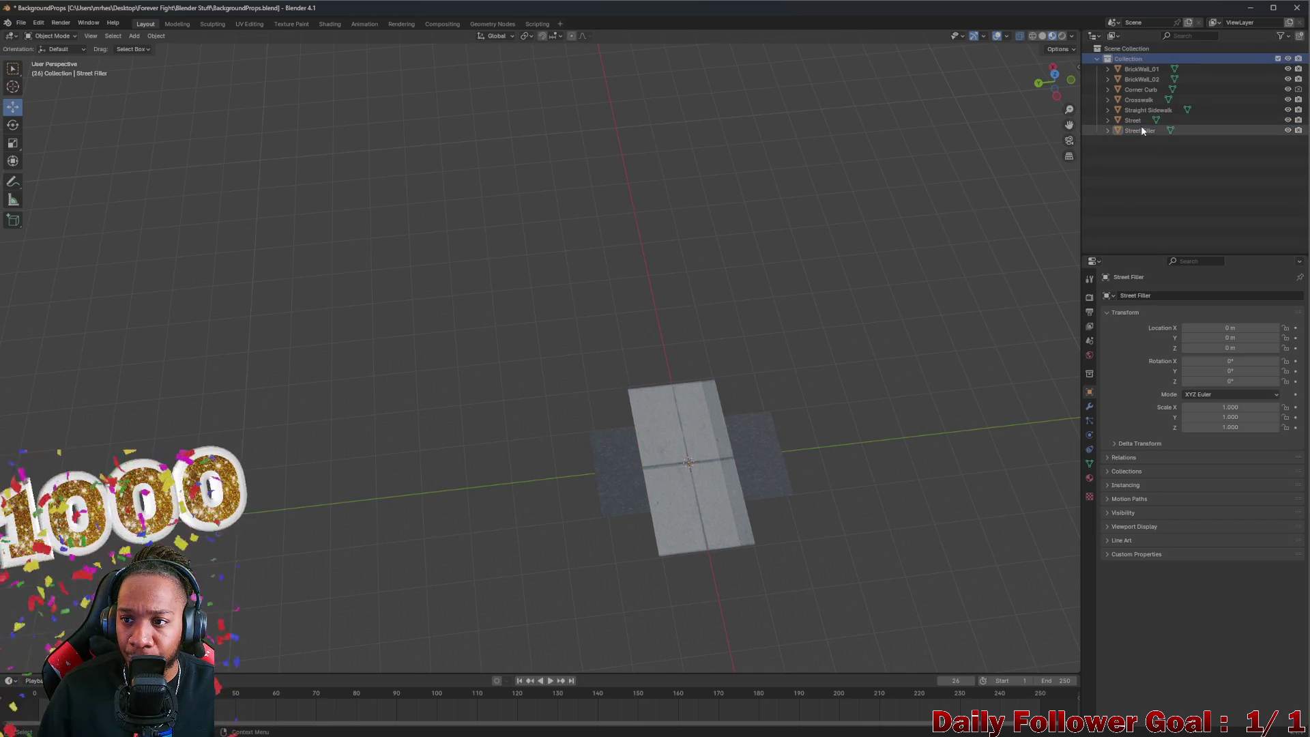
pyautogui.click(1138, 68)
pyautogui.keyDown('shift'); pyautogui.click(1139, 130); pyautogui.keyUp('shift')
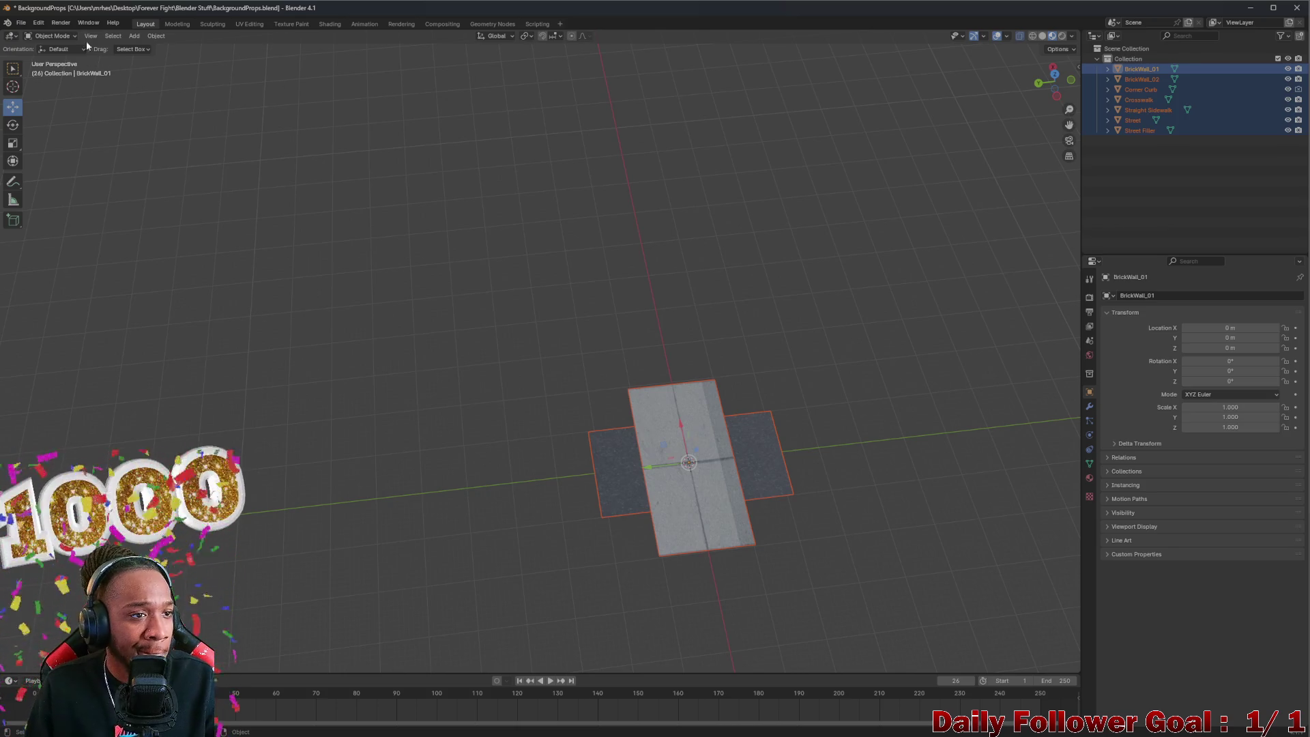
# Step: Export the selection as FBX, overwriting BackgroundProps.fbx in the Background Props folder
pyautogui.click(21, 23)
pyautogui.moveTo(82, 178)
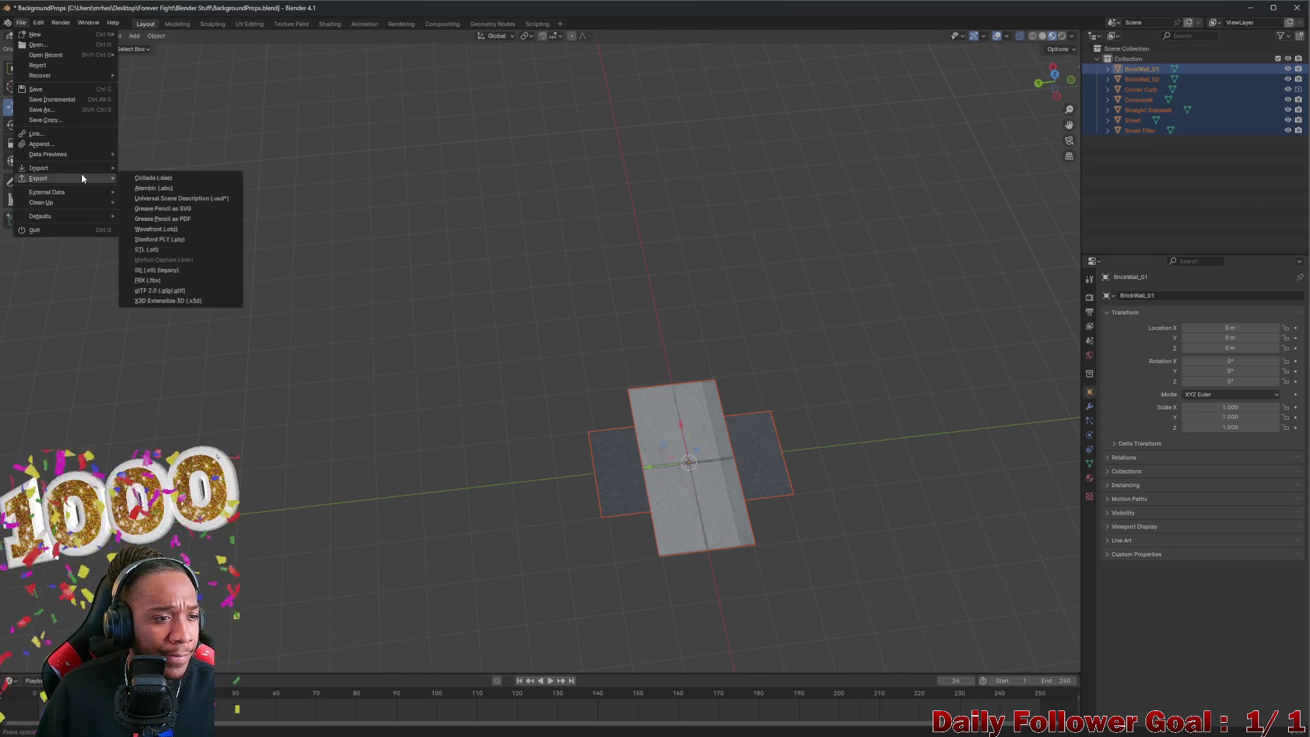
pyautogui.click(164, 280)
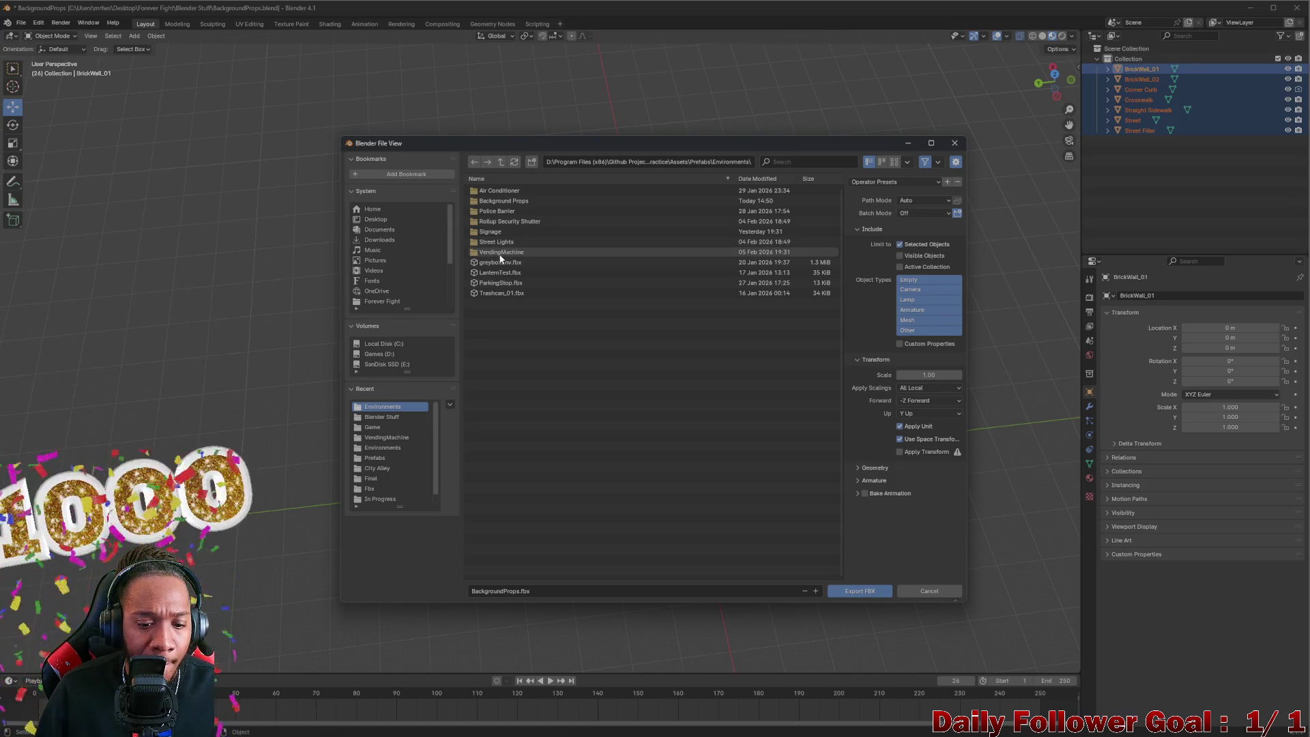
pyautogui.doubleClick(505, 201)
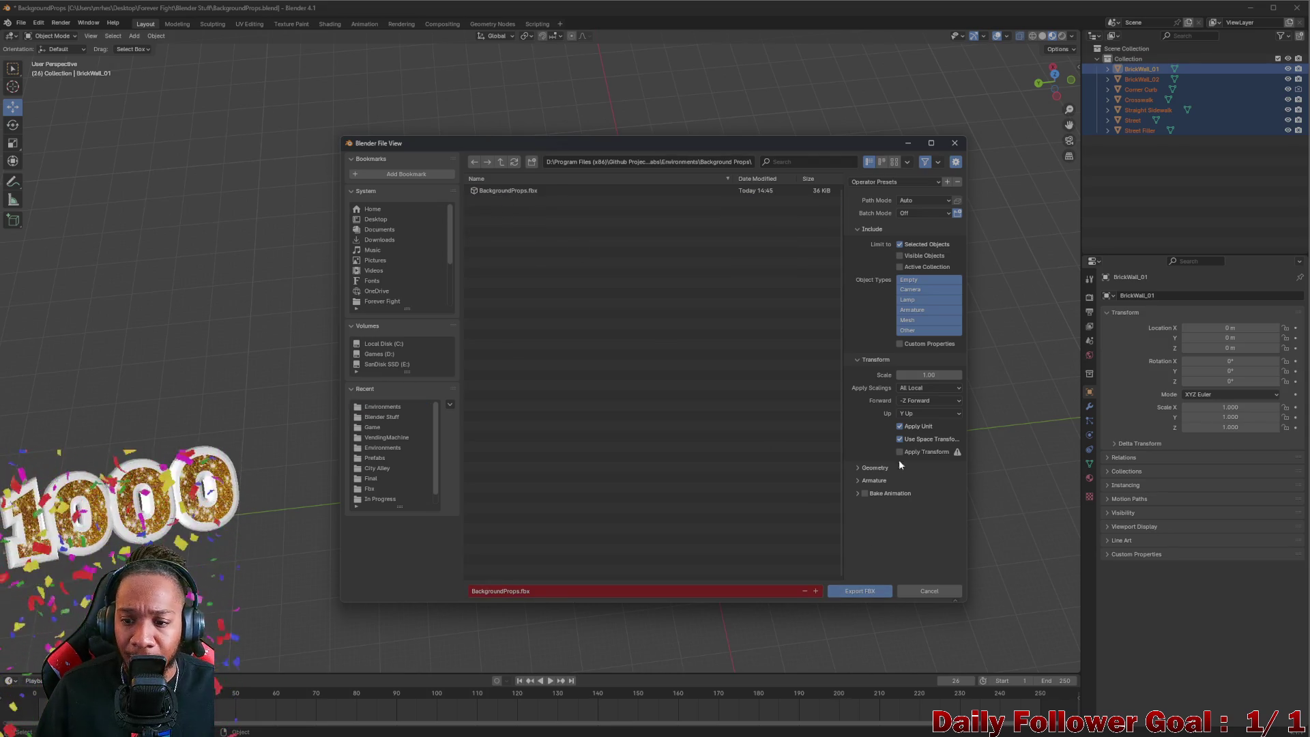
pyautogui.click(863, 591)
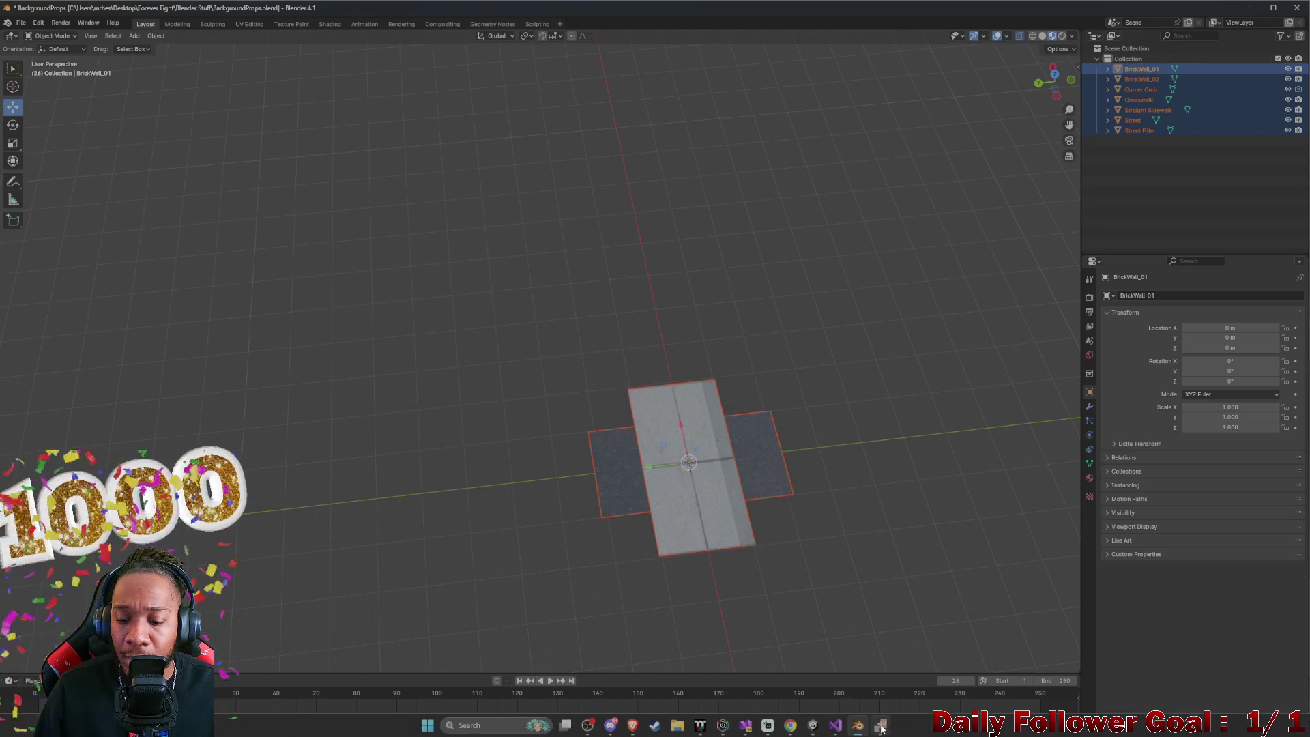
pyautogui.click(881, 728)
# Step: Move the Street Filler onto the street next to the crosswalk
pyautogui.moveTo(704, 438)
pyautogui.mouseDown()
pyautogui.moveTo(655, 381)
pyautogui.moveTo(615, 285)
pyautogui.moveTo(746, 319)
pyautogui.moveTo(591, 356)
pyautogui.moveTo(655, 456)
pyautogui.mouseUp()
pyautogui.click(655, 456)
pyautogui.moveTo(529, 407)
pyautogui.mouseDown()
pyautogui.moveTo(775, 546)
pyautogui.moveTo(725, 389)
pyautogui.moveTo(1013, 88)
pyautogui.mouseUp()
pyautogui.click(1068, 57)
pyautogui.moveTo(825, 380); pyautogui.dragTo(471, 334)
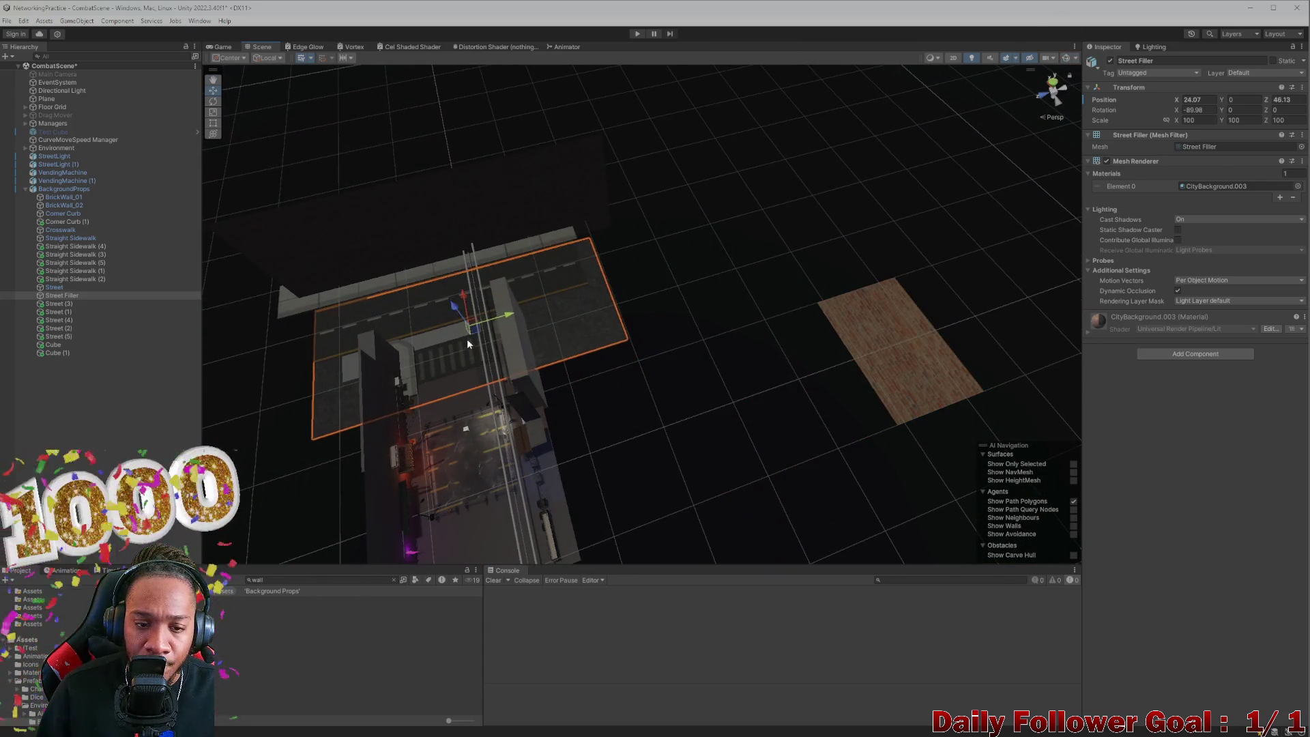
pyautogui.press('f')
pyautogui.scroll(5, 767, 229)
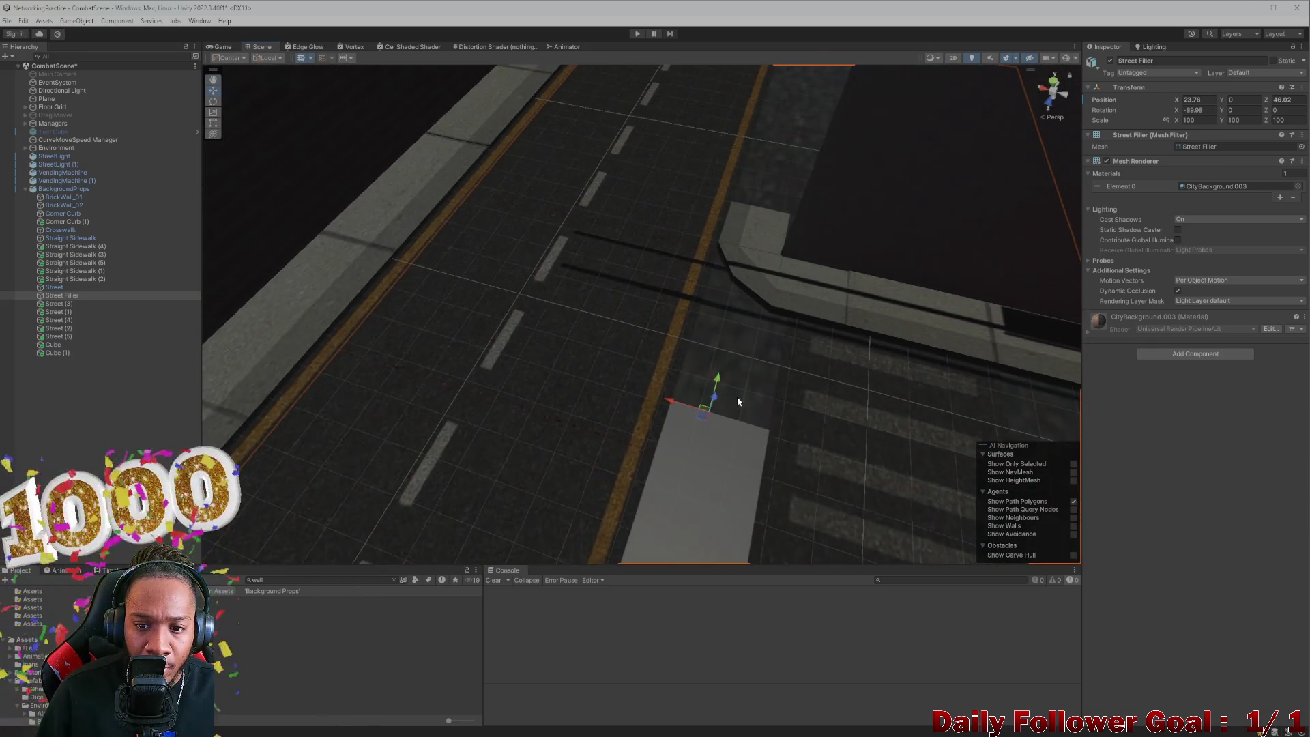
pyautogui.moveTo(738, 401)
pyautogui.mouseDown()
pyautogui.moveTo(605, 400)
pyautogui.moveTo(535, 363)
pyautogui.moveTo(546, 313)
pyautogui.moveTo(774, 354)
pyautogui.moveTo(819, 286)
pyautogui.moveTo(815, 327)
pyautogui.moveTo(813, 315)
pyautogui.moveTo(667, 401)
pyautogui.moveTo(392, 383)
pyautogui.moveTo(515, 412)
pyautogui.moveTo(719, 391)
pyautogui.mouseUp()
pyautogui.scroll(-5, 717, 392)
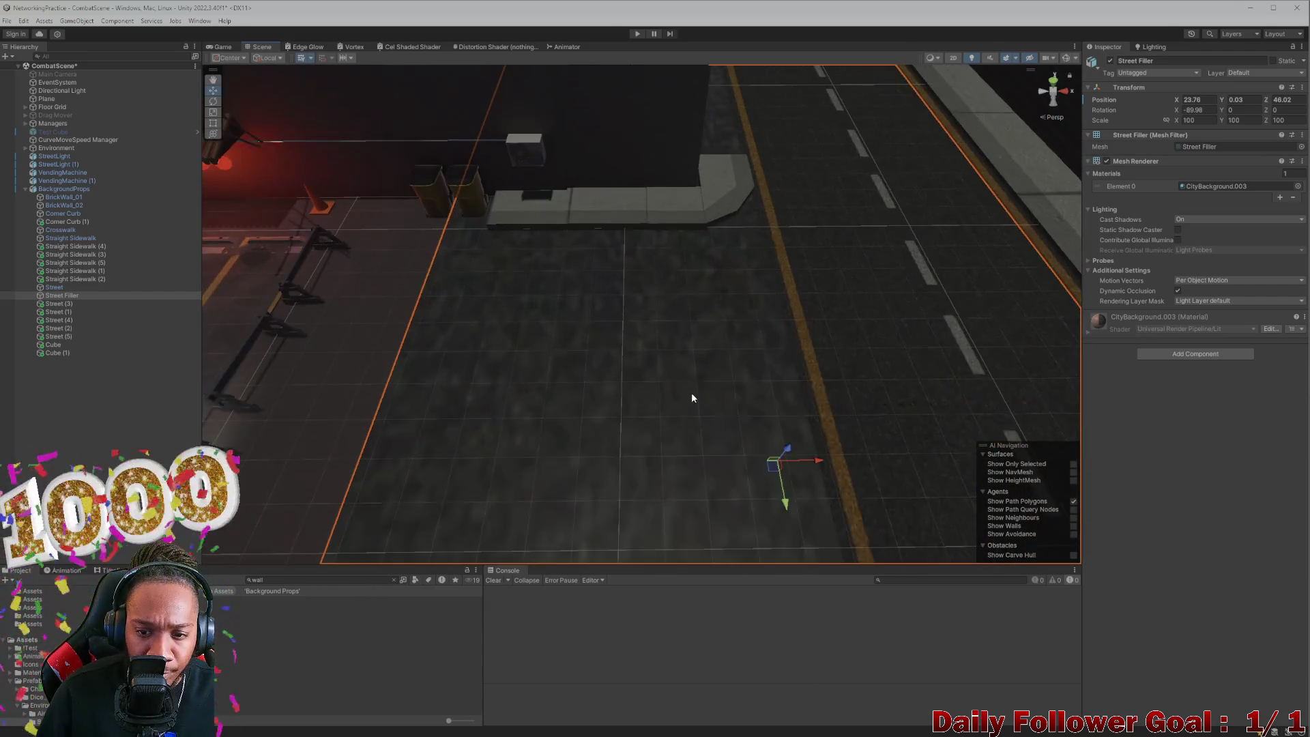
# Step: Scale the Street Filler down to 16.915
pyautogui.press('e')
pyautogui.press('r')
pyautogui.moveTo(780, 316)
pyautogui.mouseDown()
pyautogui.moveTo(767, 360)
pyautogui.moveTo(707, 310)
pyautogui.moveTo(854, 240)
pyautogui.moveTo(771, 165)
pyautogui.moveTo(712, 228)
pyautogui.mouseUp()
pyautogui.click(666, 277)
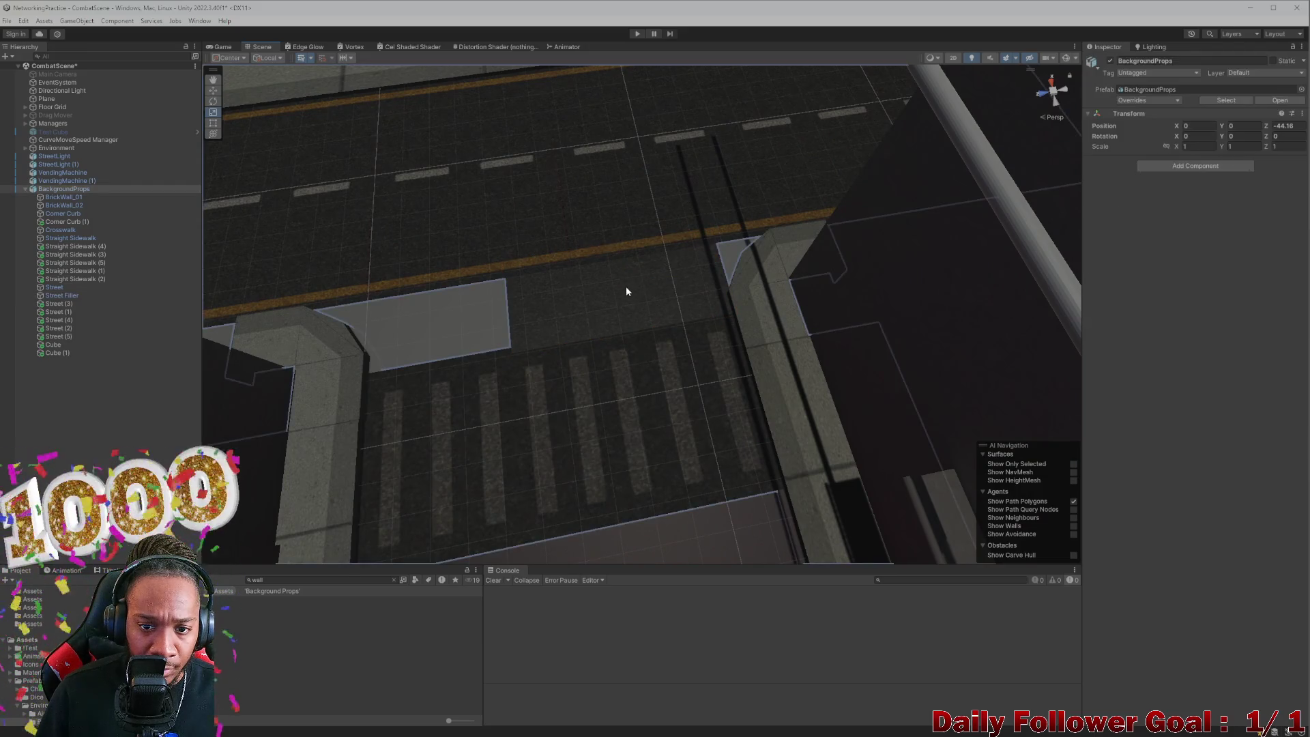
pyautogui.click(645, 293)
pyautogui.moveTo(661, 282); pyautogui.dragTo(687, 279)
pyautogui.moveTo(696, 271); pyautogui.dragTo(723, 264)
pyautogui.hotkey('ctrl', 'z')
# Step: Slide the Street Filler along Z to 53.74 over the curb and duplicate it
pyautogui.press('w')
pyautogui.moveTo(640, 288)
pyautogui.mouseDown()
pyautogui.moveTo(401, 304)
pyautogui.moveTo(412, 353)
pyautogui.moveTo(382, 280)
pyautogui.moveTo(392, 254)
pyautogui.moveTo(433, 346)
pyautogui.moveTo(421, 319)
pyautogui.moveTo(445, 318)
pyautogui.moveTo(316, 202)
pyautogui.moveTo(398, 220)
pyautogui.moveTo(460, 287)
pyautogui.moveTo(547, 407)
pyautogui.moveTo(512, 471)
pyautogui.moveTo(561, 366)
pyautogui.moveTo(819, 368)
pyautogui.moveTo(788, 371)
pyautogui.moveTo(806, 363)
pyautogui.mouseUp()
pyautogui.hotkey('ctrl', 'd')
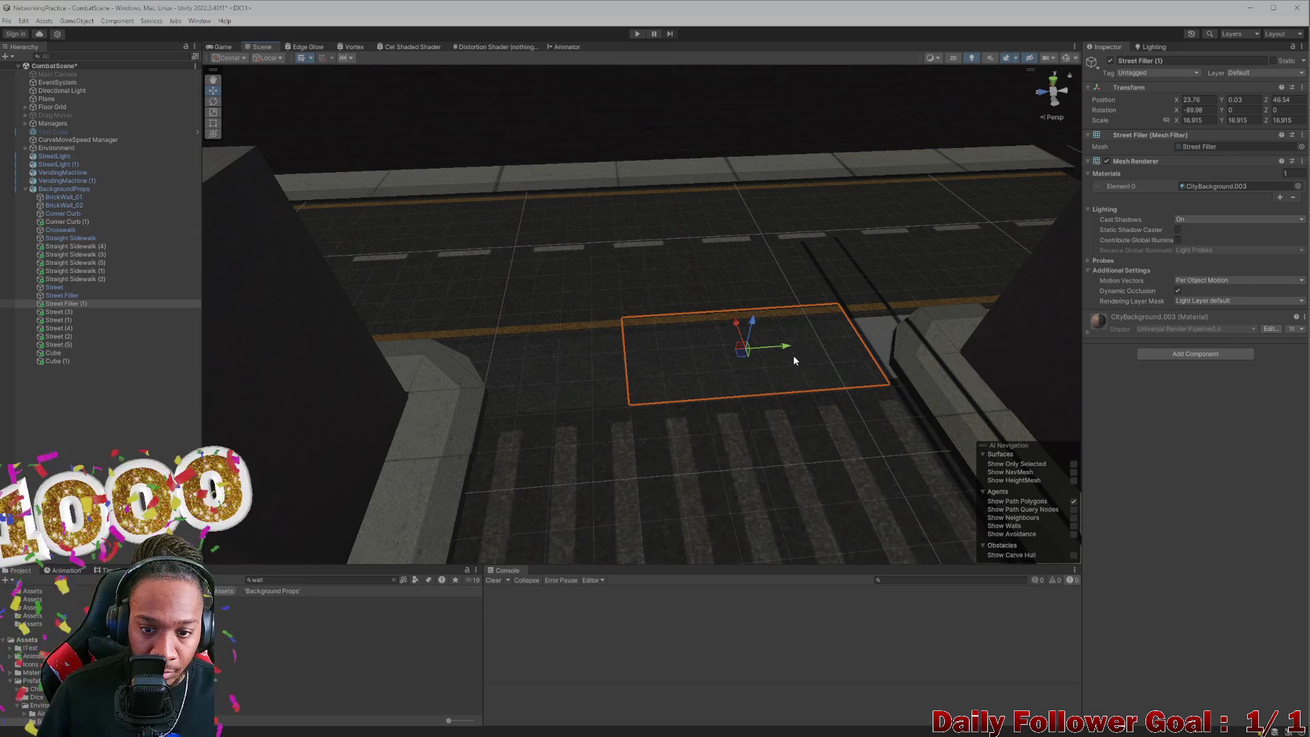
# Step: Scale up the Street Filler copy and delete the original Street Filler
pyautogui.press('e')
pyautogui.press('r')
pyautogui.moveTo(748, 350); pyautogui.dragTo(766, 326)
pyautogui.click(505, 382)
pyautogui.click(505, 382)
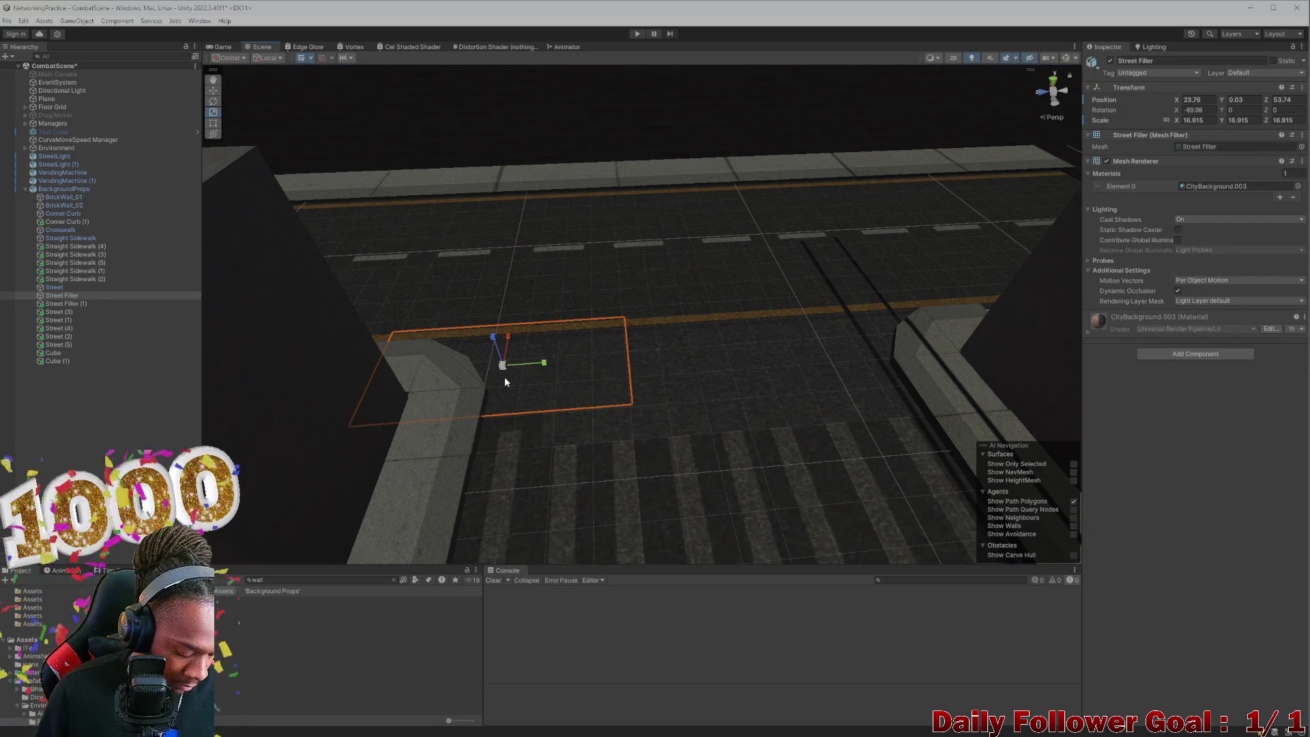
pyautogui.press('Delete')
# Step: Slide the street filler further along the road and duplicate it
pyautogui.click(708, 383)
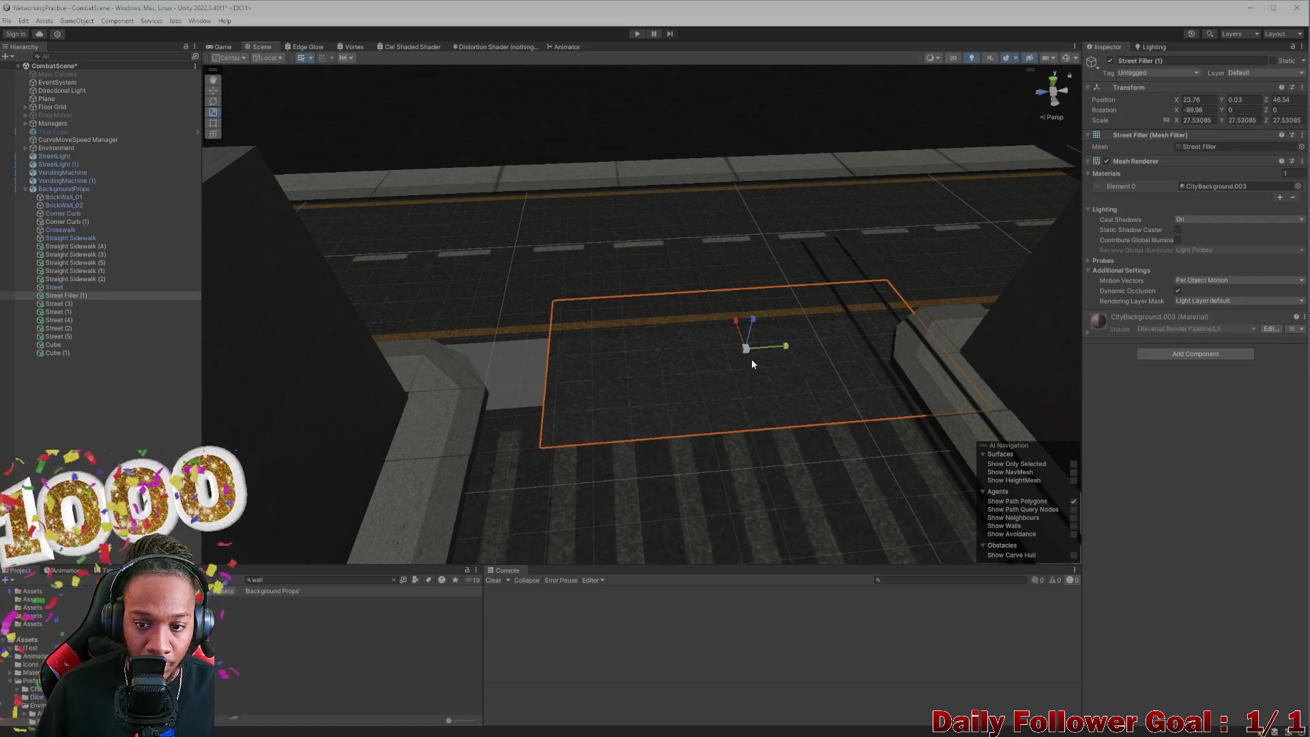
pyautogui.moveTo(785, 355); pyautogui.dragTo(679, 362)
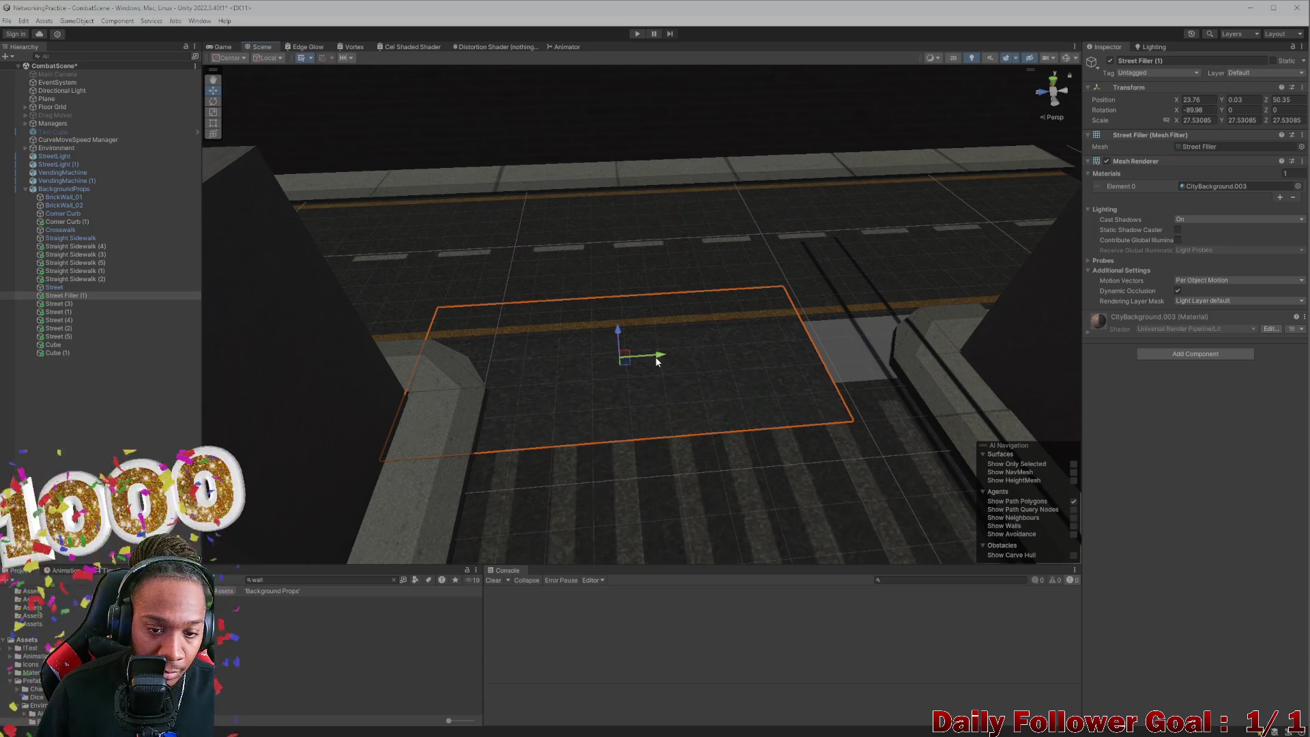
pyautogui.moveTo(657, 361)
pyautogui.mouseDown()
pyautogui.moveTo(731, 375)
pyautogui.moveTo(564, 383)
pyautogui.moveTo(702, 380)
pyautogui.moveTo(668, 384)
pyautogui.moveTo(881, 342)
pyautogui.moveTo(1014, 355)
pyautogui.mouseUp()
pyautogui.hotkey('ctrl', 'd')
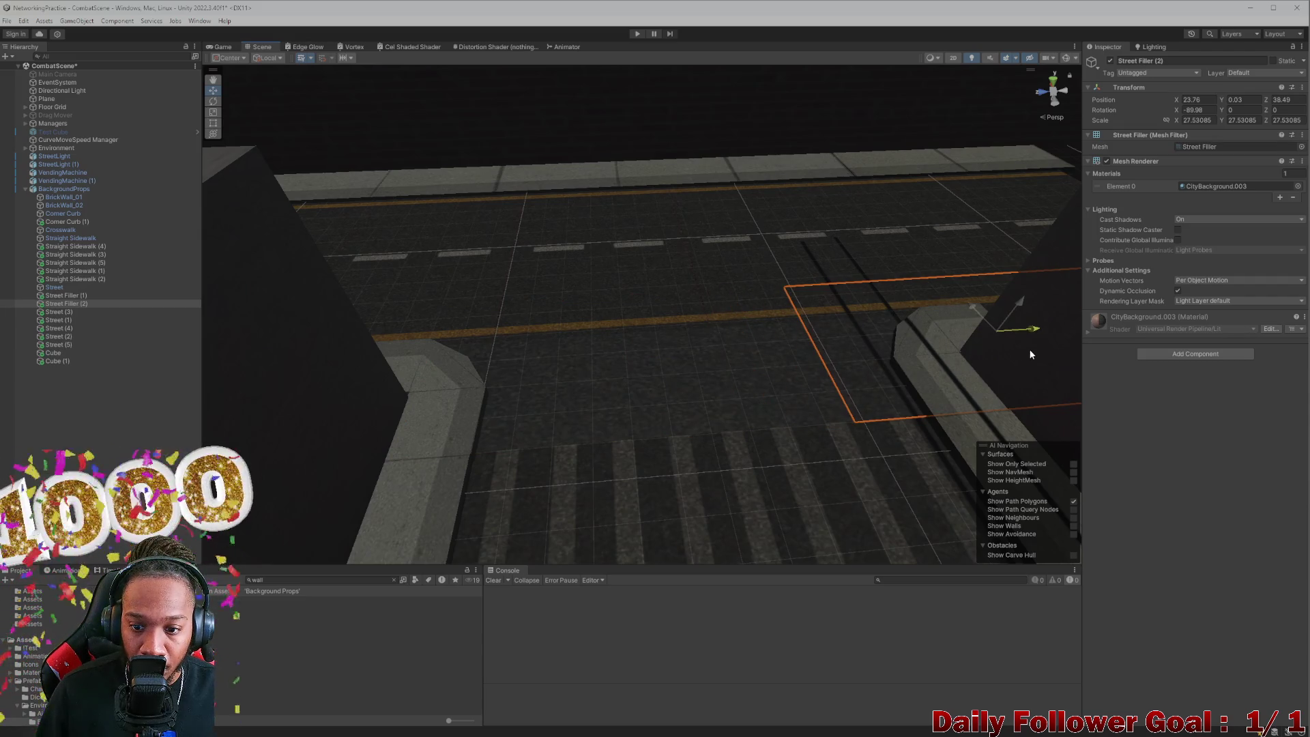
# Step: Adjust both street fillers' height together to Y 0.02
pyautogui.click(585, 407)
pyautogui.keyDown('shift'); pyautogui.click(879, 380); pyautogui.keyUp('shift')
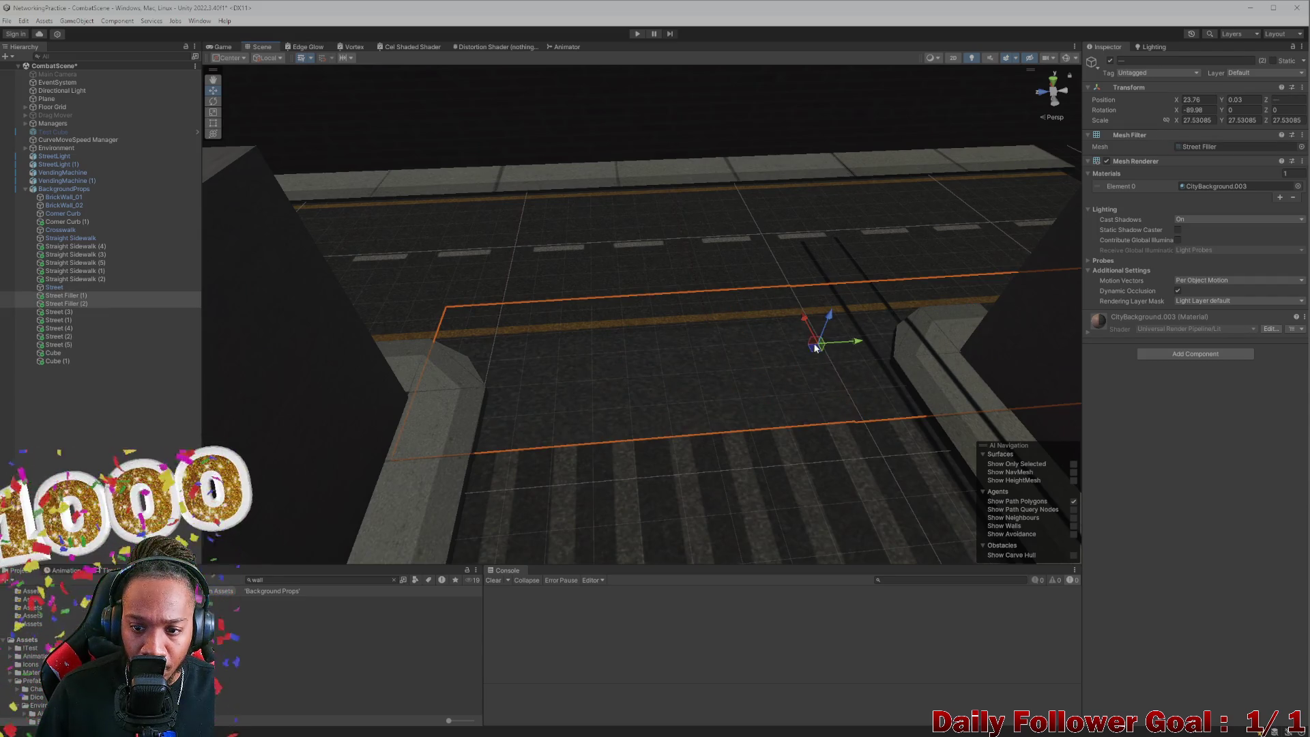
pyautogui.moveTo(831, 325); pyautogui.dragTo(834, 327)
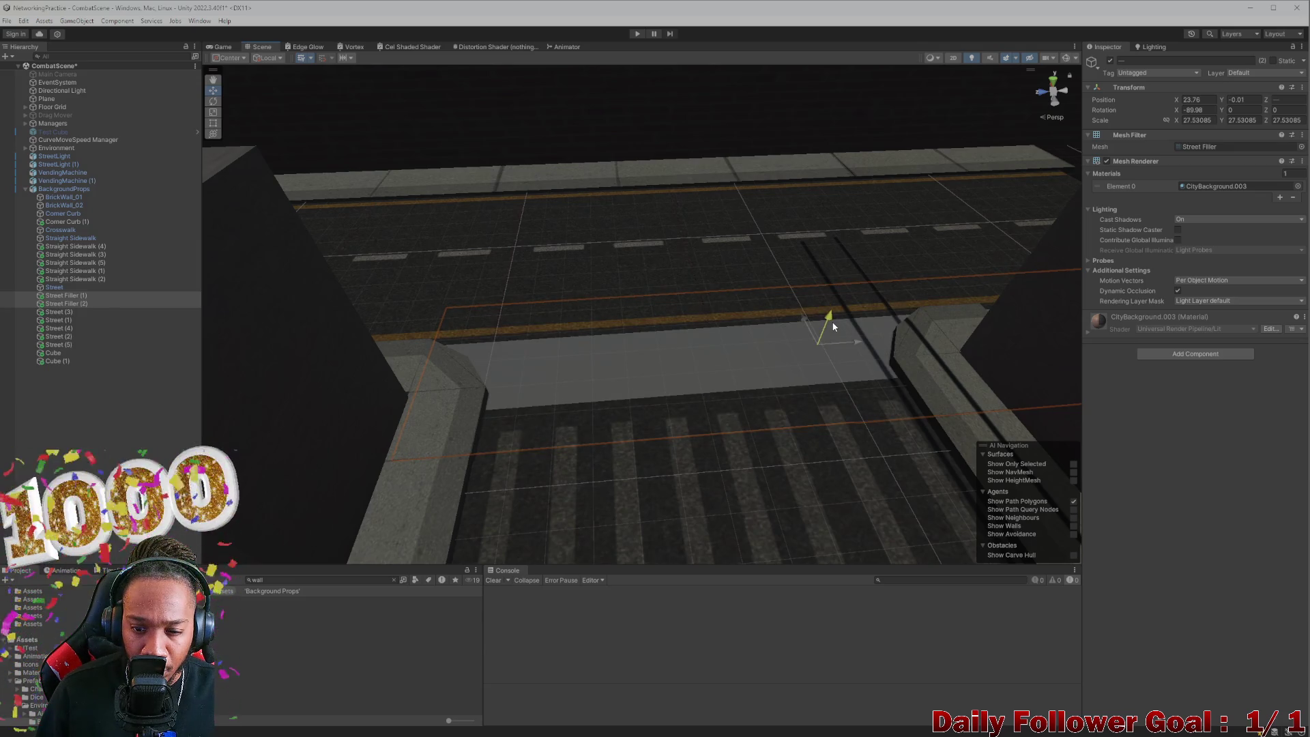
pyautogui.moveTo(833, 327); pyautogui.dragTo(831, 326)
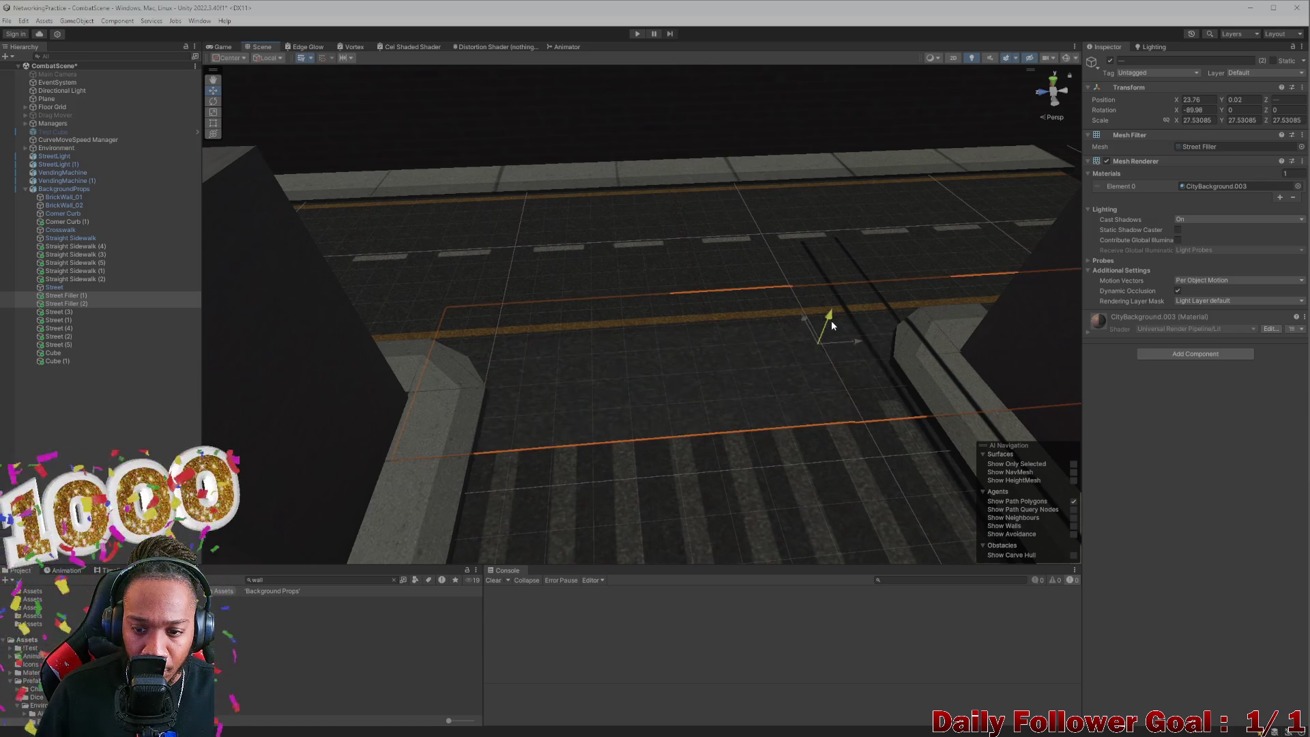
pyautogui.scroll(5, 826, 352)
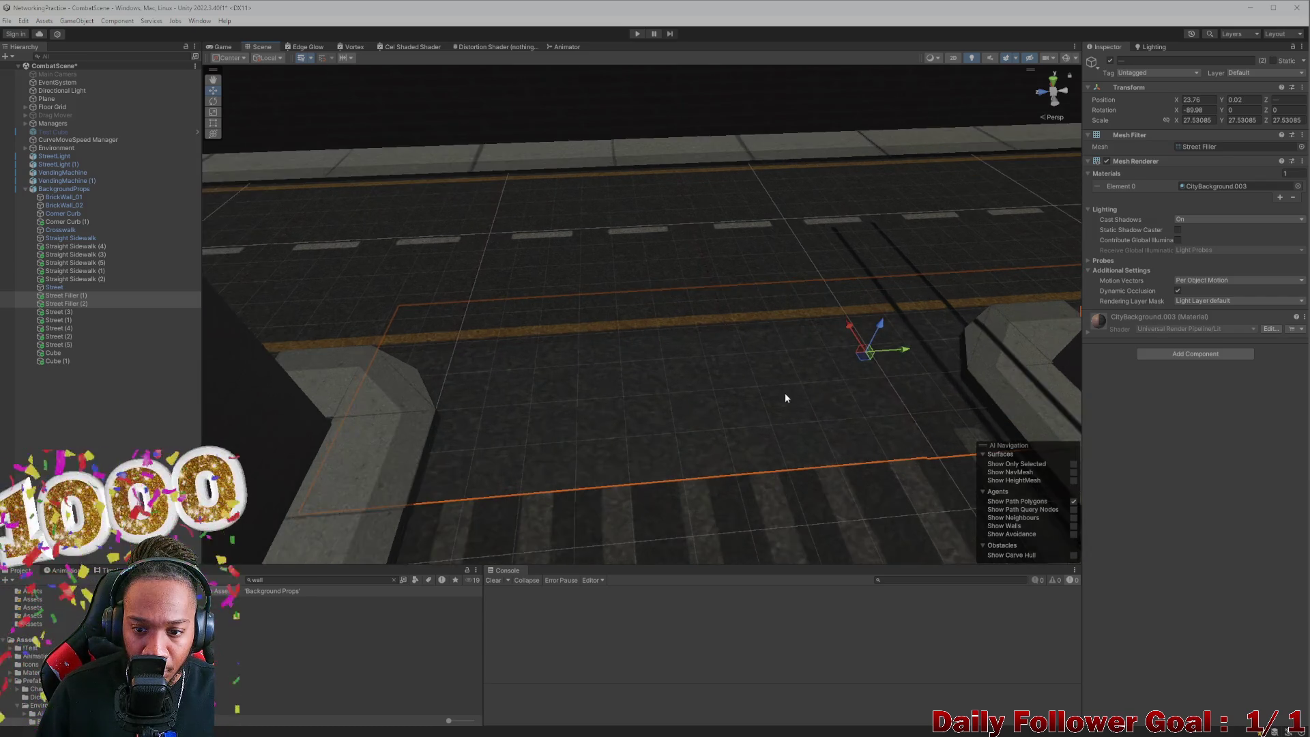
# Step: Set the Crosswalk slightly lower, to Y 0.029
pyautogui.click(684, 327)
pyautogui.click(683, 327)
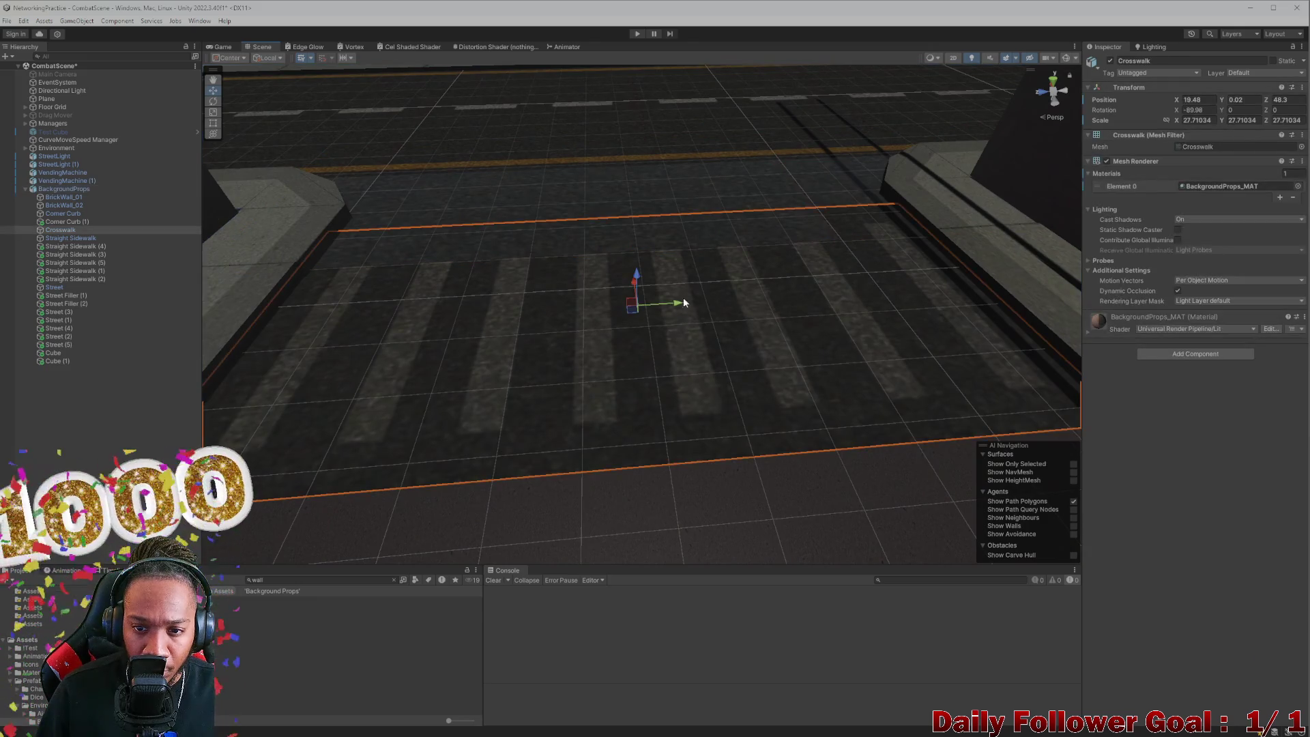
pyautogui.moveTo(640, 278); pyautogui.dragTo(645, 278)
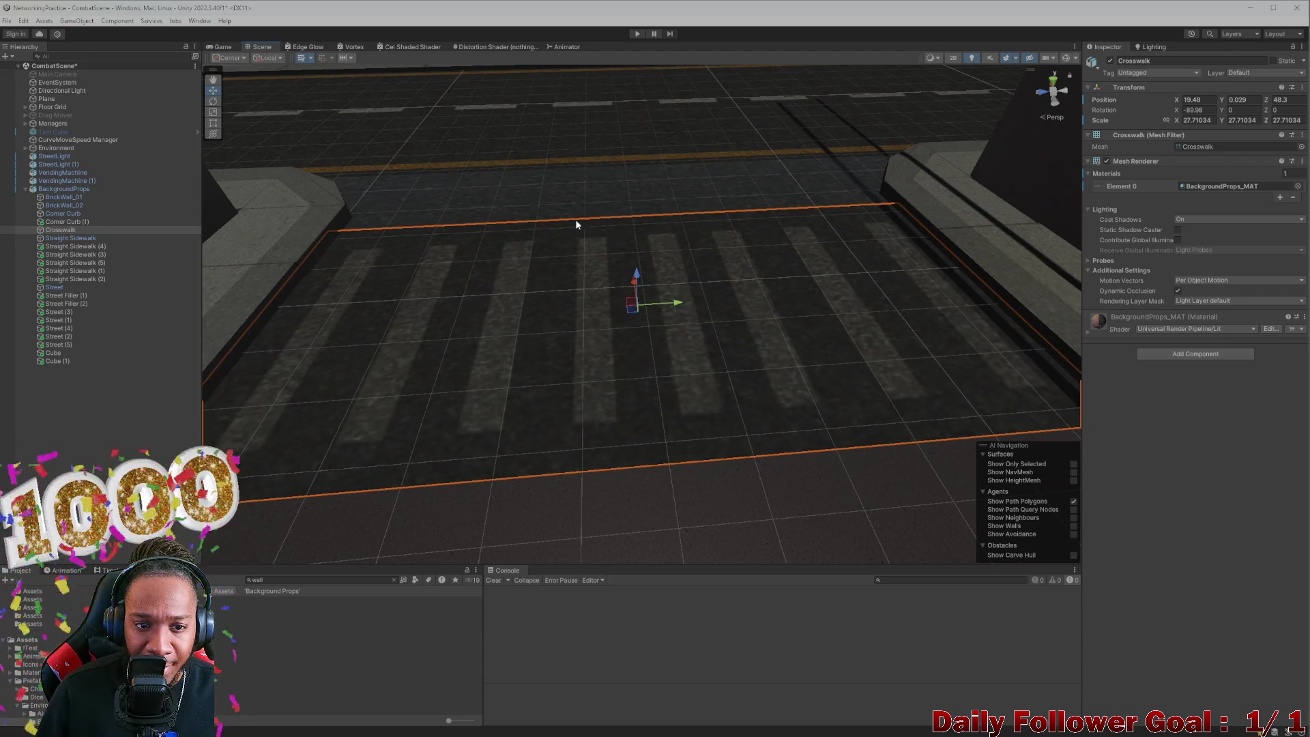
pyautogui.scroll(-8, 576, 224)
pyautogui.click(724, 428)
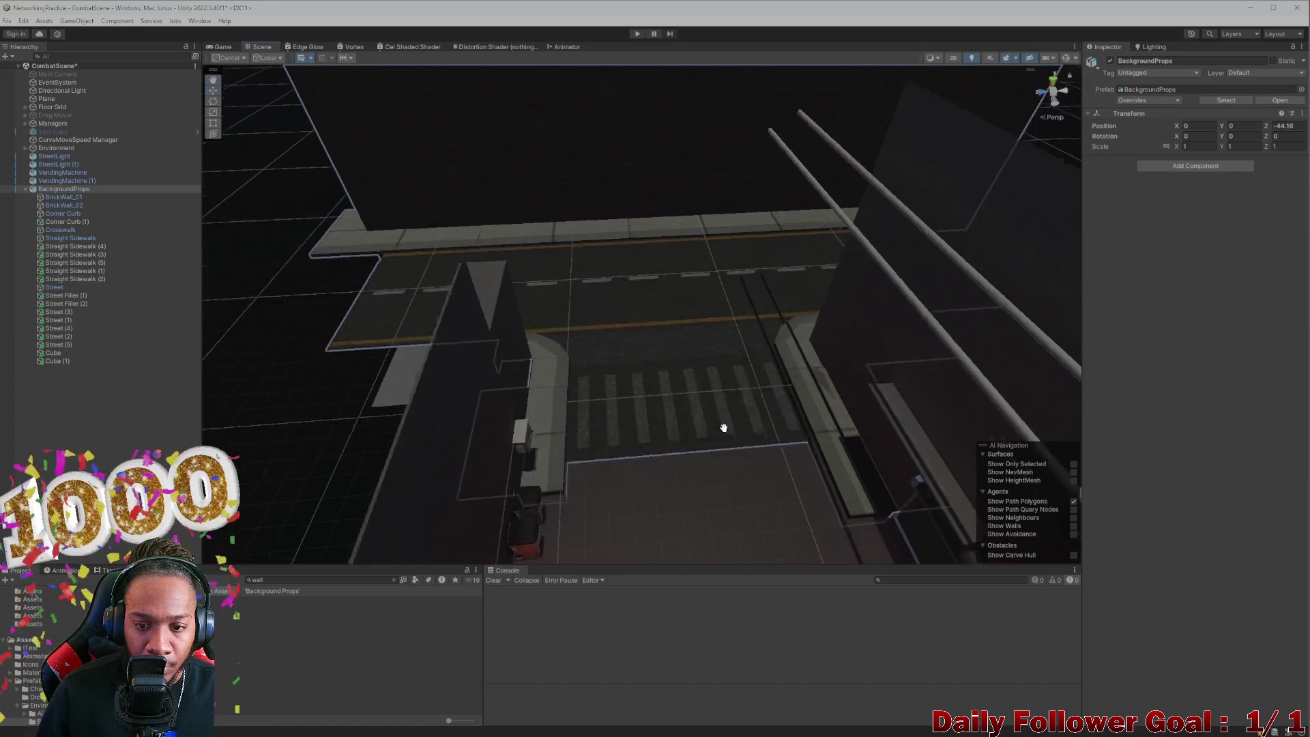
pyautogui.scroll(10, 724, 428)
pyautogui.click(687, 284)
pyautogui.press('f')
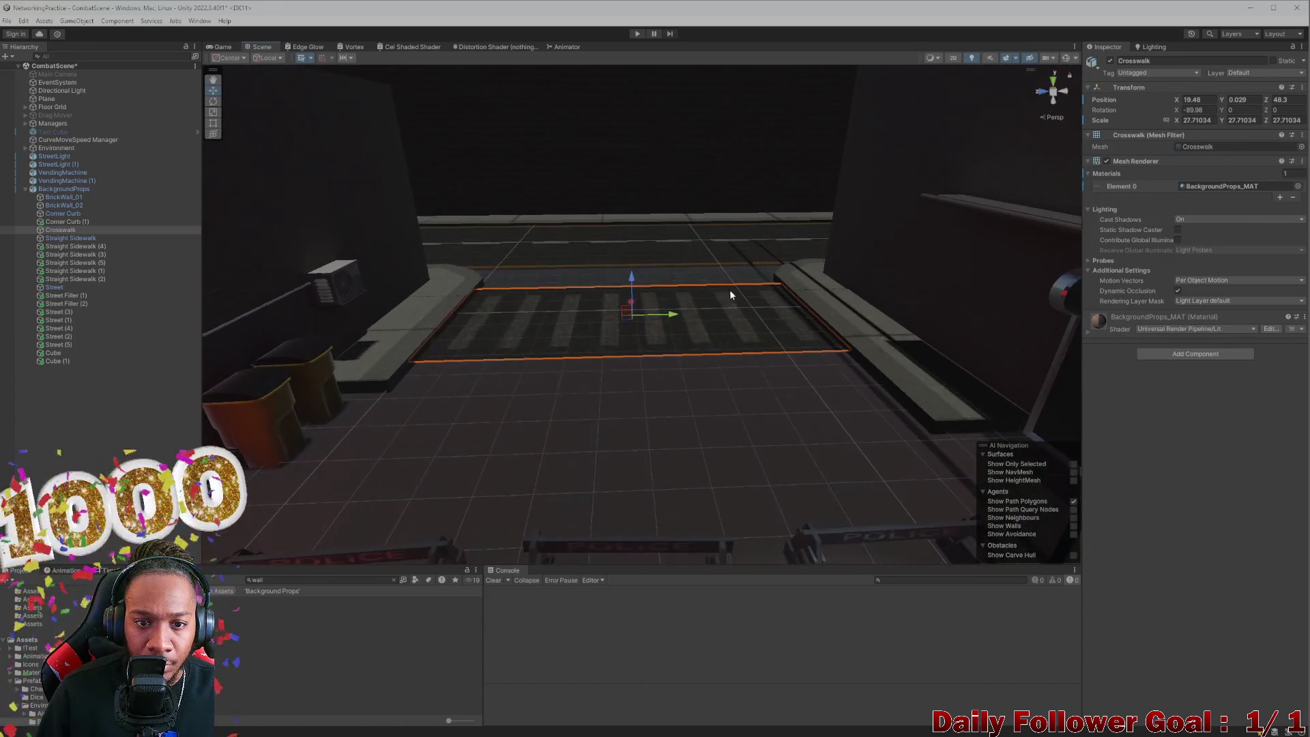
pyautogui.click(732, 385)
pyautogui.moveTo(773, 370)
pyautogui.mouseDown()
pyautogui.moveTo(682, 482)
pyautogui.moveTo(638, 448)
pyautogui.moveTo(662, 439)
pyautogui.moveTo(469, 456)
pyautogui.moveTo(690, 372)
pyautogui.moveTo(736, 597)
pyautogui.moveTo(653, 247)
pyautogui.moveTo(661, 339)
pyautogui.moveTo(748, 412)
pyautogui.moveTo(866, 398)
pyautogui.moveTo(726, 382)
pyautogui.moveTo(812, 397)
pyautogui.mouseUp()
pyautogui.moveTo(611, 353)
pyautogui.mouseDown()
pyautogui.moveTo(623, 325)
pyautogui.moveTo(563, 337)
pyautogui.moveTo(635, 357)
pyautogui.moveTo(566, 381)
pyautogui.mouseUp()
pyautogui.moveTo(723, 378)
pyautogui.mouseDown()
pyautogui.moveTo(755, 439)
pyautogui.moveTo(738, 391)
pyautogui.mouseUp()
pyautogui.click(756, 439)
pyautogui.scroll(-3, 771, 435)
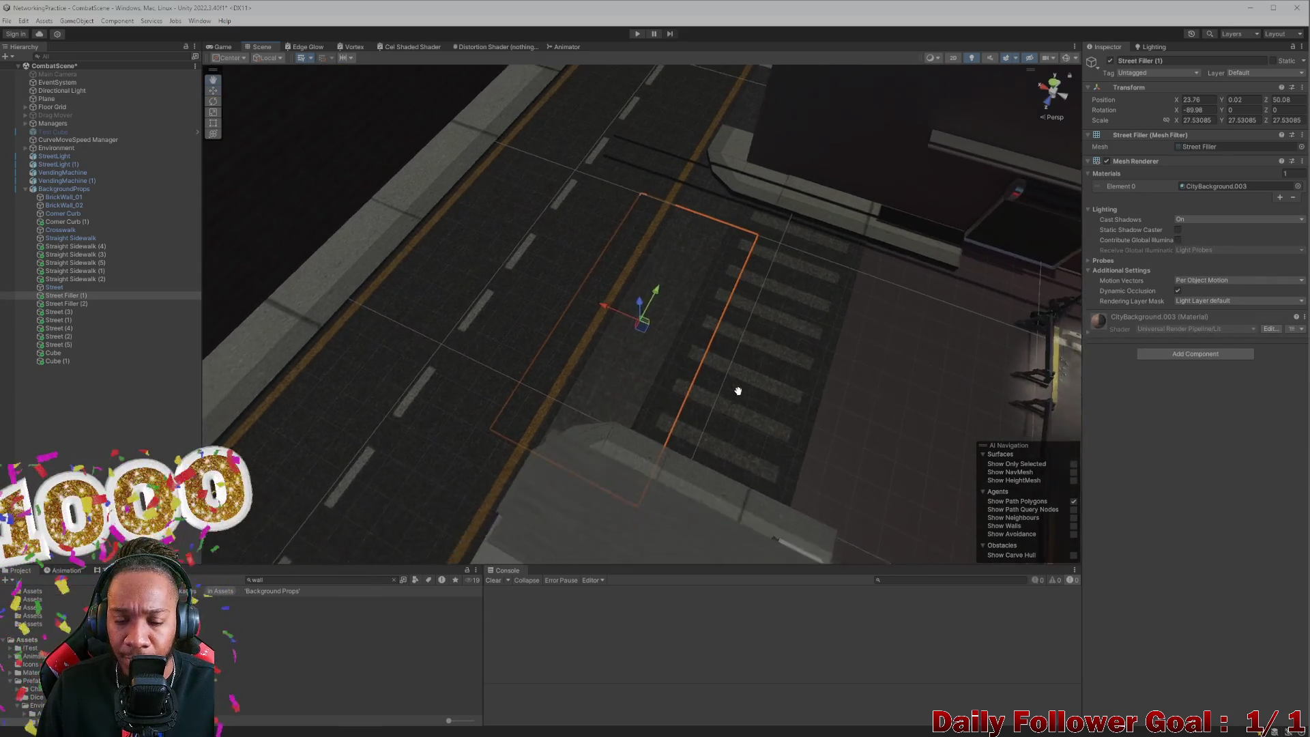
pyautogui.scroll(-5, 716, 370)
pyautogui.moveTo(817, 369)
pyautogui.mouseDown()
pyautogui.moveTo(707, 396)
pyautogui.moveTo(761, 408)
pyautogui.moveTo(723, 433)
pyautogui.mouseUp()
pyautogui.scroll(6, 720, 410)
pyautogui.scroll(-6, 717, 363)
pyautogui.moveTo(710, 366)
pyautogui.mouseDown()
pyautogui.moveTo(682, 363)
pyautogui.moveTo(596, 301)
pyautogui.moveTo(583, 322)
pyautogui.moveTo(503, 292)
pyautogui.mouseUp()
pyautogui.click(381, 215)
pyautogui.scroll(6, 642, 273)
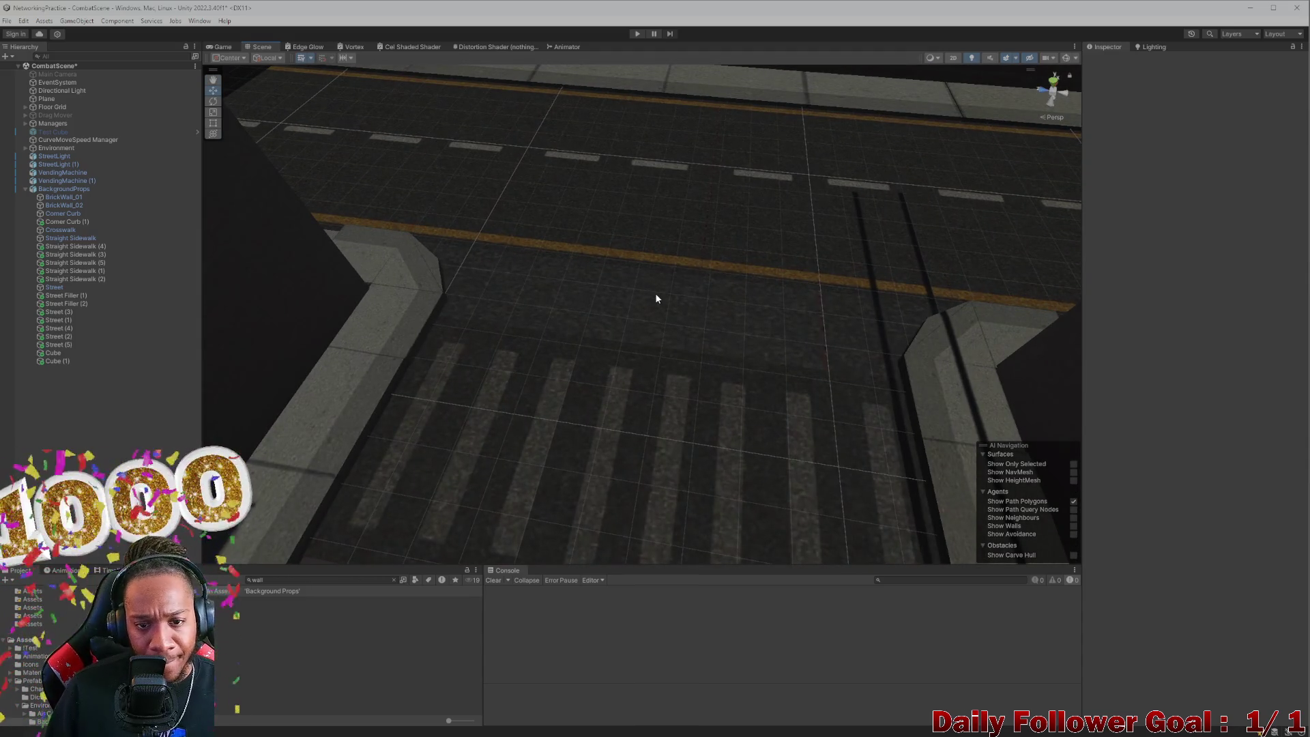
pyautogui.scroll(-4, 649, 296)
pyautogui.moveTo(603, 296)
pyautogui.mouseDown()
pyautogui.moveTo(624, 434)
pyautogui.moveTo(626, 387)
pyautogui.moveTo(553, 428)
pyautogui.moveTo(669, 360)
pyautogui.moveTo(475, 383)
pyautogui.moveTo(572, 284)
pyautogui.moveTo(552, 278)
pyautogui.moveTo(592, 341)
pyautogui.moveTo(612, 345)
pyautogui.mouseUp()
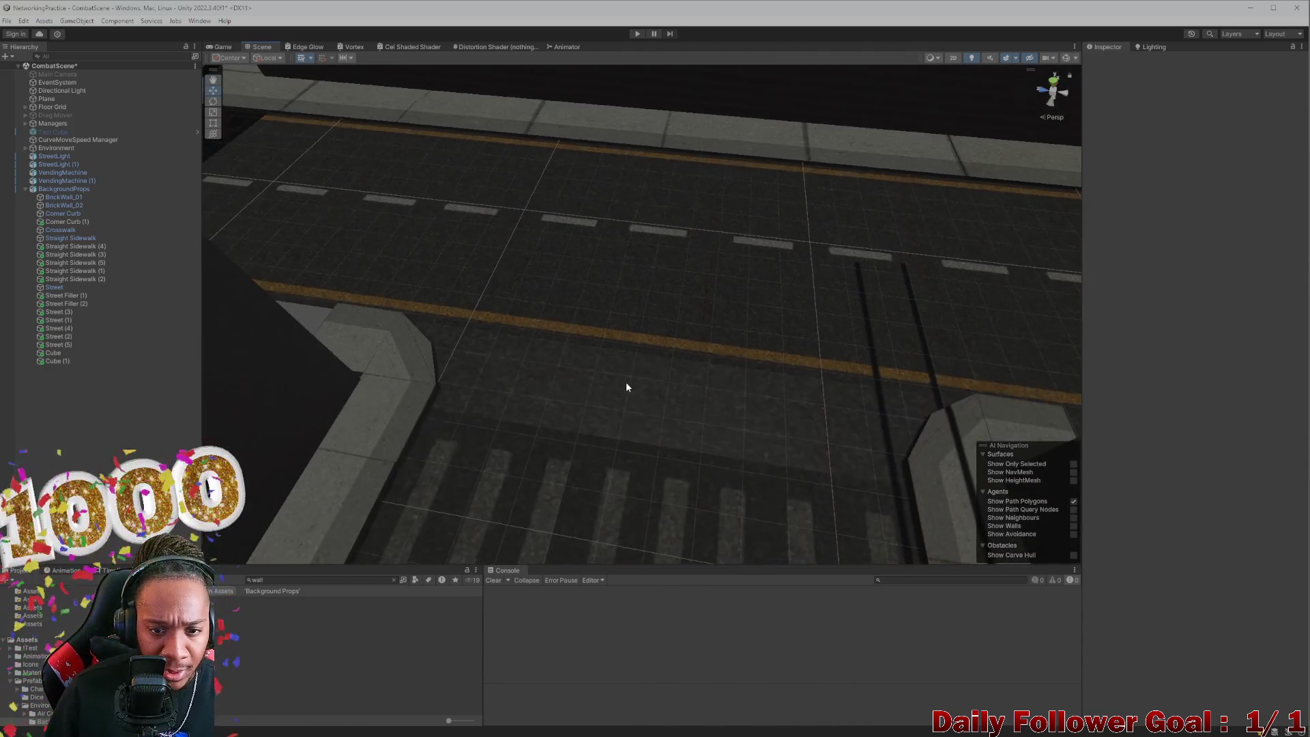
pyautogui.click(553, 273)
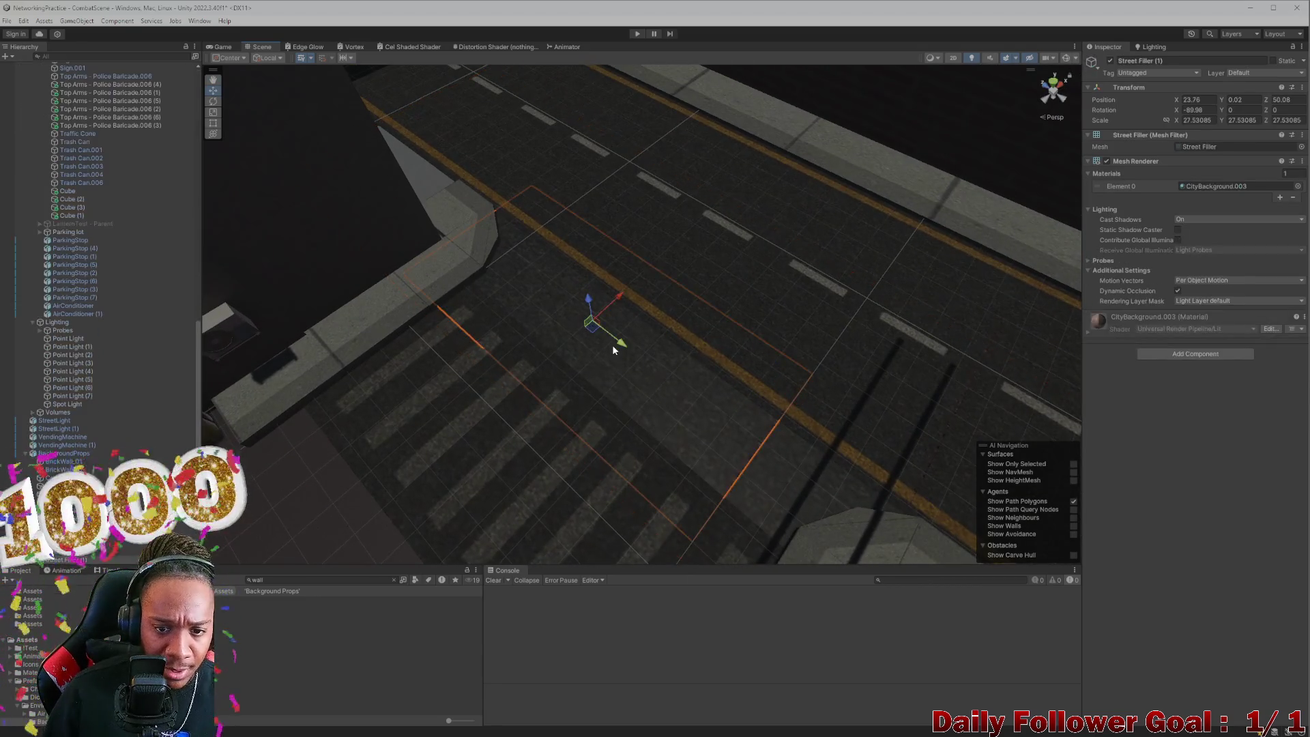
# Step: Shrink Street Filler (1) to about 24.37 scale, move it to X 26.056 and raise it slightly
pyautogui.press('r')
pyautogui.moveTo(599, 321)
pyautogui.mouseDown()
pyautogui.moveTo(587, 316)
pyautogui.moveTo(607, 339)
pyautogui.mouseUp()
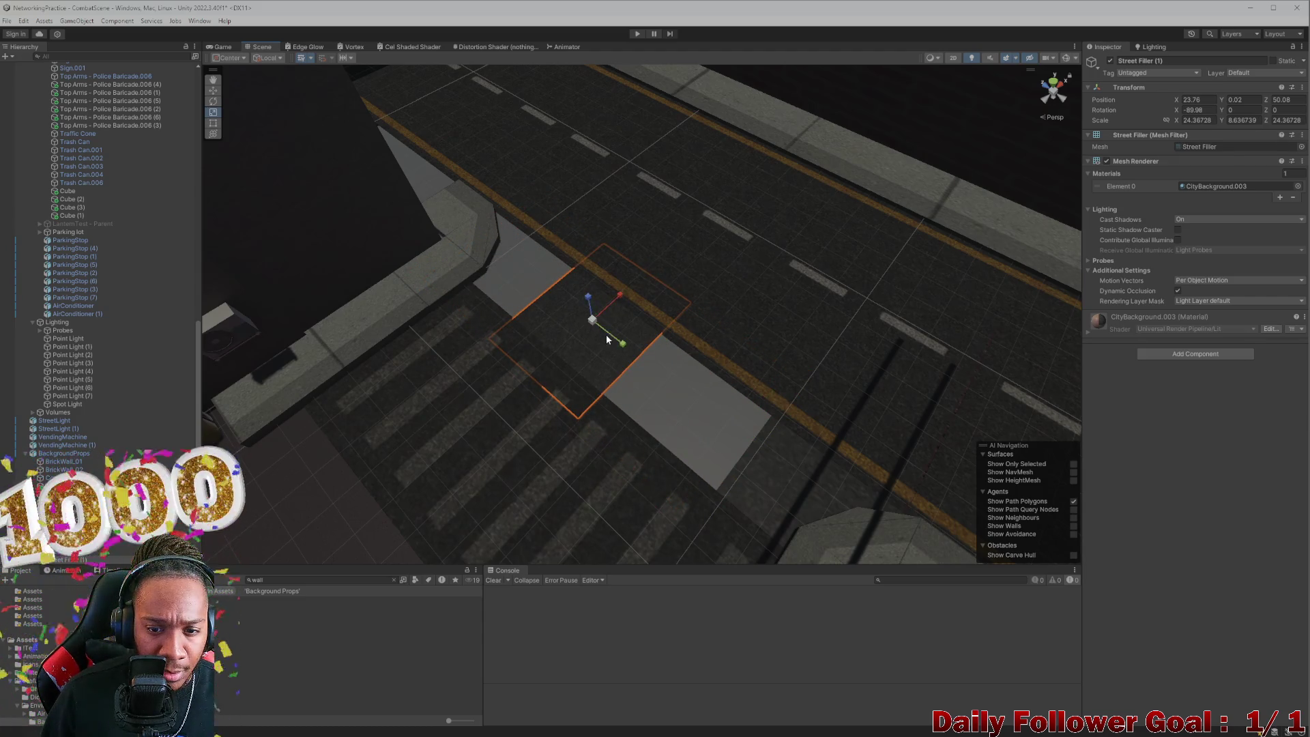
pyautogui.scroll(5, 606, 335)
pyautogui.scroll(-3, 607, 318)
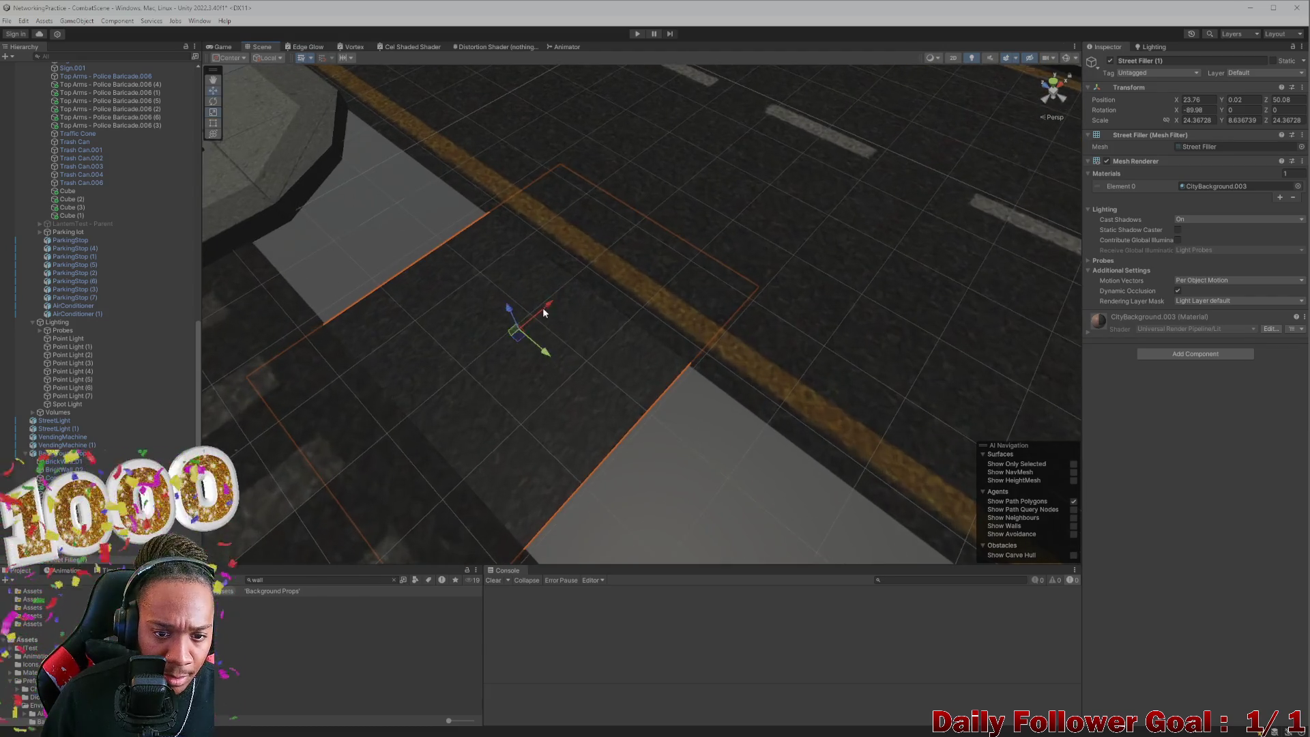
pyautogui.press('w')
pyautogui.scroll(3, 585, 278)
pyautogui.moveTo(614, 266); pyautogui.dragTo(656, 222)
pyautogui.press('Delete')
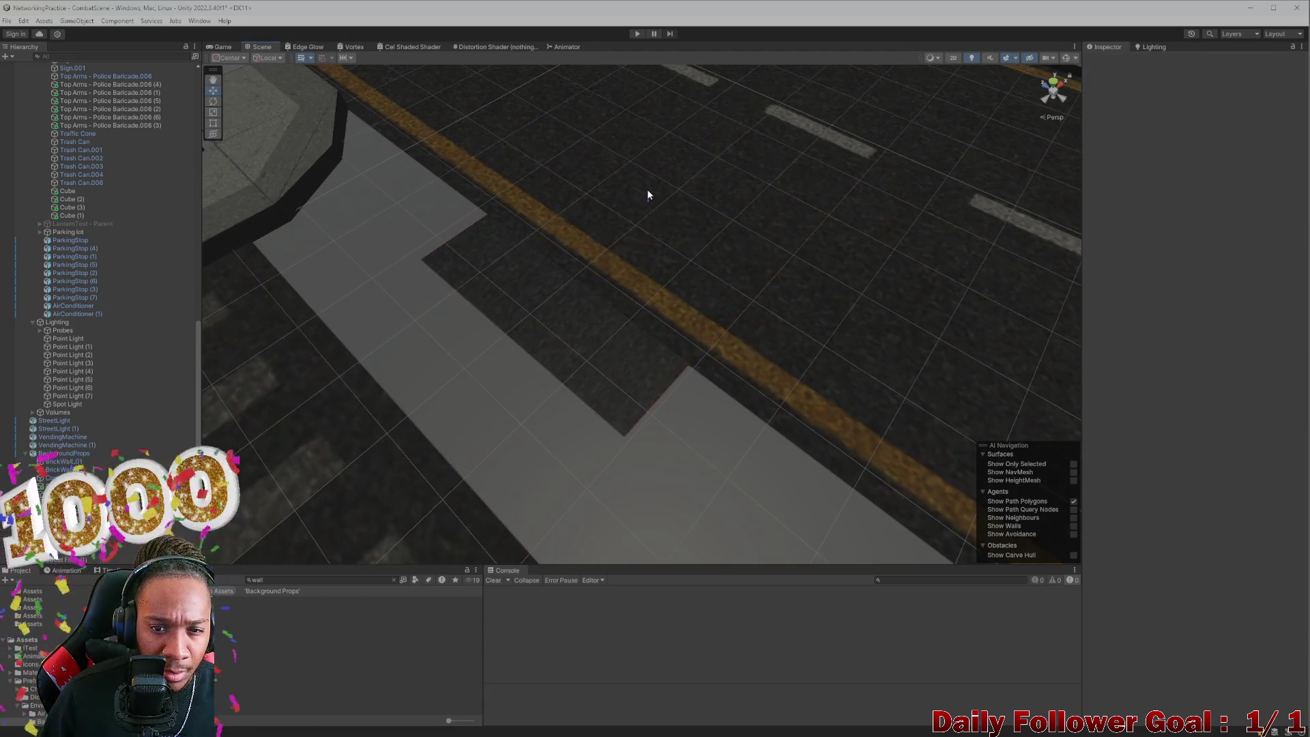
pyautogui.click(575, 309)
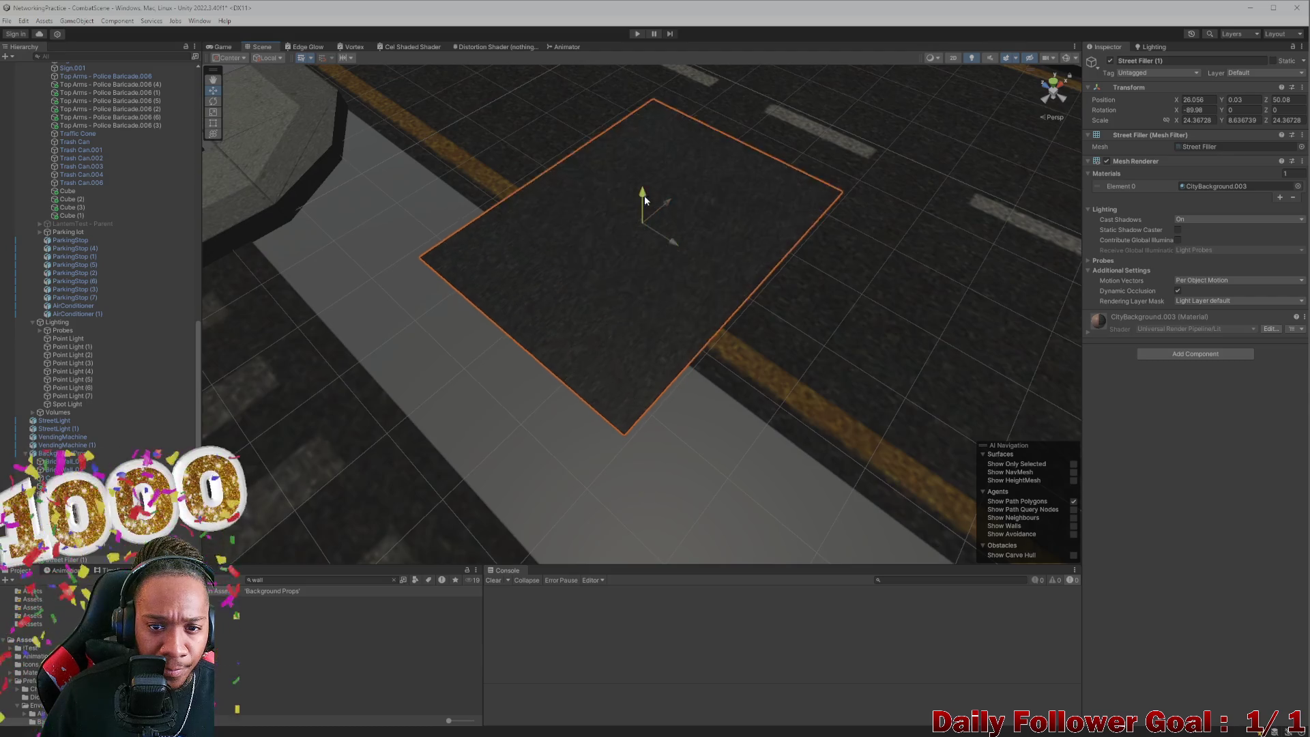
pyautogui.moveTo(648, 202); pyautogui.dragTo(646, 196)
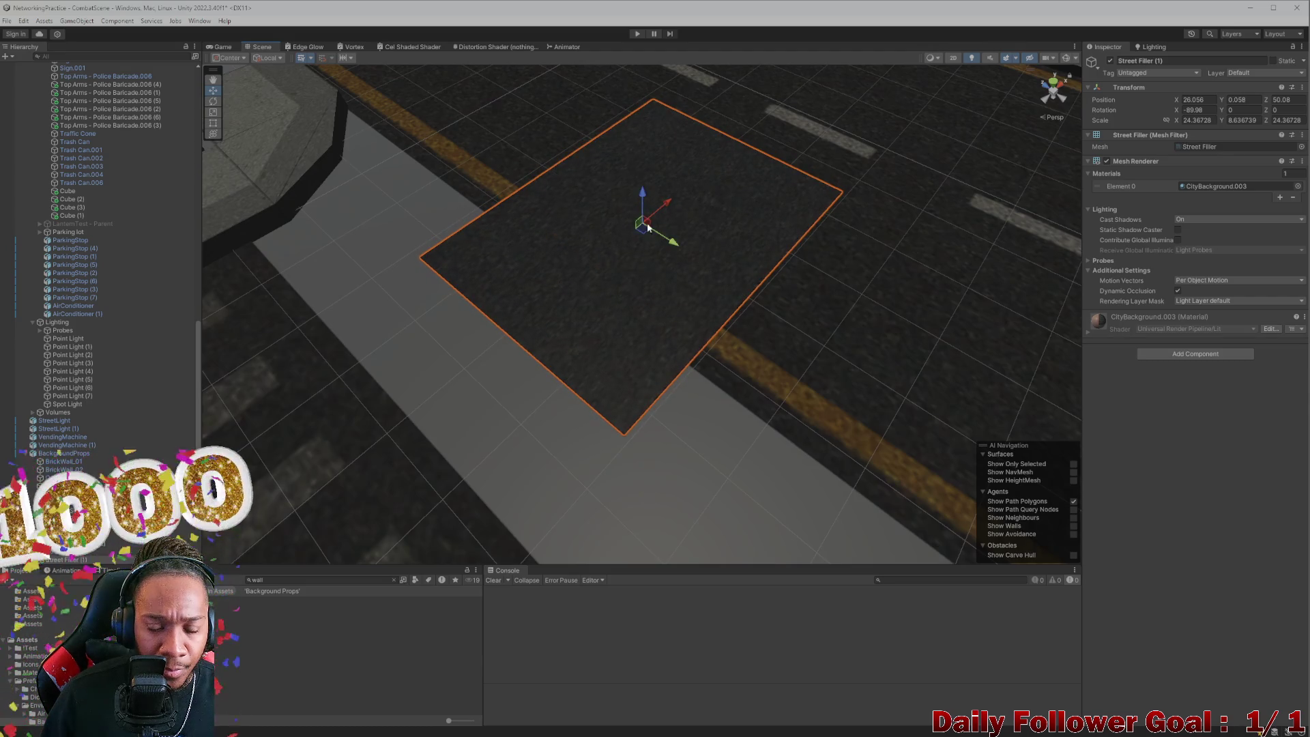
# Step: Switch over to the Blender background props file
pyautogui.click(512, 401)
pyautogui.moveTo(512, 400)
pyautogui.mouseDown()
pyautogui.moveTo(665, 469)
pyautogui.moveTo(731, 418)
pyautogui.moveTo(588, 392)
pyautogui.moveTo(694, 398)
pyautogui.moveTo(579, 374)
pyautogui.moveTo(642, 377)
pyautogui.mouseUp()
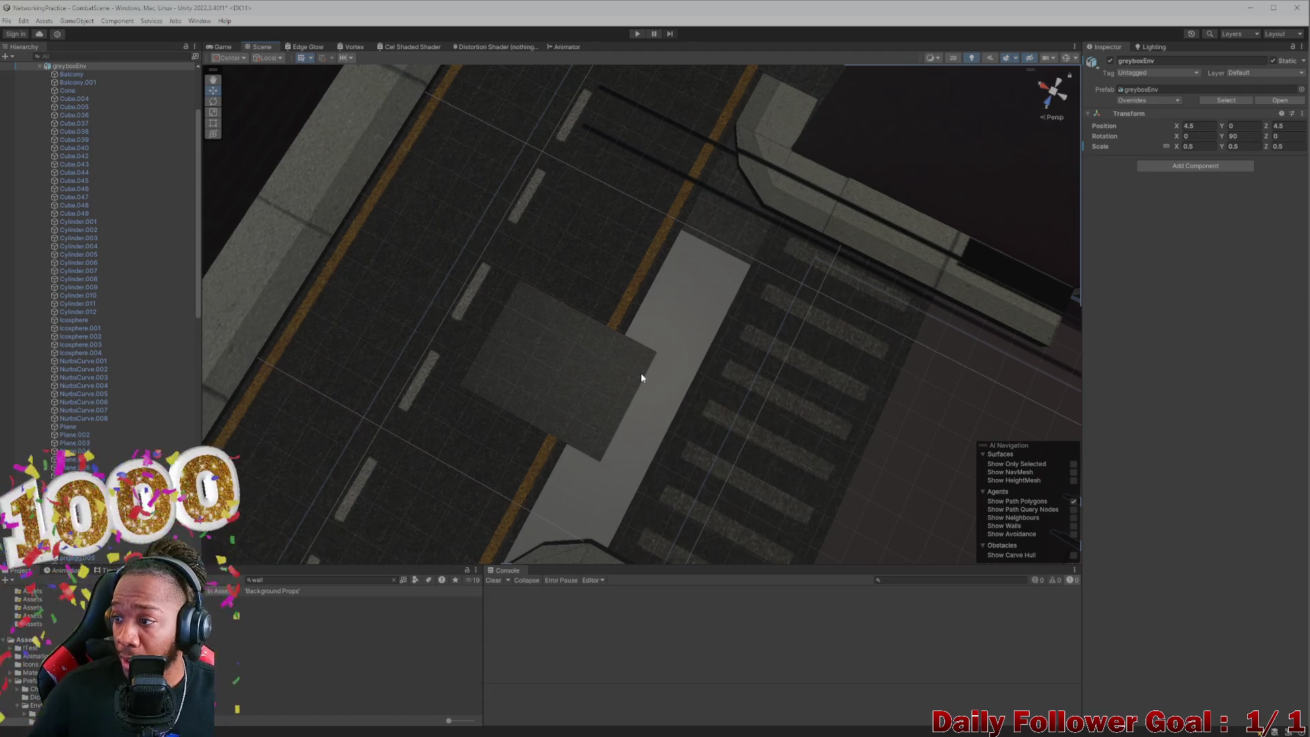
pyautogui.moveTo(984, 735)
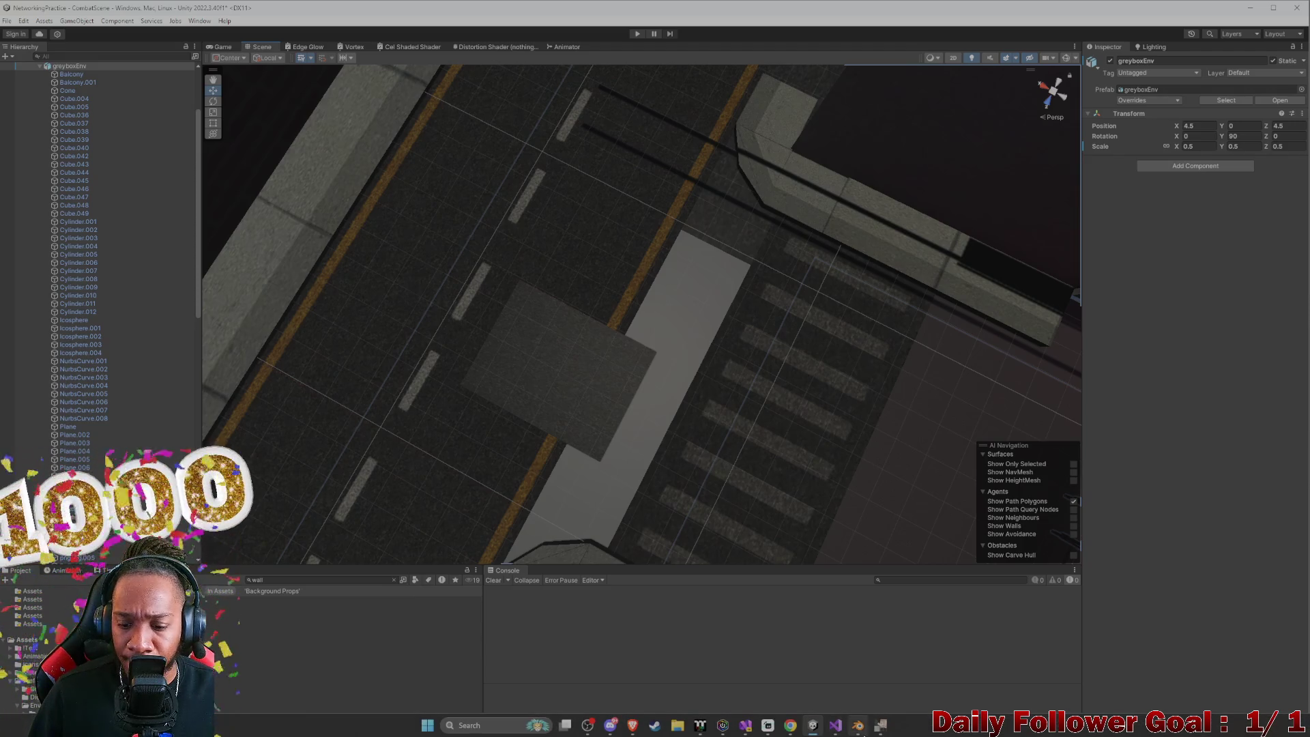
pyautogui.click(863, 733)
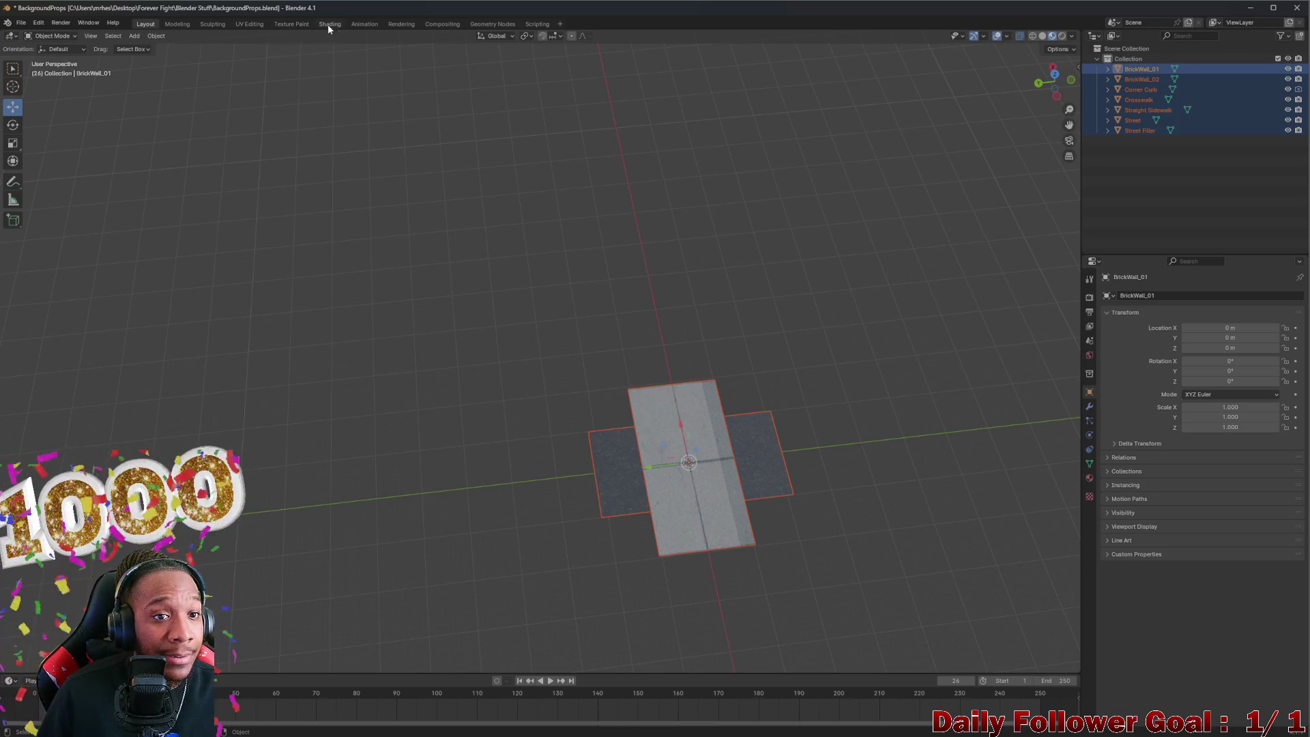
# Step: Show the full CityBackgroundTexture.png atlas for BrickWall_01 in UV Editing, framed on its brick region
pyautogui.click(245, 24)
pyautogui.moveTo(404, 297); pyautogui.dragTo(471, 351)
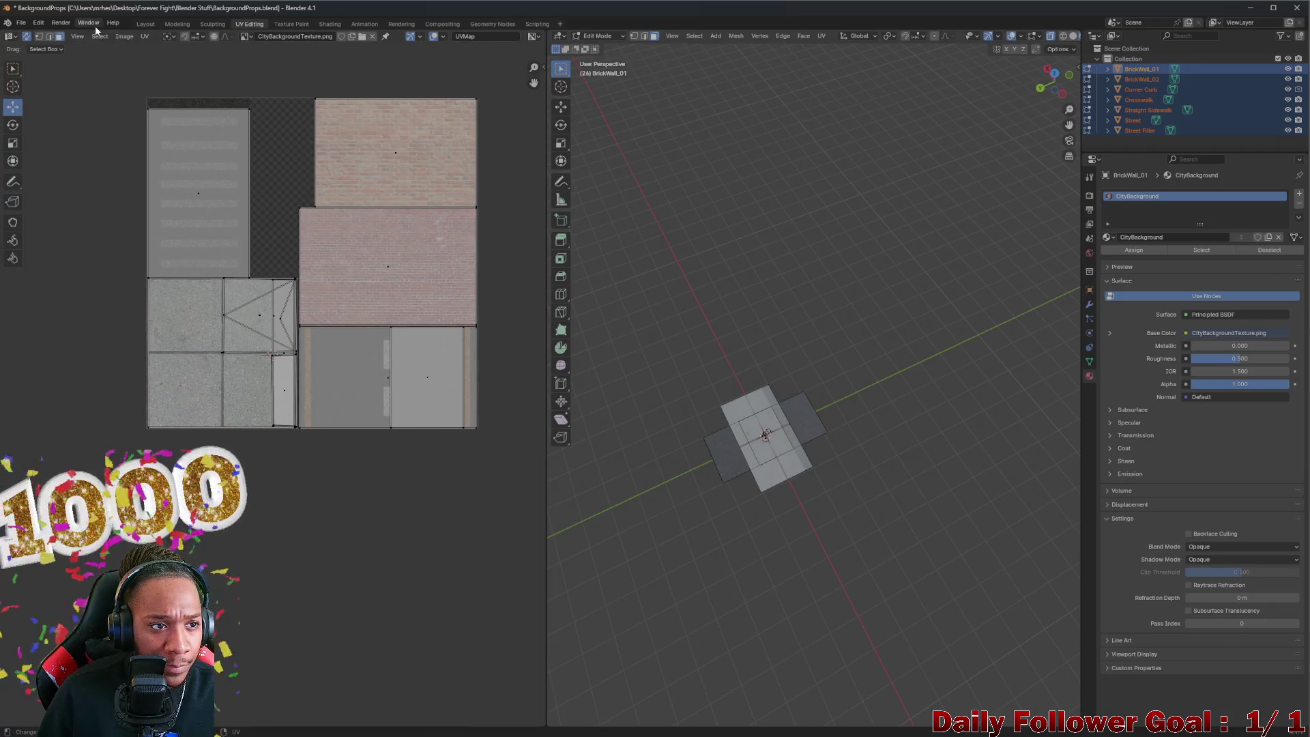
pyautogui.click(26, 37)
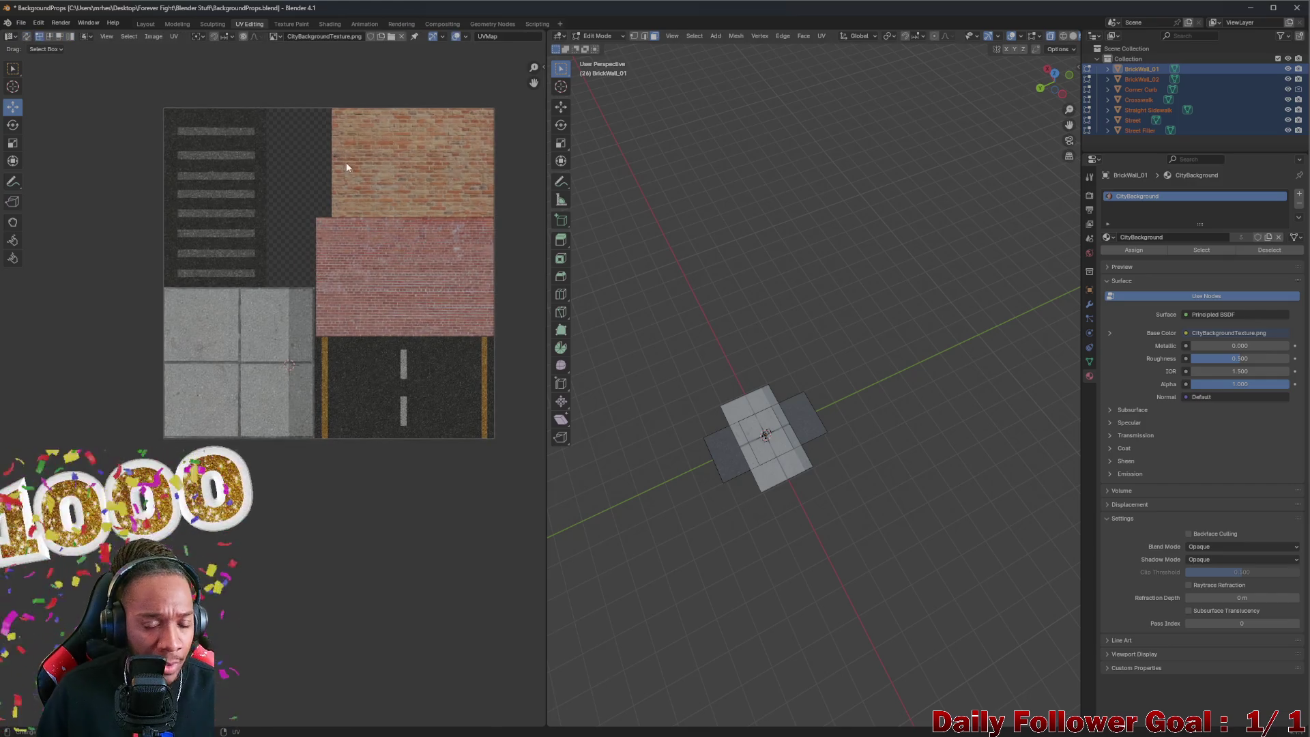
pyautogui.scroll(3, 347, 164)
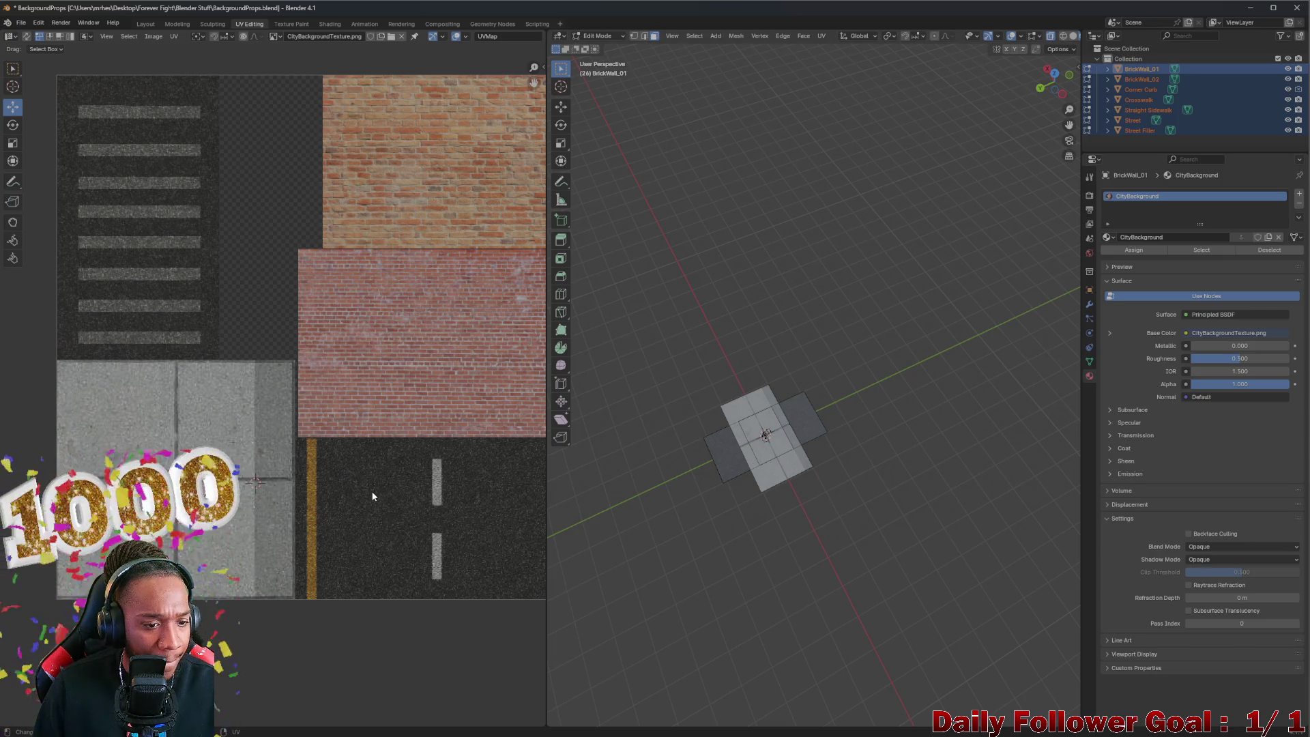
pyautogui.moveTo(371, 491); pyautogui.dragTo(304, 450)
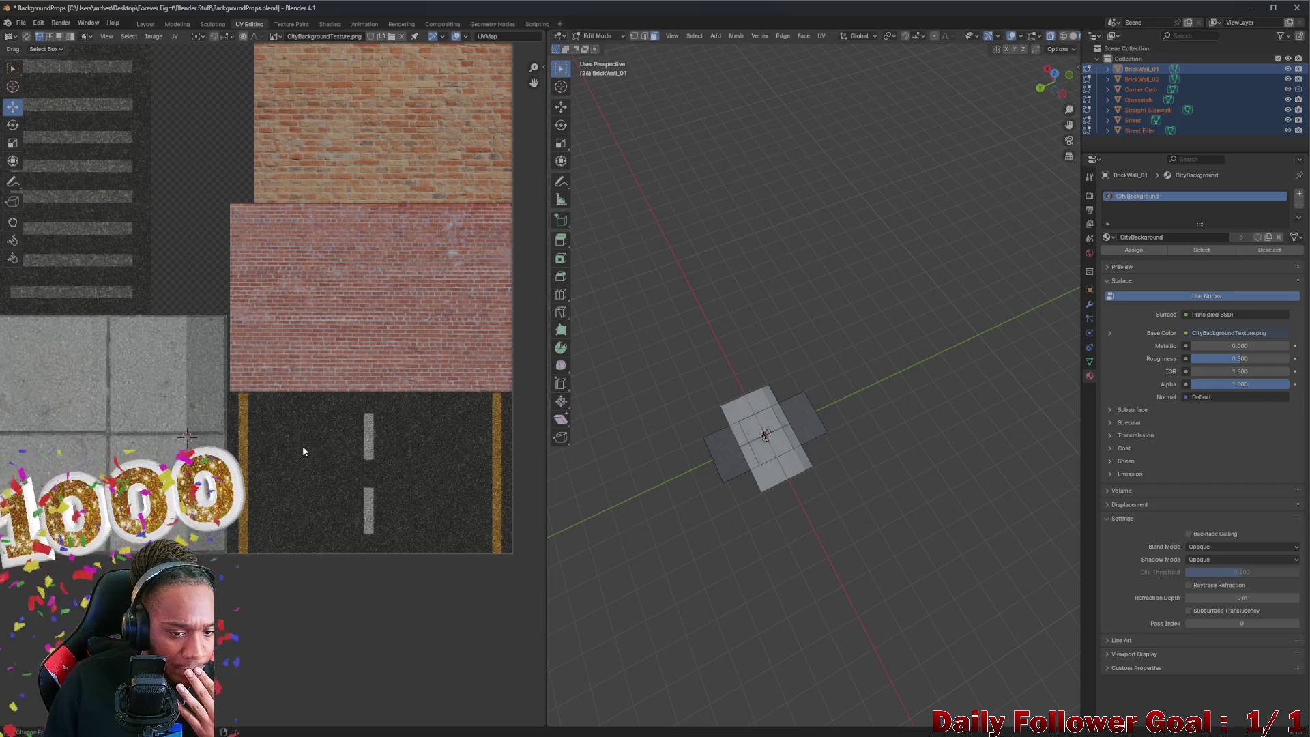
pyautogui.scroll(-2, 377, 412)
pyautogui.scroll(1, 377, 412)
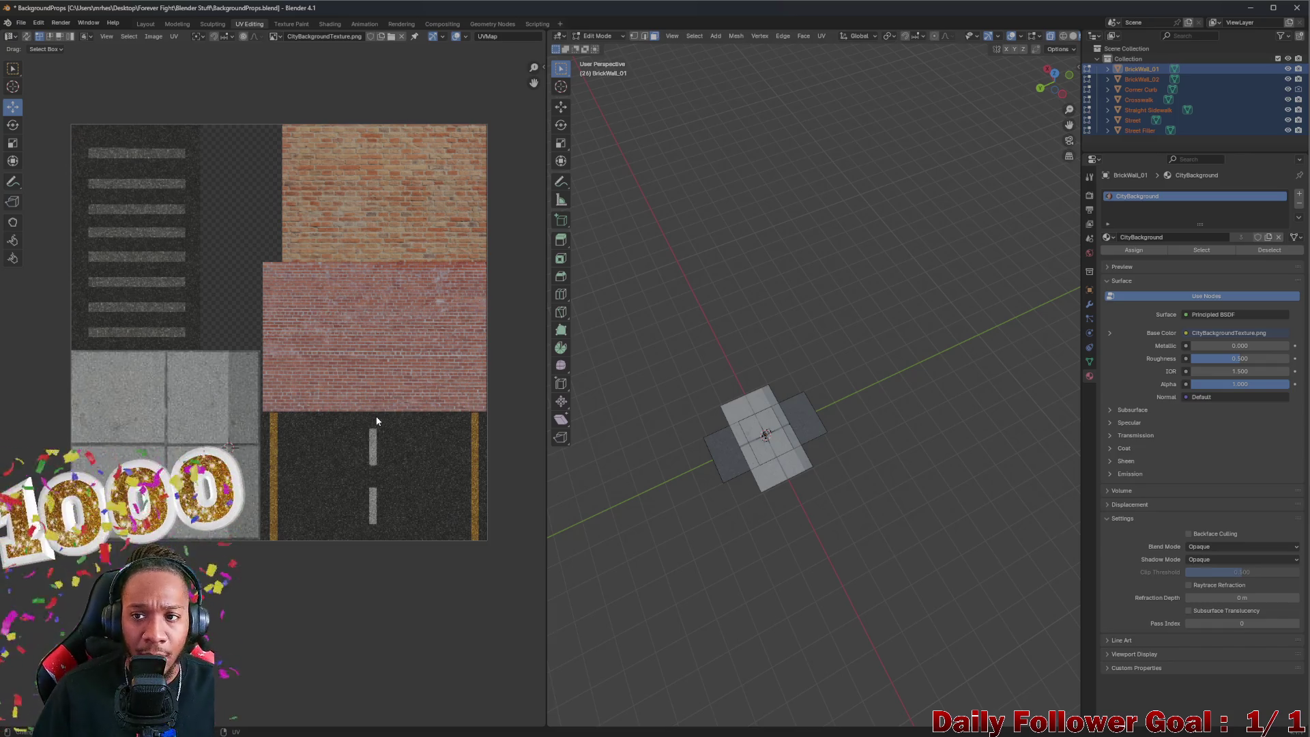
# Step: Back in Unity, undo the scale change so Street Filler (1) returns to a uniform 27.53
pyautogui.click(1252, 7)
pyautogui.scroll(5, 718, 324)
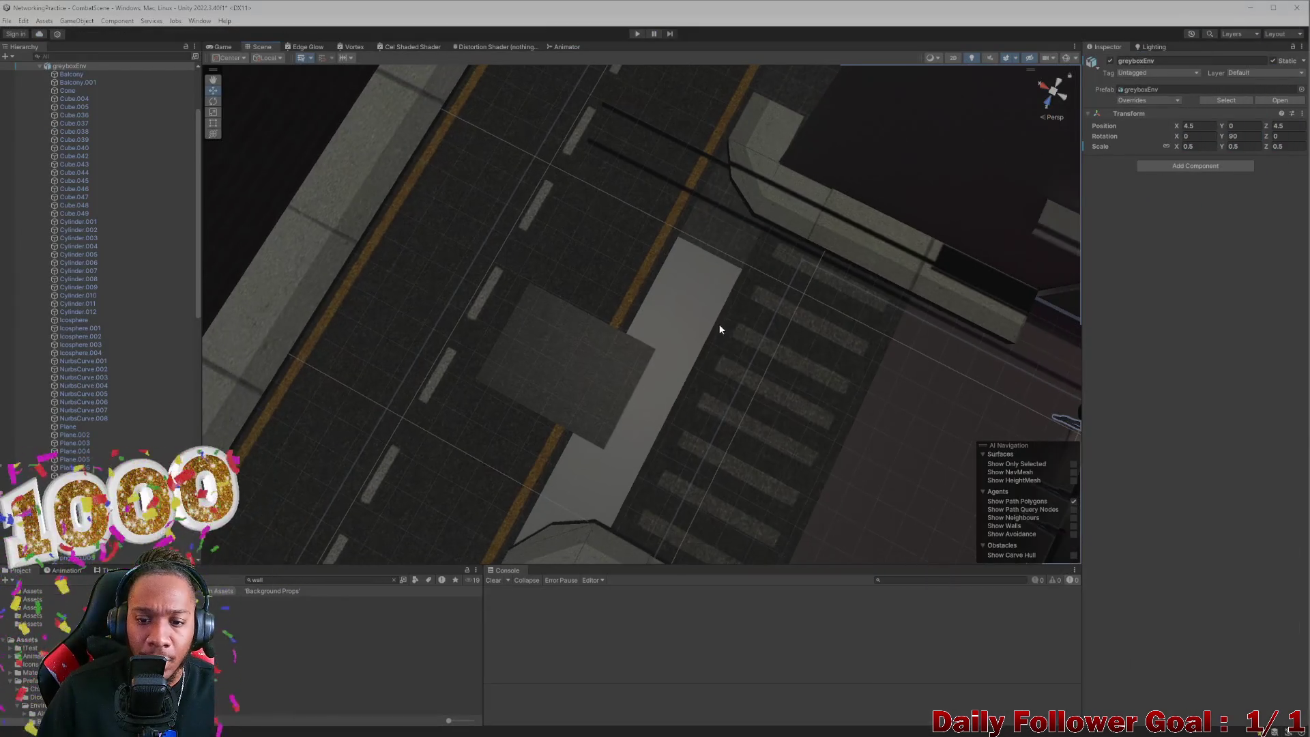
pyautogui.scroll(5, 696, 266)
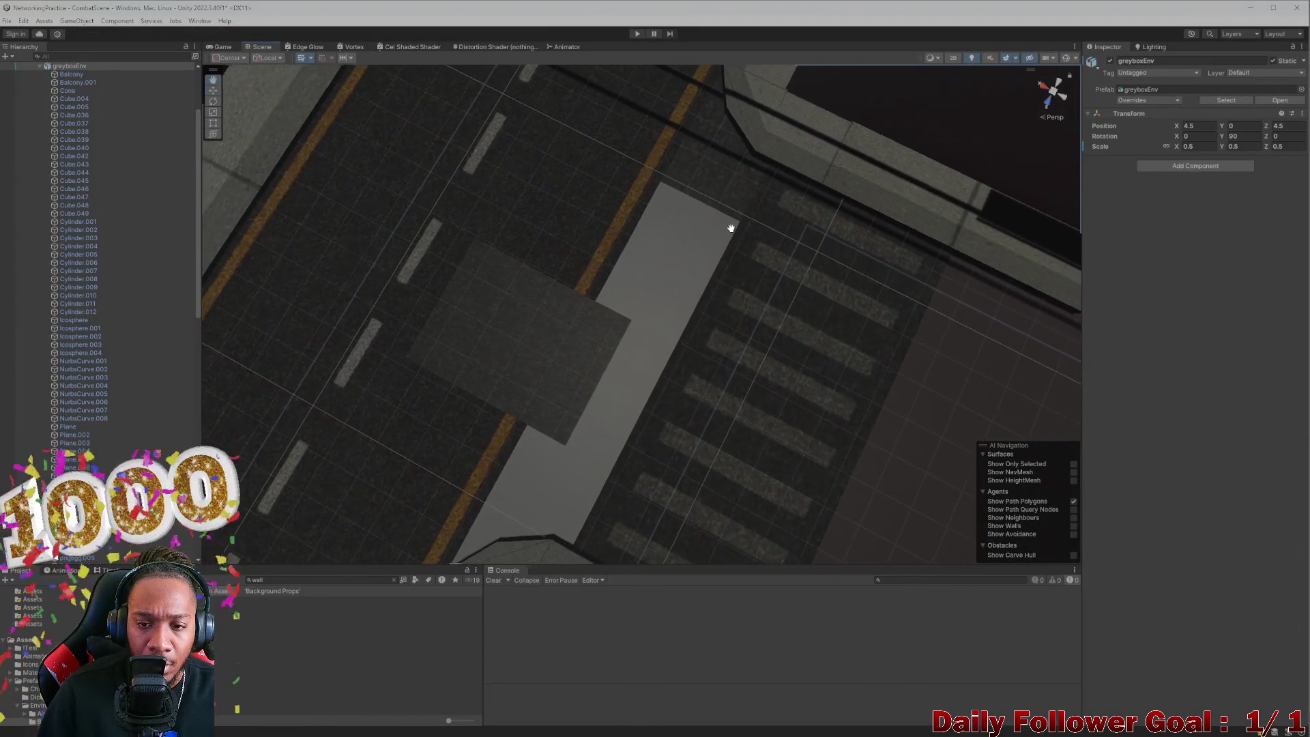
pyautogui.moveTo(728, 269)
pyautogui.mouseDown()
pyautogui.moveTo(655, 321)
pyautogui.moveTo(650, 278)
pyautogui.moveTo(526, 350)
pyautogui.mouseUp()
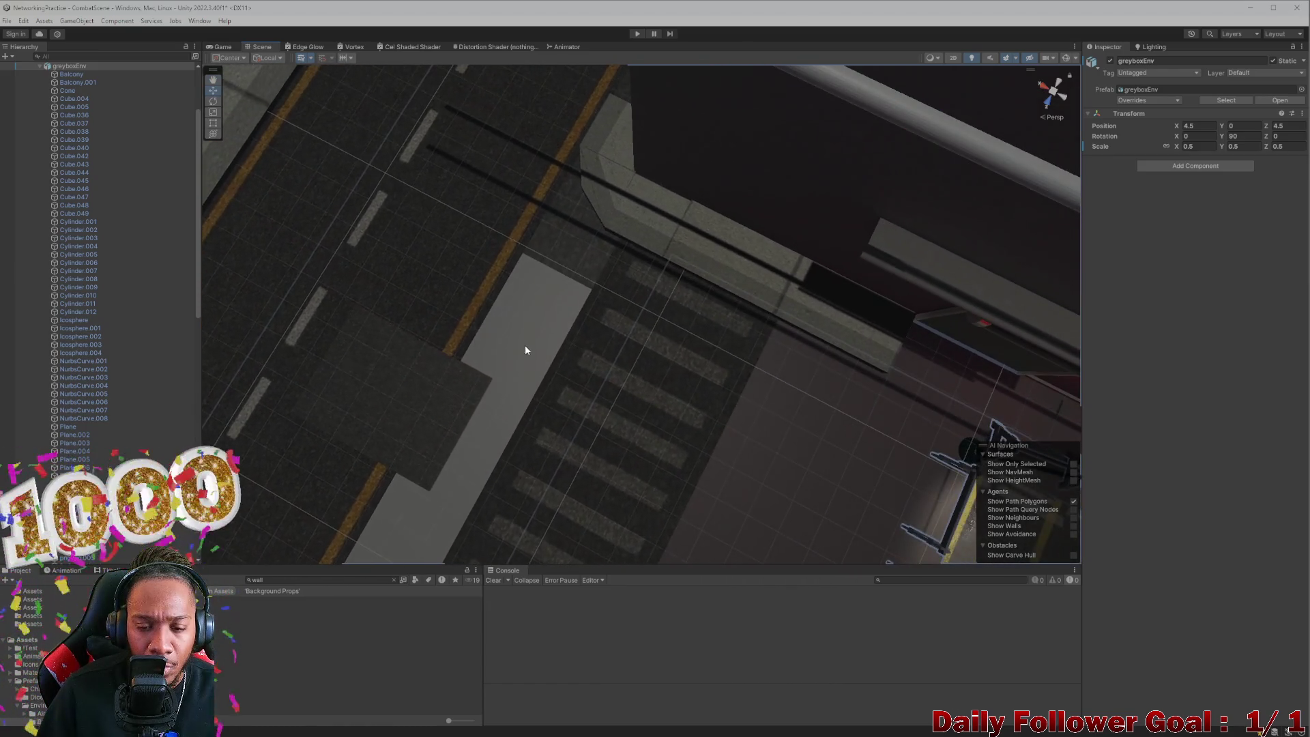
pyautogui.click(554, 315)
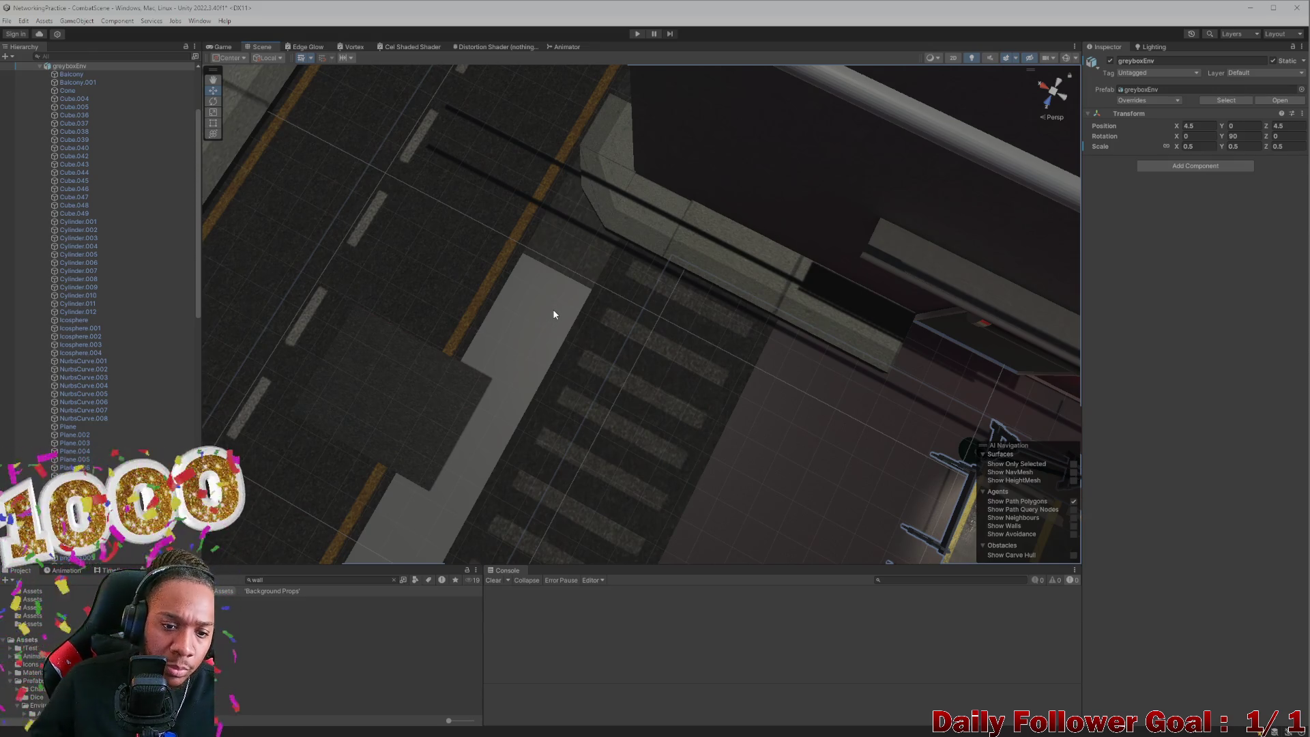
pyautogui.hotkey('ctrl', 'z')
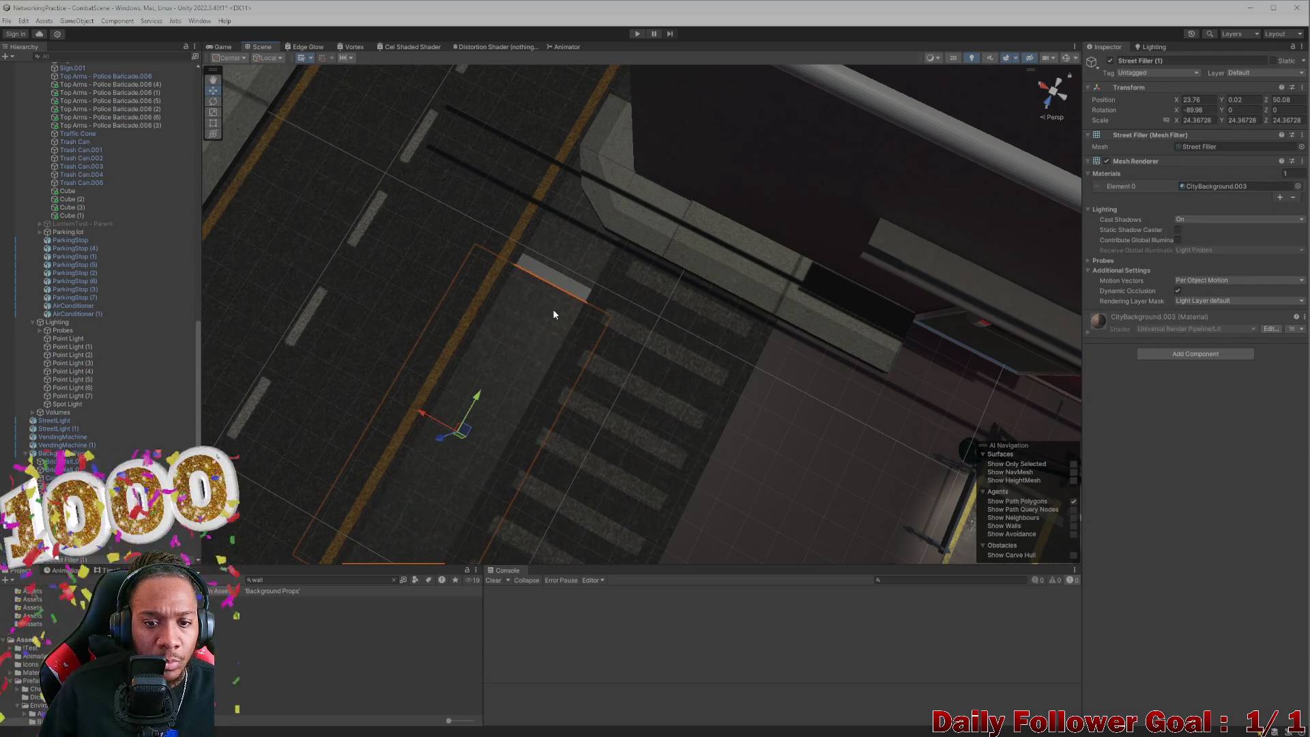
# Step: From a top view of the crosswalk, check the Street Filler, Plane.002 and alley floor objects
pyautogui.moveTo(554, 353)
pyautogui.mouseDown()
pyautogui.moveTo(710, 399)
pyautogui.moveTo(569, 363)
pyautogui.moveTo(693, 380)
pyautogui.moveTo(643, 348)
pyautogui.moveTo(658, 272)
pyautogui.moveTo(658, 310)
pyautogui.mouseUp()
pyautogui.moveTo(641, 354)
pyautogui.mouseDown()
pyautogui.moveTo(660, 346)
pyautogui.moveTo(629, 383)
pyautogui.moveTo(651, 399)
pyautogui.moveTo(667, 459)
pyautogui.moveTo(644, 427)
pyautogui.mouseUp()
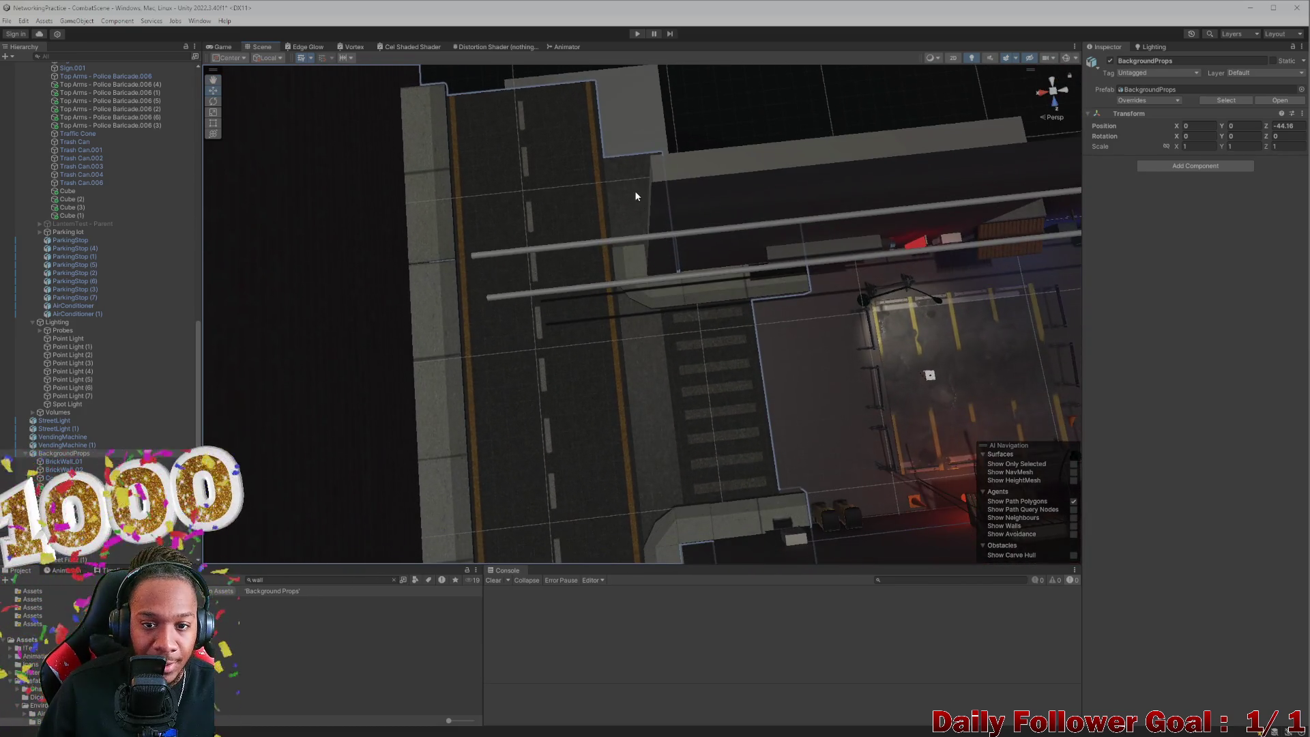
pyautogui.click(632, 198)
pyautogui.click(631, 201)
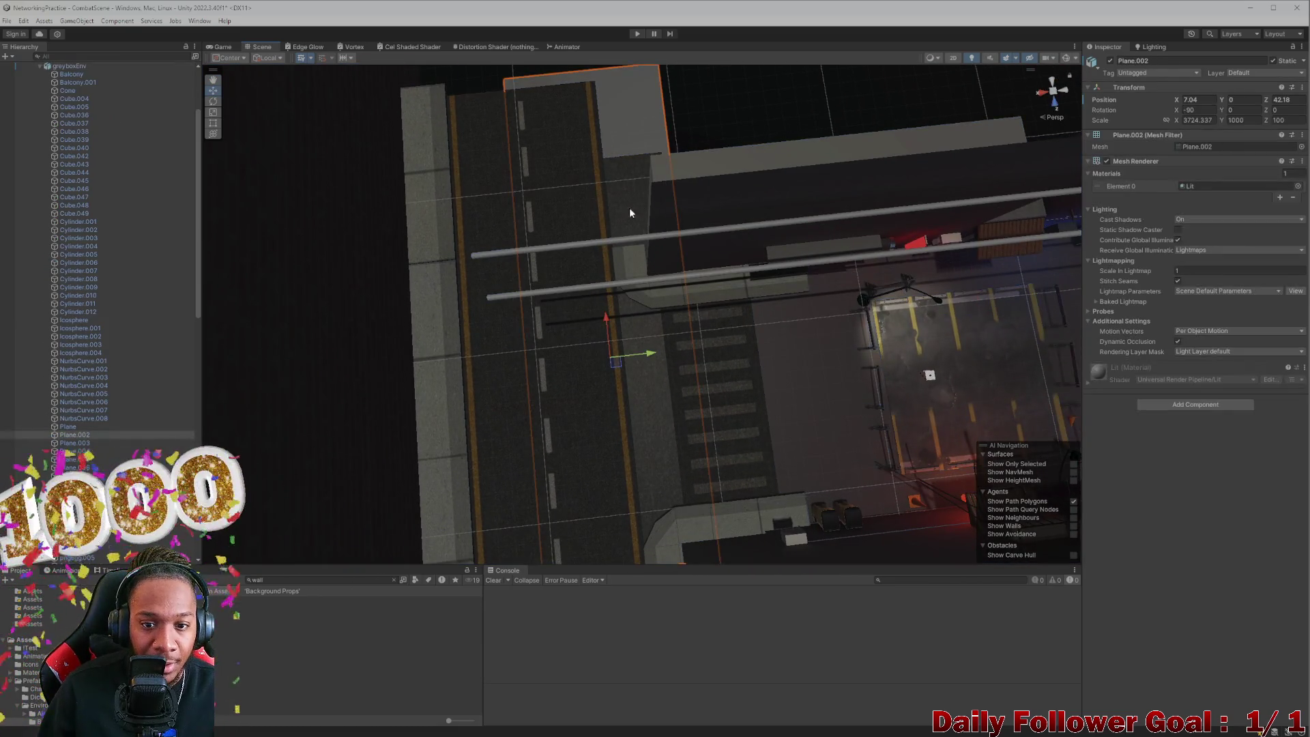
pyautogui.click(641, 215)
pyautogui.moveTo(646, 370); pyautogui.dragTo(641, 277)
pyautogui.click(640, 277)
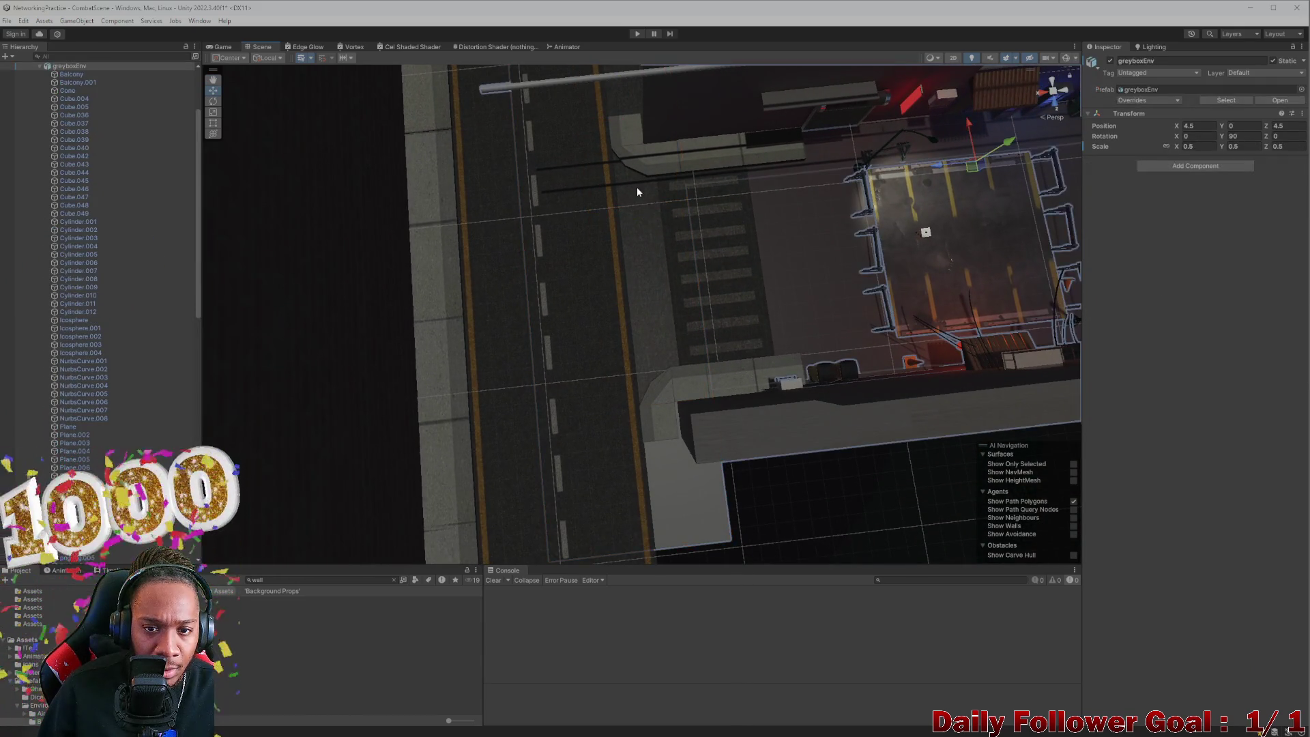
pyautogui.click(636, 204)
pyautogui.keyDown('shift'); pyautogui.click(644, 265); pyautogui.keyUp('shift')
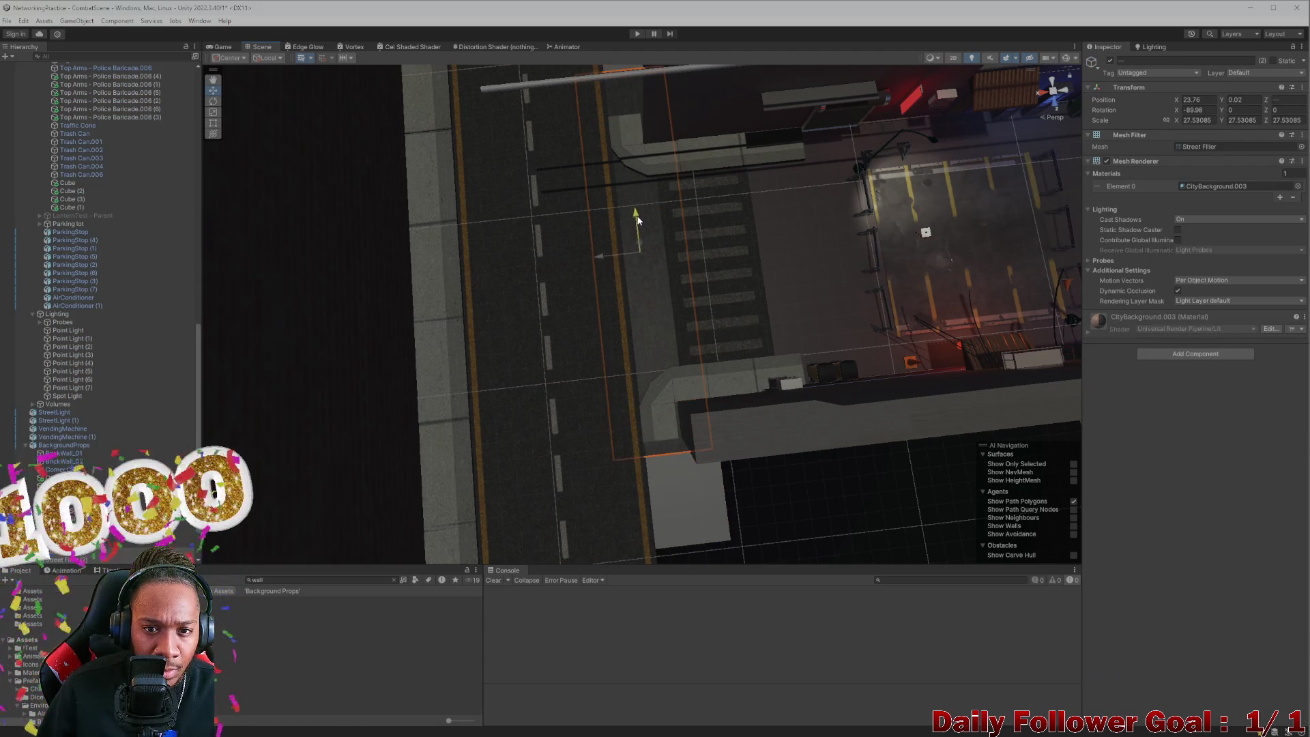
pyautogui.click(797, 263)
pyautogui.moveTo(782, 290)
pyautogui.mouseDown()
pyautogui.moveTo(555, 338)
pyautogui.moveTo(661, 340)
pyautogui.moveTo(638, 336)
pyautogui.mouseUp()
pyautogui.scroll(10, 639, 341)
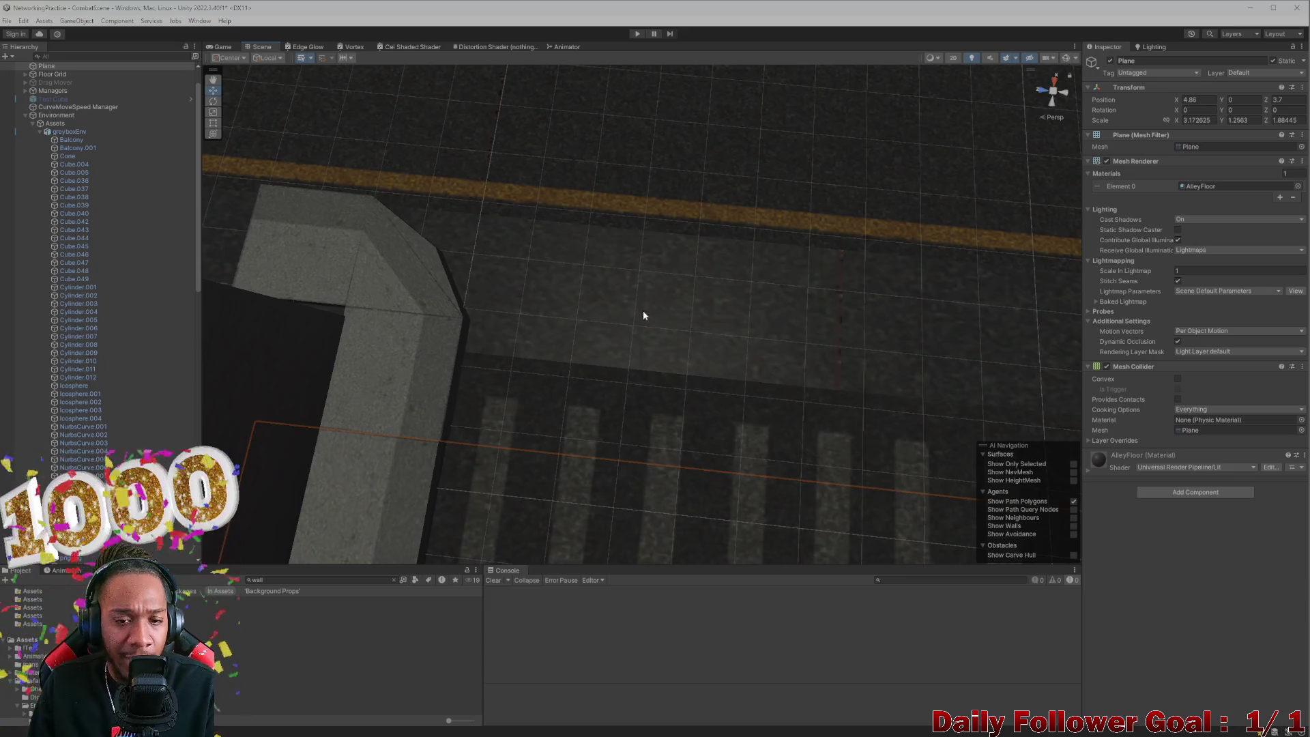
# Step: Zoom into the crosswalk and inspect Street Filler (1), Street Filler (2) and Plane.002
pyautogui.moveTo(629, 321)
pyautogui.mouseDown()
pyautogui.moveTo(580, 264)
pyautogui.moveTo(482, 225)
pyautogui.moveTo(489, 242)
pyautogui.mouseUp()
pyautogui.scroll(3, 582, 302)
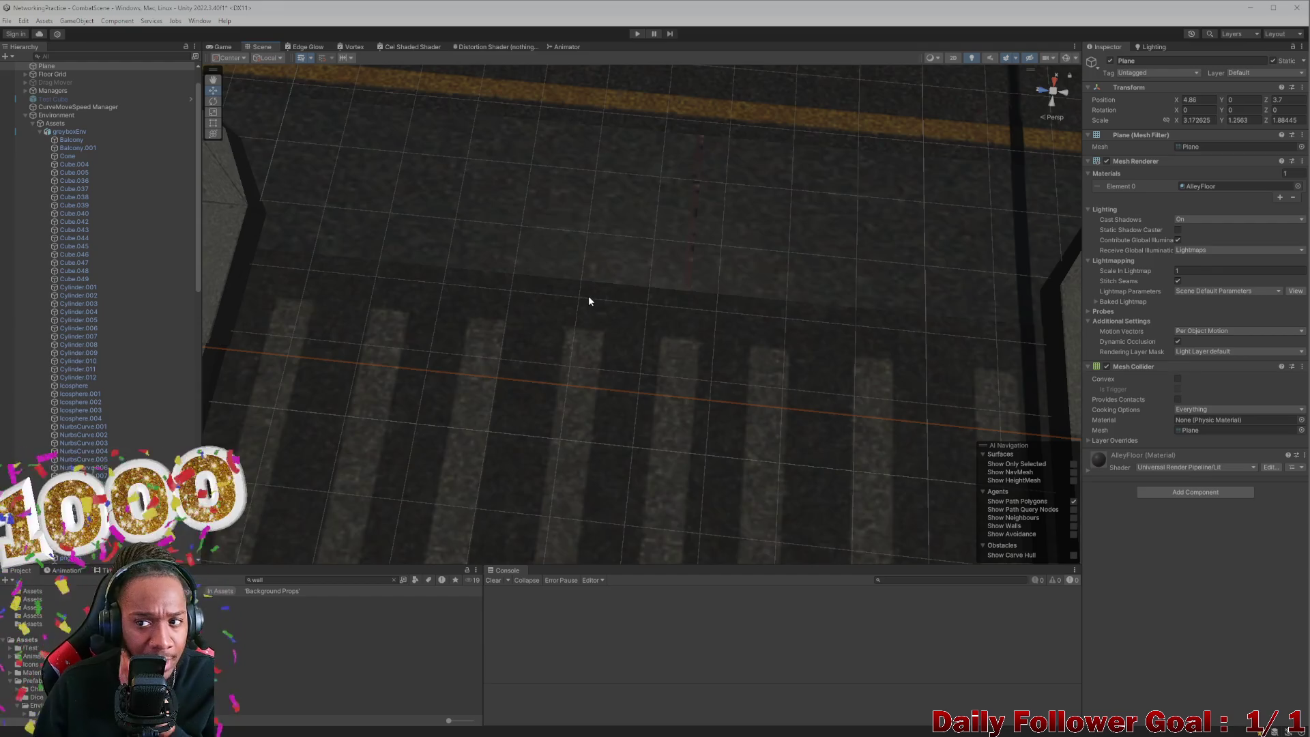
pyautogui.moveTo(1012, 308)
pyautogui.mouseDown()
pyautogui.moveTo(667, 263)
pyautogui.moveTo(720, 282)
pyautogui.mouseUp()
pyautogui.click(636, 278)
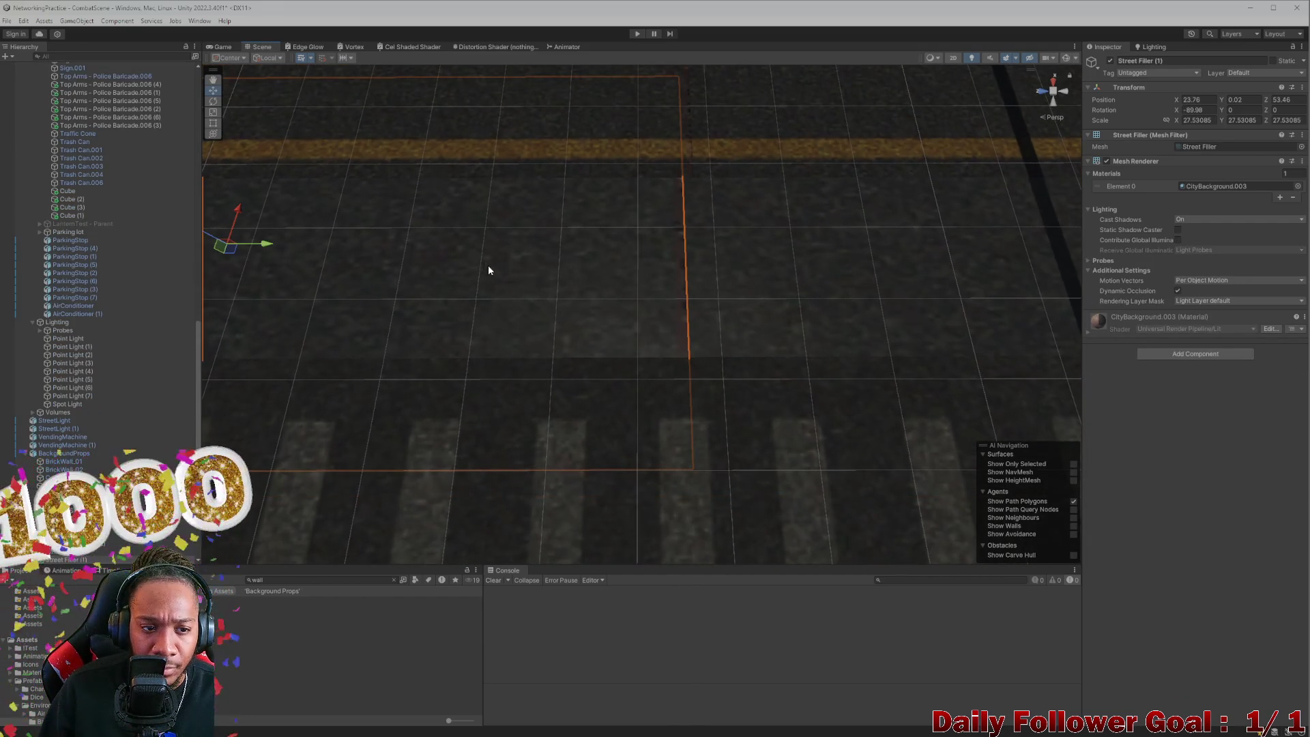
pyautogui.click(844, 283)
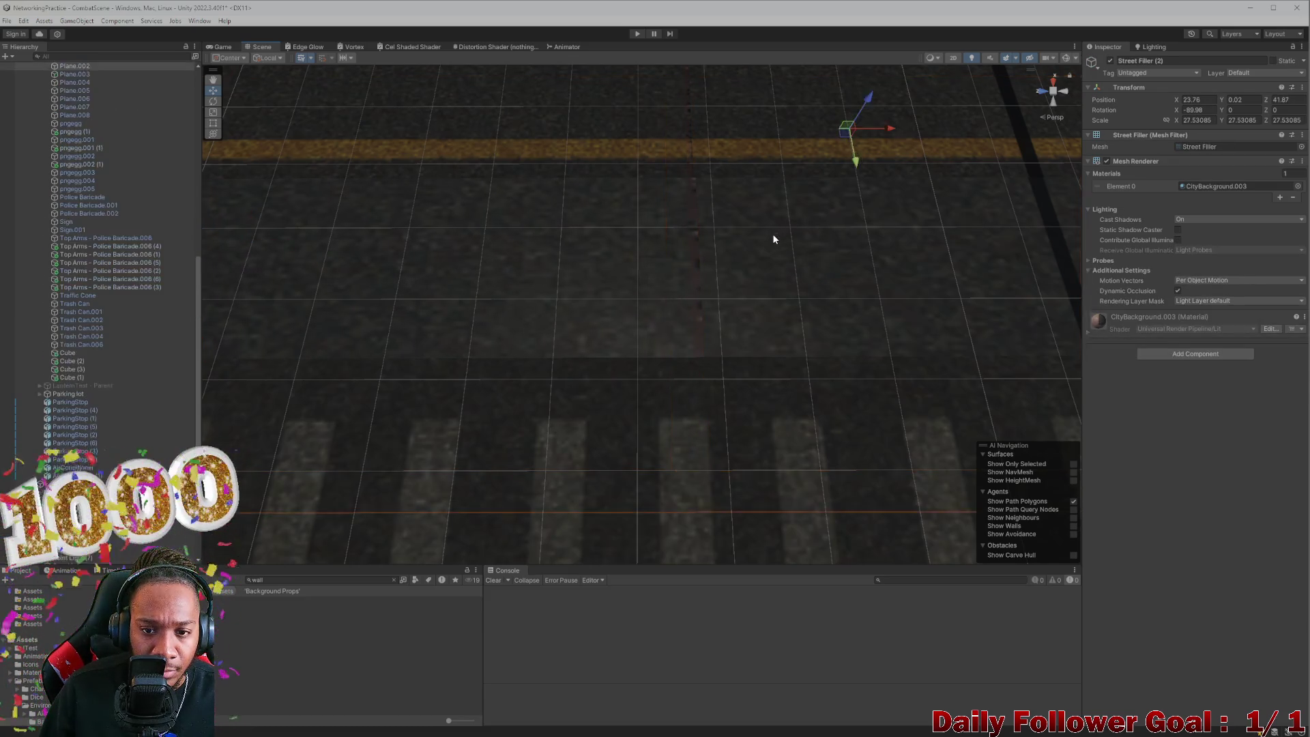
pyautogui.click(774, 239)
pyautogui.click(834, 235)
pyautogui.click(831, 235)
pyautogui.scroll(-2, 813, 266)
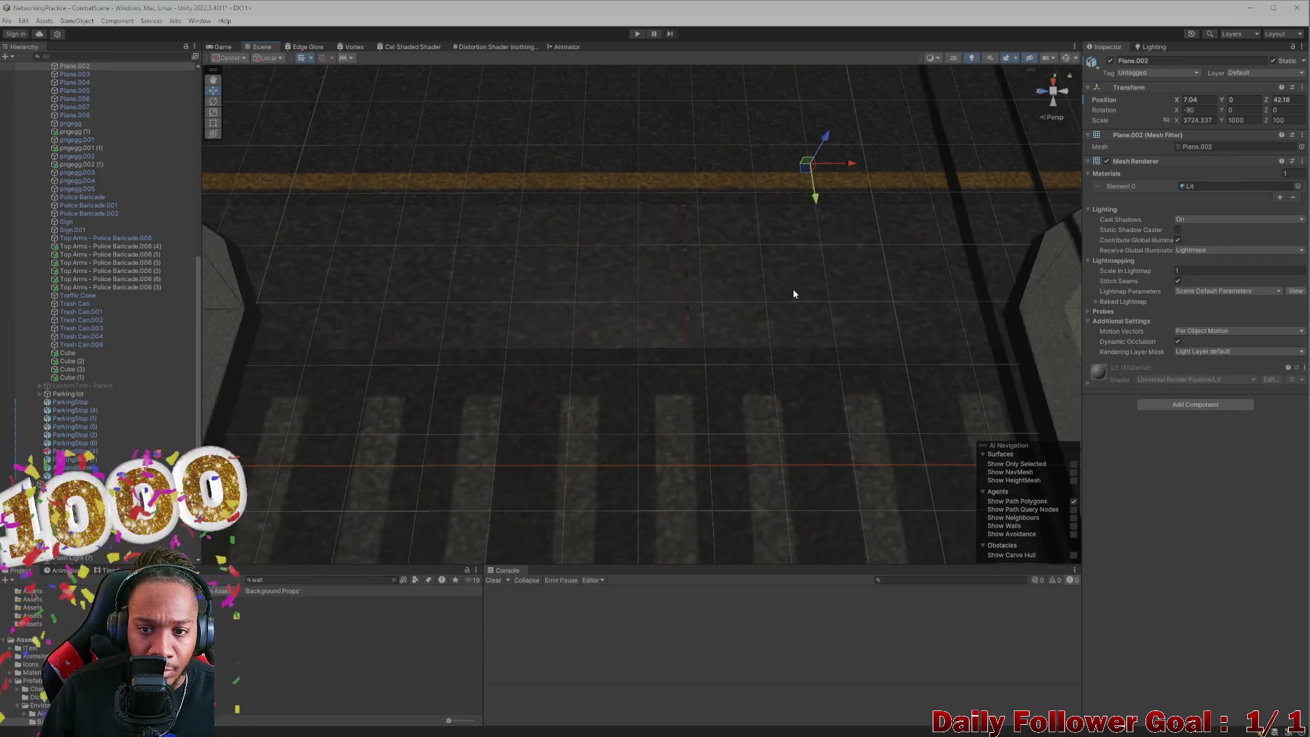
pyautogui.click(794, 293)
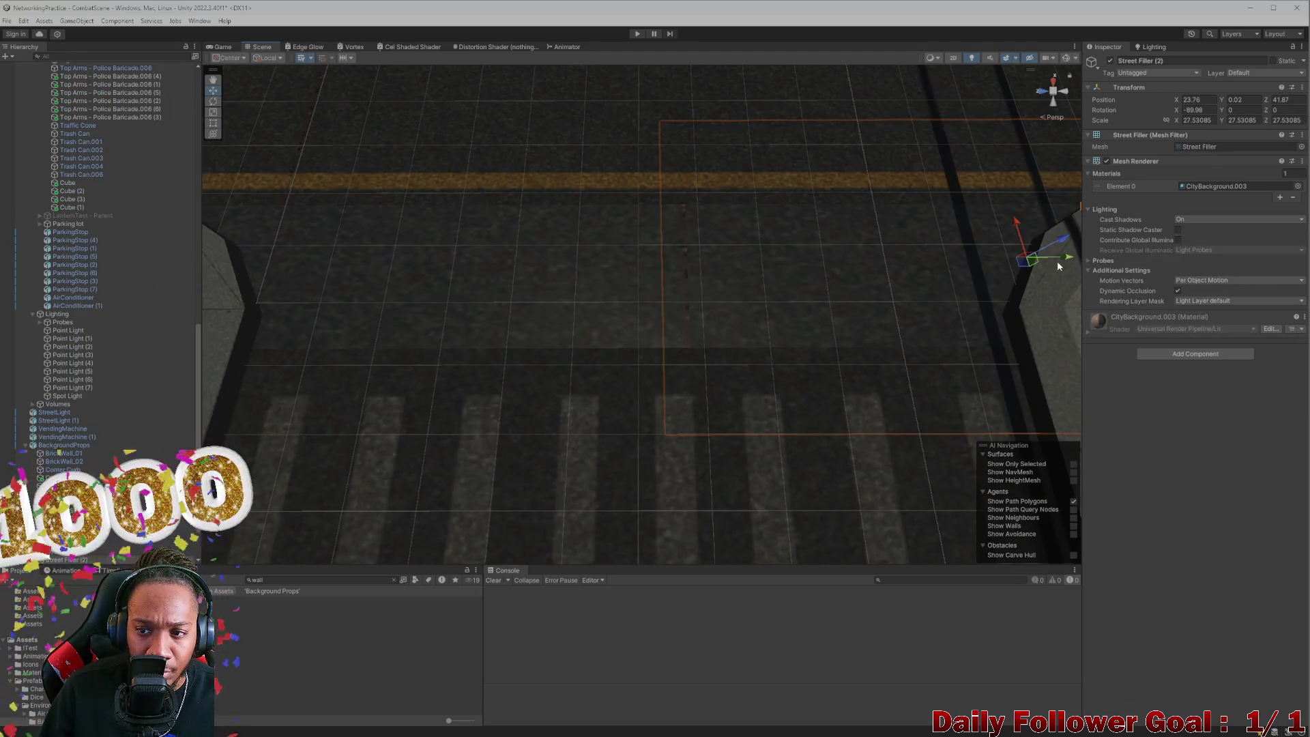
pyautogui.click(1048, 241)
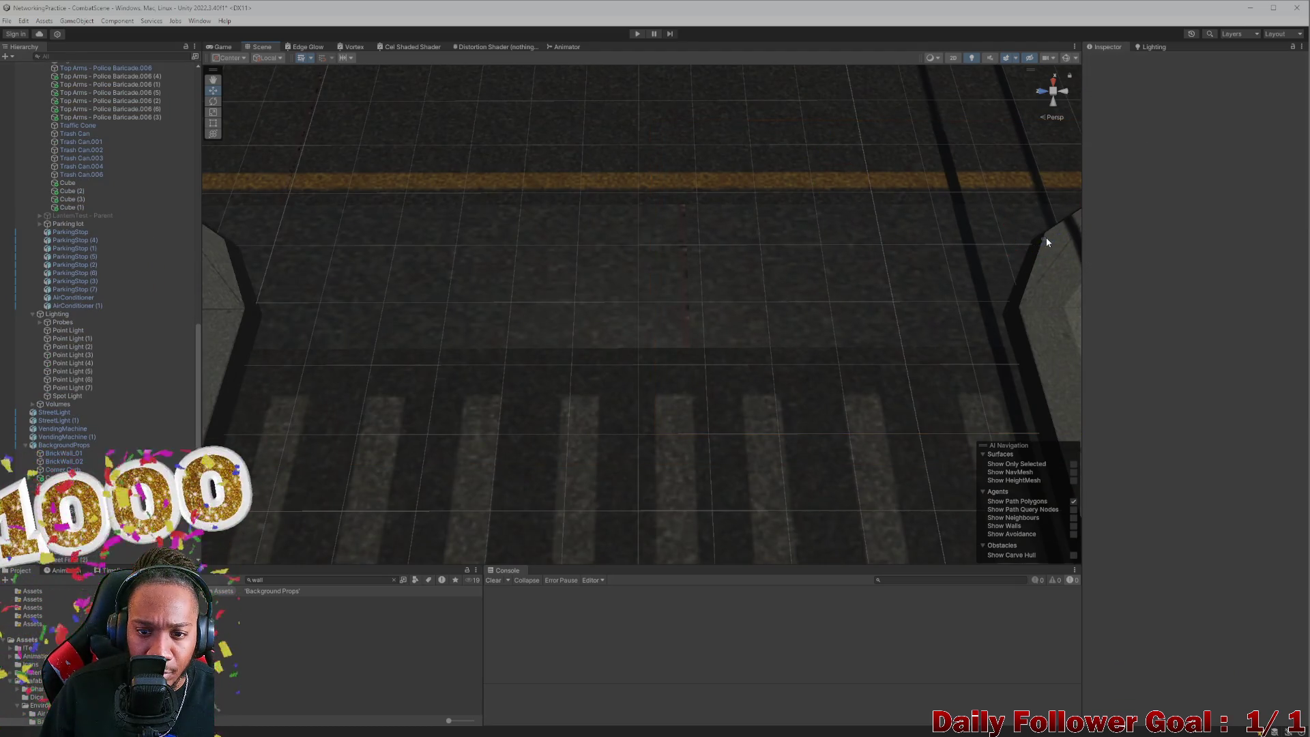
pyautogui.click(931, 282)
pyautogui.scroll(-5, 621, 297)
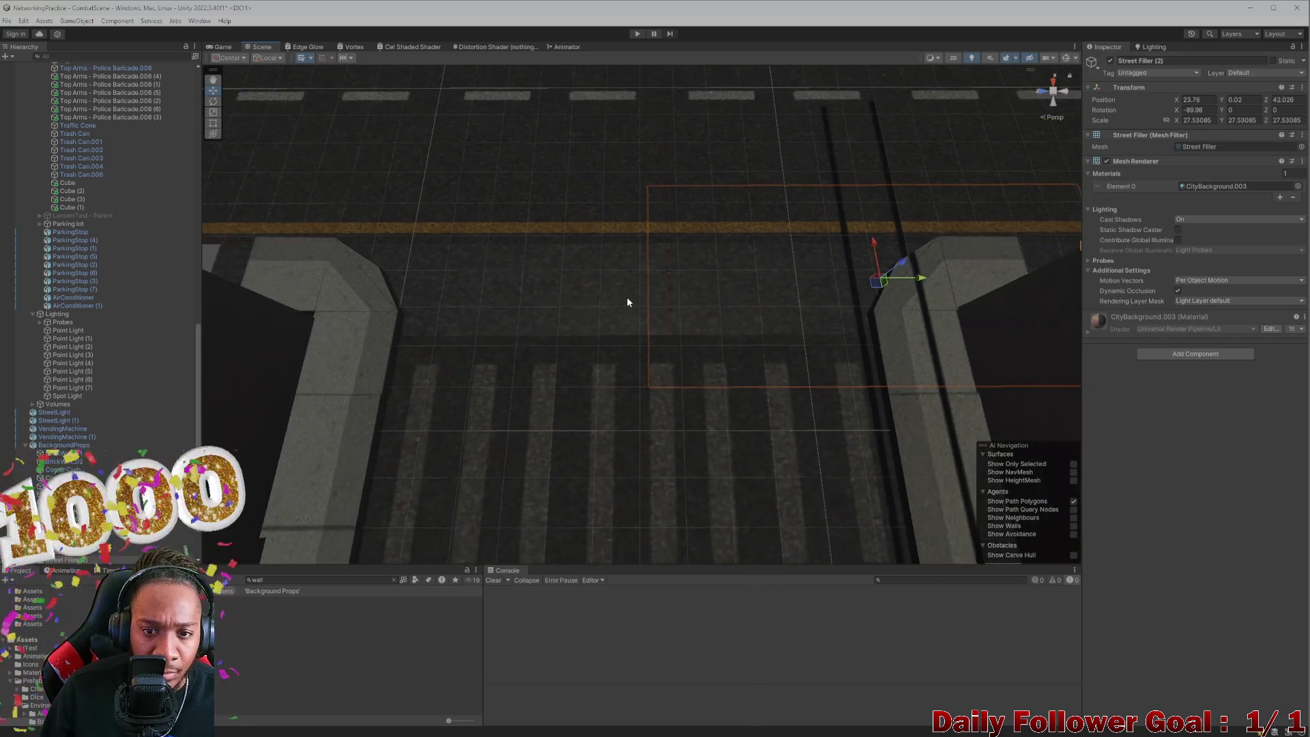
# Step: Undo four street filler moves, putting Street Filler (2) at Z 41.87 and (1) at Z 50.08
pyautogui.hotkey('ctrl', 'z')
pyautogui.hotkey('ctrl', 'z')
pyautogui.hotkey('ctrl', 'z')
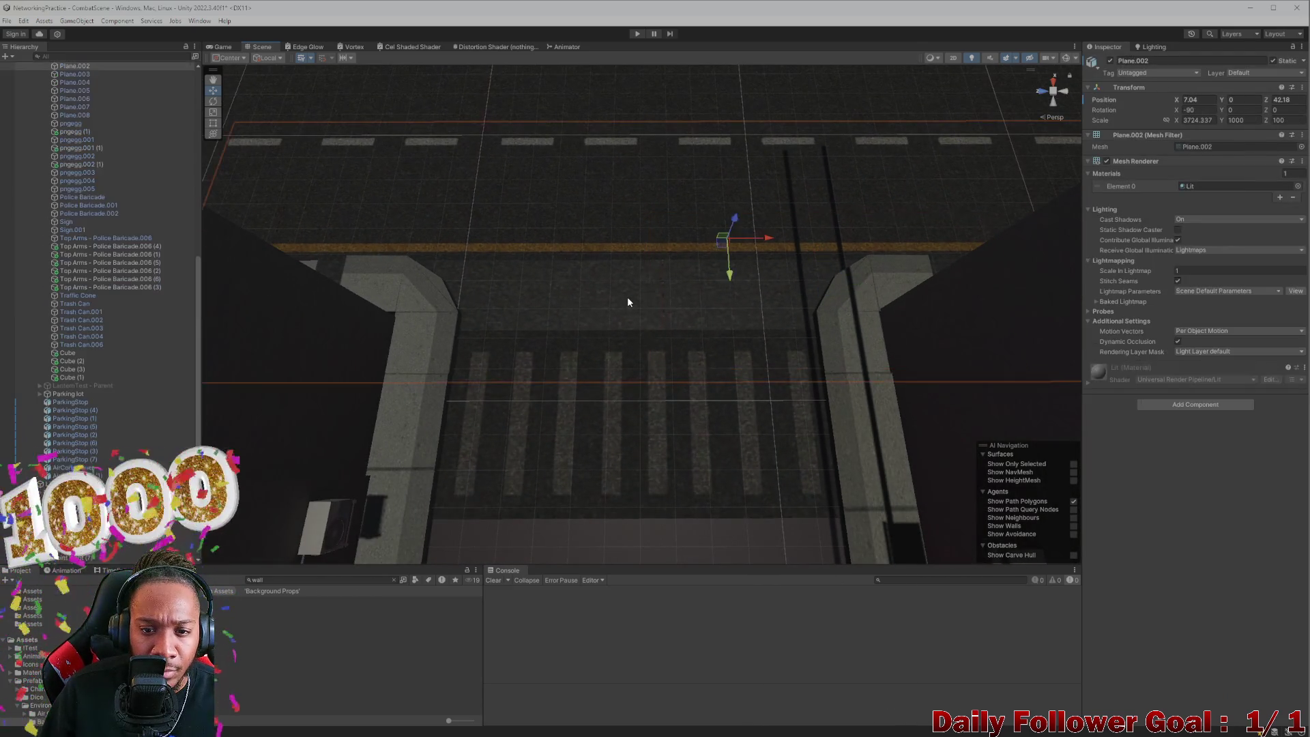
pyautogui.hotkey('ctrl', 'z')
pyautogui.hotkey('ctrl', 'z')
pyautogui.hotkey('ctrl', 'z')
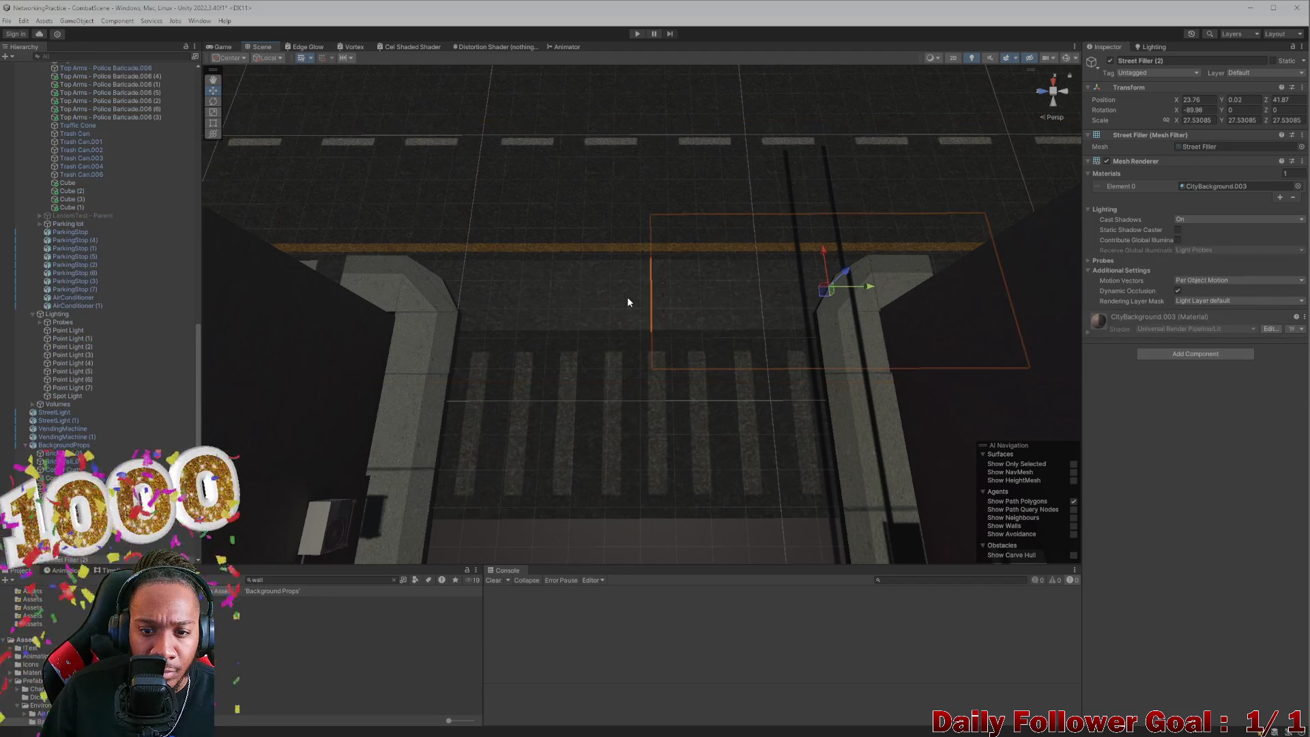
pyautogui.hotkey('ctrl', 'z')
pyautogui.hotkey('ctrl', 'z')
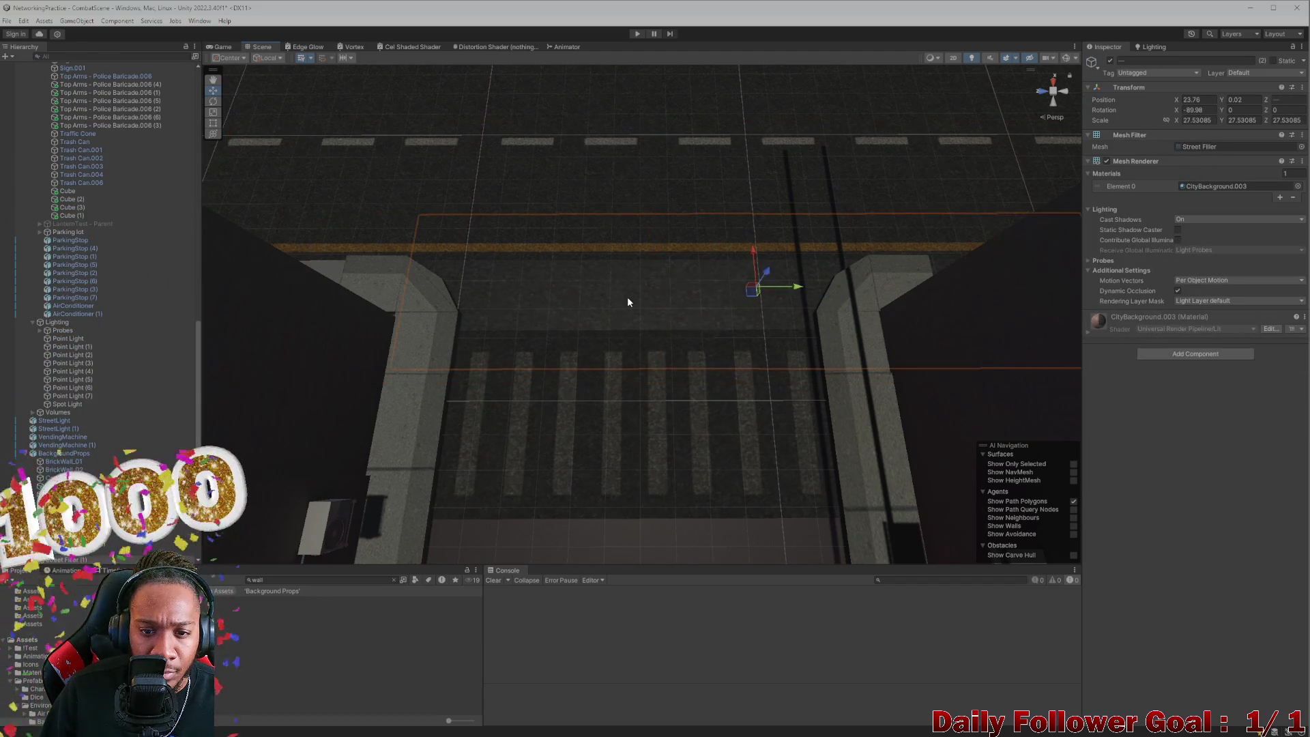
pyautogui.hotkey('ctrl', 'z')
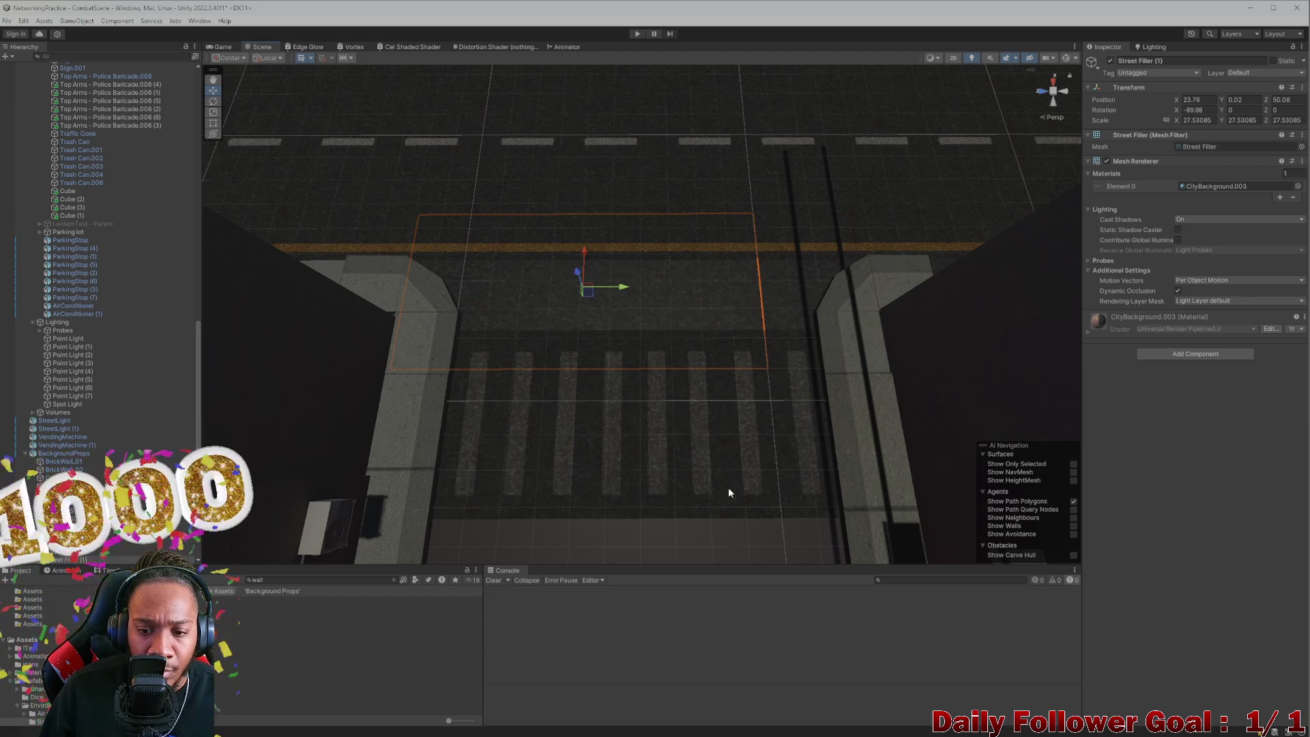
pyautogui.click(692, 524)
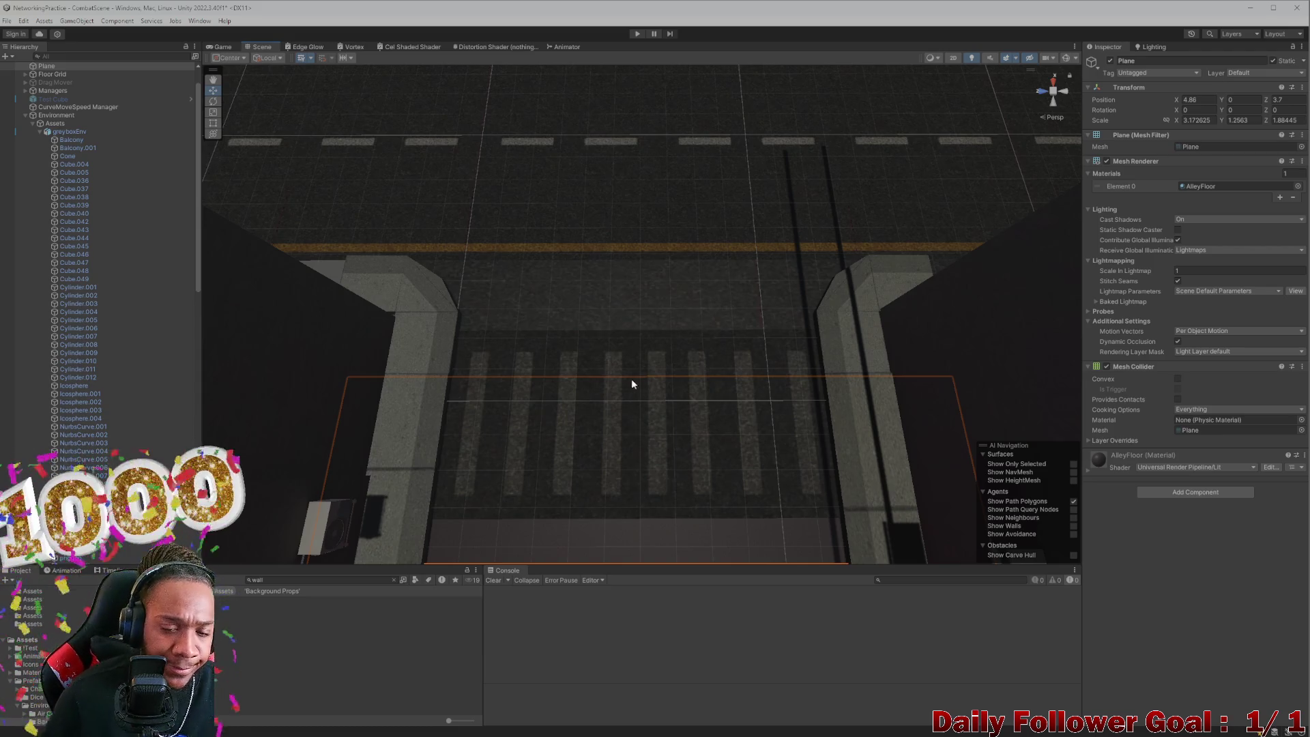
# Step: Drop the wall model into the scene as a grey slab beyond the crosswalk
pyautogui.scroll(2, 635, 381)
pyautogui.moveTo(236, 601)
pyautogui.mouseDown()
pyautogui.moveTo(460, 380)
pyautogui.moveTo(557, 316)
pyautogui.mouseUp()
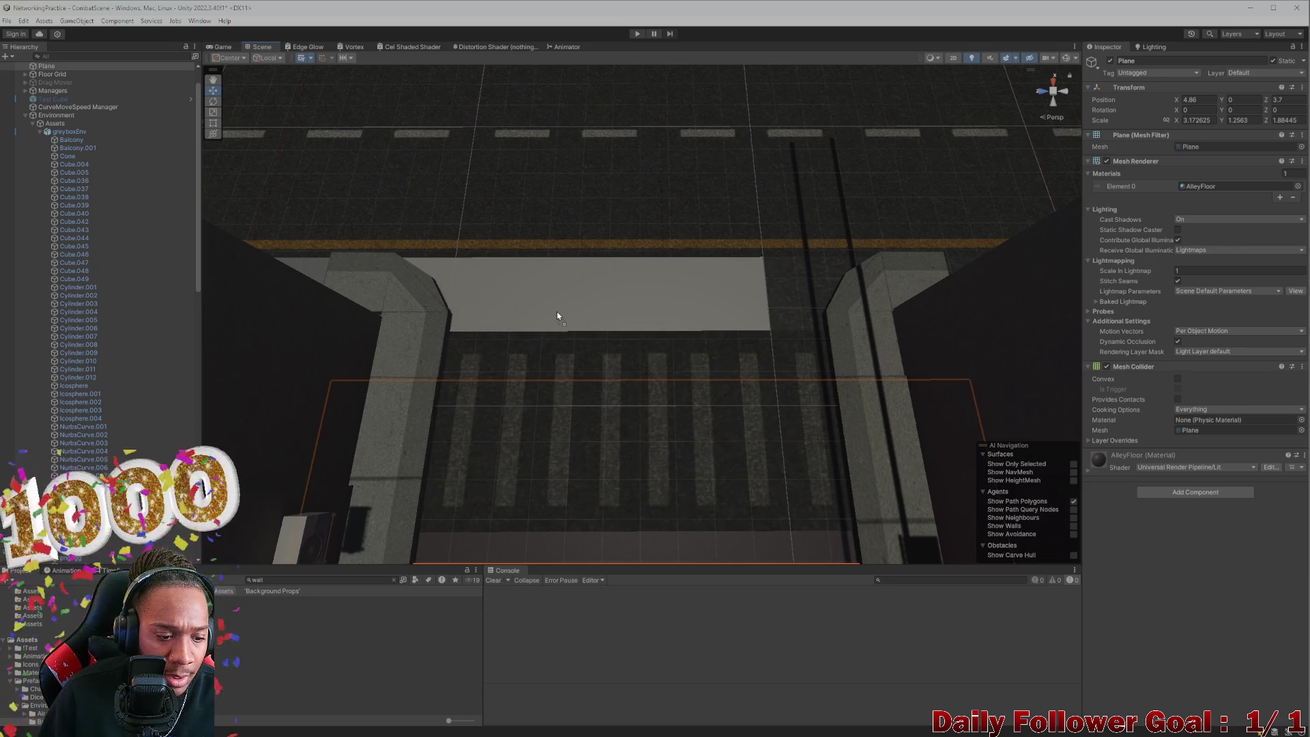
pyautogui.scroll(5, 557, 316)
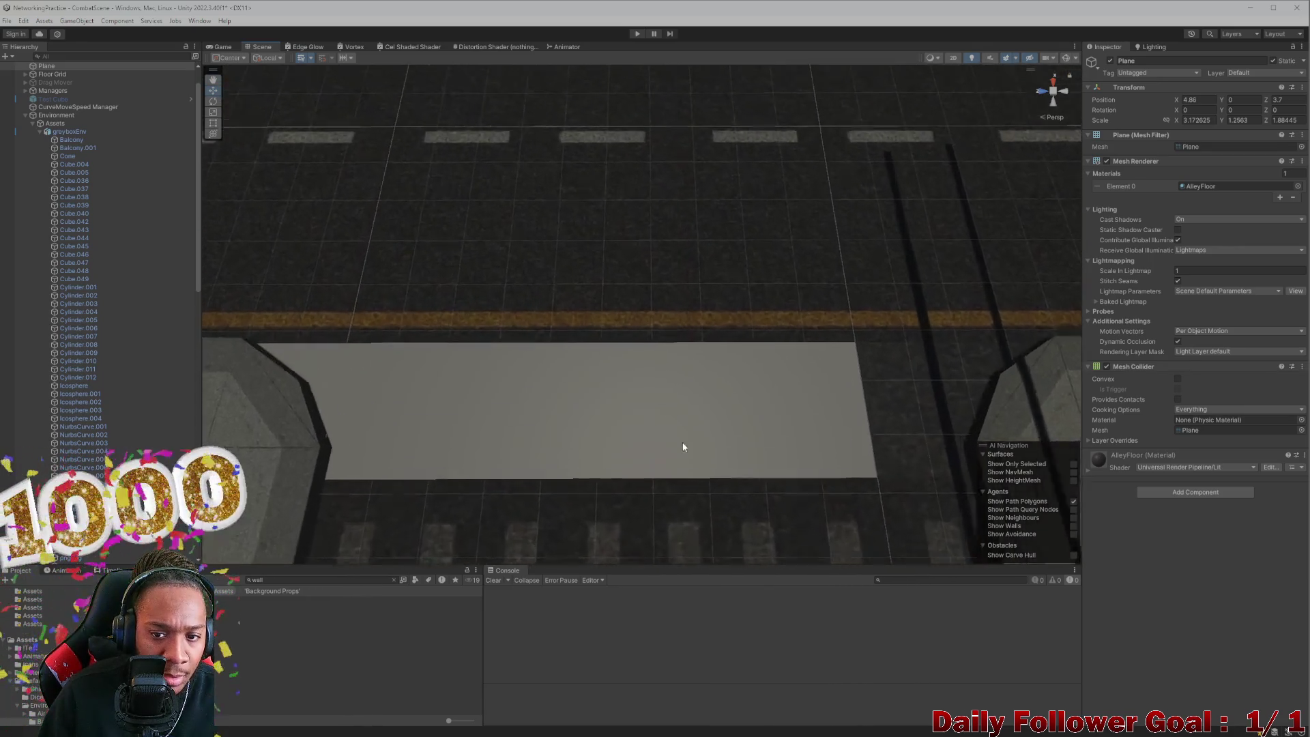
pyautogui.moveTo(698, 457); pyautogui.dragTo(643, 335)
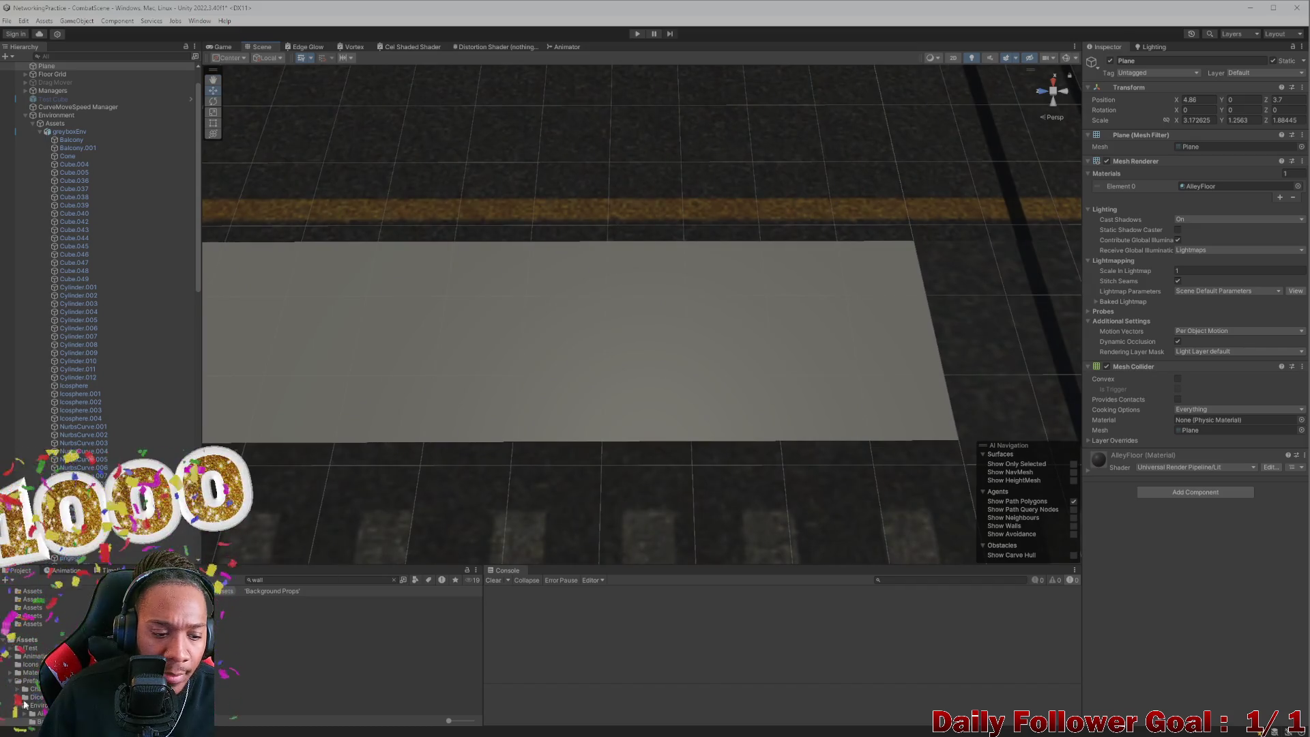
# Step: Select the Wall_Mat asset and go to the Background Props folder
pyautogui.click(273, 633)
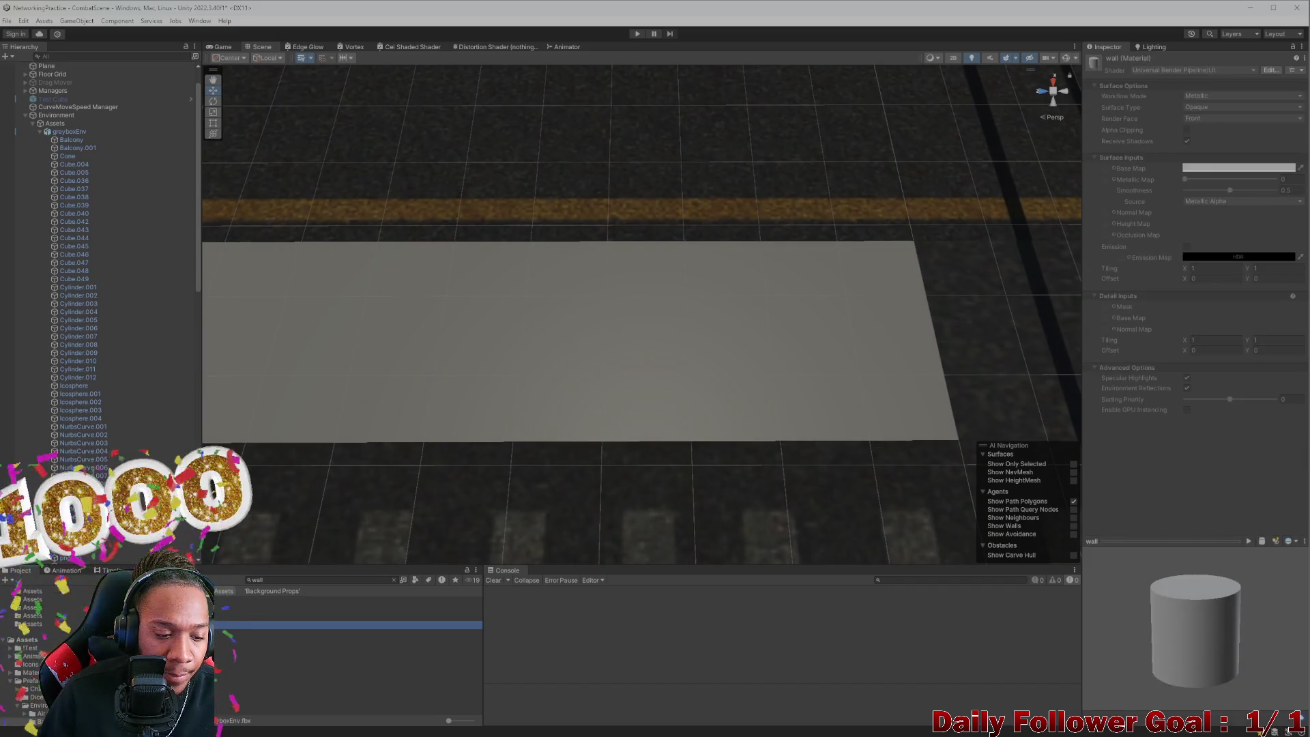
pyautogui.scroll(-5, 720, 433)
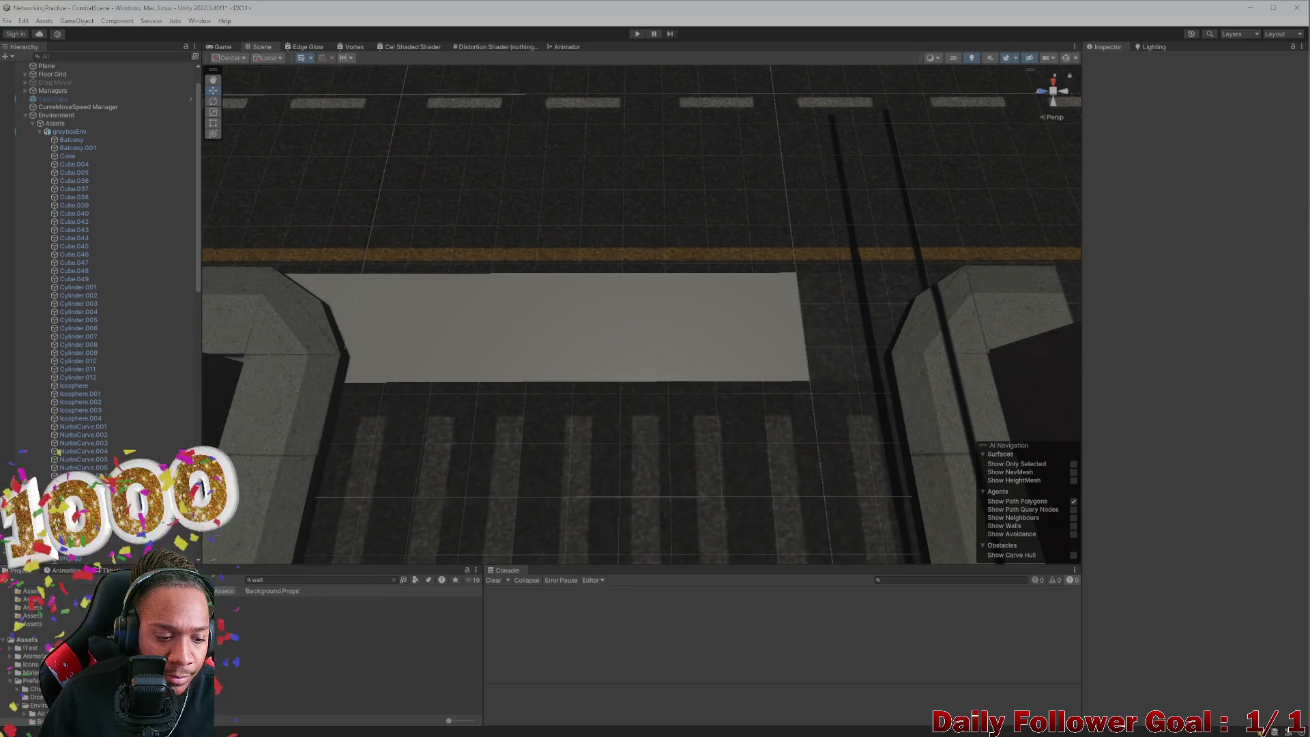
pyautogui.rightClick(226, 658)
pyautogui.click(380, 718)
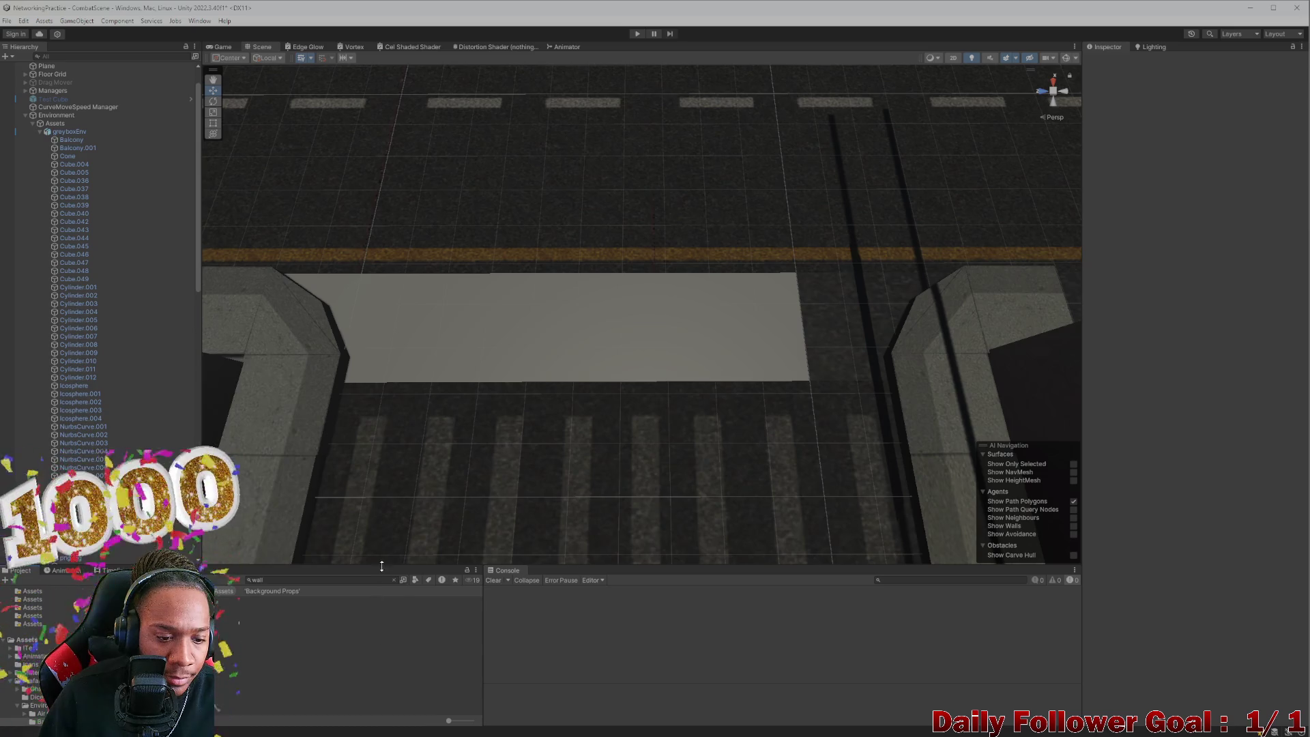
# Step: Create a New Material in Background Props and apply it to the wall slab
pyautogui.rightClick(235, 591)
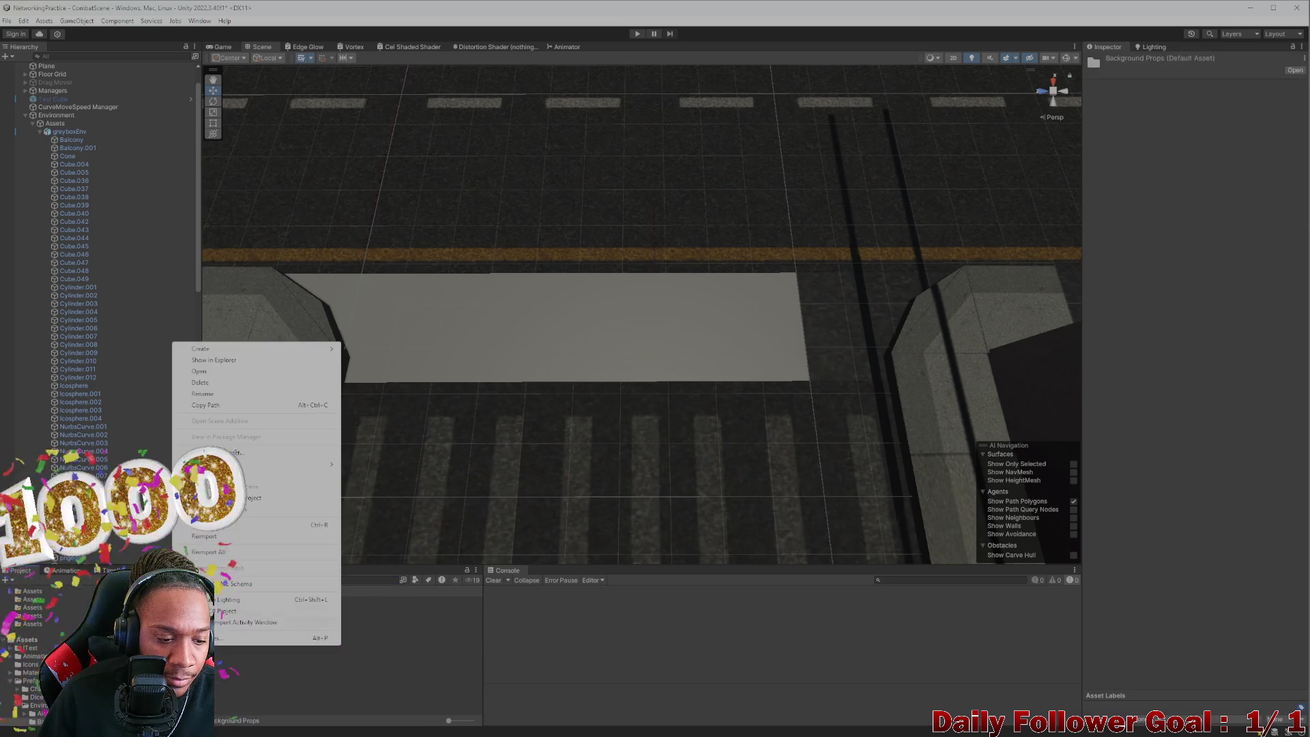
pyautogui.moveTo(322, 348)
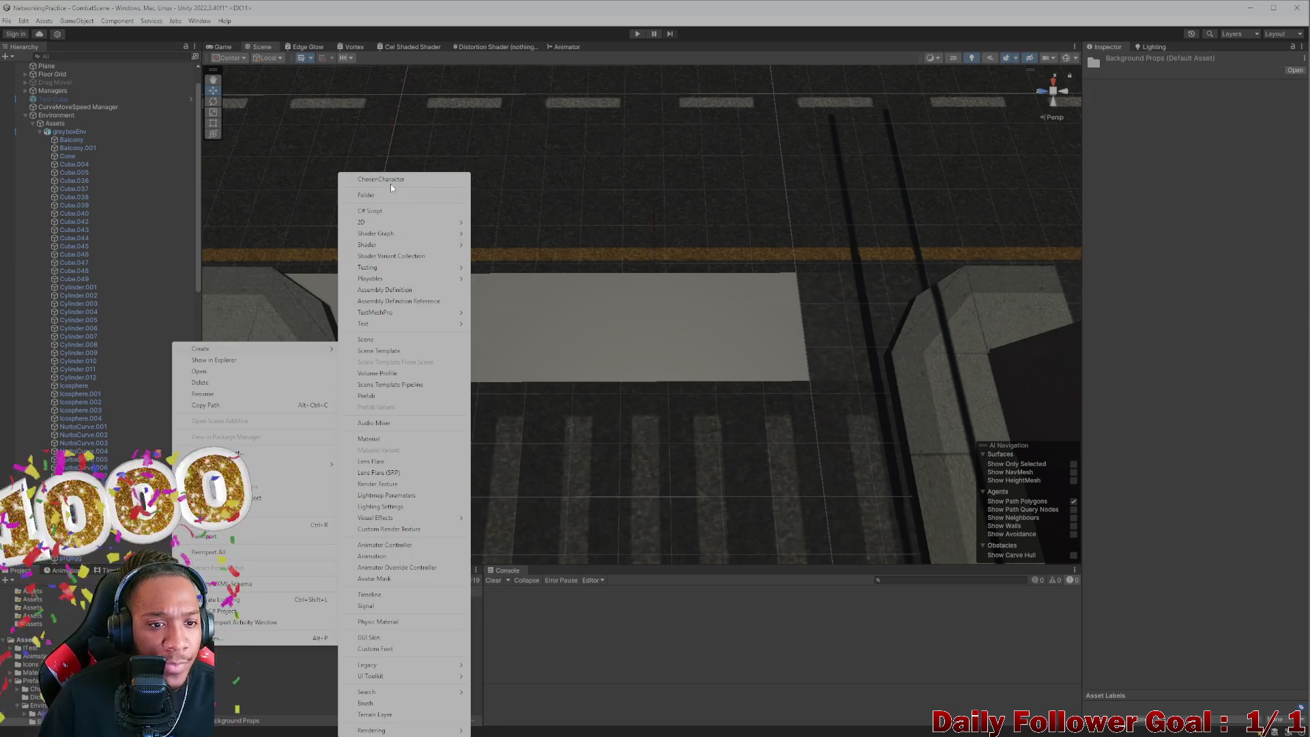
pyautogui.click(391, 440)
pyautogui.rightClick(248, 590)
pyautogui.moveTo(244, 343)
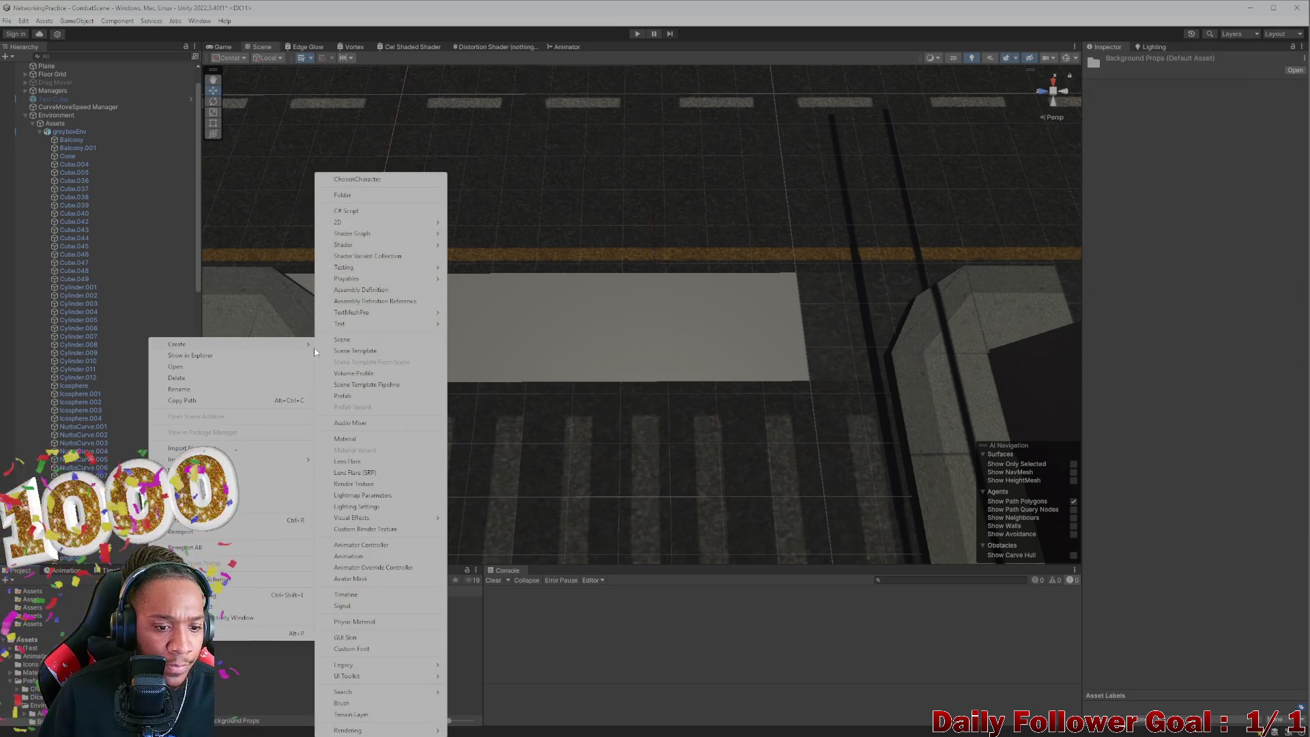
pyautogui.click(386, 441)
pyautogui.moveTo(225, 624)
pyautogui.mouseDown()
pyautogui.moveTo(337, 438)
pyautogui.moveTo(498, 357)
pyautogui.mouseUp()
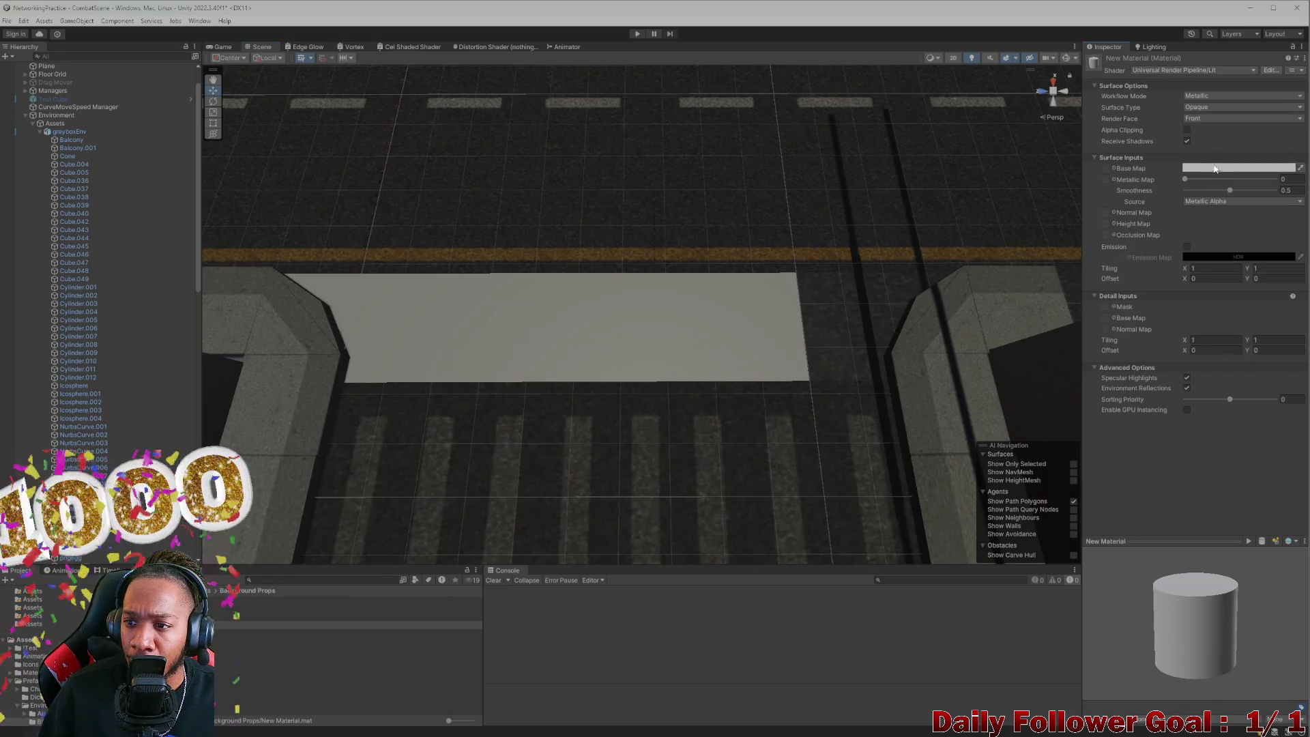
# Step: Set the material's base colour to dark grey 2C2C2B and smoothness to 0.24
pyautogui.click(1213, 169)
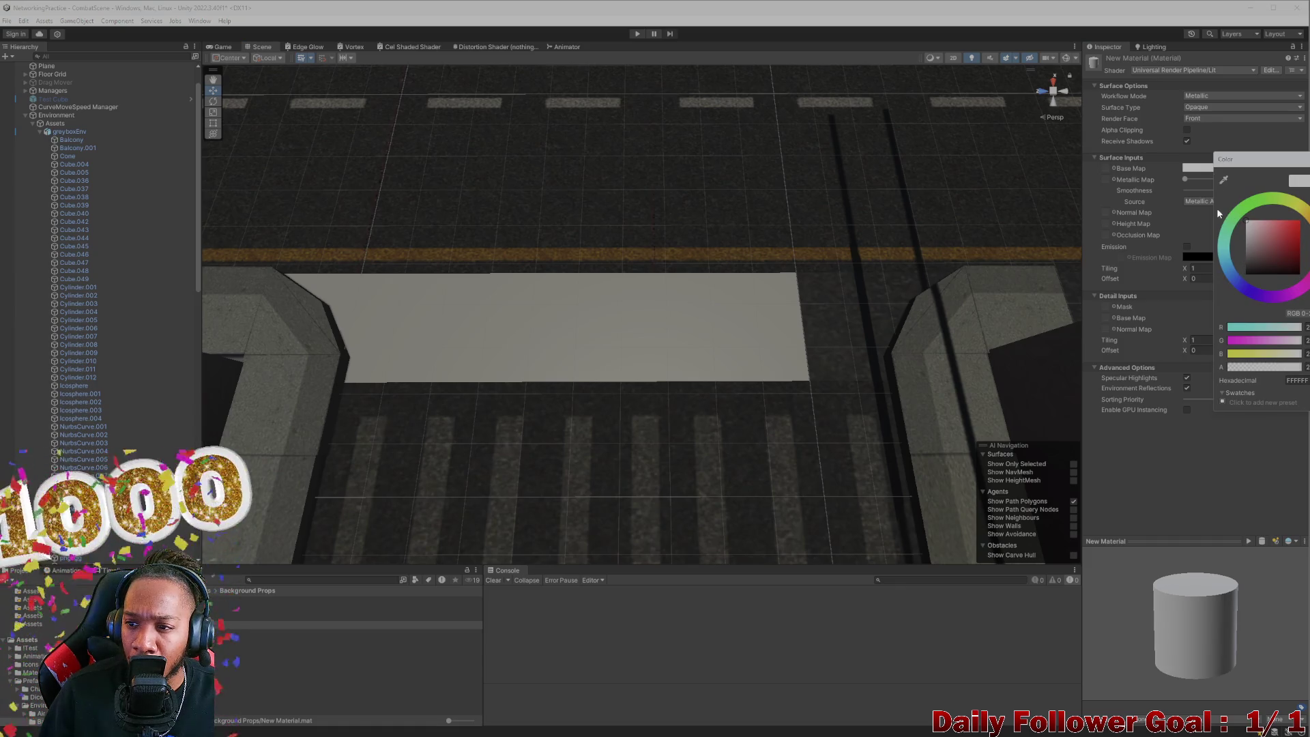
pyautogui.click(1224, 180)
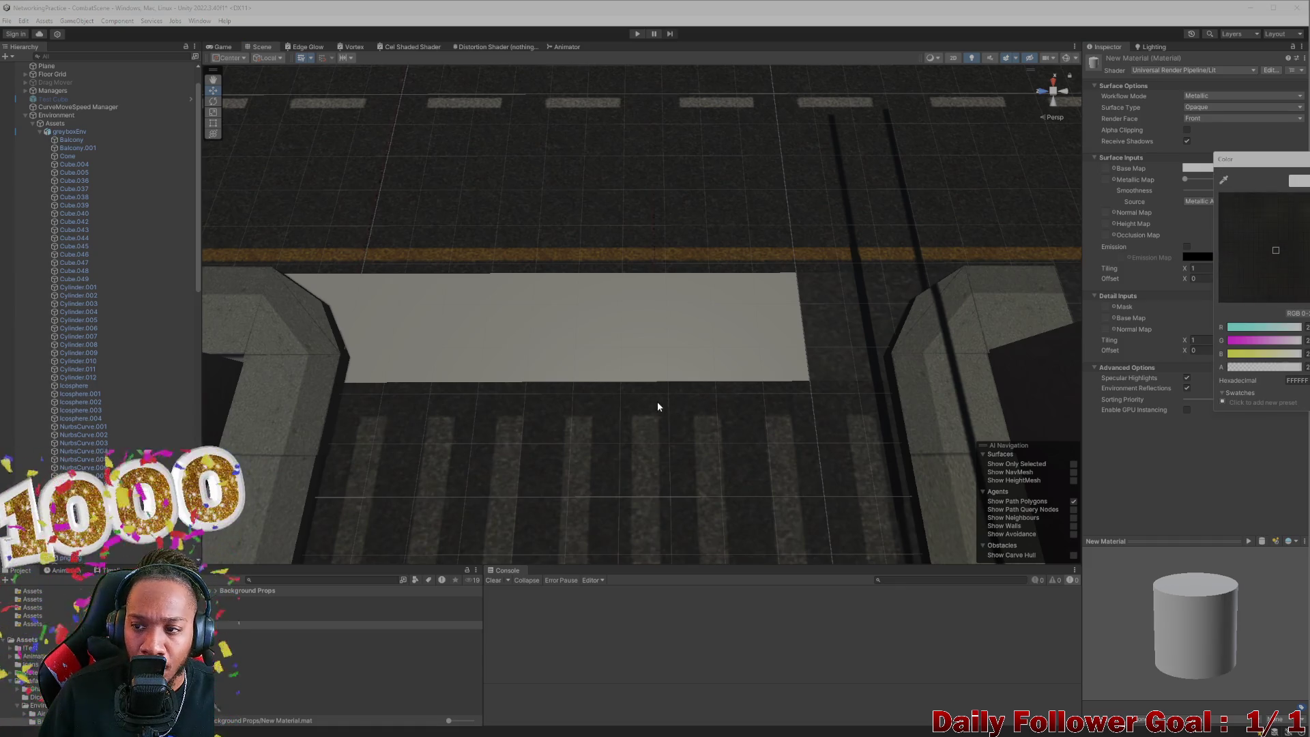
pyautogui.click(657, 402)
pyautogui.moveTo(638, 435); pyautogui.dragTo(641, 468)
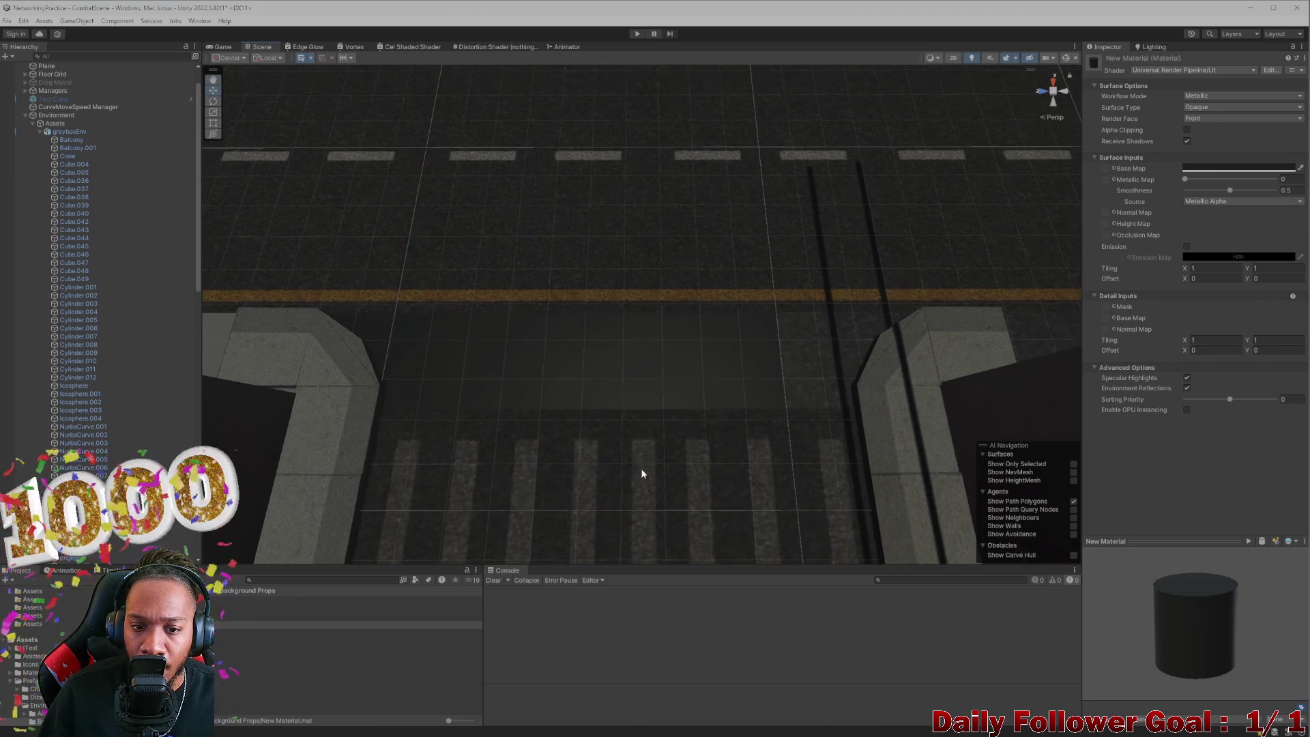
pyautogui.moveTo(1230, 191); pyautogui.dragTo(1170, 215)
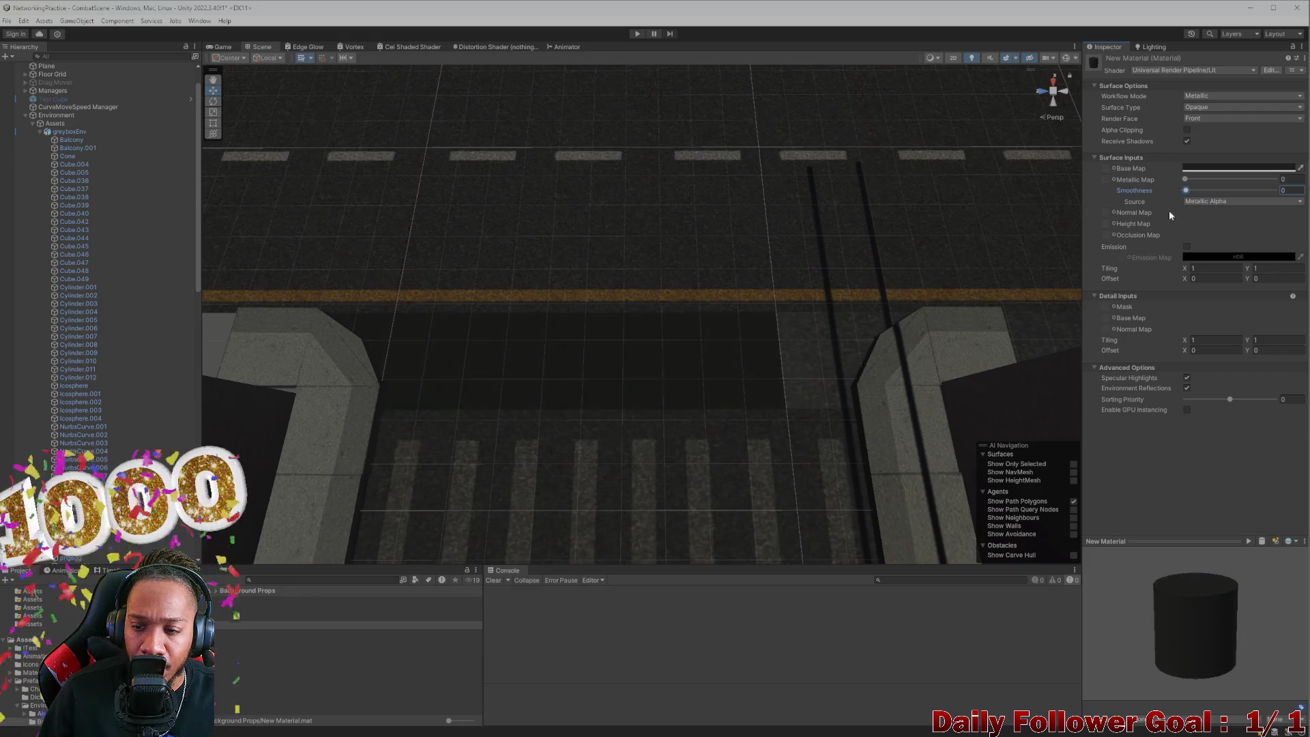
pyautogui.click(1193, 169)
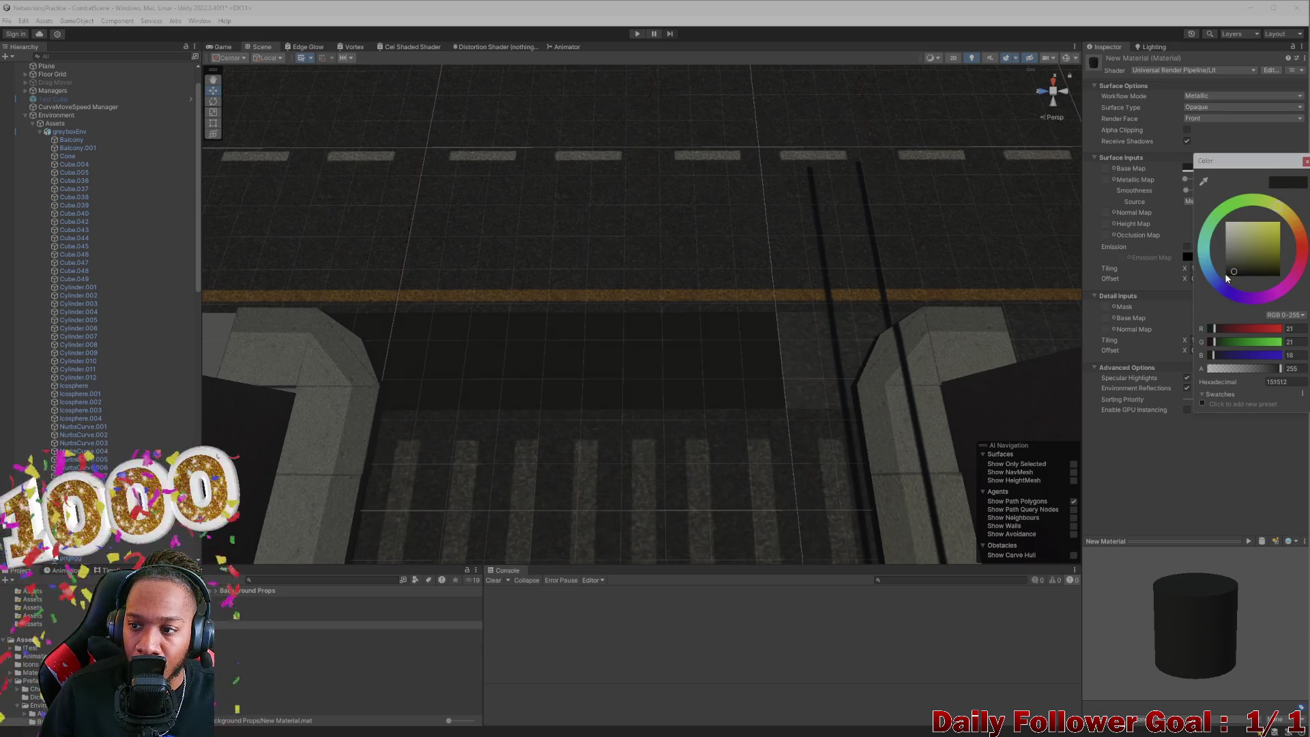
pyautogui.moveTo(1234, 274); pyautogui.dragTo(1229, 267)
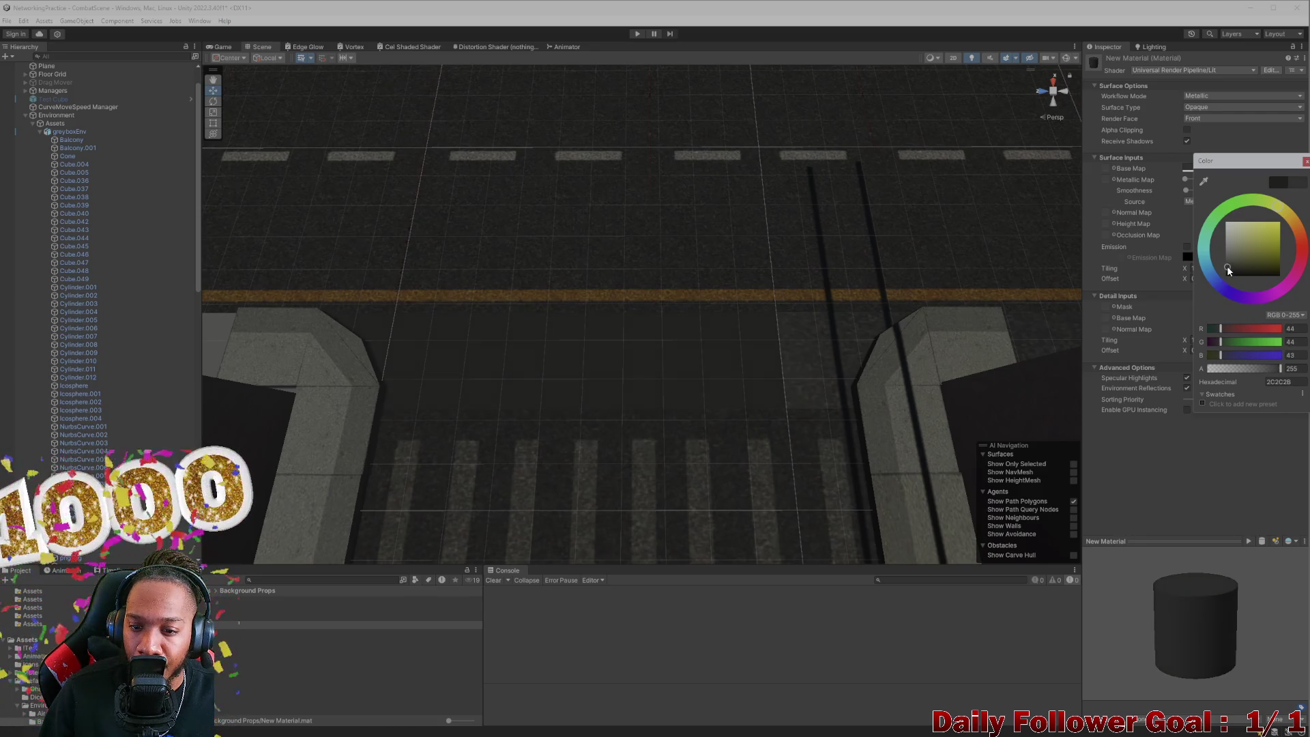
pyautogui.moveTo(483, 541)
pyautogui.mouseDown()
pyautogui.moveTo(593, 439)
pyautogui.moveTo(601, 189)
pyautogui.moveTo(620, 210)
pyautogui.moveTo(669, 439)
pyautogui.moveTo(761, 477)
pyautogui.mouseUp()
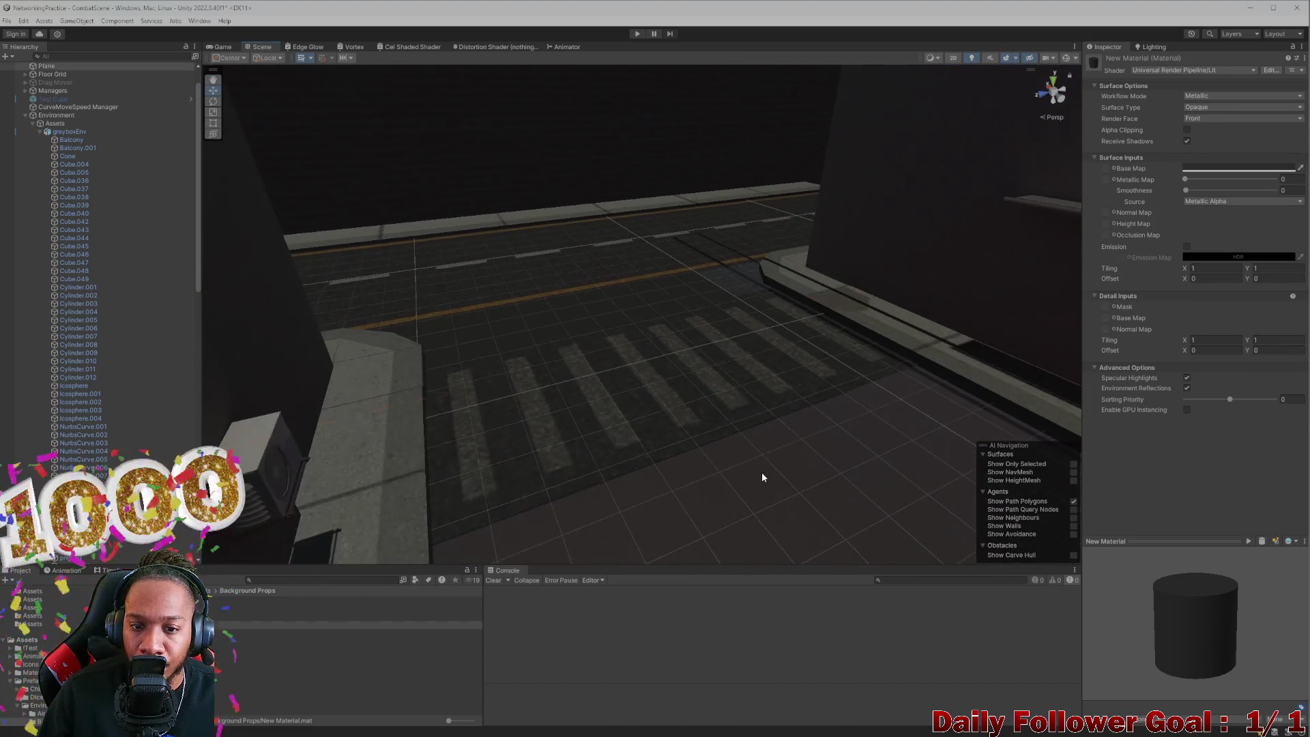
pyautogui.click(665, 465)
pyautogui.moveTo(665, 465)
pyautogui.mouseDown()
pyautogui.moveTo(623, 439)
pyautogui.moveTo(749, 439)
pyautogui.moveTo(477, 439)
pyautogui.moveTo(508, 562)
pyautogui.mouseUp()
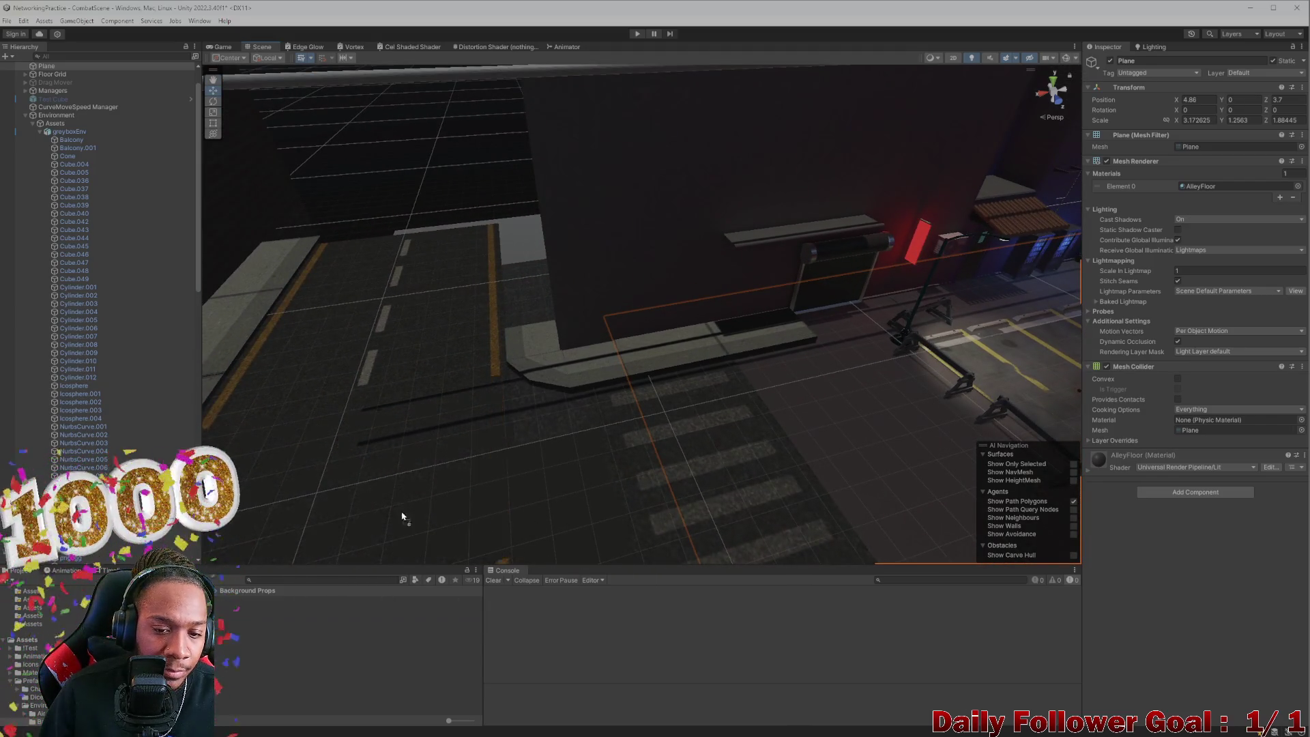
pyautogui.moveTo(556, 427)
pyautogui.mouseDown()
pyautogui.moveTo(541, 506)
pyautogui.moveTo(852, 430)
pyautogui.moveTo(812, 532)
pyautogui.moveTo(843, 377)
pyautogui.moveTo(784, 334)
pyautogui.moveTo(480, 415)
pyautogui.moveTo(459, 395)
pyautogui.moveTo(678, 395)
pyautogui.moveTo(676, 348)
pyautogui.moveTo(744, 346)
pyautogui.moveTo(763, 366)
pyautogui.moveTo(714, 392)
pyautogui.mouseUp()
pyautogui.click(269, 158)
pyautogui.moveTo(431, 300); pyautogui.dragTo(705, 246)
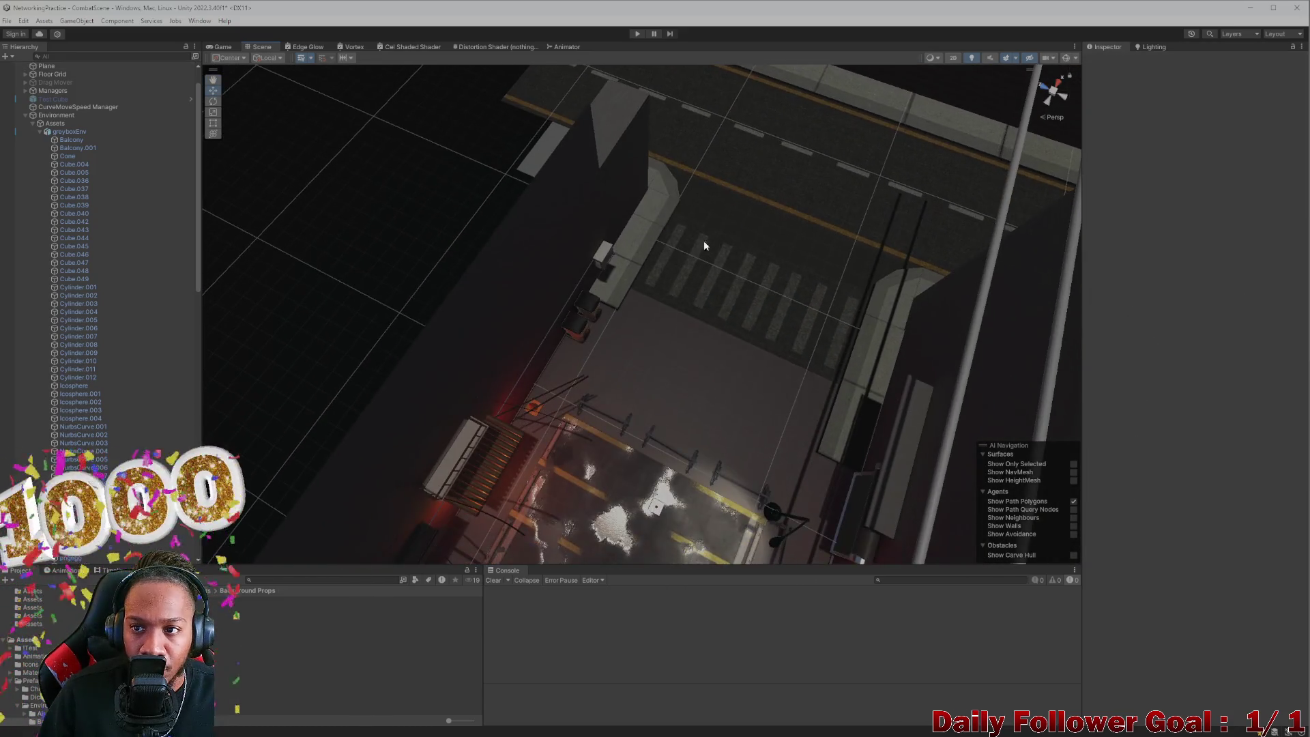
pyautogui.moveTo(668, 324)
pyautogui.mouseDown()
pyautogui.moveTo(752, 348)
pyautogui.moveTo(749, 187)
pyautogui.moveTo(696, 357)
pyautogui.moveTo(631, 376)
pyautogui.moveTo(719, 497)
pyautogui.moveTo(667, 383)
pyautogui.moveTo(760, 424)
pyautogui.moveTo(582, 373)
pyautogui.moveTo(559, 401)
pyautogui.moveTo(708, 492)
pyautogui.moveTo(772, 427)
pyautogui.moveTo(672, 423)
pyautogui.moveTo(661, 384)
pyautogui.moveTo(585, 387)
pyautogui.mouseUp()
pyautogui.scroll(-3, 580, 387)
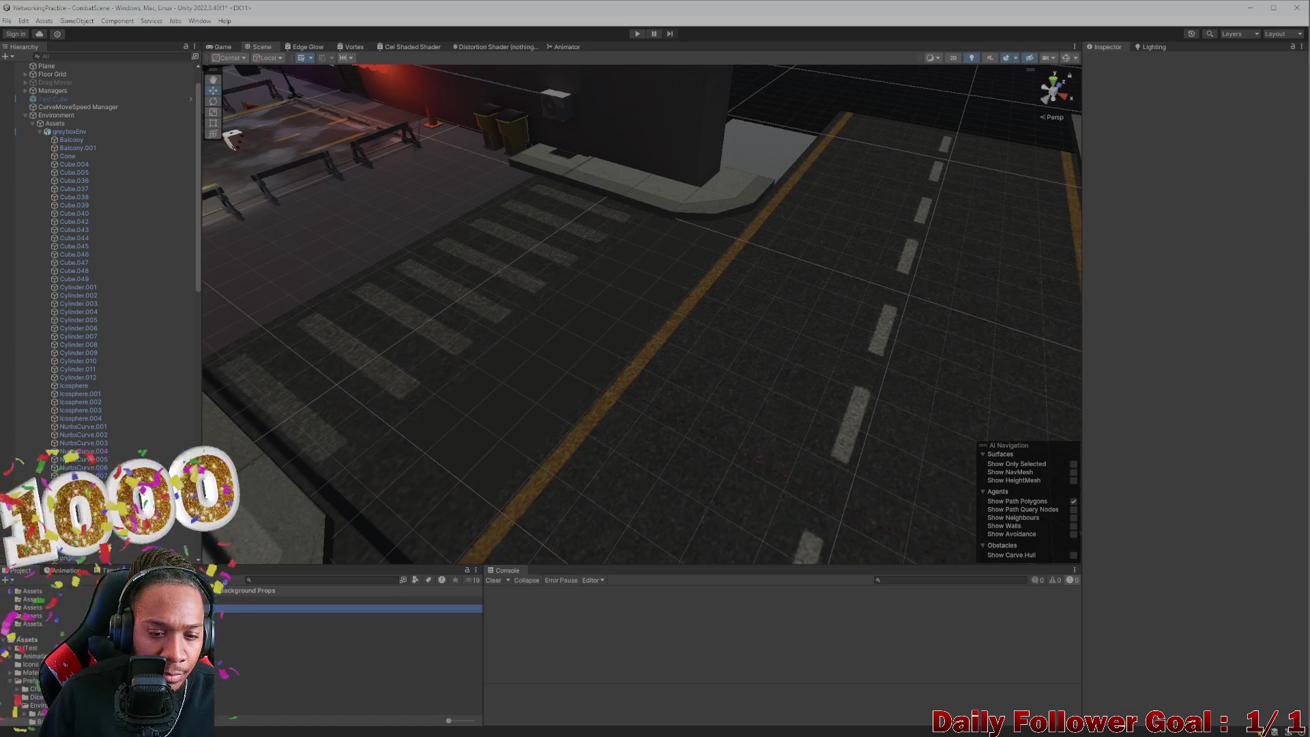
pyautogui.moveTo(497, 383)
pyautogui.mouseDown()
pyautogui.moveTo(489, 431)
pyautogui.moveTo(510, 421)
pyautogui.mouseUp()
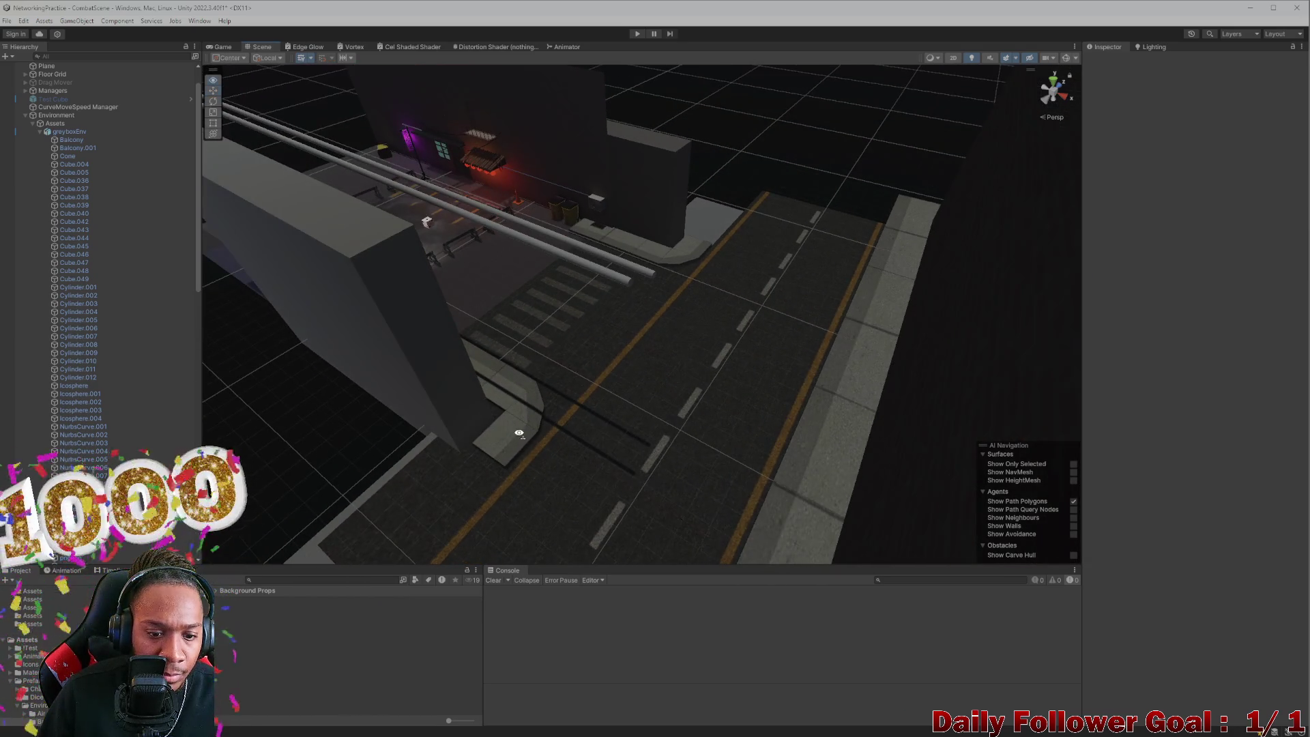
pyautogui.scroll(3, 593, 316)
pyautogui.moveTo(593, 321)
pyautogui.mouseDown()
pyautogui.moveTo(582, 439)
pyautogui.moveTo(766, 330)
pyautogui.moveTo(664, 389)
pyautogui.moveTo(507, 404)
pyautogui.mouseUp()
pyautogui.scroll(5, 821, 401)
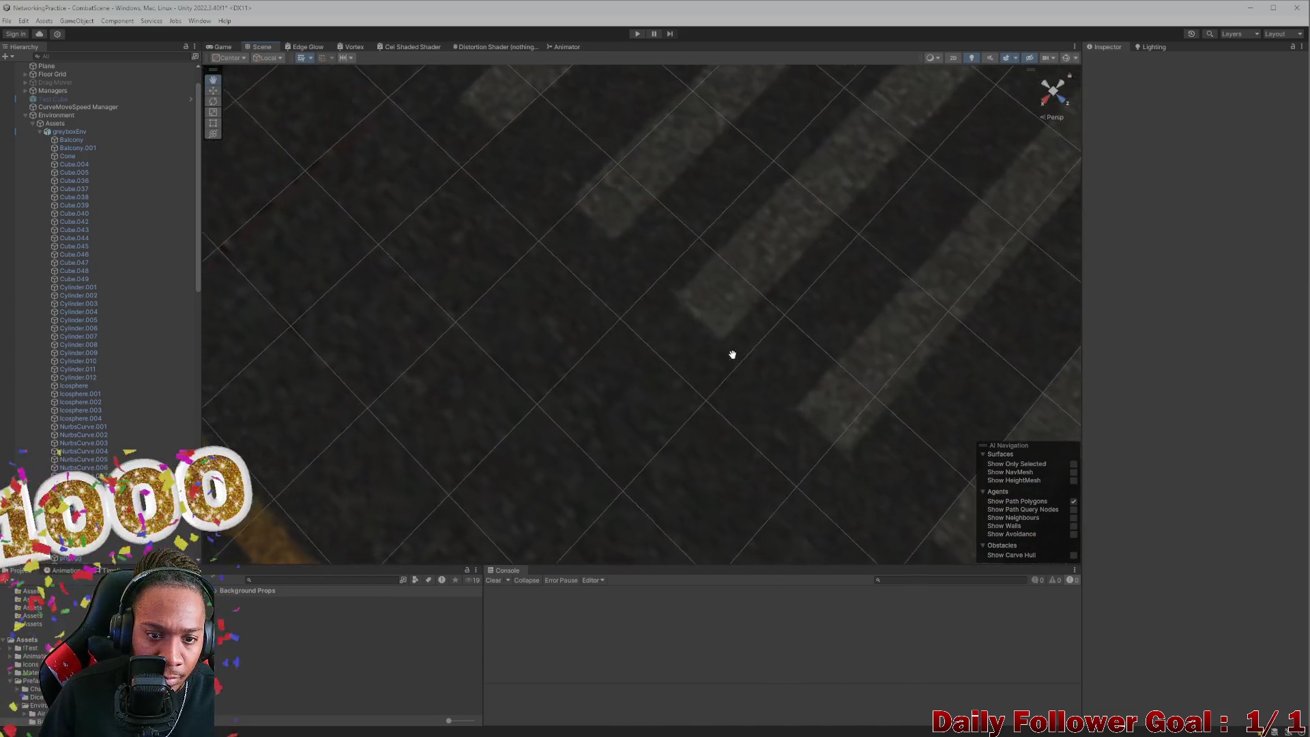
# Step: Frame Street Filler (1) and scale it up to about 42.86
pyautogui.click(419, 235)
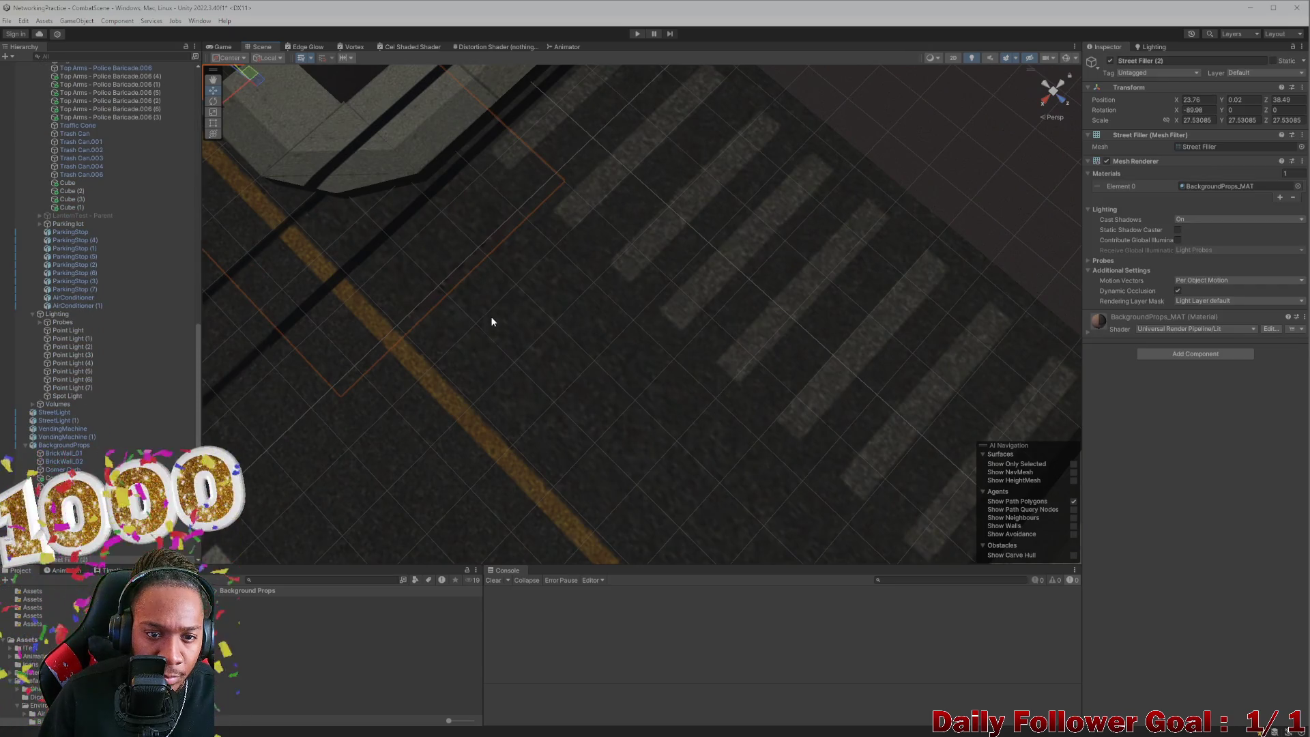
pyautogui.press('f')
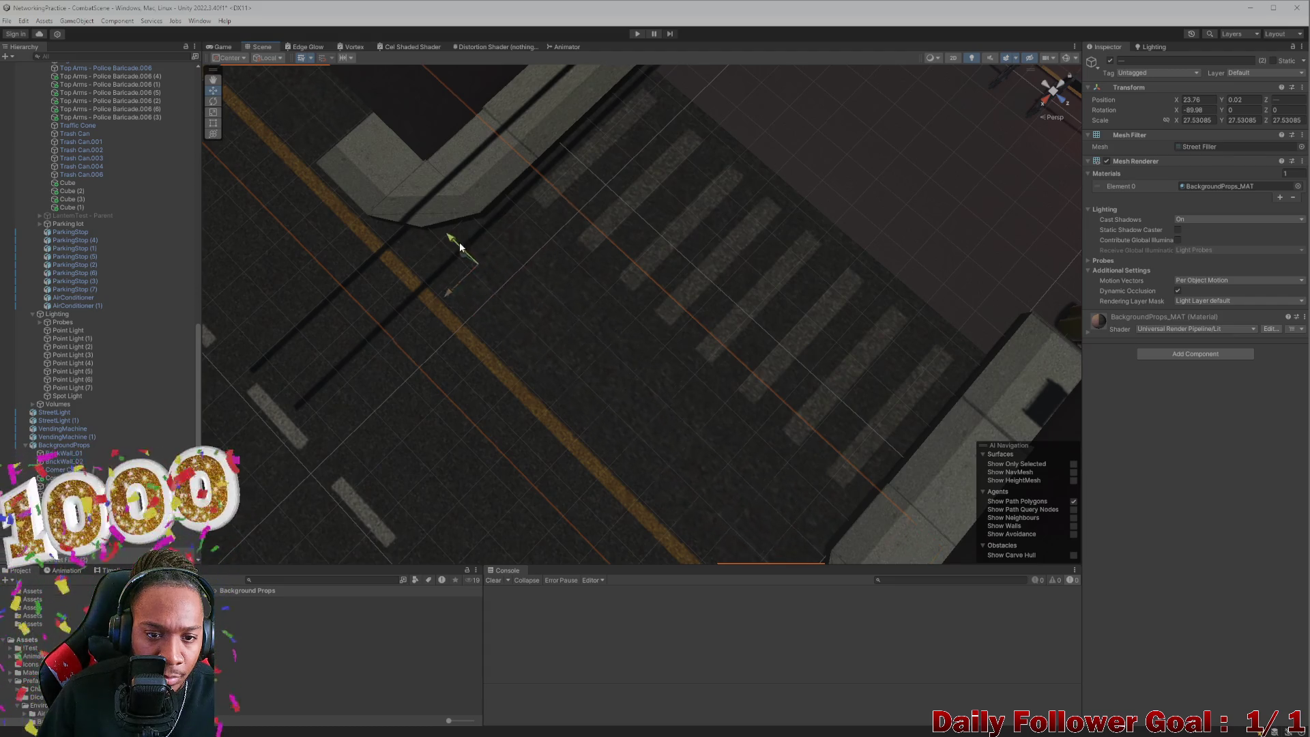
pyautogui.scroll(-2, 508, 282)
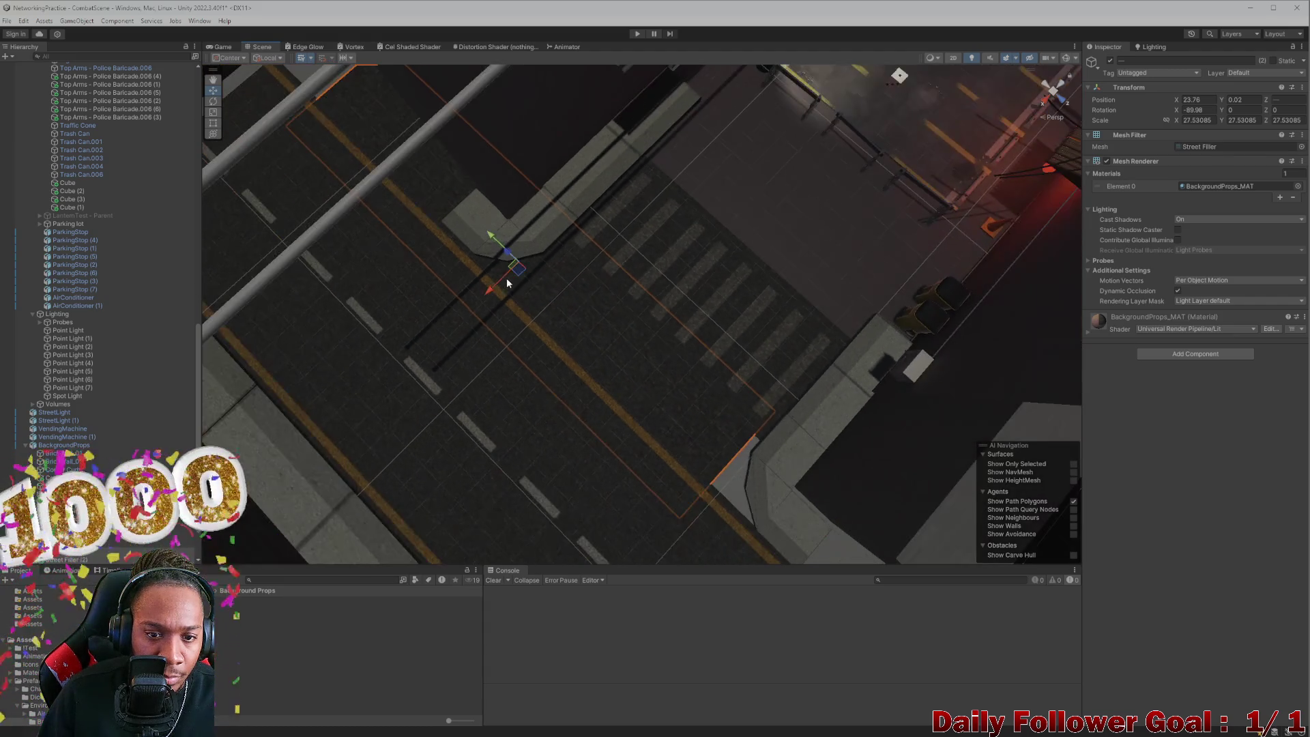
pyautogui.press('e')
pyautogui.press('r')
pyautogui.moveTo(519, 260); pyautogui.dragTo(542, 249)
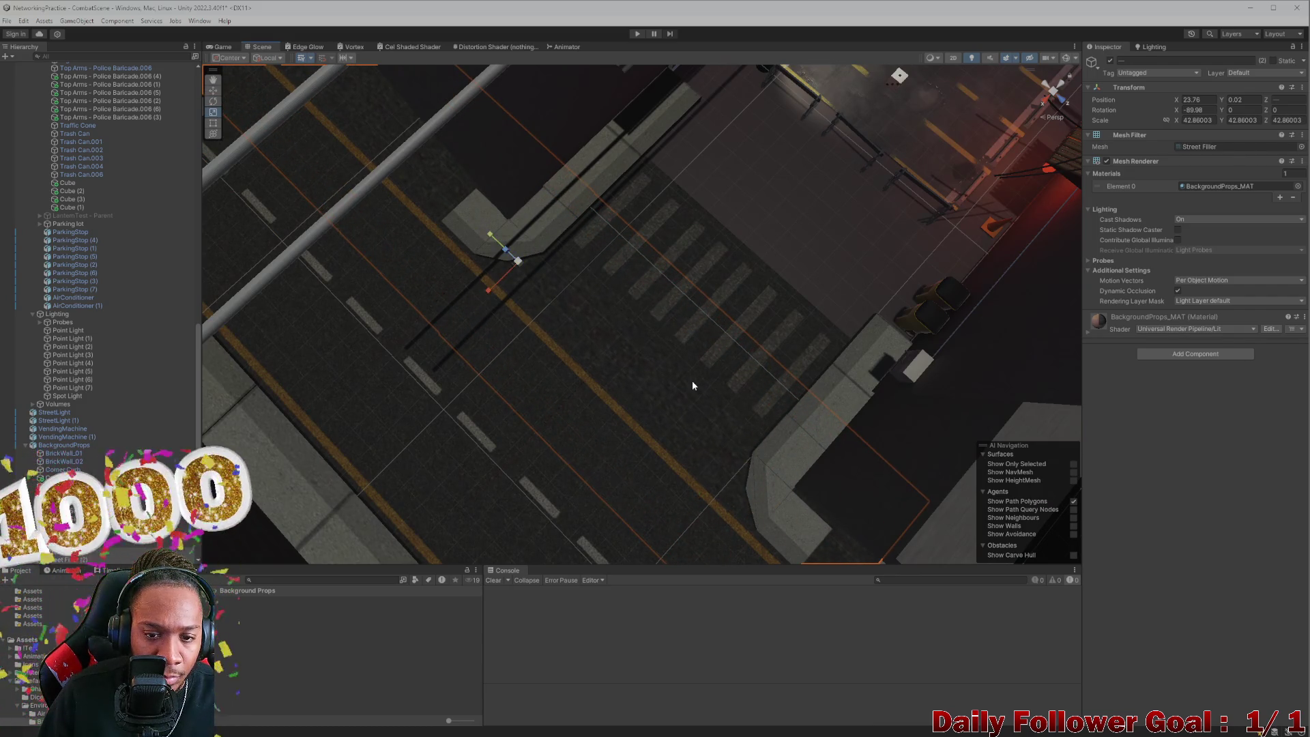
# Step: Inspect the enlarged Street Filler (1) from low views along the curb and crosswalk
pyautogui.moveTo(672, 404)
pyautogui.mouseDown()
pyautogui.moveTo(520, 254)
pyautogui.moveTo(697, 179)
pyautogui.moveTo(644, 197)
pyautogui.moveTo(647, 255)
pyautogui.moveTo(816, 377)
pyautogui.moveTo(318, 257)
pyautogui.moveTo(605, 352)
pyautogui.moveTo(778, 354)
pyautogui.moveTo(584, 285)
pyautogui.moveTo(690, 307)
pyautogui.moveTo(670, 357)
pyautogui.moveTo(798, 375)
pyautogui.moveTo(705, 427)
pyautogui.moveTo(655, 406)
pyautogui.mouseUp()
pyautogui.click(681, 362)
pyautogui.moveTo(761, 377)
pyautogui.mouseDown()
pyautogui.moveTo(552, 427)
pyautogui.moveTo(608, 402)
pyautogui.moveTo(580, 432)
pyautogui.mouseUp()
pyautogui.click(551, 427)
pyautogui.click(505, 423)
pyautogui.click(1051, 260)
pyautogui.moveTo(1051, 260)
pyautogui.mouseDown()
pyautogui.moveTo(858, 367)
pyautogui.moveTo(814, 299)
pyautogui.moveTo(613, 282)
pyautogui.moveTo(609, 304)
pyautogui.moveTo(630, 305)
pyautogui.moveTo(614, 267)
pyautogui.moveTo(590, 331)
pyautogui.moveTo(599, 393)
pyautogui.moveTo(628, 403)
pyautogui.moveTo(583, 382)
pyautogui.moveTo(707, 428)
pyautogui.mouseUp()
pyautogui.moveTo(604, 444)
pyautogui.mouseDown()
pyautogui.moveTo(553, 410)
pyautogui.moveTo(717, 375)
pyautogui.moveTo(710, 453)
pyautogui.moveTo(489, 410)
pyautogui.moveTo(535, 428)
pyautogui.mouseUp()
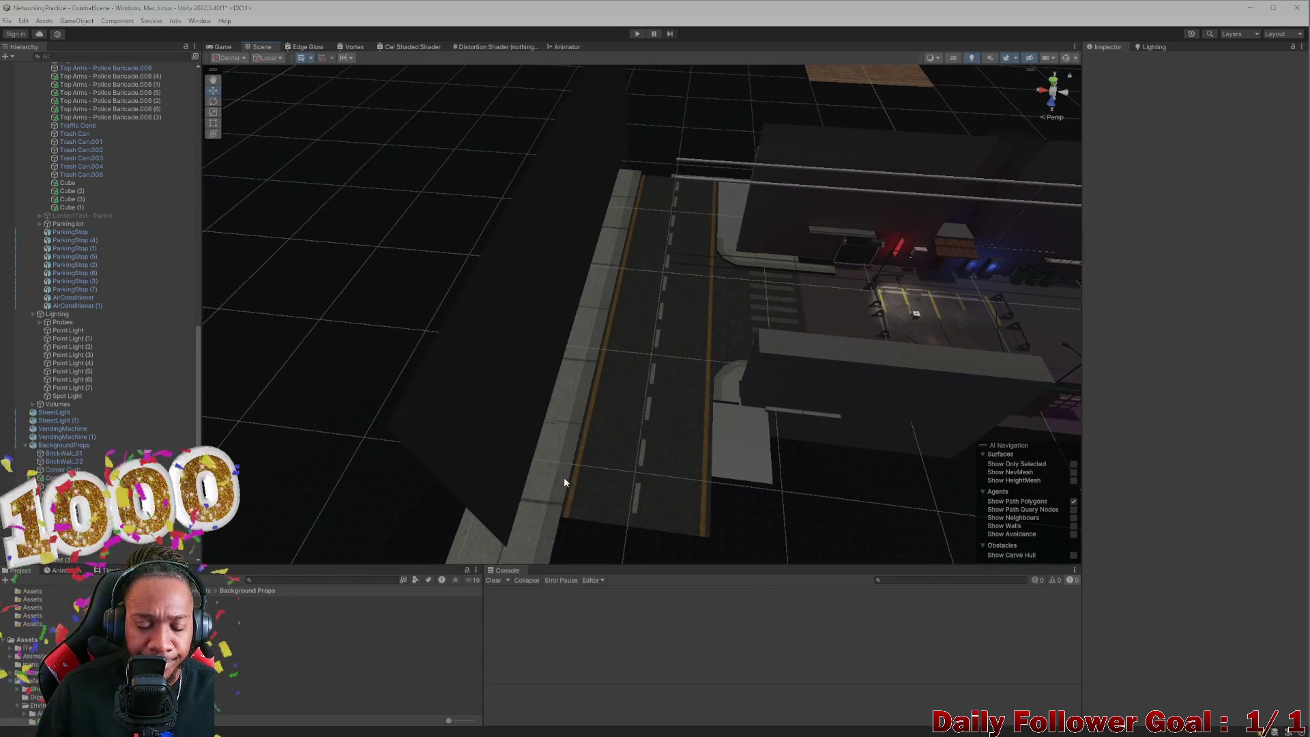
# Step: Select the sidewalk, parking-lot block, top road and left sidewalk pieces
pyautogui.click(547, 468)
pyautogui.moveTo(543, 350)
pyautogui.mouseDown()
pyautogui.moveTo(535, 372)
pyautogui.moveTo(520, 287)
pyautogui.moveTo(555, 447)
pyautogui.moveTo(624, 454)
pyautogui.moveTo(648, 429)
pyautogui.moveTo(608, 273)
pyautogui.mouseUp()
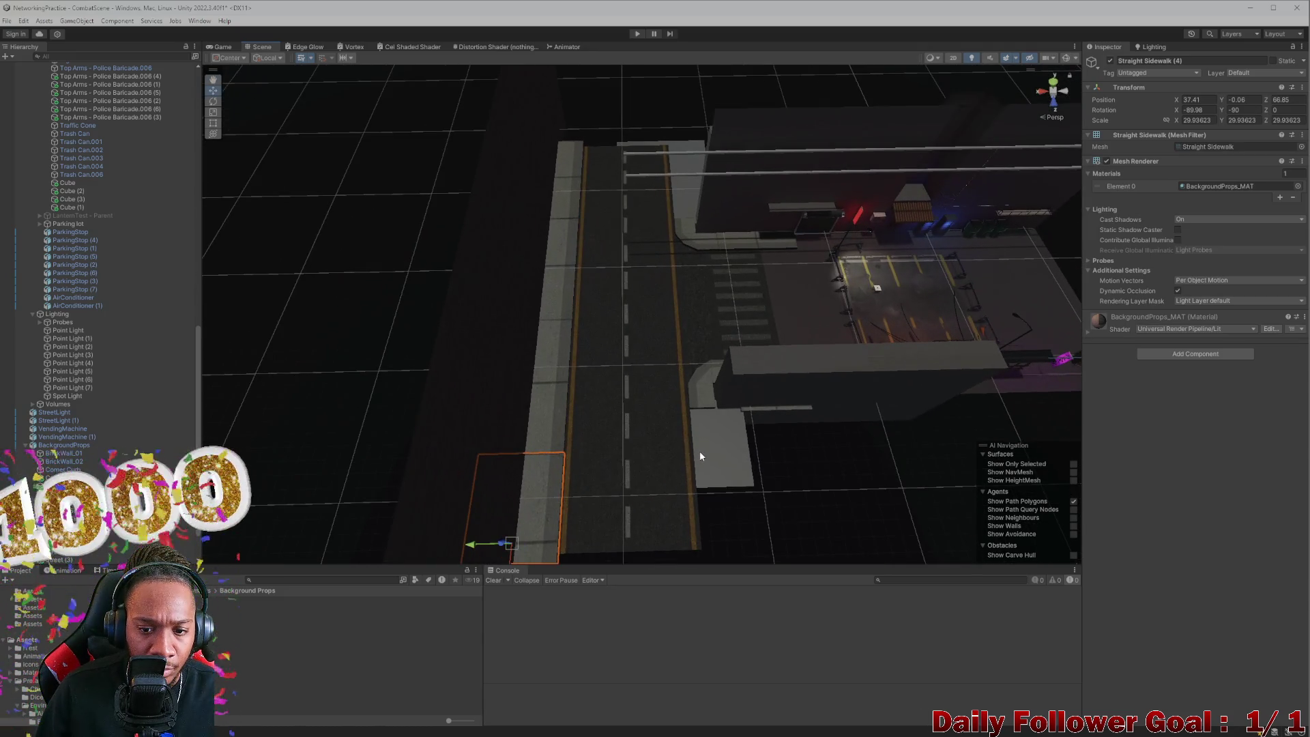
pyautogui.keyDown('ctrl'); pyautogui.click(701, 455); pyautogui.keyUp('ctrl')
pyautogui.moveTo(599, 165)
pyautogui.mouseDown()
pyautogui.moveTo(571, 158)
pyautogui.moveTo(604, 165)
pyautogui.mouseUp()
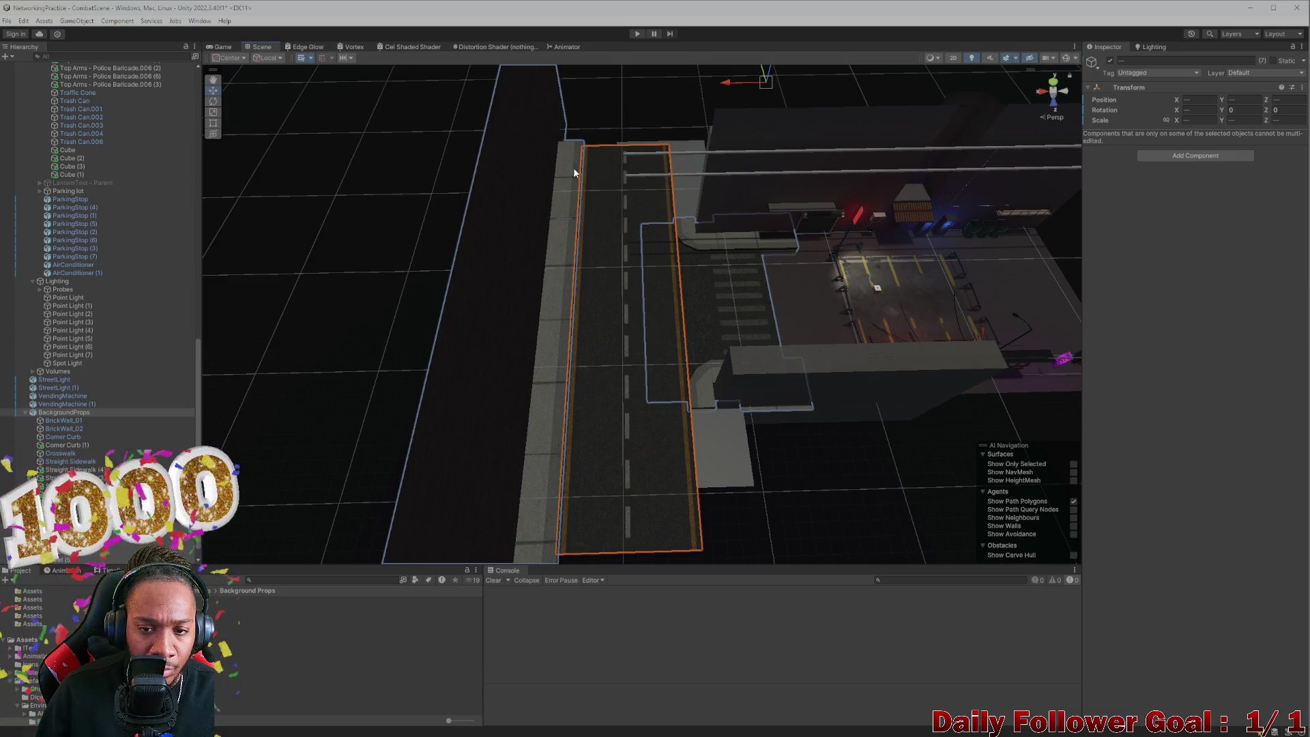
pyautogui.scroll(-6, 575, 172)
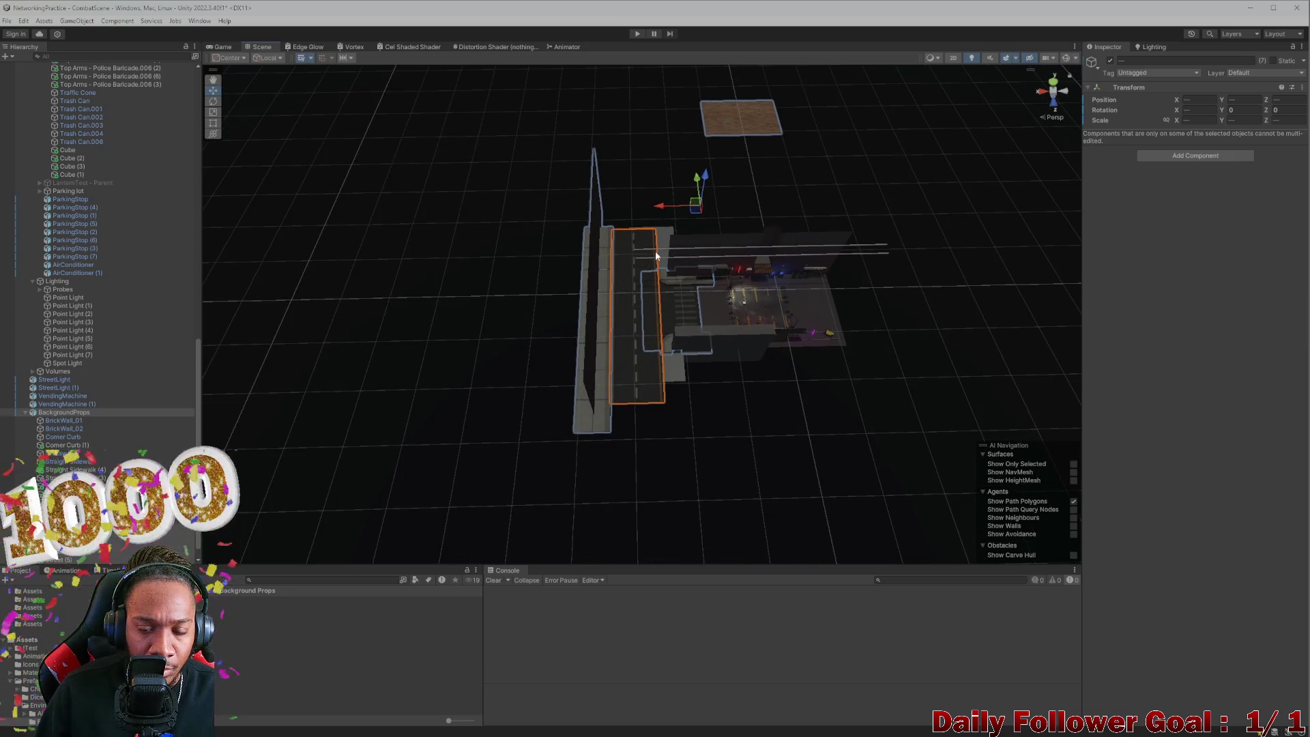
pyautogui.scroll(8, 656, 255)
pyautogui.scroll(-3, 666, 299)
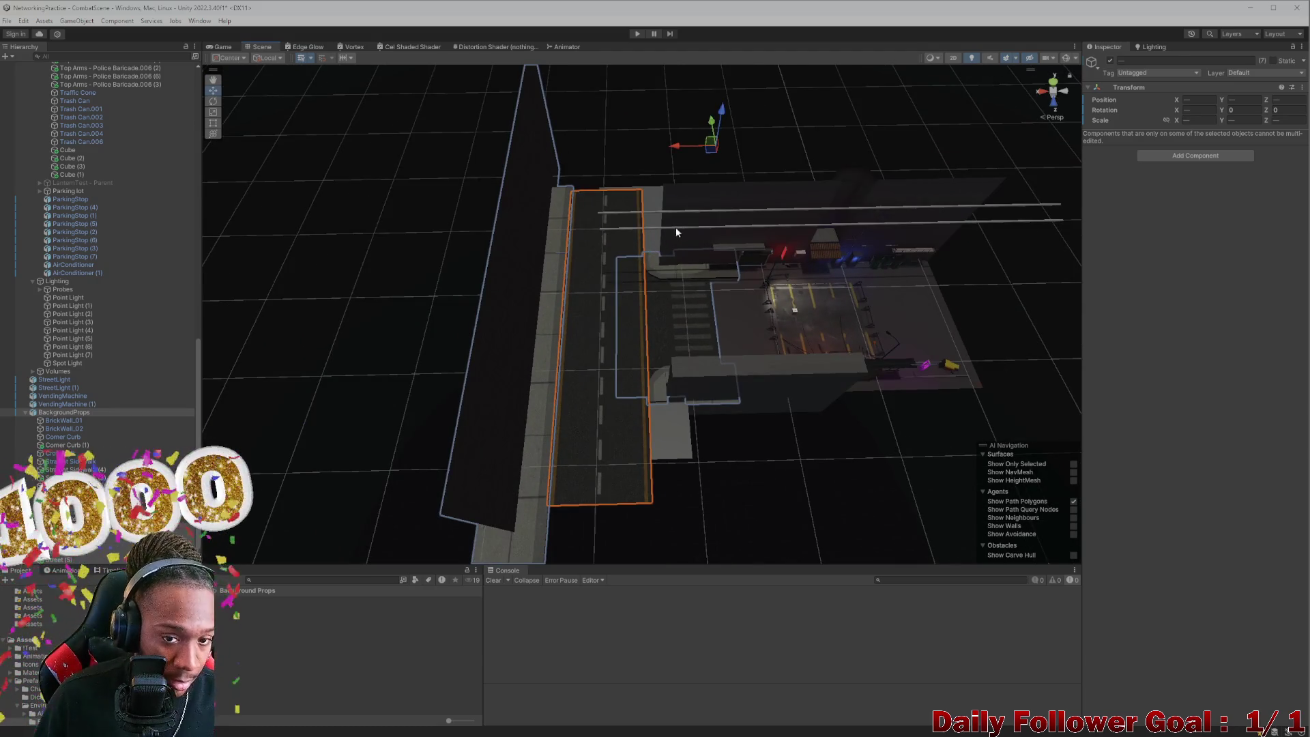
# Step: Slide the BackgroundProps (1) group along X to X -50.01
pyautogui.click(676, 230)
pyautogui.moveTo(330, 182)
pyautogui.mouseDown()
pyautogui.moveTo(481, 200)
pyautogui.moveTo(363, 208)
pyautogui.moveTo(362, 228)
pyautogui.moveTo(502, 248)
pyautogui.moveTo(1058, 272)
pyautogui.moveTo(935, 301)
pyautogui.mouseUp()
pyautogui.moveTo(733, 338); pyautogui.dragTo(708, 339)
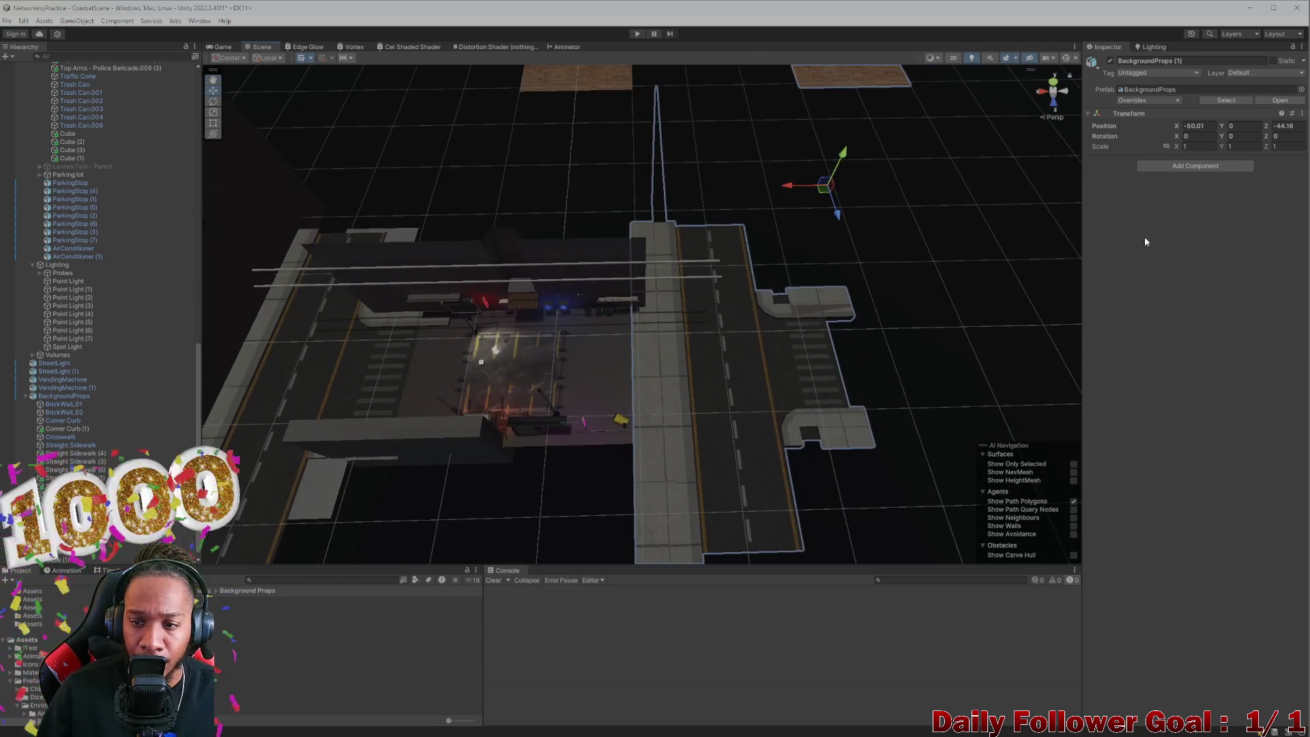
# Step: Set BackgroundProps (1) Rotation Y to 180 and move it along Z and X
pyautogui.moveTo(1217, 136); pyautogui.dragTo(1272, 126)
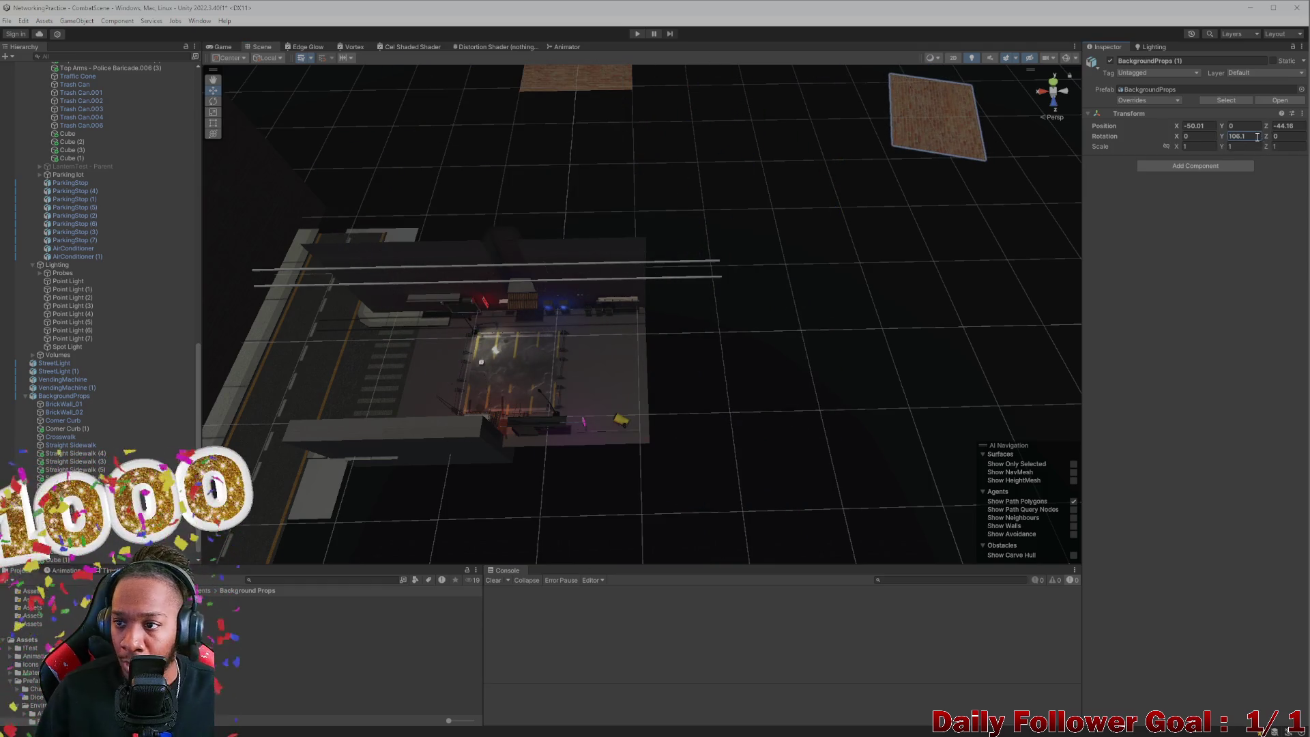
pyautogui.write('180')
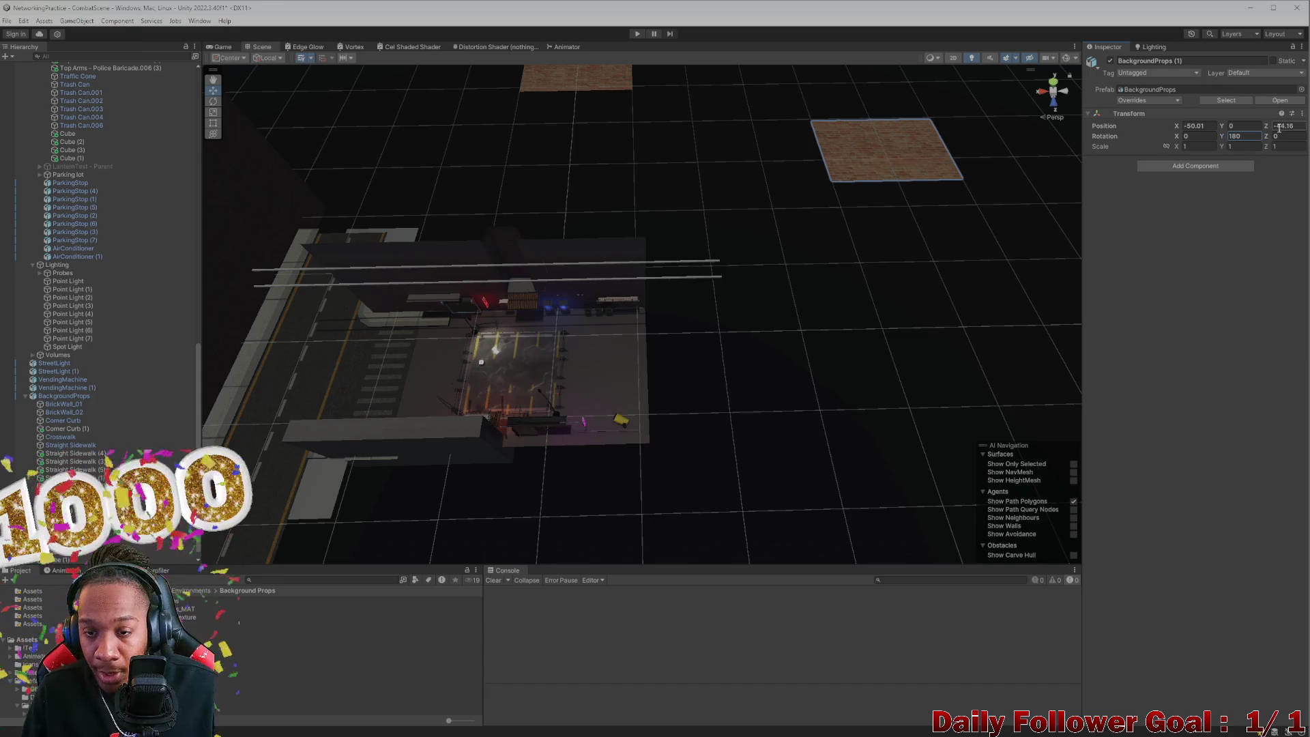
pyautogui.scroll(-5, 798, 232)
pyautogui.moveTo(789, 111); pyautogui.dragTo(779, 399)
pyautogui.scroll(3, 723, 326)
pyautogui.moveTo(723, 325)
pyautogui.mouseDown()
pyautogui.moveTo(570, 374)
pyautogui.moveTo(443, 464)
pyautogui.mouseUp()
pyautogui.moveTo(549, 402); pyautogui.dragTo(540, 397)
pyautogui.moveTo(505, 440); pyautogui.dragTo(540, 194)
# Step: Line its road up with the street at X 12.96, Z 52.3
pyautogui.press('f')
pyautogui.moveTo(623, 288)
pyautogui.mouseDown()
pyautogui.moveTo(308, 258)
pyautogui.moveTo(746, 257)
pyautogui.moveTo(503, 272)
pyautogui.moveTo(973, 338)
pyautogui.moveTo(840, 292)
pyautogui.moveTo(725, 276)
pyautogui.mouseUp()
pyautogui.scroll(5, 498, 276)
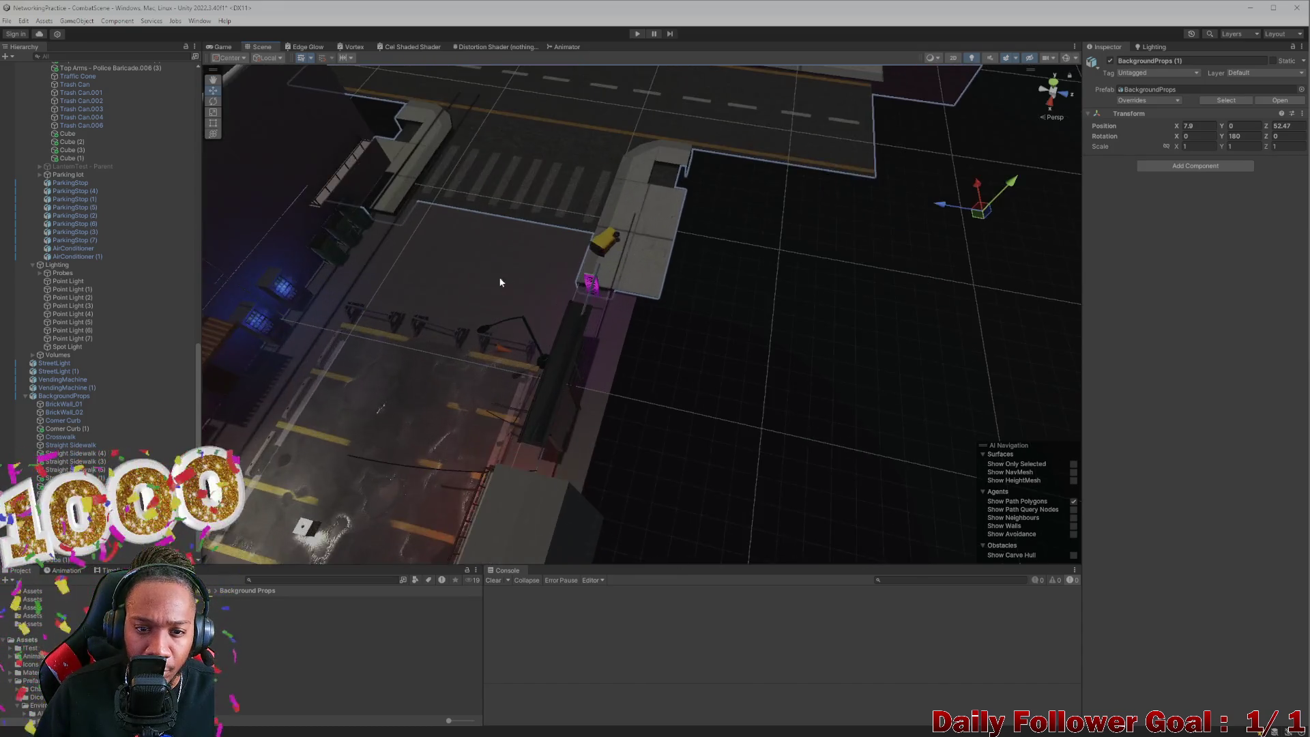
pyautogui.scroll(-10, 815, 356)
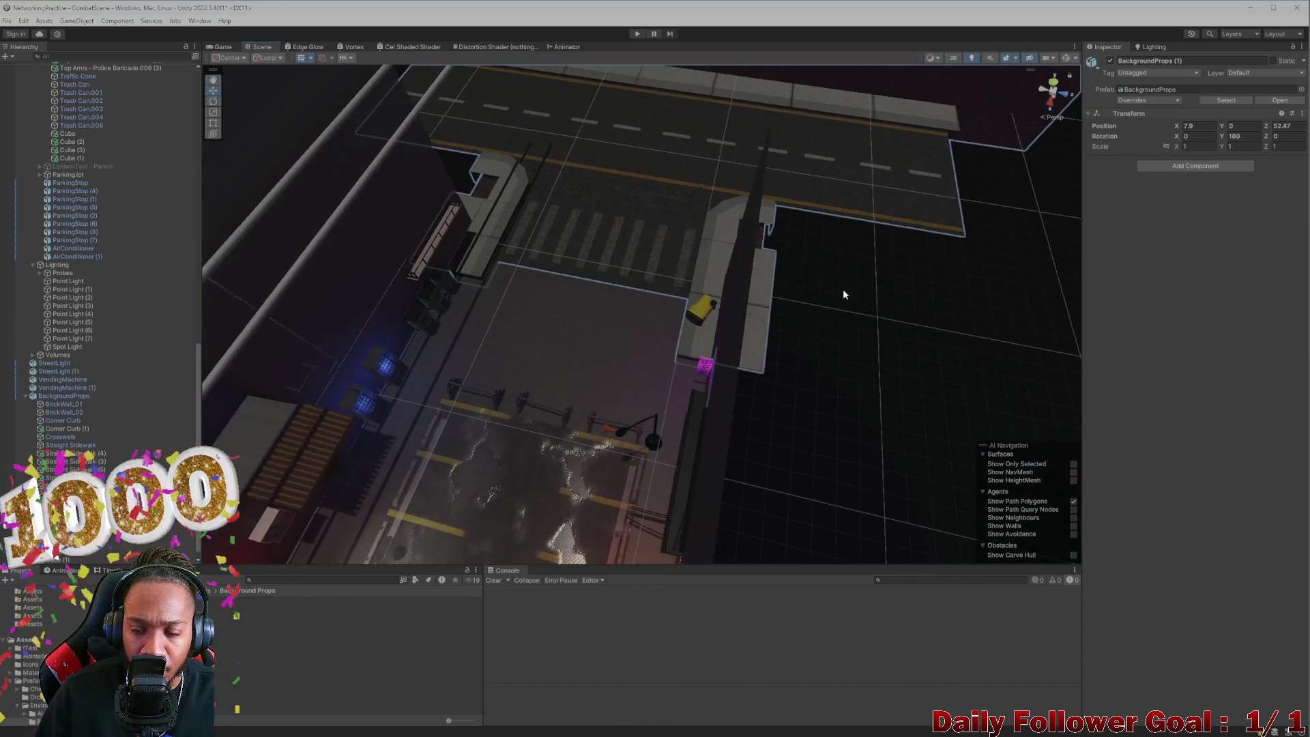
pyautogui.moveTo(850, 304); pyautogui.dragTo(982, 331)
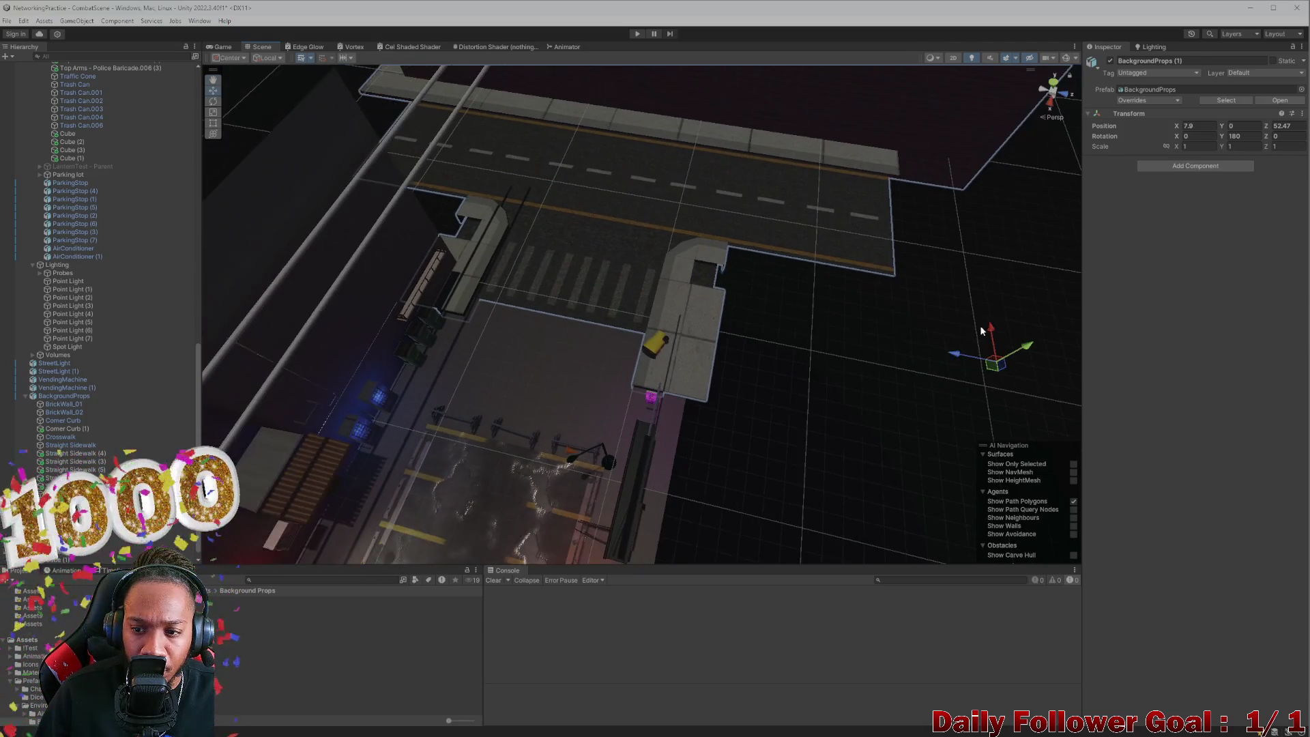
pyautogui.click(995, 334)
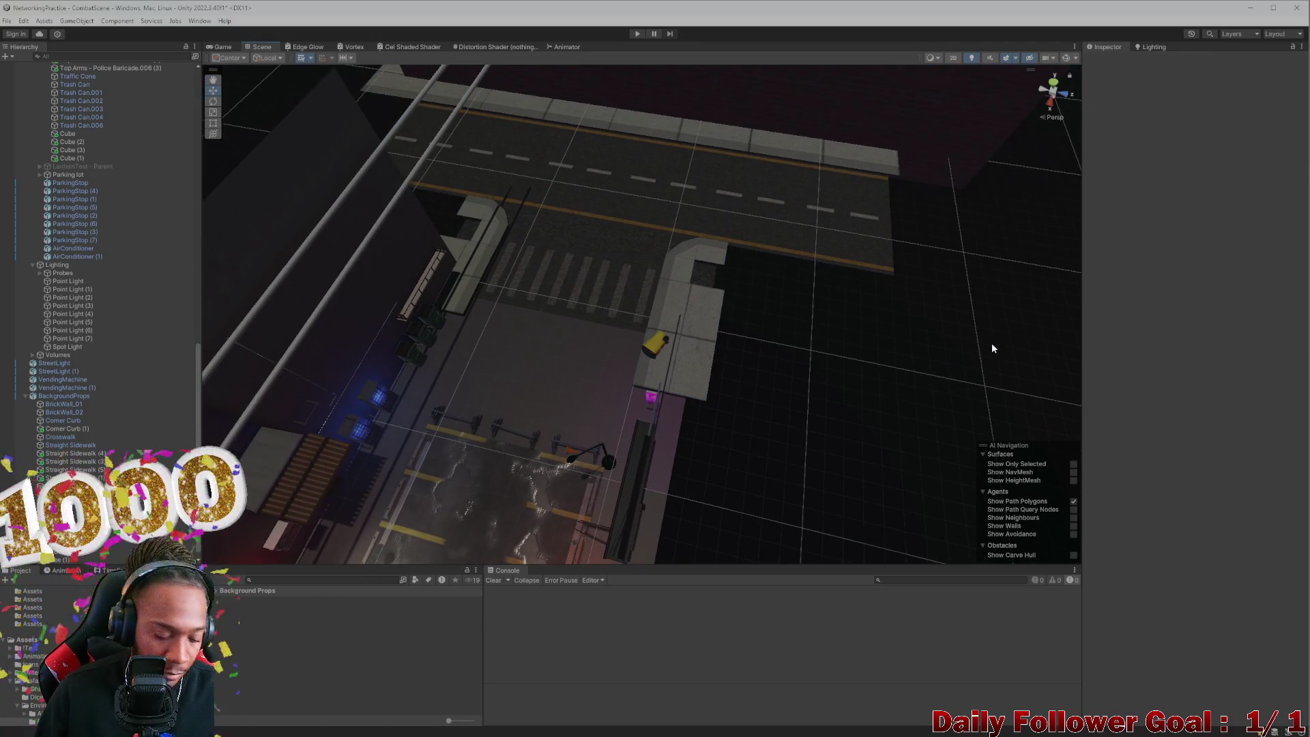
pyautogui.click(992, 343)
pyautogui.moveTo(992, 330)
pyautogui.mouseDown()
pyautogui.moveTo(973, 451)
pyautogui.moveTo(924, 485)
pyautogui.mouseUp()
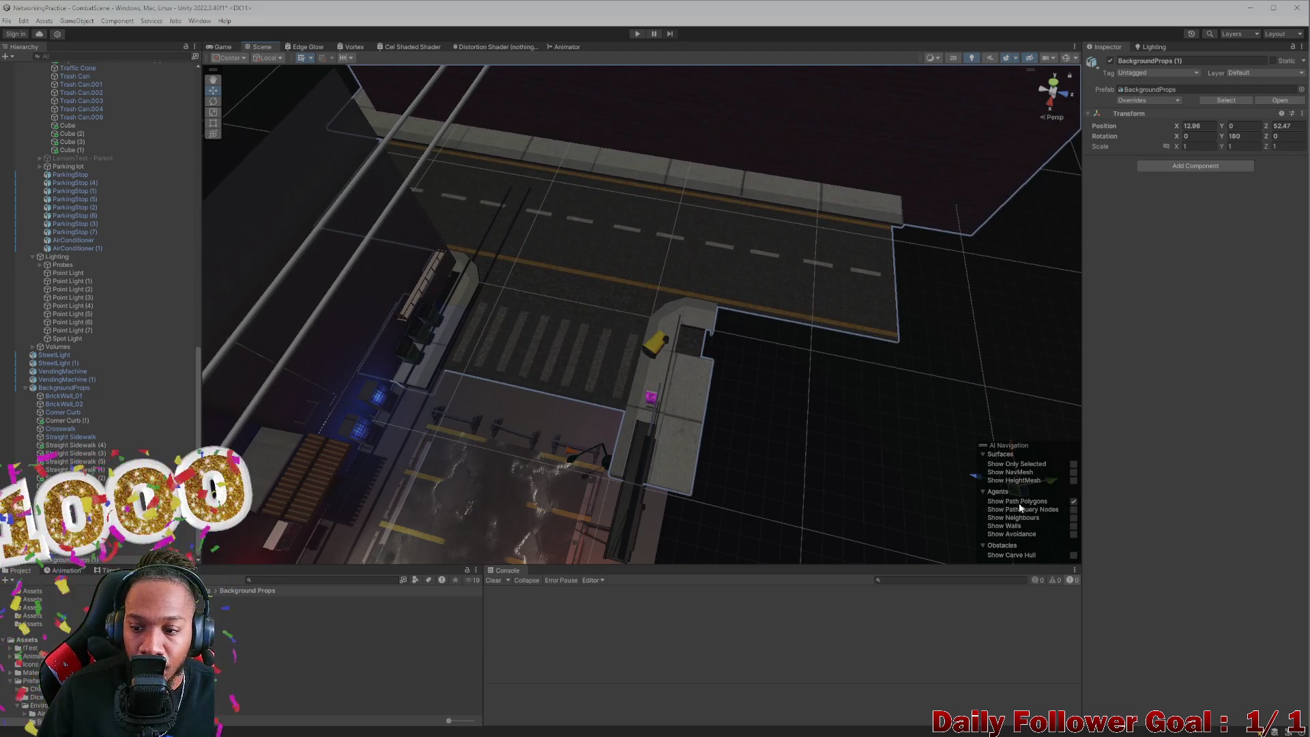
pyautogui.moveTo(964, 477)
pyautogui.mouseDown()
pyautogui.moveTo(942, 492)
pyautogui.moveTo(874, 339)
pyautogui.moveTo(473, 393)
pyautogui.moveTo(748, 417)
pyautogui.moveTo(763, 355)
pyautogui.moveTo(830, 337)
pyautogui.moveTo(817, 322)
pyautogui.moveTo(834, 358)
pyautogui.moveTo(770, 252)
pyautogui.moveTo(772, 271)
pyautogui.mouseUp()
pyautogui.scroll(-5, 734, 259)
pyautogui.scroll(5, 677, 220)
pyautogui.scroll(-5, 673, 216)
pyautogui.scroll(4, 672, 220)
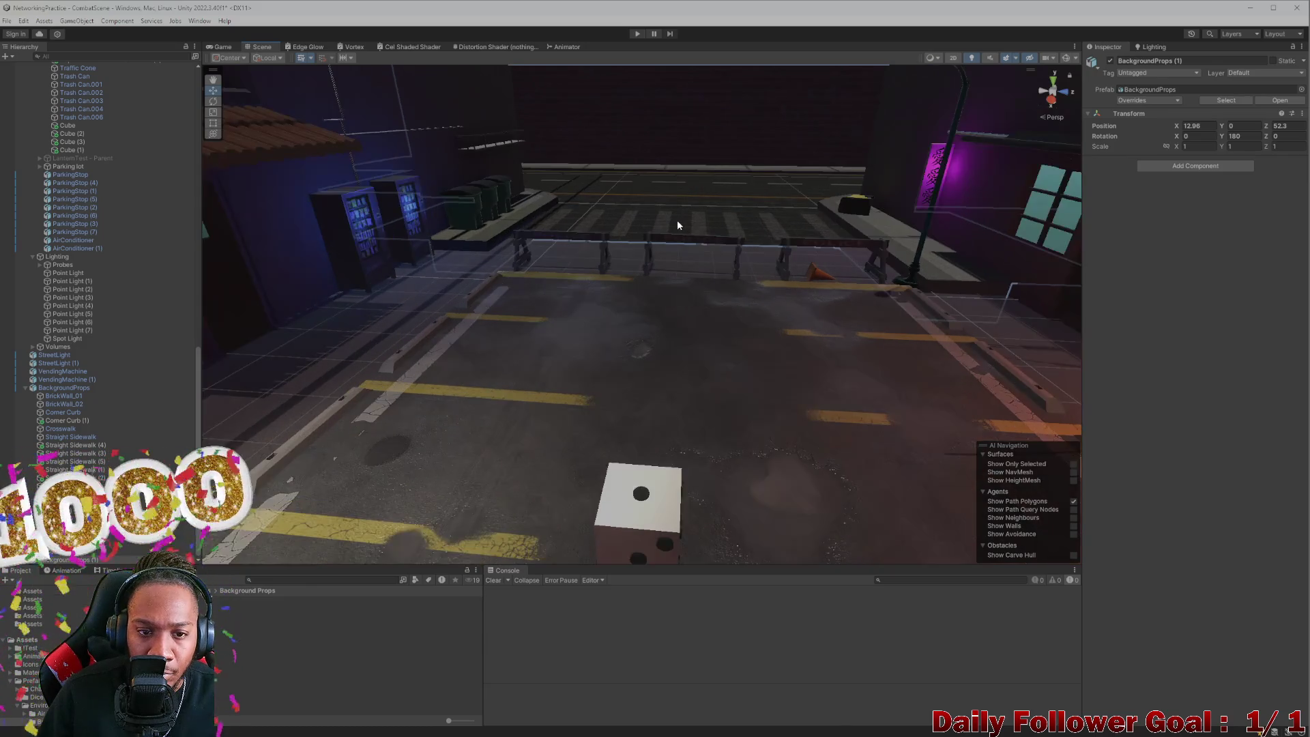
pyautogui.scroll(-3, 672, 225)
pyautogui.moveTo(671, 225)
pyautogui.mouseDown()
pyautogui.moveTo(678, 270)
pyautogui.moveTo(755, 277)
pyautogui.moveTo(742, 292)
pyautogui.mouseUp()
pyautogui.scroll(5, 670, 226)
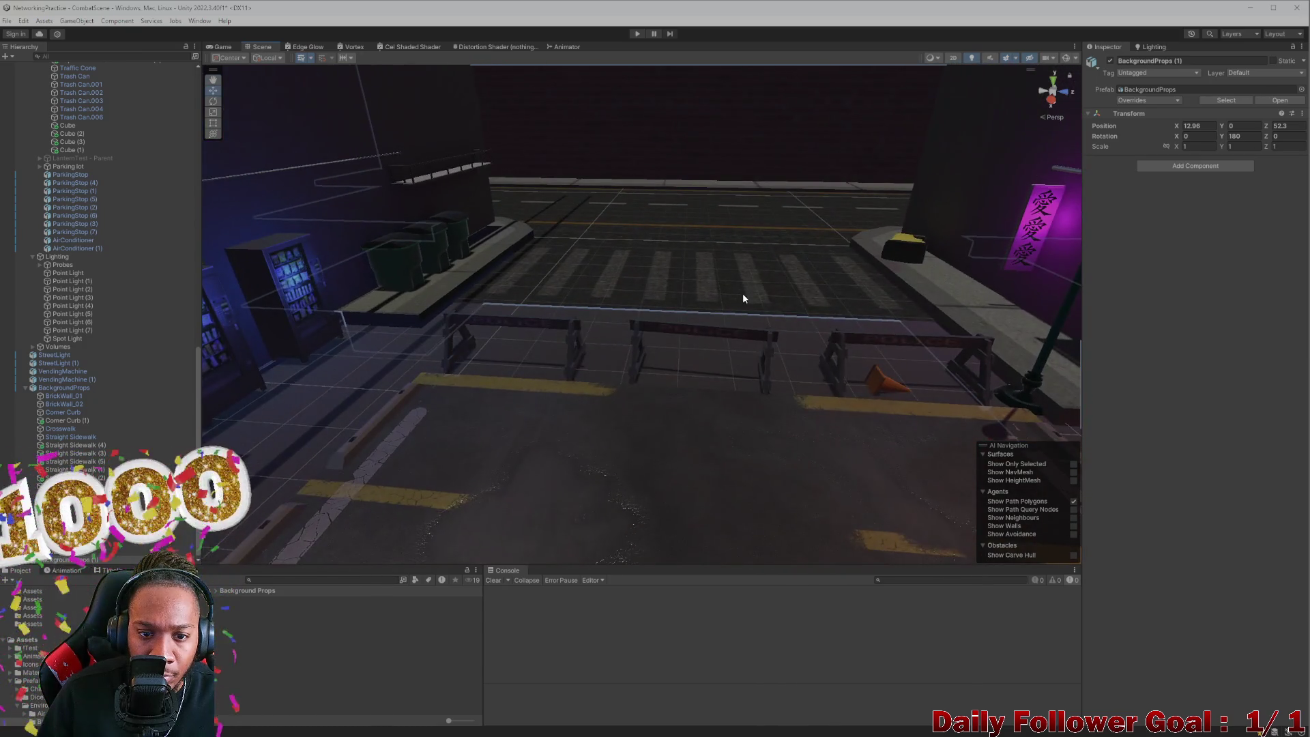
pyautogui.scroll(-3, 742, 293)
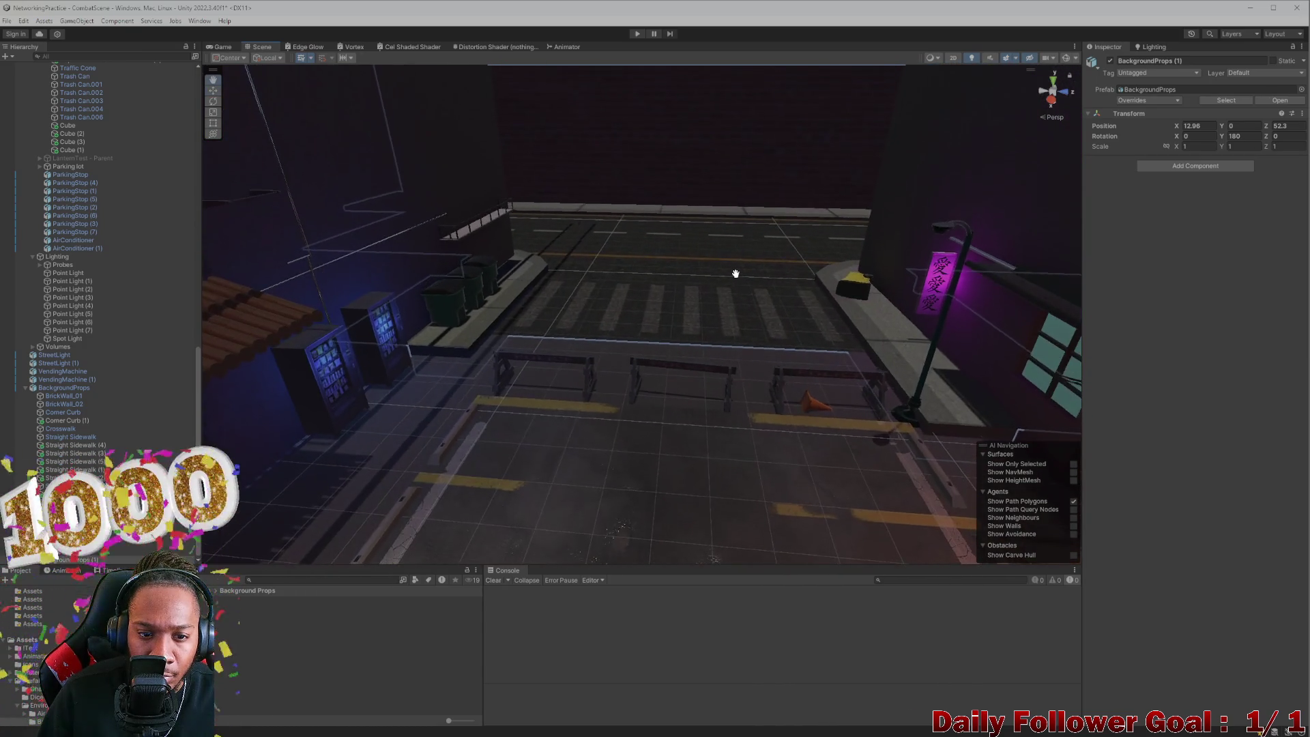
pyautogui.scroll(-3, 714, 282)
pyautogui.scroll(4, 713, 280)
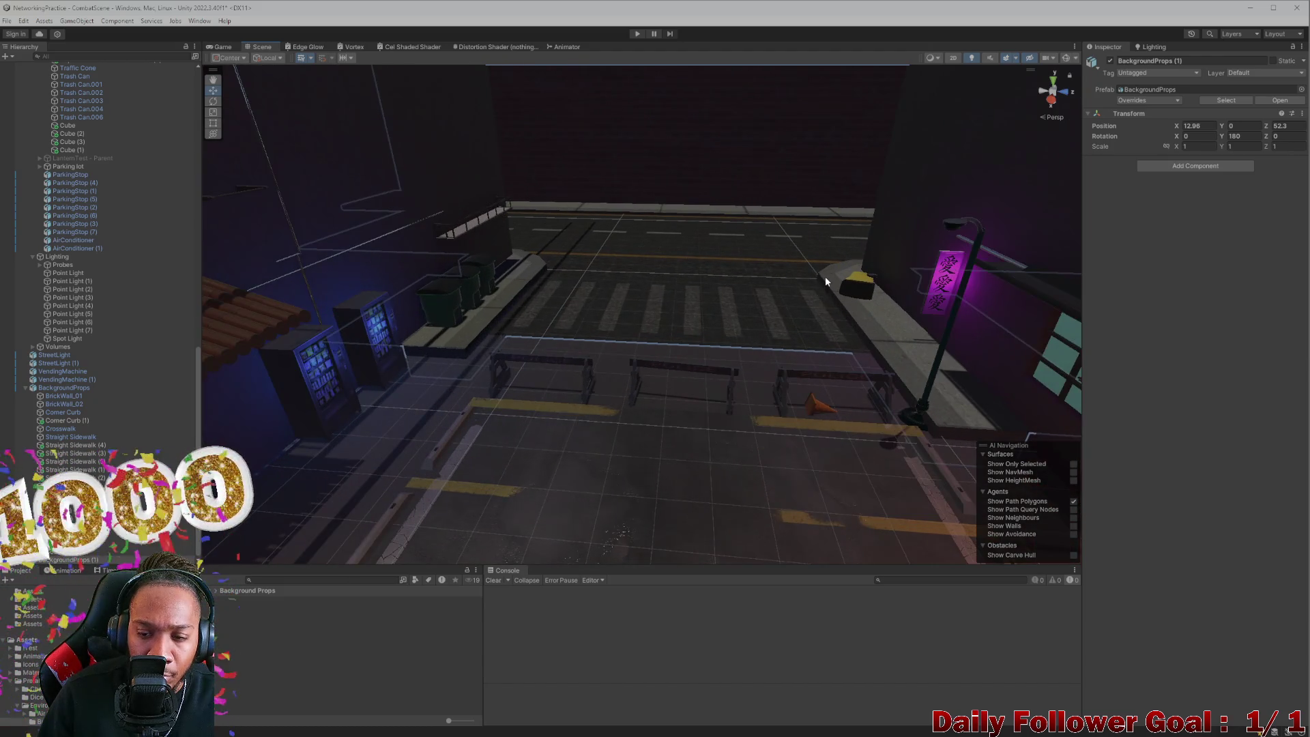
pyautogui.scroll(2, 825, 276)
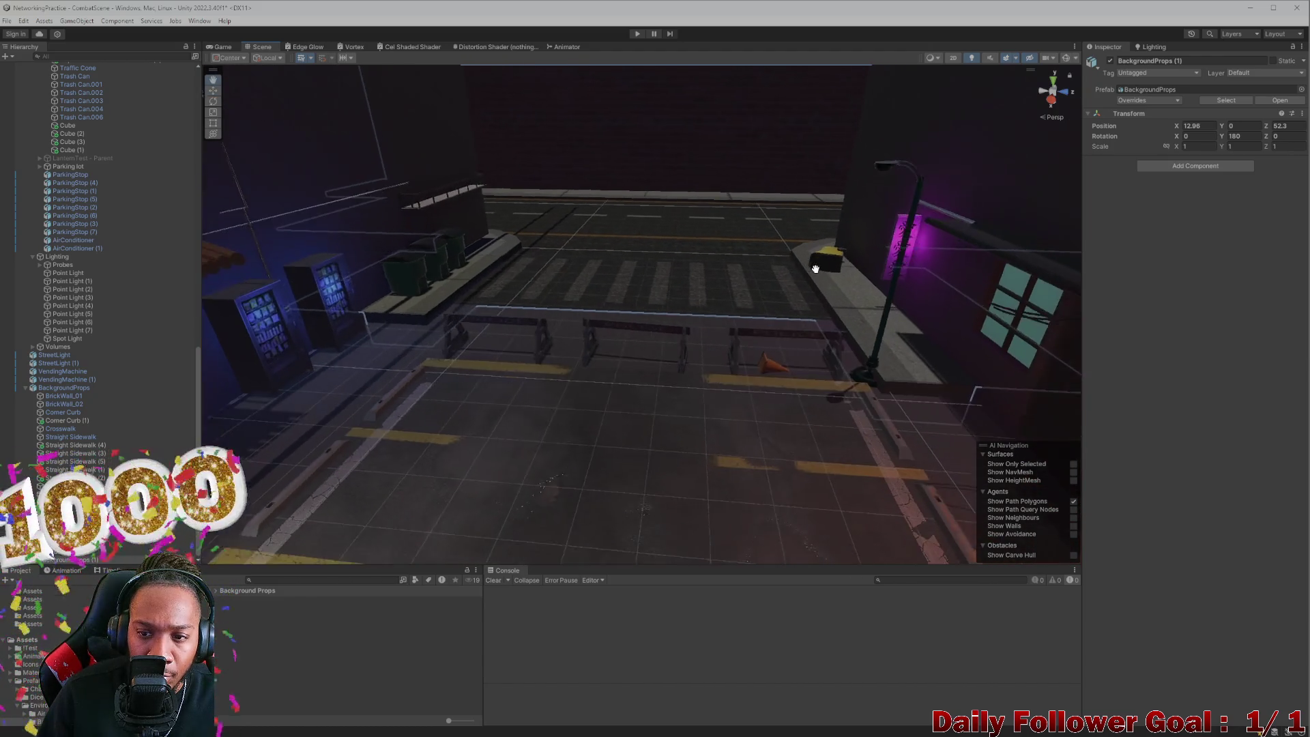
pyautogui.scroll(2, 752, 280)
pyautogui.scroll(-5, 754, 313)
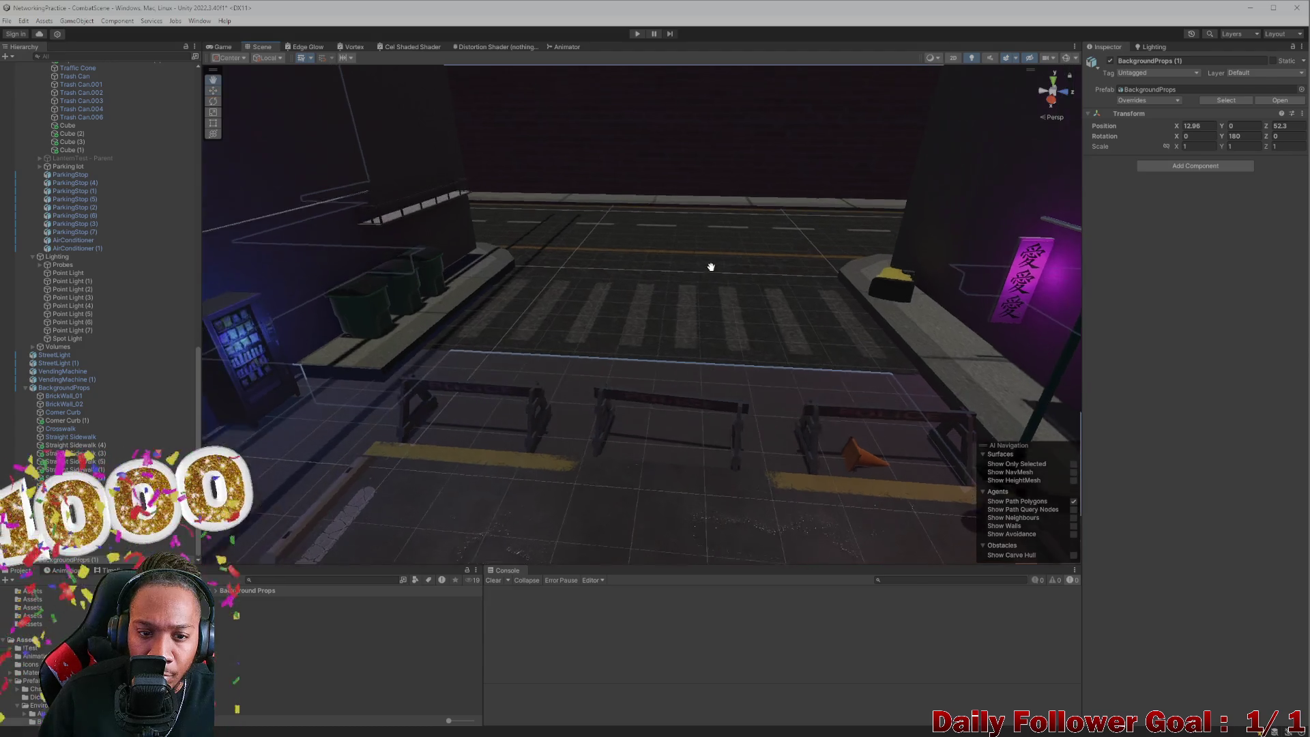
pyautogui.moveTo(696, 294)
pyautogui.mouseDown()
pyautogui.moveTo(661, 281)
pyautogui.moveTo(656, 380)
pyautogui.moveTo(572, 282)
pyautogui.moveTo(596, 349)
pyautogui.moveTo(645, 372)
pyautogui.moveTo(611, 351)
pyautogui.moveTo(488, 430)
pyautogui.moveTo(445, 401)
pyautogui.moveTo(469, 366)
pyautogui.moveTo(592, 348)
pyautogui.mouseUp()
pyautogui.moveTo(604, 286)
pyautogui.mouseDown()
pyautogui.moveTo(985, 331)
pyautogui.moveTo(909, 325)
pyautogui.moveTo(942, 369)
pyautogui.moveTo(1060, 331)
pyautogui.mouseUp()
pyautogui.scroll(3, 362, 370)
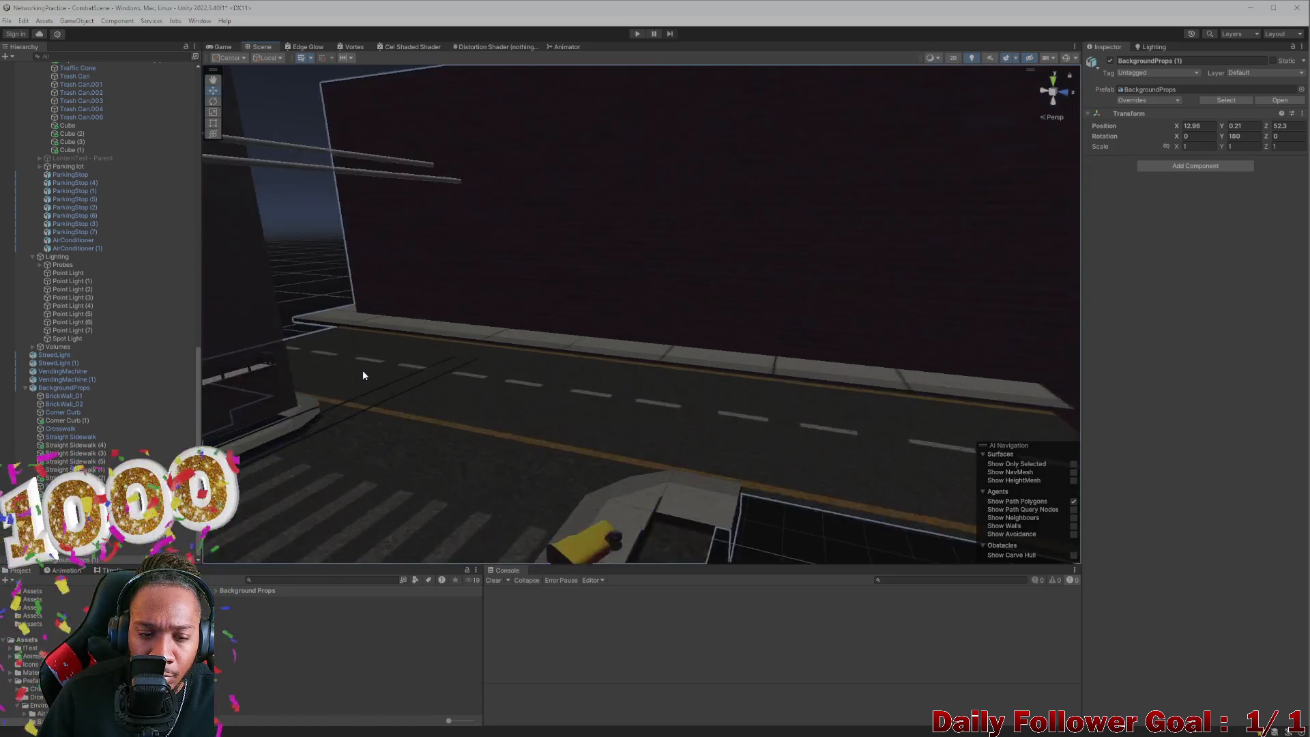
pyautogui.scroll(10, 362, 369)
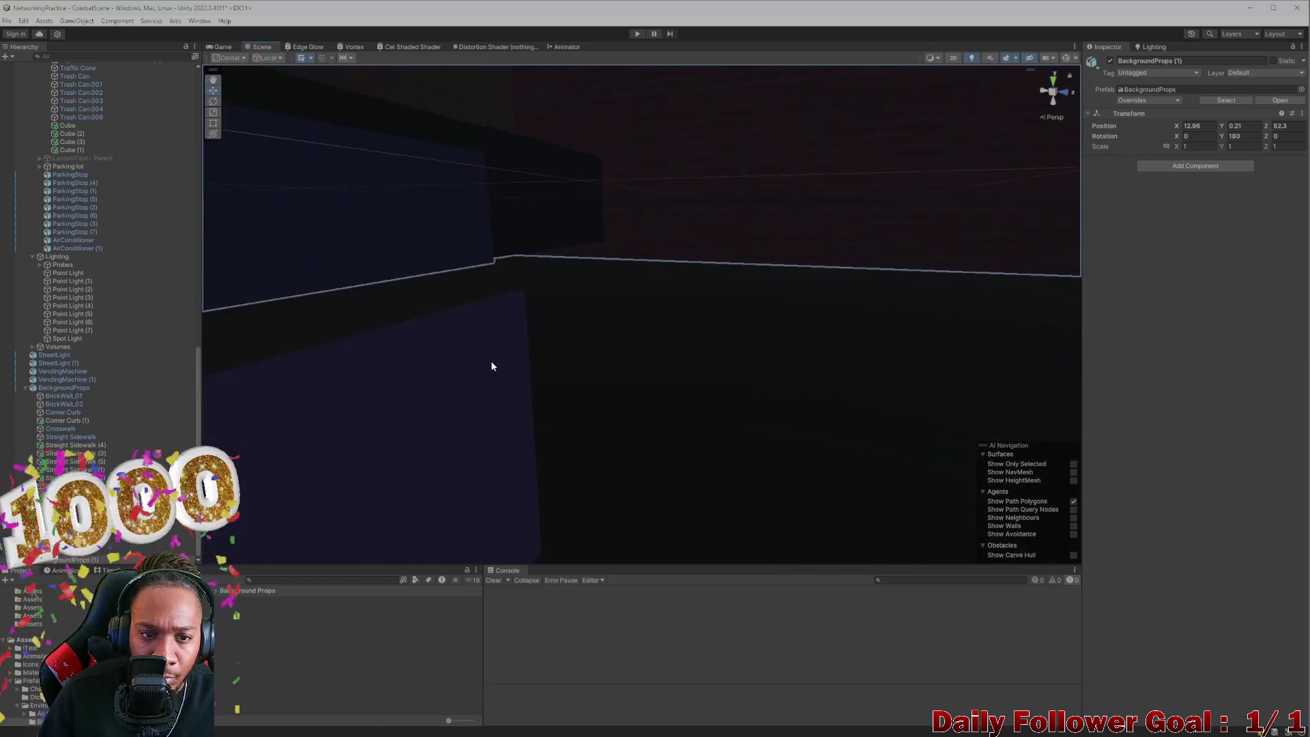
pyautogui.scroll(-5, 492, 373)
pyautogui.hotkey('ctrl', 'z')
pyautogui.scroll(-3, 510, 371)
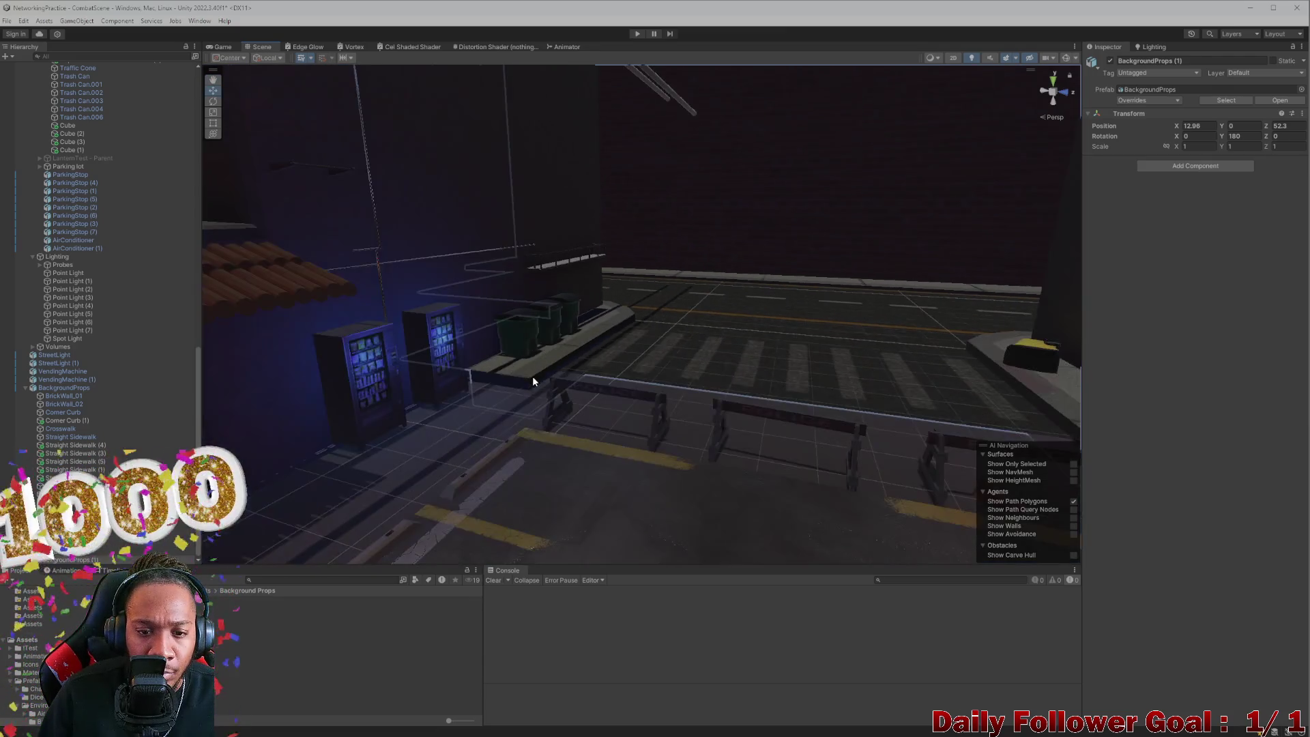
pyautogui.scroll(6, 534, 381)
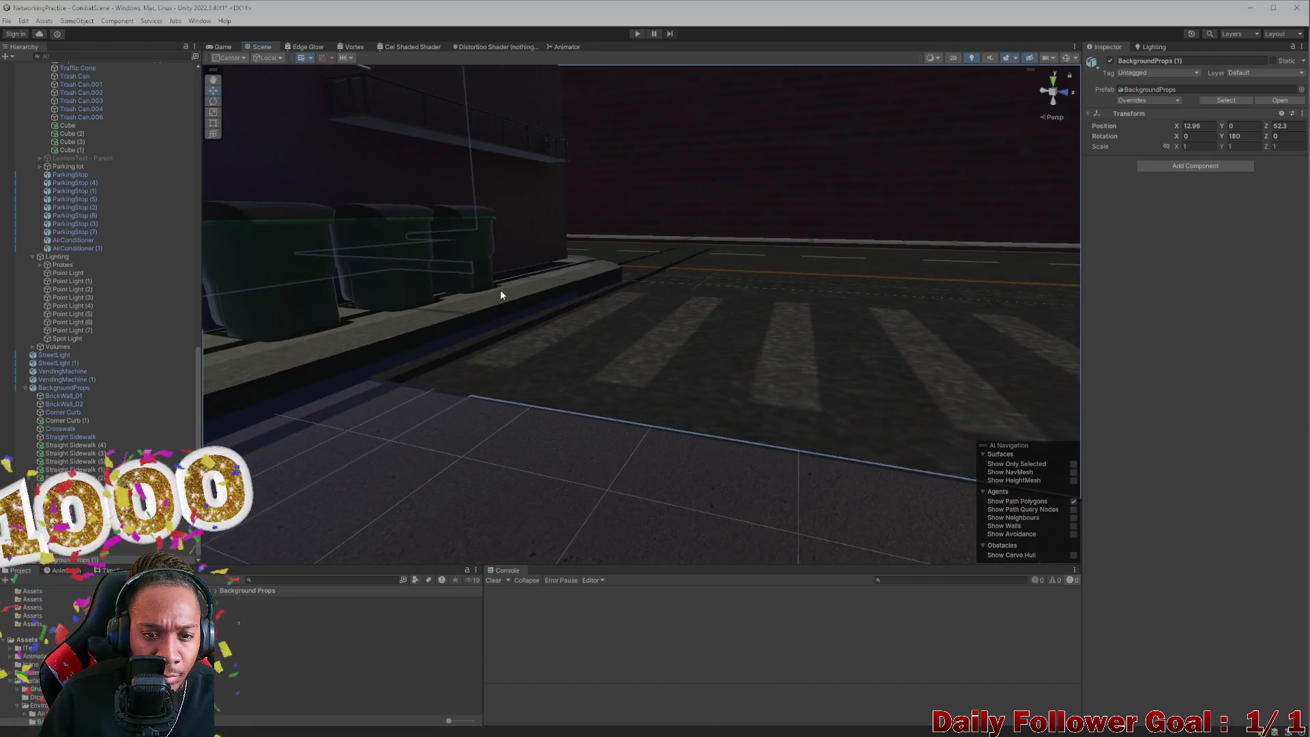
pyautogui.click(473, 255)
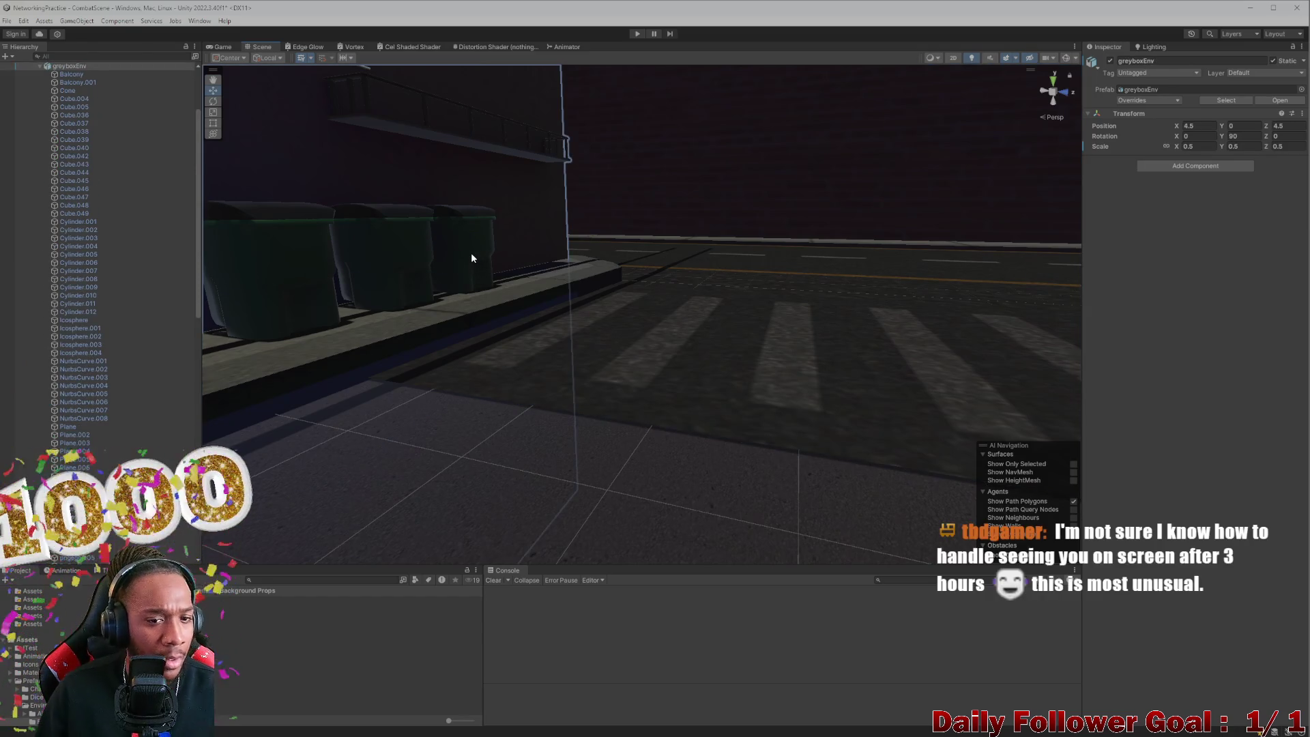
# Step: Adjust the three green trash cans together to Y 0.58 so they rest on the curb
pyautogui.click(471, 253)
pyautogui.scroll(-3, 506, 309)
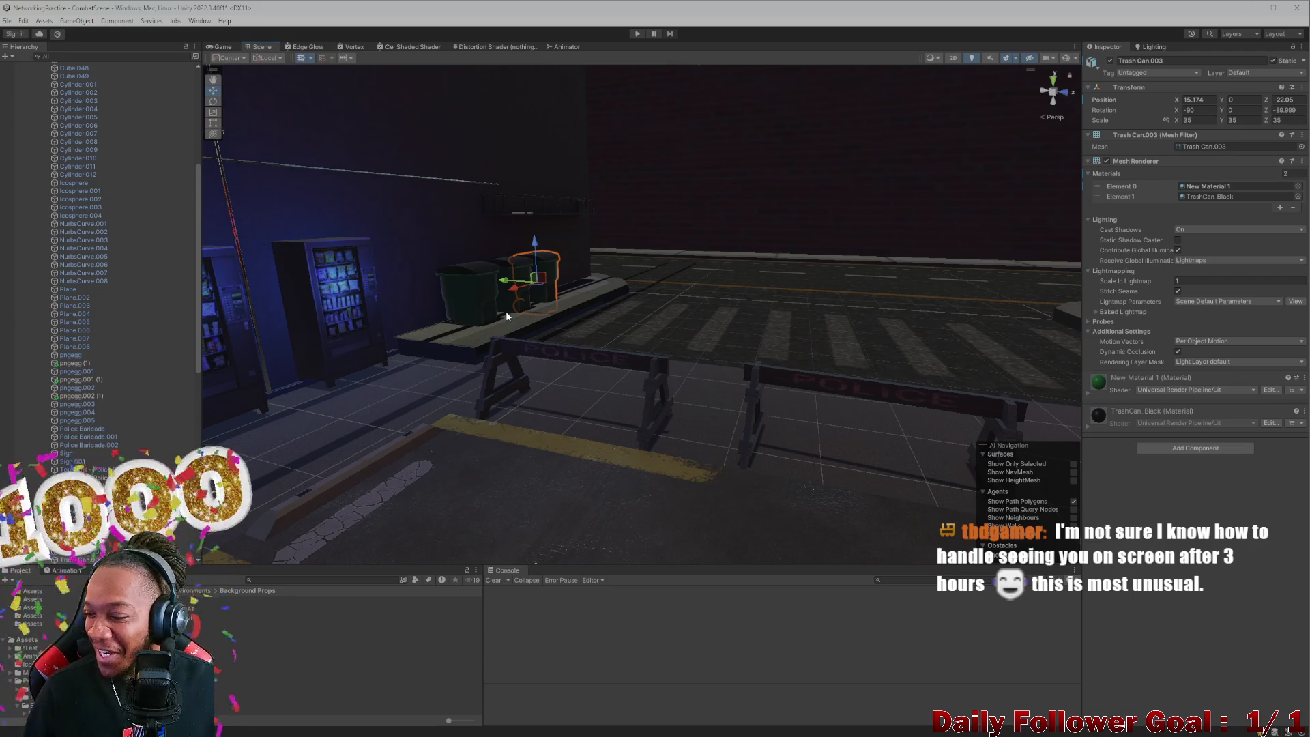
pyautogui.moveTo(600, 429)
pyautogui.mouseDown()
pyautogui.moveTo(460, 313)
pyautogui.moveTo(735, 515)
pyautogui.moveTo(652, 406)
pyautogui.moveTo(555, 347)
pyautogui.moveTo(723, 383)
pyautogui.mouseUp()
pyautogui.click(793, 380)
pyautogui.moveTo(789, 350)
pyautogui.mouseDown()
pyautogui.moveTo(787, 293)
pyautogui.moveTo(789, 335)
pyautogui.moveTo(629, 424)
pyautogui.moveTo(640, 453)
pyautogui.moveTo(731, 478)
pyautogui.moveTo(538, 307)
pyautogui.moveTo(569, 407)
pyautogui.mouseUp()
pyautogui.click(569, 408)
pyautogui.keyDown('shift'); pyautogui.click(686, 395); pyautogui.keyUp('shift')
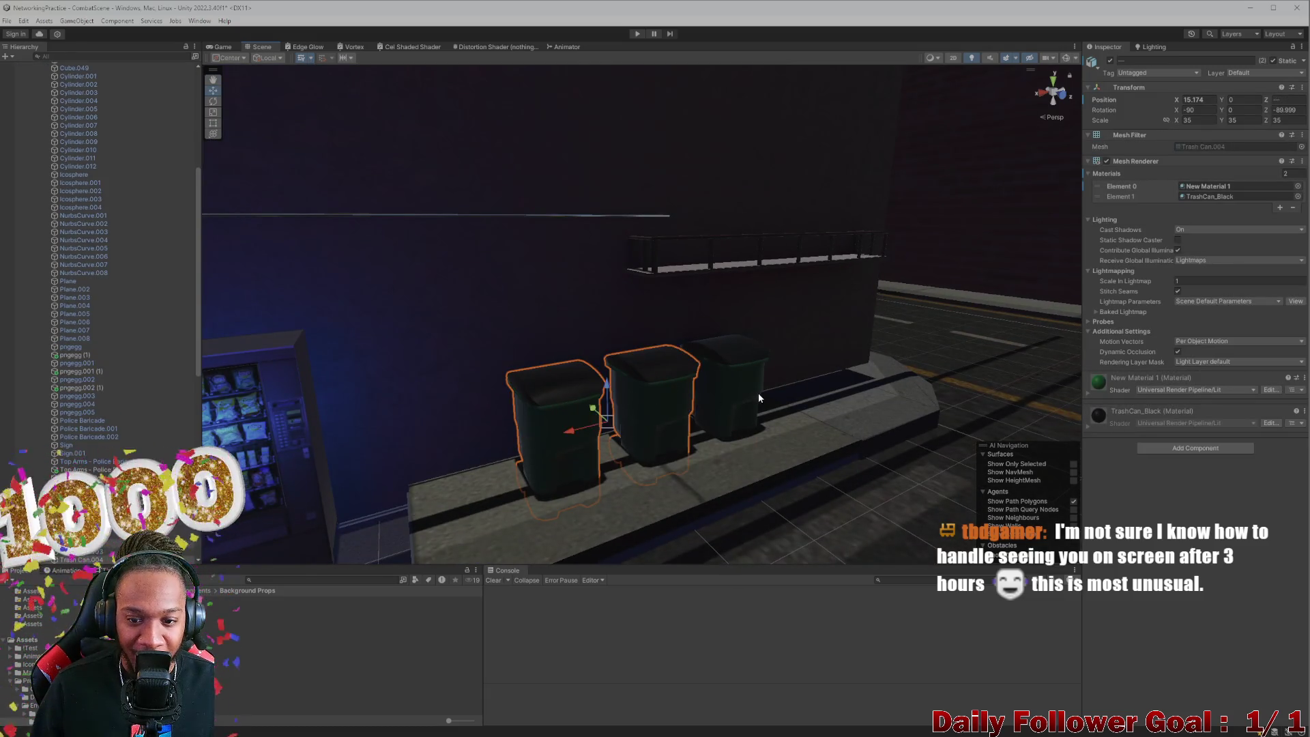
pyautogui.click(657, 362)
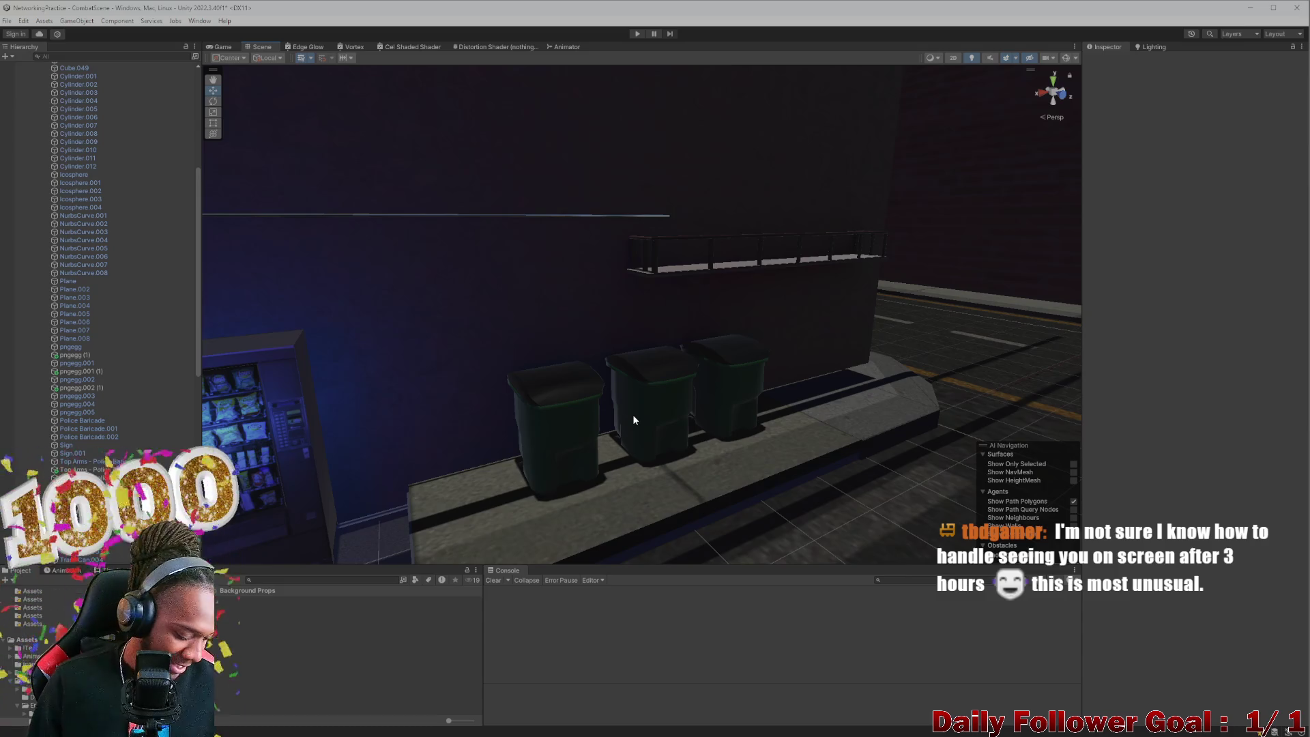
pyautogui.hotkey('ctrl', 'z')
pyautogui.moveTo(652, 379)
pyautogui.mouseDown()
pyautogui.moveTo(653, 362)
pyautogui.moveTo(577, 408)
pyautogui.moveTo(647, 419)
pyautogui.moveTo(550, 434)
pyautogui.moveTo(702, 461)
pyautogui.moveTo(608, 388)
pyautogui.moveTo(605, 432)
pyautogui.moveTo(635, 433)
pyautogui.moveTo(526, 503)
pyautogui.moveTo(345, 486)
pyautogui.moveTo(507, 494)
pyautogui.moveTo(608, 446)
pyautogui.moveTo(360, 340)
pyautogui.mouseUp()
pyautogui.click(822, 326)
# Step: Select BrickWall_02 and drag it over toward the street
pyautogui.click(822, 326)
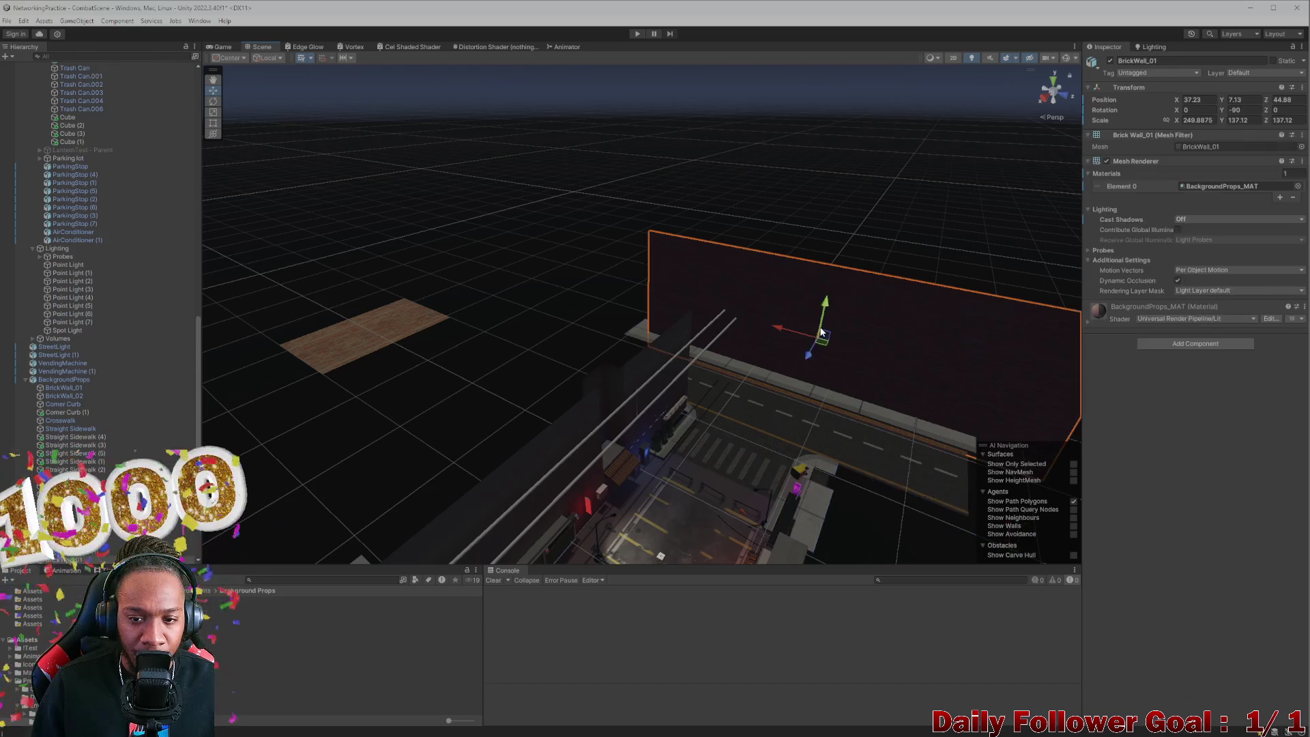
pyautogui.click(477, 339)
pyautogui.click(376, 333)
pyautogui.moveTo(362, 330); pyautogui.dragTo(819, 334)
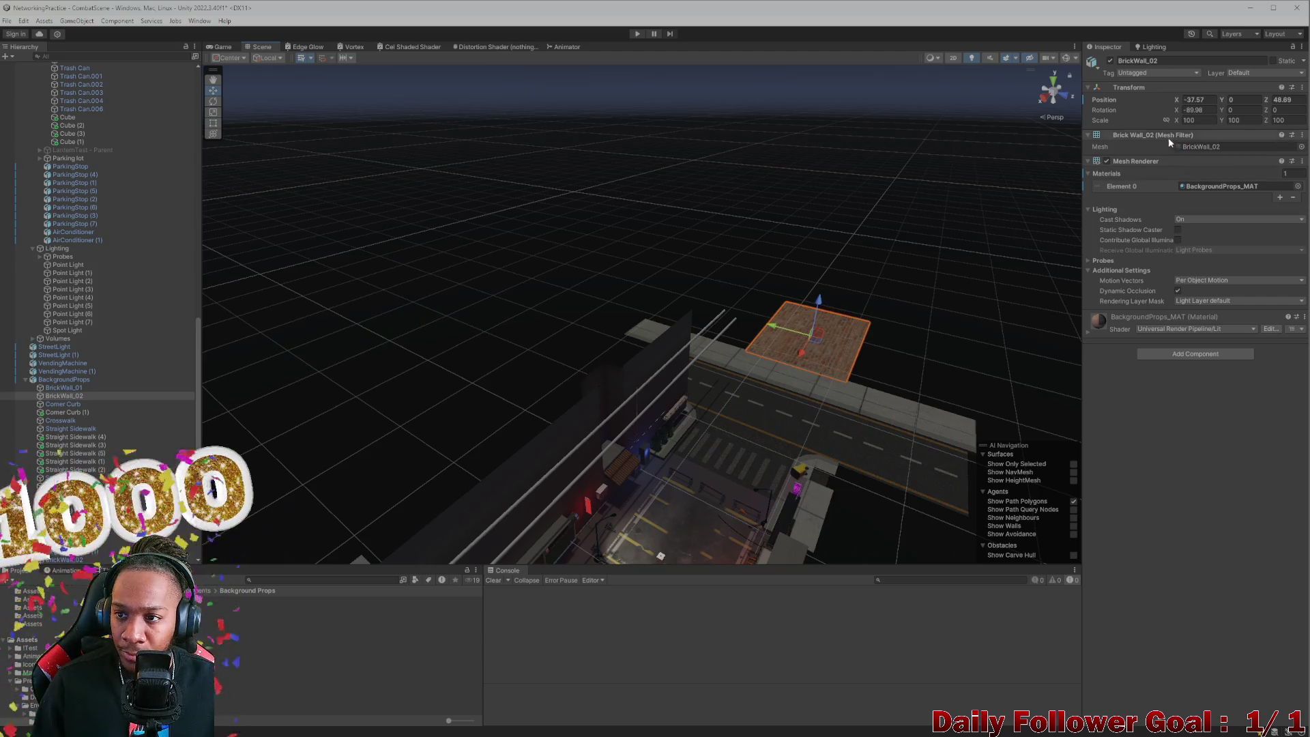
# Step: Set BrickWall_02's Rotation X to 0 and Rotation Y to 90 so it stands upright
pyautogui.moveTo(1214, 116); pyautogui.dragTo(1292, 129)
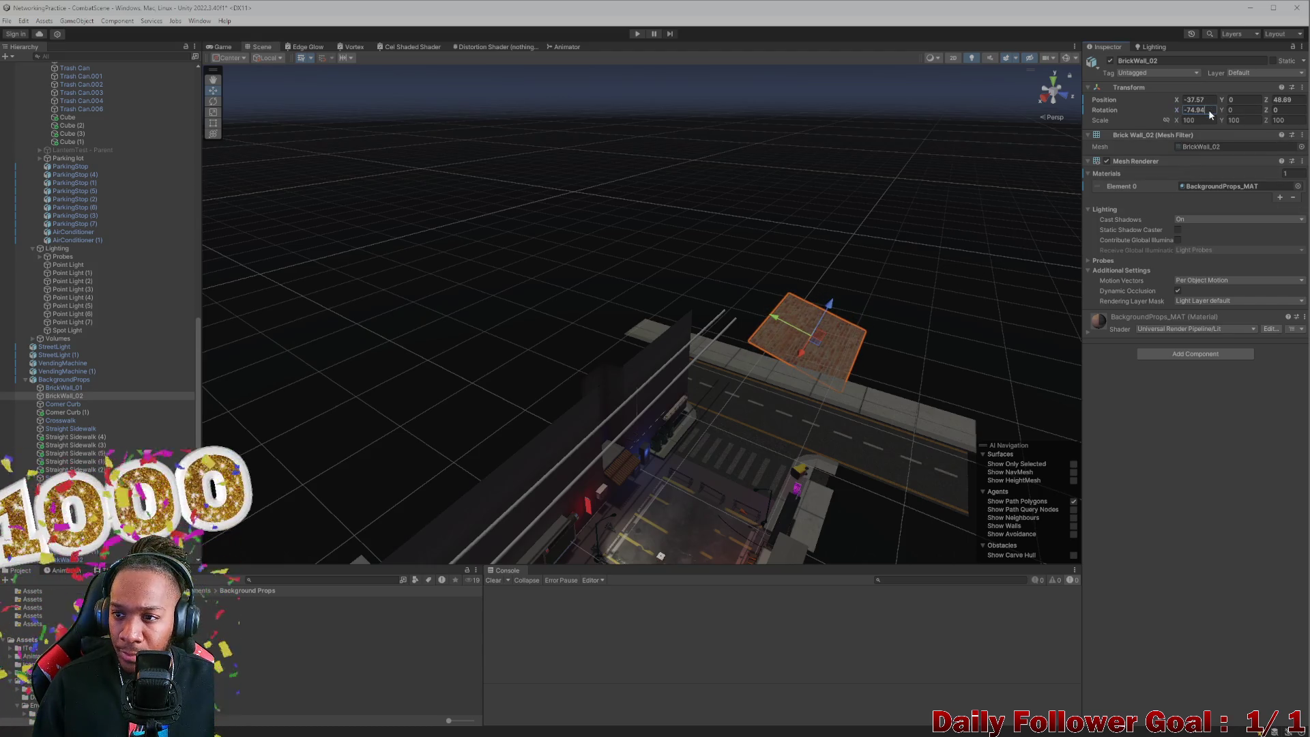
pyautogui.write('0')
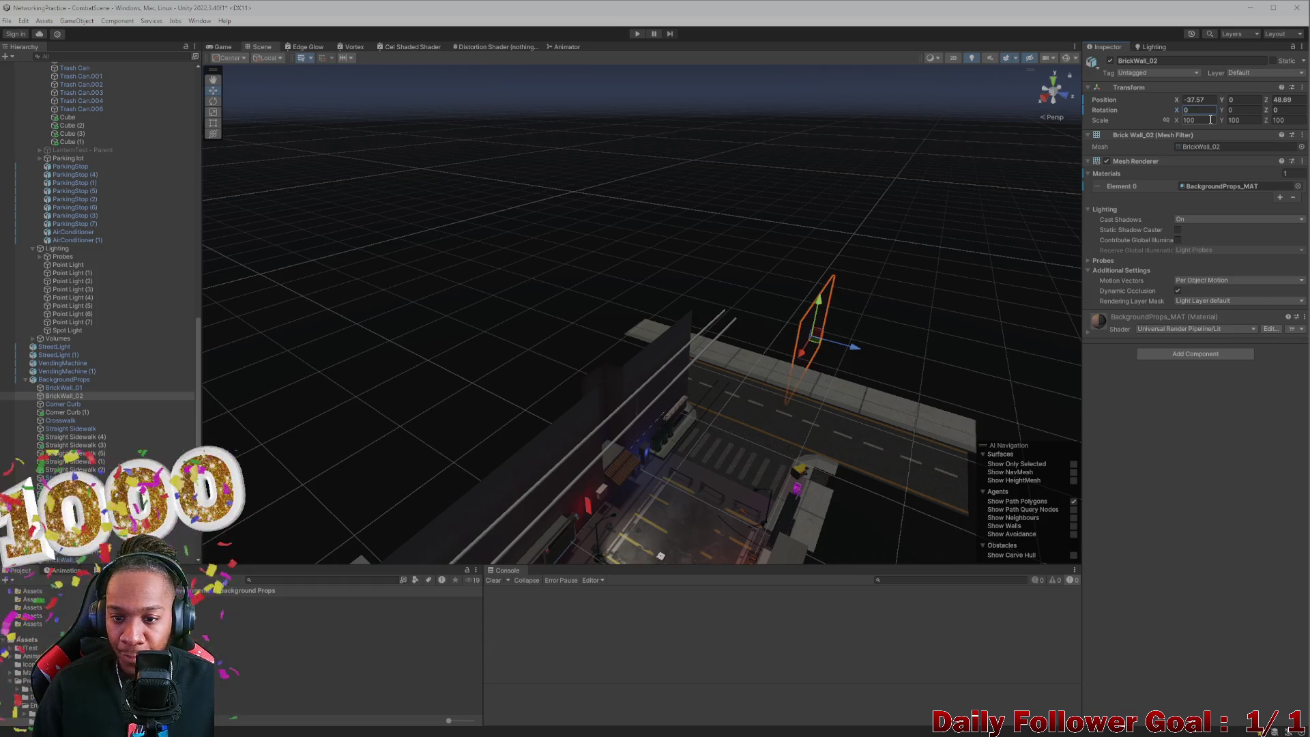
pyautogui.write('e')
pyautogui.moveTo(805, 355); pyautogui.dragTo(812, 376)
pyautogui.scroll(3, 811, 378)
pyautogui.scroll(5, 810, 378)
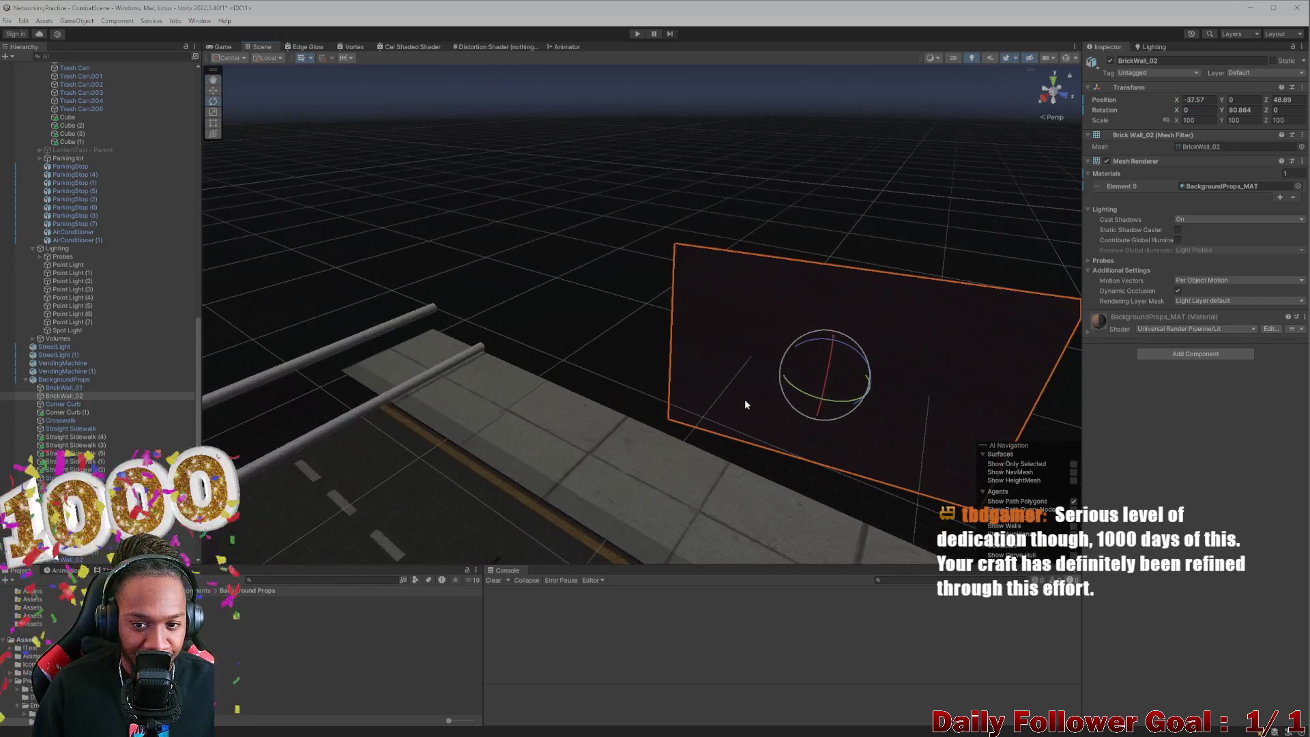
pyautogui.moveTo(756, 435); pyautogui.dragTo(749, 433)
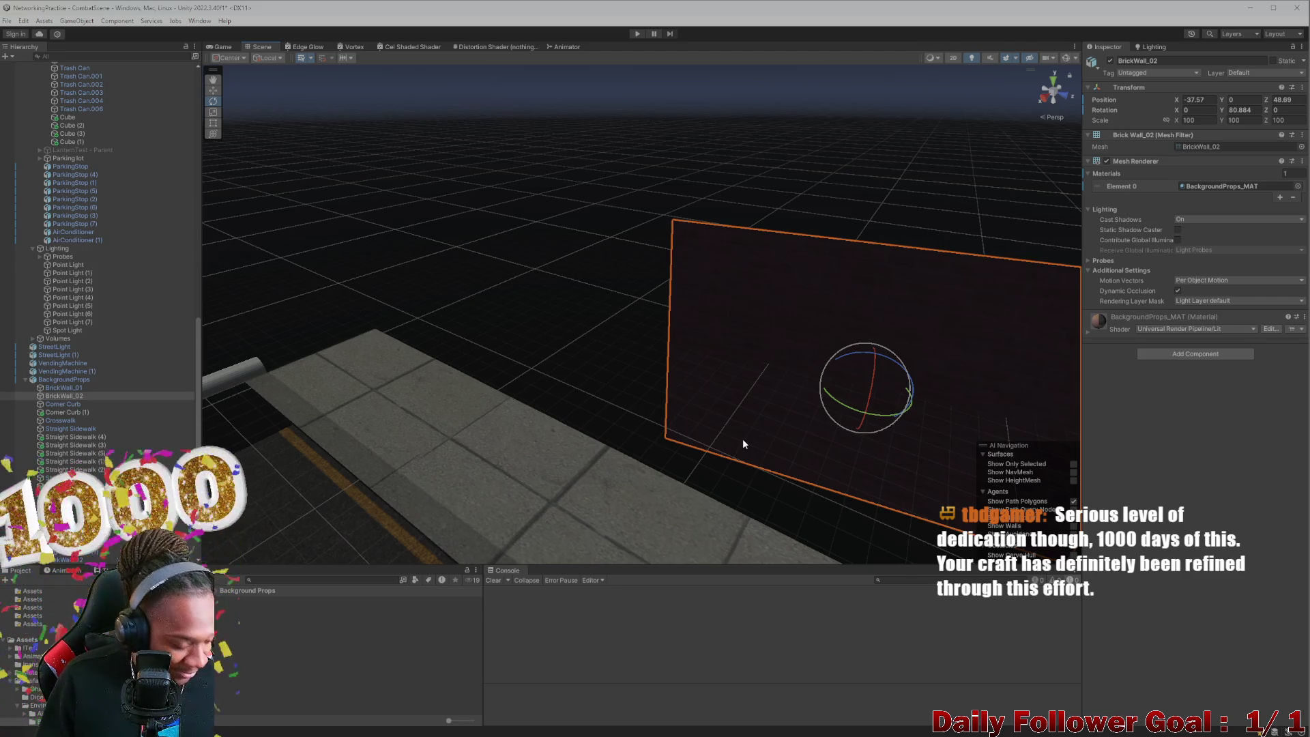
pyautogui.moveTo(755, 433)
pyautogui.mouseDown()
pyautogui.moveTo(647, 398)
pyautogui.moveTo(533, 401)
pyautogui.moveTo(505, 432)
pyautogui.moveTo(533, 439)
pyautogui.mouseUp()
pyautogui.moveTo(933, 197)
pyautogui.mouseDown()
pyautogui.moveTo(839, 353)
pyautogui.moveTo(567, 454)
pyautogui.moveTo(720, 430)
pyautogui.moveTo(264, 448)
pyautogui.moveTo(541, 380)
pyautogui.moveTo(658, 327)
pyautogui.moveTo(628, 337)
pyautogui.mouseUp()
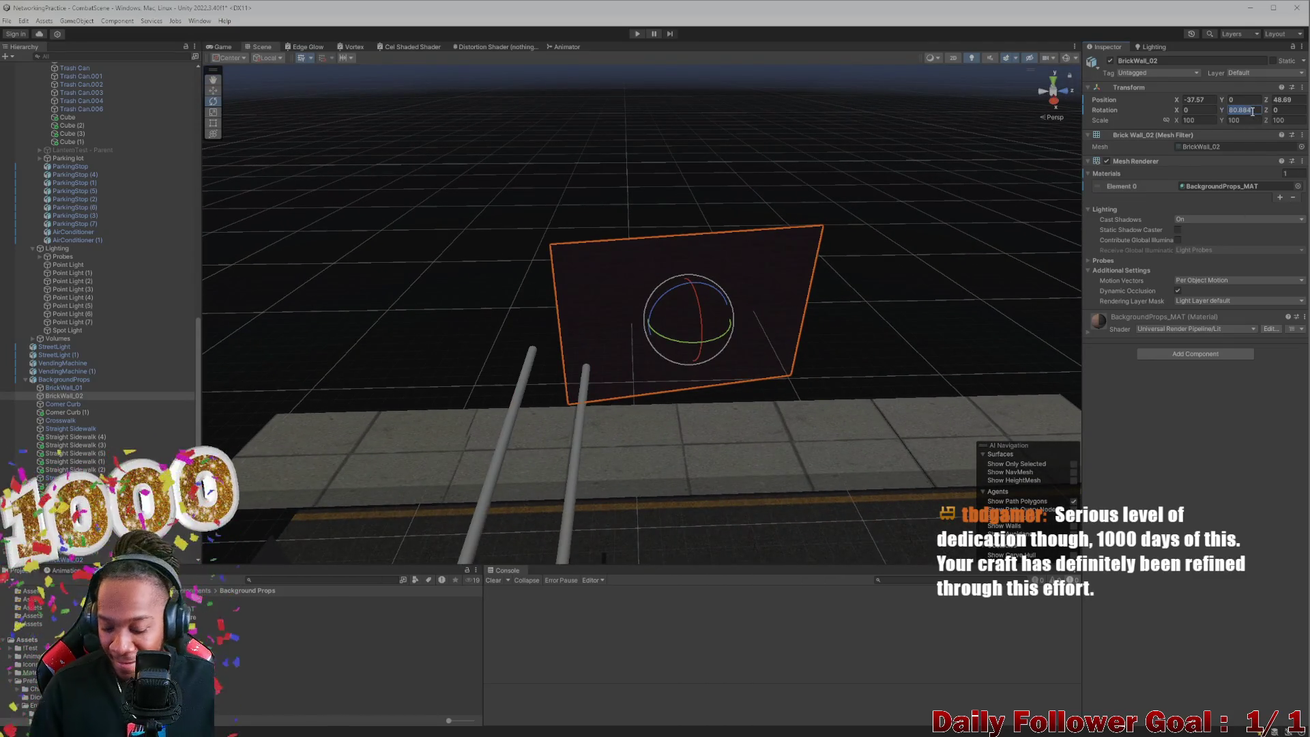
pyautogui.write('90')
# Step: Raise the brick wall above the ground with the move tool
pyautogui.moveTo(814, 271)
pyautogui.mouseDown()
pyautogui.moveTo(737, 363)
pyautogui.moveTo(784, 368)
pyautogui.moveTo(637, 389)
pyautogui.moveTo(770, 350)
pyautogui.moveTo(630, 380)
pyautogui.moveTo(530, 375)
pyautogui.moveTo(667, 398)
pyautogui.moveTo(626, 414)
pyautogui.moveTo(969, 383)
pyautogui.moveTo(682, 395)
pyautogui.moveTo(732, 457)
pyautogui.moveTo(606, 330)
pyautogui.mouseUp()
pyautogui.press('w')
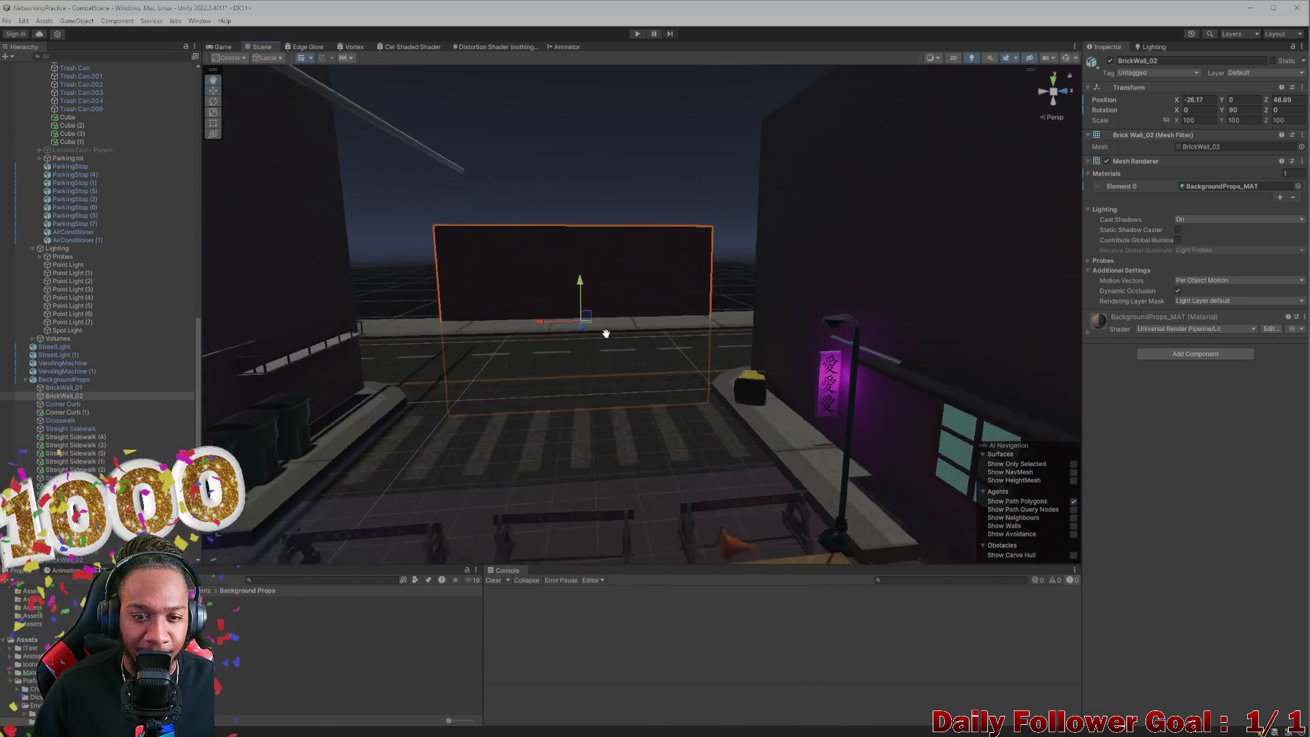
pyautogui.moveTo(576, 285)
pyautogui.mouseDown()
pyautogui.moveTo(563, 194)
pyautogui.moveTo(580, 257)
pyautogui.moveTo(597, 213)
pyautogui.moveTo(592, 245)
pyautogui.moveTo(527, 247)
pyautogui.moveTo(593, 209)
pyautogui.mouseUp()
# Step: Enlarge BrickWall_02 and view it from around the crosswalk and barriers
pyautogui.press('r')
pyautogui.press('w')
pyautogui.scroll(6, 707, 442)
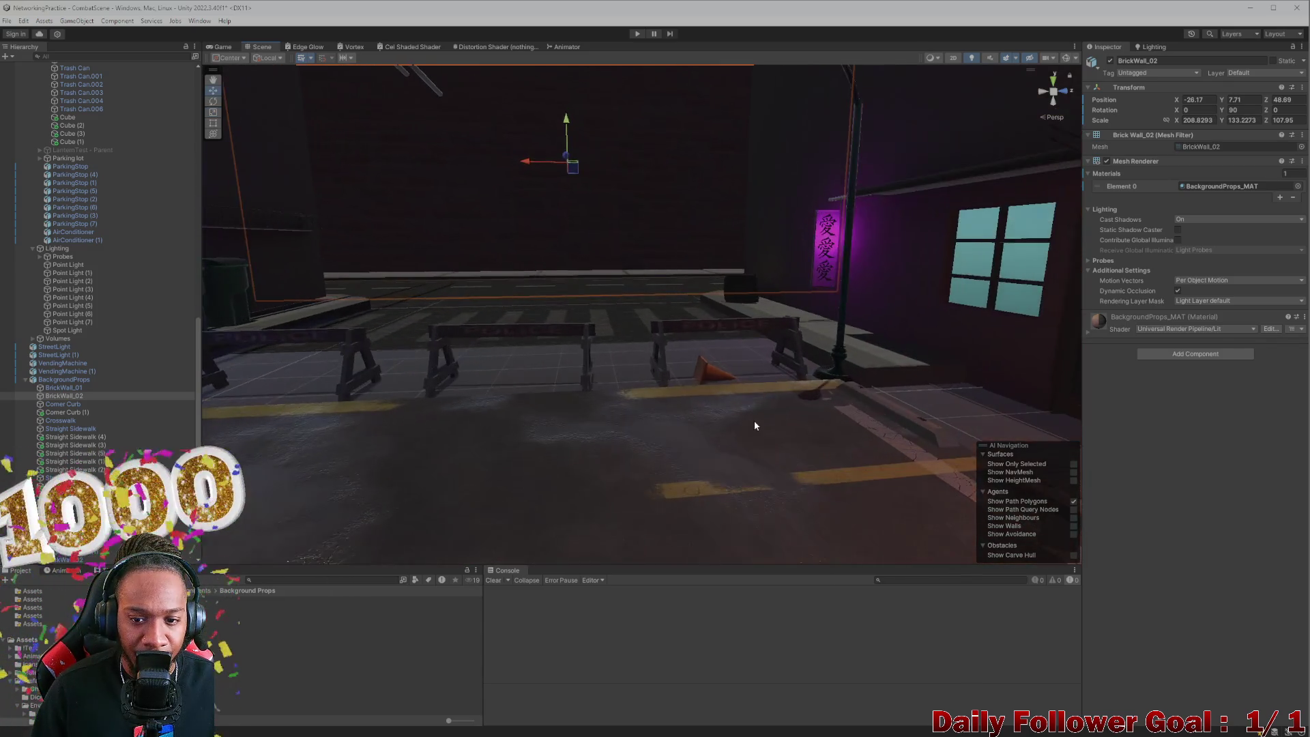
pyautogui.scroll(-5, 786, 428)
pyautogui.moveTo(790, 425)
pyautogui.mouseDown()
pyautogui.moveTo(743, 468)
pyautogui.moveTo(726, 409)
pyautogui.moveTo(822, 400)
pyautogui.moveTo(801, 413)
pyautogui.mouseUp()
pyautogui.moveTo(703, 311)
pyautogui.mouseDown()
pyautogui.moveTo(659, 331)
pyautogui.moveTo(799, 619)
pyautogui.mouseUp()
pyautogui.moveTo(759, 428)
pyautogui.mouseDown()
pyautogui.moveTo(804, 398)
pyautogui.moveTo(767, 232)
pyautogui.moveTo(764, 174)
pyautogui.moveTo(784, 137)
pyautogui.mouseUp()
pyautogui.moveTo(754, 211)
pyautogui.mouseDown()
pyautogui.moveTo(727, 231)
pyautogui.moveTo(645, 403)
pyautogui.moveTo(744, 321)
pyautogui.moveTo(710, 317)
pyautogui.moveTo(708, 336)
pyautogui.moveTo(695, 299)
pyautogui.mouseUp()
# Step: Shrink the wall to about 159 × 101 × 83 and lower it slightly
pyautogui.press('e')
pyautogui.press('r')
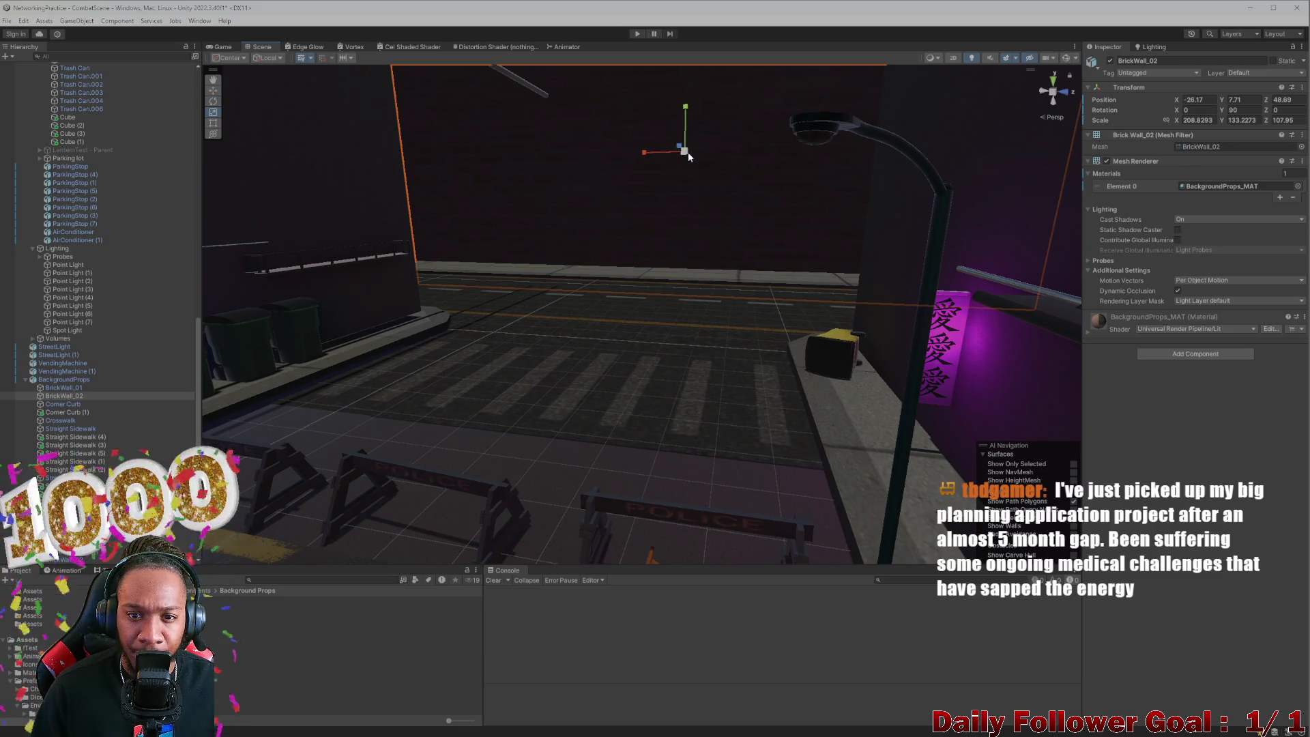
pyautogui.moveTo(688, 151); pyautogui.dragTo(694, 162)
pyautogui.moveTo(698, 175); pyautogui.dragTo(698, 176)
pyautogui.press('w')
pyautogui.click(693, 134)
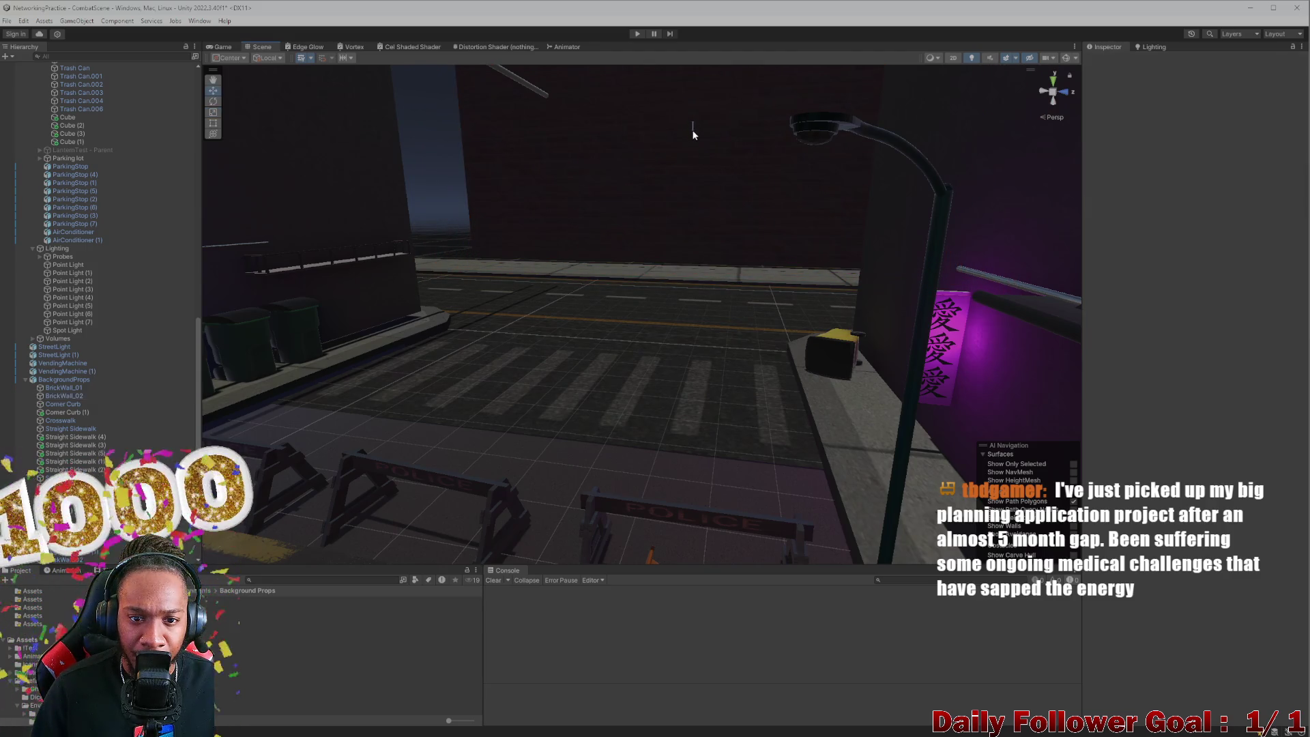
pyautogui.click(669, 162)
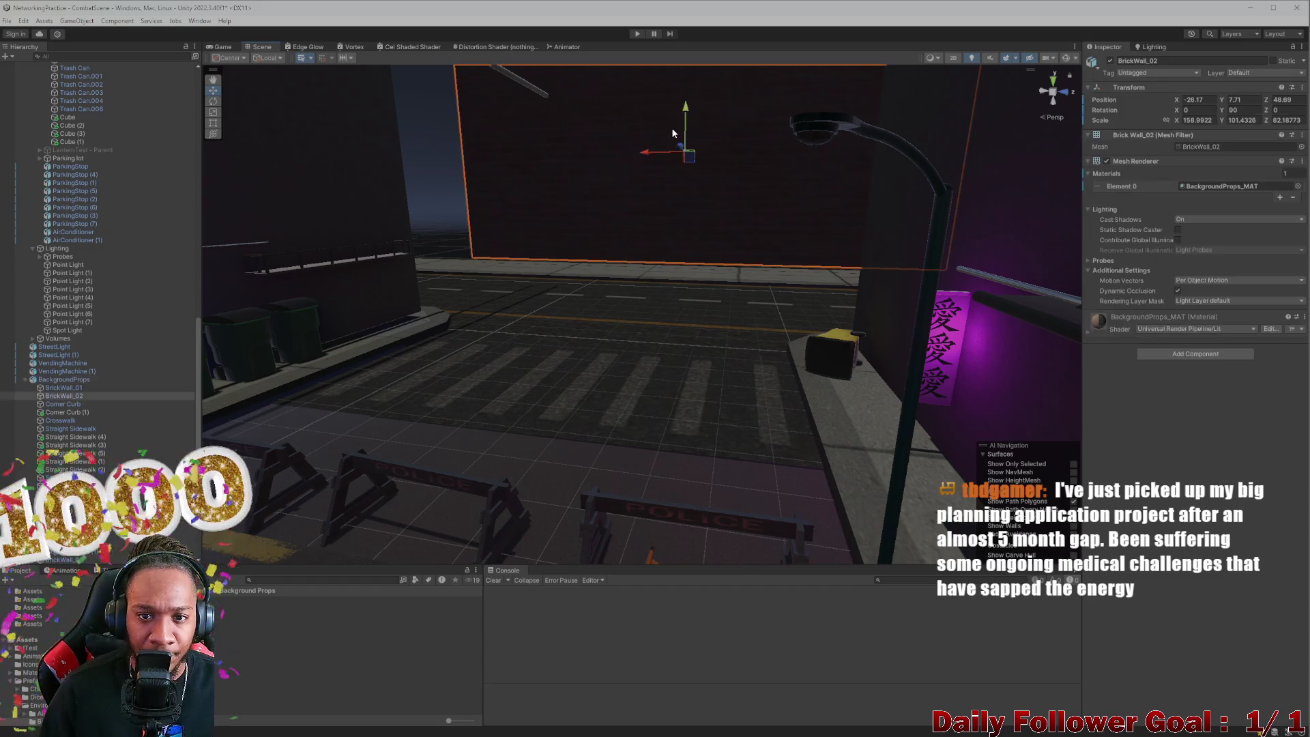
pyautogui.moveTo(675, 166)
pyautogui.mouseDown()
pyautogui.moveTo(677, 248)
pyautogui.moveTo(645, 152)
pyautogui.mouseUp()
pyautogui.moveTo(733, 87); pyautogui.dragTo(740, 100)
# Step: Slide the wall along the street, then duplicate it and place the copy at Z 71.5
pyautogui.scroll(-2, 727, 127)
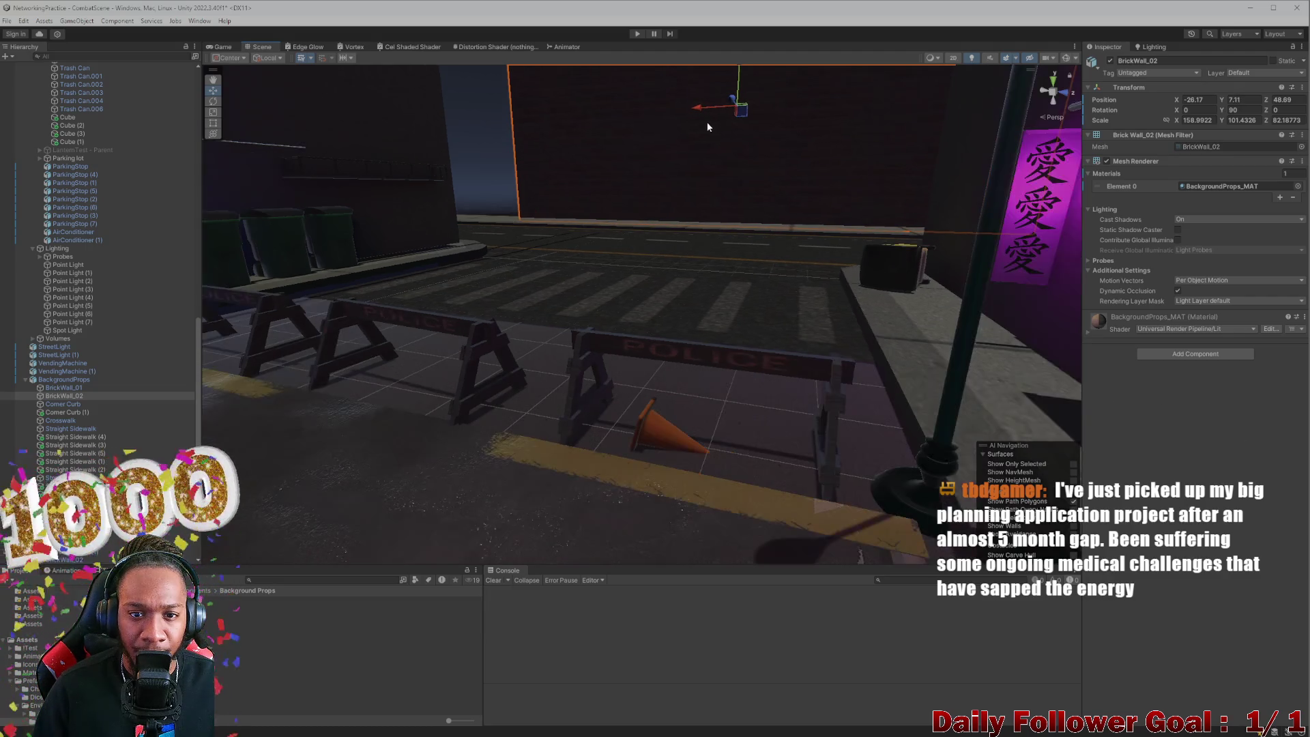
pyautogui.moveTo(659, 110)
pyautogui.mouseDown()
pyautogui.moveTo(580, 110)
pyautogui.moveTo(592, 114)
pyautogui.moveTo(599, 204)
pyautogui.moveTo(576, 198)
pyautogui.moveTo(693, 145)
pyautogui.moveTo(788, 170)
pyautogui.moveTo(799, 196)
pyautogui.moveTo(869, 173)
pyautogui.mouseUp()
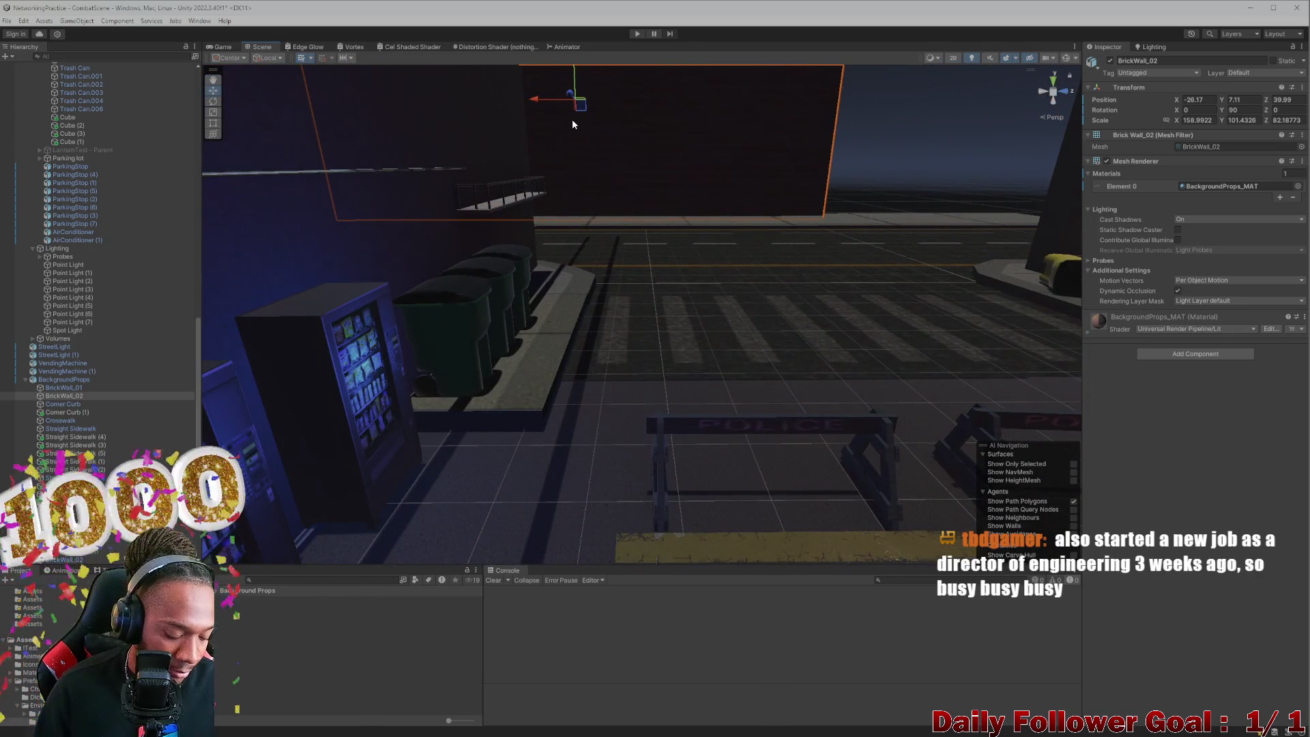
pyautogui.moveTo(542, 97); pyautogui.dragTo(927, 141)
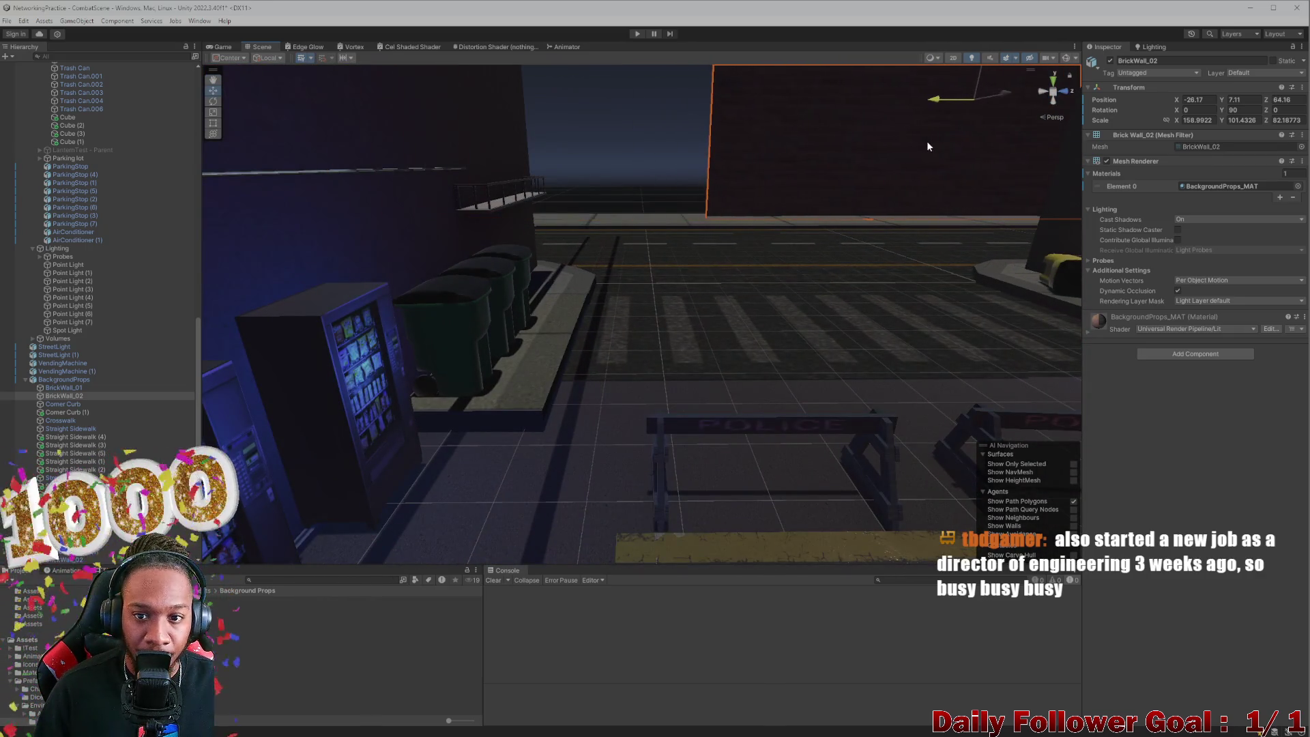
pyautogui.hotkey('ctrl', 'z')
pyautogui.hotkey('ctrl', 'd')
pyautogui.moveTo(577, 108); pyautogui.dragTo(1050, 149)
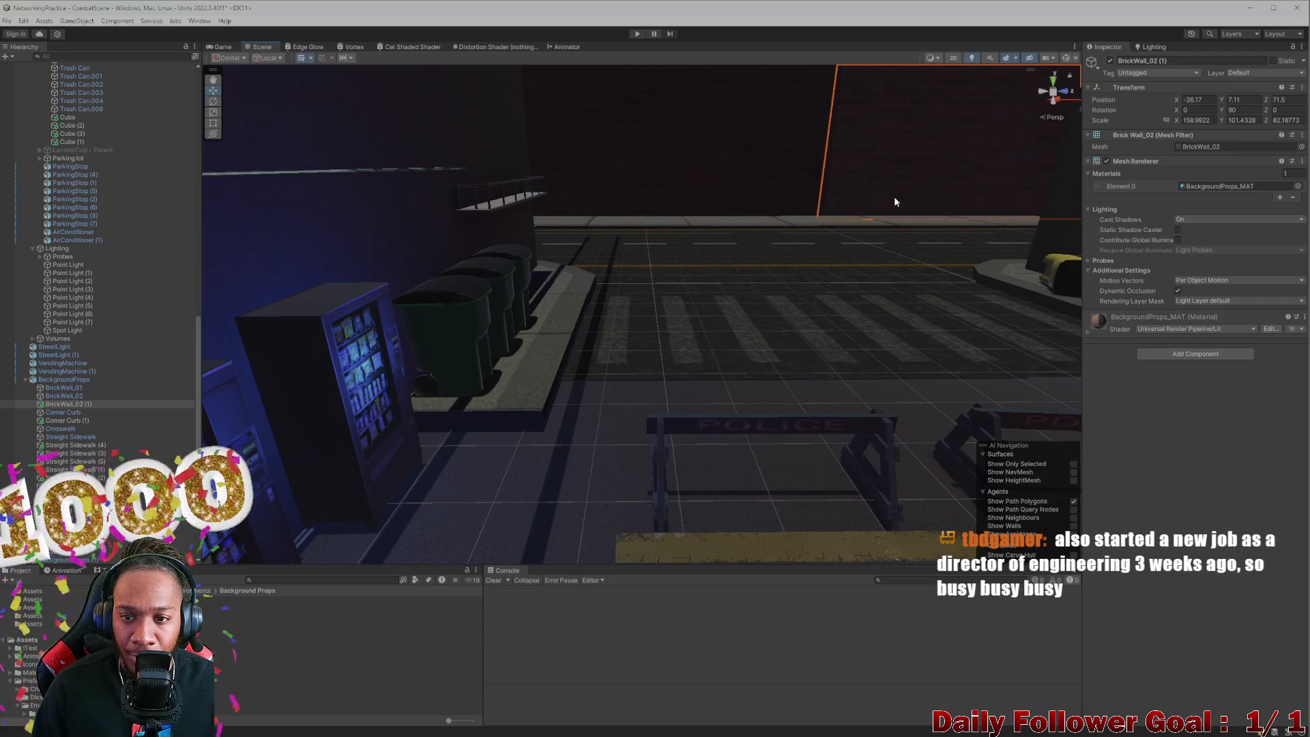
pyautogui.click(743, 496)
# Step: Frame the walls and pick out the original brick wall among the nearby objects
pyautogui.press('f')
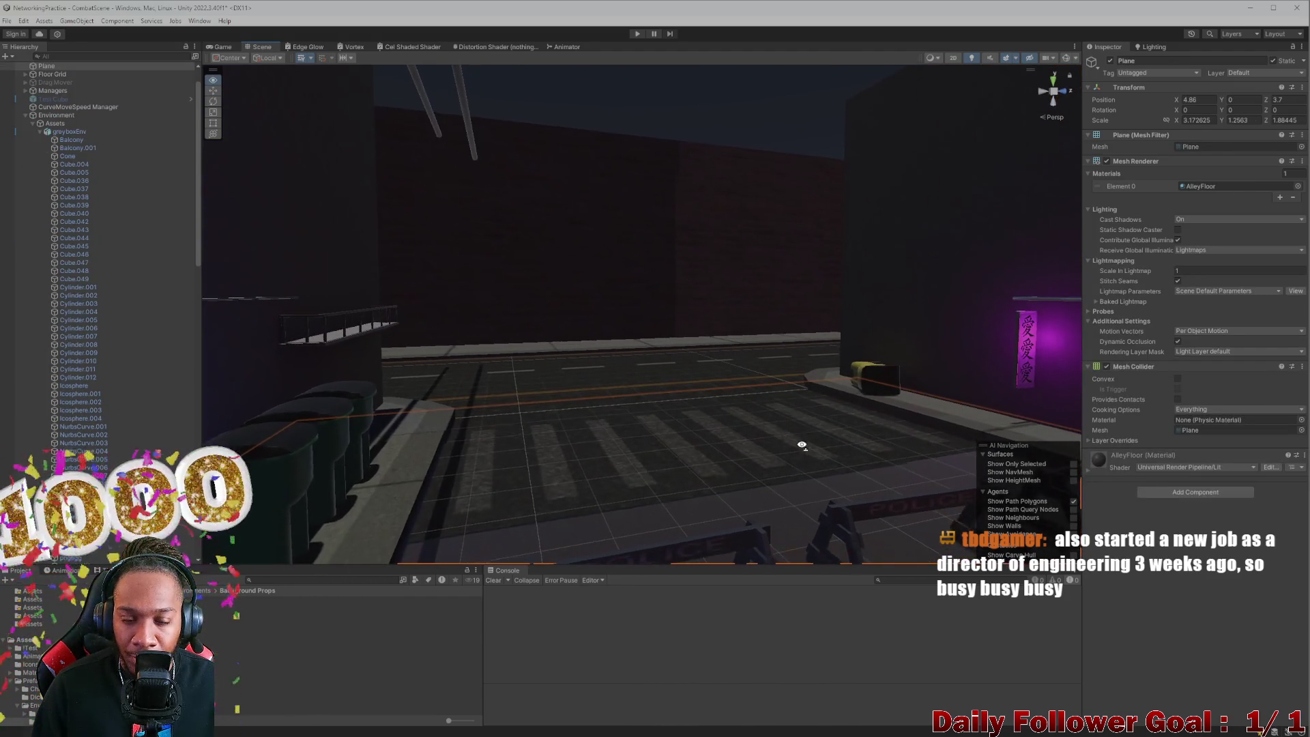
pyautogui.click(733, 261)
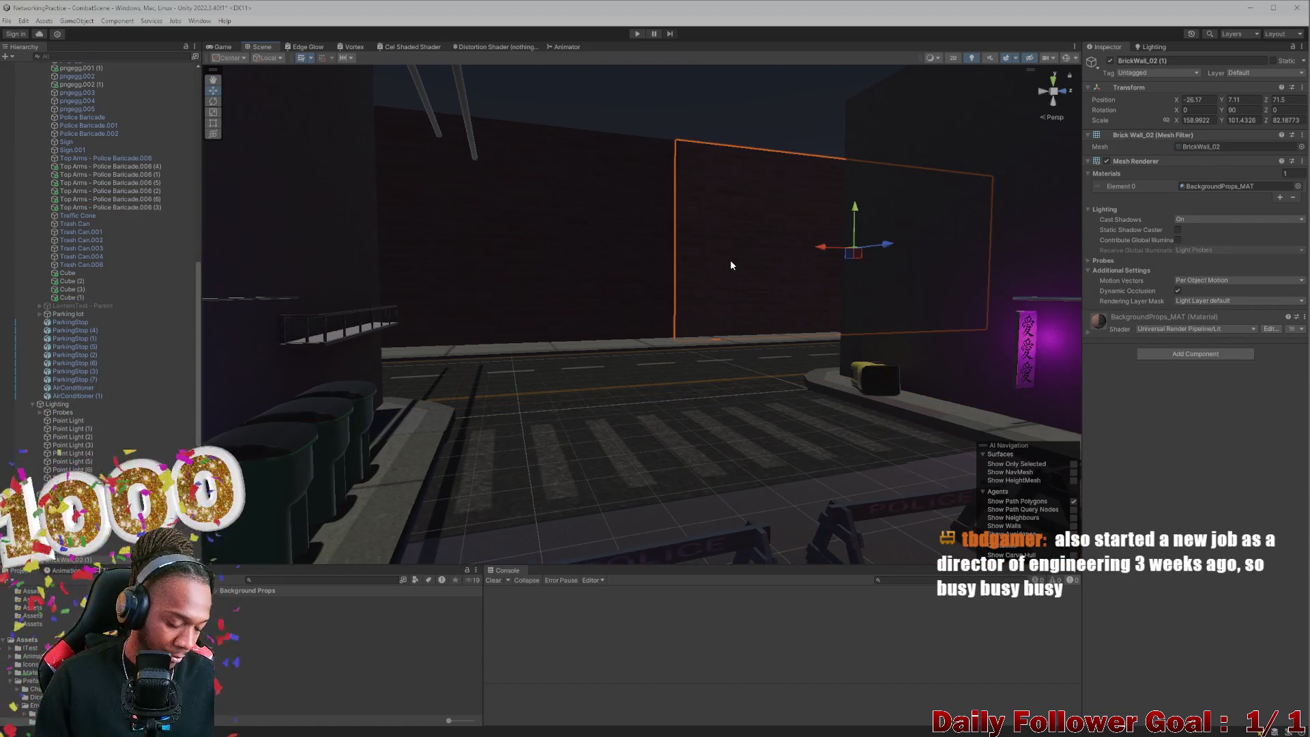
pyautogui.click(730, 265)
pyautogui.click(693, 248)
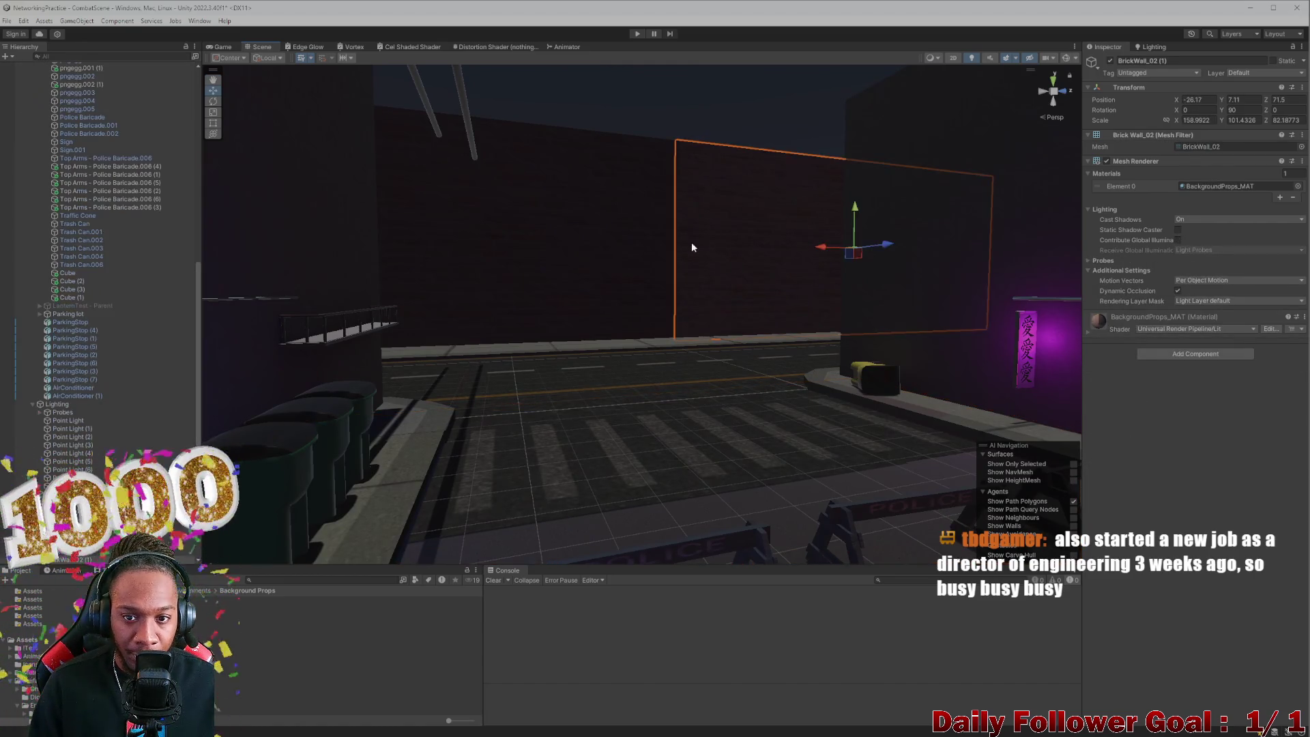
pyautogui.click(682, 251)
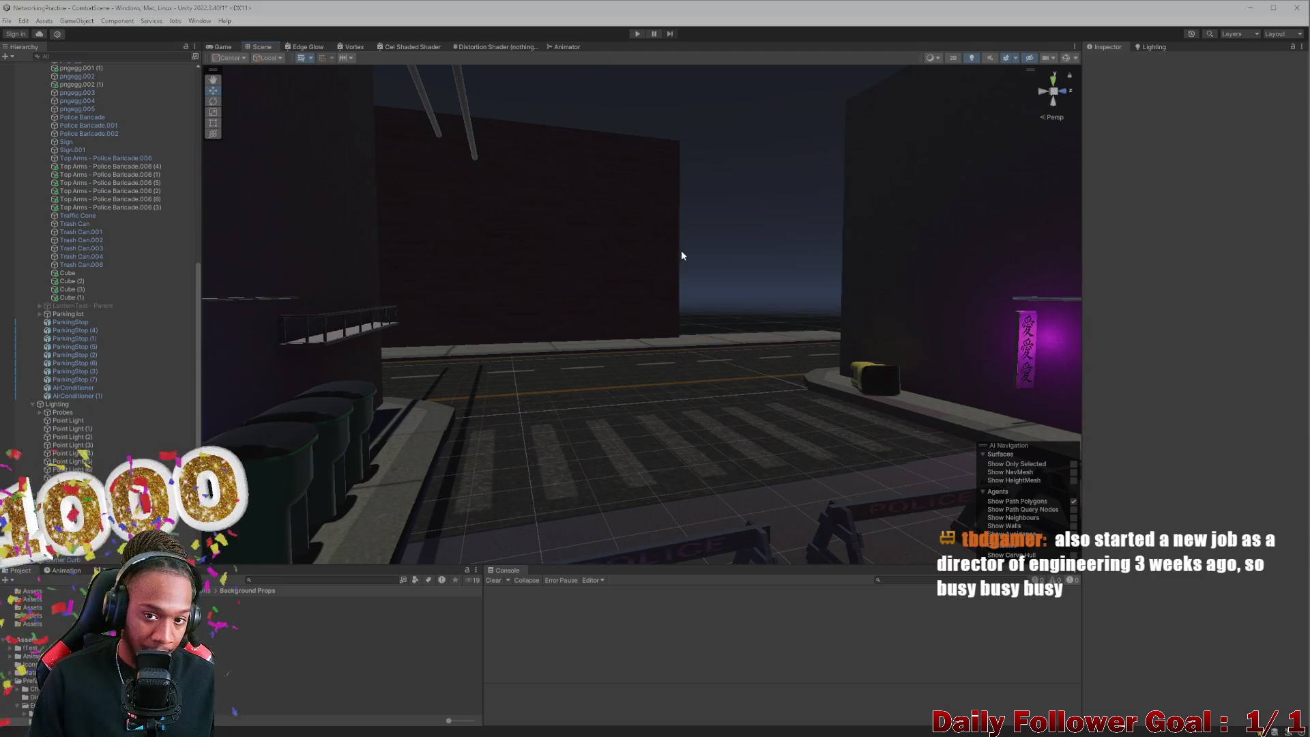
pyautogui.click(616, 258)
pyautogui.moveTo(652, 260)
pyautogui.mouseDown()
pyautogui.moveTo(629, 284)
pyautogui.moveTo(655, 269)
pyautogui.moveTo(617, 266)
pyautogui.moveTo(576, 234)
pyautogui.moveTo(622, 247)
pyautogui.moveTo(550, 507)
pyautogui.moveTo(619, 420)
pyautogui.moveTo(567, 209)
pyautogui.moveTo(606, 232)
pyautogui.moveTo(653, 319)
pyautogui.moveTo(640, 306)
pyautogui.mouseUp()
pyautogui.click(575, 230)
# Step: Enlarge BrickWall_02 to about 229 × 148 × 119 and shift it to Z 51.22
pyautogui.press('e')
pyautogui.click(625, 310)
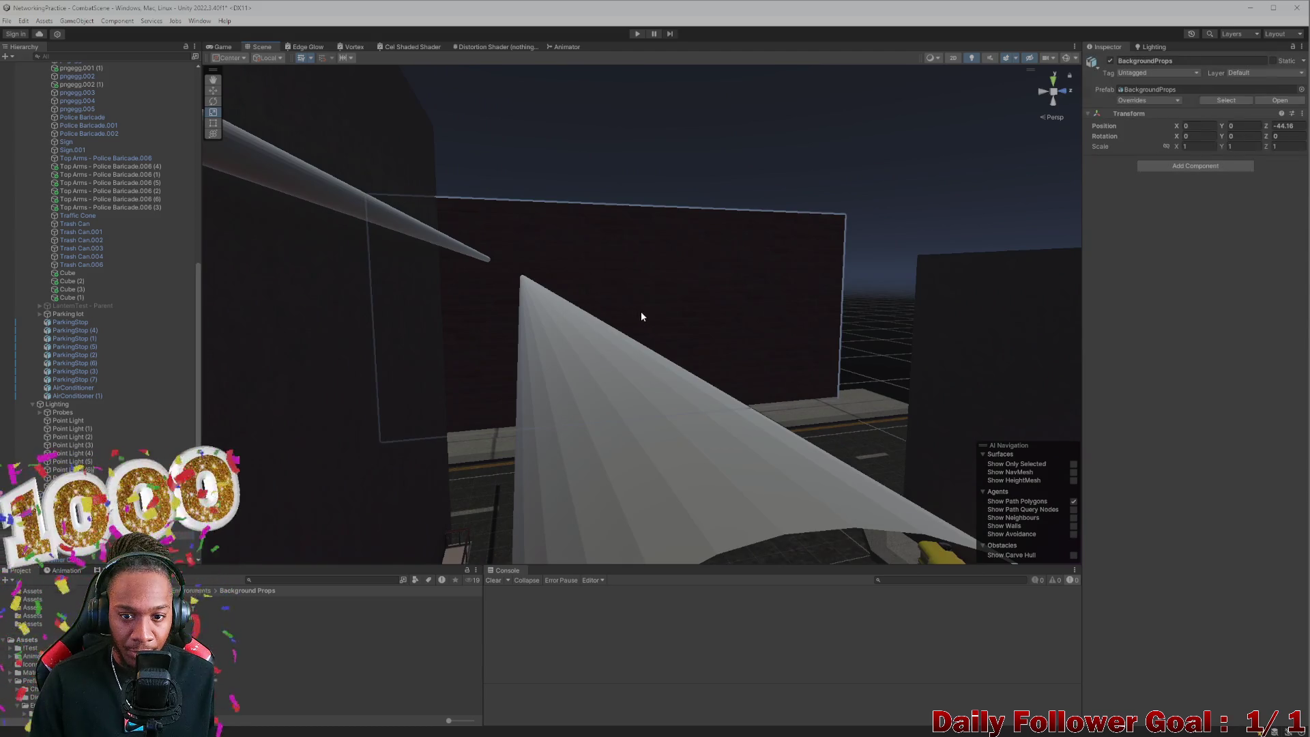
pyautogui.click(641, 312)
pyautogui.press('w')
pyautogui.moveTo(635, 320)
pyautogui.mouseDown()
pyautogui.moveTo(618, 253)
pyautogui.moveTo(624, 194)
pyautogui.moveTo(759, 243)
pyautogui.moveTo(854, 255)
pyautogui.moveTo(580, 243)
pyautogui.moveTo(576, 298)
pyautogui.moveTo(866, 418)
pyautogui.moveTo(549, 529)
pyautogui.moveTo(751, 367)
pyautogui.moveTo(751, 316)
pyautogui.moveTo(715, 406)
pyautogui.moveTo(735, 257)
pyautogui.mouseUp()
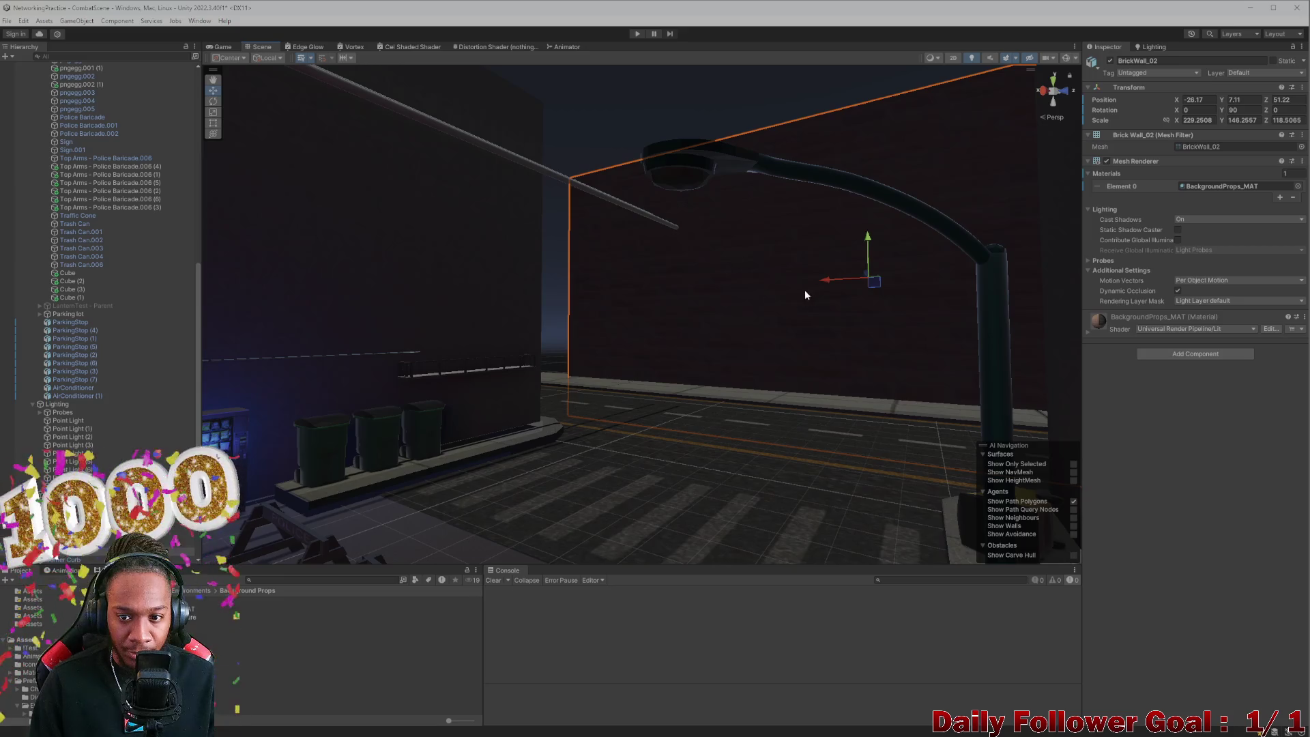
pyautogui.moveTo(819, 285)
pyautogui.mouseDown()
pyautogui.moveTo(801, 284)
pyautogui.moveTo(760, 350)
pyautogui.moveTo(685, 328)
pyautogui.moveTo(737, 372)
pyautogui.moveTo(869, 321)
pyautogui.moveTo(904, 456)
pyautogui.moveTo(890, 528)
pyautogui.moveTo(744, 422)
pyautogui.moveTo(723, 448)
pyautogui.moveTo(811, 458)
pyautogui.moveTo(878, 503)
pyautogui.moveTo(718, 470)
pyautogui.mouseUp()
# Step: Set BrickWall_02's scale to 100 on X, Y and Z
pyautogui.moveTo(598, 252); pyautogui.dragTo(673, 228)
pyautogui.click(1199, 120)
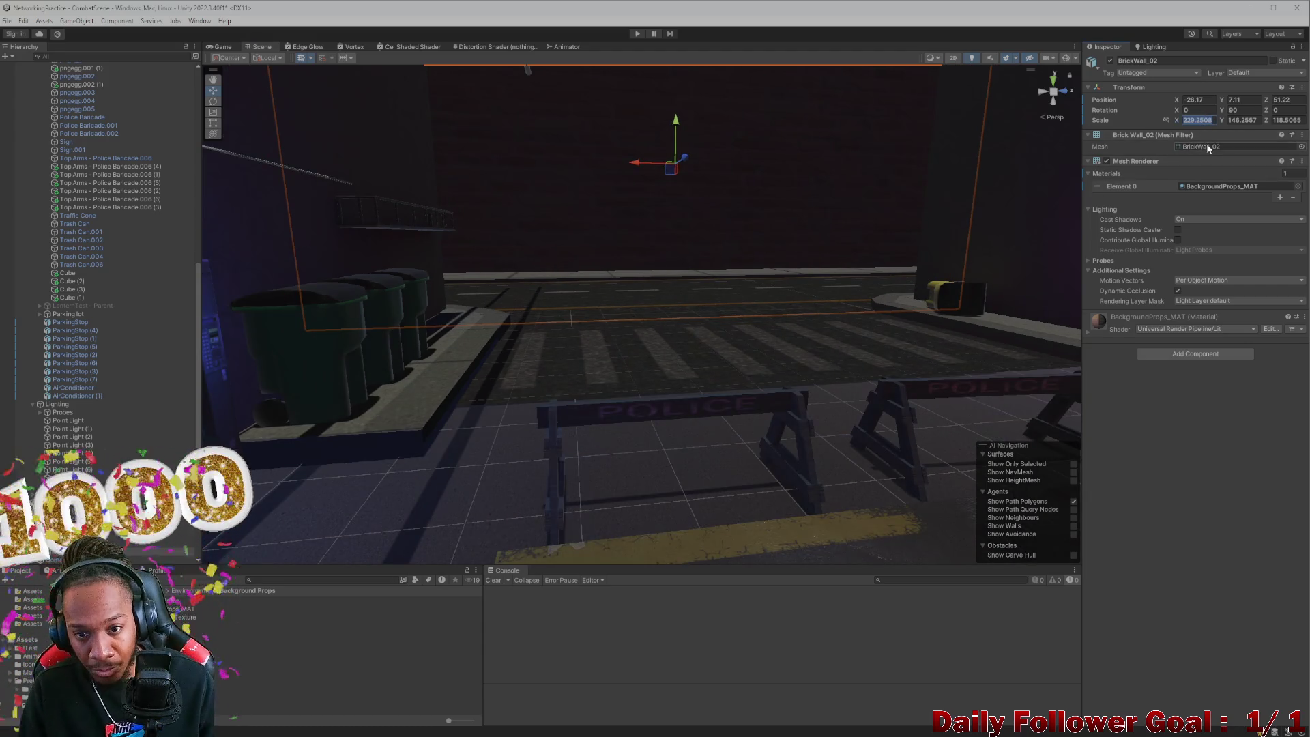
pyautogui.write('100')
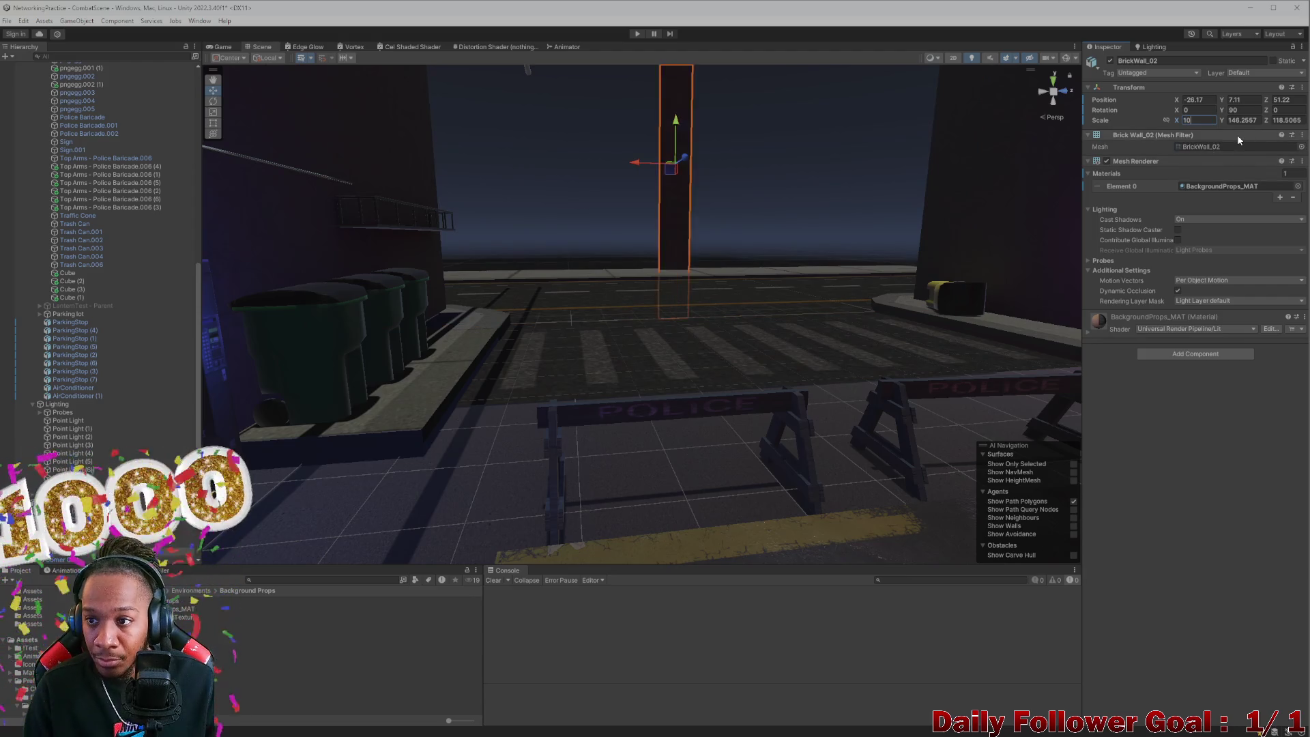
pyautogui.click(1249, 112)
pyautogui.click(1250, 120)
pyautogui.write('100')
pyautogui.click(1286, 120)
pyautogui.write('1')
# Step: Slide the wall back to about Z 44.99
pyautogui.moveTo(637, 170); pyautogui.dragTo(535, 184)
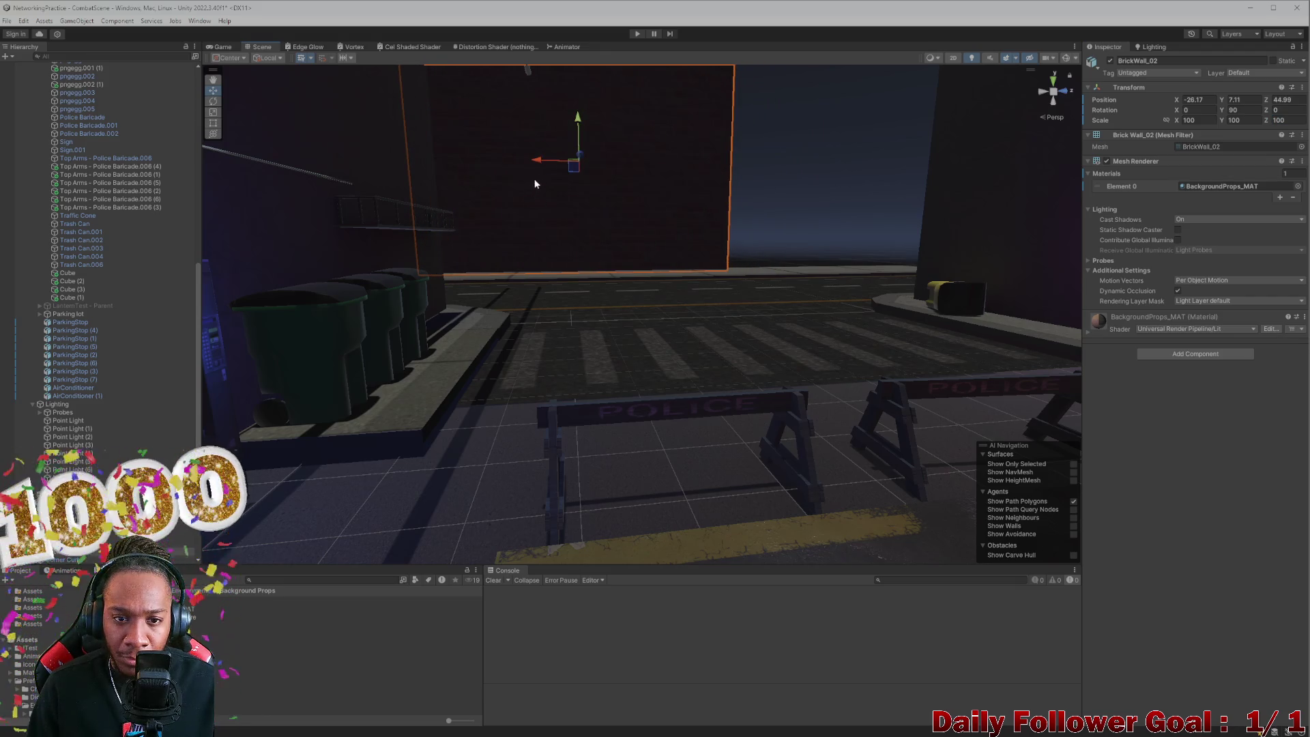
pyautogui.click(529, 167)
pyautogui.click(581, 188)
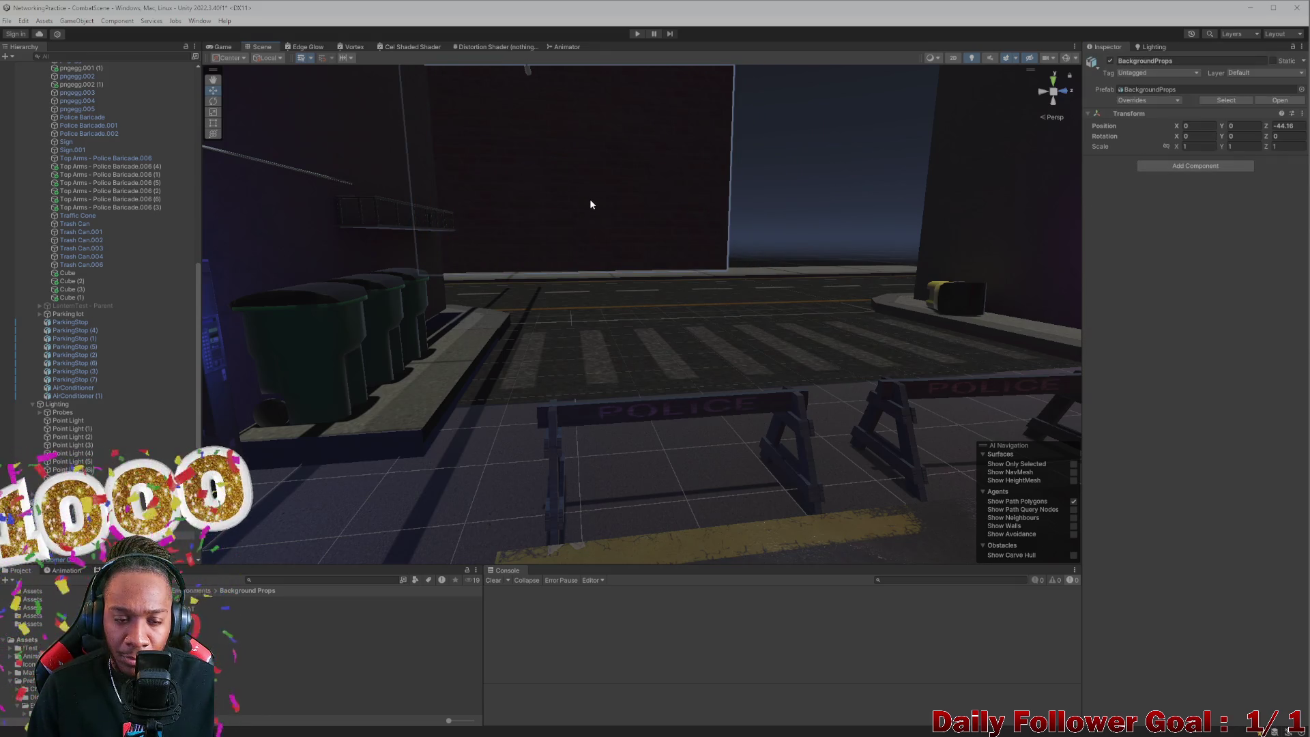
# Step: Orbit around the dark backdrop wall, frame it, and select BrickWall_02
pyautogui.scroll(-3, 590, 201)
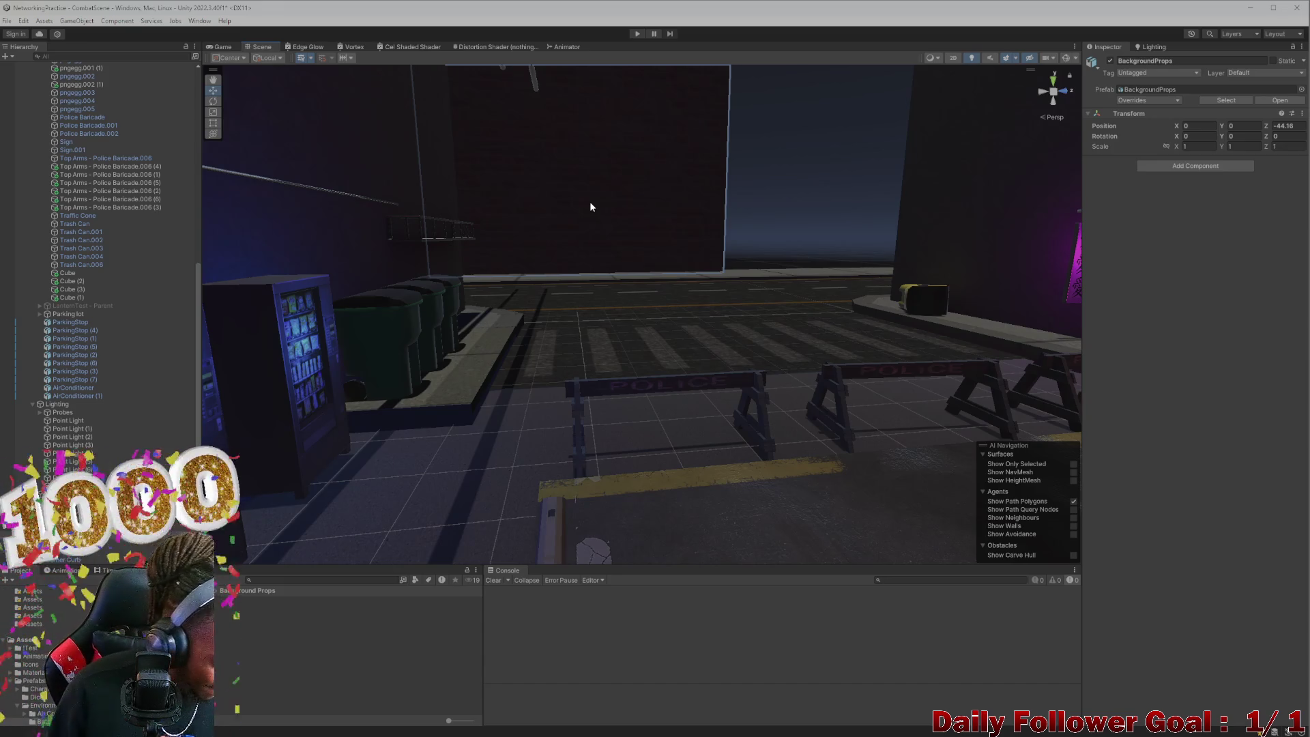
pyautogui.moveTo(717, 357)
pyautogui.mouseDown()
pyautogui.moveTo(650, 236)
pyautogui.moveTo(561, 300)
pyautogui.mouseUp()
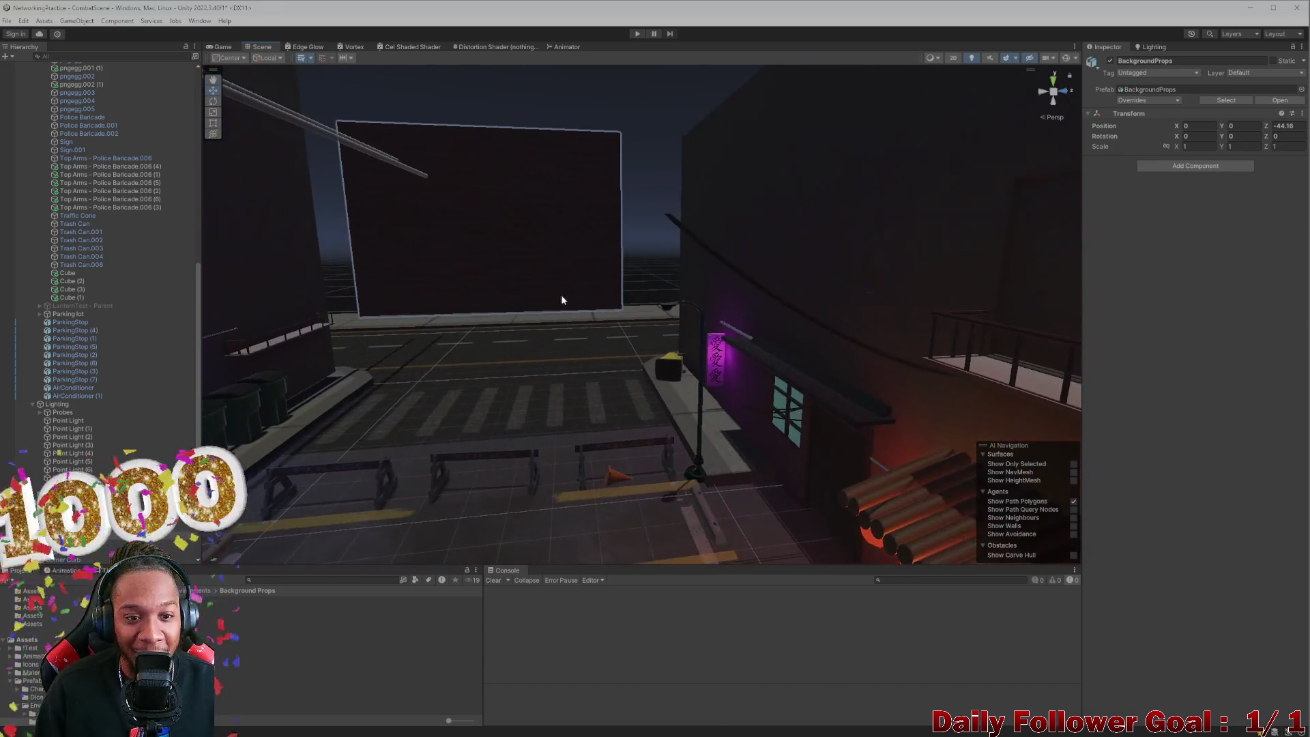
pyautogui.moveTo(514, 355)
pyautogui.mouseDown()
pyautogui.moveTo(505, 283)
pyautogui.moveTo(556, 316)
pyautogui.moveTo(581, 369)
pyautogui.moveTo(557, 370)
pyautogui.moveTo(564, 344)
pyautogui.mouseUp()
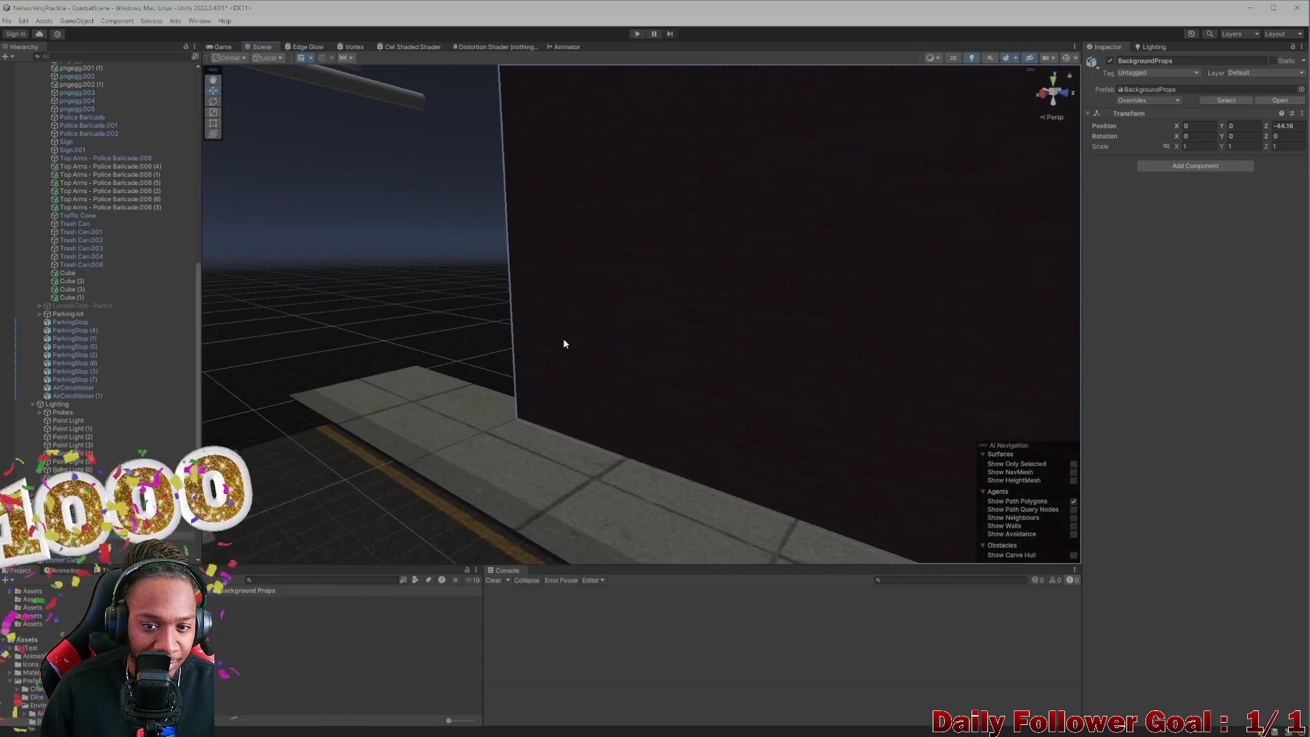
pyautogui.moveTo(656, 354)
pyautogui.mouseDown()
pyautogui.moveTo(424, 445)
pyautogui.moveTo(764, 430)
pyautogui.moveTo(612, 451)
pyautogui.moveTo(738, 453)
pyautogui.moveTo(670, 491)
pyautogui.moveTo(485, 488)
pyautogui.moveTo(480, 465)
pyautogui.moveTo(633, 362)
pyautogui.moveTo(695, 367)
pyautogui.mouseUp()
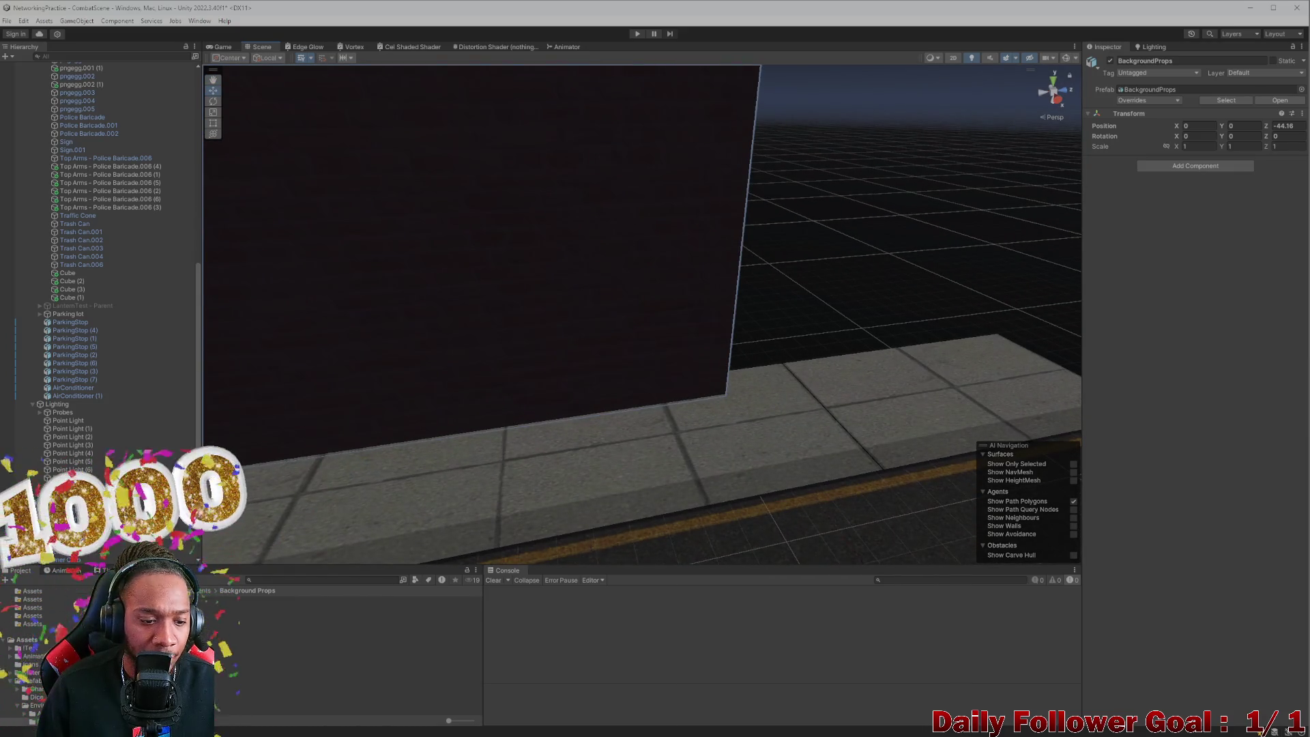
pyautogui.press('f')
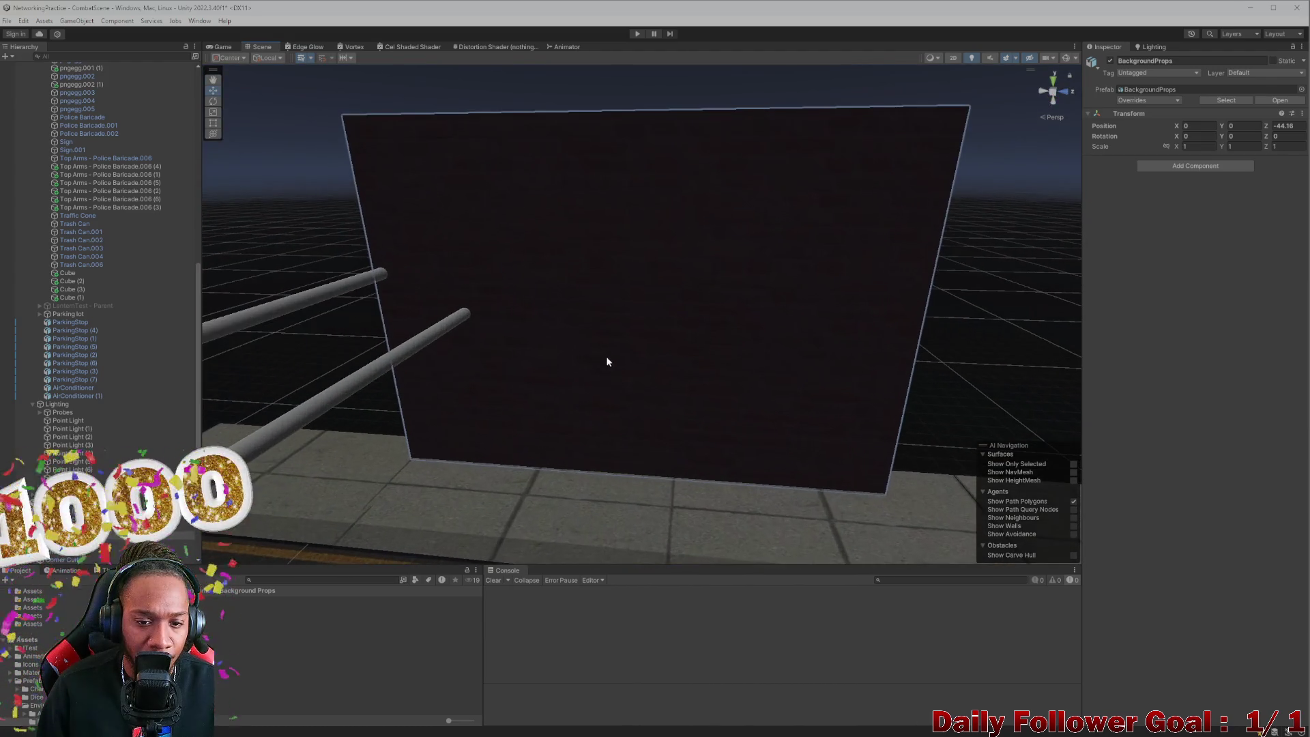
pyautogui.scroll(5, 576, 272)
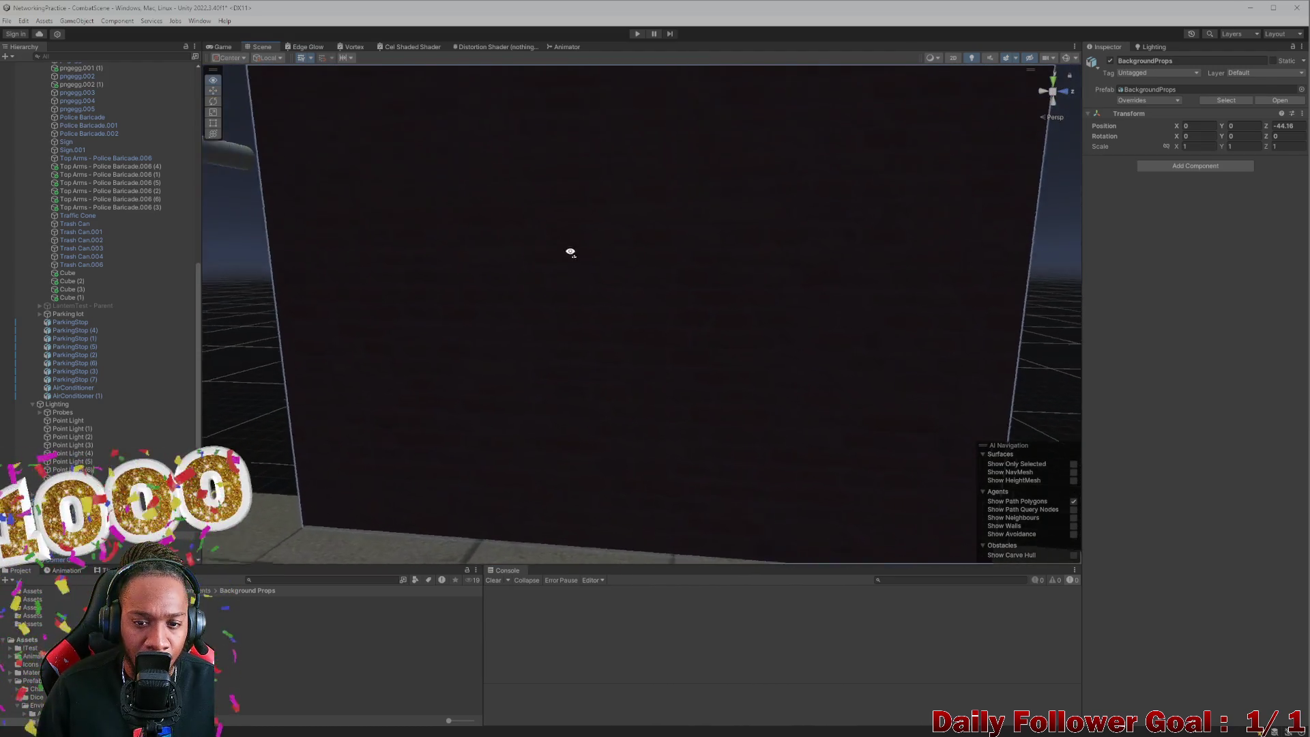
pyautogui.scroll(-5, 571, 255)
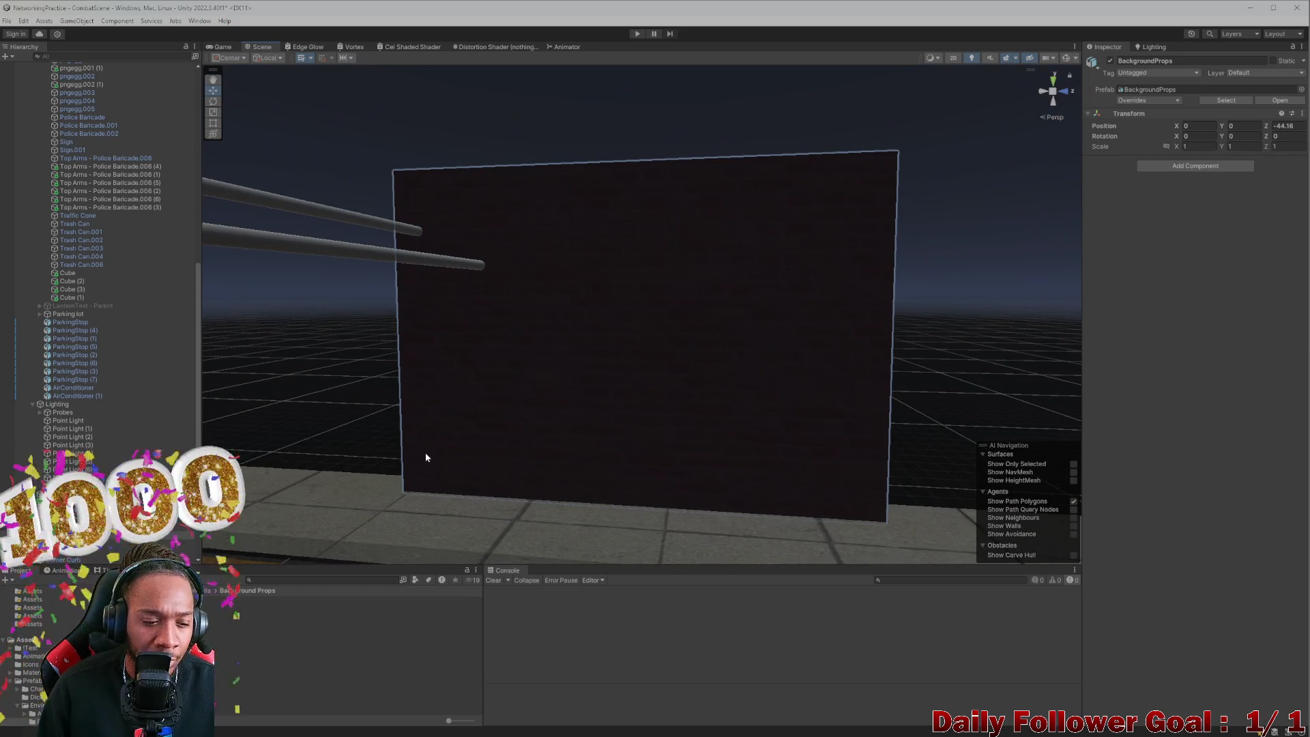
pyautogui.scroll(-3, 587, 361)
pyautogui.click(618, 355)
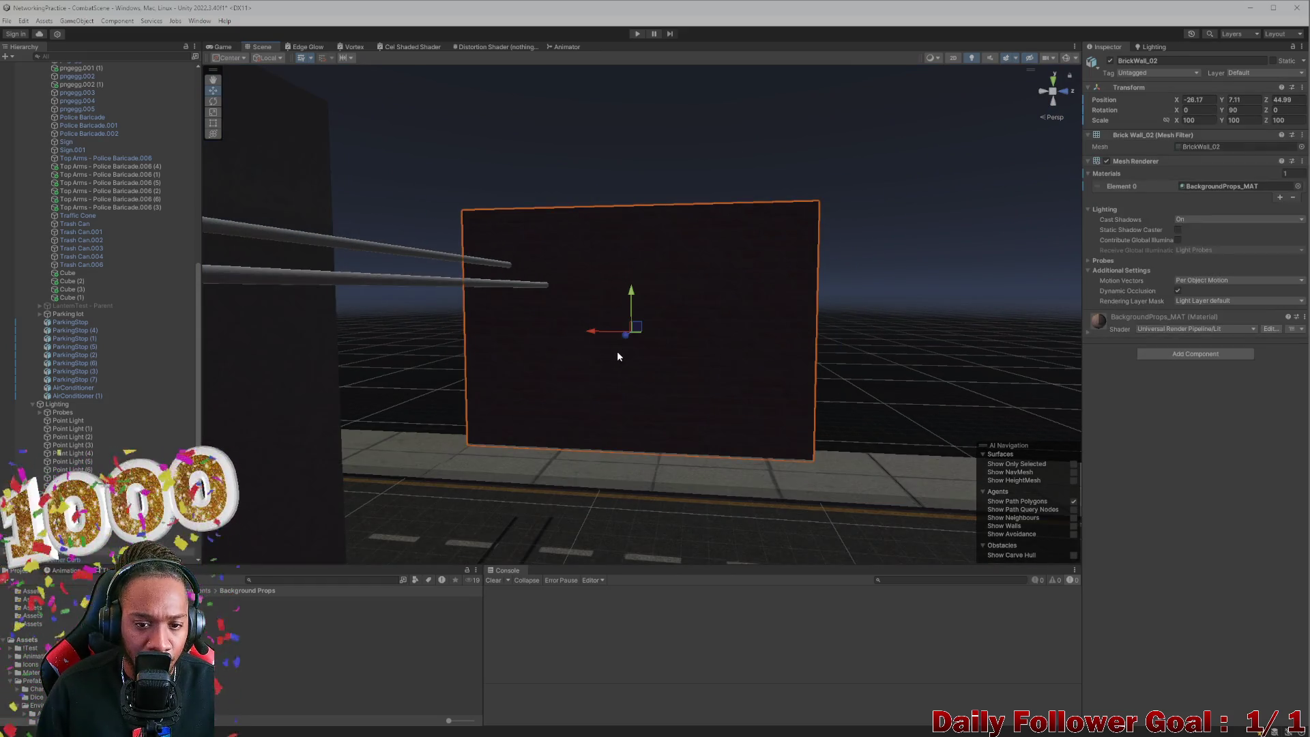
# Step: Frame BrickWall_02 and set its scale to 300
pyautogui.scroll(-4, 611, 351)
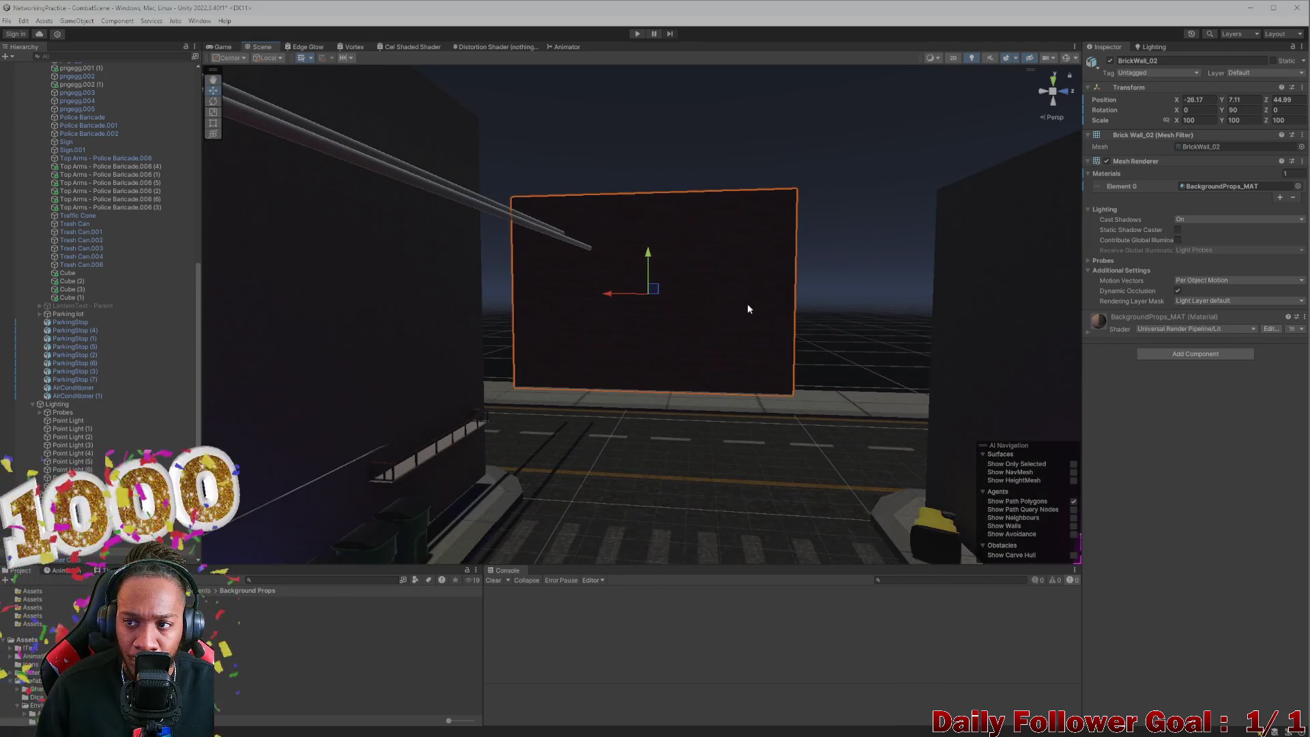
pyautogui.press('f')
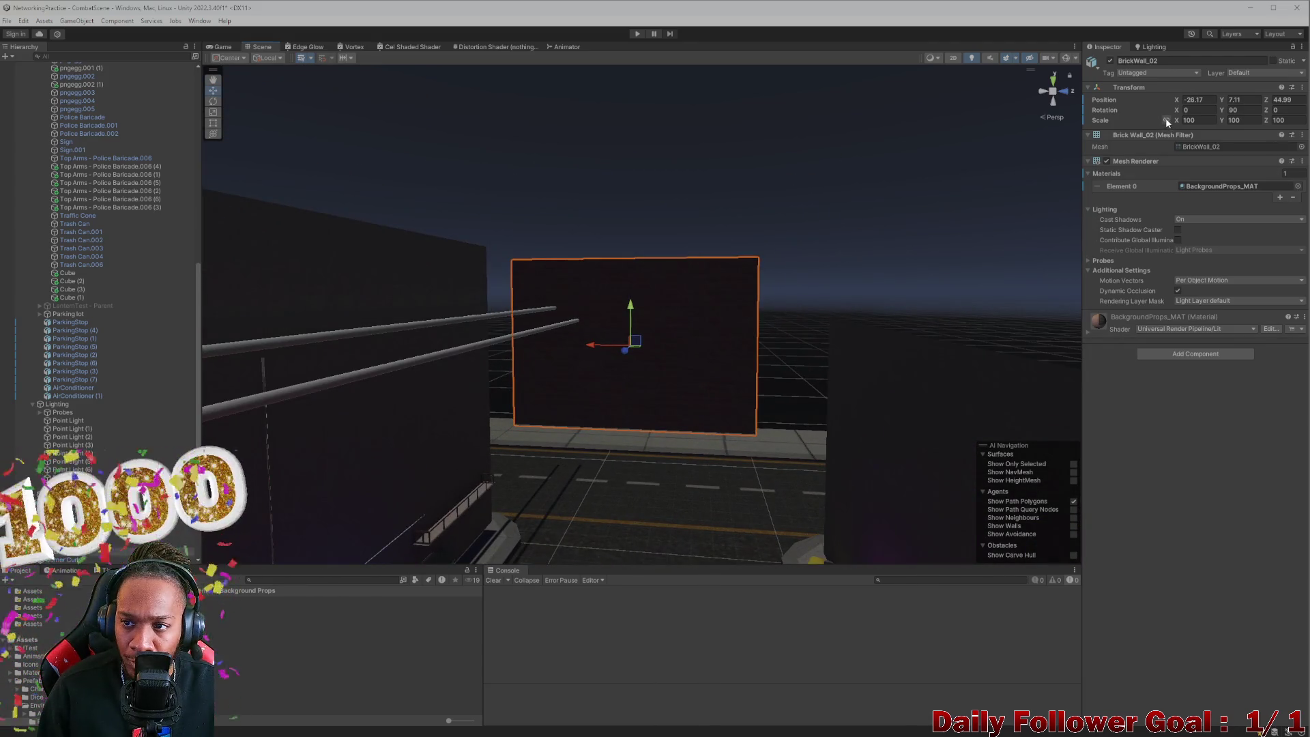
pyautogui.moveTo(1179, 120); pyautogui.dragTo(1300, 116)
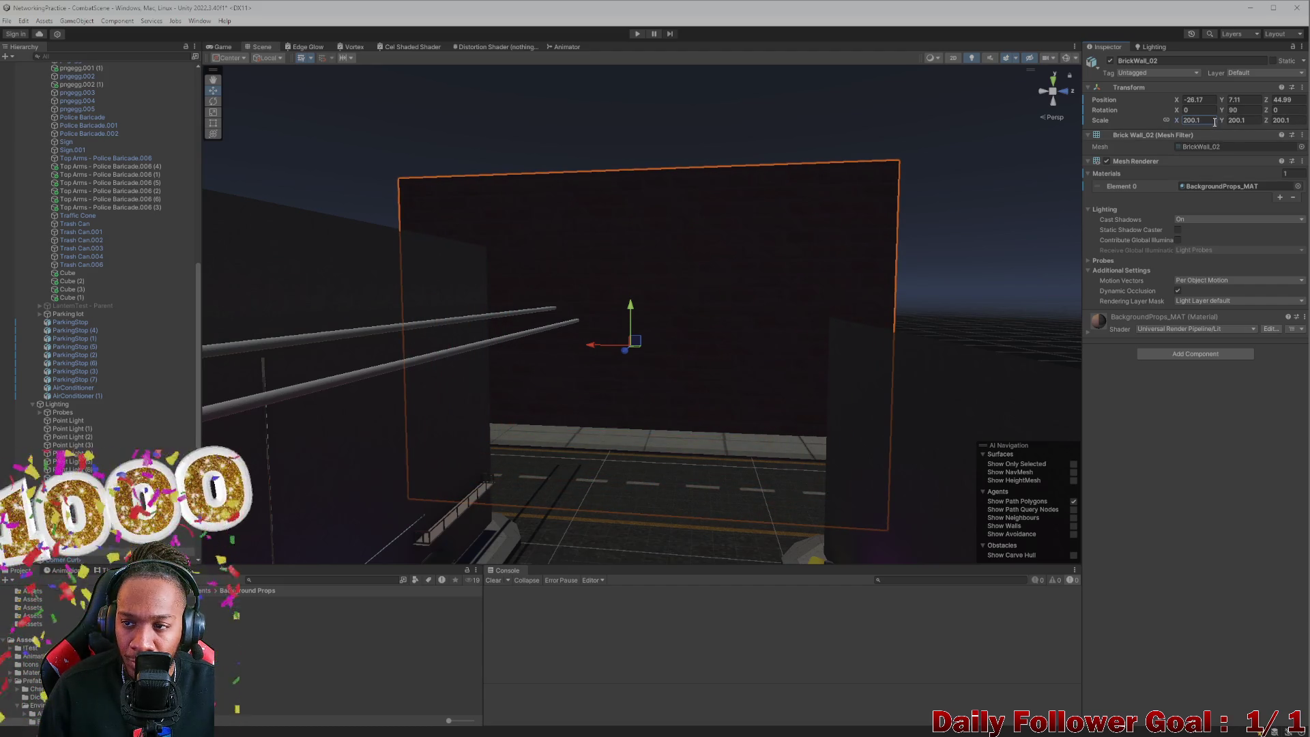
pyautogui.click(1193, 120)
pyautogui.write('300')
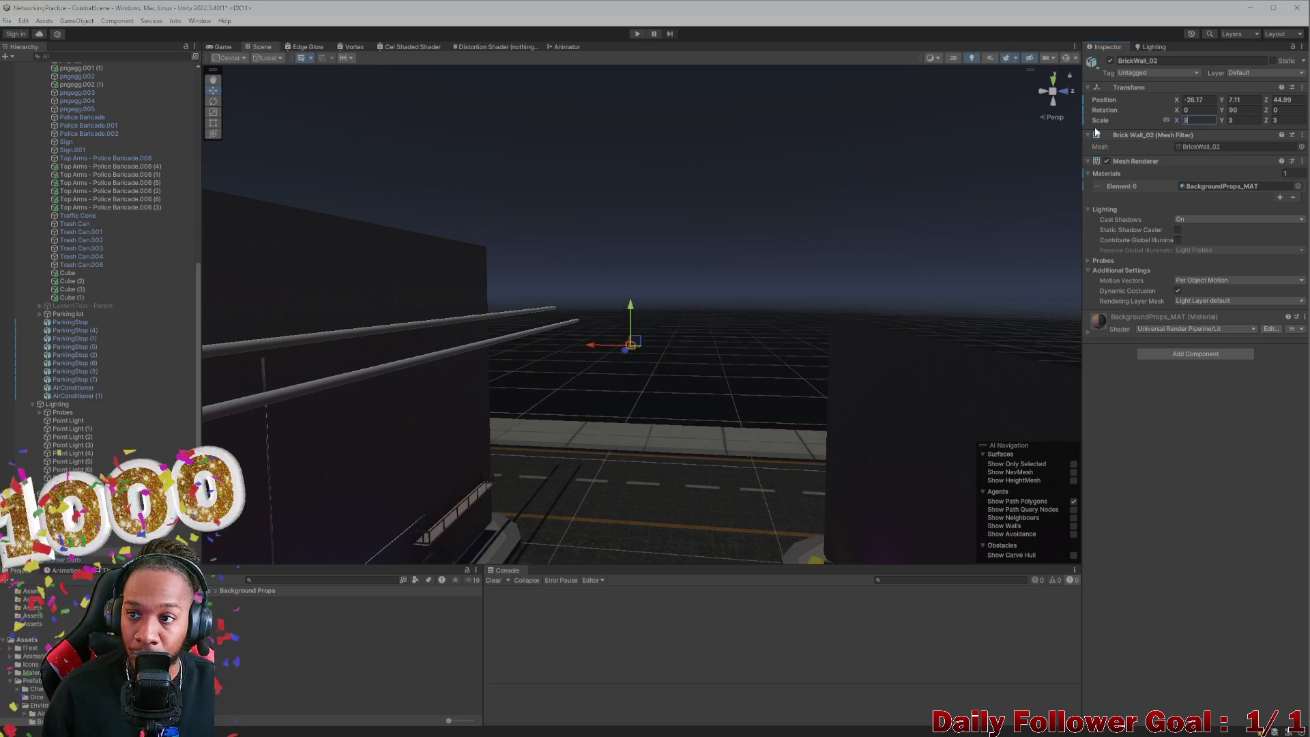
pyautogui.press('Return')
# Step: Fly around the scene to inspect the enlarged wall against the street
pyautogui.moveTo(547, 388)
pyautogui.mouseDown()
pyautogui.moveTo(690, 497)
pyautogui.moveTo(688, 272)
pyautogui.moveTo(699, 280)
pyautogui.moveTo(830, 152)
pyautogui.moveTo(789, 146)
pyautogui.moveTo(771, 122)
pyautogui.moveTo(743, 160)
pyautogui.mouseUp()
pyautogui.moveTo(822, 387)
pyautogui.mouseDown()
pyautogui.moveTo(833, 373)
pyautogui.moveTo(853, 423)
pyautogui.moveTo(989, 420)
pyautogui.moveTo(956, 381)
pyautogui.moveTo(976, 459)
pyautogui.moveTo(1109, 480)
pyautogui.mouseUp()
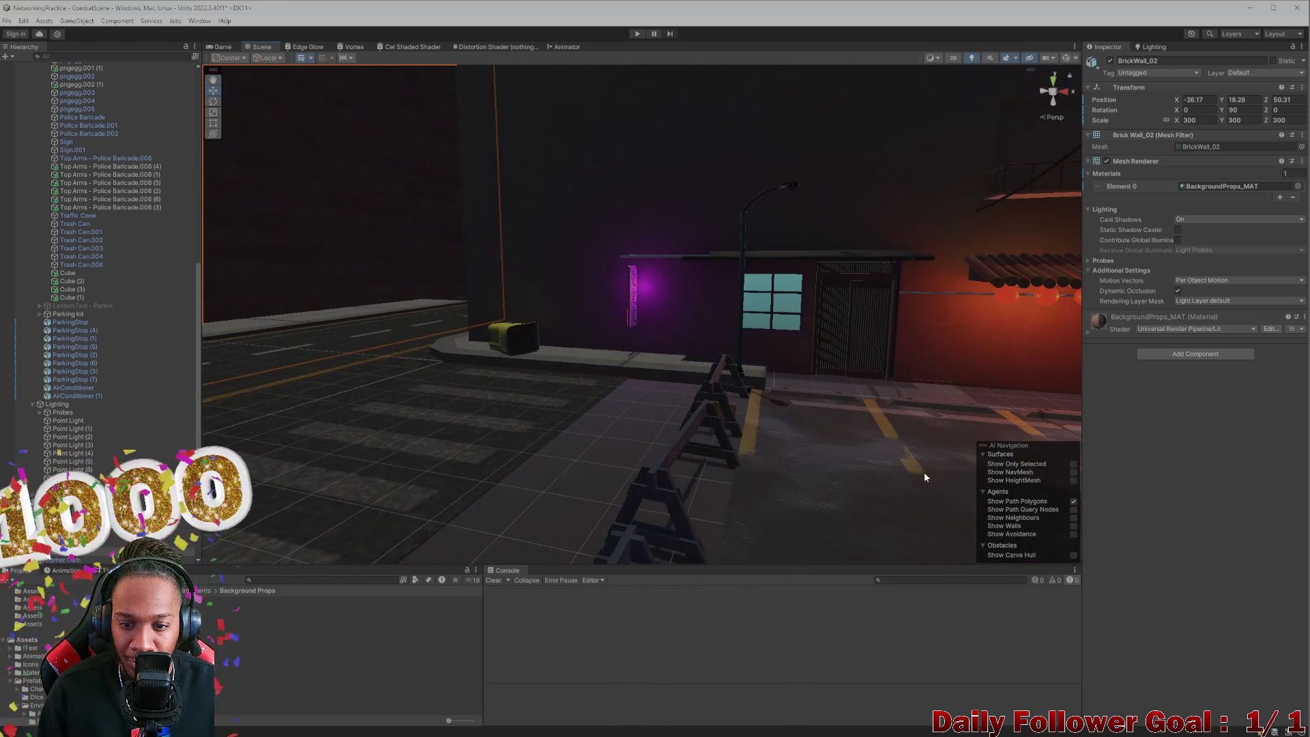
pyautogui.moveTo(924, 473); pyautogui.dragTo(922, 461)
pyautogui.click(623, 410)
pyautogui.moveTo(596, 411)
pyautogui.mouseDown()
pyautogui.moveTo(513, 406)
pyautogui.moveTo(574, 337)
pyautogui.moveTo(539, 418)
pyautogui.moveTo(221, 336)
pyautogui.moveTo(301, 383)
pyautogui.moveTo(430, 371)
pyautogui.mouseUp()
pyautogui.click(620, 323)
pyautogui.moveTo(620, 323)
pyautogui.mouseDown()
pyautogui.moveTo(640, 307)
pyautogui.moveTo(636, 353)
pyautogui.mouseUp()
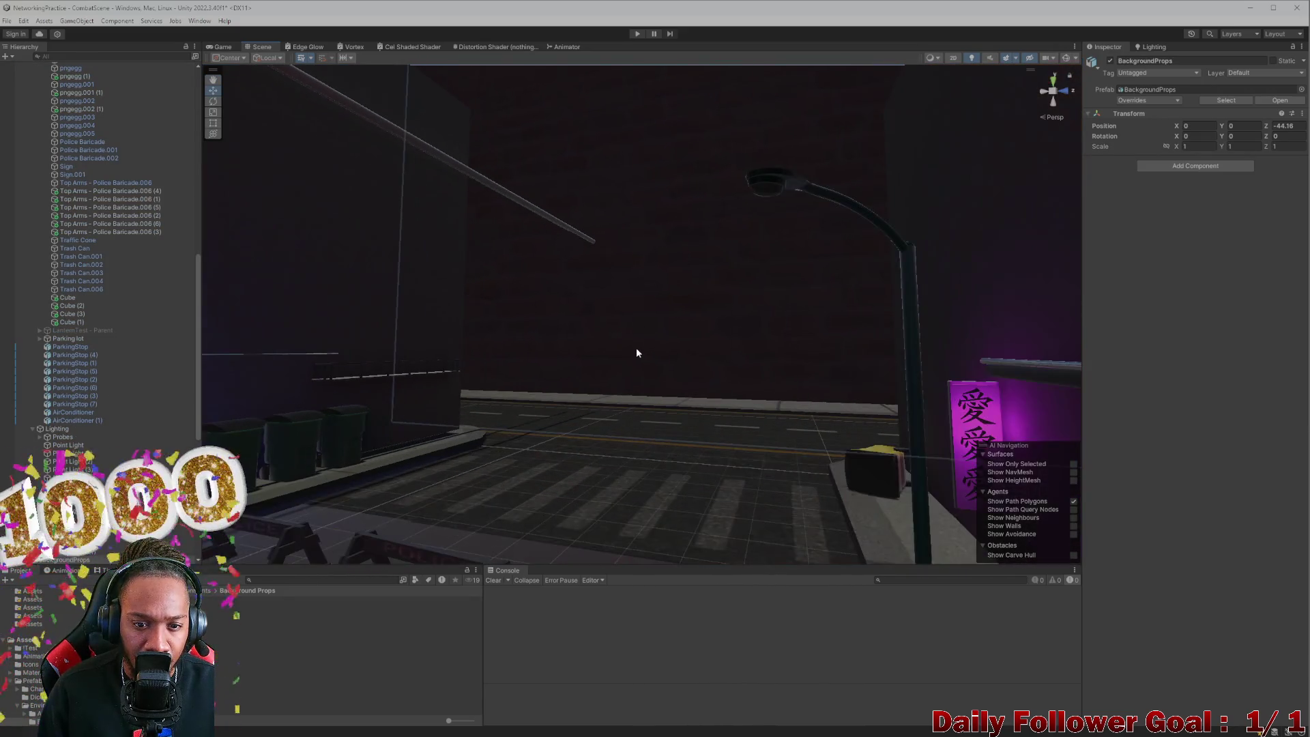
# Step: Reselect BrickWall_02 and set its Scale X to 200
pyautogui.click(715, 207)
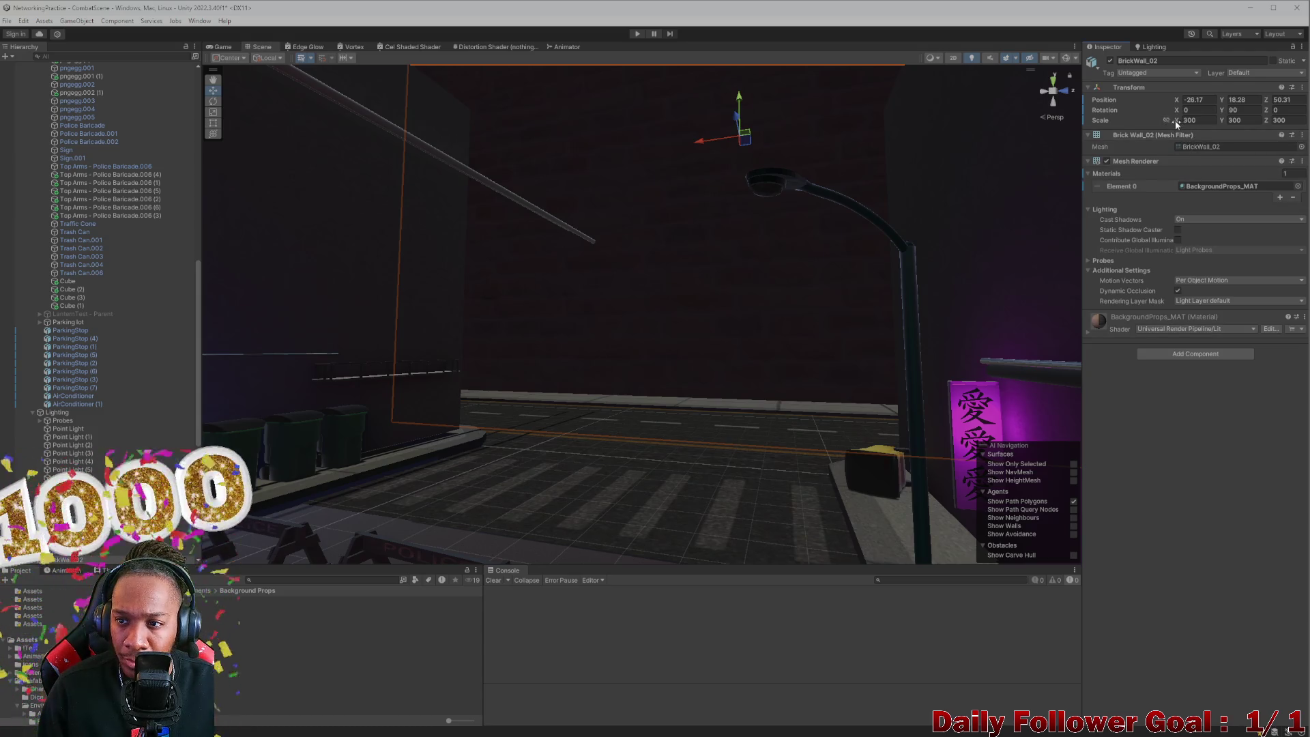
pyautogui.click(1207, 122)
pyautogui.write('200')
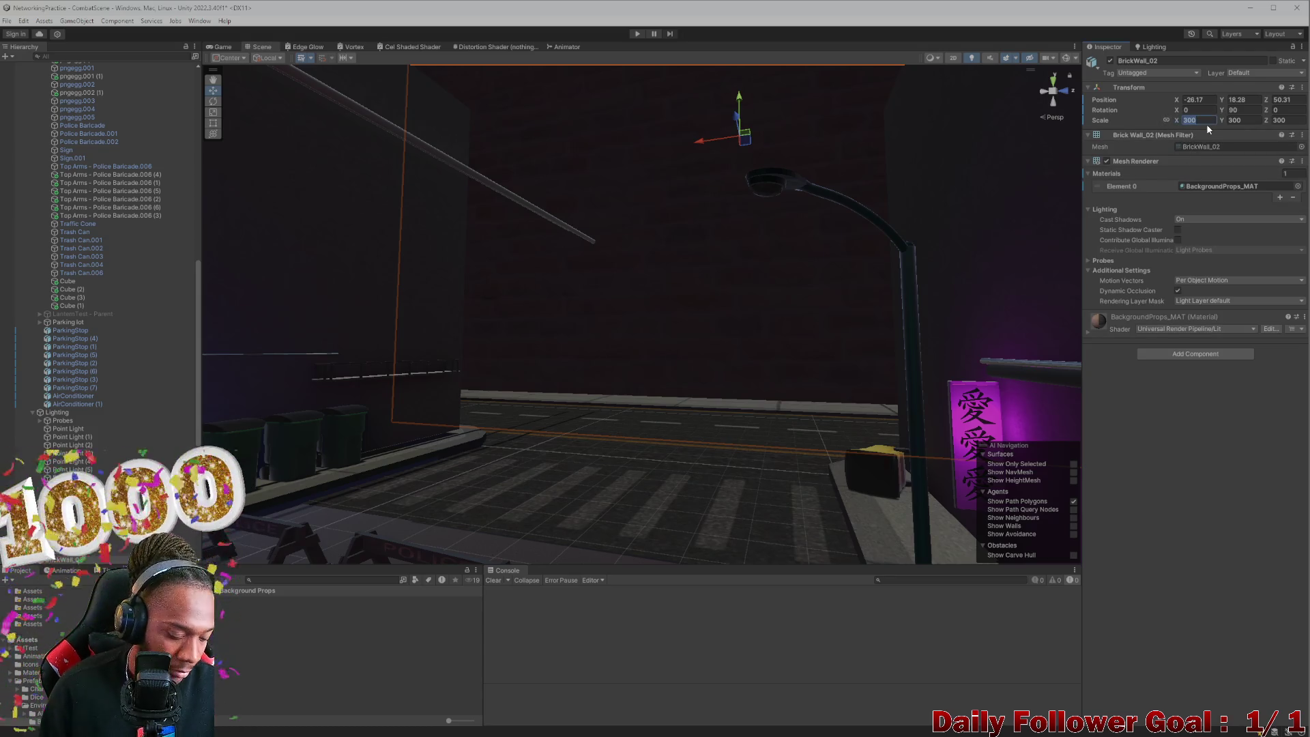
pyautogui.press('Return')
# Step: Lower BrickWall_02 to Y 13.19, Z 45, check it from several angles, then return to Blender
pyautogui.moveTo(744, 146)
pyautogui.mouseDown()
pyautogui.moveTo(641, 218)
pyautogui.moveTo(672, 228)
pyautogui.moveTo(688, 444)
pyautogui.moveTo(647, 401)
pyautogui.moveTo(669, 348)
pyautogui.moveTo(579, 307)
pyautogui.moveTo(430, 304)
pyautogui.moveTo(669, 325)
pyautogui.moveTo(702, 296)
pyautogui.moveTo(747, 332)
pyautogui.moveTo(723, 471)
pyautogui.moveTo(830, 289)
pyautogui.moveTo(1028, 334)
pyautogui.moveTo(1174, 304)
pyautogui.moveTo(1307, 305)
pyautogui.moveTo(1243, 342)
pyautogui.moveTo(1260, 337)
pyautogui.moveTo(1073, 295)
pyautogui.moveTo(915, 342)
pyautogui.moveTo(1012, 410)
pyautogui.moveTo(1015, 314)
pyautogui.moveTo(1044, 352)
pyautogui.moveTo(971, 503)
pyautogui.moveTo(965, 462)
pyautogui.moveTo(1075, 336)
pyautogui.moveTo(1119, 324)
pyautogui.moveTo(1154, 336)
pyautogui.mouseUp()
pyautogui.moveTo(1038, 353)
pyautogui.mouseDown()
pyautogui.moveTo(959, 357)
pyautogui.moveTo(953, 346)
pyautogui.moveTo(1207, 355)
pyautogui.moveTo(1243, 332)
pyautogui.moveTo(1202, 331)
pyautogui.moveTo(1249, 328)
pyautogui.mouseUp()
pyautogui.moveTo(895, 238); pyautogui.dragTo(911, 257)
pyautogui.moveTo(642, 282)
pyautogui.mouseDown()
pyautogui.moveTo(659, 285)
pyautogui.moveTo(683, 341)
pyautogui.moveTo(650, 419)
pyautogui.moveTo(854, 287)
pyautogui.moveTo(693, 351)
pyautogui.moveTo(774, 301)
pyautogui.moveTo(1045, 293)
pyautogui.moveTo(989, 308)
pyautogui.moveTo(952, 364)
pyautogui.moveTo(983, 314)
pyautogui.moveTo(916, 346)
pyautogui.moveTo(957, 296)
pyautogui.moveTo(984, 296)
pyautogui.mouseUp()
pyautogui.click(649, 419)
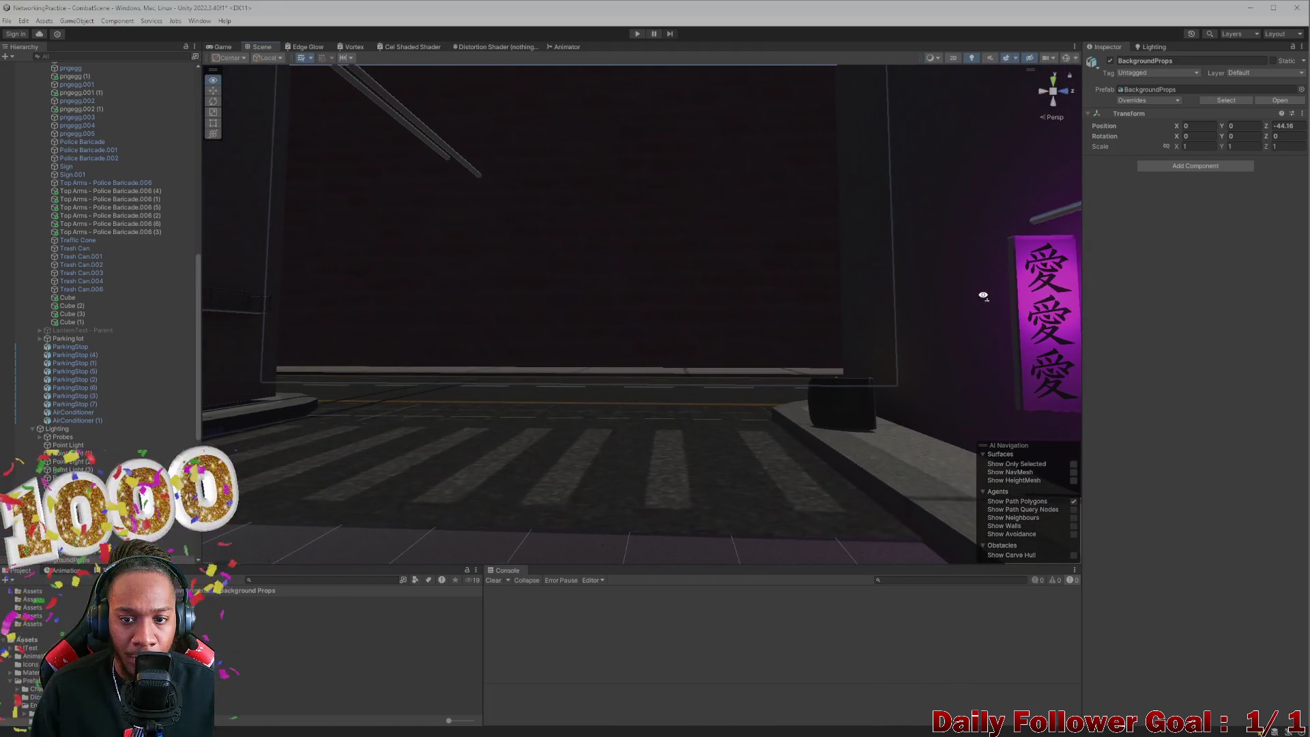
pyautogui.click(755, 267)
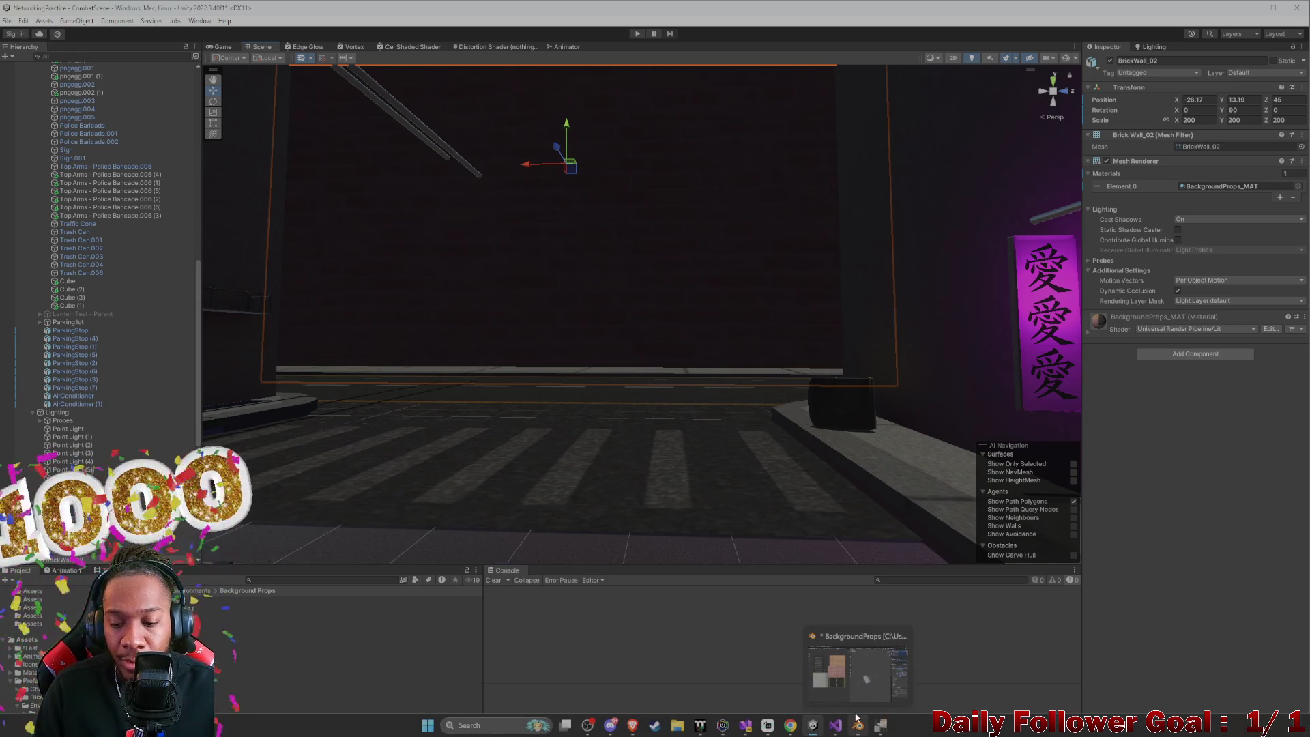
pyautogui.click(858, 728)
# Step: Maximize the Blender window and pan around the city texture atlas
pyautogui.scroll(-2, 371, 314)
pyautogui.scroll(4, 325, 278)
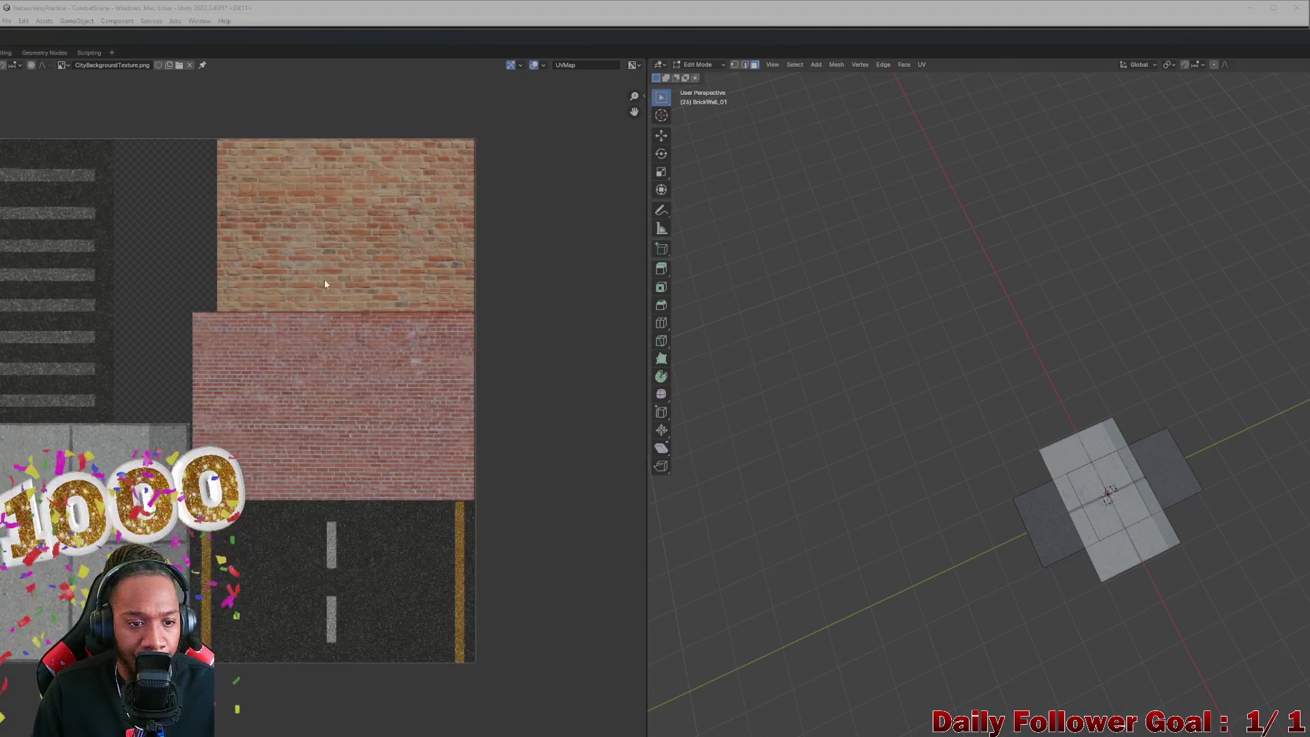
pyautogui.moveTo(588, 396); pyautogui.dragTo(633, 410)
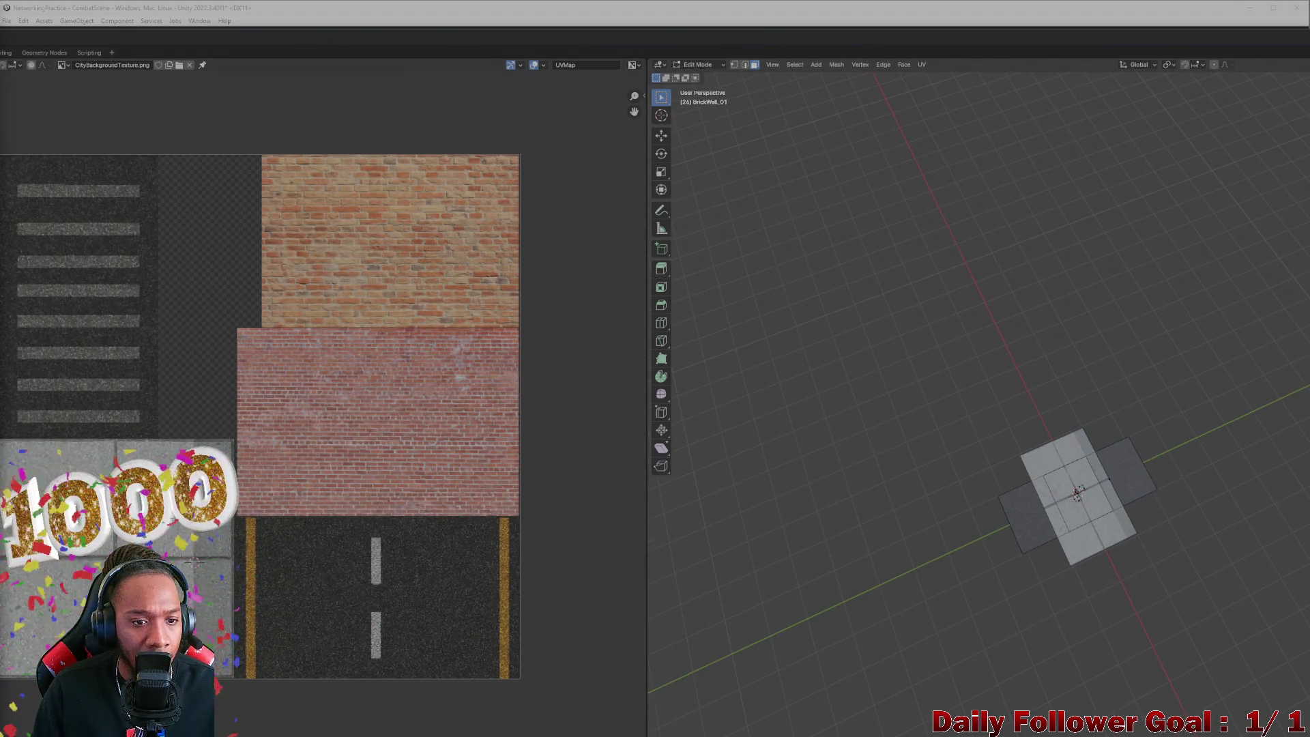
pyautogui.moveTo(604, 21)
pyautogui.mouseDown()
pyautogui.moveTo(670, 61)
pyautogui.moveTo(834, 47)
pyautogui.moveTo(849, 23)
pyautogui.mouseUp()
pyautogui.scroll(-3, 826, 331)
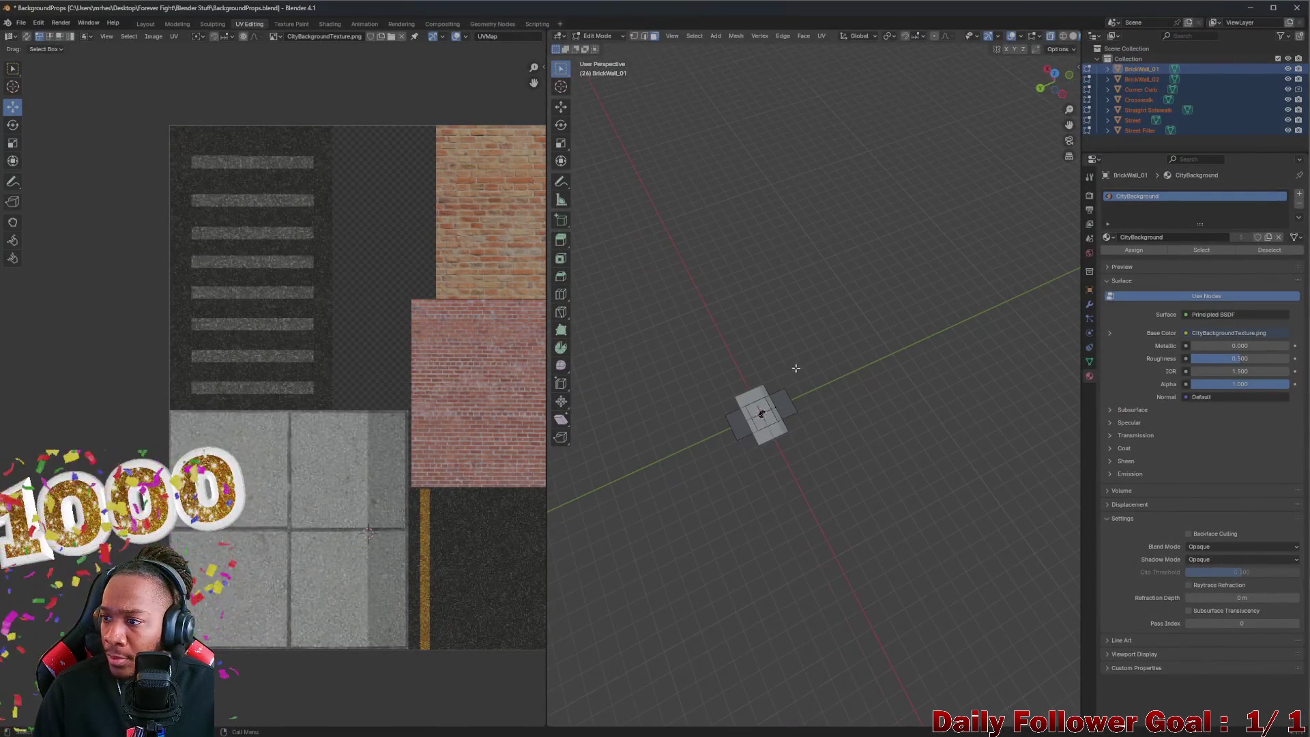
pyautogui.moveTo(363, 350); pyautogui.dragTo(262, 333)
pyautogui.scroll(2, 595, 313)
pyautogui.scroll(2, 750, 341)
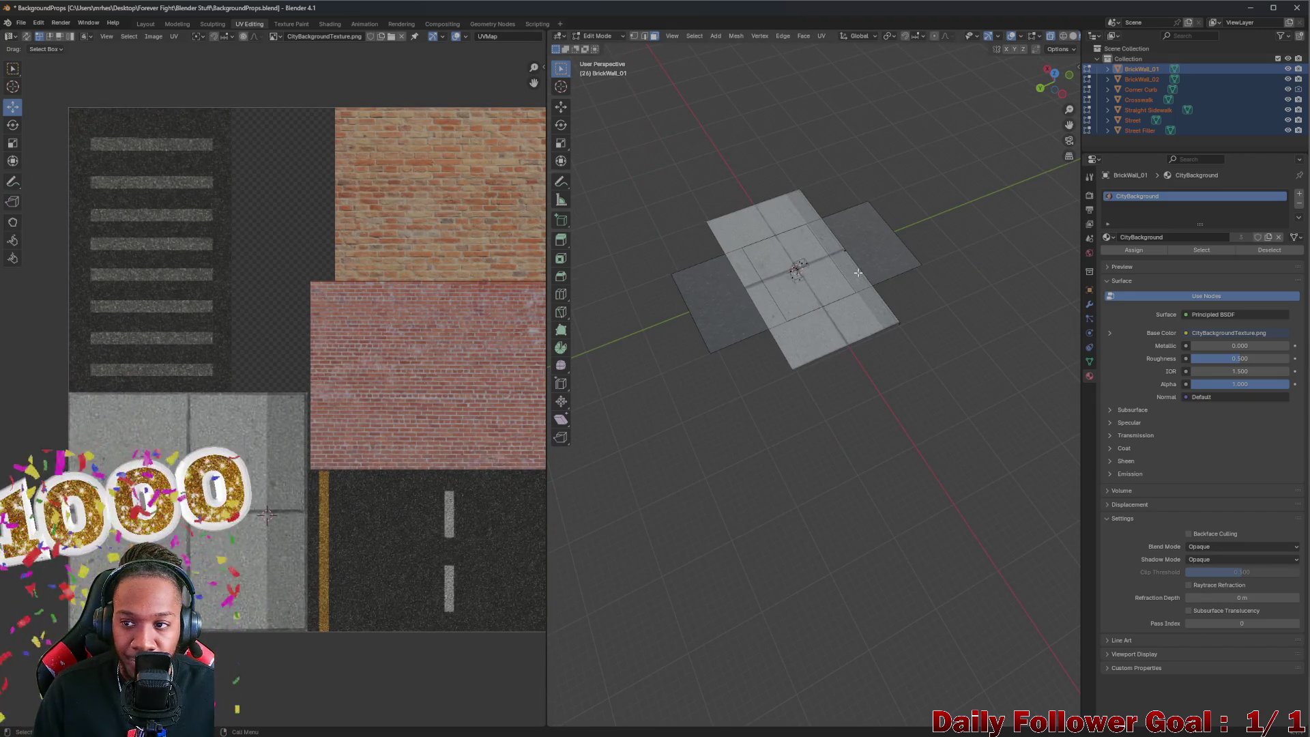
# Step: Select BrickWall_02, then BrickWall_01, starting and cancelling a move on each
pyautogui.click(1140, 110)
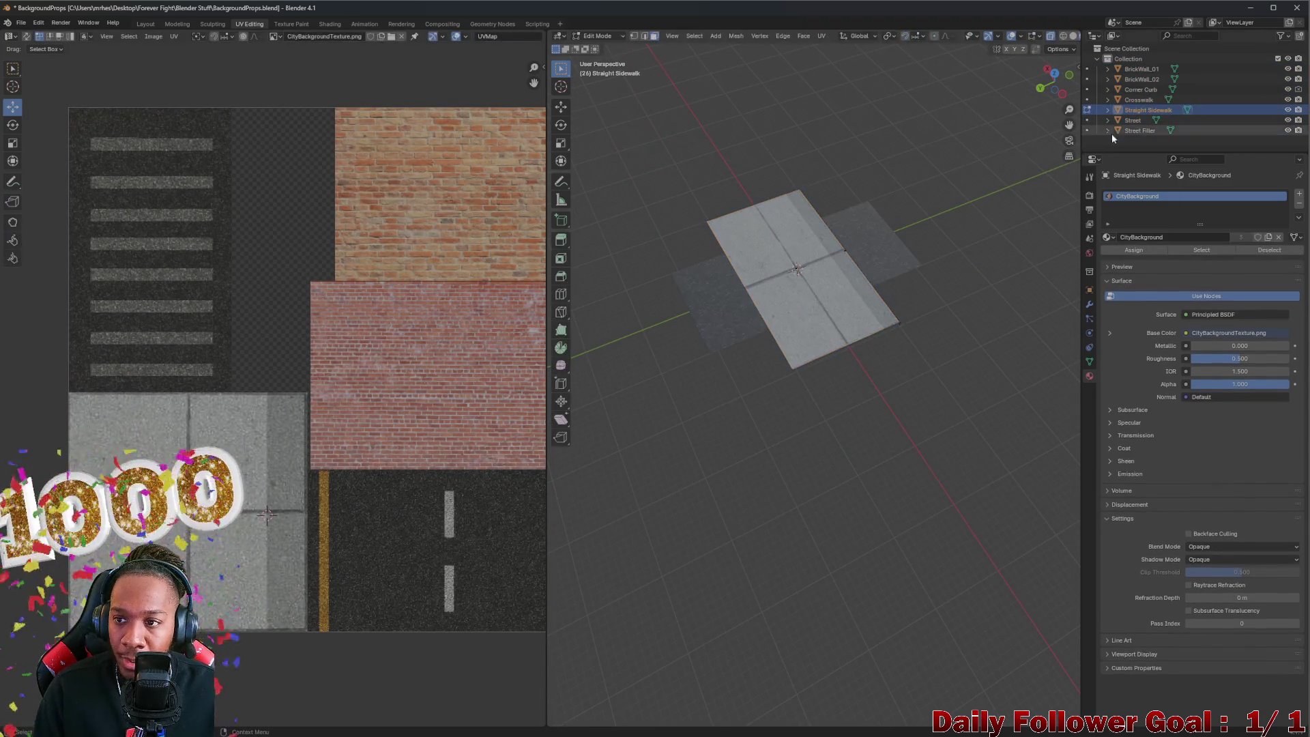
pyautogui.click(1153, 79)
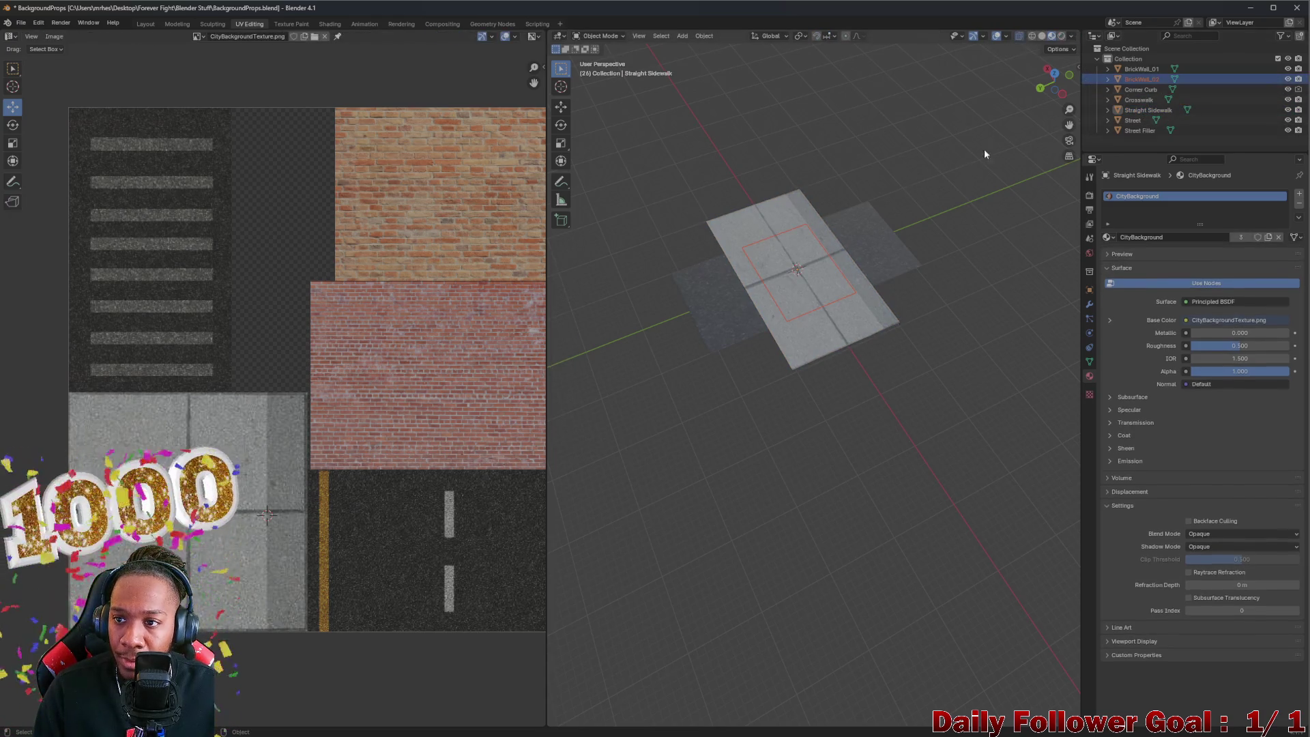
pyautogui.click(1152, 80)
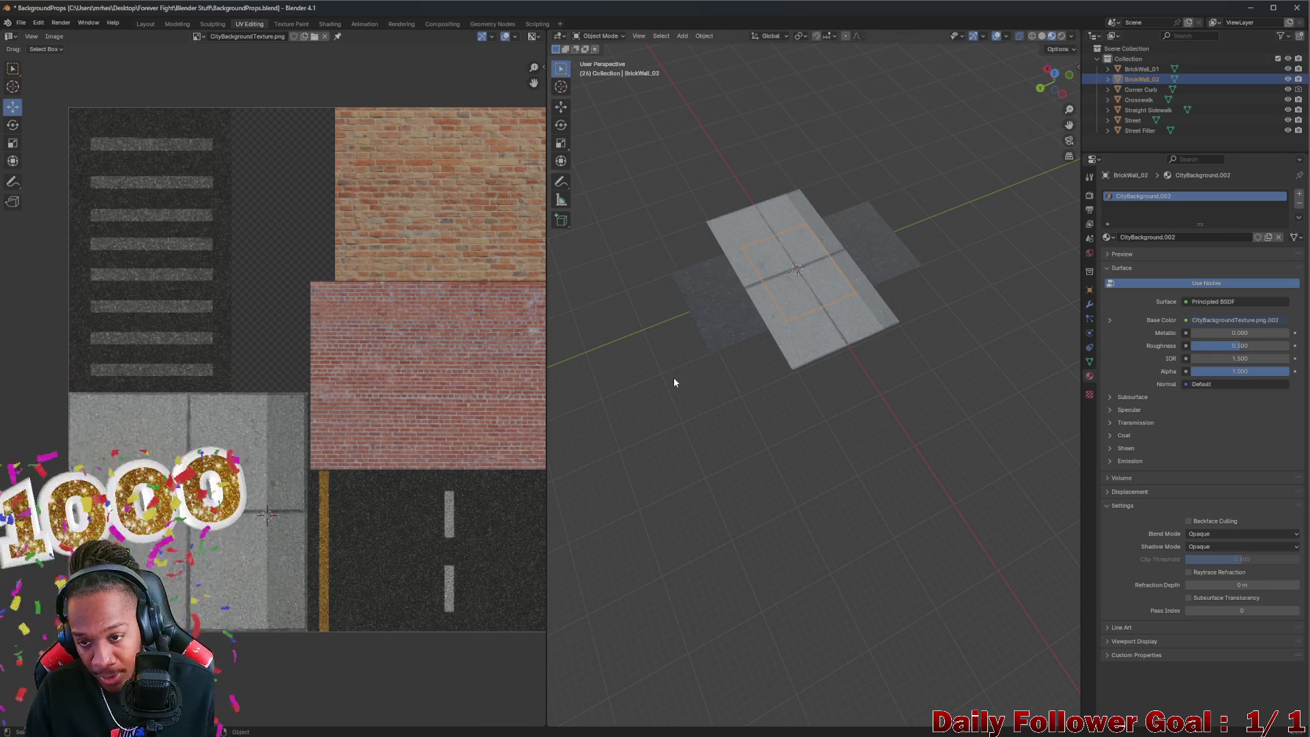
pyautogui.press('g')
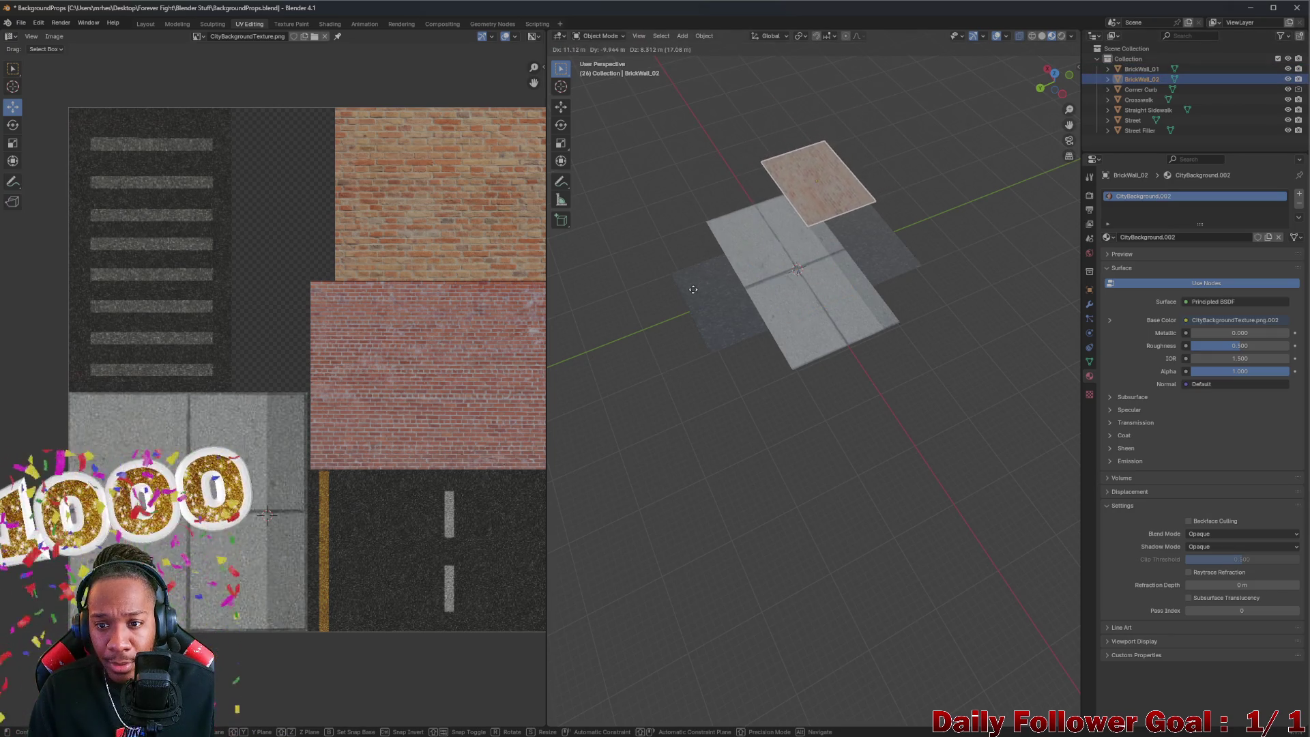
pyautogui.press('Escape')
pyautogui.click(1142, 69)
pyautogui.press('g')
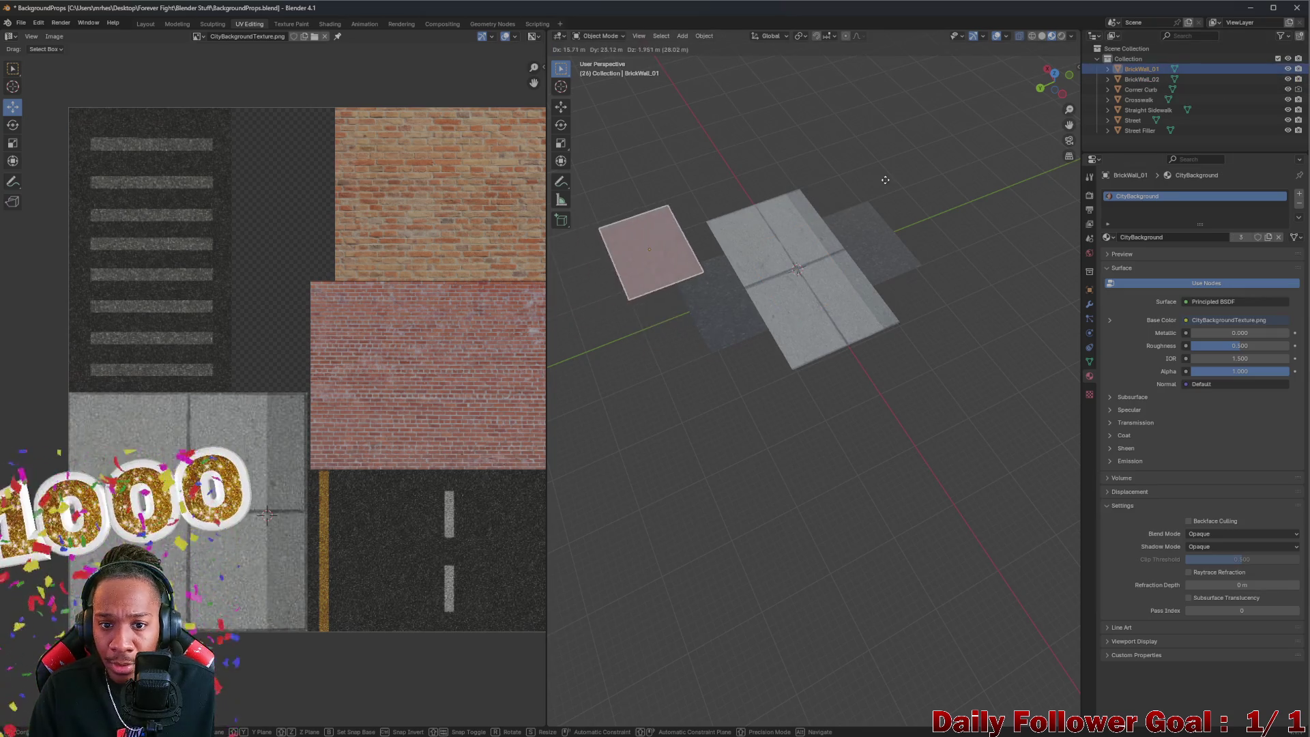
pyautogui.press('Escape')
# Step: Reselect BrickWall_02, enter Edit Mode, and switch to the Layout workspace
pyautogui.click(1174, 79)
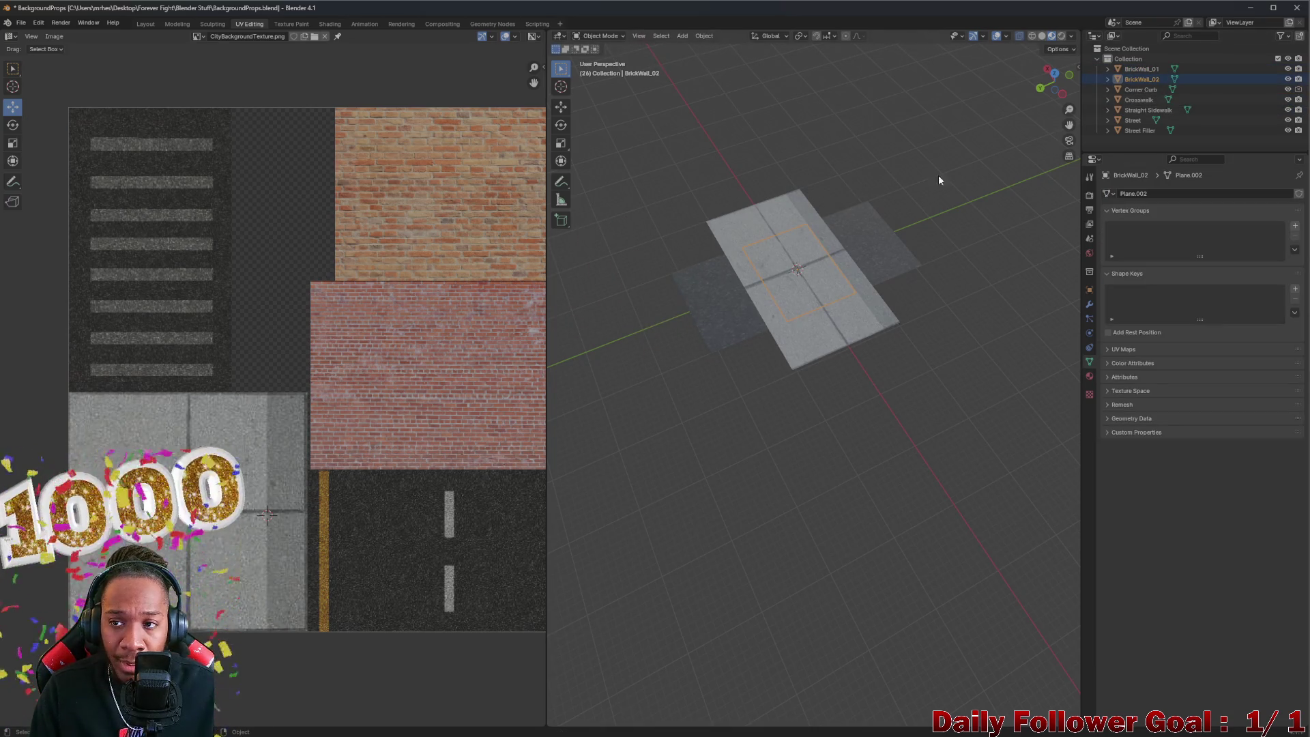
pyautogui.press('Tab')
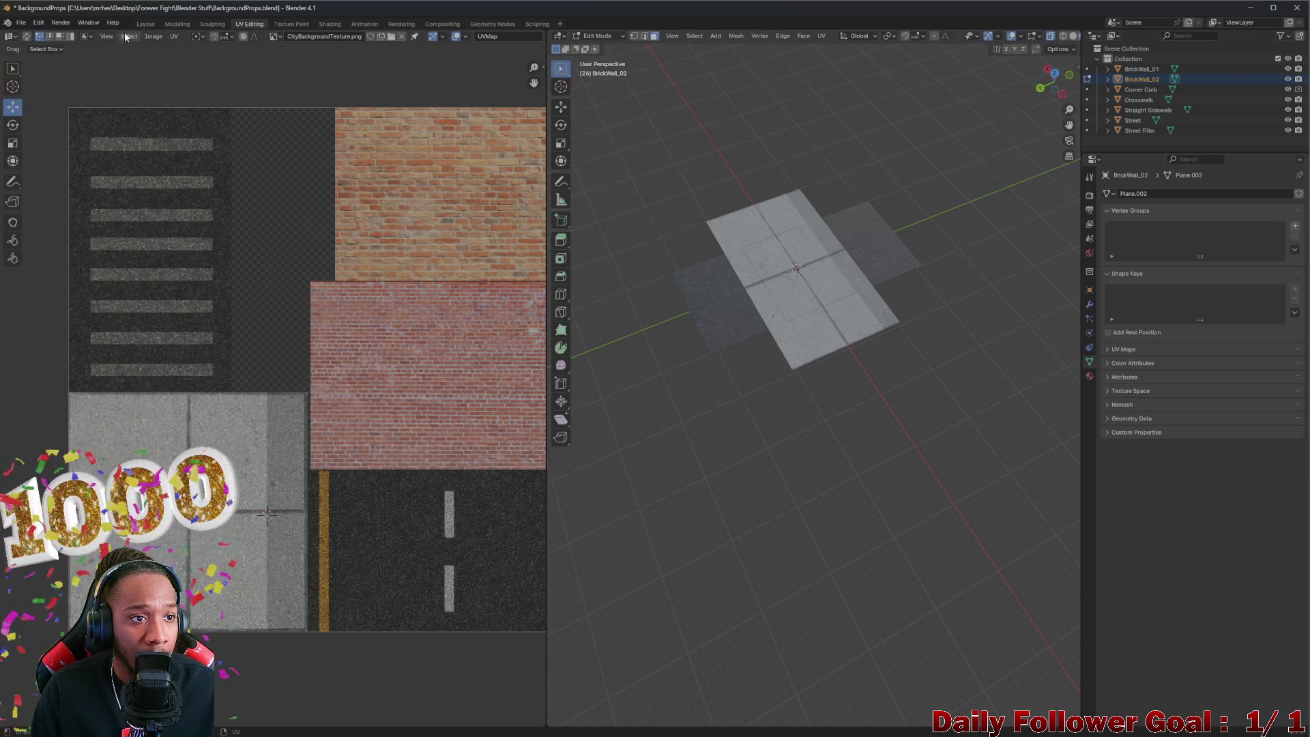
pyautogui.click(147, 25)
# Step: Hide Corner Curb, Crosswalk, Straight Sidewalk, Street, Street Filler and BrickWall_01 in the Outliner
pyautogui.scroll(1, 688, 414)
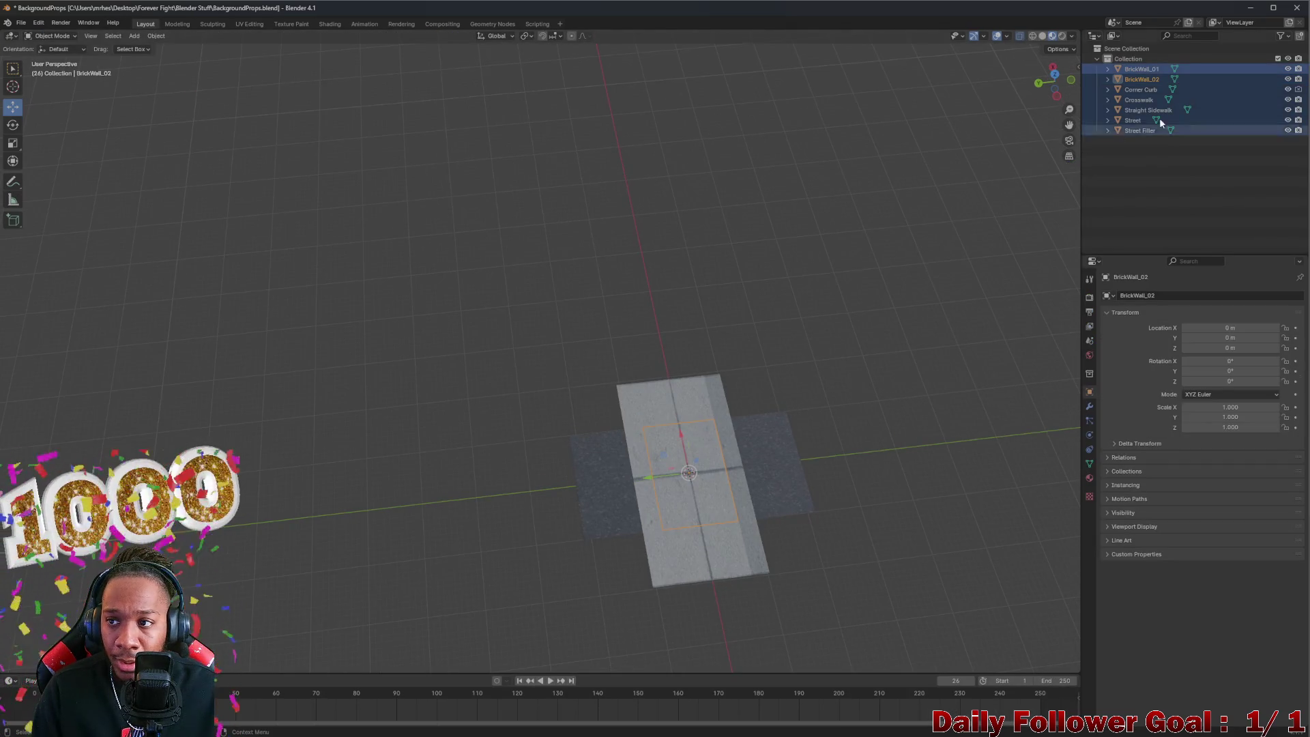
pyautogui.click(1288, 90)
pyautogui.click(1288, 100)
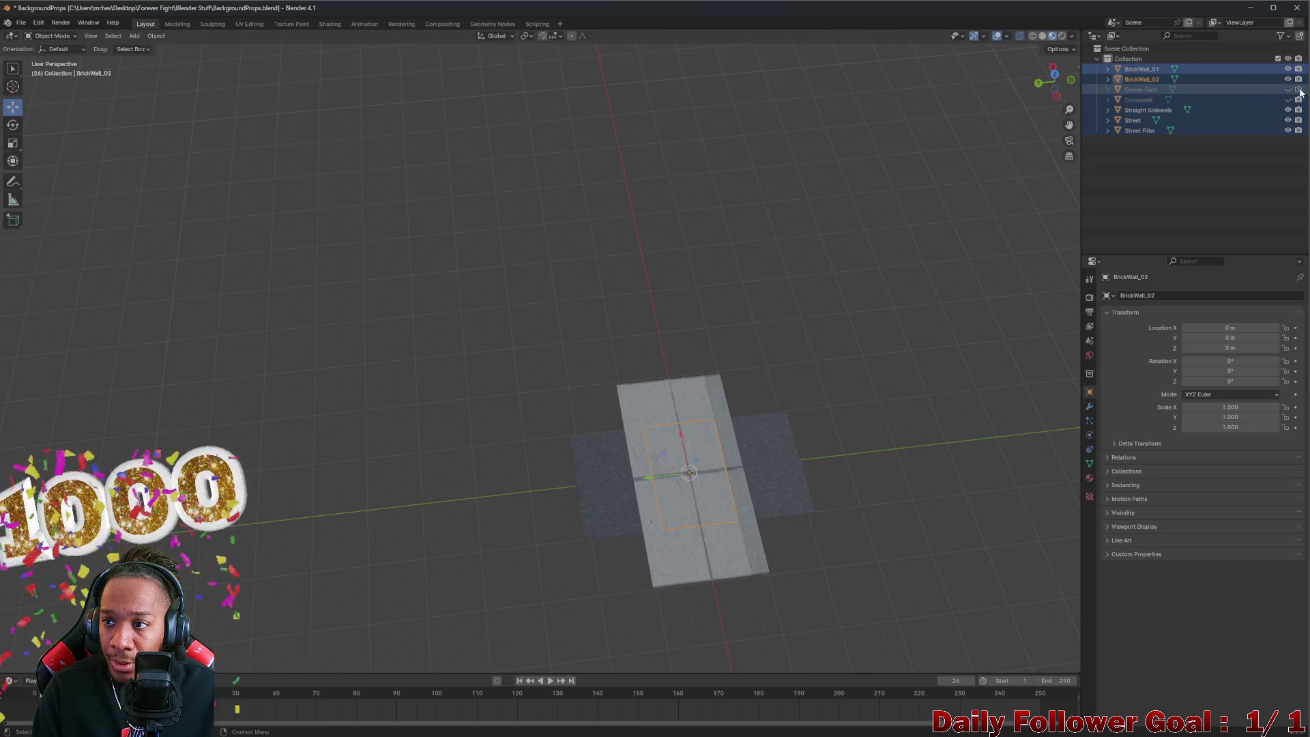
pyautogui.click(1288, 110)
pyautogui.click(1288, 120)
pyautogui.click(1288, 130)
pyautogui.click(1288, 69)
# Step: Select the BrickWall_02 plane, enter Edit Mode and add a loop cut across its middle
pyautogui.scroll(3, 841, 371)
pyautogui.moveTo(792, 452)
pyautogui.mouseDown()
pyautogui.moveTo(556, 496)
pyautogui.moveTo(746, 427)
pyautogui.moveTo(667, 383)
pyautogui.moveTo(901, 473)
pyautogui.moveTo(875, 409)
pyautogui.moveTo(632, 432)
pyautogui.mouseUp()
pyautogui.click(655, 417)
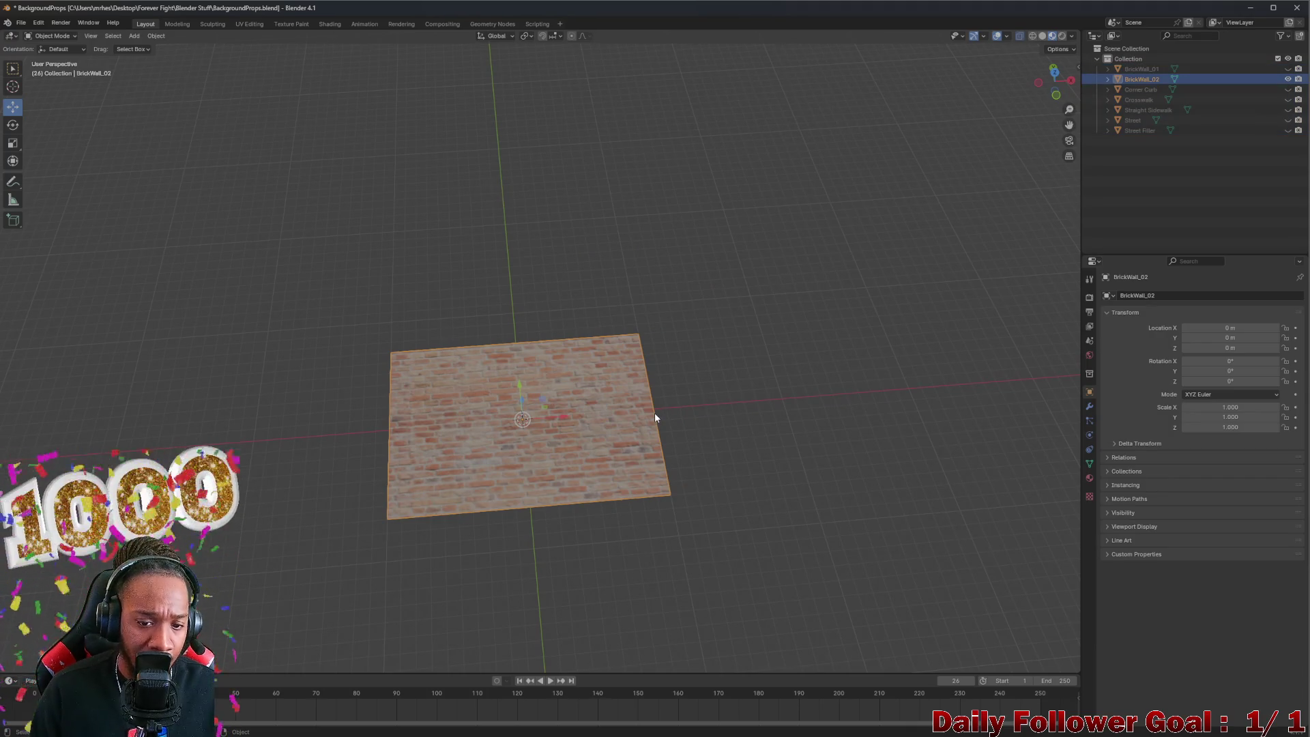
pyautogui.click(667, 424)
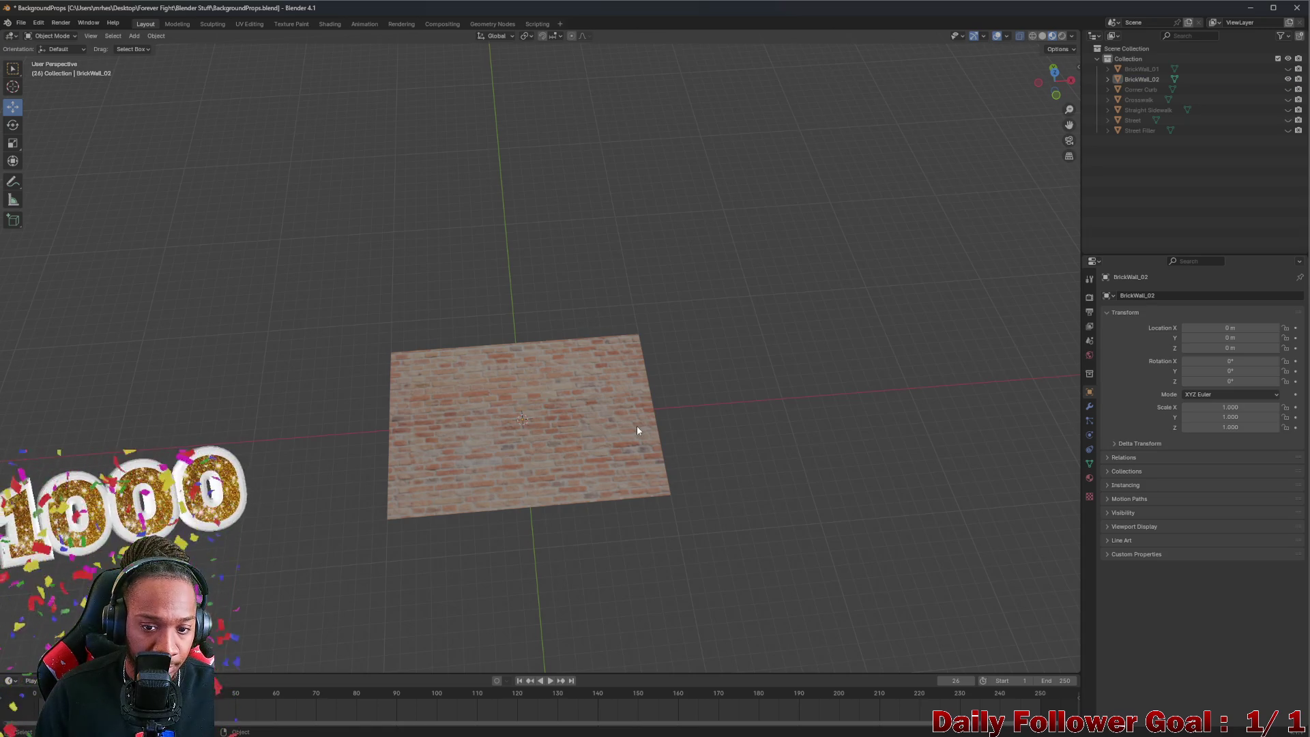
pyautogui.click(653, 421)
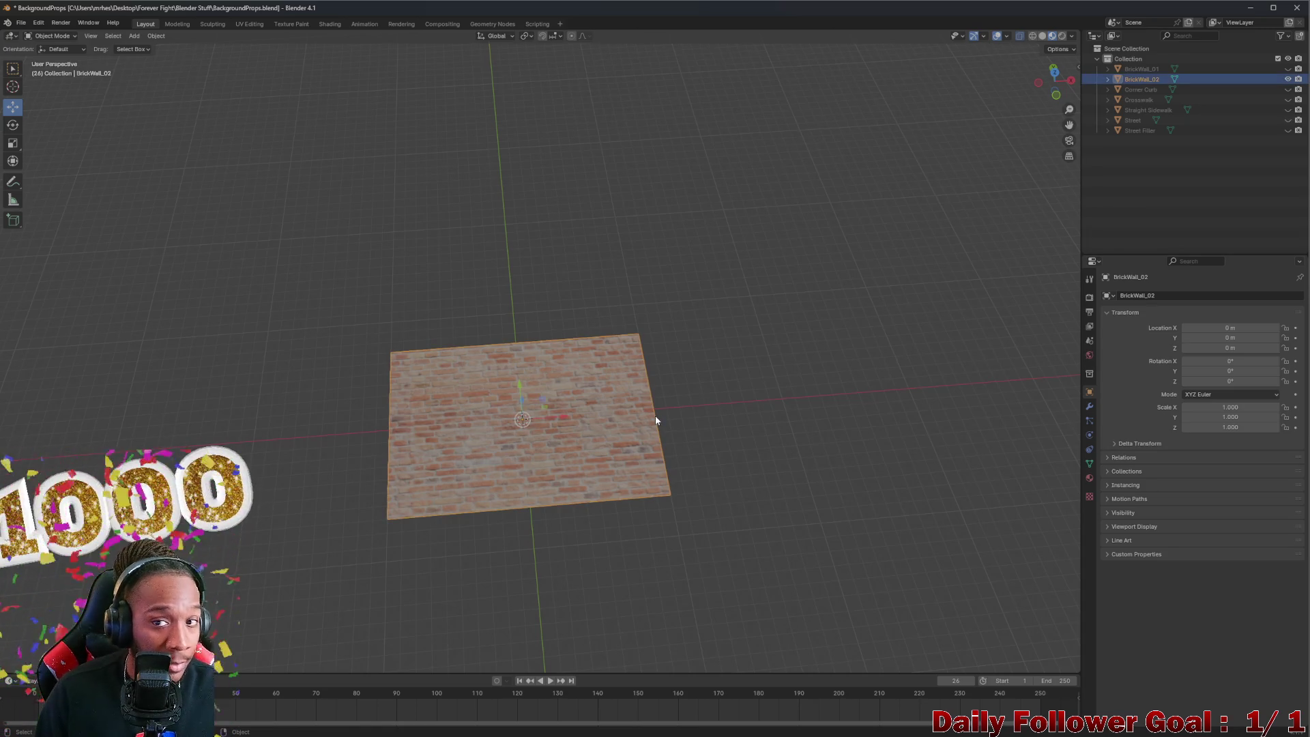
pyautogui.press('Tab')
pyautogui.click(652, 418)
# Step: Extrude the brick wall's side edge rightward into a new face matching the original height
pyautogui.moveTo(659, 398); pyautogui.dragTo(644, 420)
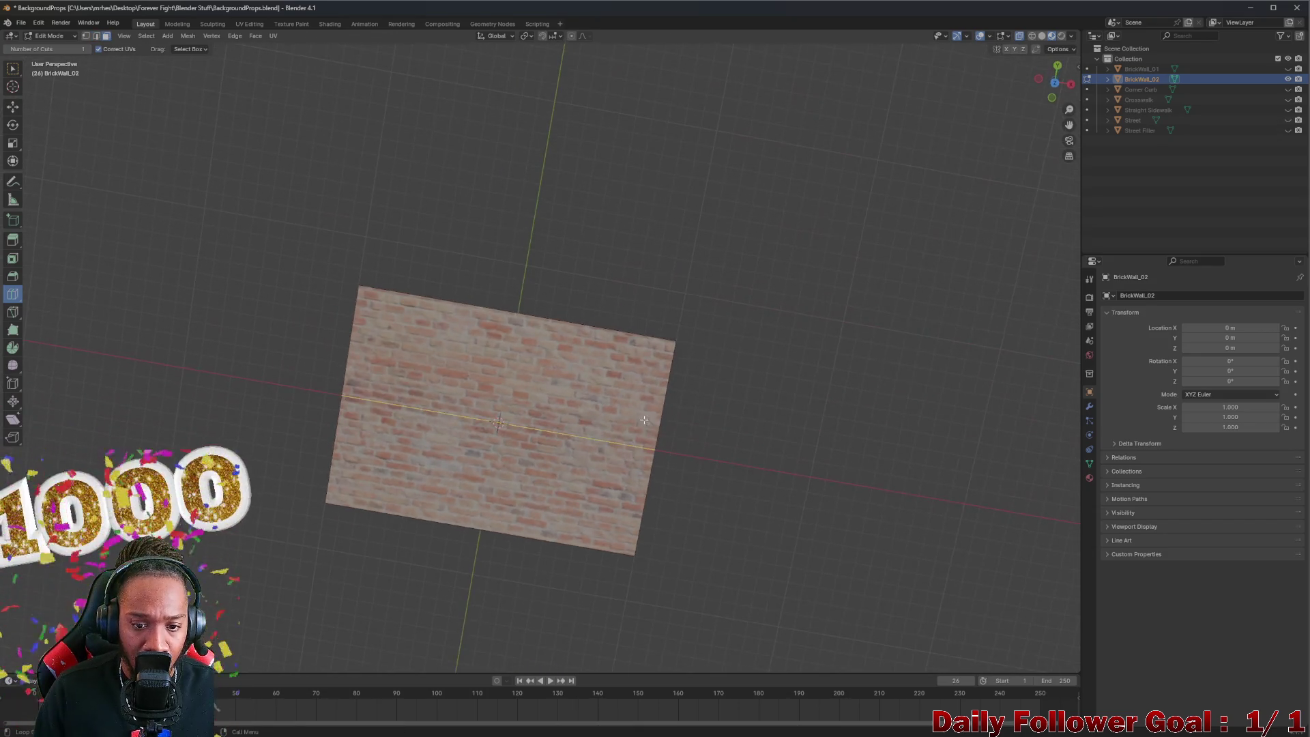
pyautogui.click(13, 107)
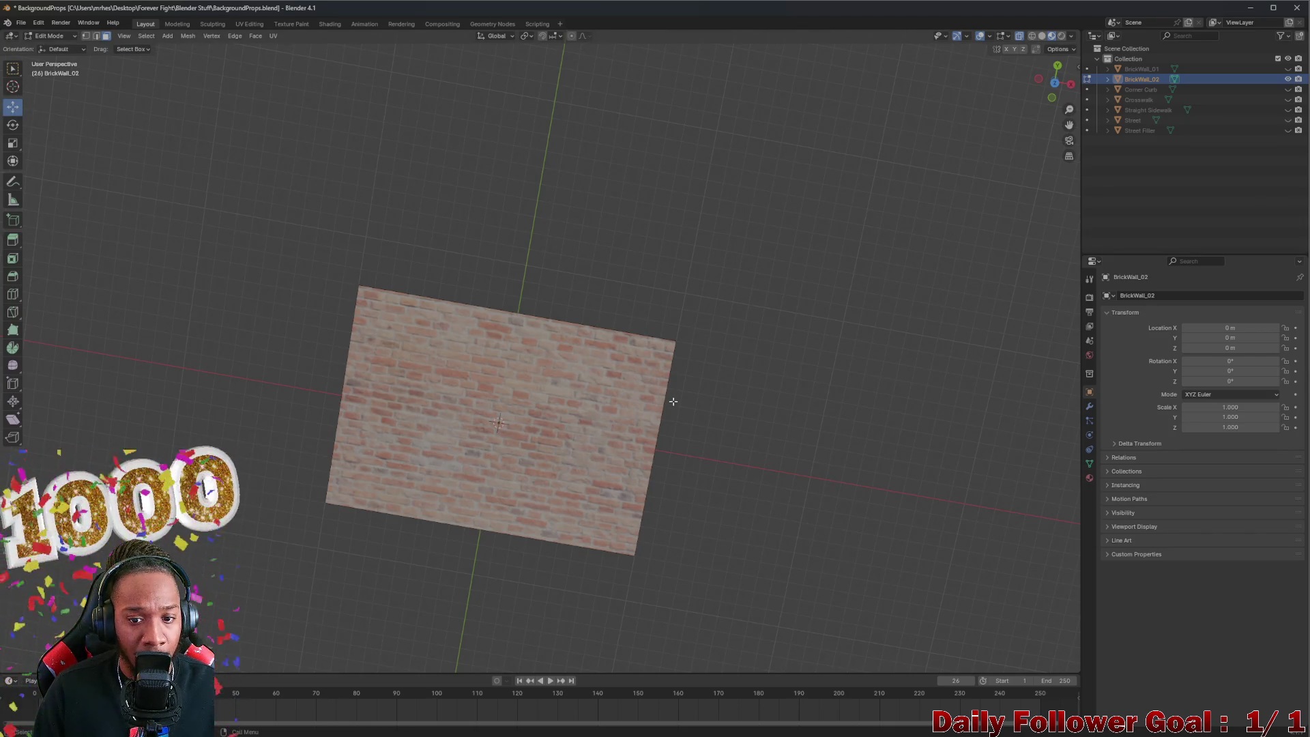
pyautogui.moveTo(652, 439); pyautogui.dragTo(660, 435)
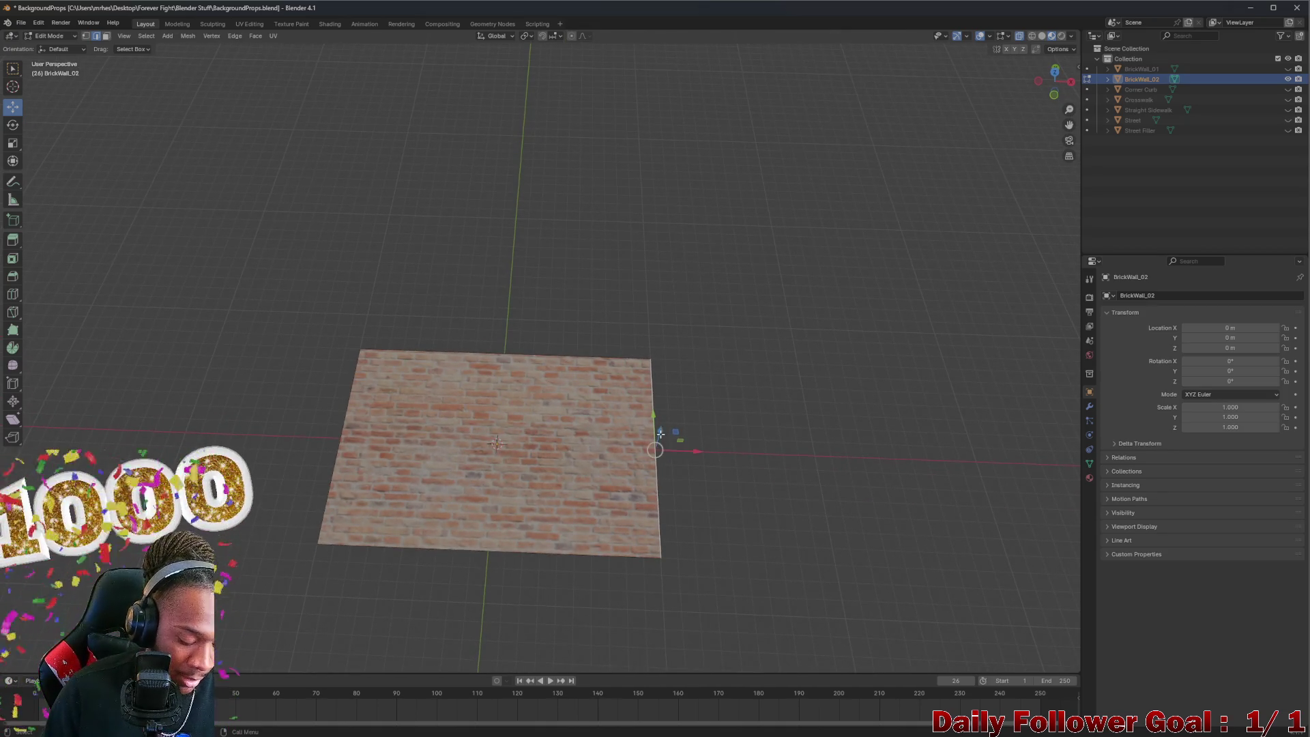
pyautogui.press('e')
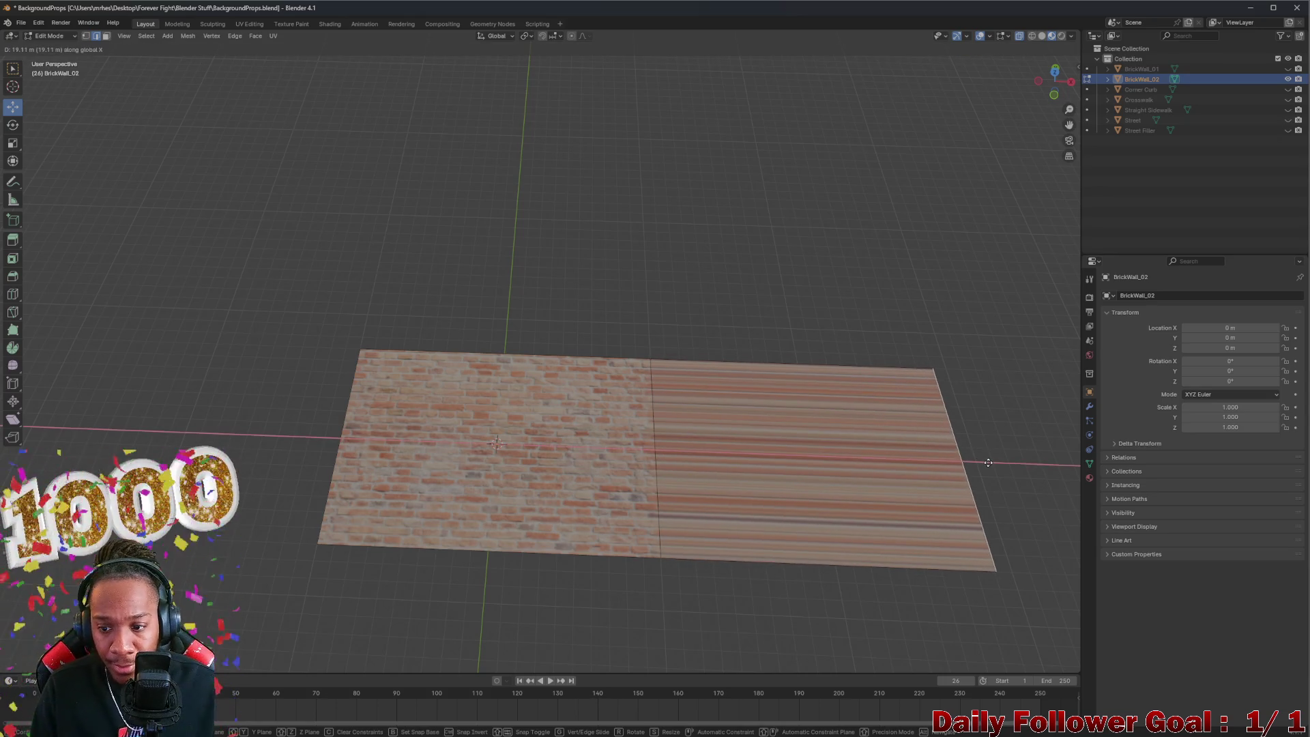
pyautogui.click(998, 462)
# Step: Reframe the extended wall, switch to face select mode, and go to the UV Editing workspace
pyautogui.scroll(5, 976, 462)
pyautogui.scroll(-5, 824, 517)
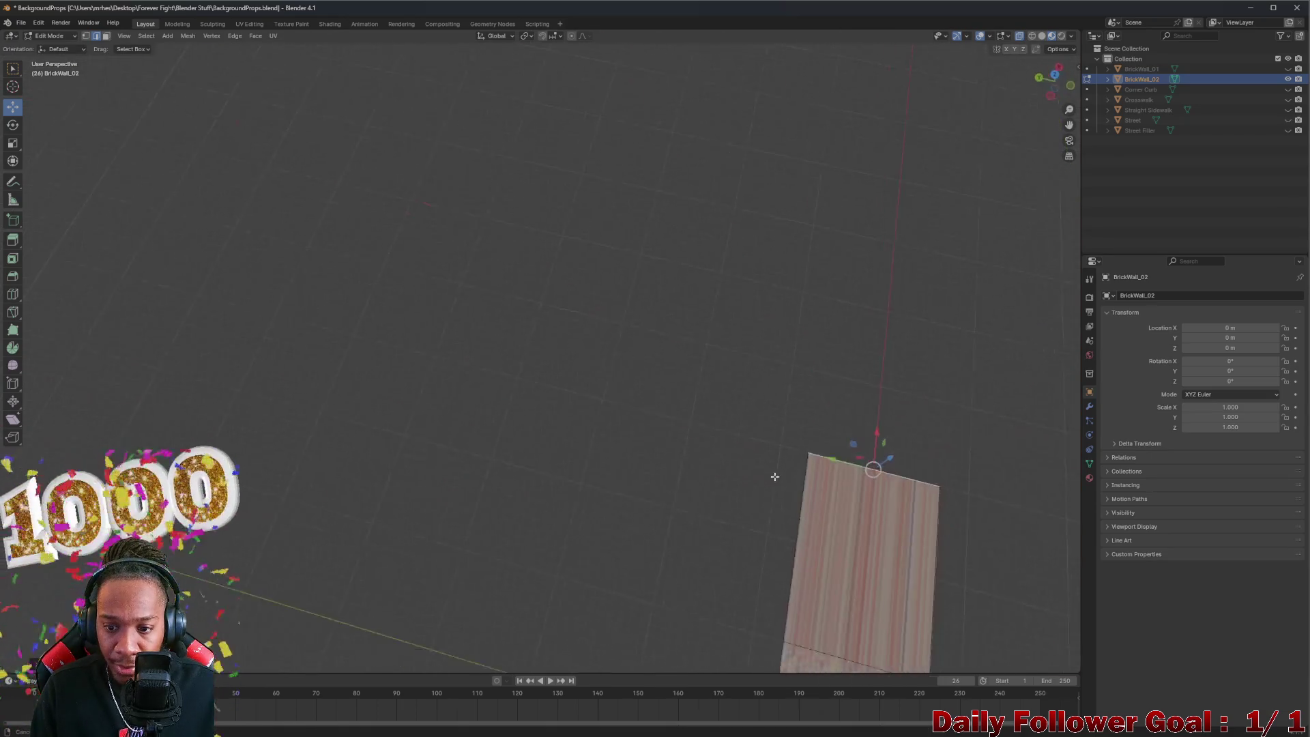
pyautogui.scroll(2, 750, 442)
pyautogui.moveTo(750, 442)
pyautogui.mouseDown()
pyautogui.moveTo(910, 480)
pyautogui.moveTo(679, 394)
pyautogui.moveTo(687, 412)
pyautogui.moveTo(672, 362)
pyautogui.mouseUp()
pyautogui.scroll(2, 687, 412)
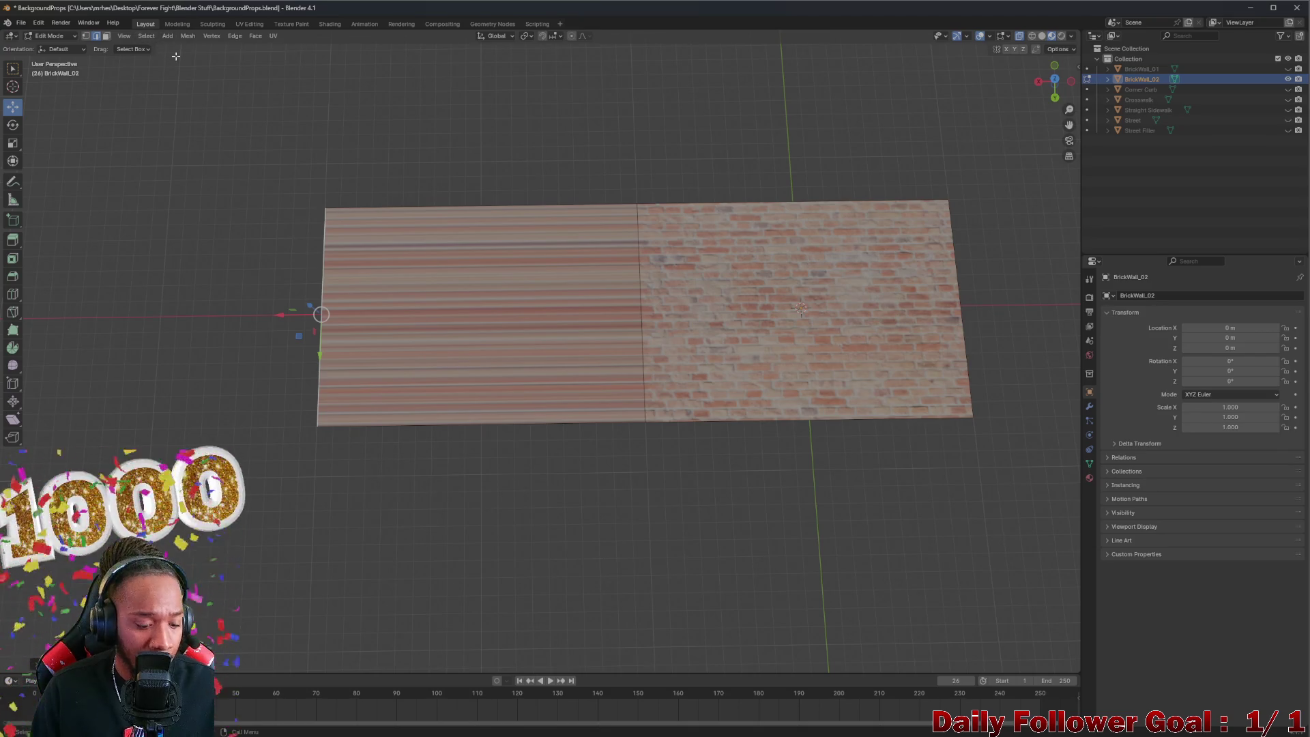
pyautogui.press('3')
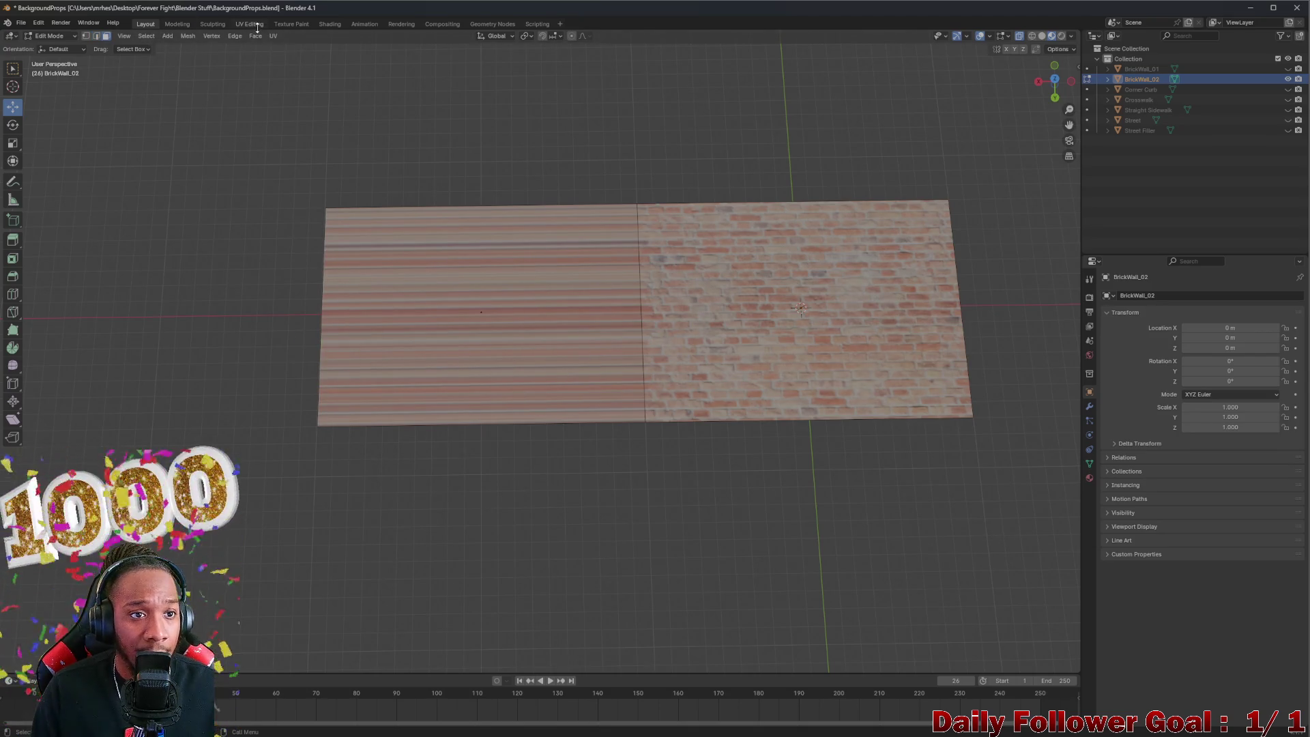
pyautogui.click(256, 25)
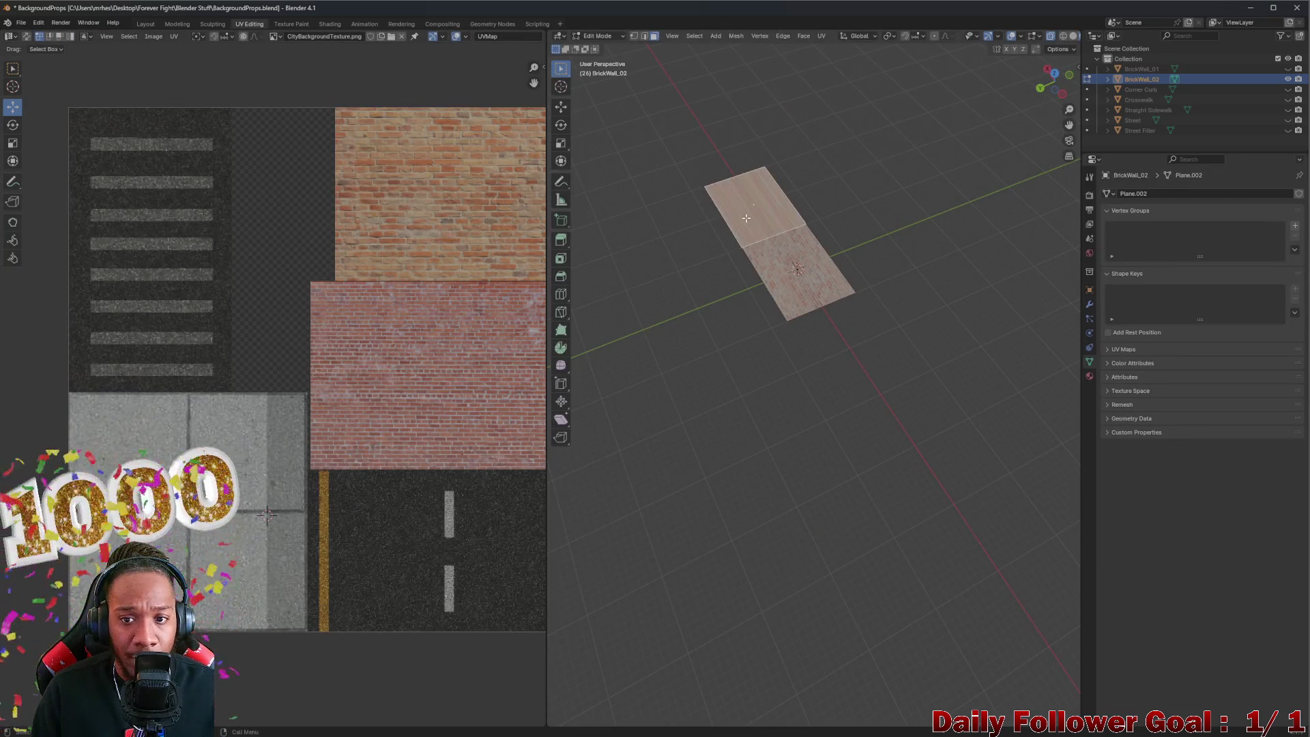
# Step: Unwrap the selected BrickWall_02 faces onto the city texture atlas
pyautogui.moveTo(785, 287); pyautogui.dragTo(792, 225)
pyautogui.scroll(-1, 529, 246)
pyautogui.scroll(-3, 425, 279)
pyautogui.rightClick(767, 197)
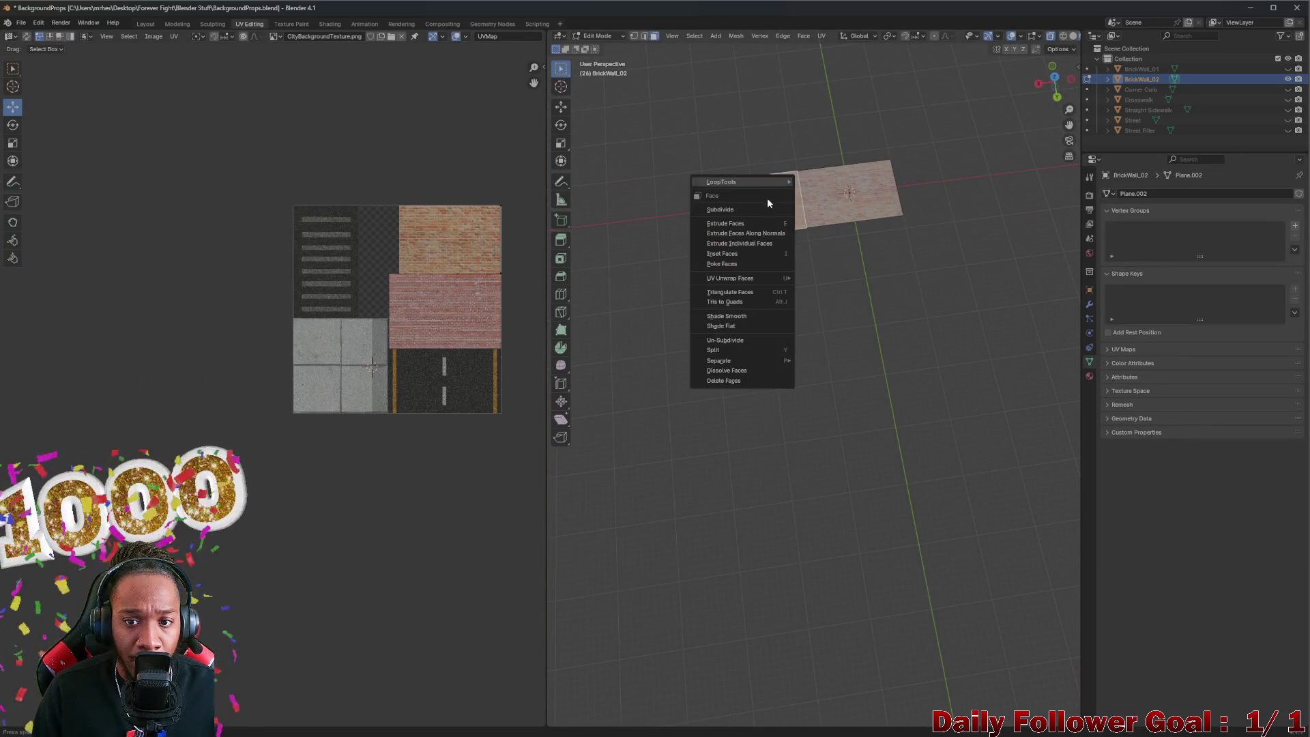
pyautogui.moveTo(752, 281)
pyautogui.click(821, 278)
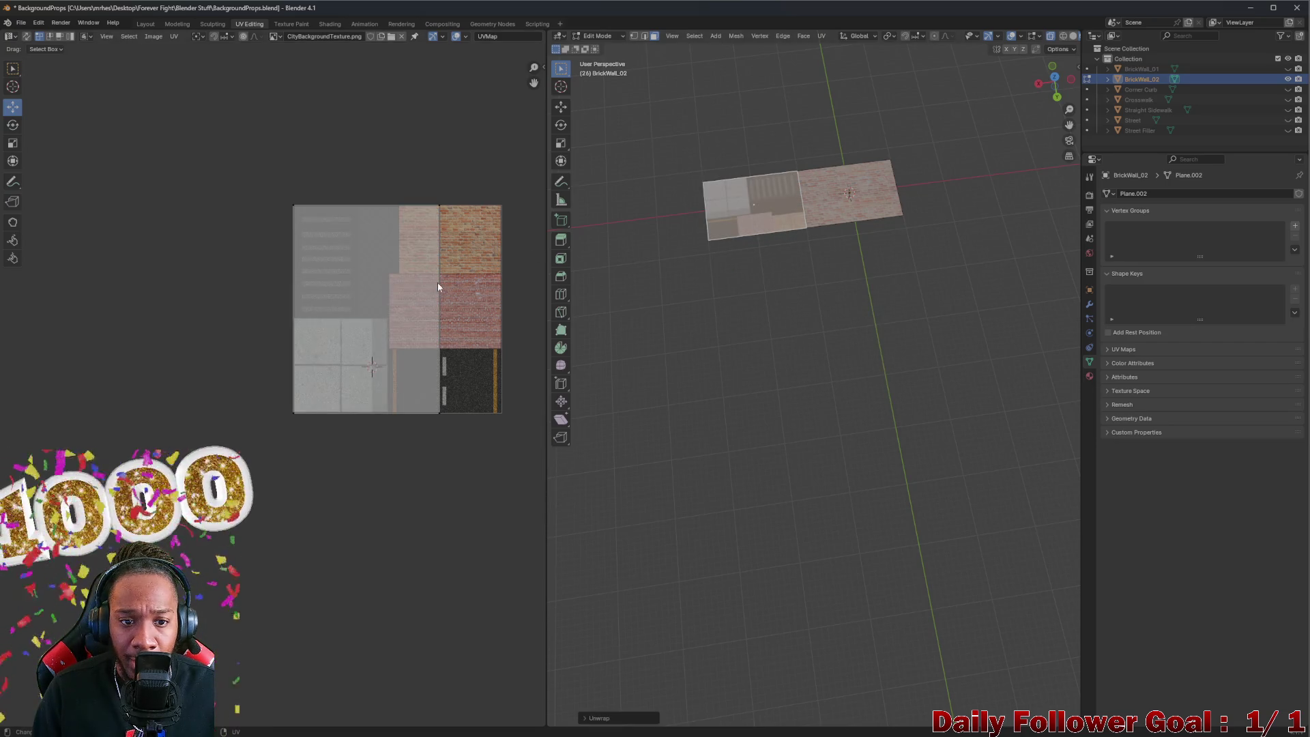
# Step: Frame the atlas, switch to UV island select, and start moving the island
pyautogui.scroll(4, 437, 282)
pyautogui.moveTo(456, 212); pyautogui.dragTo(396, 277)
pyautogui.scroll(1, 396, 278)
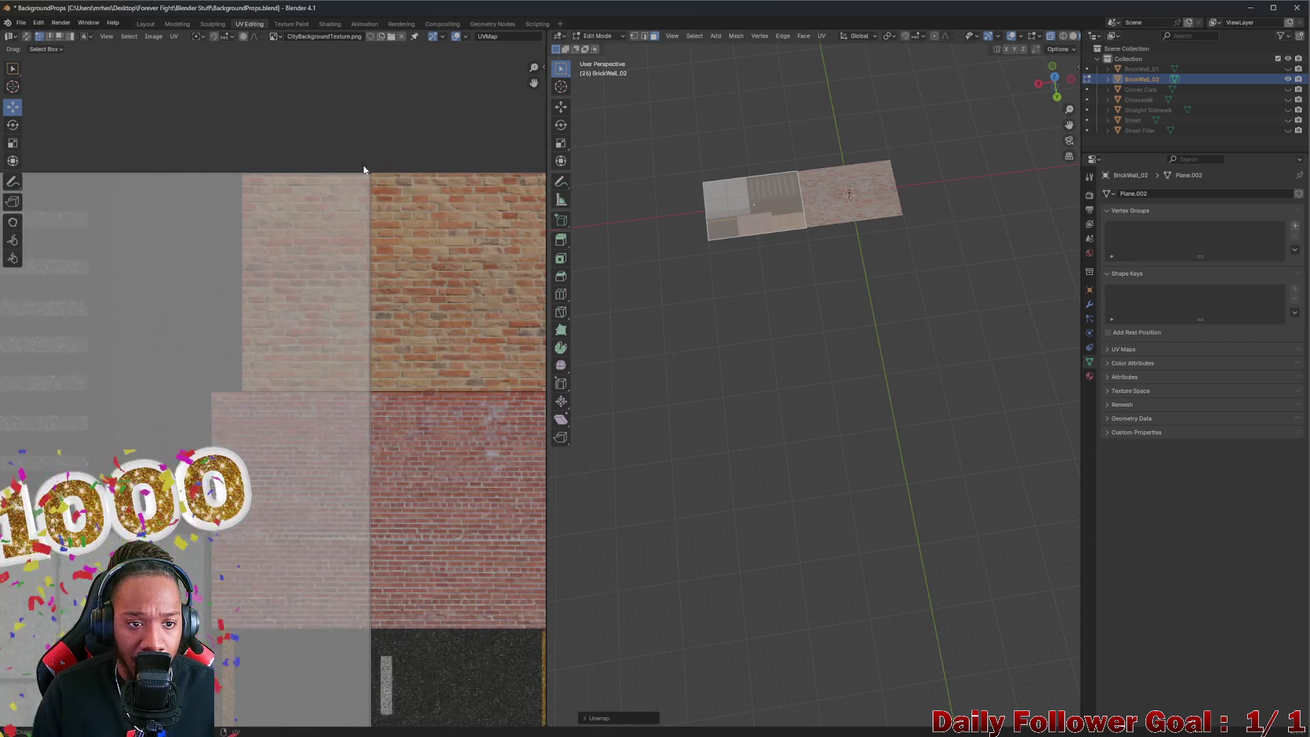
pyautogui.scroll(-2, 313, 286)
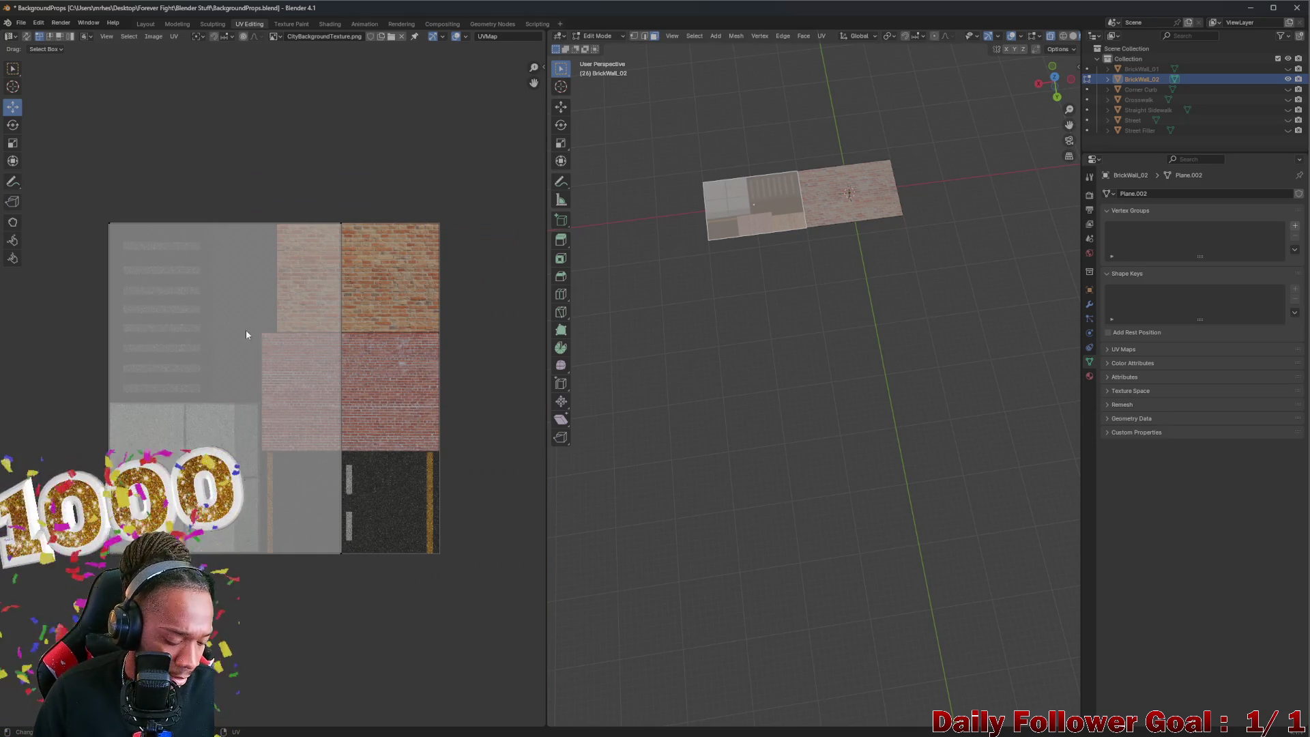
pyautogui.click(59, 36)
pyautogui.press('g')
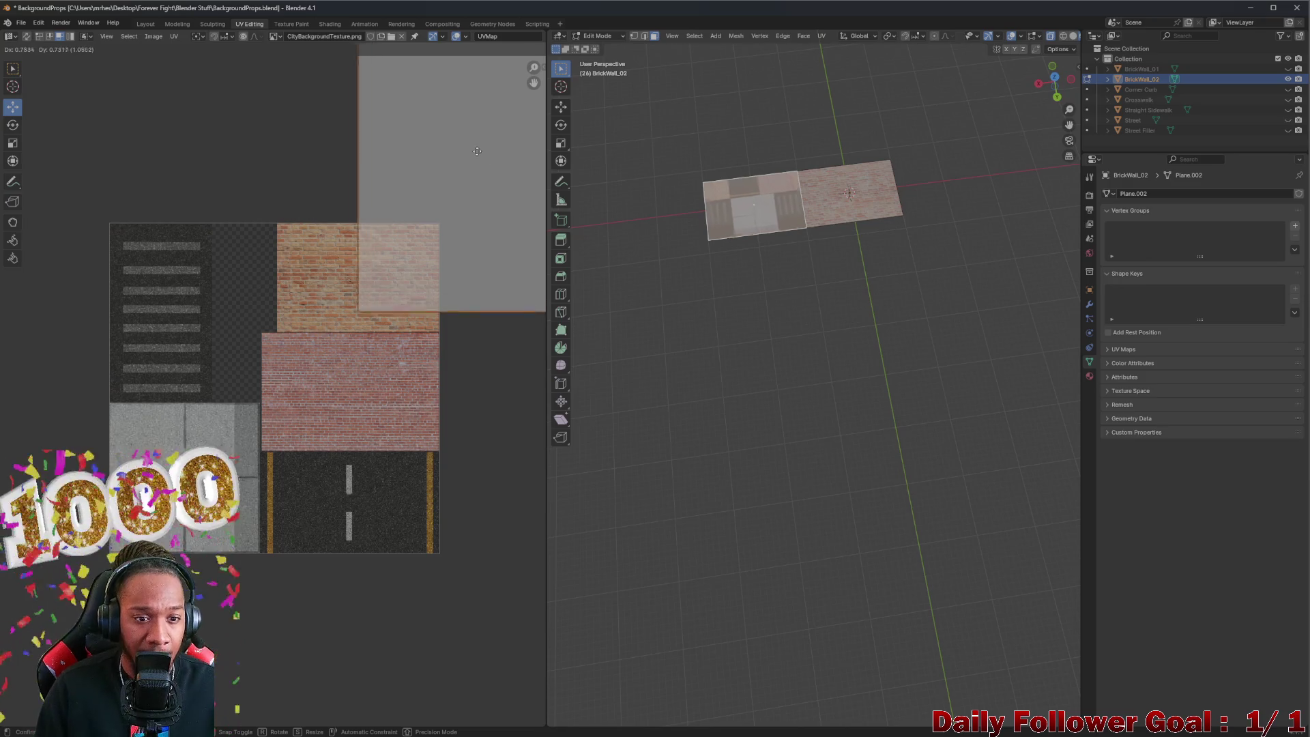
# Step: Slide the UV island across the atlas and rotate it 90 degrees to lie wide
pyautogui.click(271, 358)
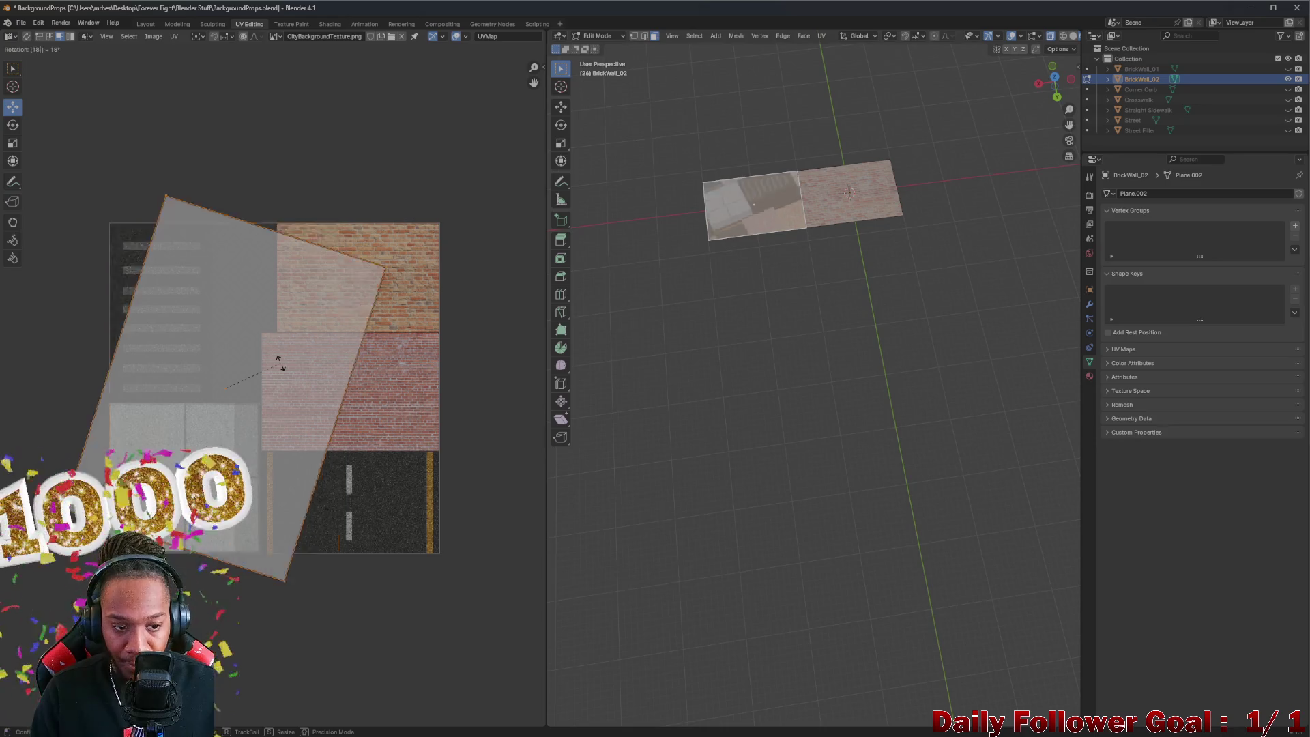
pyautogui.click(281, 367)
pyautogui.moveTo(263, 391)
pyautogui.mouseDown()
pyautogui.moveTo(434, 402)
pyautogui.moveTo(419, 405)
pyautogui.mouseUp()
pyautogui.moveTo(382, 363)
pyautogui.mouseDown()
pyautogui.moveTo(379, 259)
pyautogui.moveTo(373, 377)
pyautogui.moveTo(402, 387)
pyautogui.moveTo(378, 396)
pyautogui.mouseUp()
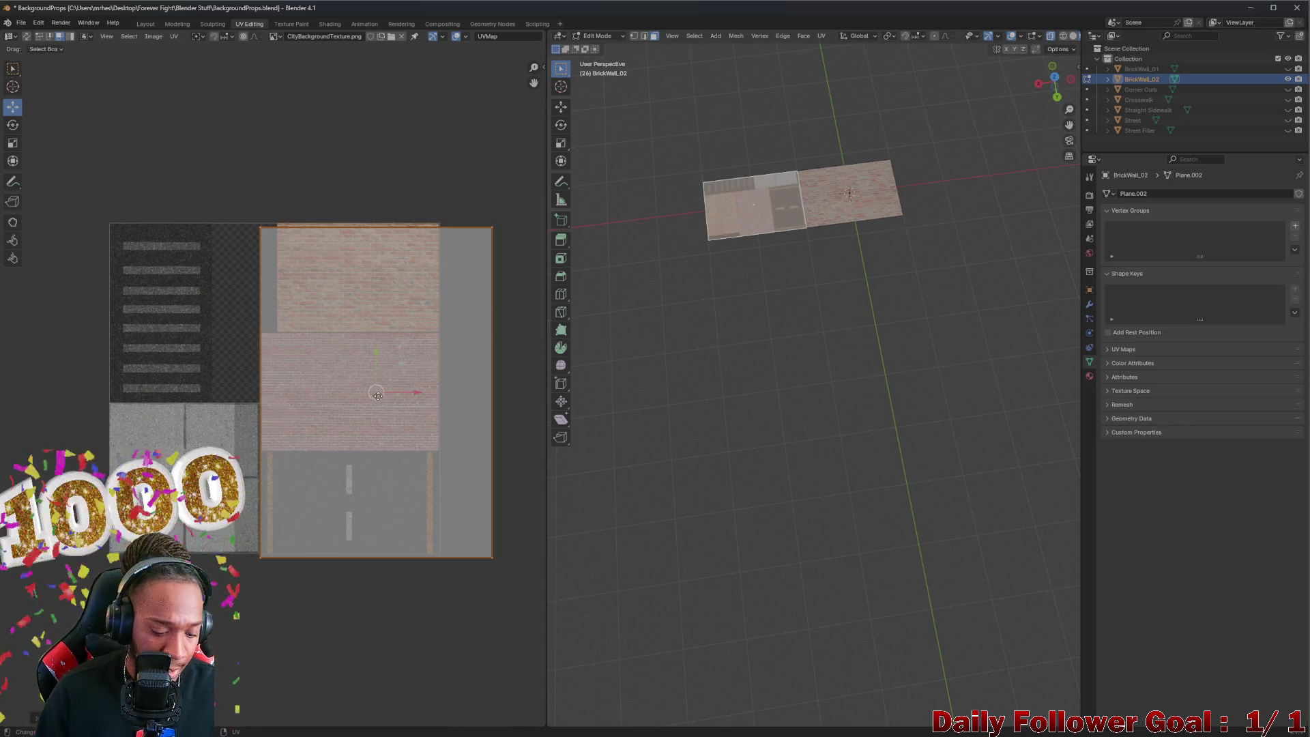
pyautogui.write('90')
pyautogui.press('Return')
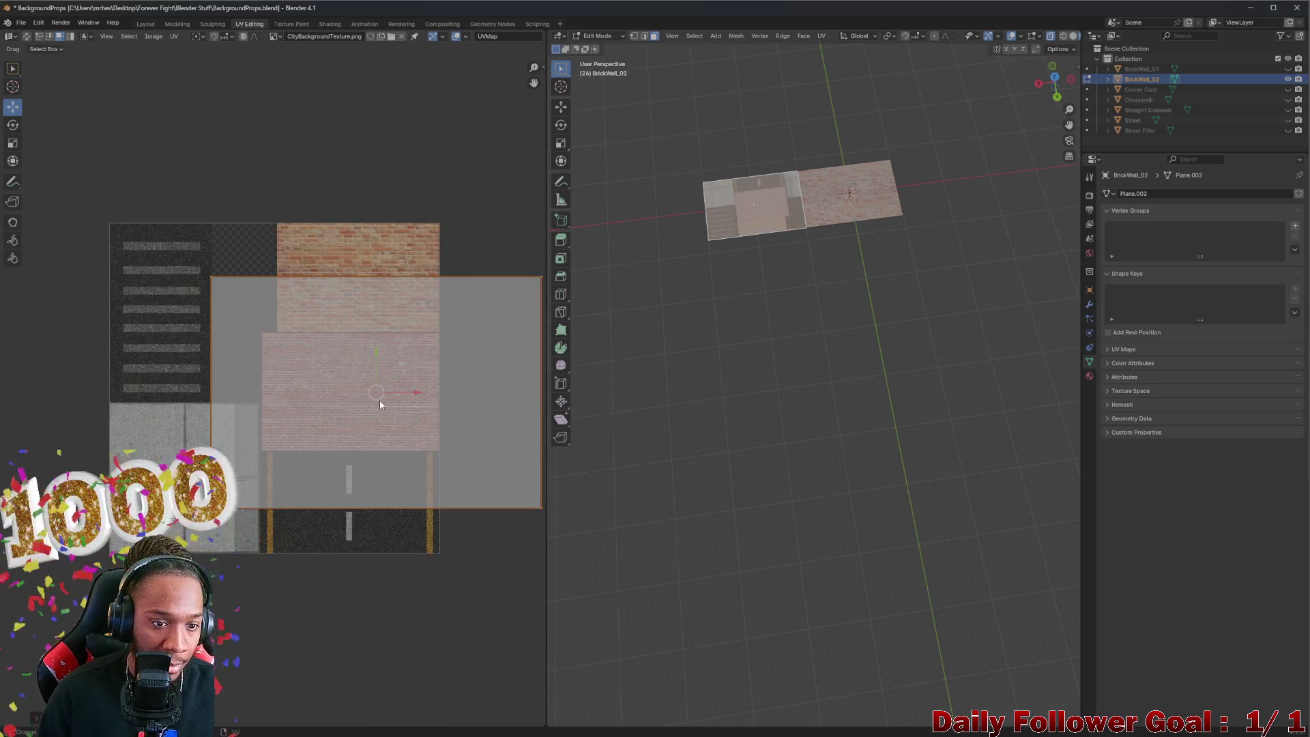
# Step: Place the UV island over the atlas's brick region and select it
pyautogui.moveTo(376, 398)
pyautogui.mouseDown()
pyautogui.moveTo(356, 432)
pyautogui.moveTo(357, 415)
pyautogui.mouseUp()
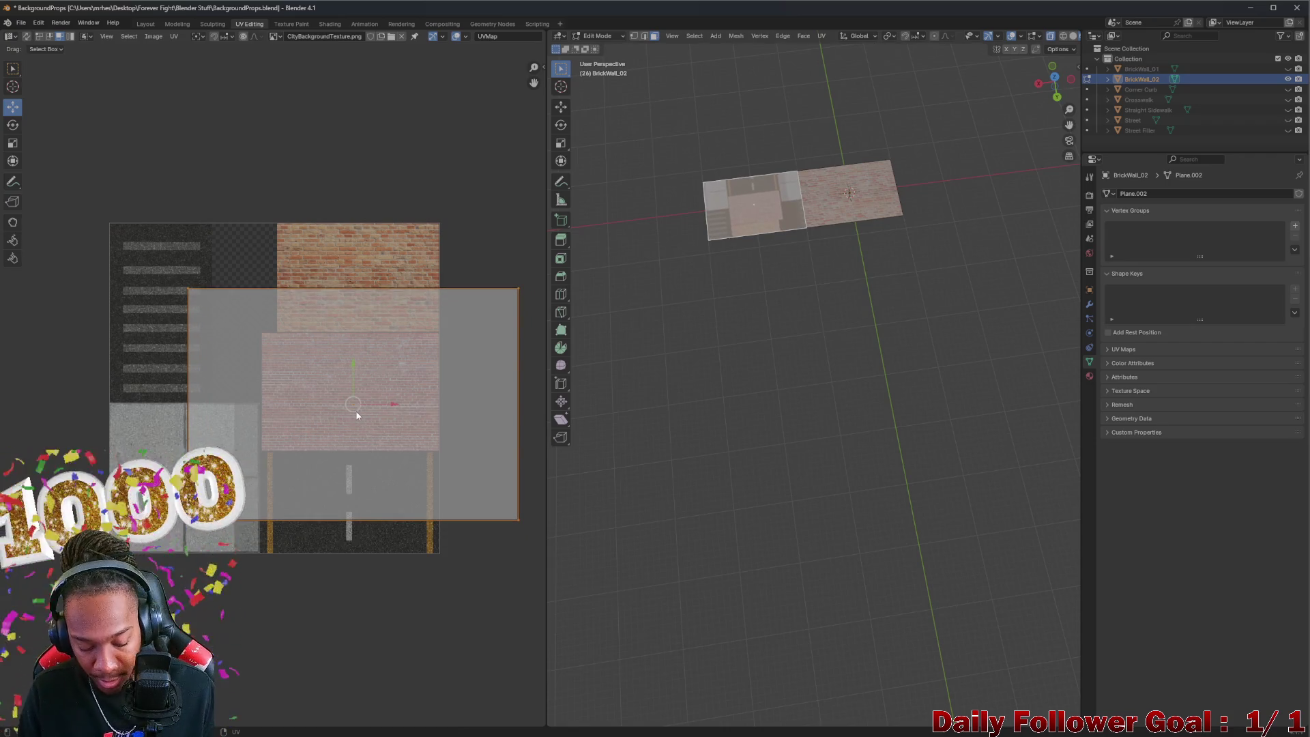
pyautogui.press('Escape')
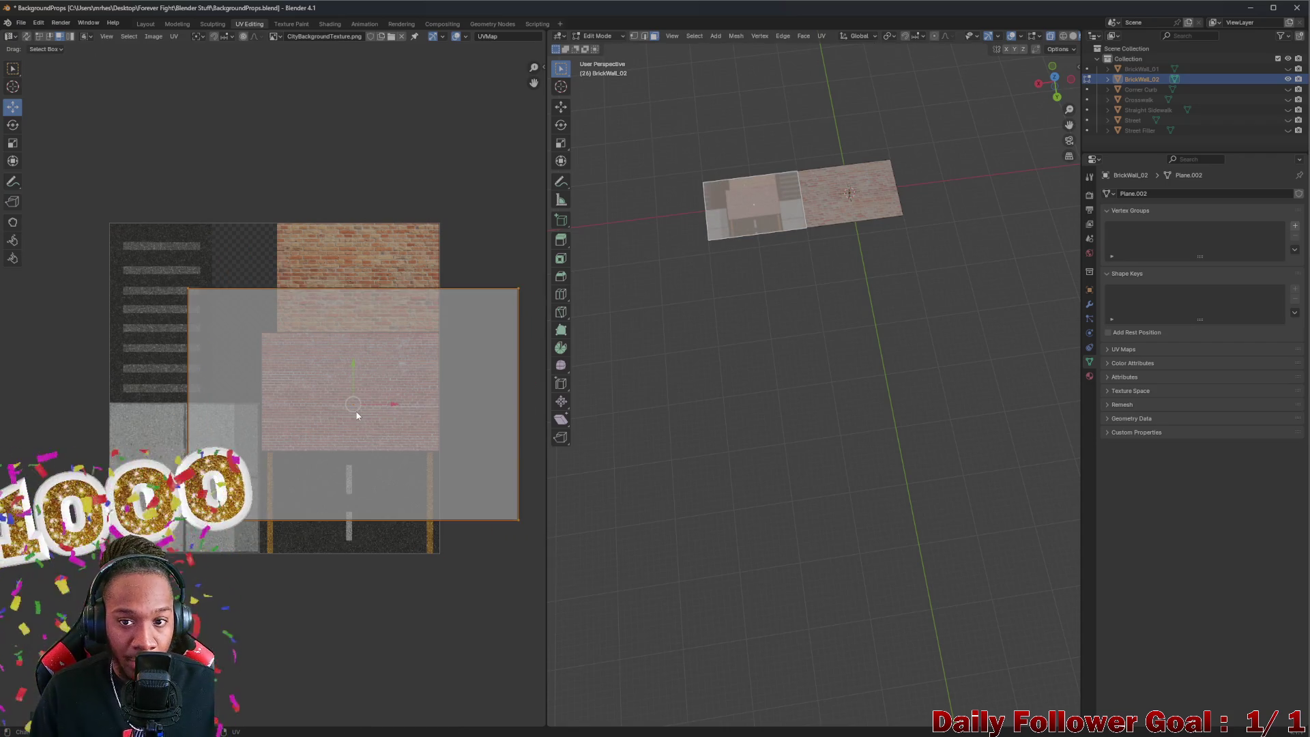
pyautogui.moveTo(355, 404)
pyautogui.mouseDown()
pyautogui.moveTo(355, 335)
pyautogui.moveTo(355, 451)
pyautogui.moveTo(353, 389)
pyautogui.mouseUp()
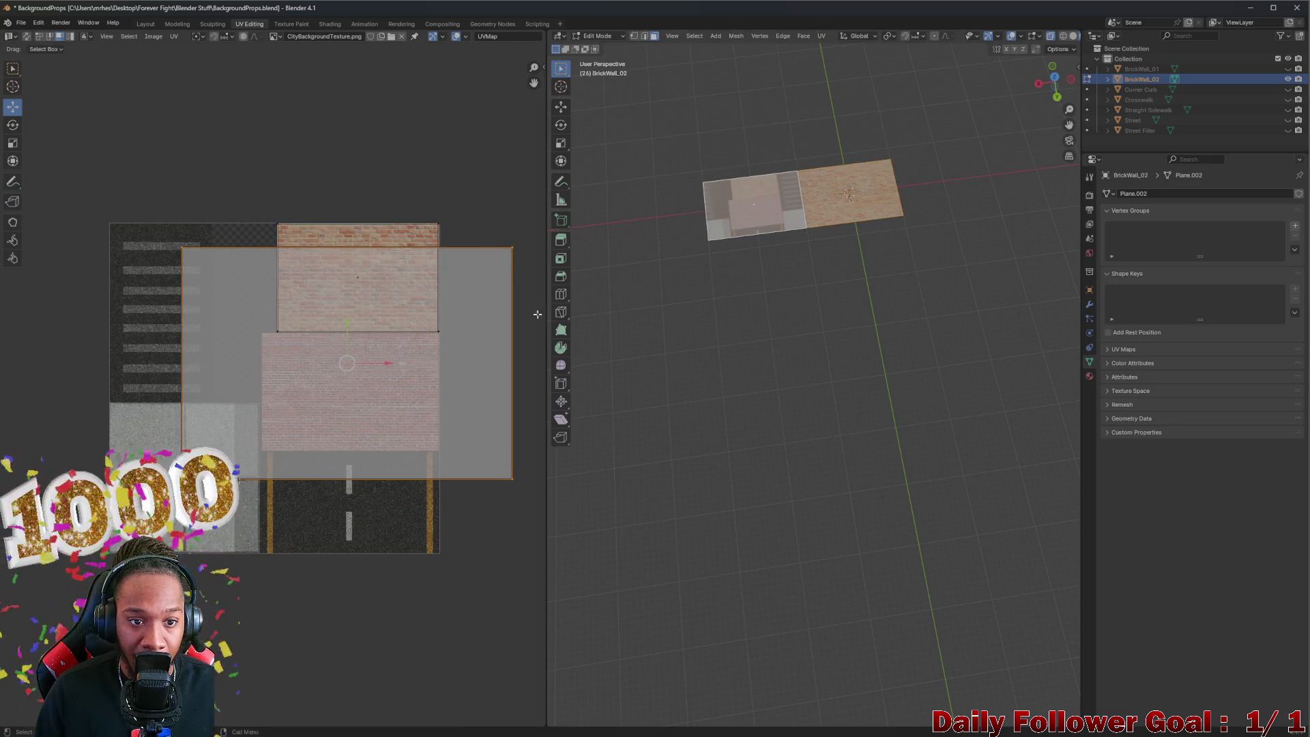
pyautogui.scroll(4, 58, 263)
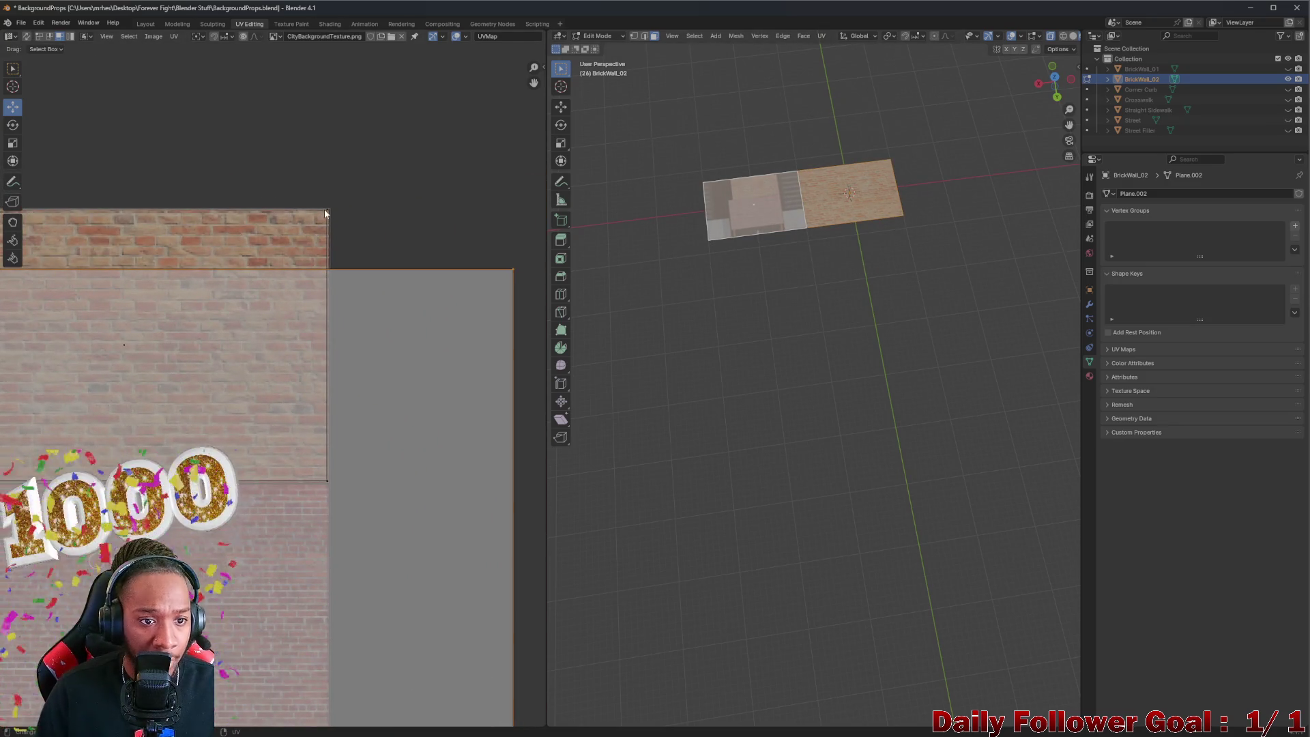
pyautogui.press('a')
pyautogui.press('u')
pyautogui.click(275, 230)
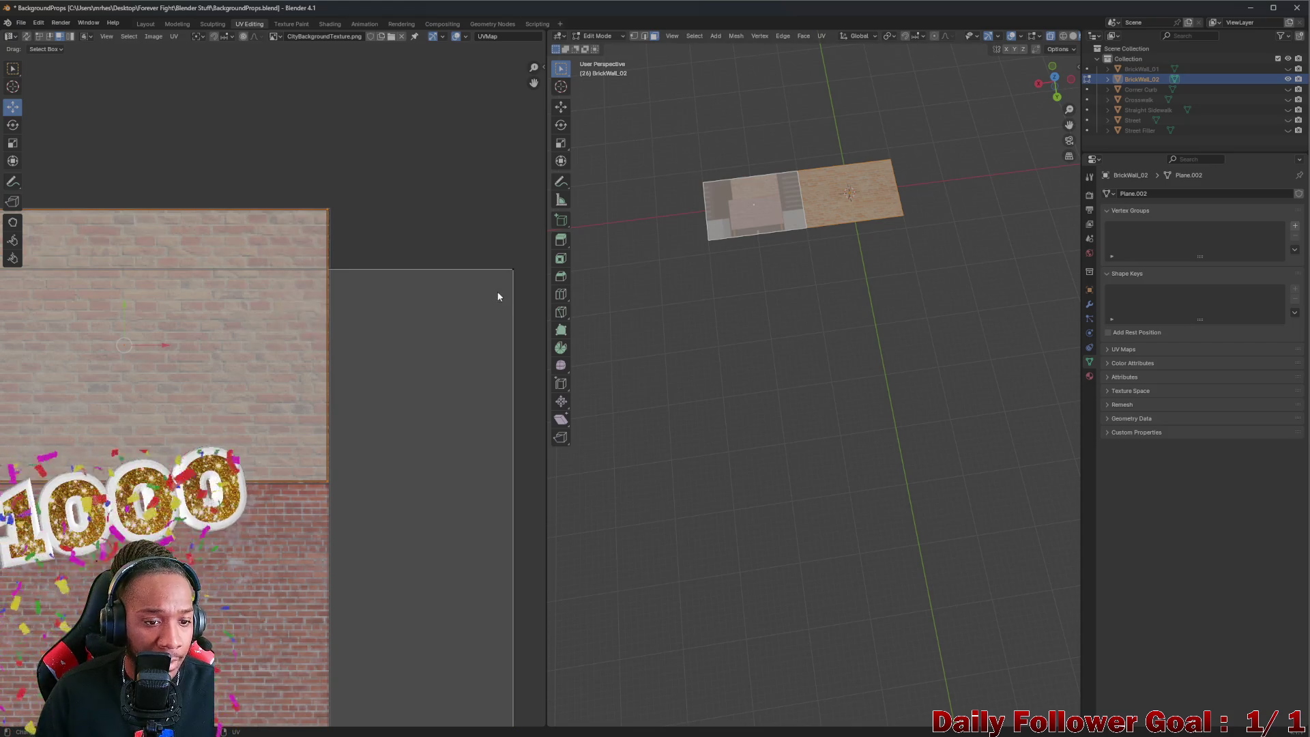
pyautogui.press('u')
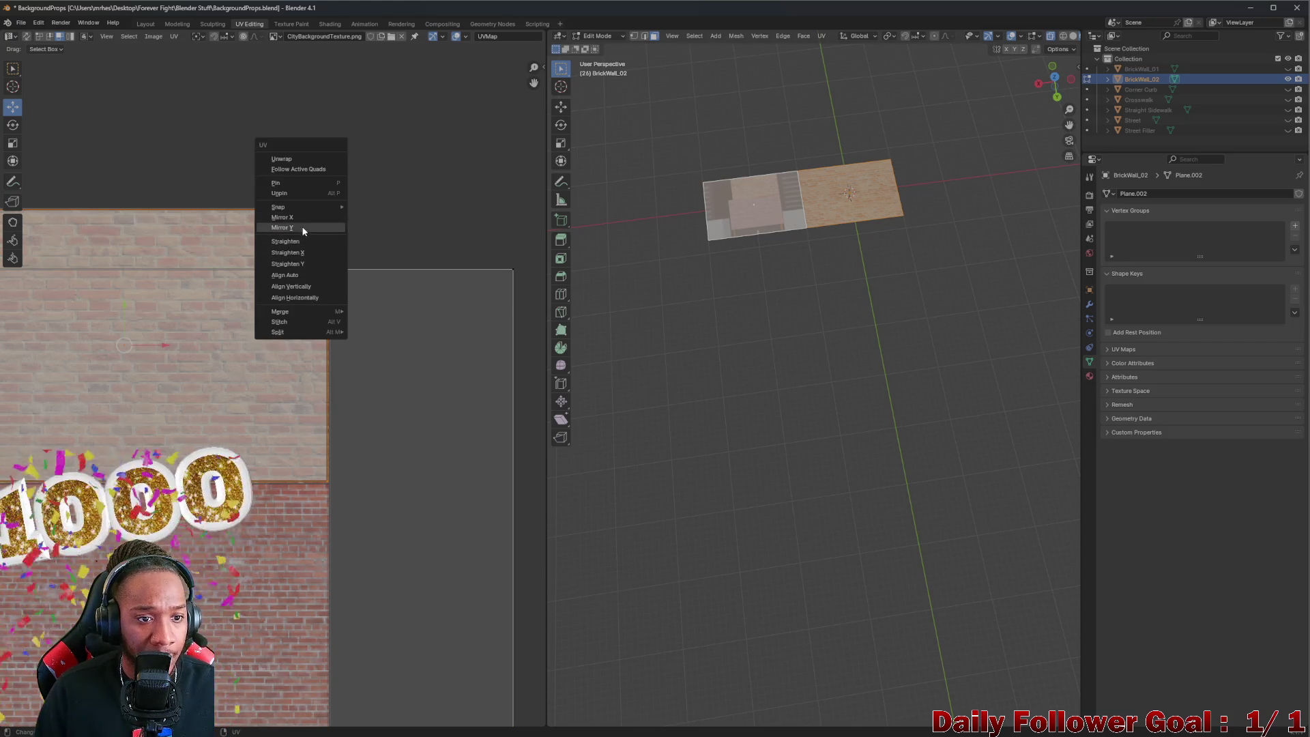